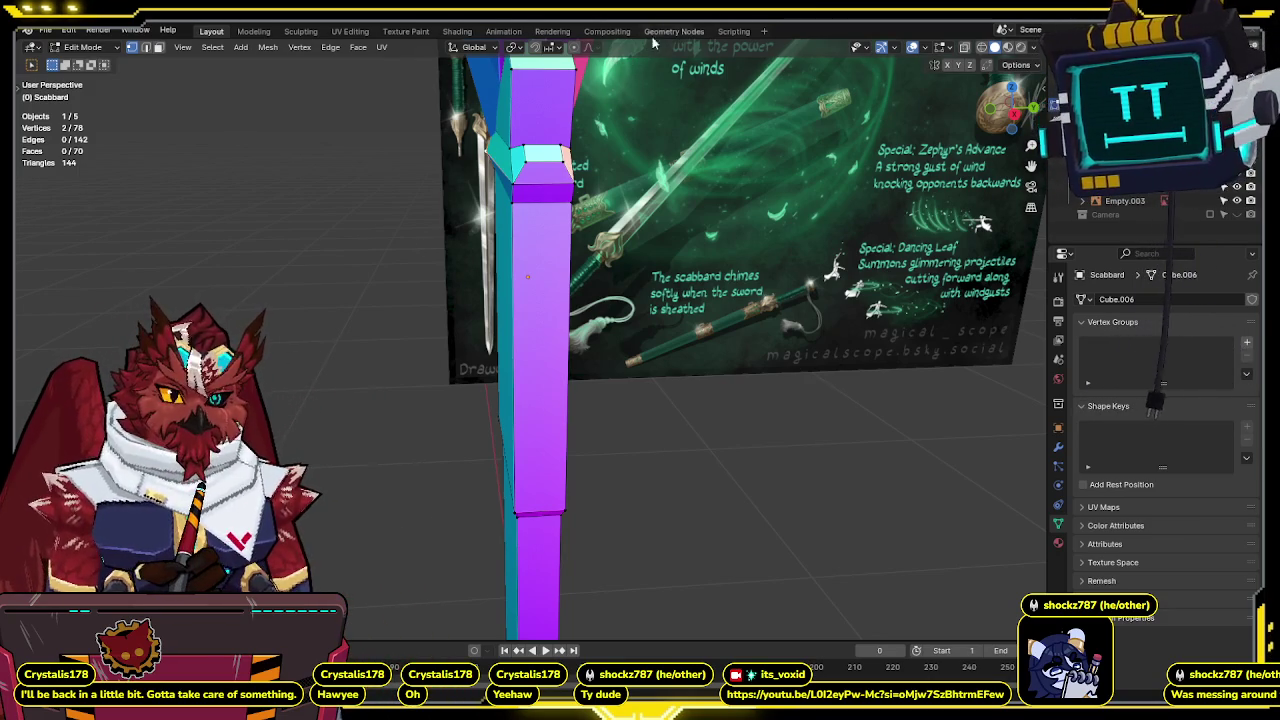
# Return to object mode and view the scabbard from the right side.
pyautogui.scroll(-3, 530, 340)
pyautogui.press('Tab')
pyautogui.moveTo(700, 350)
pyautogui.mouseDown(button='middle')
pyautogui.moveTo(872, 349)
pyautogui.moveTo(747, 337)
pyautogui.moveTo(695, 248)
pyautogui.moveTo(380, 259)
pyautogui.moveTo(761, 192)
pyautogui.mouseUp(button='middle')
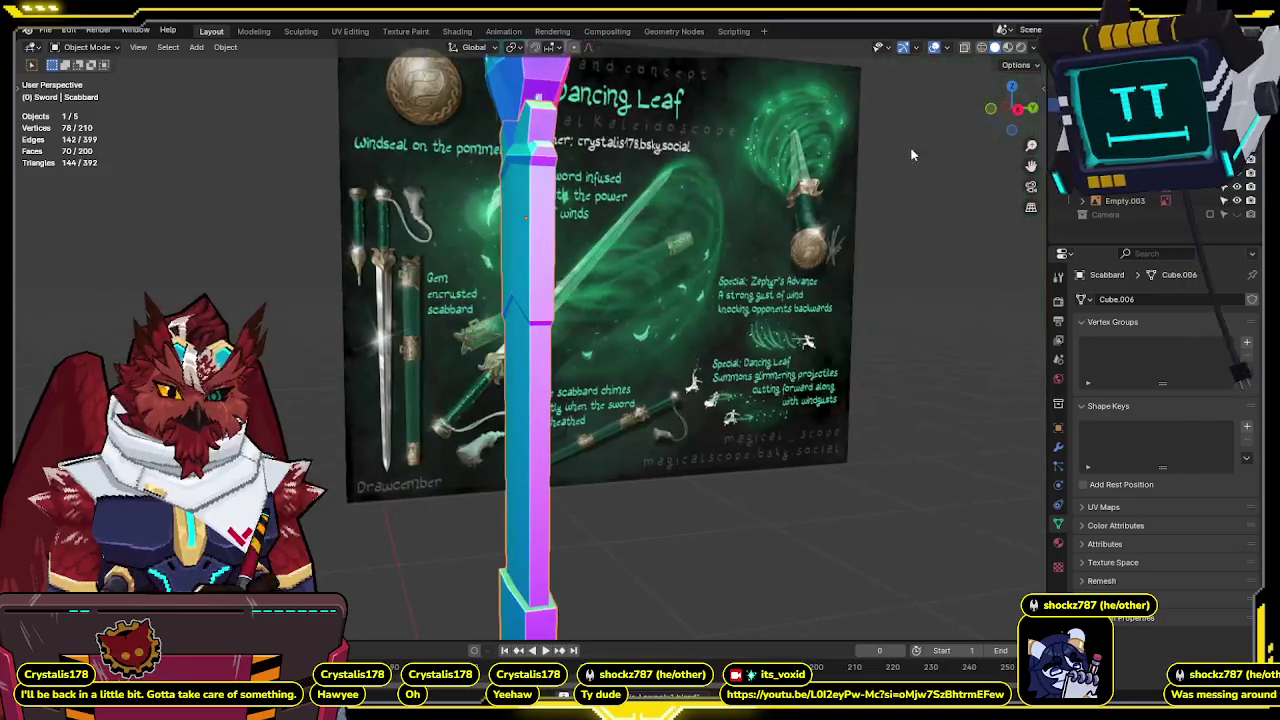
pyautogui.click(1020, 112)
pyautogui.scroll(2, 600, 294)
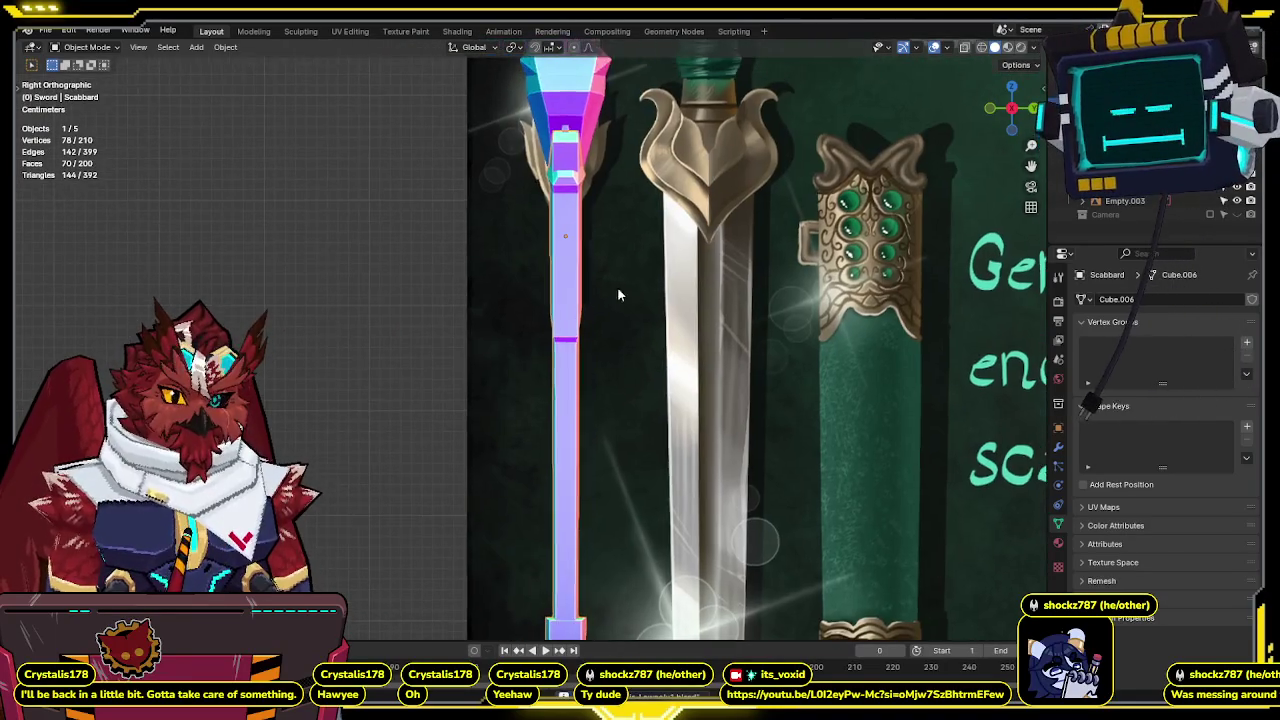
pyautogui.scroll(5, 620, 290)
# Slide the scabbard's selected edge ring along Y to match the drawing, then exit Edit Mode.
pyautogui.press('Tab')
pyautogui.press('y')
pyautogui.click(760, 309)
pyautogui.scroll(-5, 700, 330)
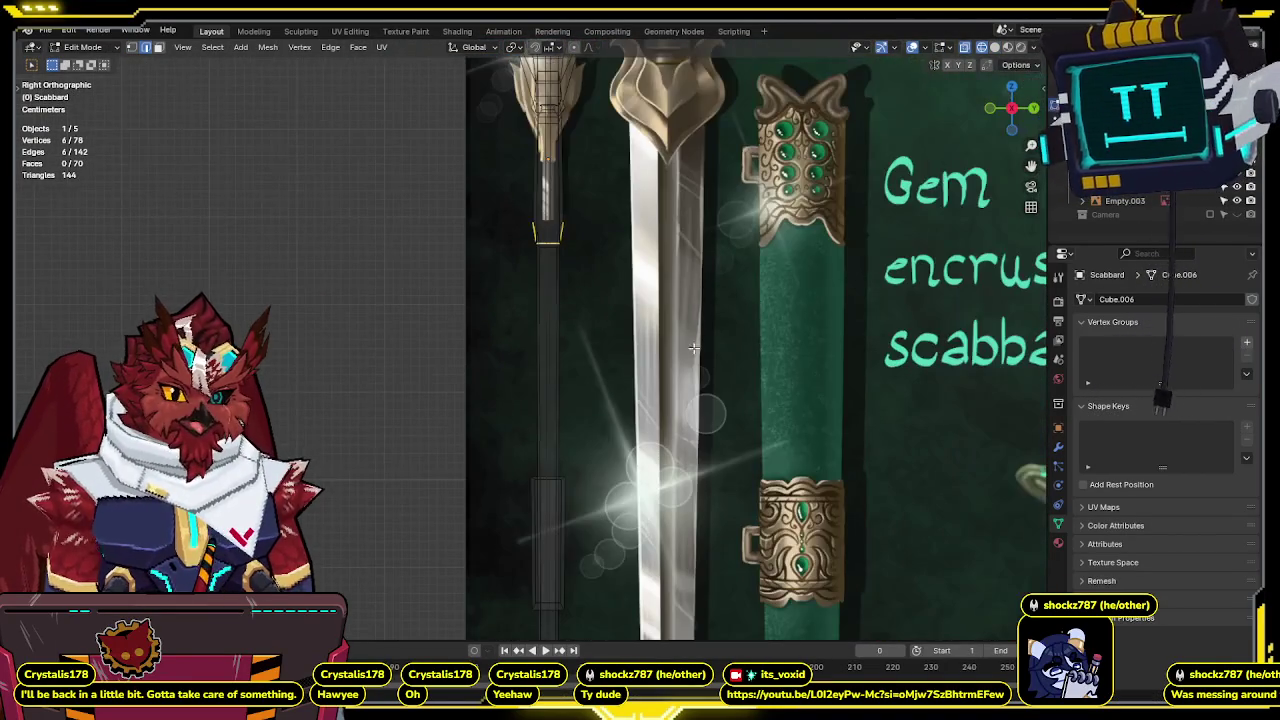
pyautogui.press('Tab')
pyautogui.moveTo(694, 345)
pyautogui.mouseDown(button='middle')
pyautogui.moveTo(643, 300)
pyautogui.moveTo(644, 335)
pyautogui.moveTo(520, 355)
pyautogui.moveTo(786, 305)
pyautogui.moveTo(663, 260)
pyautogui.moveTo(605, 320)
pyautogui.moveTo(599, 304)
pyautogui.mouseUp(button='middle')
pyautogui.scroll(-4, 601, 308)
pyautogui.scroll(5, 599, 304)
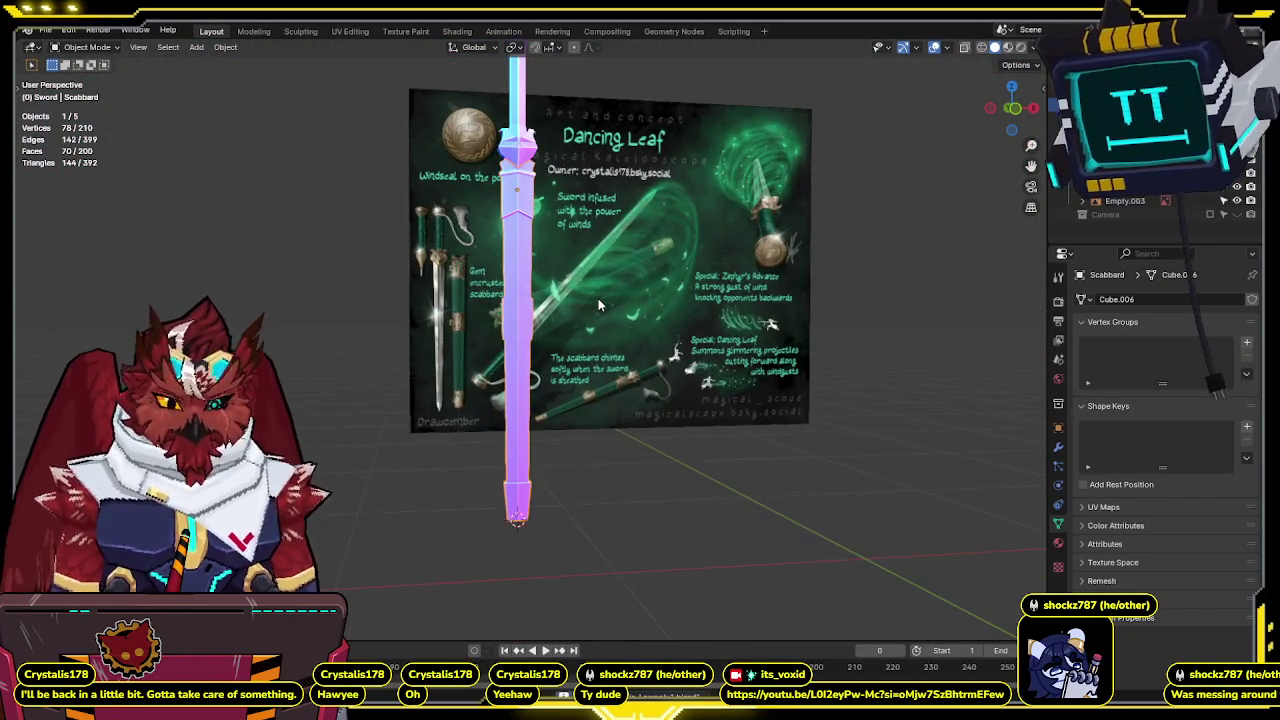
pyautogui.press('KP_1')
pyautogui.scroll(-2, 596, 280)
pyautogui.scroll(2, 594, 264)
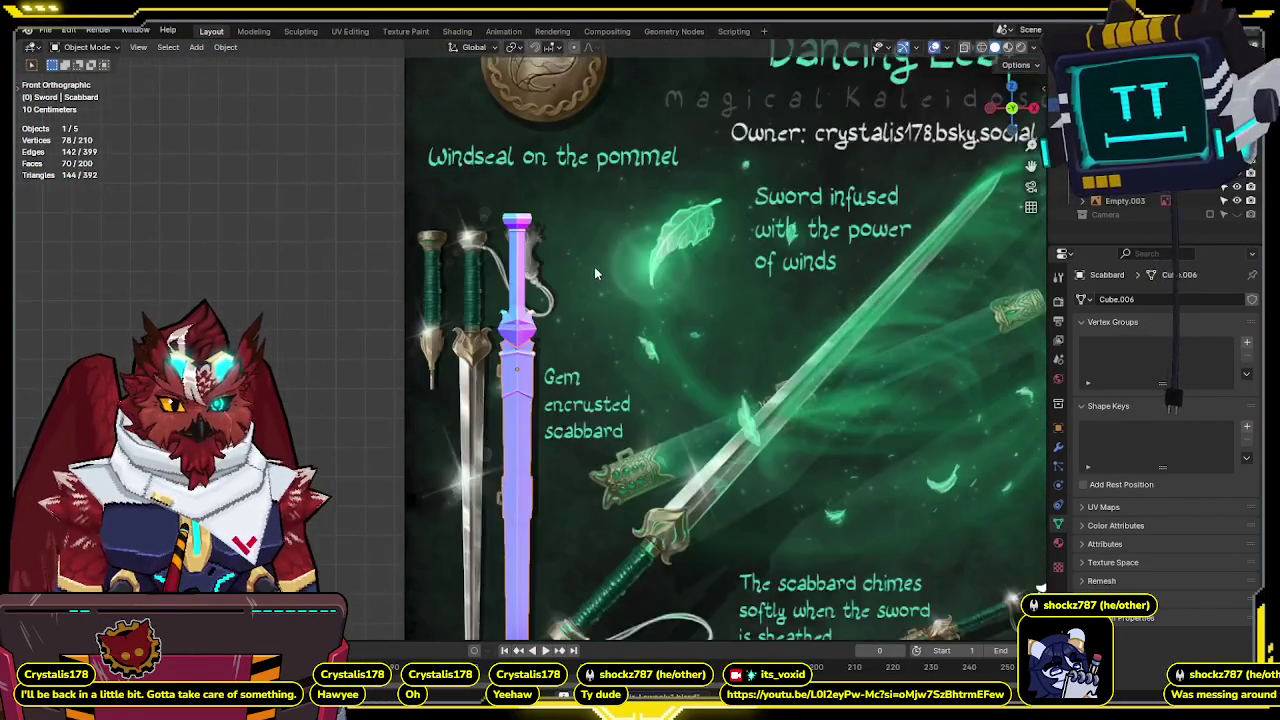
pyautogui.scroll(4, 594, 264)
pyautogui.keyDown('shift'); pyautogui.moveTo(561, 128); pyautogui.dragTo(561, 314, button='middle'); pyautogui.keyUp('shift')
pyautogui.scroll(1, 561, 271)
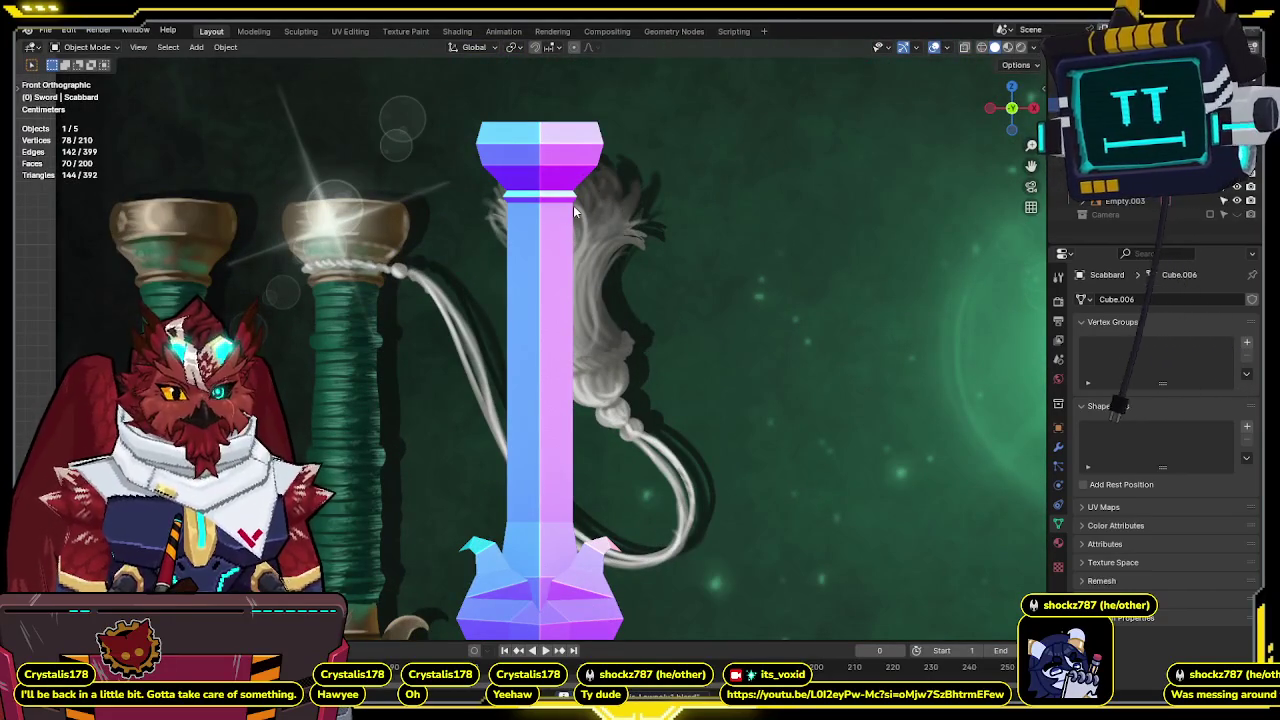
pyautogui.click(1034, 108)
pyautogui.moveTo(610, 225)
pyautogui.keyDown('shift'); pyautogui.mouseDown(button='middle')
pyautogui.moveTo(560, 185)
pyautogui.moveTo(556, 240)
pyautogui.mouseUp(button='middle'); pyautogui.keyUp('shift')
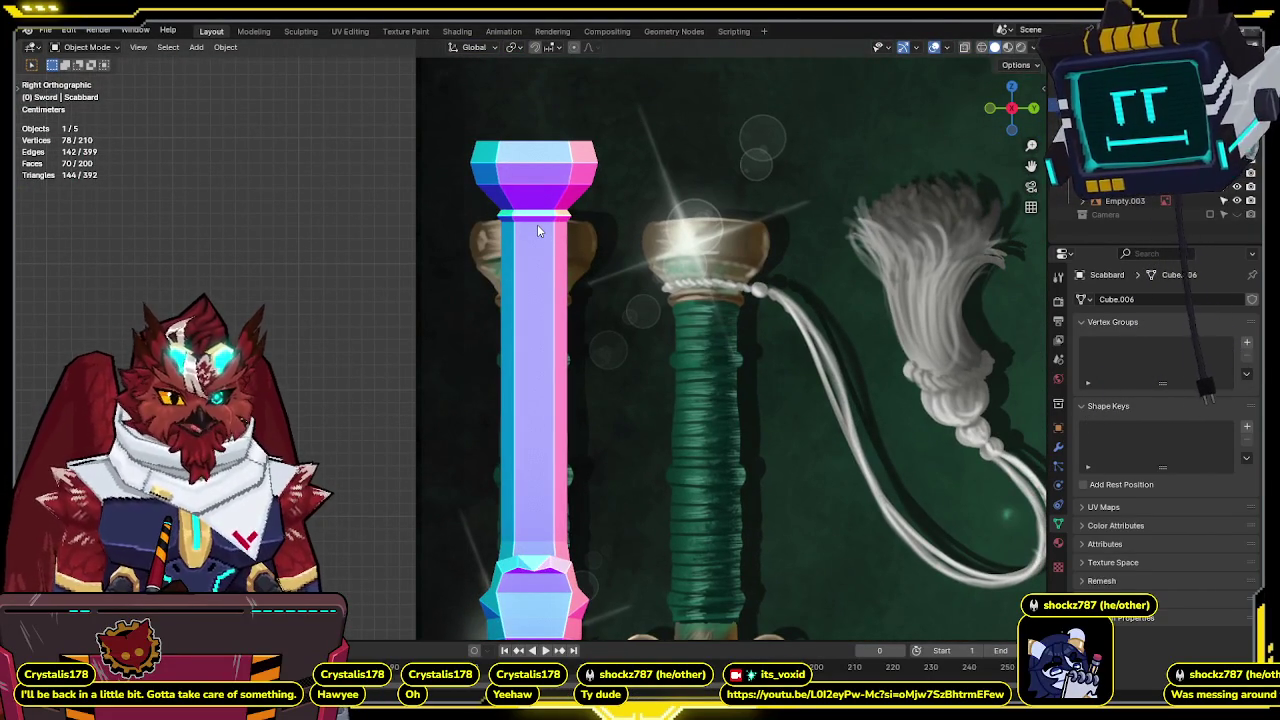
pyautogui.click(537, 224)
pyautogui.press('Tab')
# Snap the 3D cursor to the selected vertex and add a plane there, rotated 90° on Y.
pyautogui.hotkey('shift', 's')
pyautogui.click(538, 271)
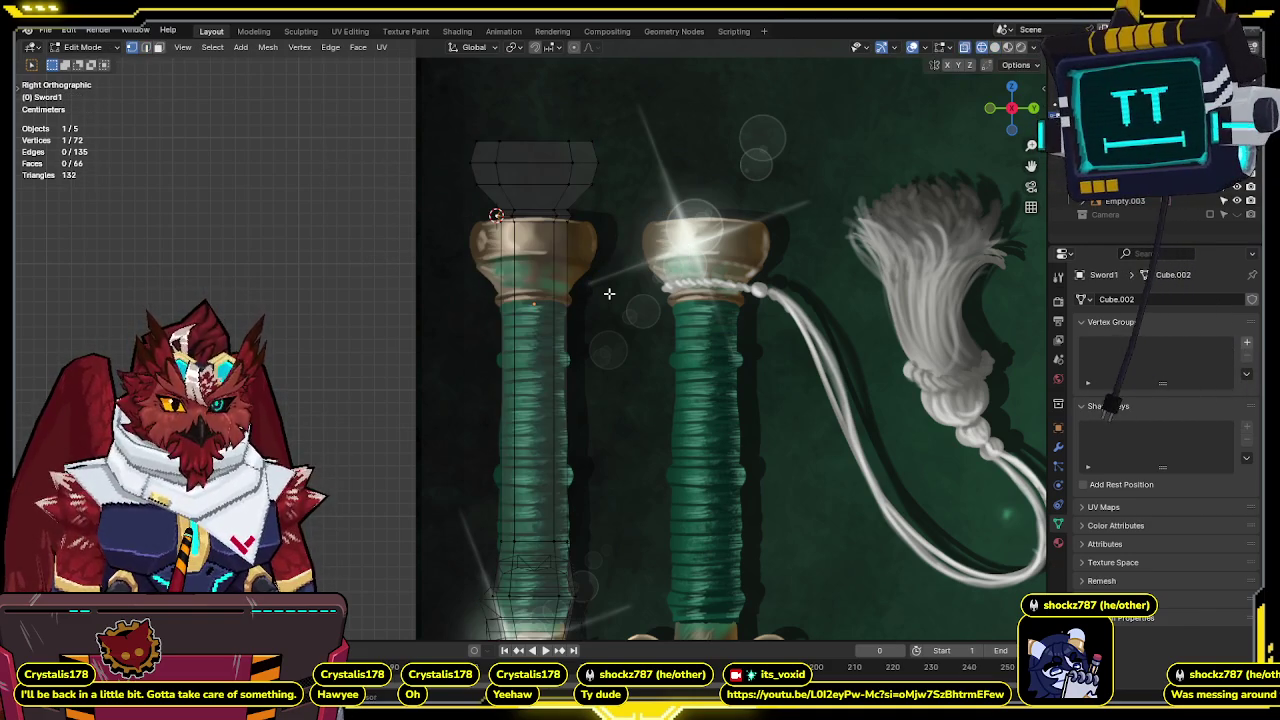
pyautogui.hotkey('shift', 'a')
pyautogui.click(605, 280)
pyautogui.write('ry')
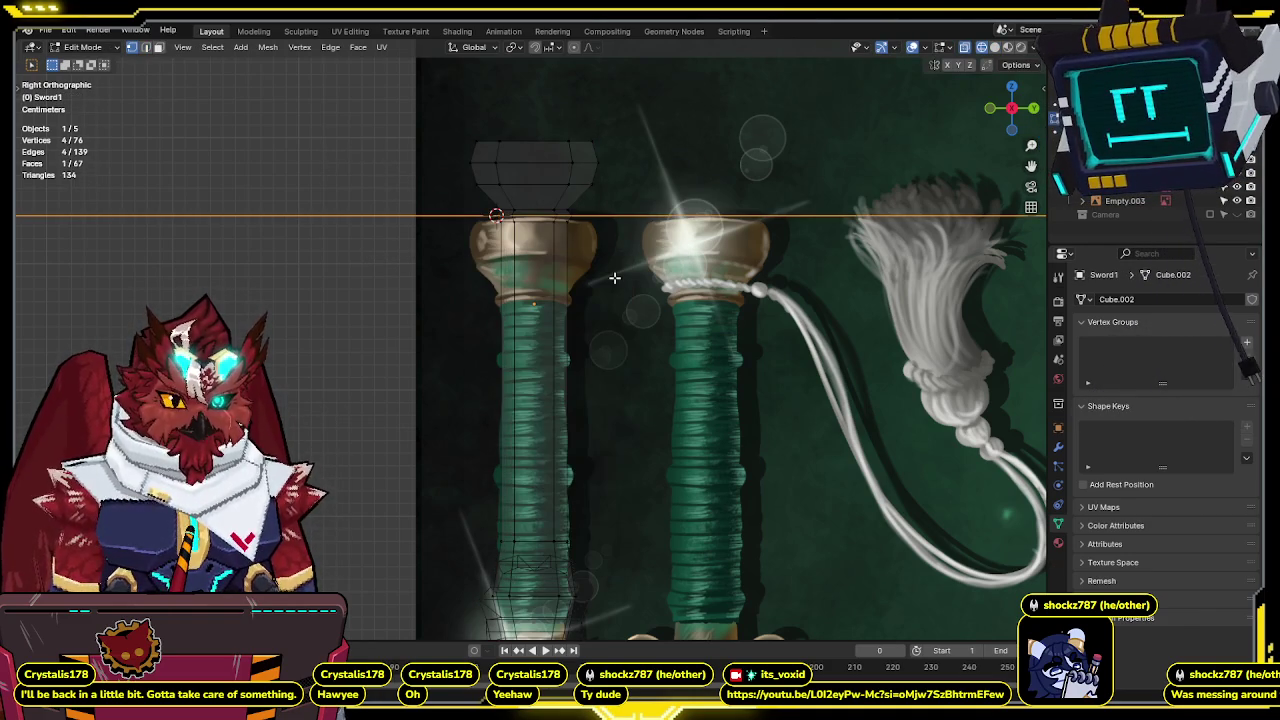
pyautogui.write('90')
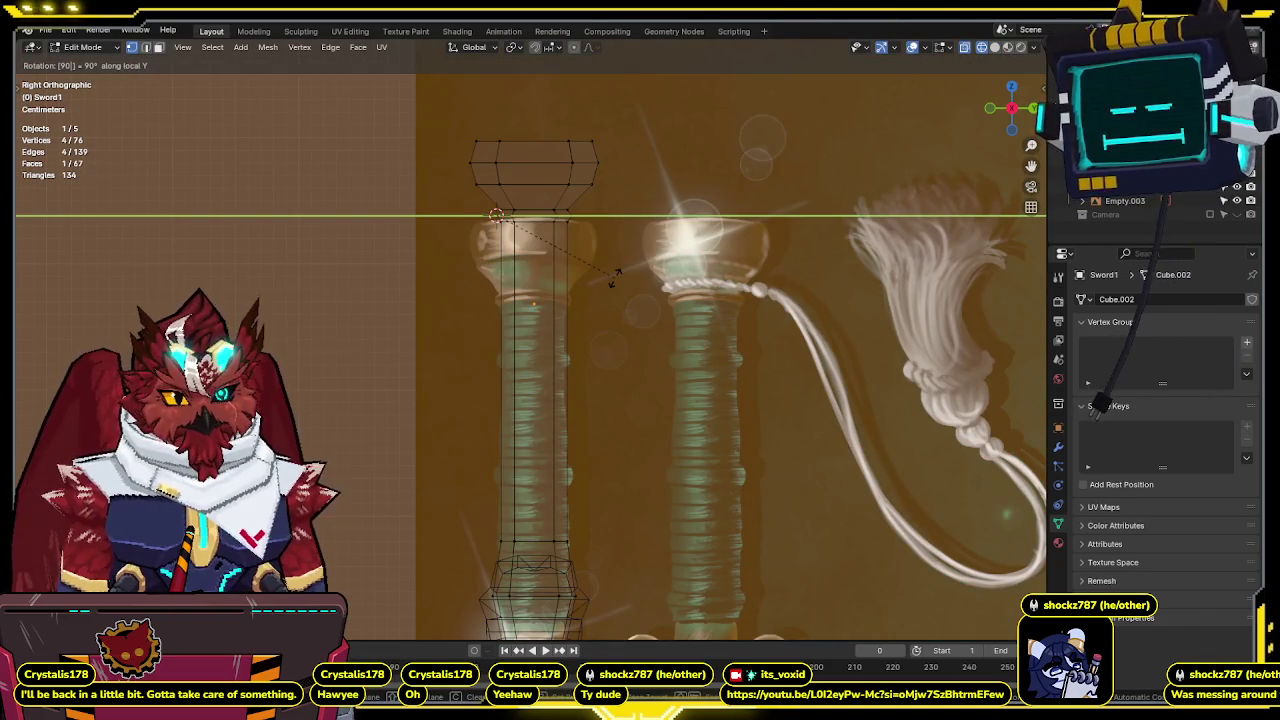
pyautogui.press('Return')
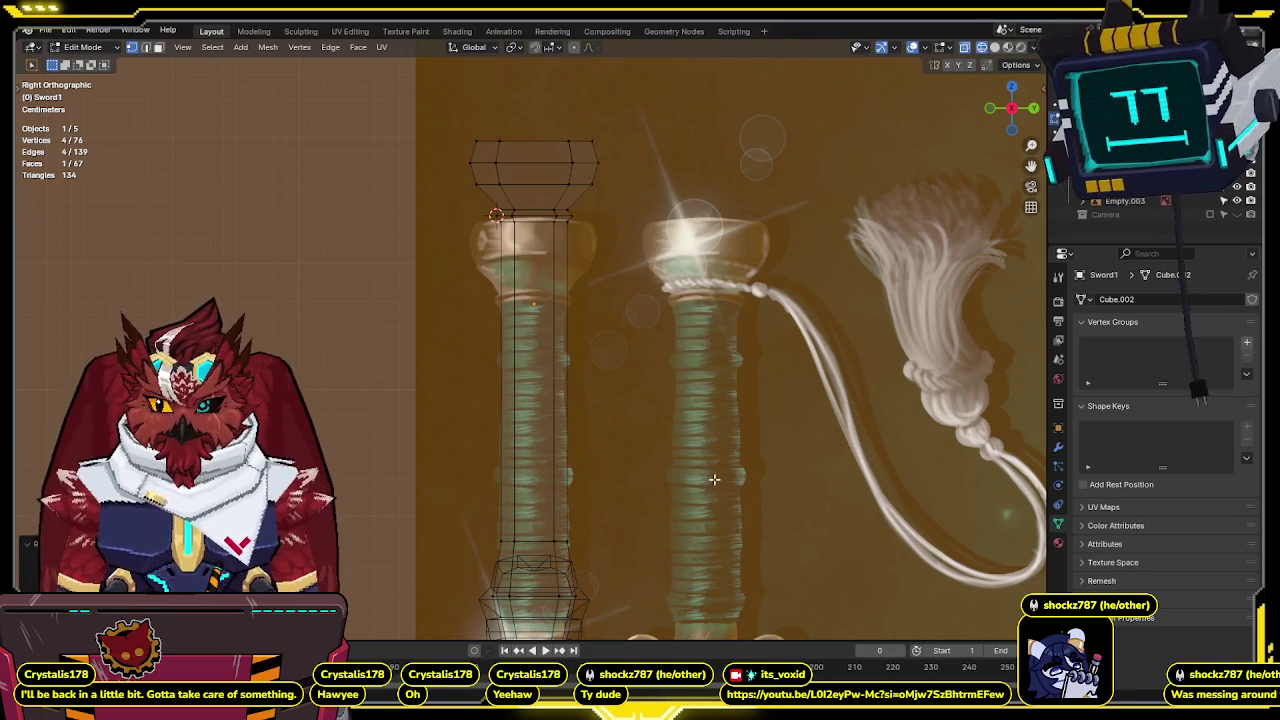
# Flatten the plane along Z into a thin strip and place it just beneath the pommel.
pyautogui.press('s')
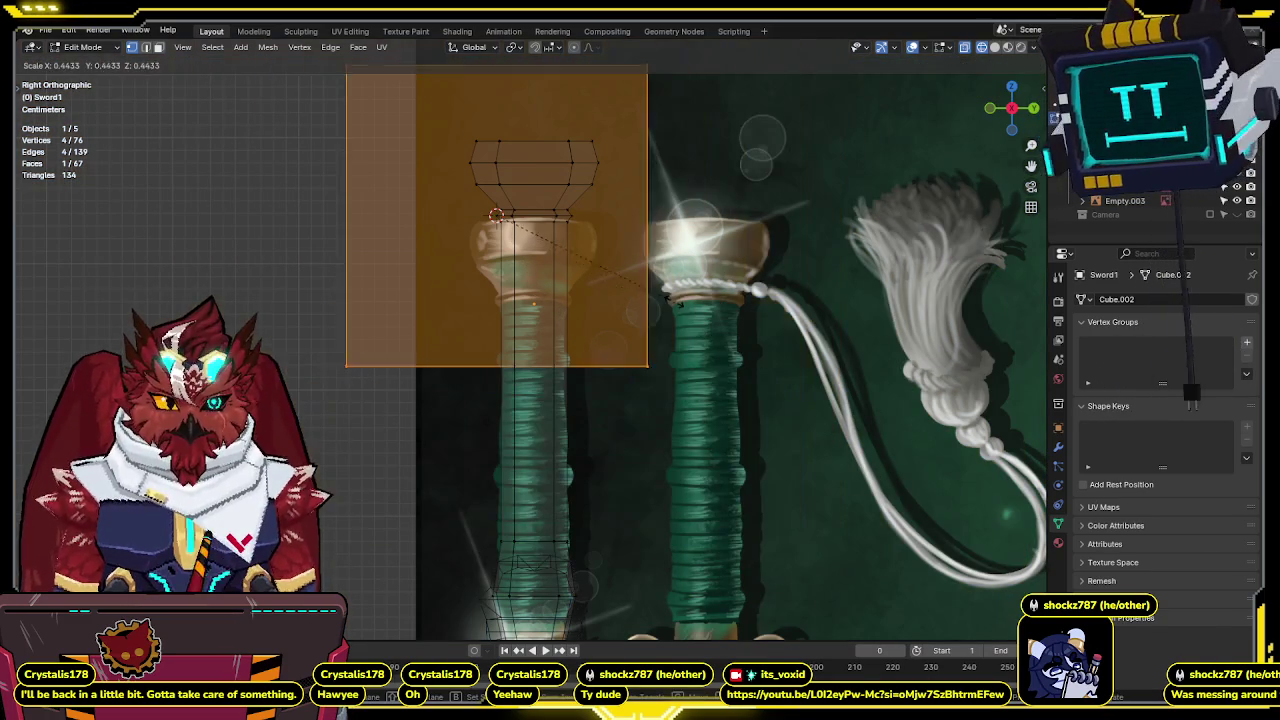
pyautogui.press('z')
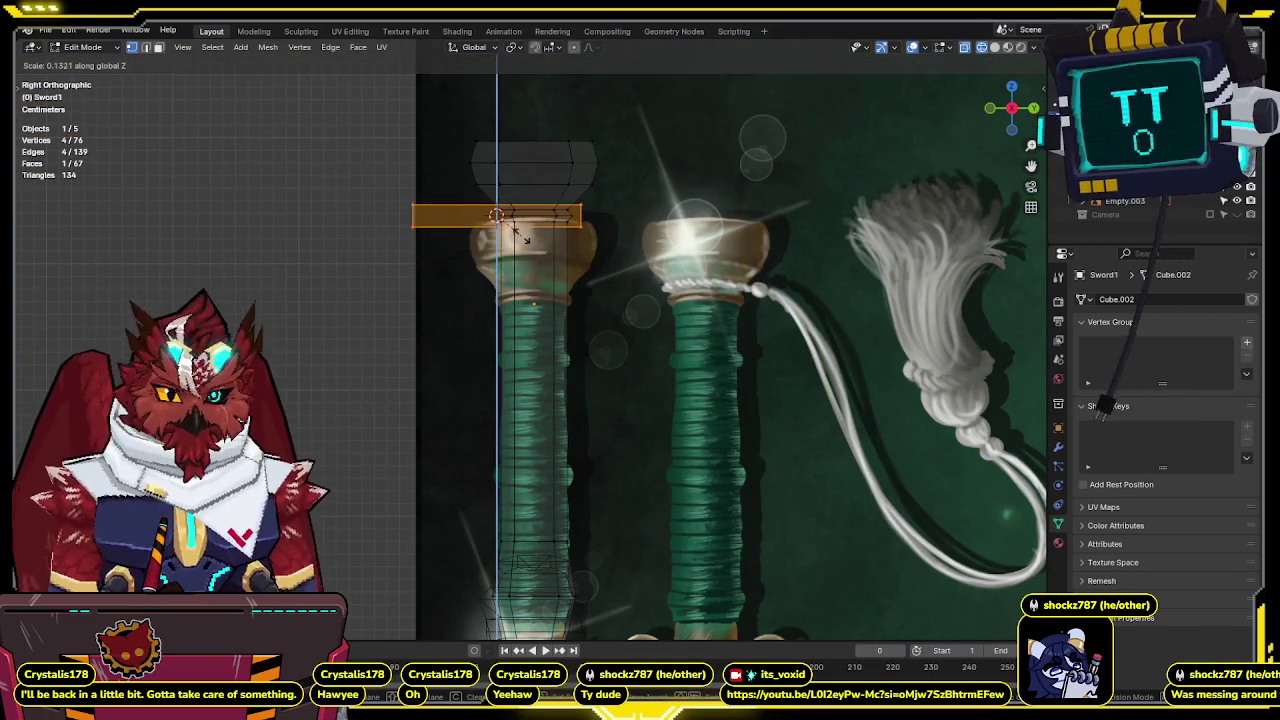
pyautogui.click(519, 231)
pyautogui.press('g')
pyautogui.click(666, 215)
pyautogui.press('s')
pyautogui.press('z')
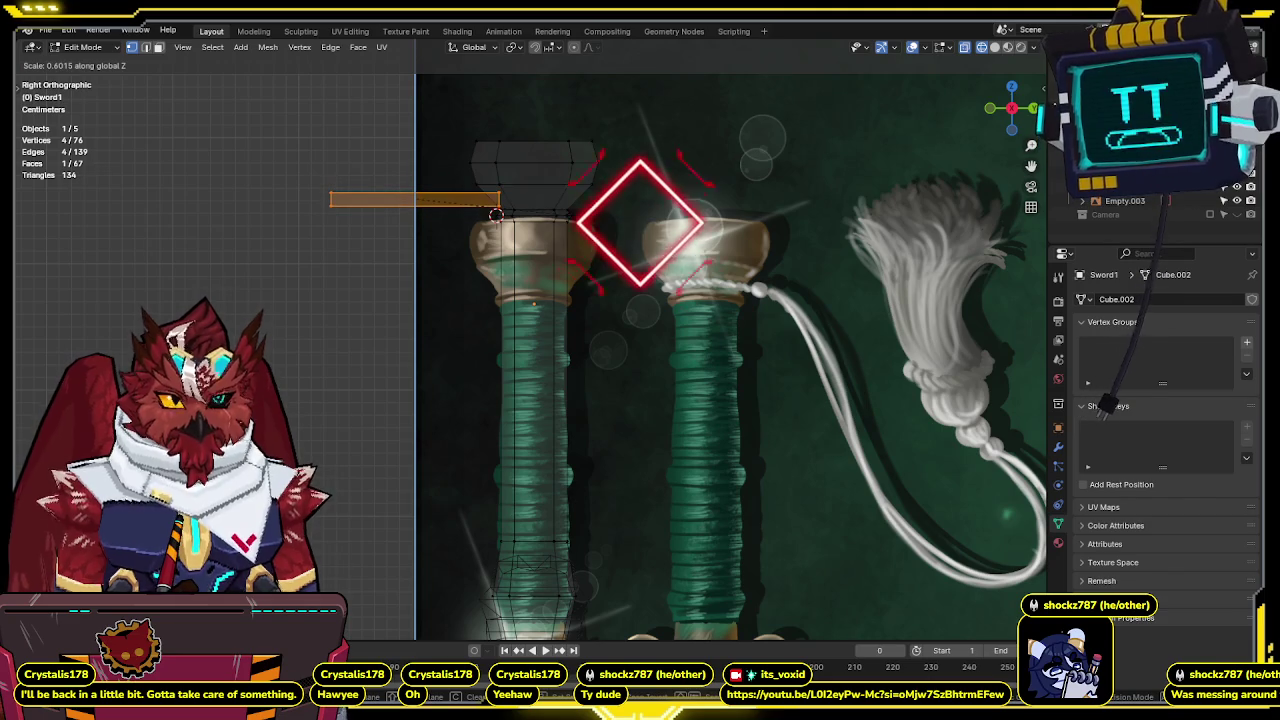
pyautogui.click(496, 215)
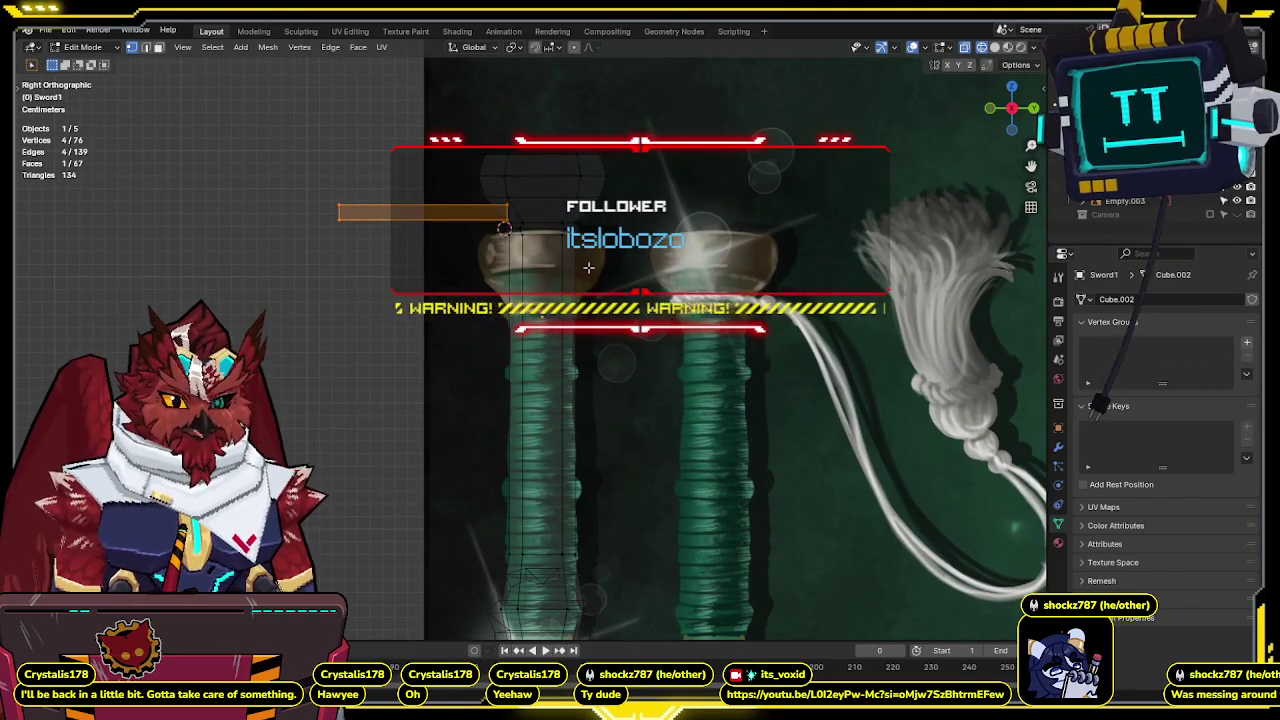
pyautogui.scroll(1, 589, 267)
pyautogui.scroll(1, 520, 230)
pyautogui.scroll(1, 544, 267)
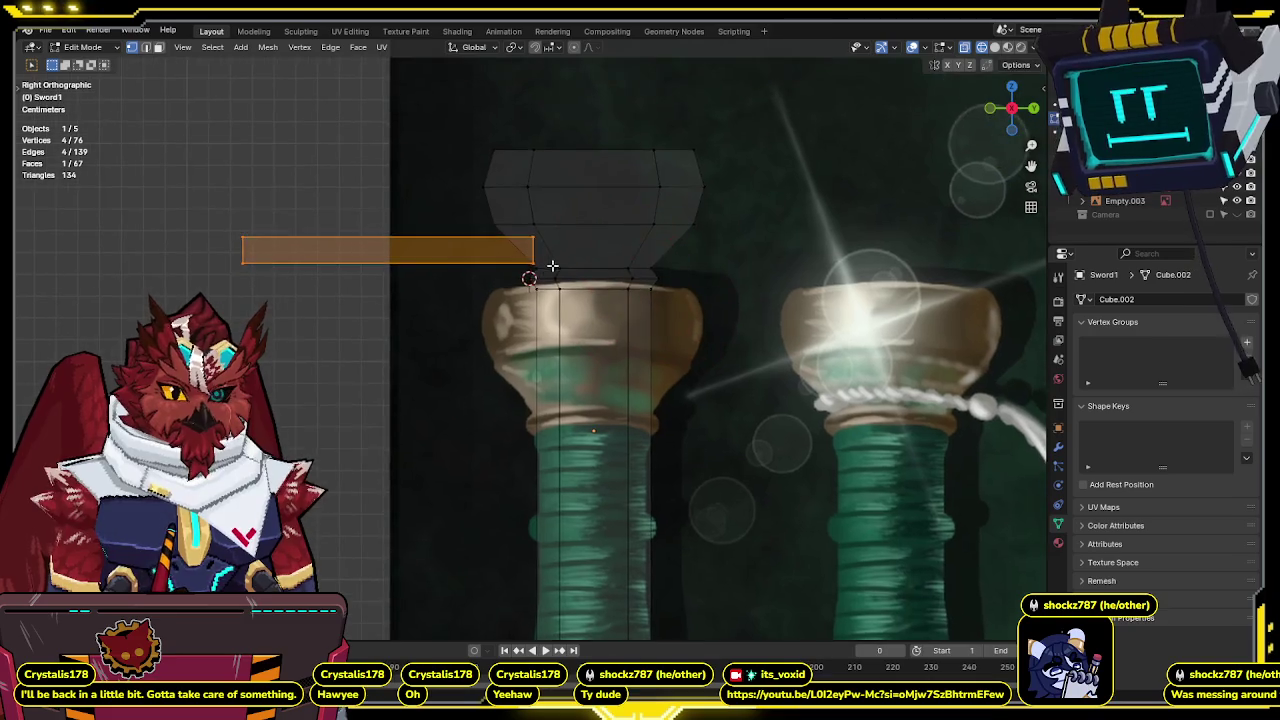
pyautogui.scroll(-3, 550, 265)
pyautogui.scroll(-1, 565, 225)
pyautogui.scroll(-2, 545, 260)
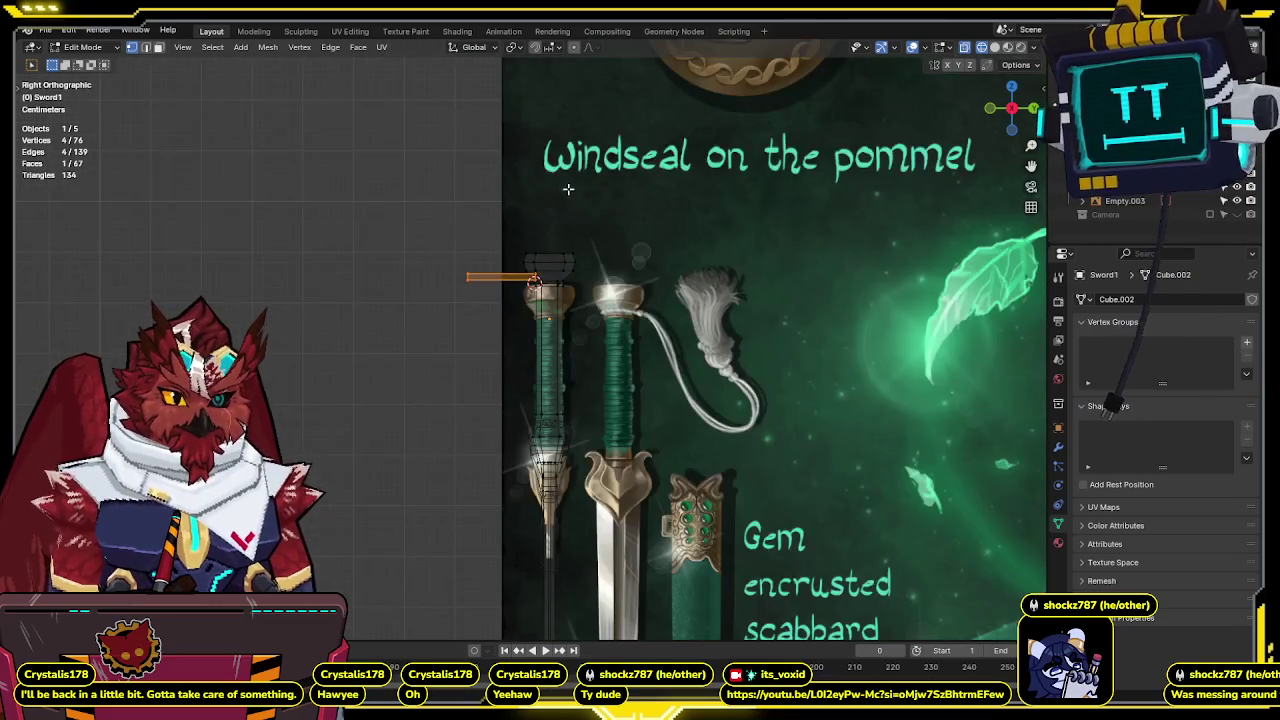
pyautogui.scroll(1, 560, 220)
pyautogui.scroll(1, 566, 277)
pyautogui.scroll(2, 560, 277)
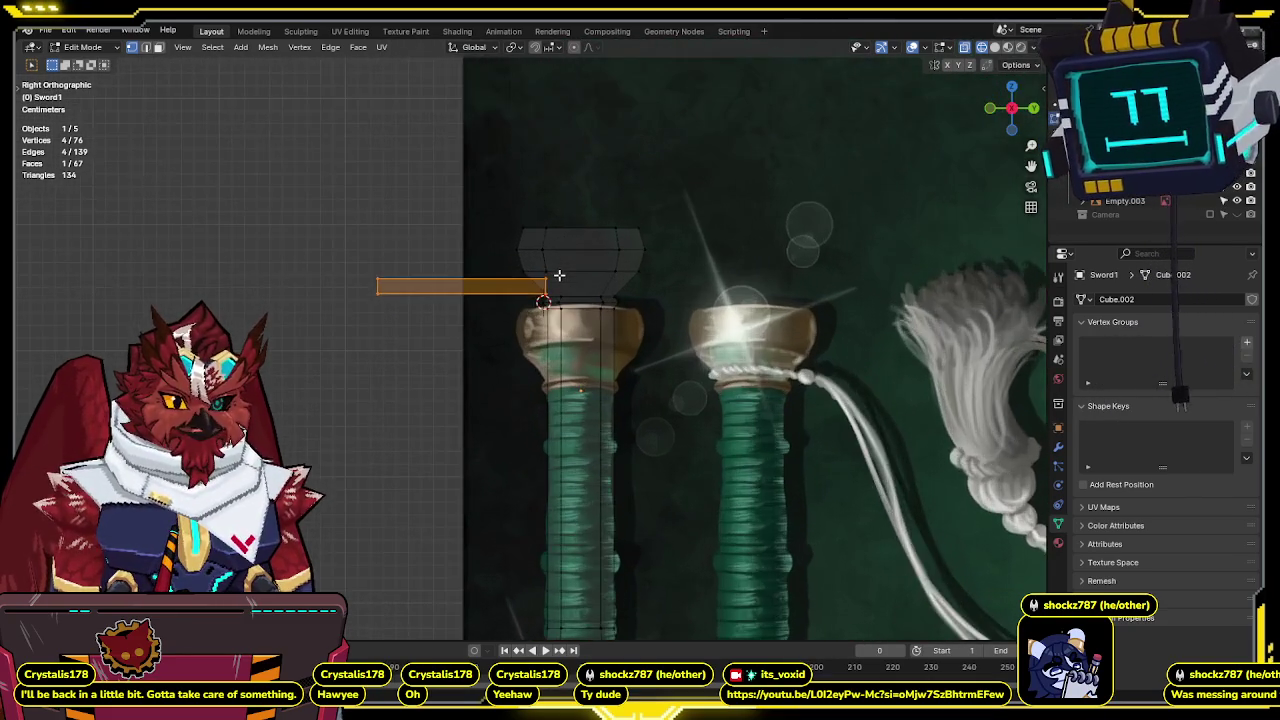
pyautogui.scroll(-5, 557, 274)
pyautogui.scroll(3, 557, 275)
pyautogui.scroll(4, 557, 274)
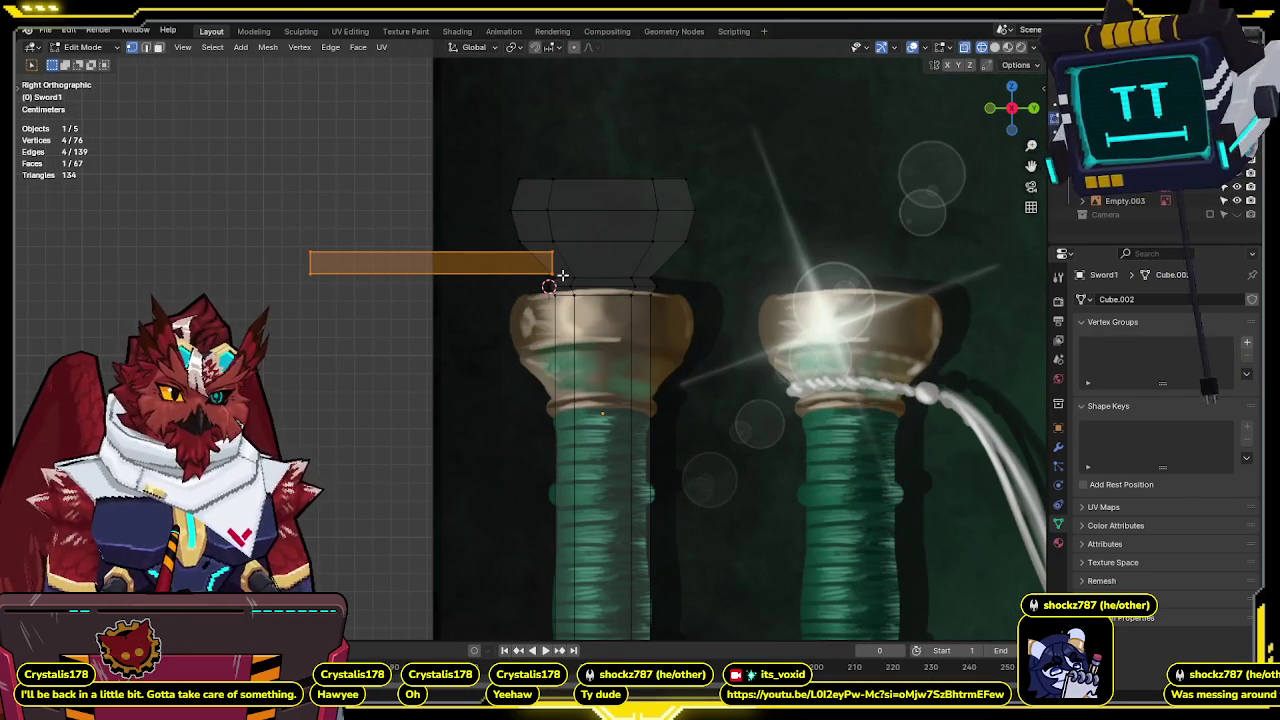
pyautogui.scroll(-6, 563, 275)
pyautogui.scroll(-5, 563, 277)
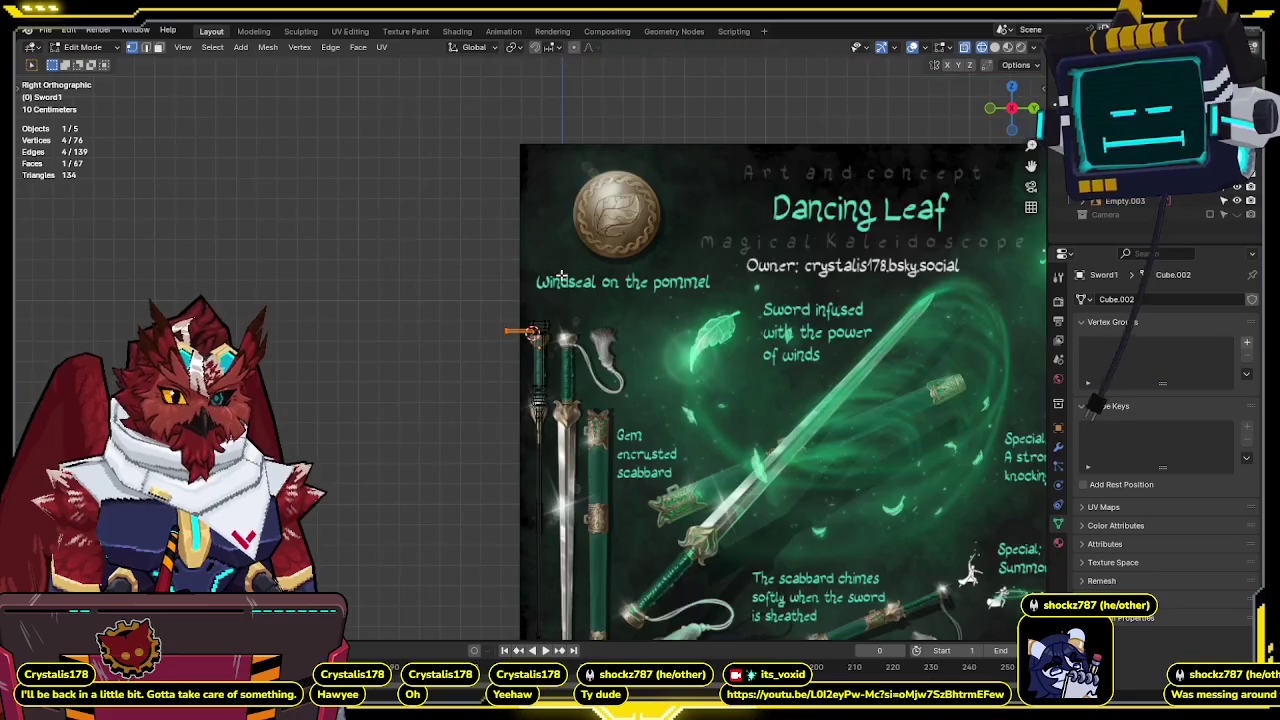
pyautogui.scroll(6, 577, 332)
pyautogui.scroll(5, 577, 330)
pyautogui.scroll(-6, 577, 327)
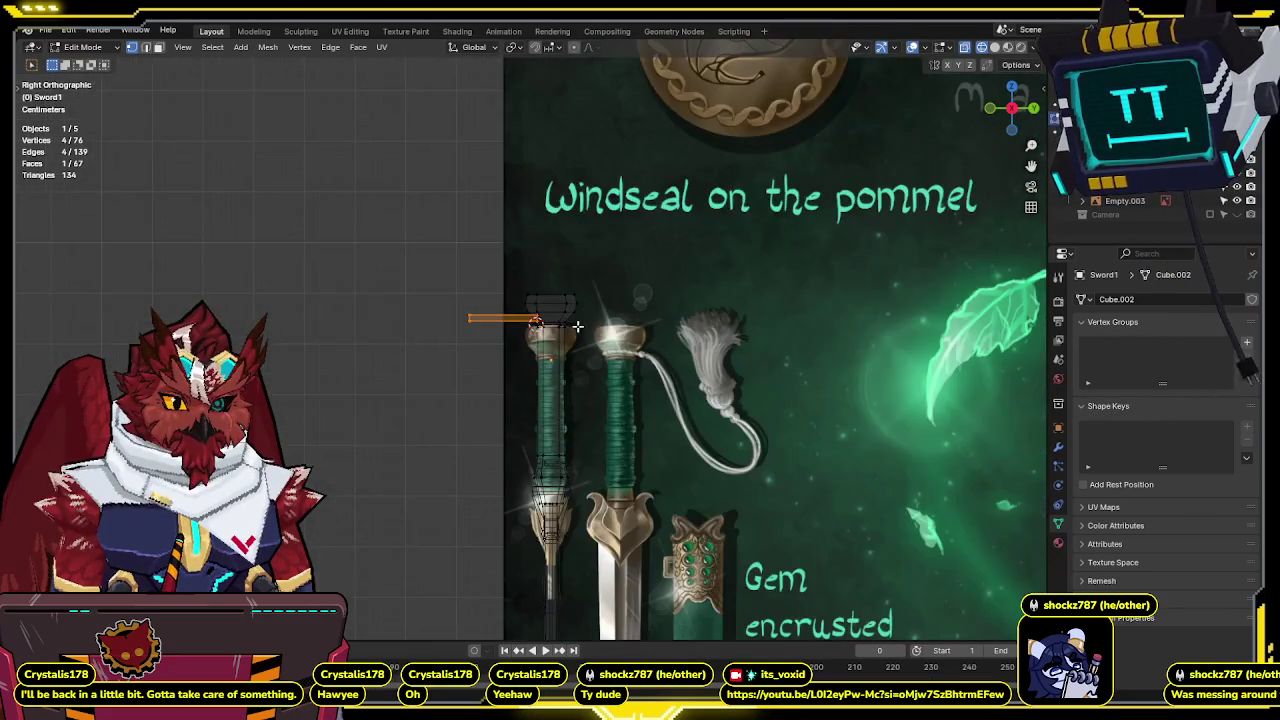
# In front view, move the sword left so it stands beside the scabbard.
pyautogui.press('4')
pyautogui.moveTo(577, 332)
pyautogui.mouseDown(button='middle')
pyautogui.moveTo(673, 314)
pyautogui.moveTo(565, 358)
pyautogui.moveTo(545, 215)
pyautogui.mouseUp(button='middle')
pyautogui.press('KP_1')
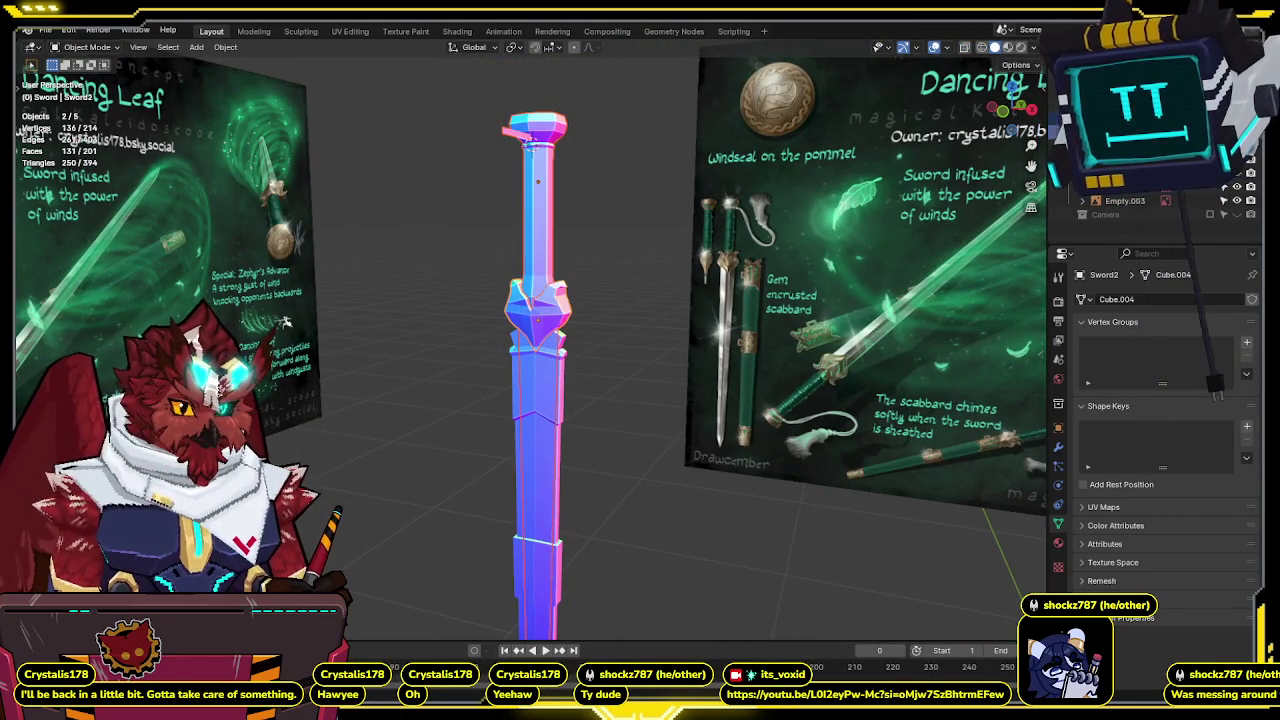
pyautogui.press('KP_1')
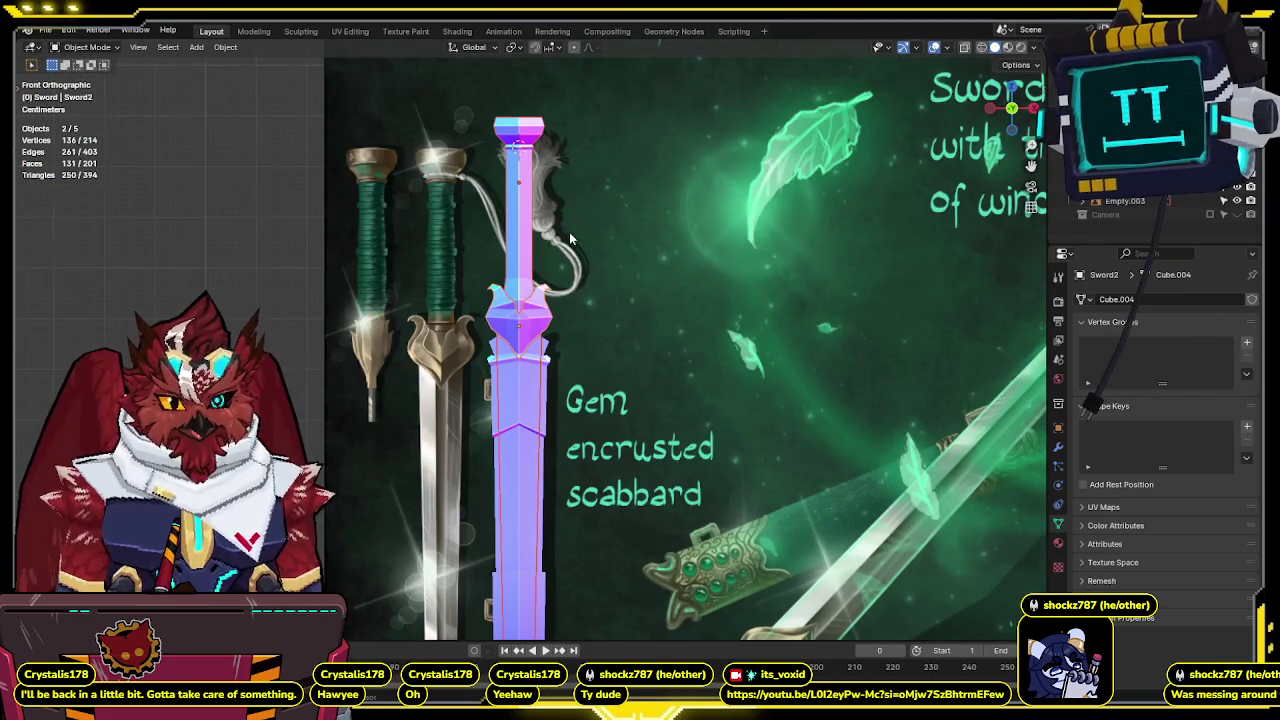
pyautogui.keyDown('shift'); pyautogui.moveTo(567, 238); pyautogui.dragTo(601, 184, button='middle'); pyautogui.keyUp('shift')
pyautogui.press('g')
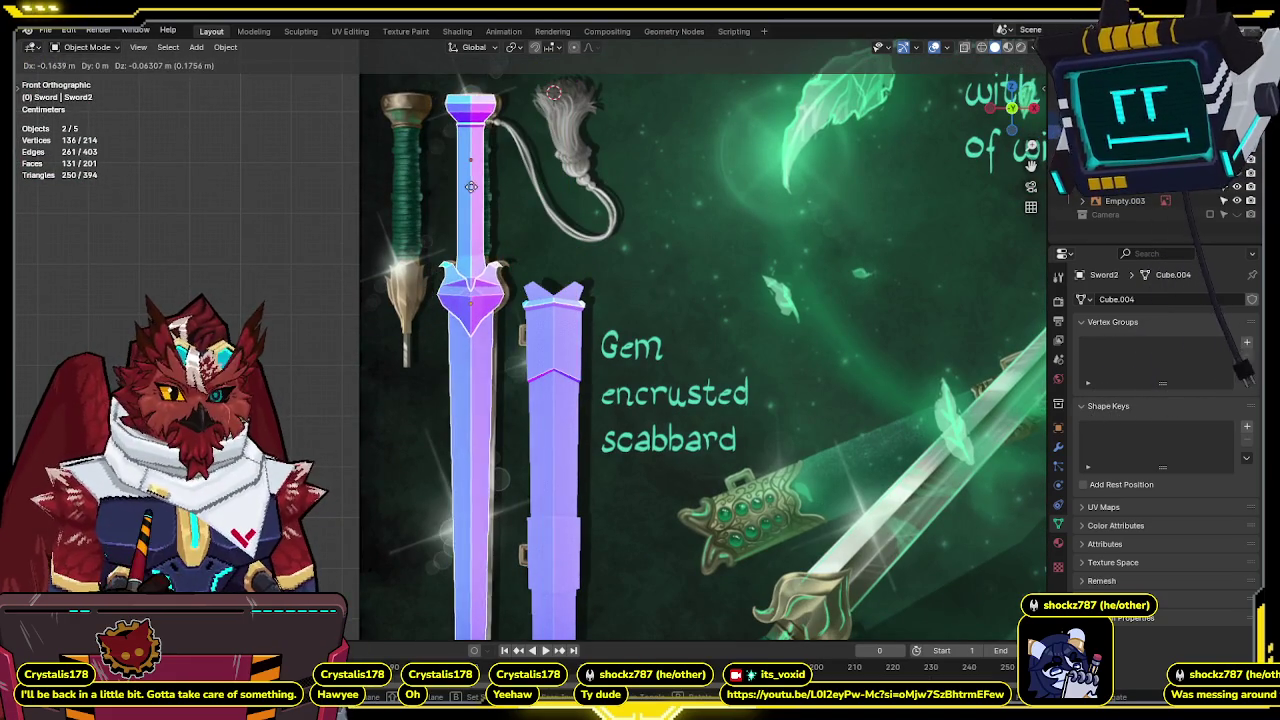
pyautogui.click(522, 174)
# With X-ray on, align the sword's guard over the drawn guard, then turn X-ray off.
pyautogui.hotkey('shift', 'z')
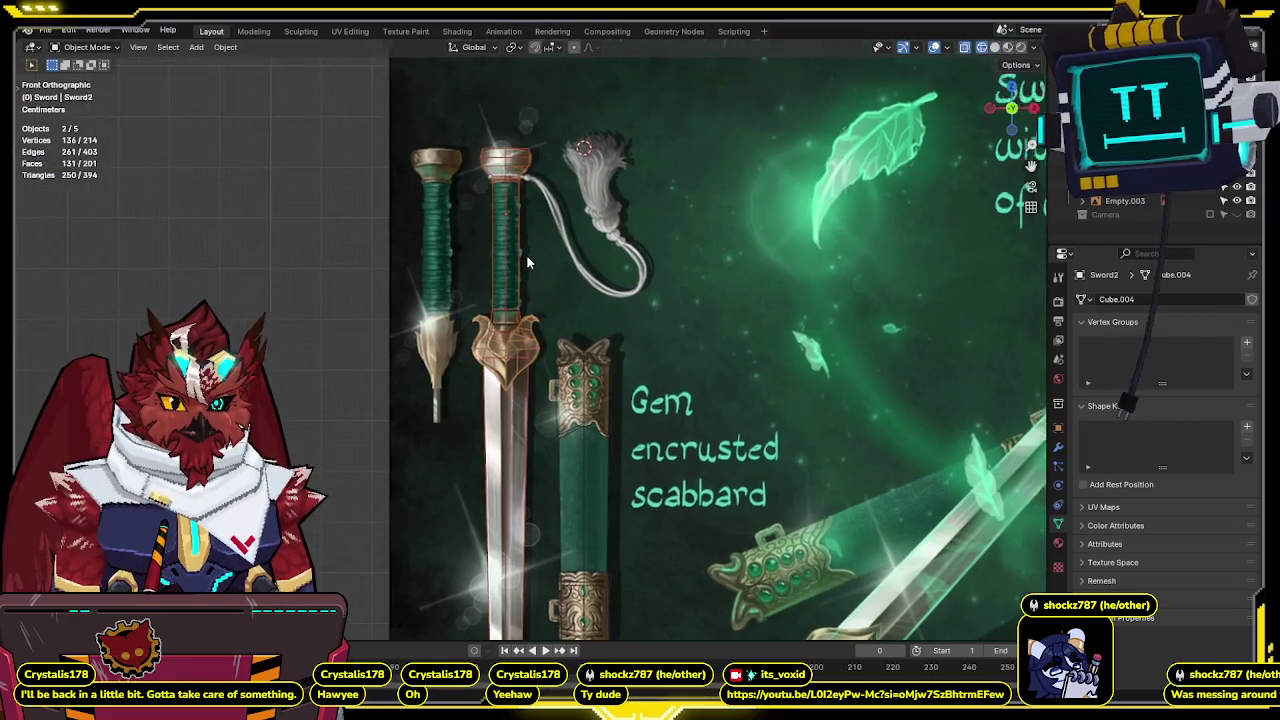
pyautogui.scroll(4, 527, 267)
pyautogui.scroll(2, 587, 244)
pyautogui.scroll(5, 587, 244)
pyautogui.press('g')
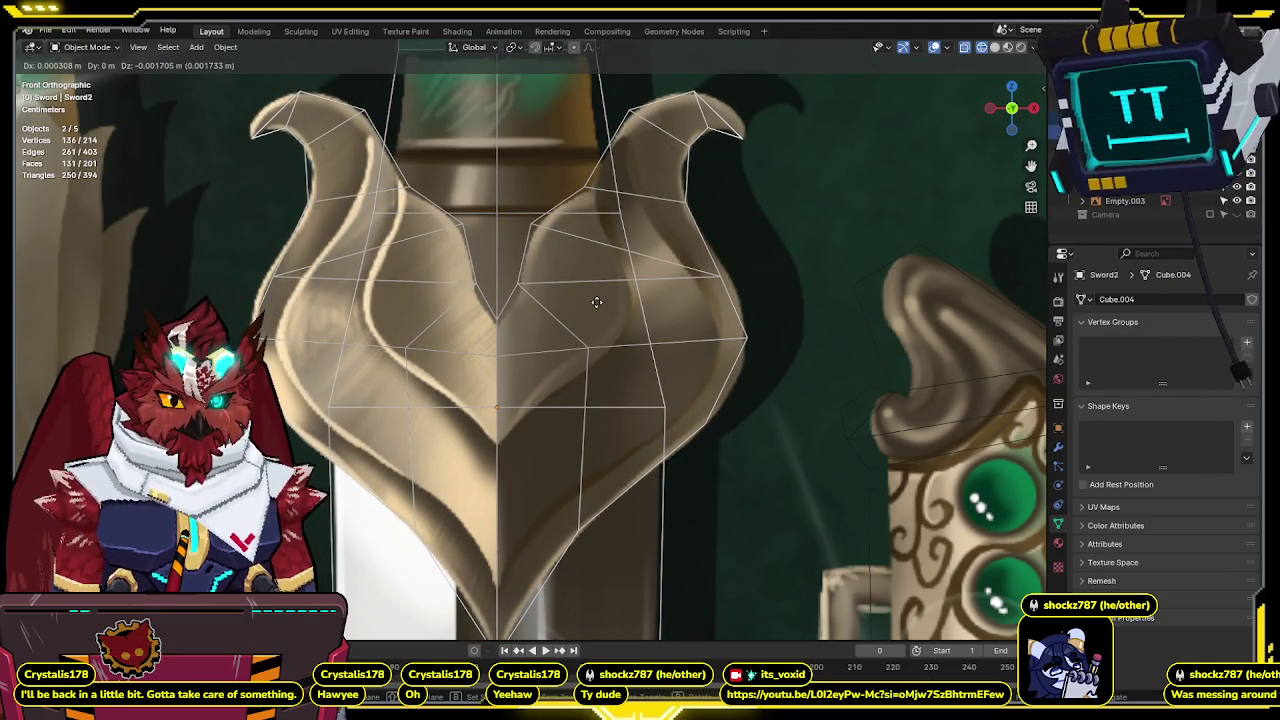
pyautogui.click(608, 300)
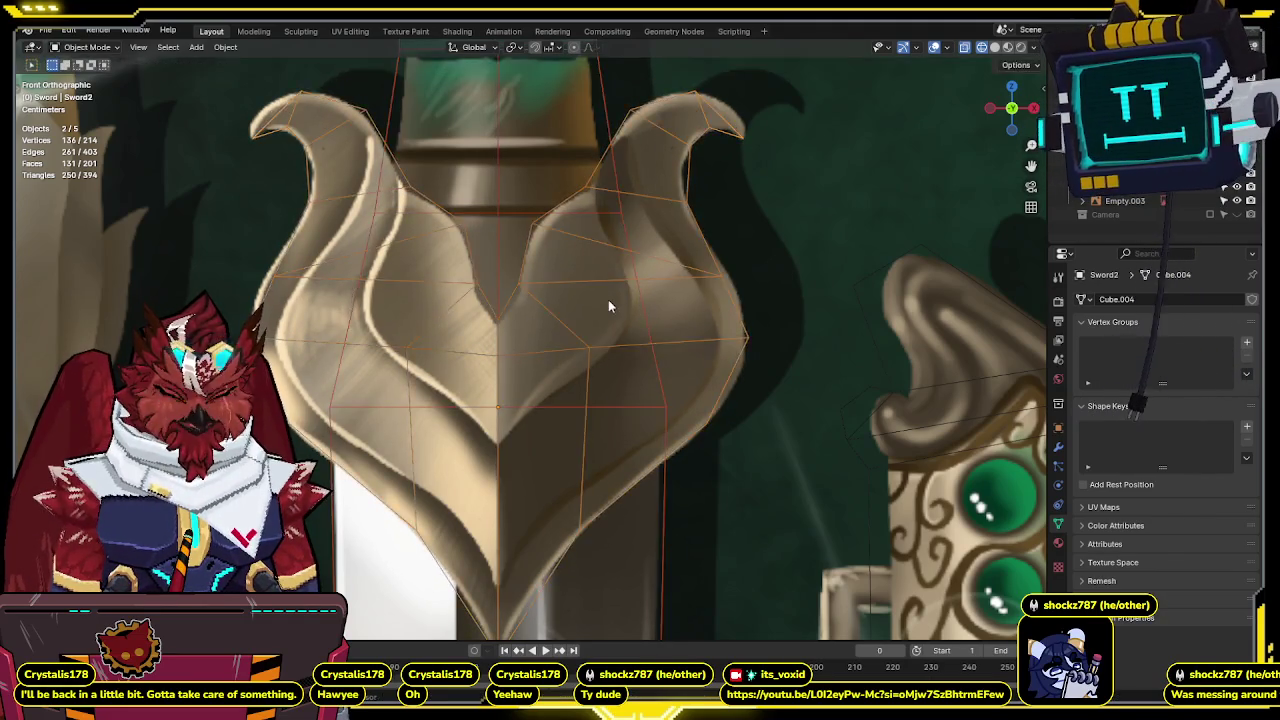
pyautogui.scroll(-4, 608, 300)
pyautogui.scroll(3, 603, 190)
pyautogui.hotkey('alt', 'z')
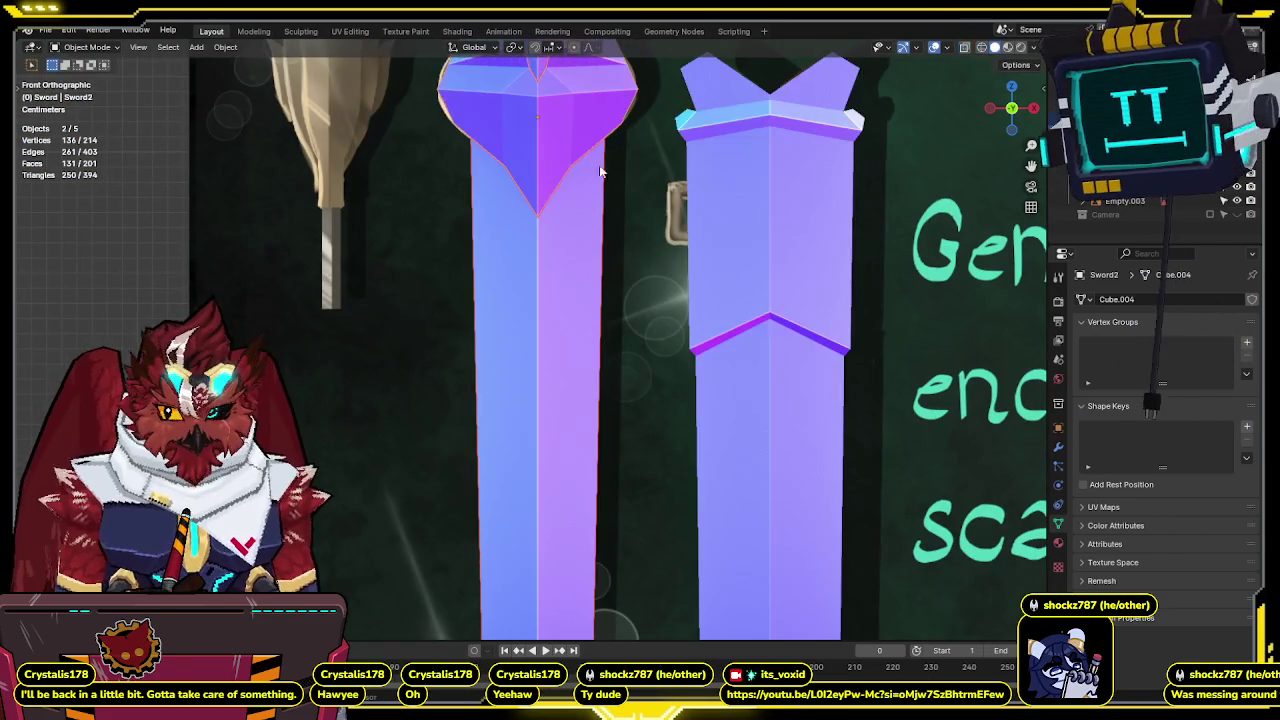
pyautogui.scroll(-2, 600, 250)
pyautogui.scroll(-2, 580, 320)
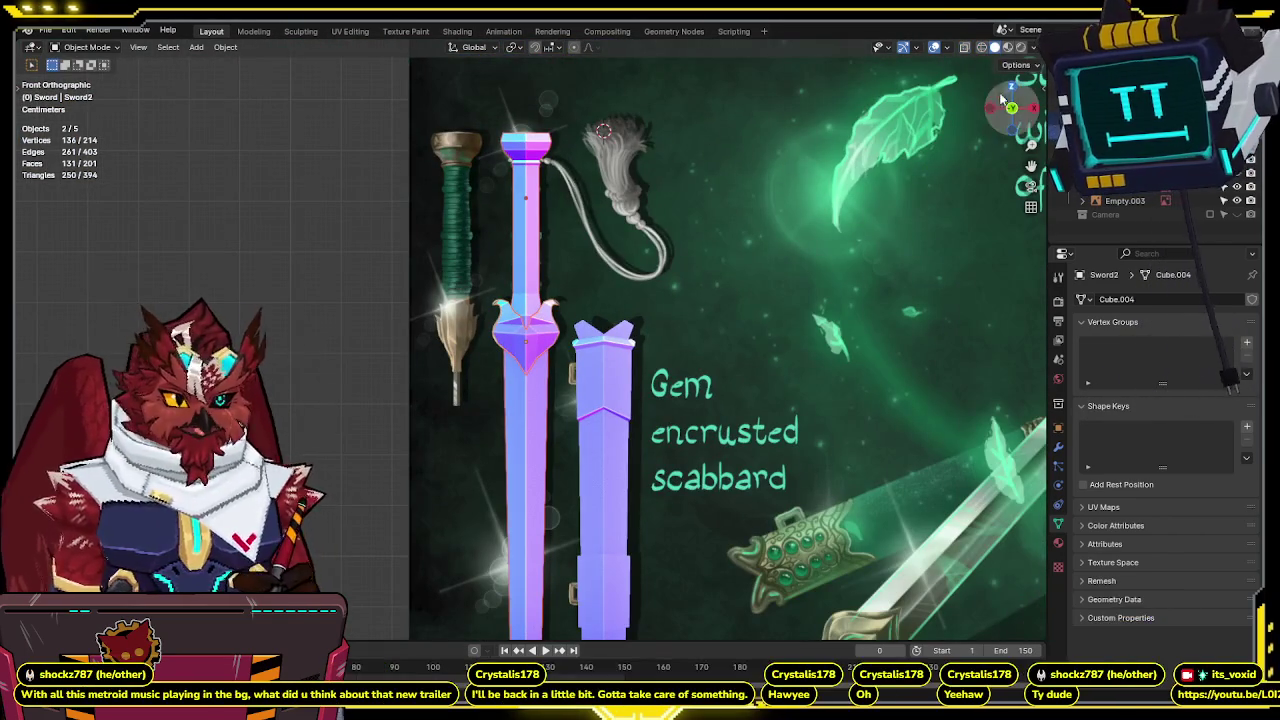
pyautogui.click(1034, 108)
# Edit the Sword2 mesh zoomed on the pommel and grip, selecting the strip's left-end edge.
pyautogui.scroll(2, 578, 240)
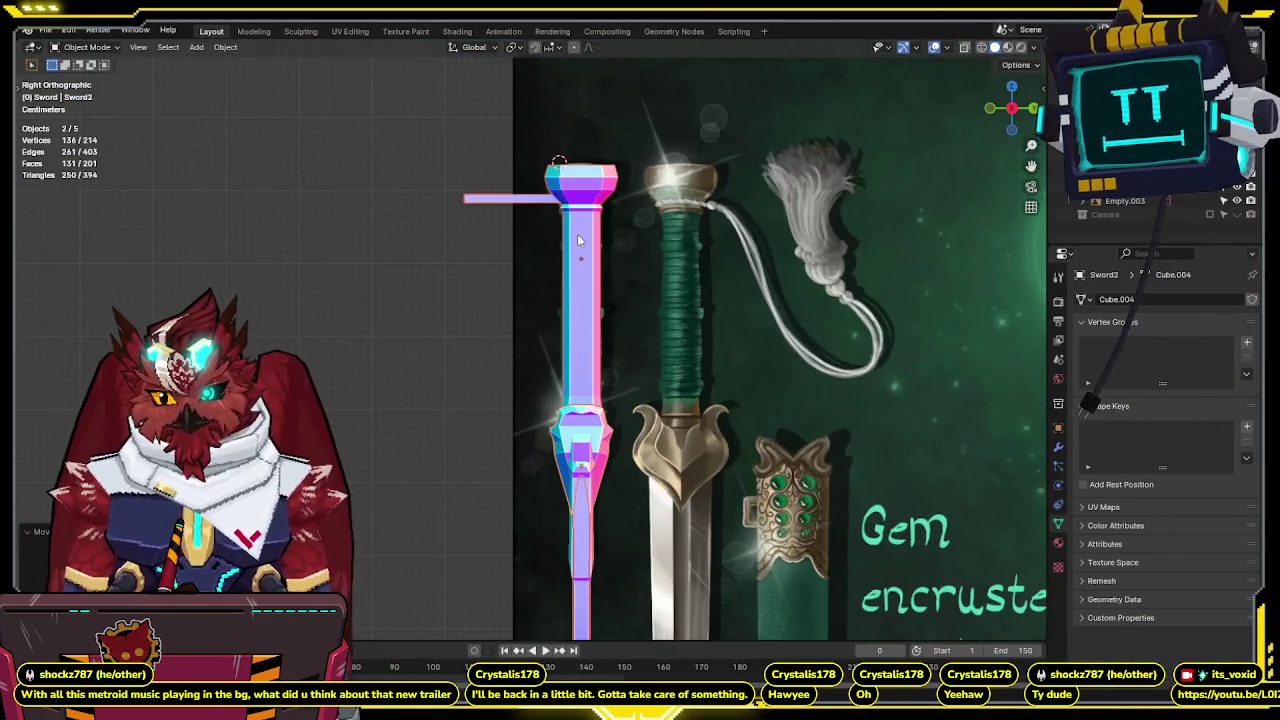
pyautogui.keyDown('shift'); pyautogui.moveTo(580, 229); pyautogui.dragTo(549, 202, button='middle'); pyautogui.keyUp('shift')
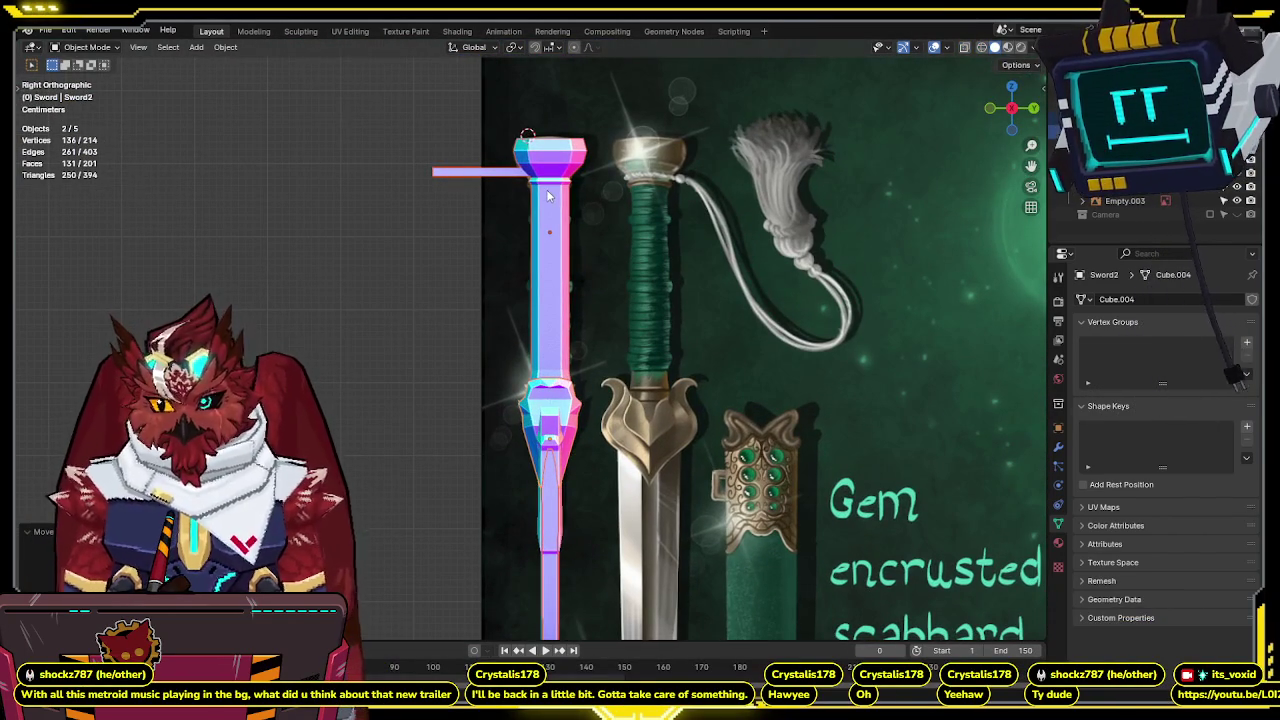
pyautogui.press('Tab')
pyautogui.scroll(2, 500, 220)
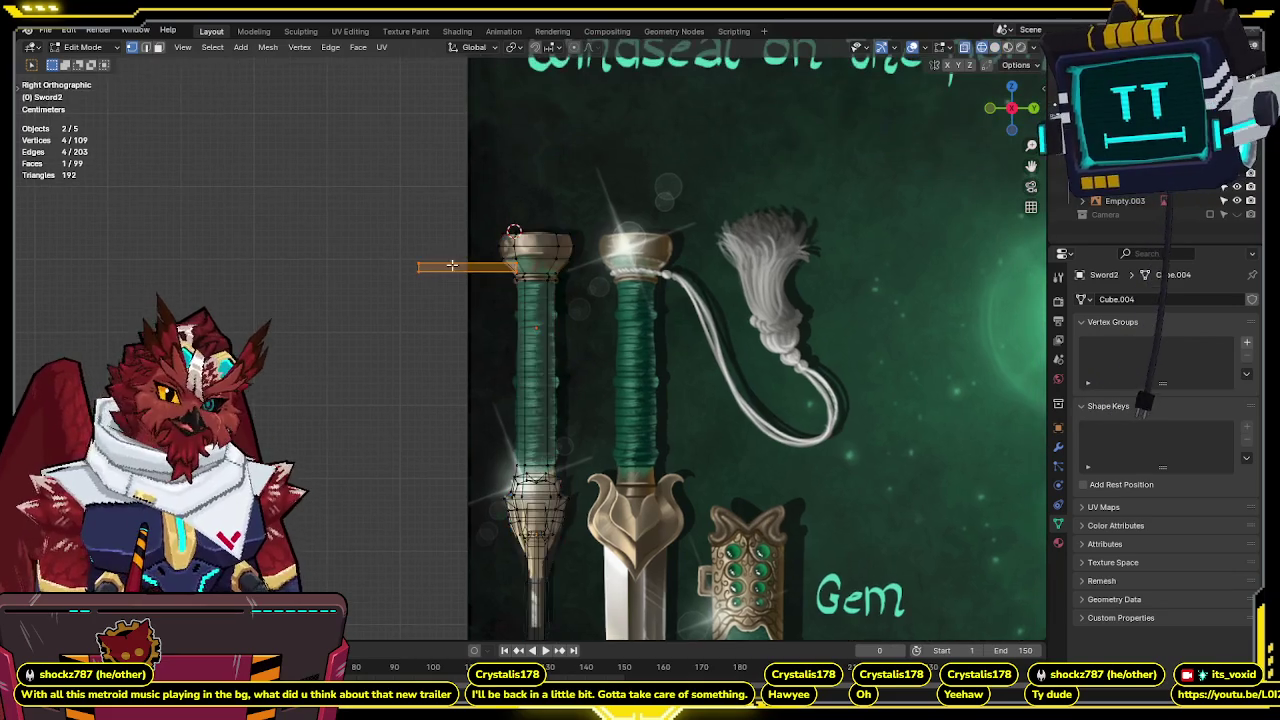
pyautogui.scroll(1, 441, 252)
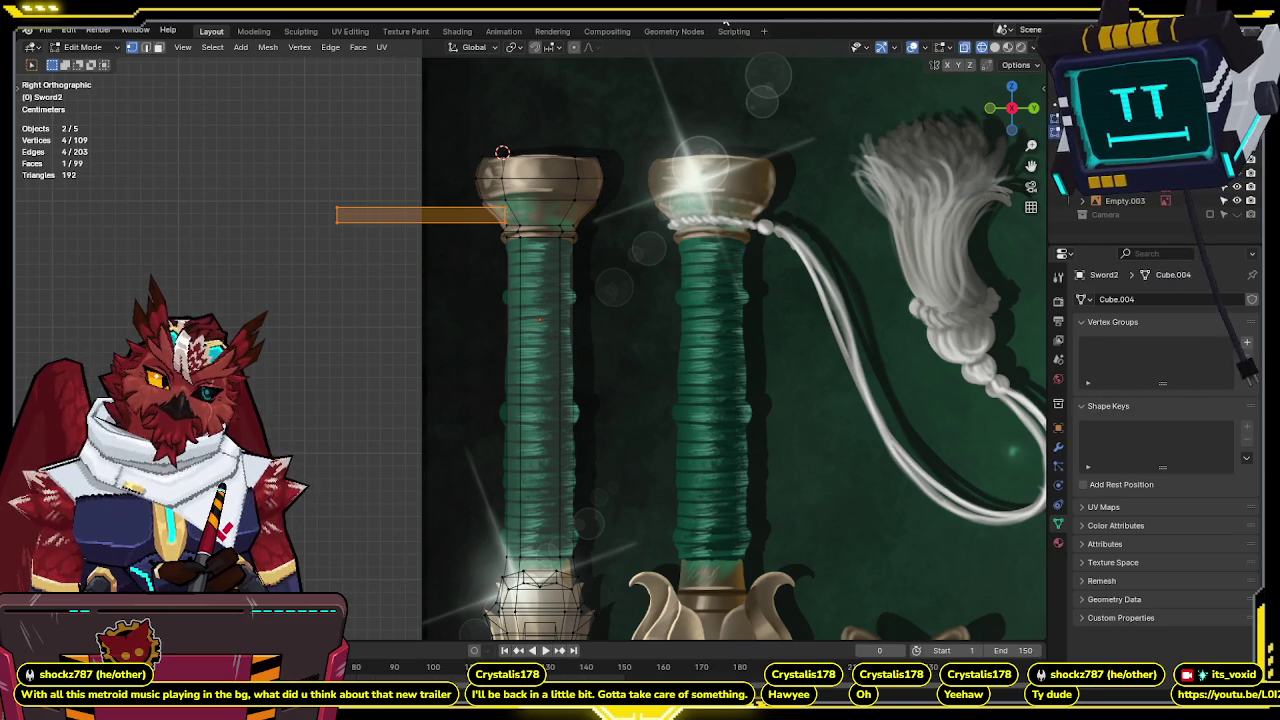
pyautogui.scroll(2, 525, 347)
pyautogui.scroll(2, 525, 347)
pyautogui.scroll(-4, 525, 347)
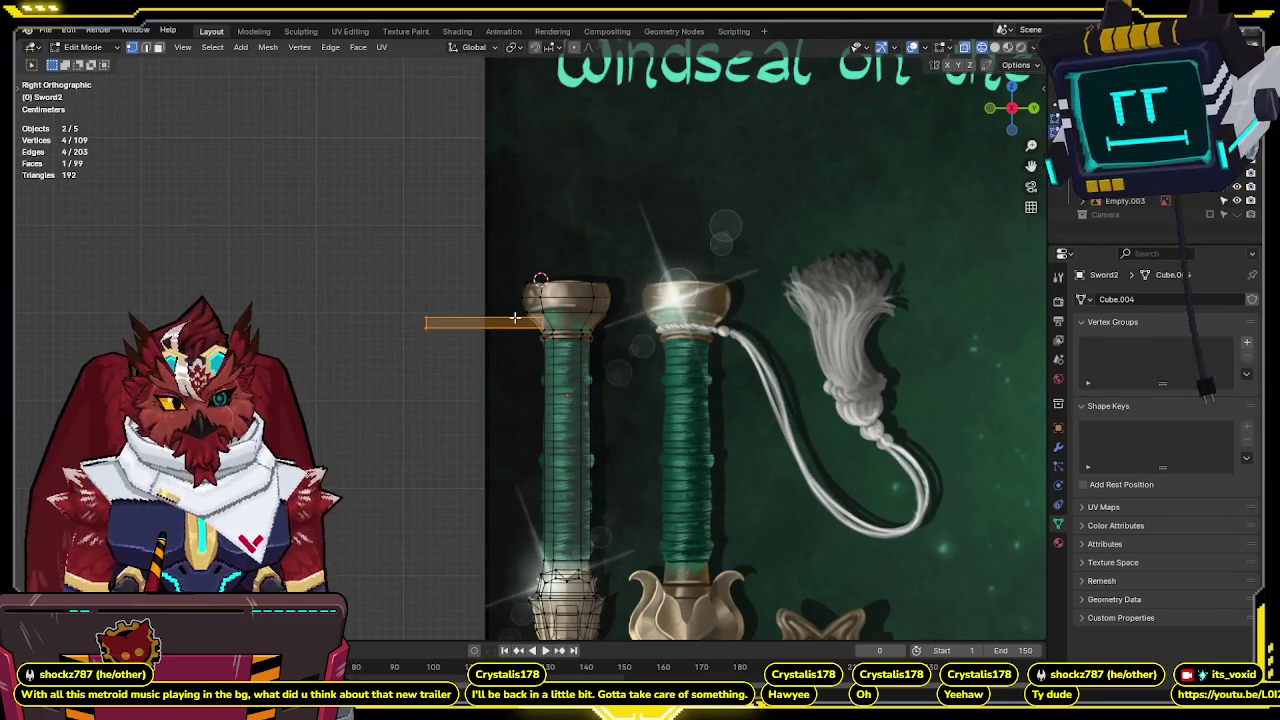
pyautogui.moveTo(450, 298); pyautogui.dragTo(397, 374)
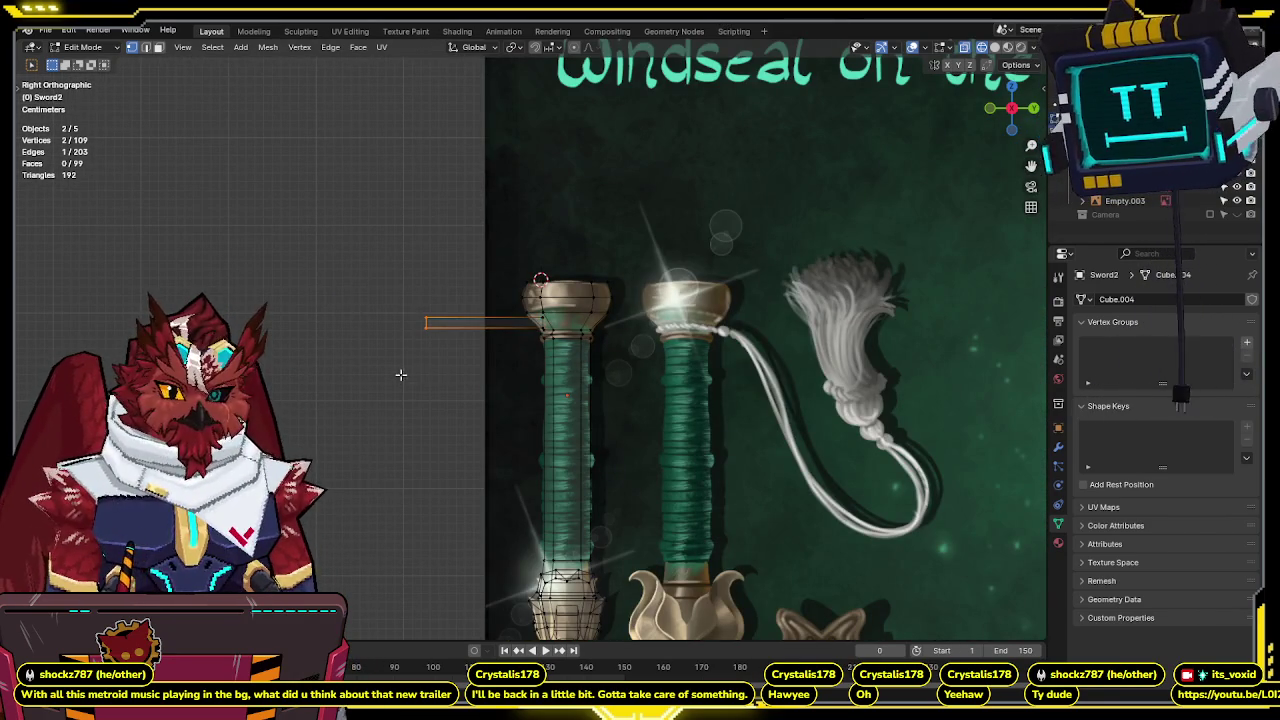
# Move the strip's end edge leftward along the Y axis to lengthen it.
pyautogui.press('g')
pyautogui.press('y')
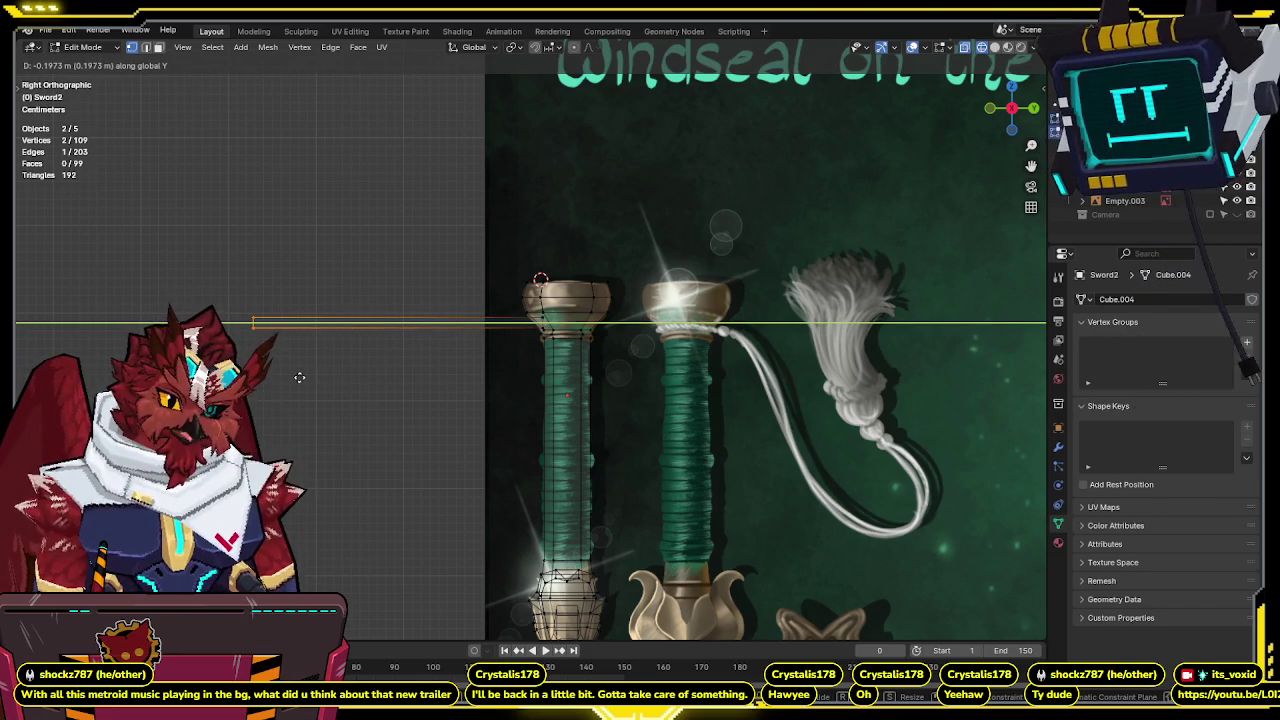
pyautogui.click(299, 377)
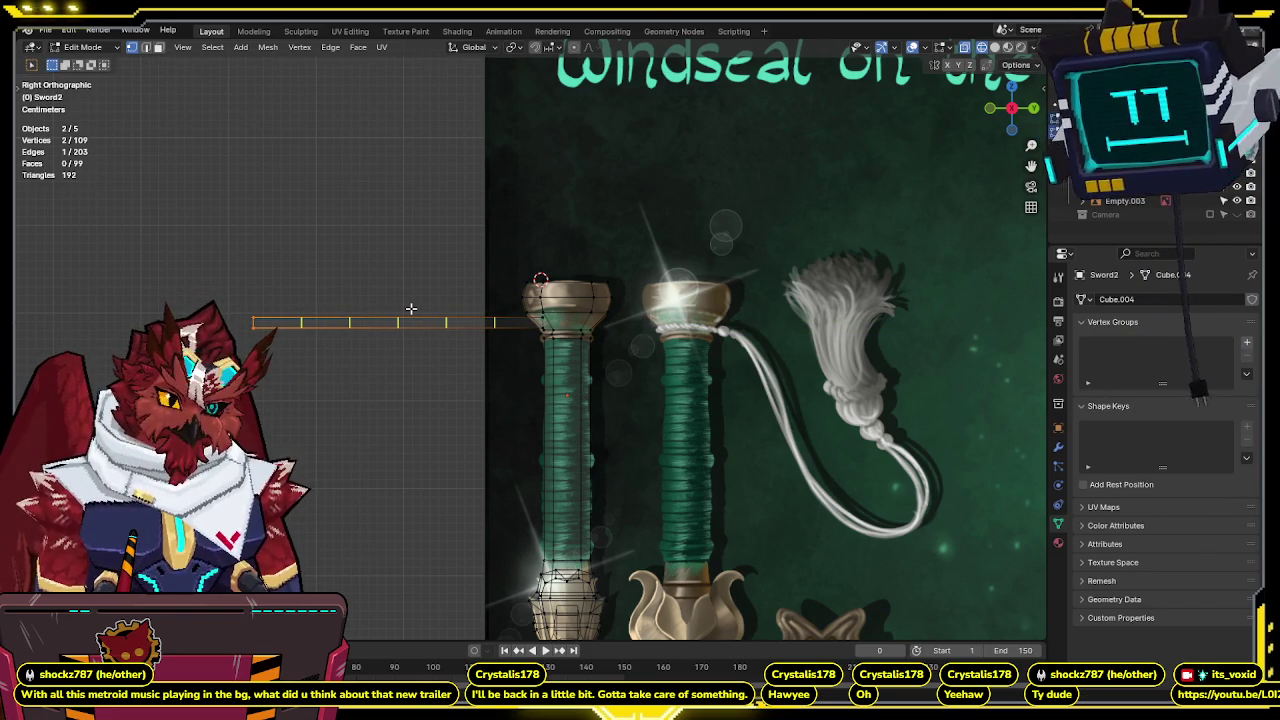
pyautogui.press('g')
pyautogui.press('y')
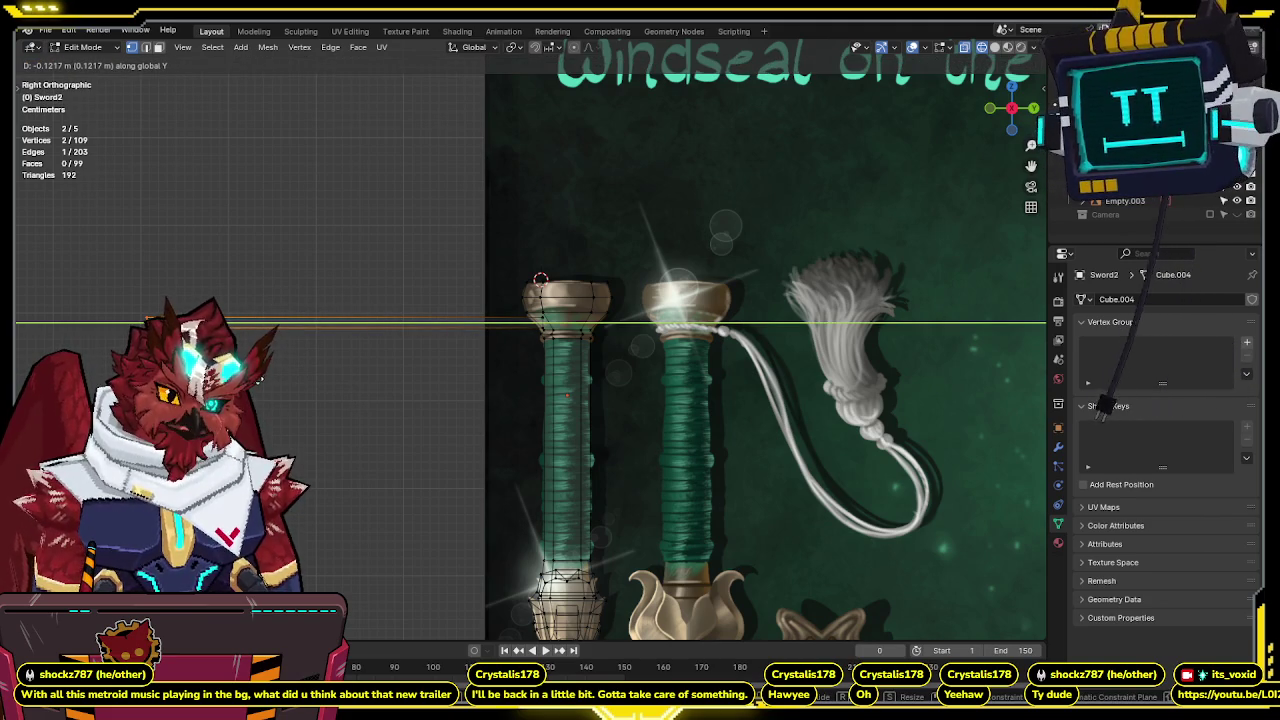
pyautogui.press('Return')
pyautogui.keyDown('shift'); pyautogui.moveTo(363, 343); pyautogui.dragTo(479, 287, button='middle'); pyautogui.keyUp('shift')
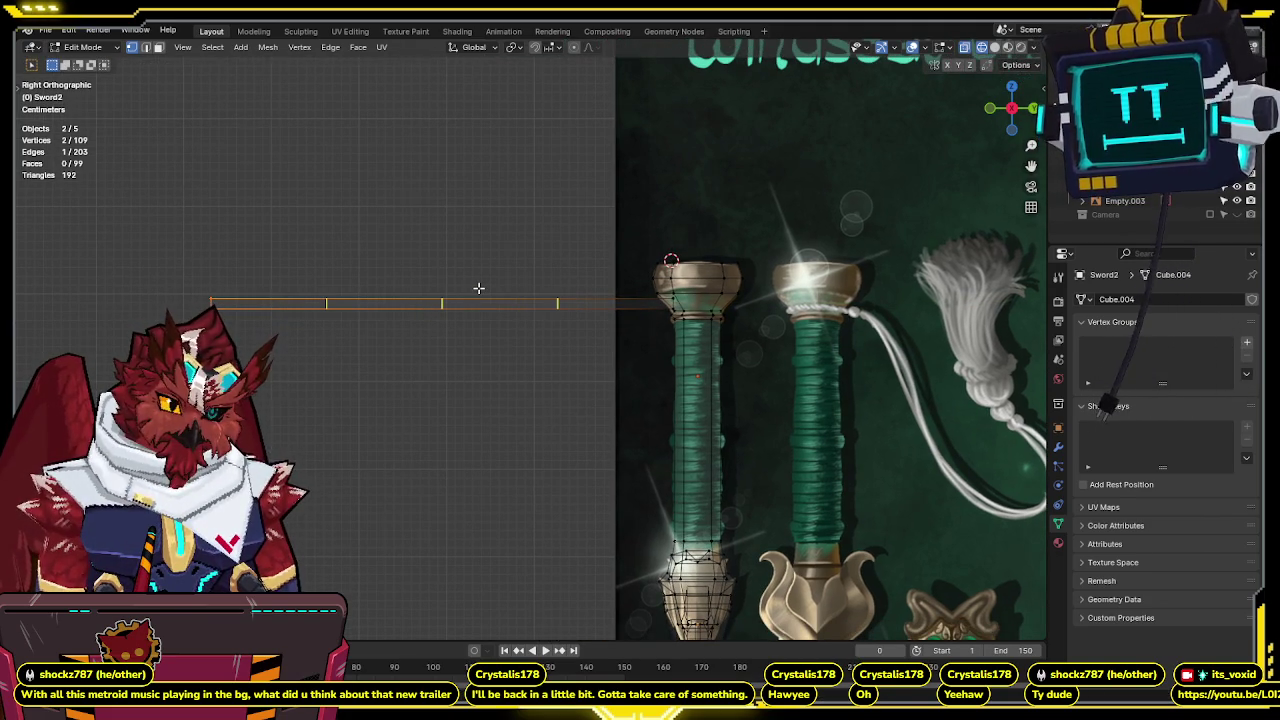
# Add evenly spaced cuts along the lengthened strip.
pyautogui.press('e')
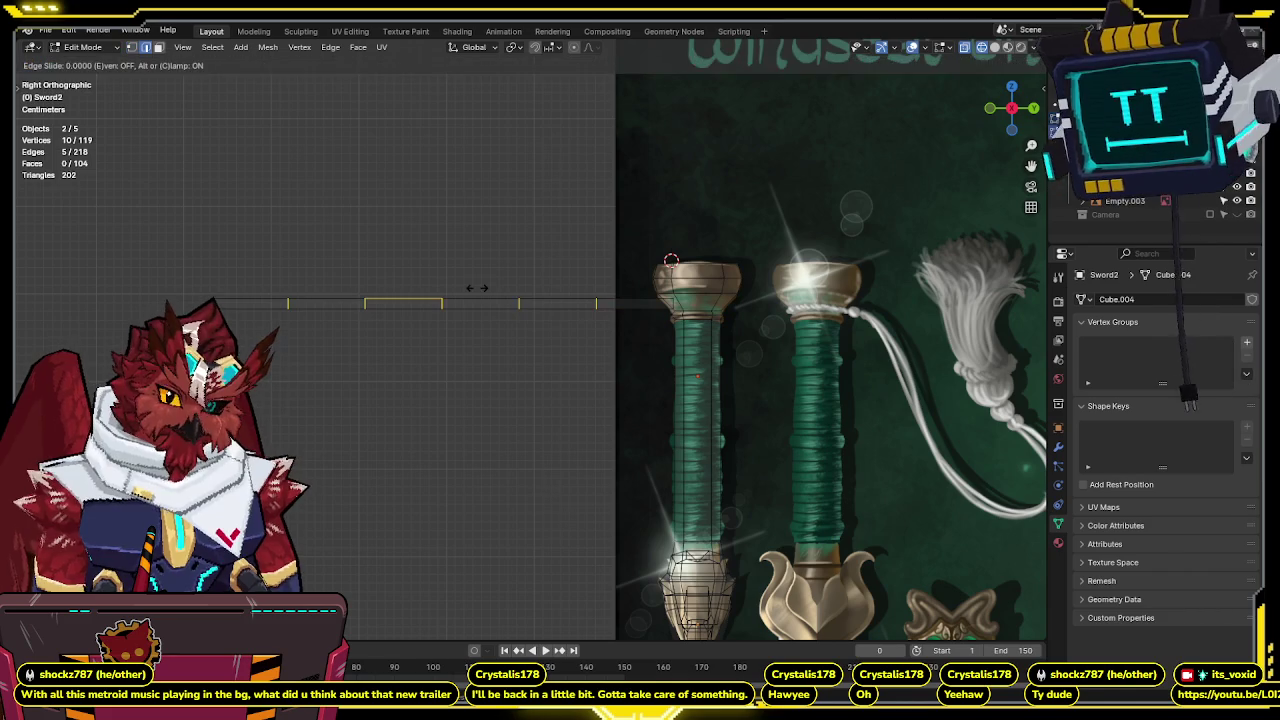
pyautogui.press('Return')
pyautogui.keyDown('shift'); pyautogui.moveTo(486, 229); pyautogui.dragTo(450, 255, button='middle'); pyautogui.keyUp('shift')
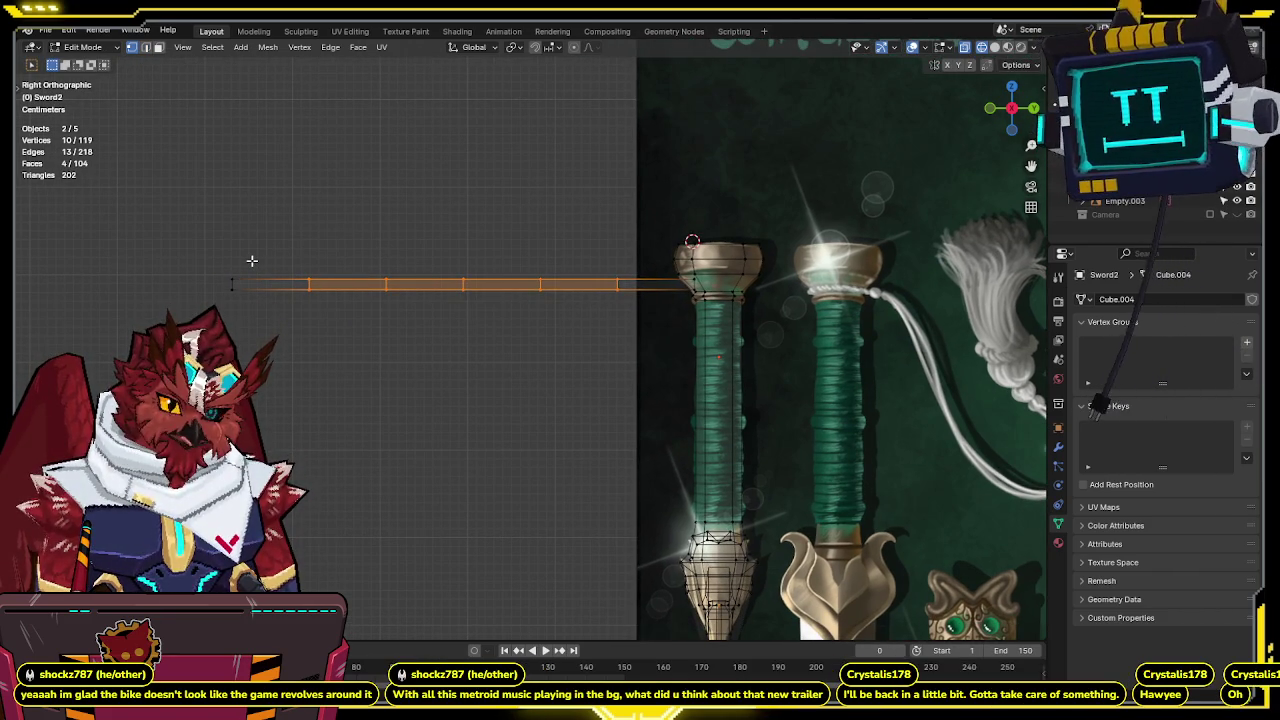
pyautogui.keyDown('shift'); pyautogui.moveTo(252, 261); pyautogui.dragTo(281, 257, button='middle'); pyautogui.keyUp('shift')
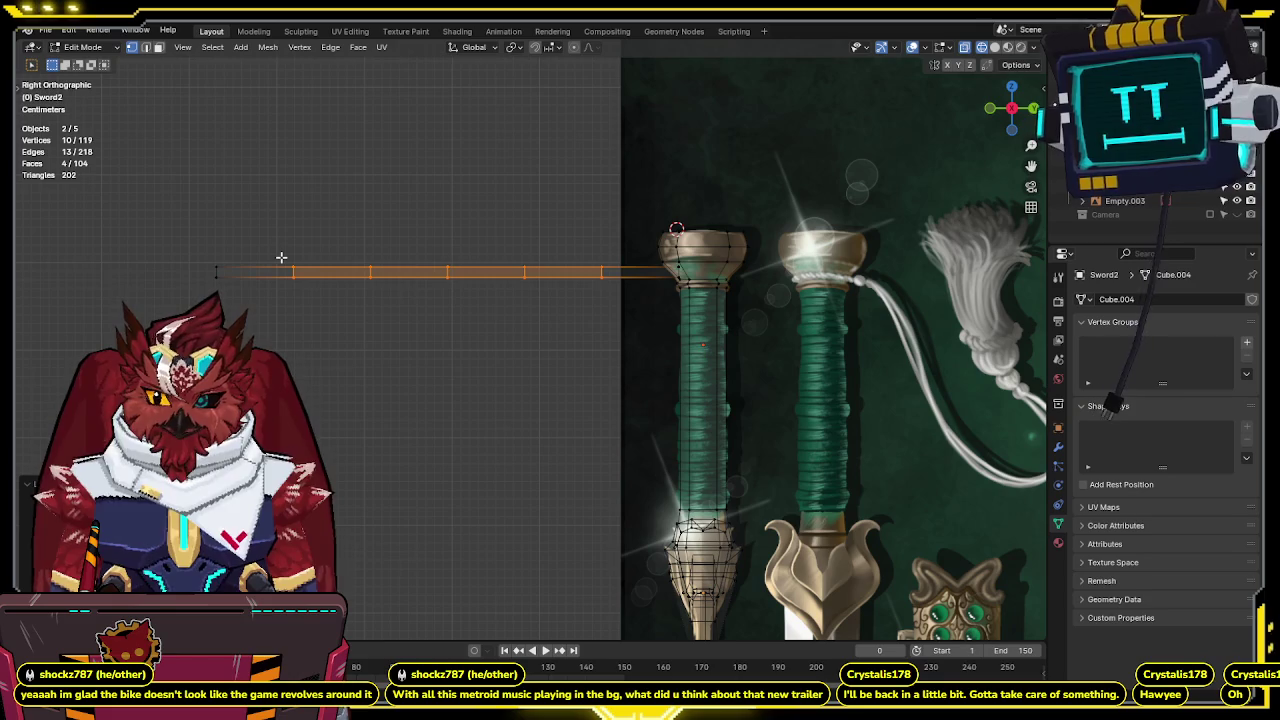
pyautogui.keyDown('shift'); pyautogui.moveTo(451, 294); pyautogui.dragTo(386, 259, button='middle'); pyautogui.keyUp('shift')
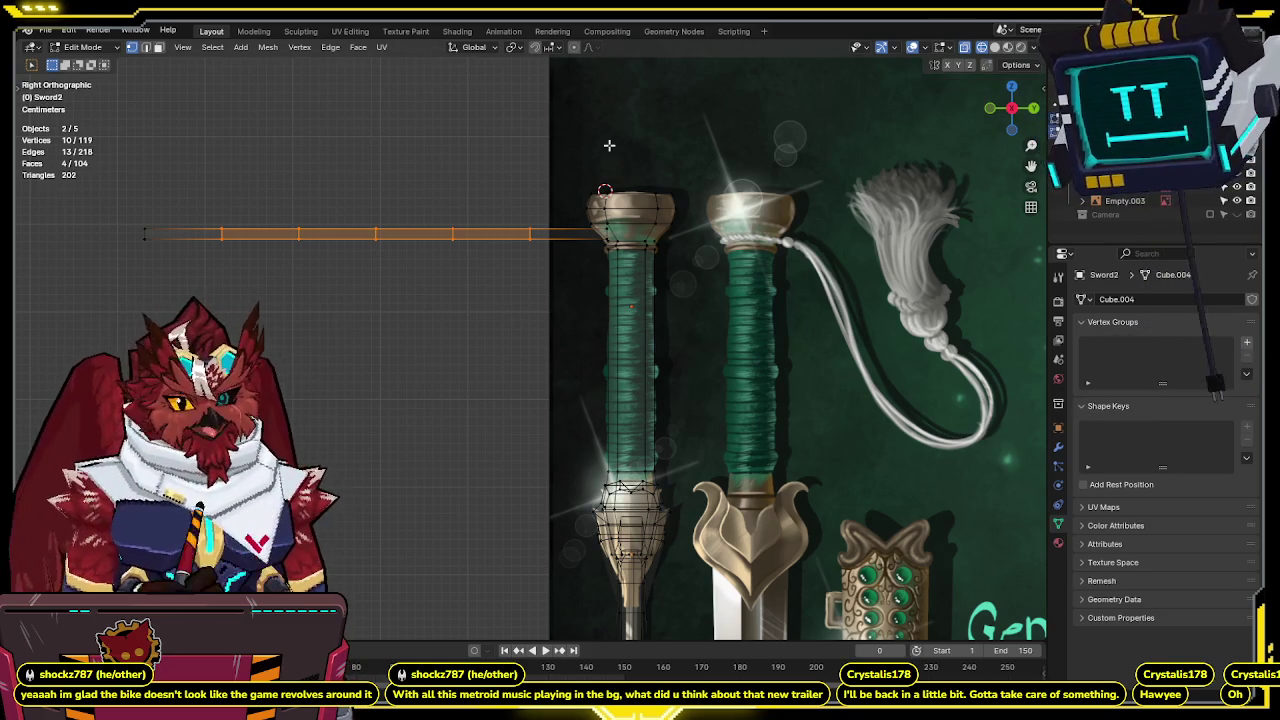
# Select the vertices at the strip's far end and snap the 3D cursor to them.
pyautogui.keyDown('shift'); pyautogui.moveTo(300, 166); pyautogui.dragTo(311, 260, button='middle'); pyautogui.keyUp('shift')
pyautogui.moveTo(276, 236); pyautogui.dragTo(350, 315)
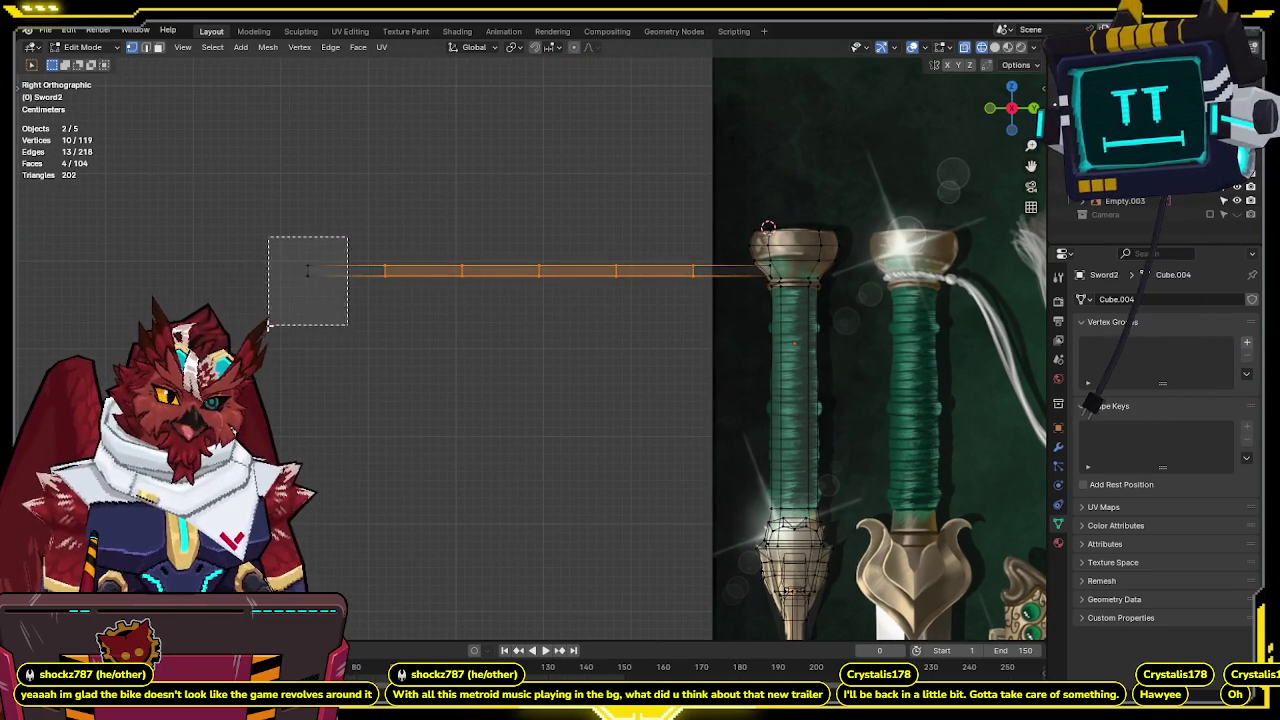
pyautogui.hotkey('shift', 's')
pyautogui.click(398, 371)
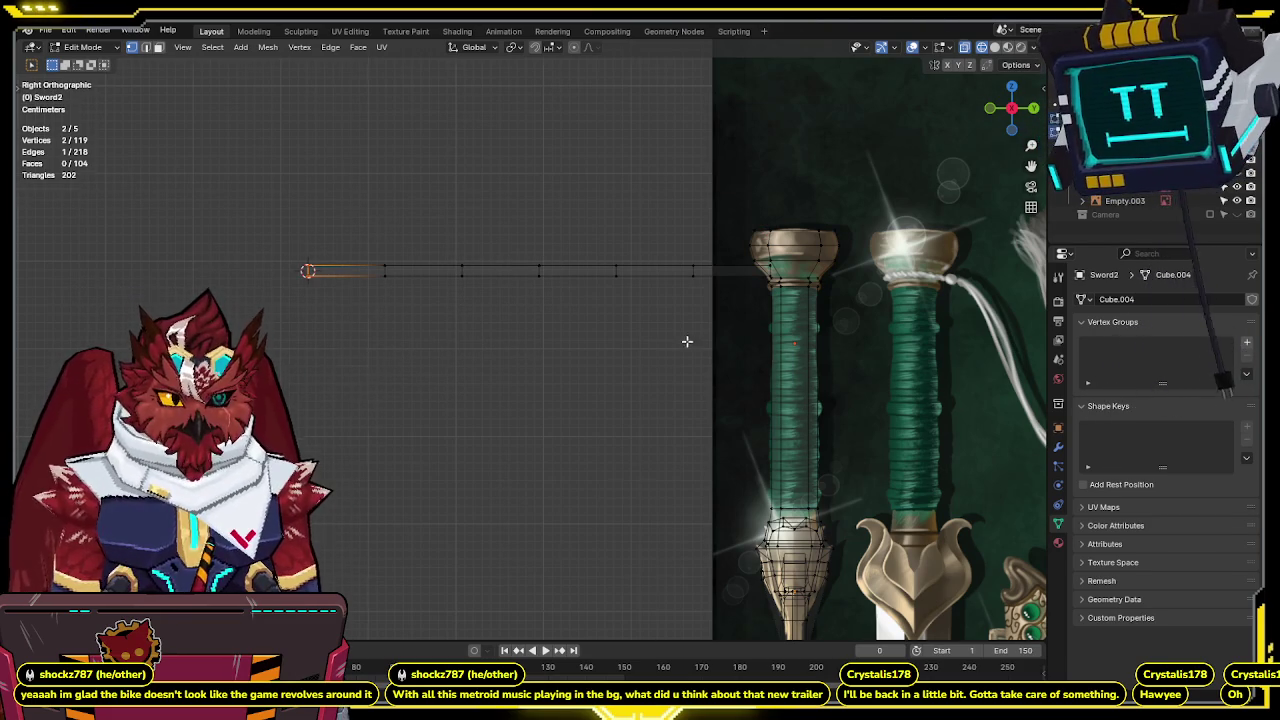
pyautogui.keyDown('shift'); pyautogui.moveTo(690, 341); pyautogui.dragTo(414, 312, button='middle'); pyautogui.keyUp('shift')
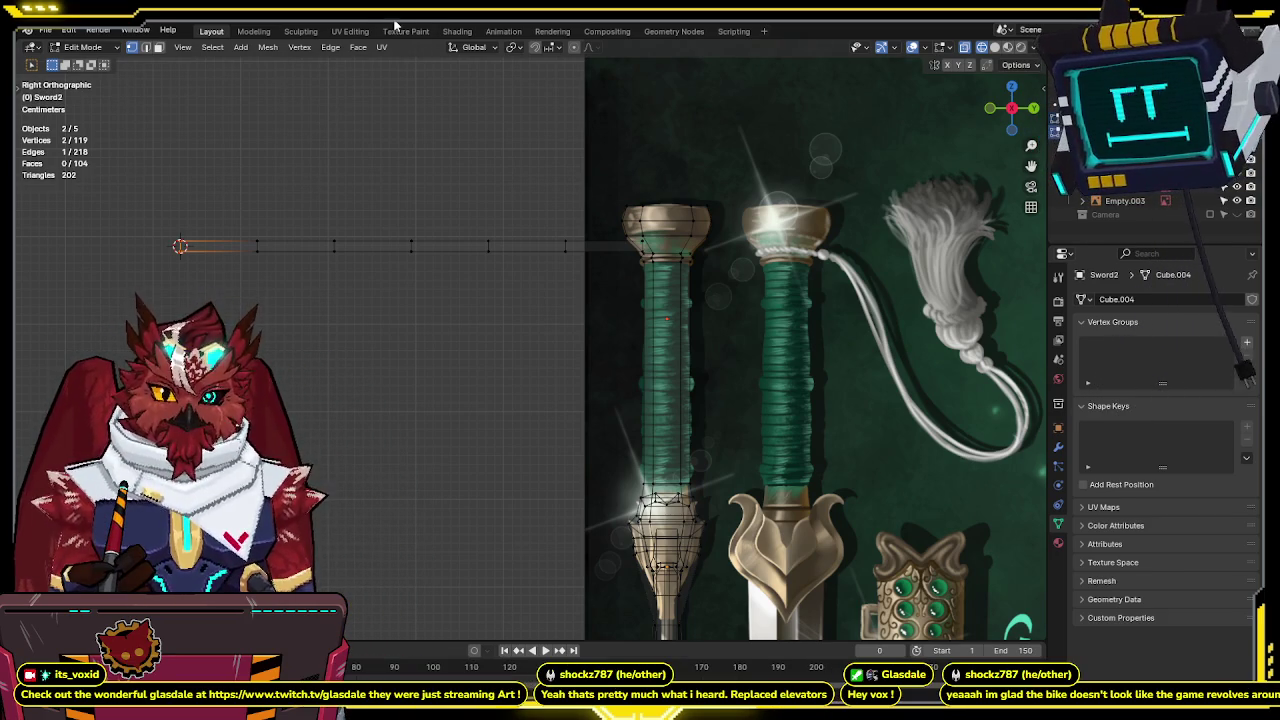
pyautogui.moveTo(266, 229)
pyautogui.keyDown('shift'); pyautogui.mouseDown(button='middle')
pyautogui.moveTo(331, 236)
pyautogui.moveTo(314, 258)
pyautogui.moveTo(322, 215)
pyautogui.mouseUp(button='middle'); pyautogui.keyUp('shift')
pyautogui.keyDown('shift'); pyautogui.moveTo(470, 318); pyautogui.dragTo(434, 334, button='middle'); pyautogui.keyUp('shift')
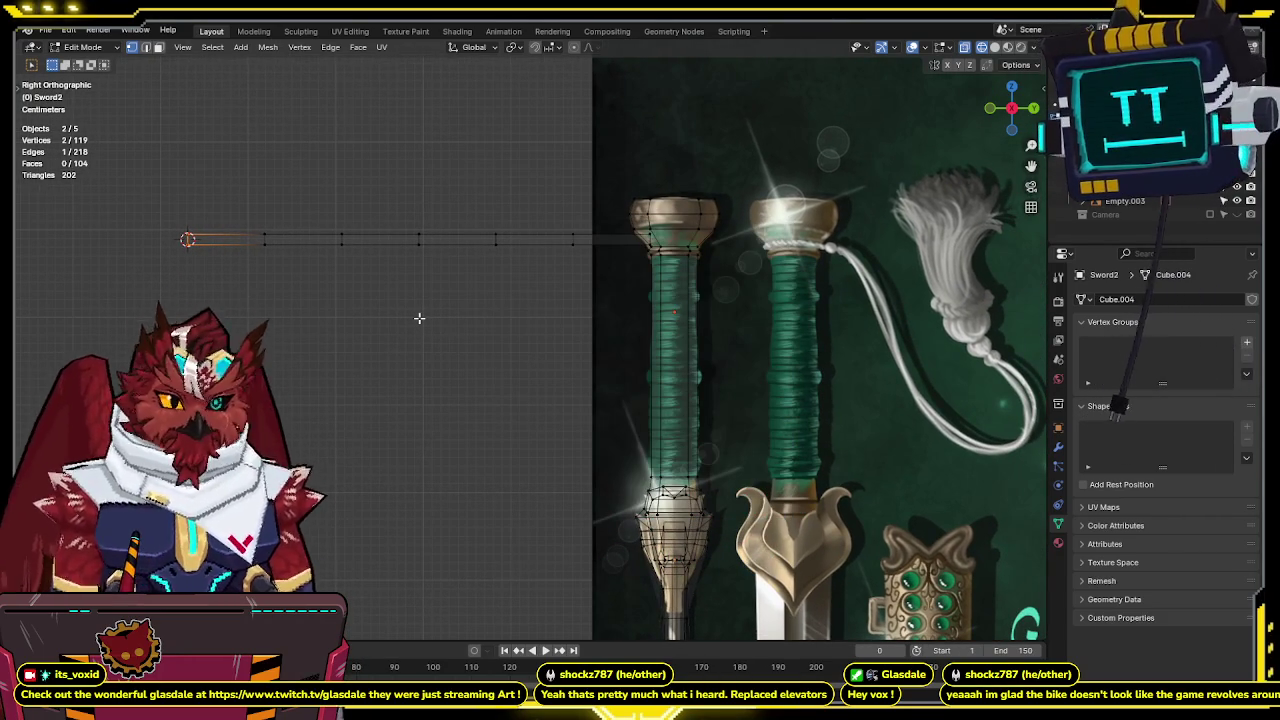
# Extrude the end edge along Y to add one more face reaching the grip top.
pyautogui.hotkey('ctrl', 'r')
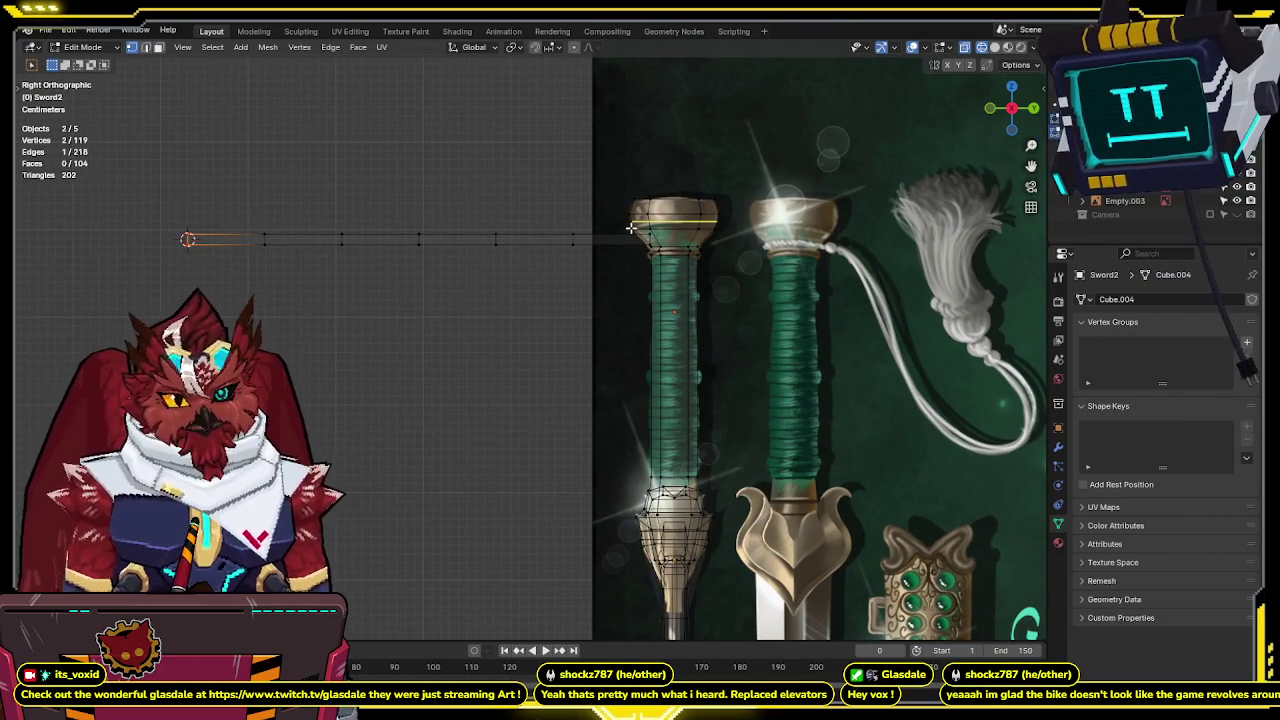
pyautogui.press('e')
pyautogui.press('y')
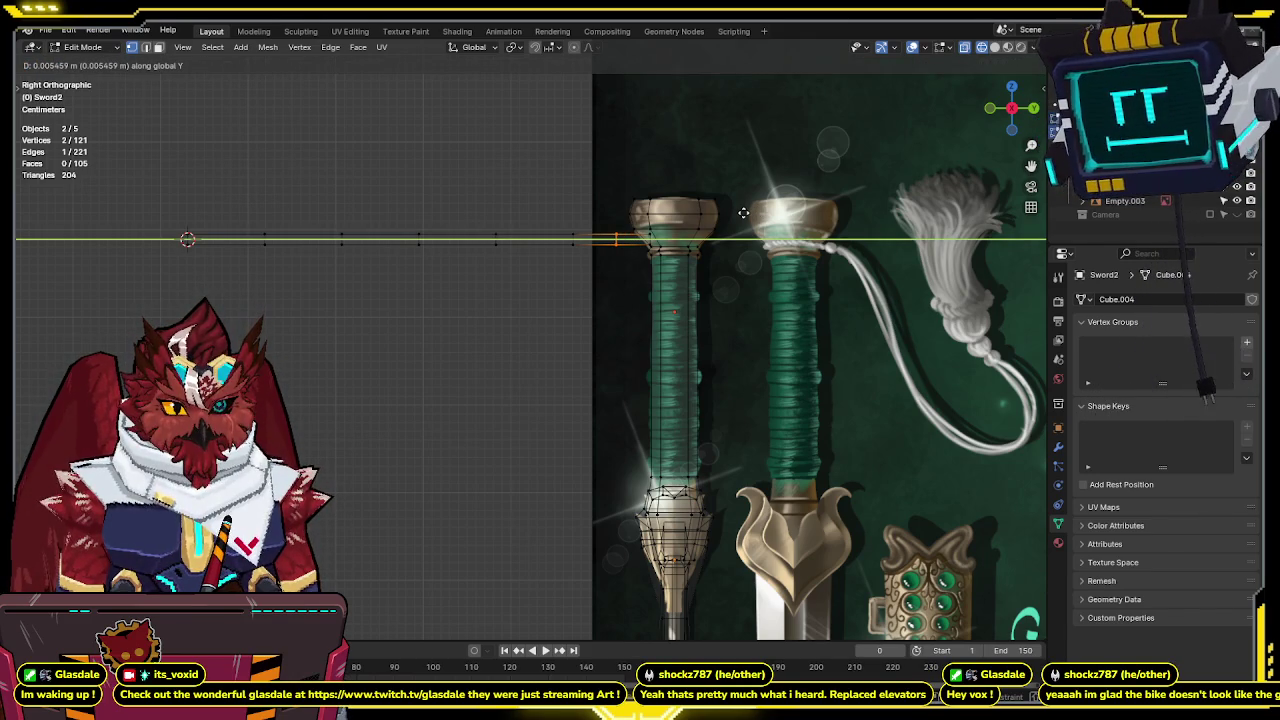
pyautogui.click(188, 238)
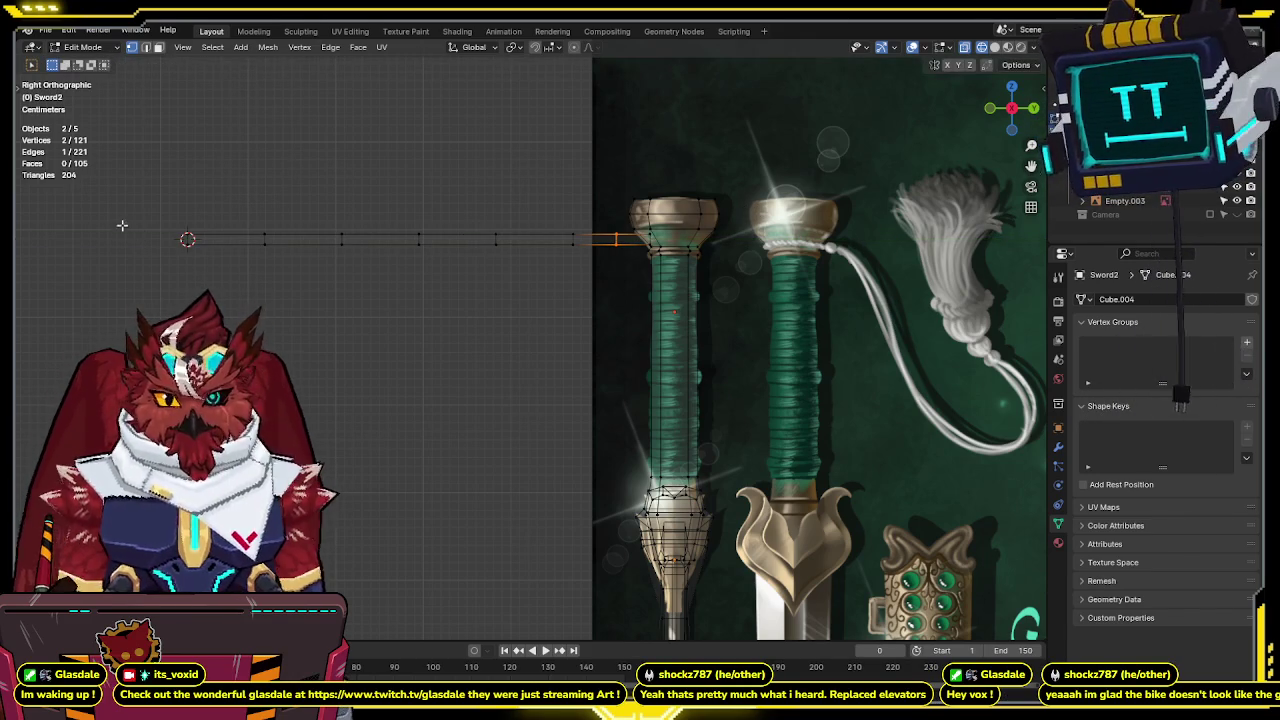
pyautogui.keyDown('shift'); pyautogui.moveTo(188, 238); pyautogui.dragTo(336, 307, button='middle'); pyautogui.keyUp('shift')
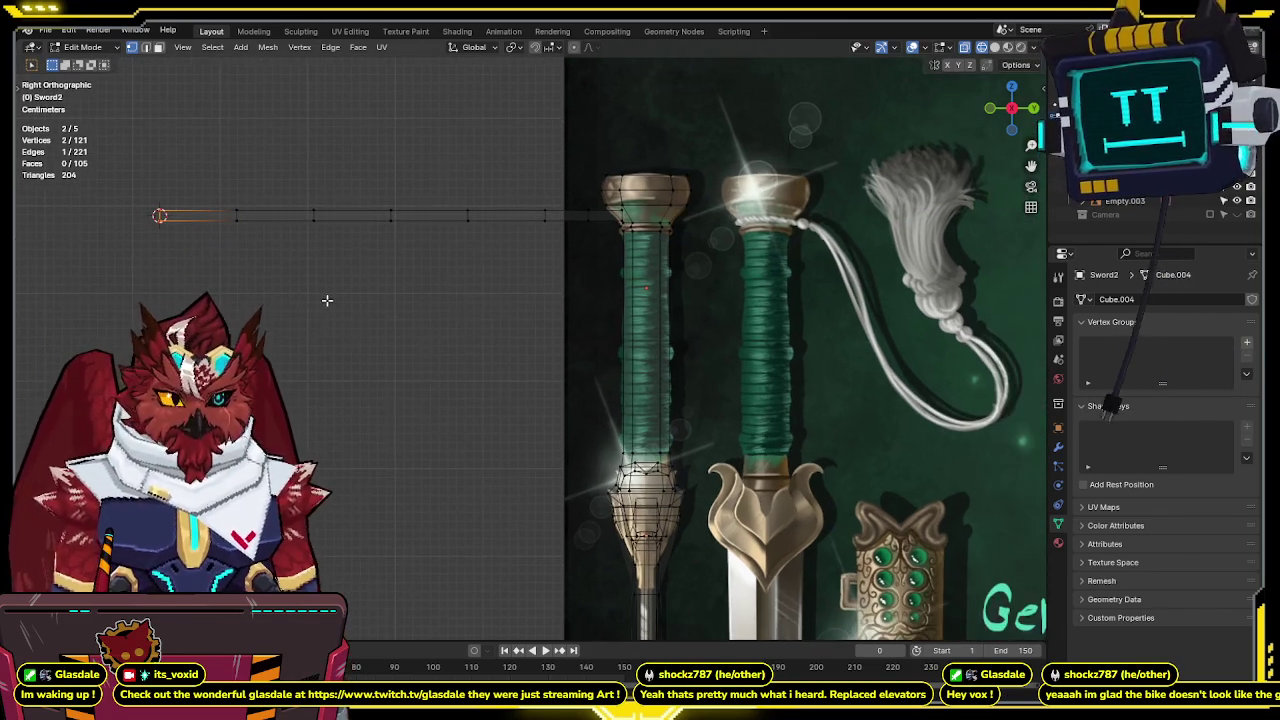
pyautogui.hotkey('shift', 'a')
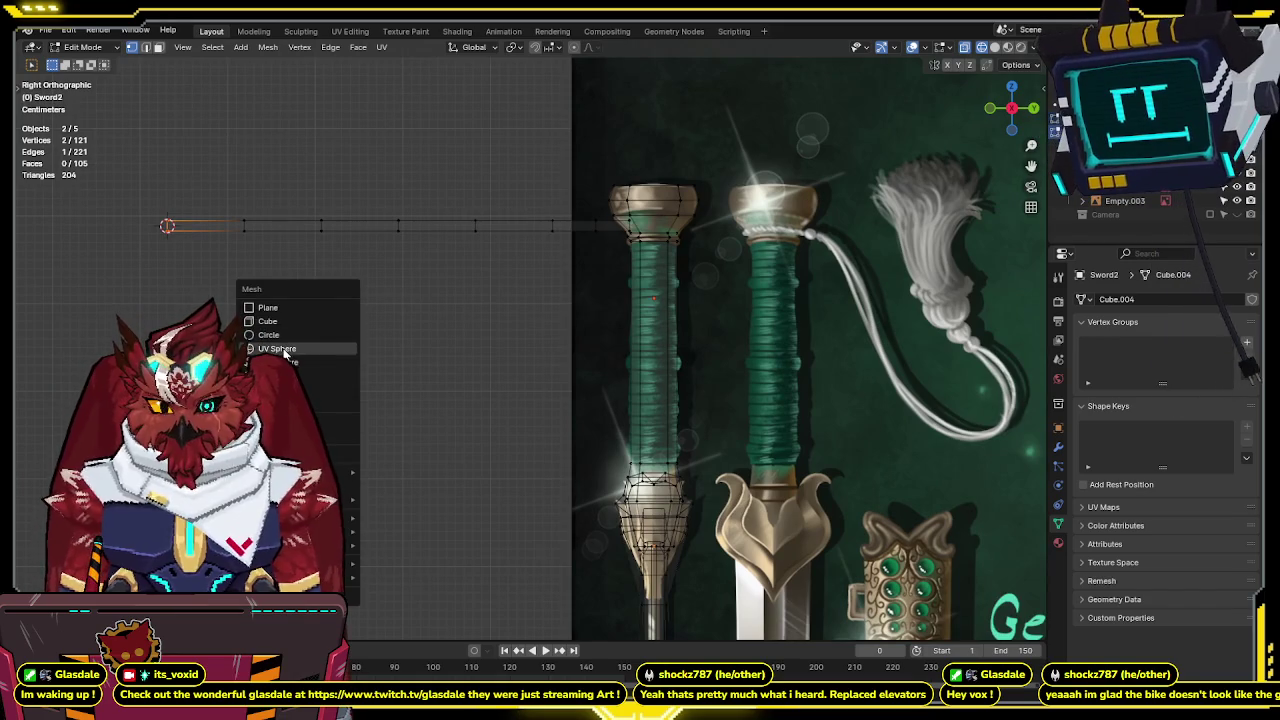
# Add a small UV sphere with reduced segments and rings as a rotated low-poly hexagon.
pyautogui.click(283, 349)
pyautogui.moveTo(150, 521); pyautogui.dragTo(70, 521)
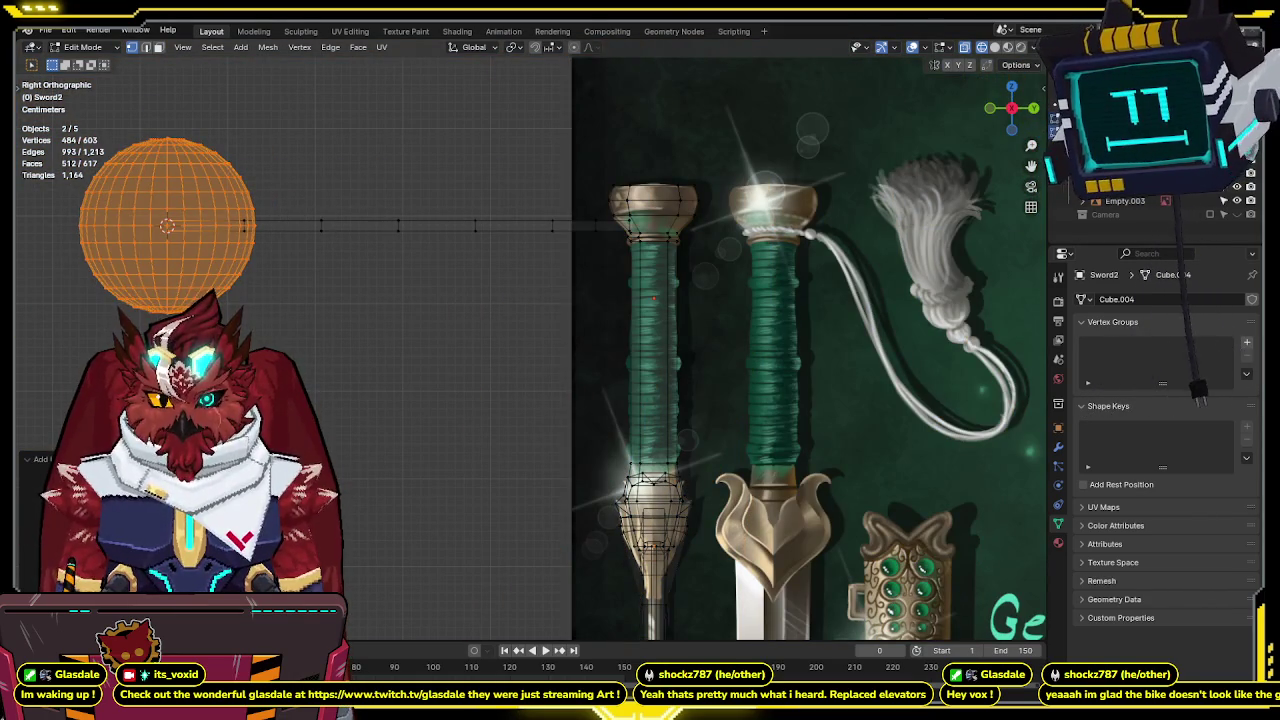
pyautogui.moveTo(150, 483); pyautogui.dragTo(60, 483)
pyautogui.moveTo(150, 502)
pyautogui.mouseDown()
pyautogui.moveTo(60, 502)
pyautogui.moveTo(80, 483)
pyautogui.mouseUp()
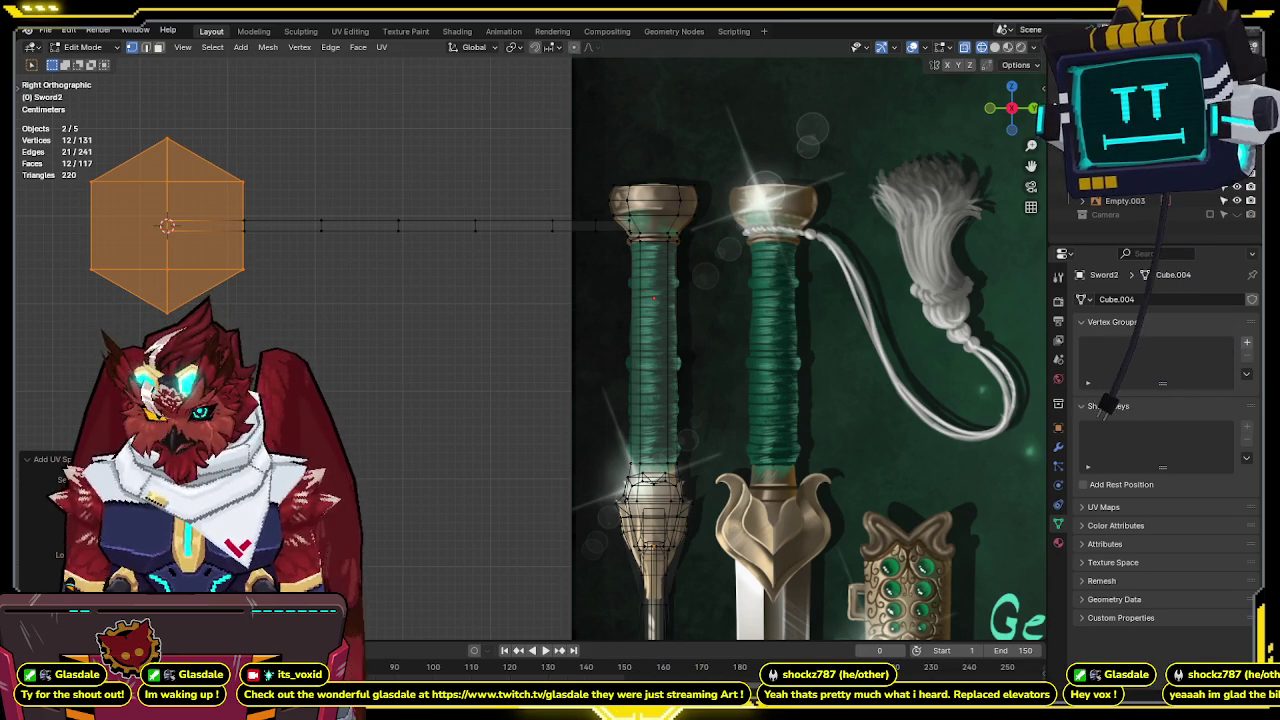
pyautogui.moveTo(60, 638); pyautogui.dragTo(80, 638)
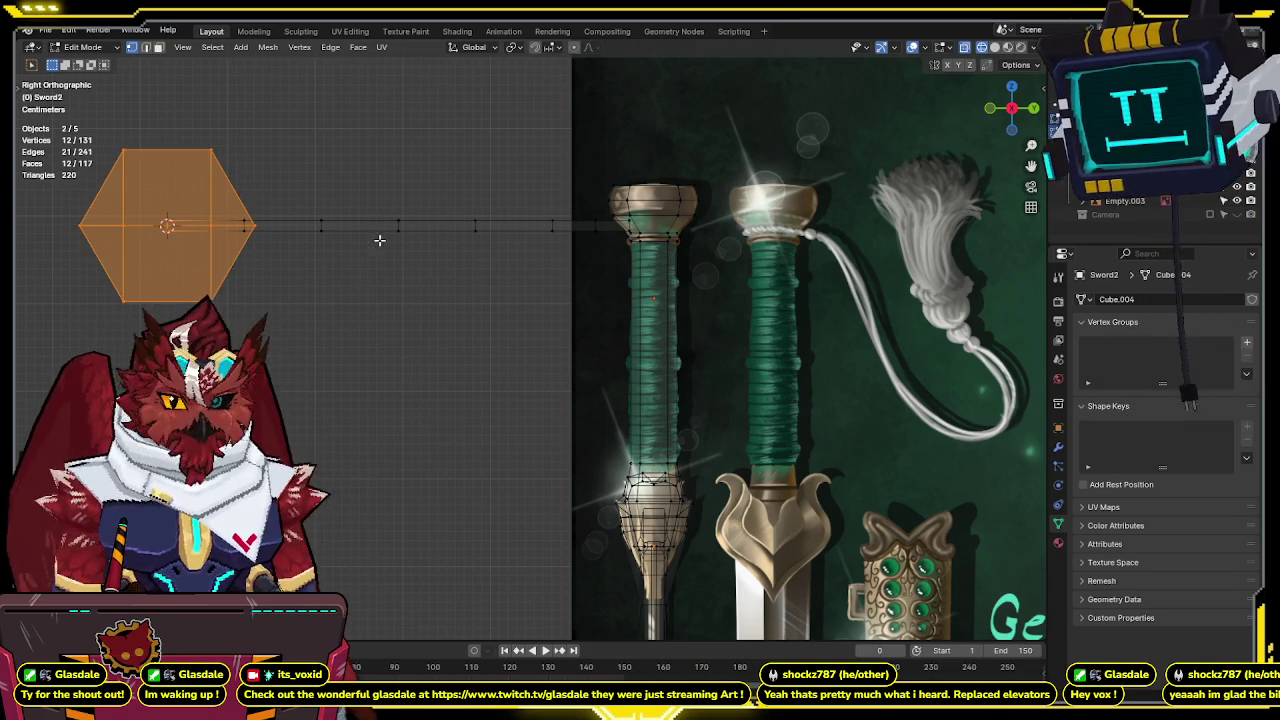
# Rescale the hexagon, shrinking it then enlarging it to fit the strip's end.
pyautogui.press('s')
pyautogui.rightClick(186, 266)
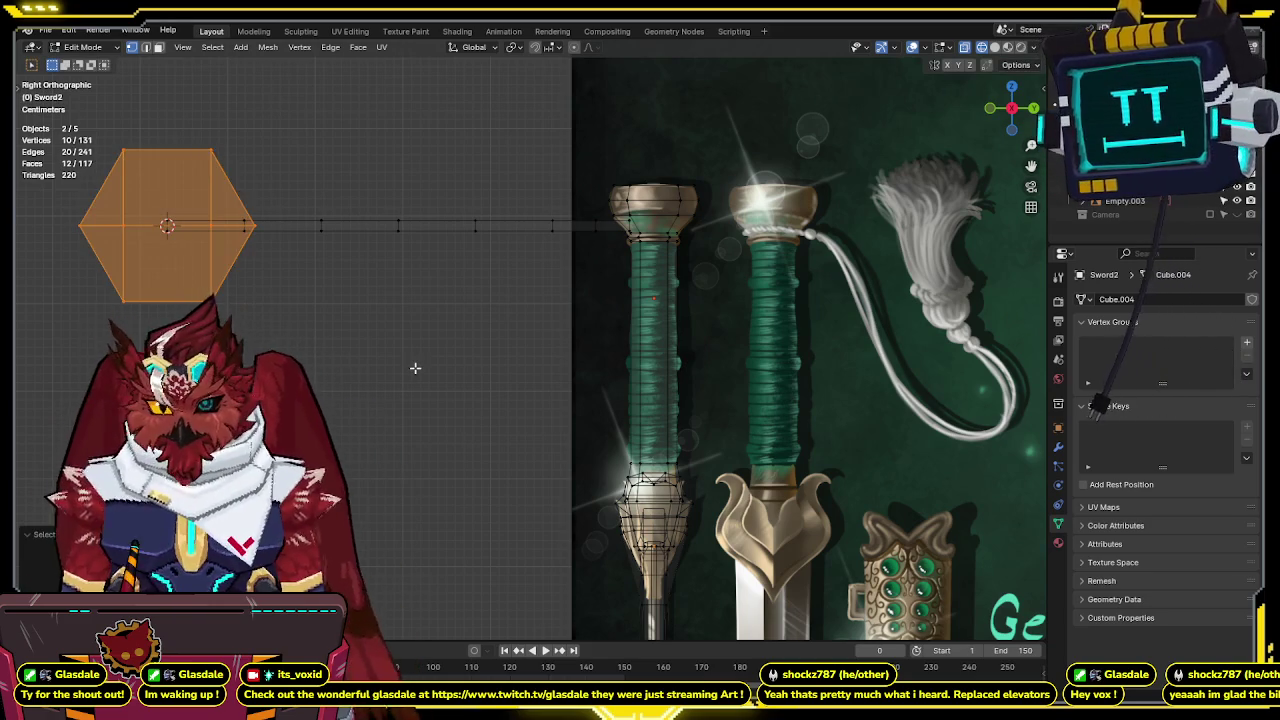
pyautogui.press('s')
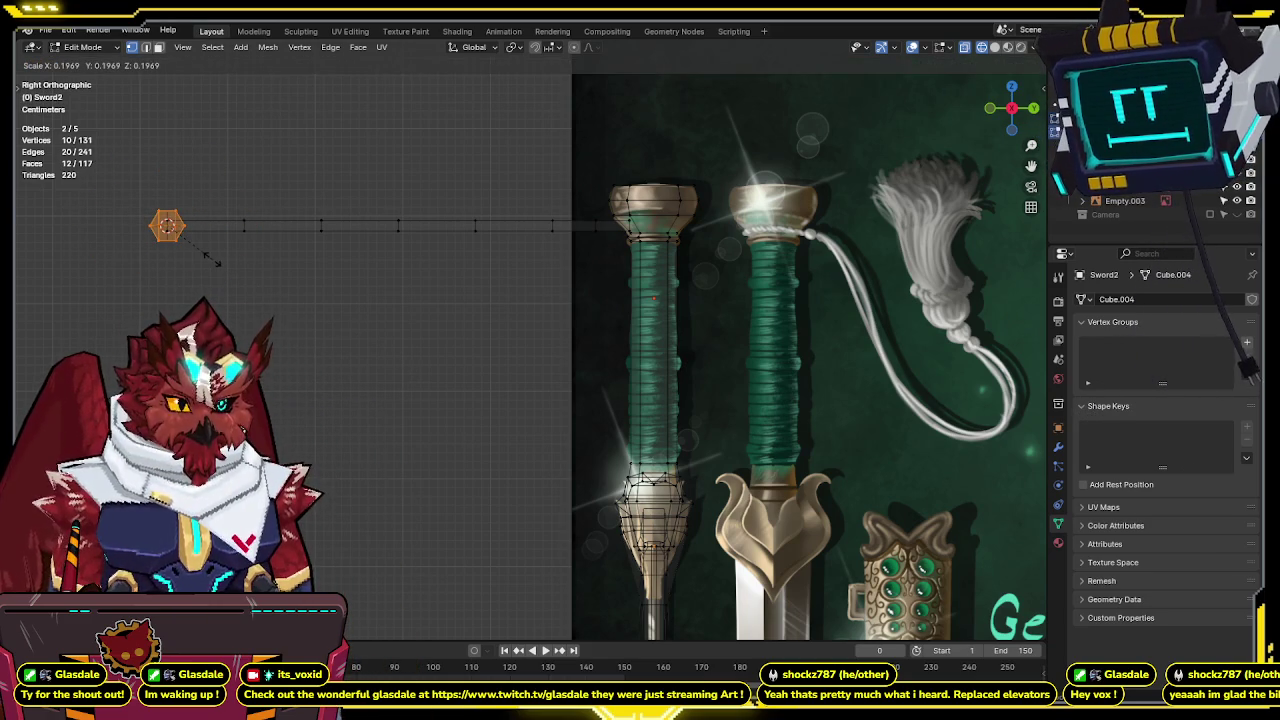
pyautogui.click(188, 255)
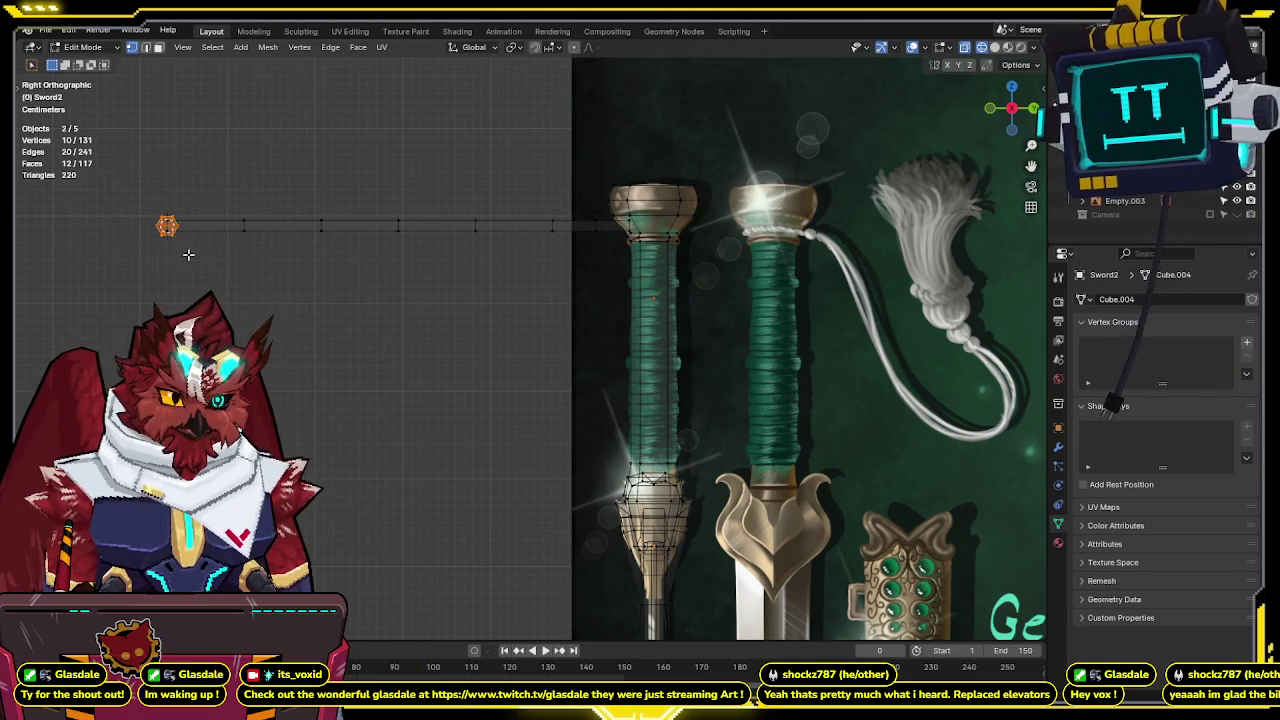
pyautogui.keyDown('shift'); pyautogui.moveTo(210, 252); pyautogui.dragTo(241, 258, button='middle'); pyautogui.keyUp('shift')
pyautogui.press('s')
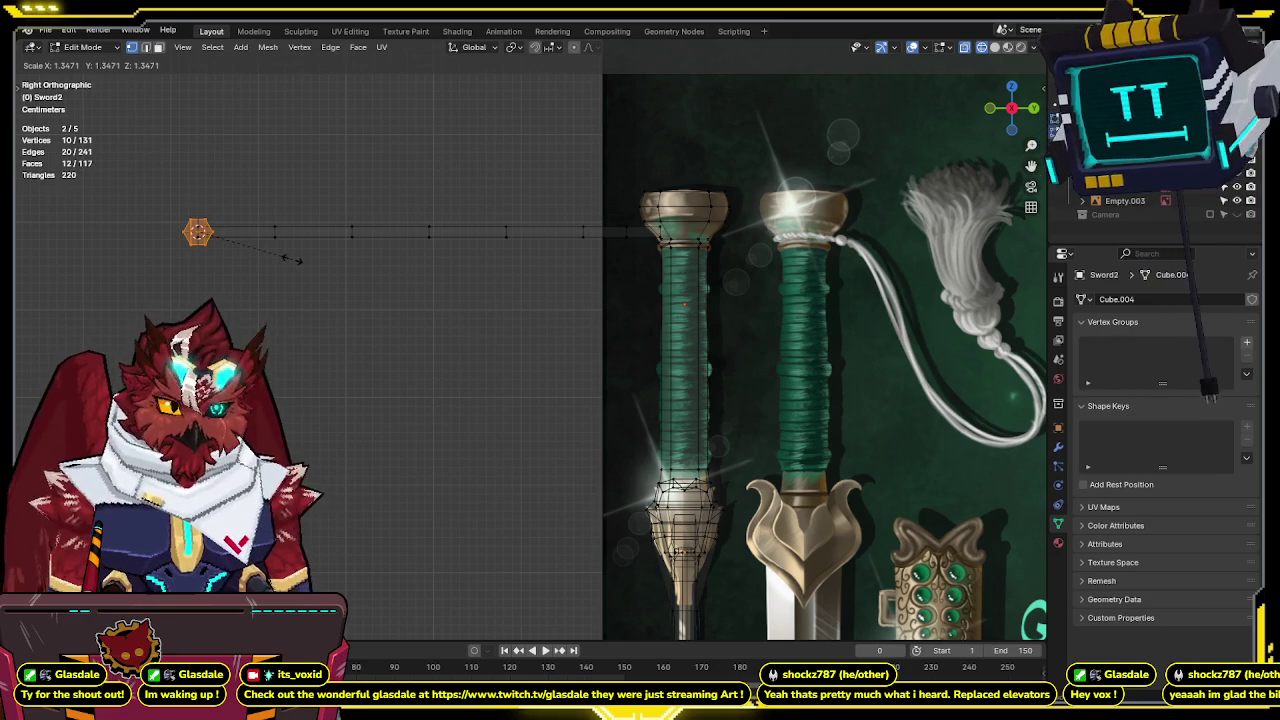
pyautogui.click(292, 260)
# Extrude the hexagon outward along Y, then resize and reposition the new end.
pyautogui.press('e')
pyautogui.press('y')
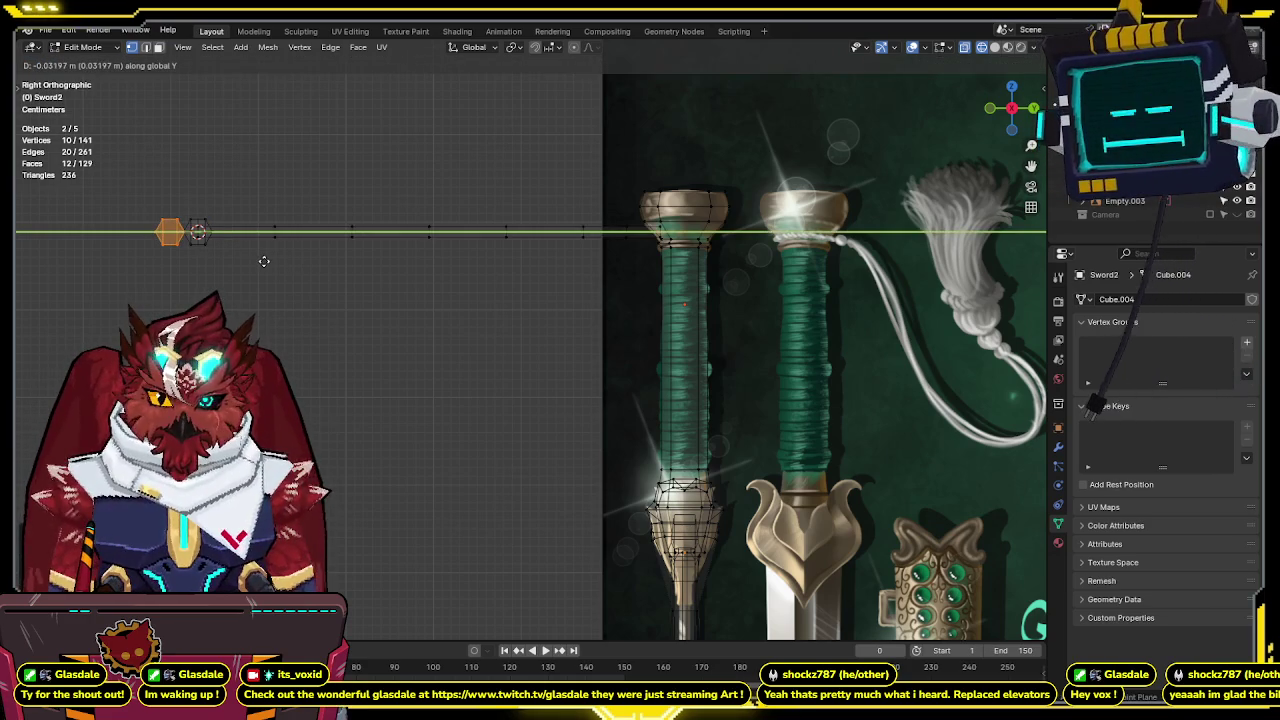
pyautogui.click(298, 260)
pyautogui.press('s')
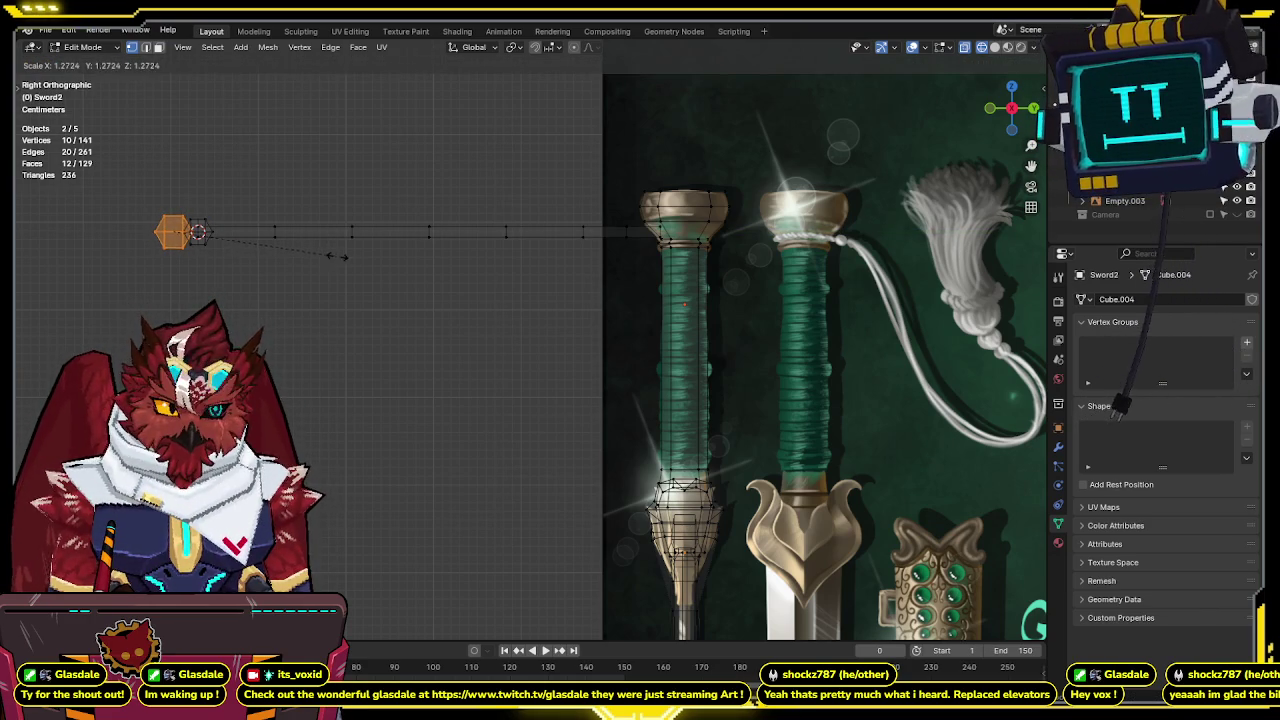
pyautogui.click(318, 250)
pyautogui.press('g')
pyautogui.press('y')
pyautogui.click(310, 251)
pyautogui.moveTo(306, 250)
pyautogui.keyDown('shift'); pyautogui.mouseDown(button='middle')
pyautogui.moveTo(371, 249)
pyautogui.moveTo(277, 266)
pyautogui.moveTo(313, 266)
pyautogui.mouseUp(button='middle'); pyautogui.keyUp('shift')
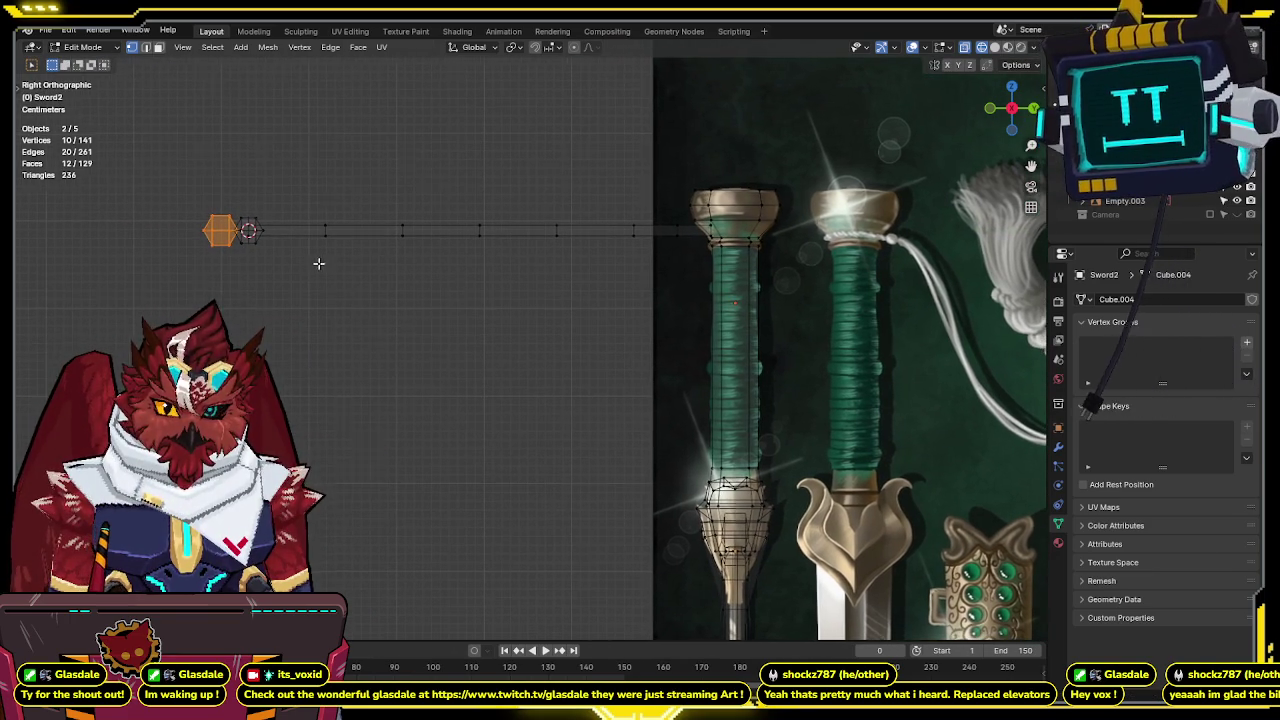
# Extrude the end again, flare it into a larger hexagon, and shift it along Y.
pyautogui.press('e')
pyautogui.click(283, 257)
pyautogui.press('s')
pyautogui.press('y')
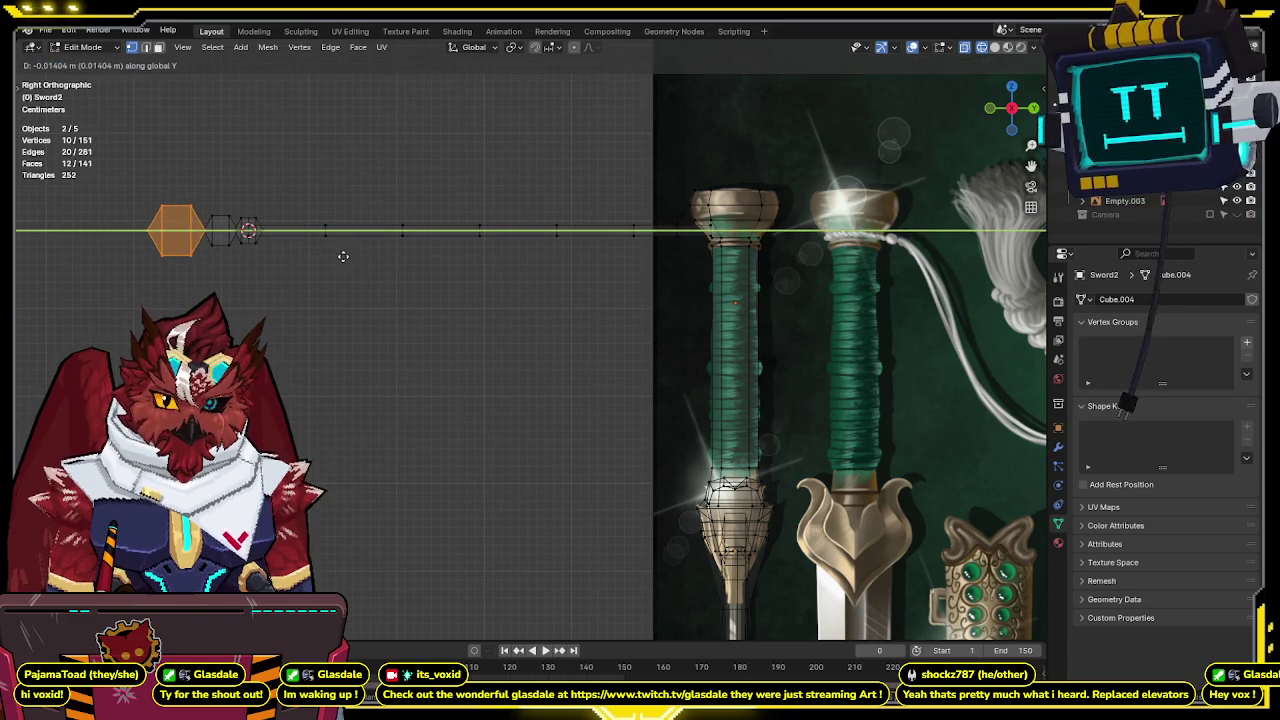
pyautogui.click(370, 254)
pyautogui.scroll(-1, 370, 254)
pyautogui.press('s')
pyautogui.press('y')
pyautogui.press('Escape')
pyautogui.press('g')
pyautogui.press('y')
pyautogui.click(378, 262)
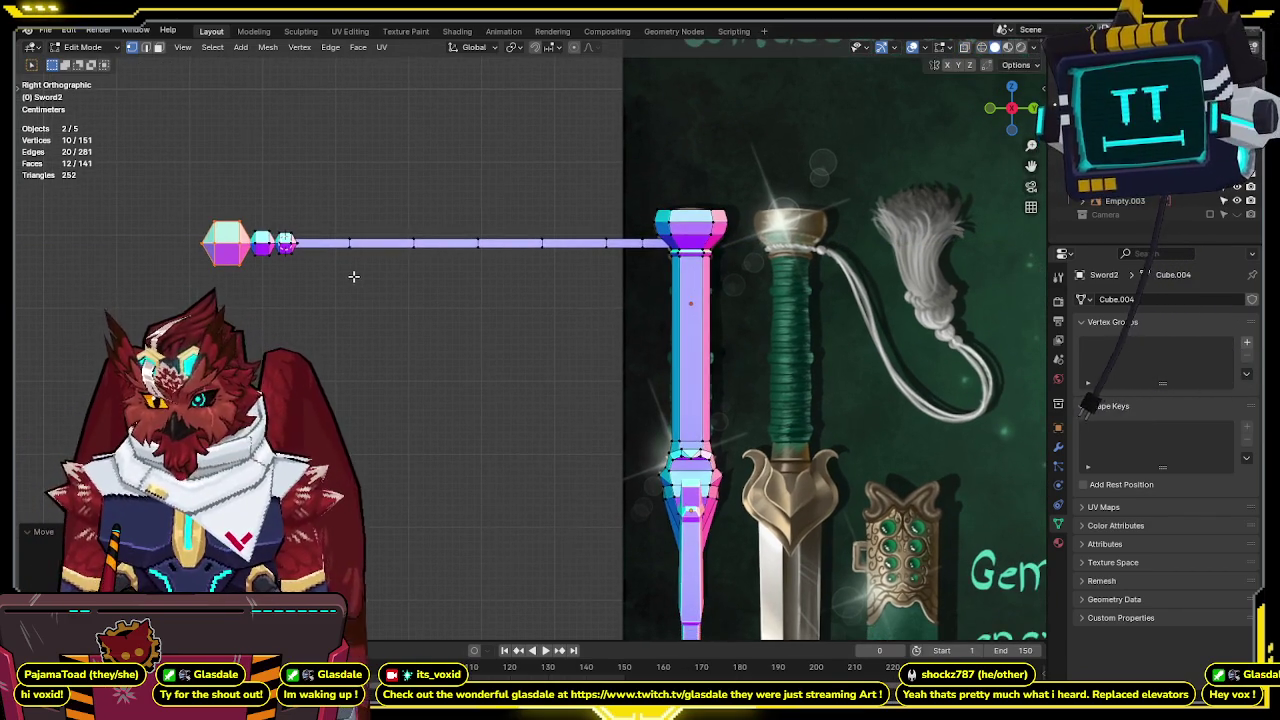
# Dissolve the pommel's tip vertex, leaving an open end ring.
pyautogui.keyDown('shift'); pyautogui.moveTo(353, 276); pyautogui.dragTo(378, 280, button='middle'); pyautogui.keyUp('shift')
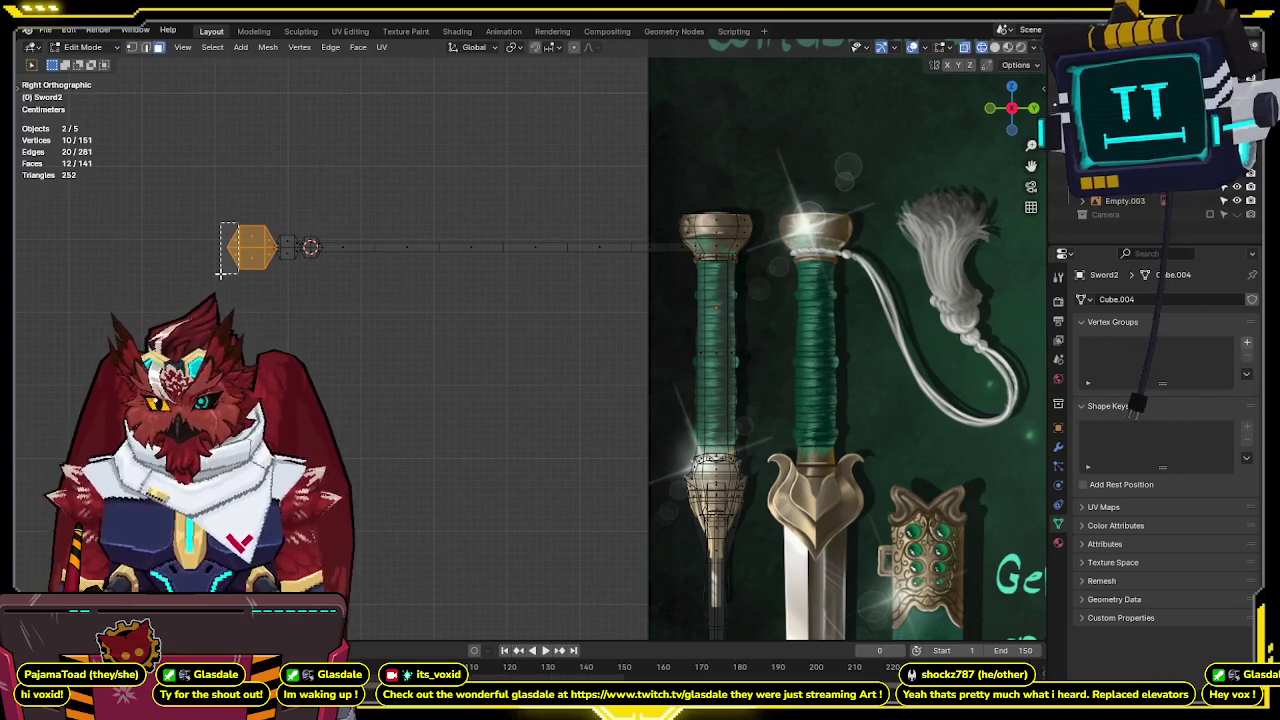
pyautogui.moveTo(221, 272); pyautogui.dragTo(223, 270)
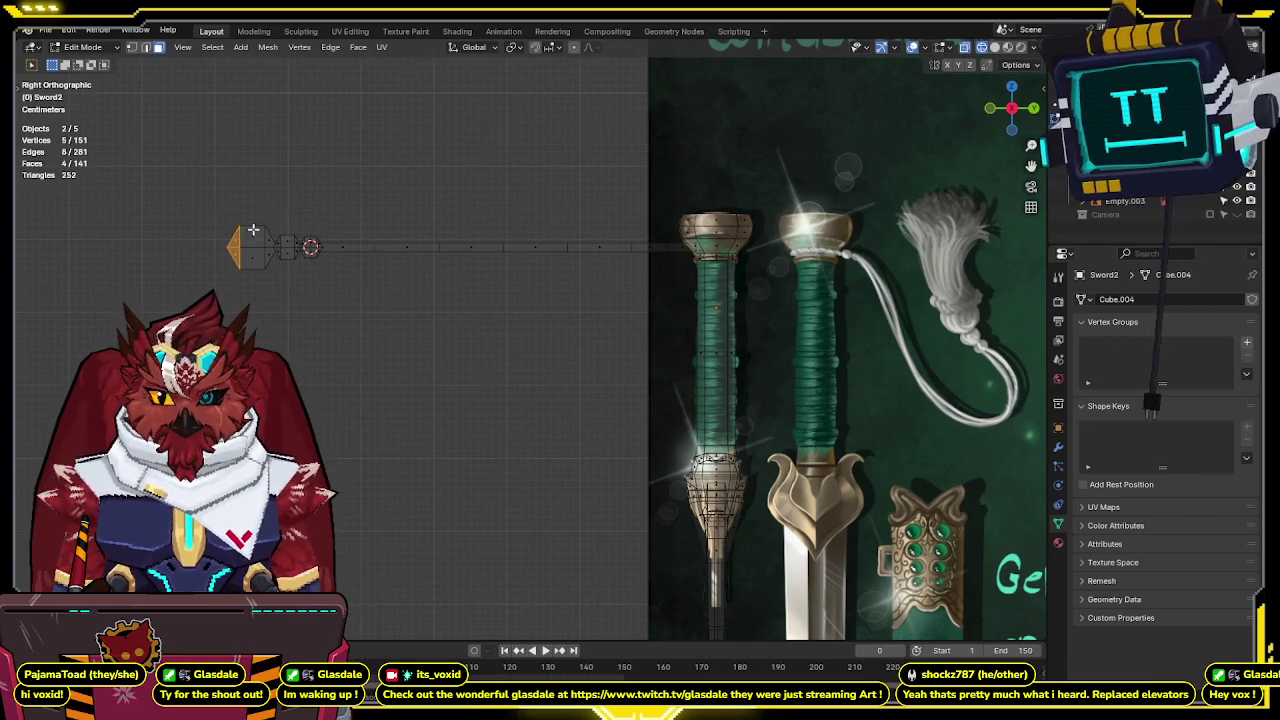
pyautogui.keyDown('shift'); pyautogui.moveTo(264, 235); pyautogui.dragTo(279, 248, button='middle'); pyautogui.keyUp('shift')
pyautogui.press('x')
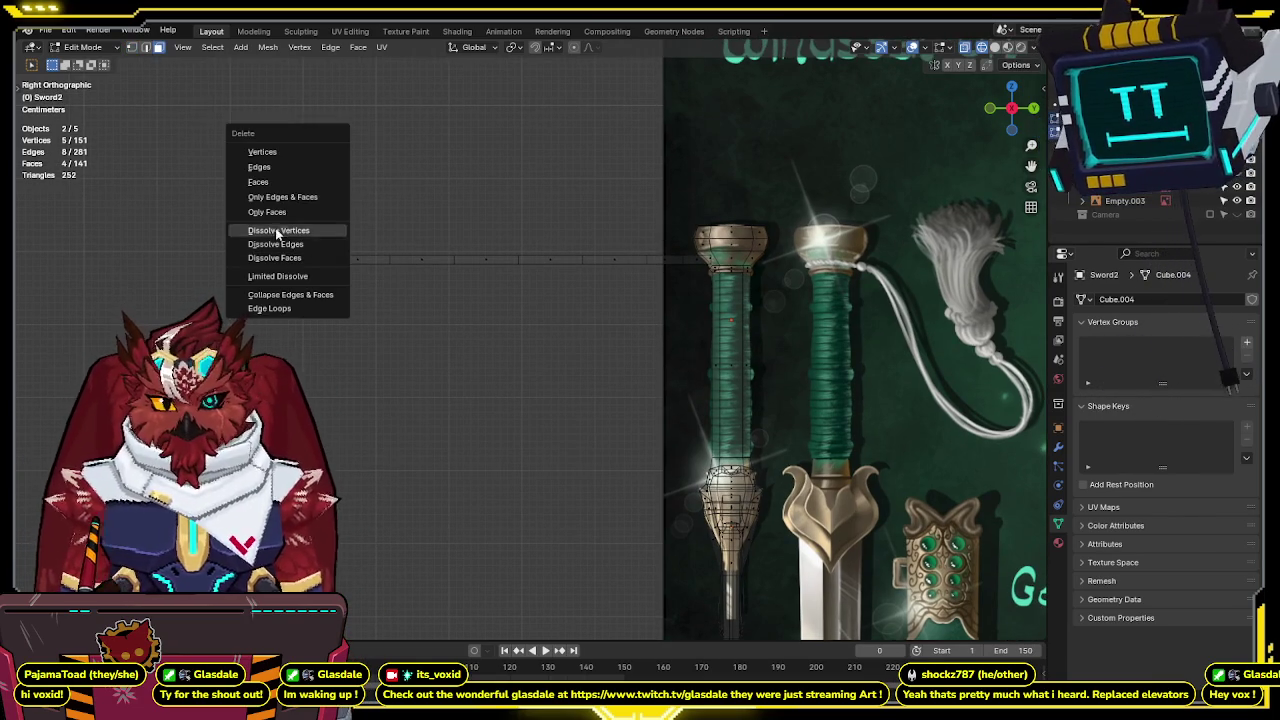
pyautogui.click(285, 187)
# Extrude two new rings along Y from the pommel end, scaling the second larger.
pyautogui.press('e')
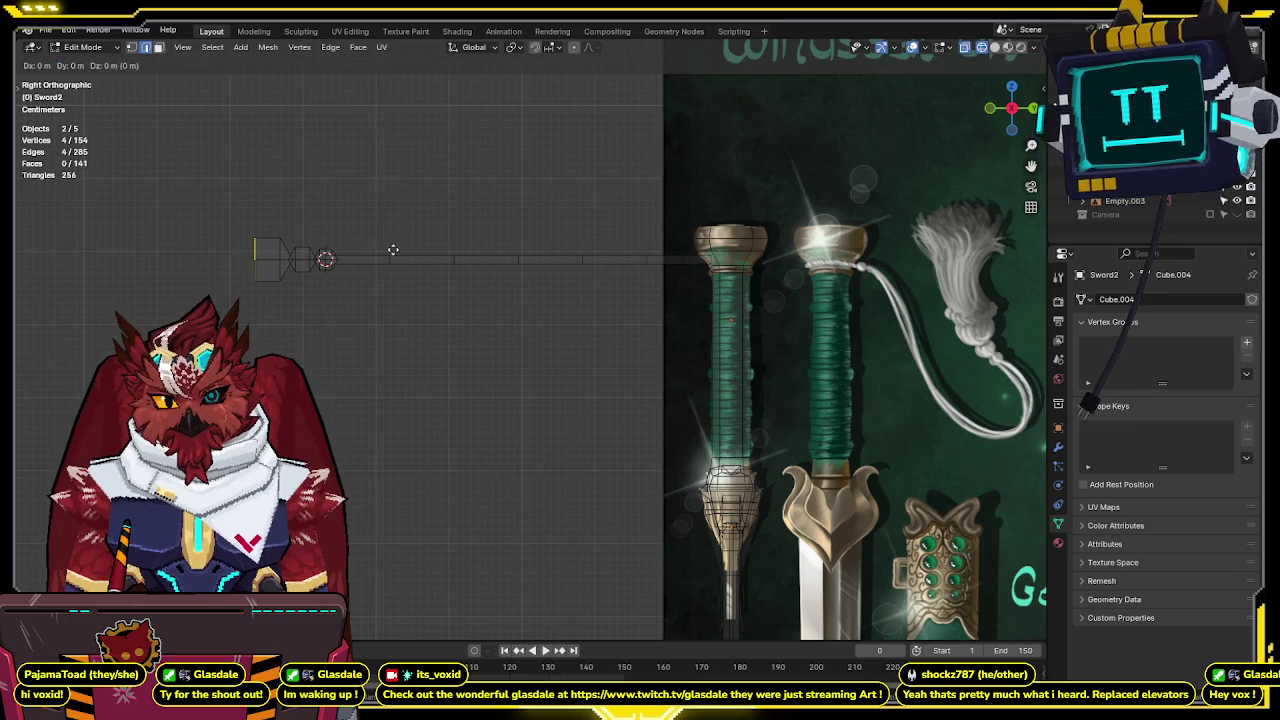
pyautogui.press('y')
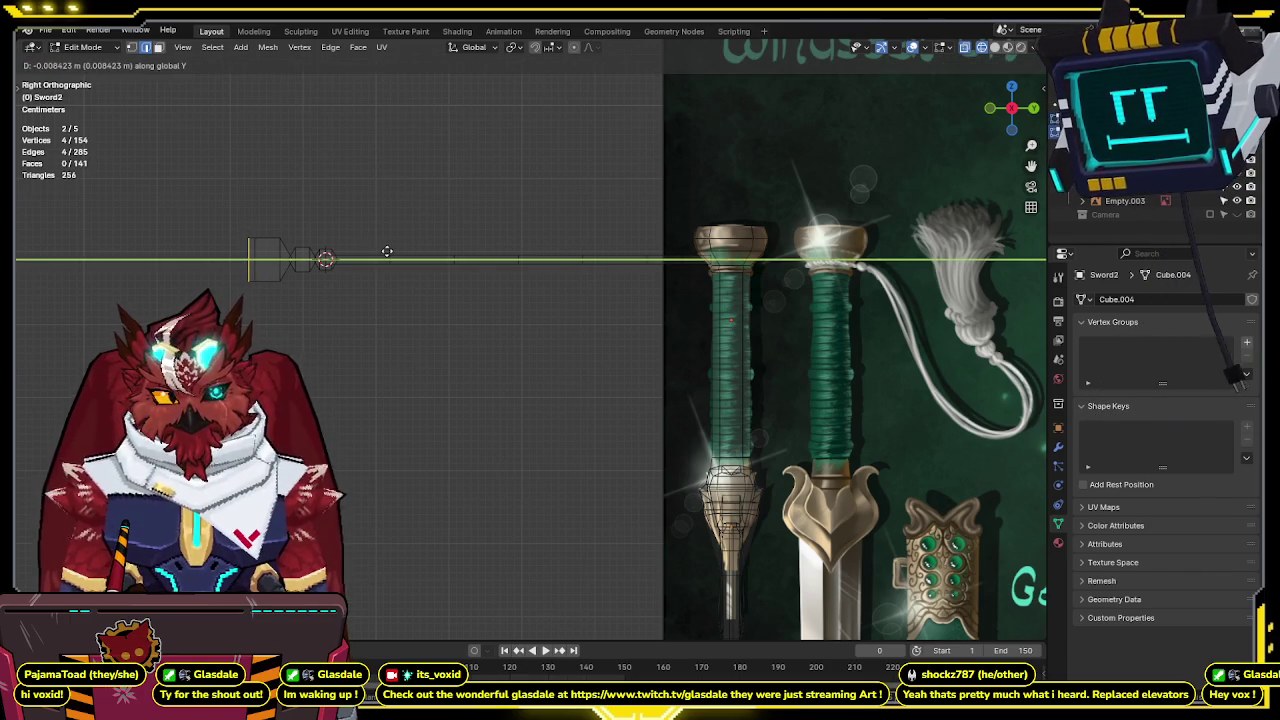
pyautogui.press('s')
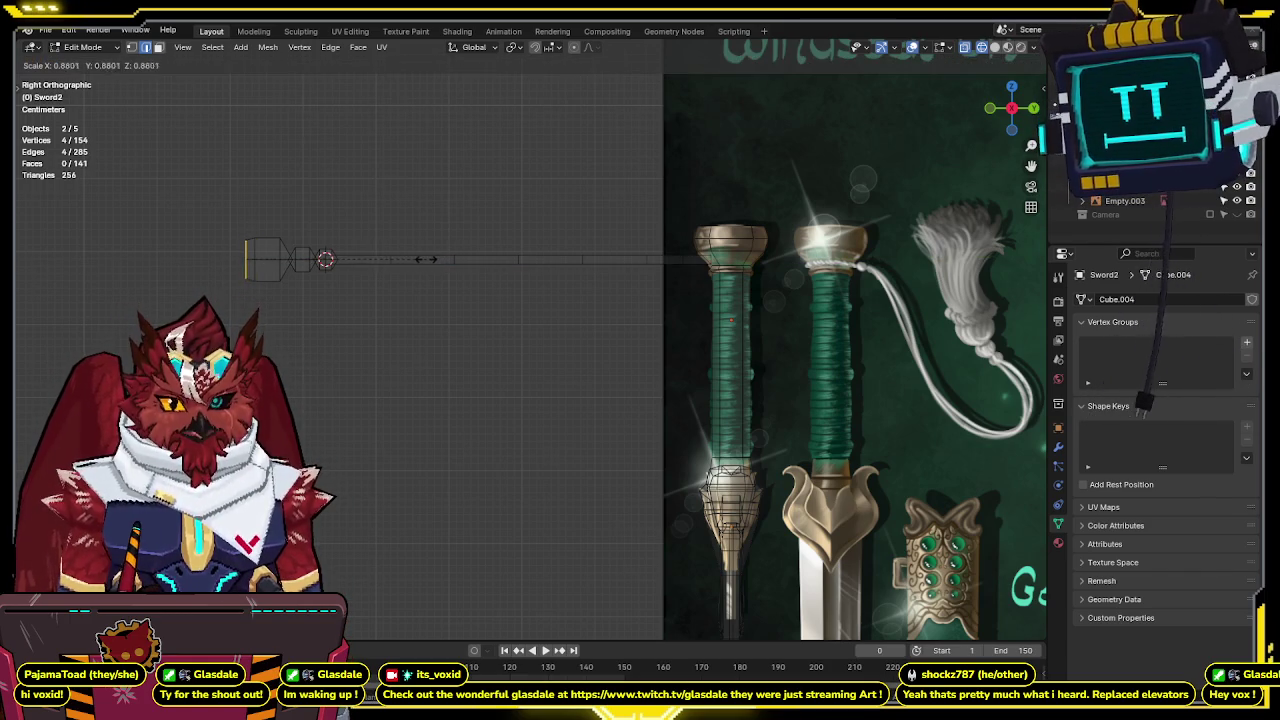
pyautogui.click(392, 258)
pyautogui.press('e')
pyautogui.press('y')
pyautogui.press('s')
pyautogui.click(493, 230)
# Extrude a widened end ring, then a shrunk inner ring inside the flare.
pyautogui.press('e')
pyautogui.press('y')
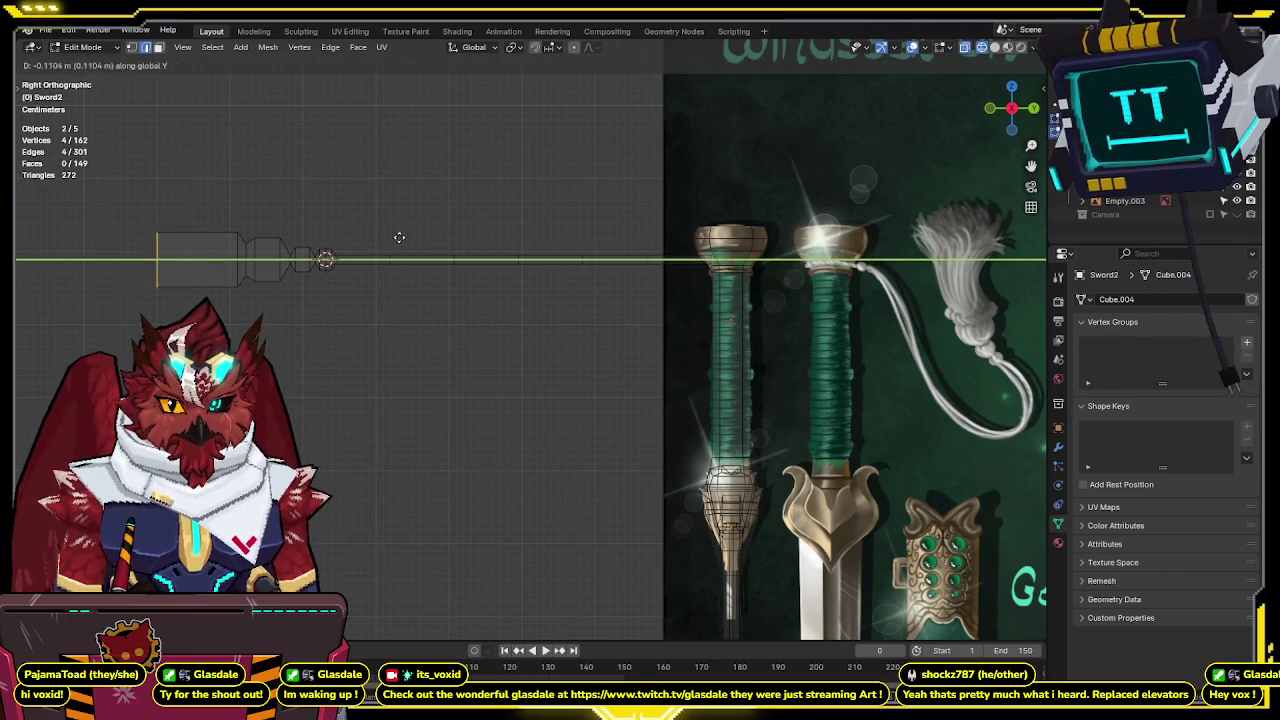
pyautogui.click(345, 238)
pyautogui.press('s')
pyautogui.click(607, 215)
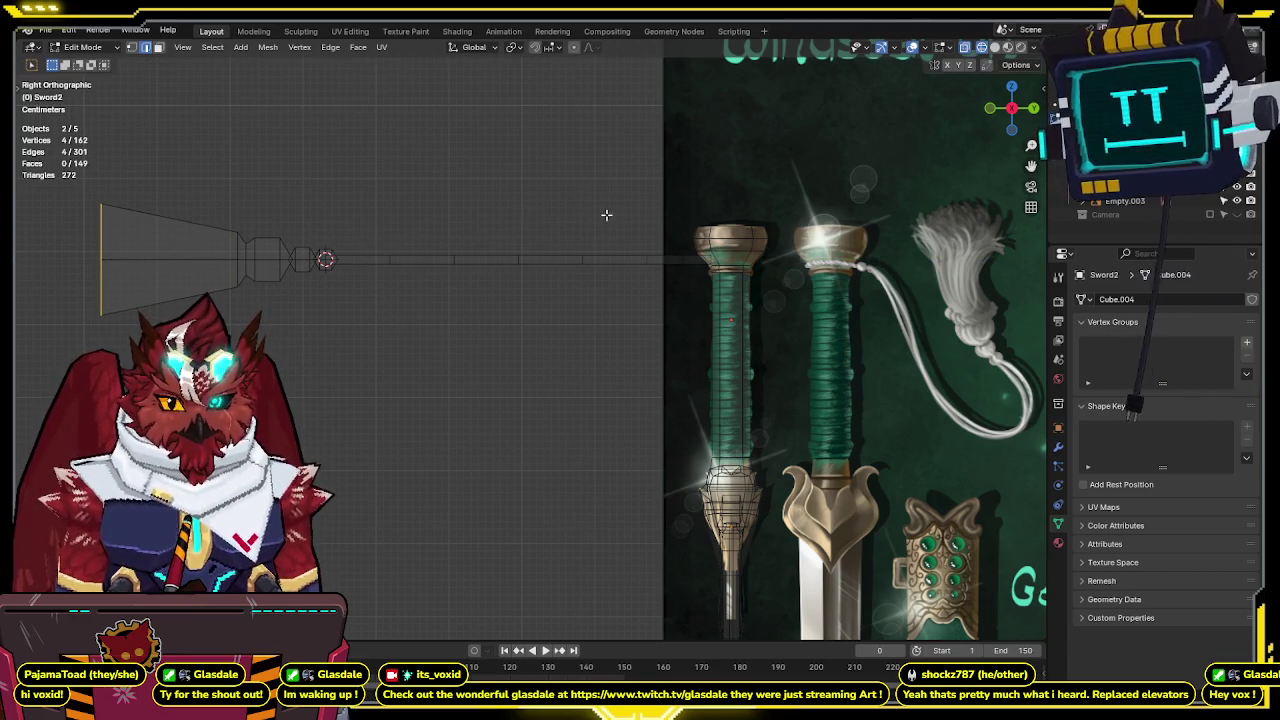
pyautogui.press('e')
pyautogui.click(250, 212)
pyautogui.press('s')
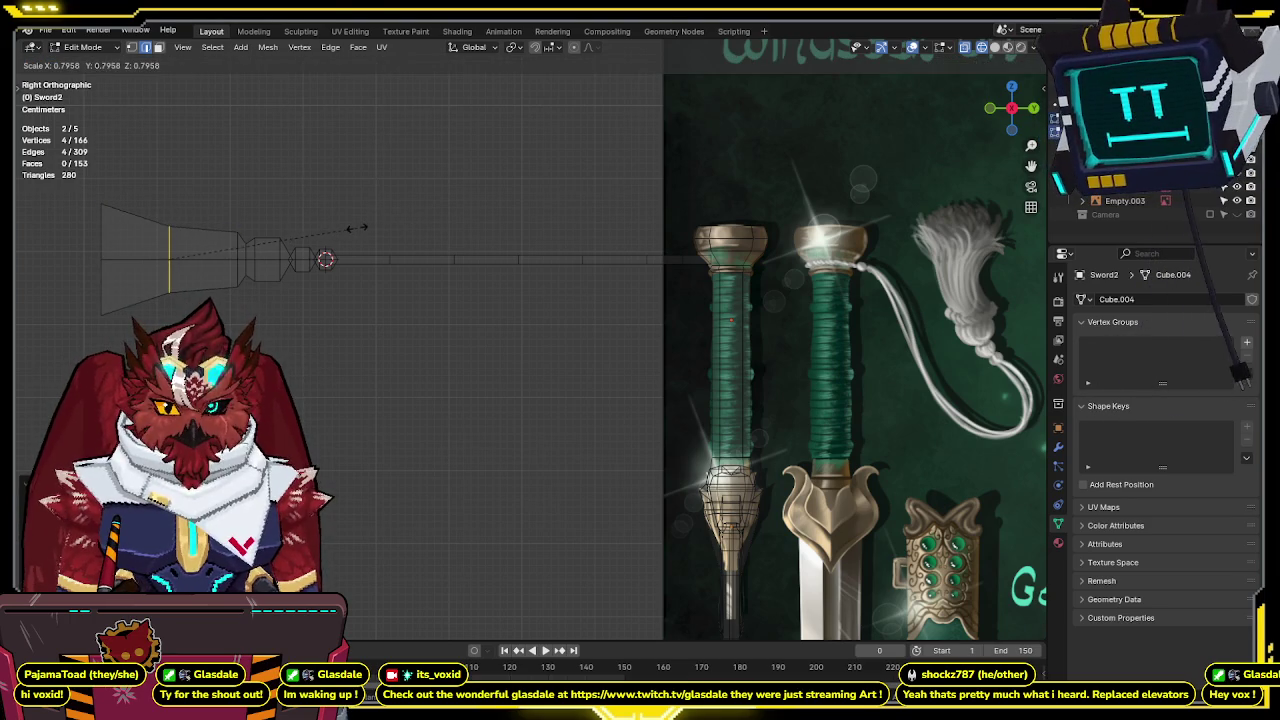
pyautogui.click(364, 228)
# In see-through wireframe, rescale the ring partway along the flare.
pyautogui.scroll(-3, 340, 245)
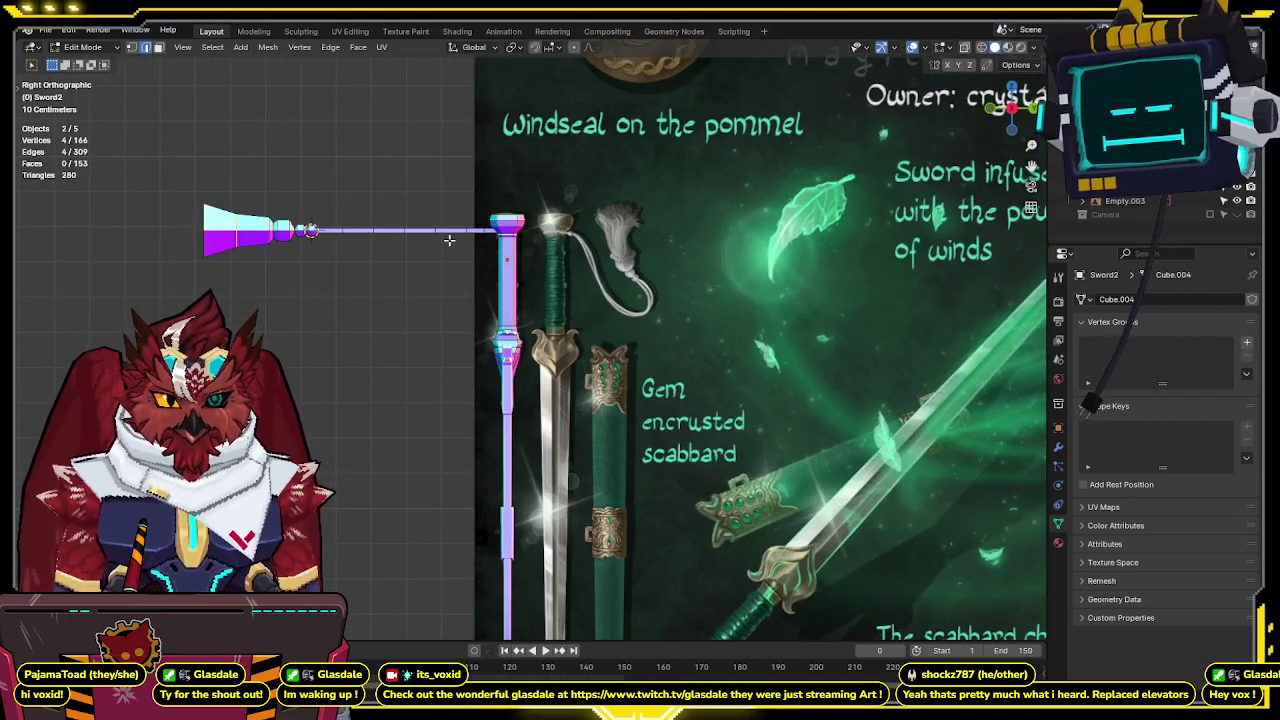
pyautogui.scroll(2, 440, 252)
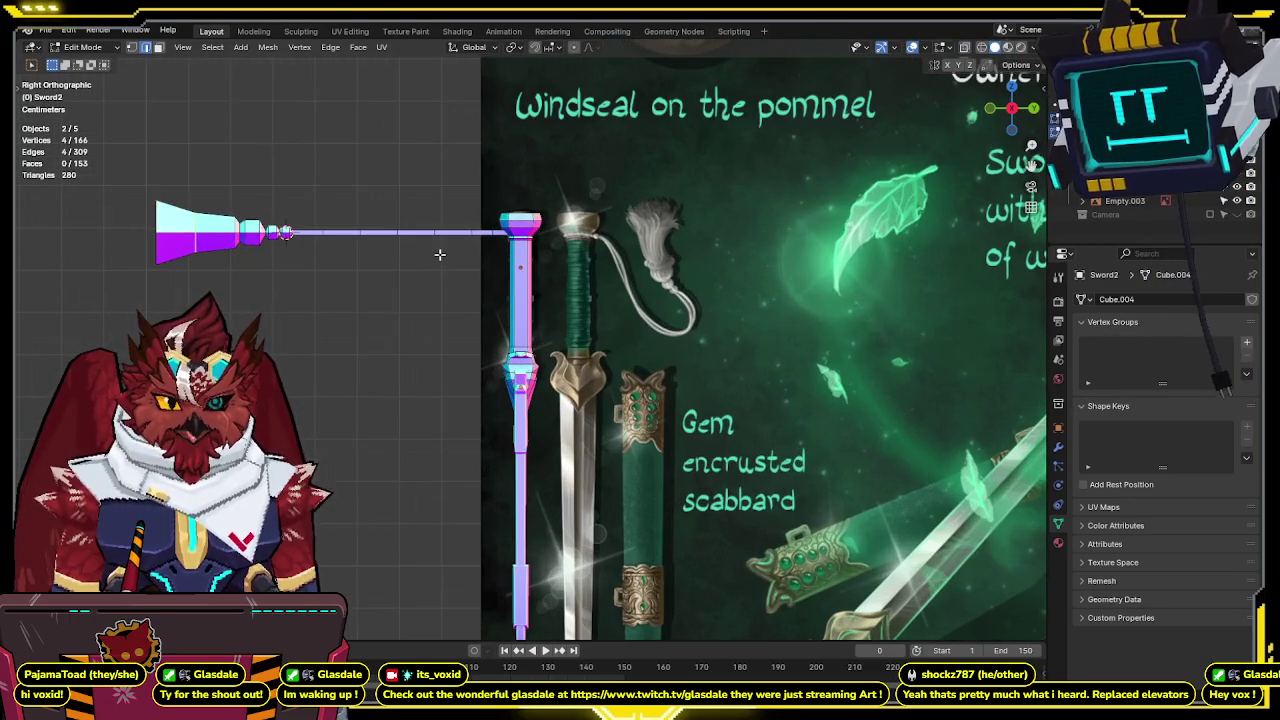
pyautogui.scroll(1, 323, 245)
pyautogui.hotkey('shift', 'z')
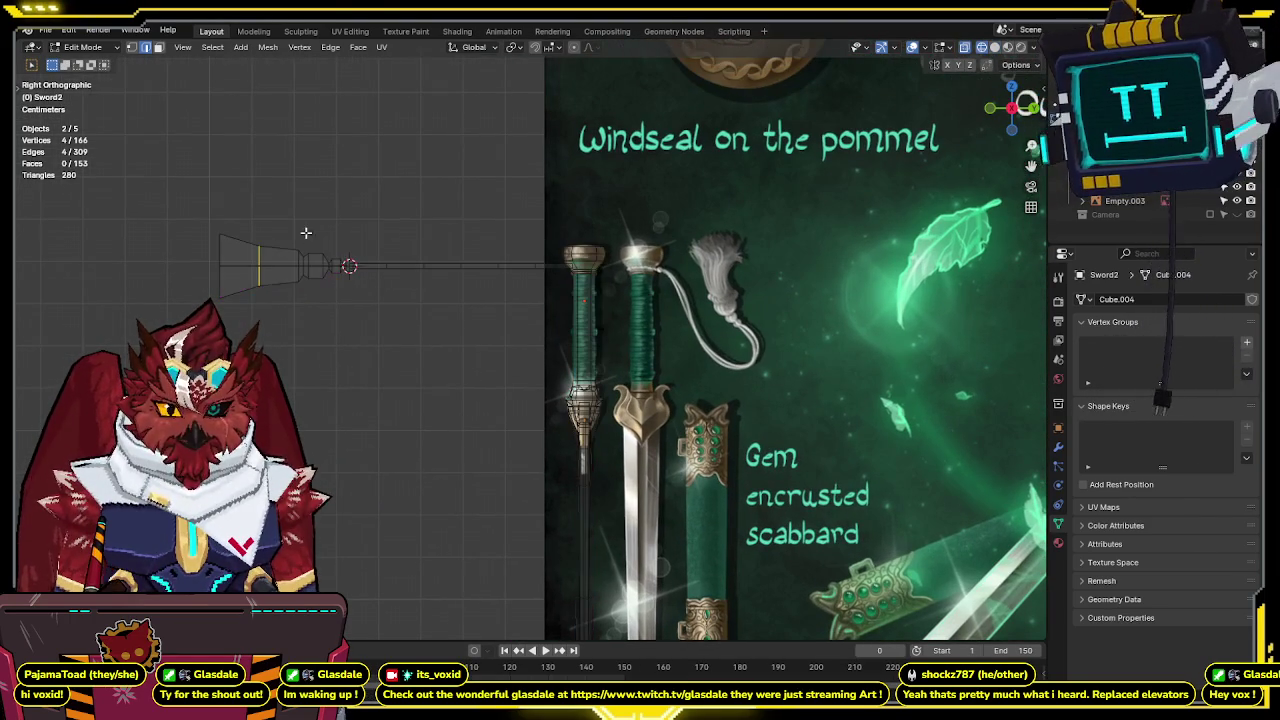
pyautogui.keyDown('alt'); pyautogui.click(220, 241); pyautogui.keyUp('alt')
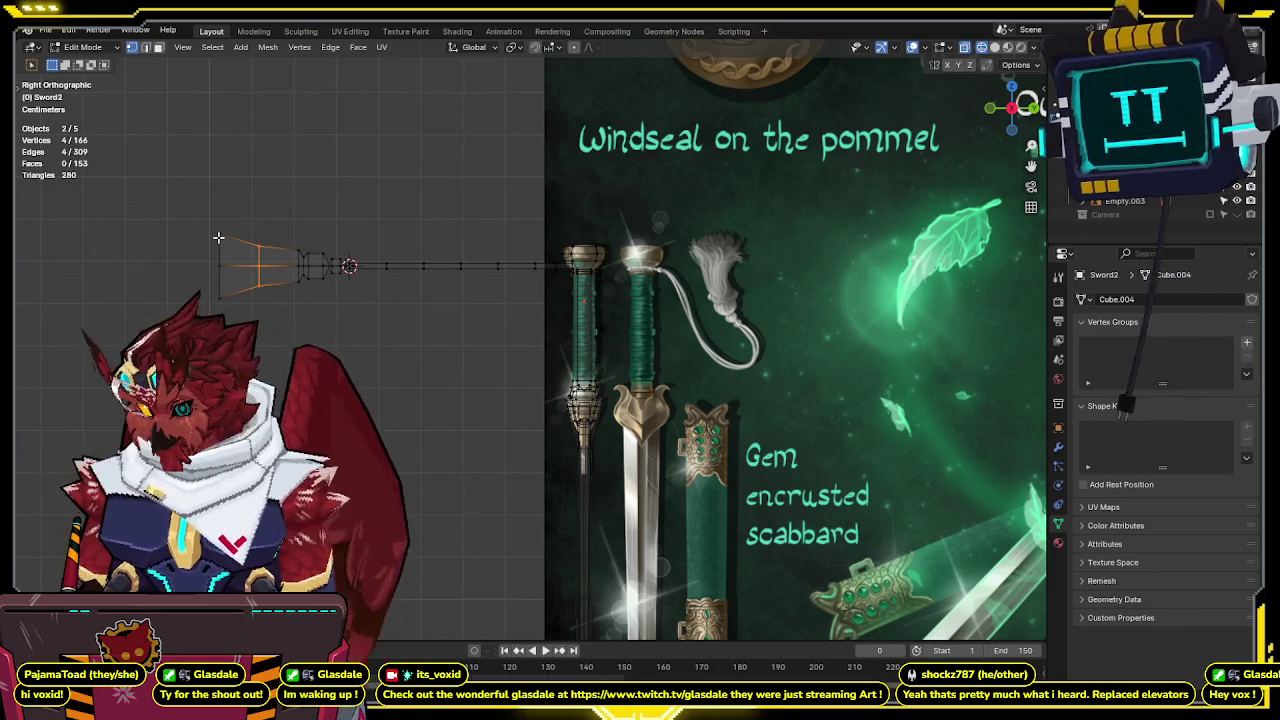
pyautogui.click(433, 311)
pyautogui.keyDown('alt'); pyautogui.click(259, 250); pyautogui.keyUp('alt')
pyautogui.press('s')
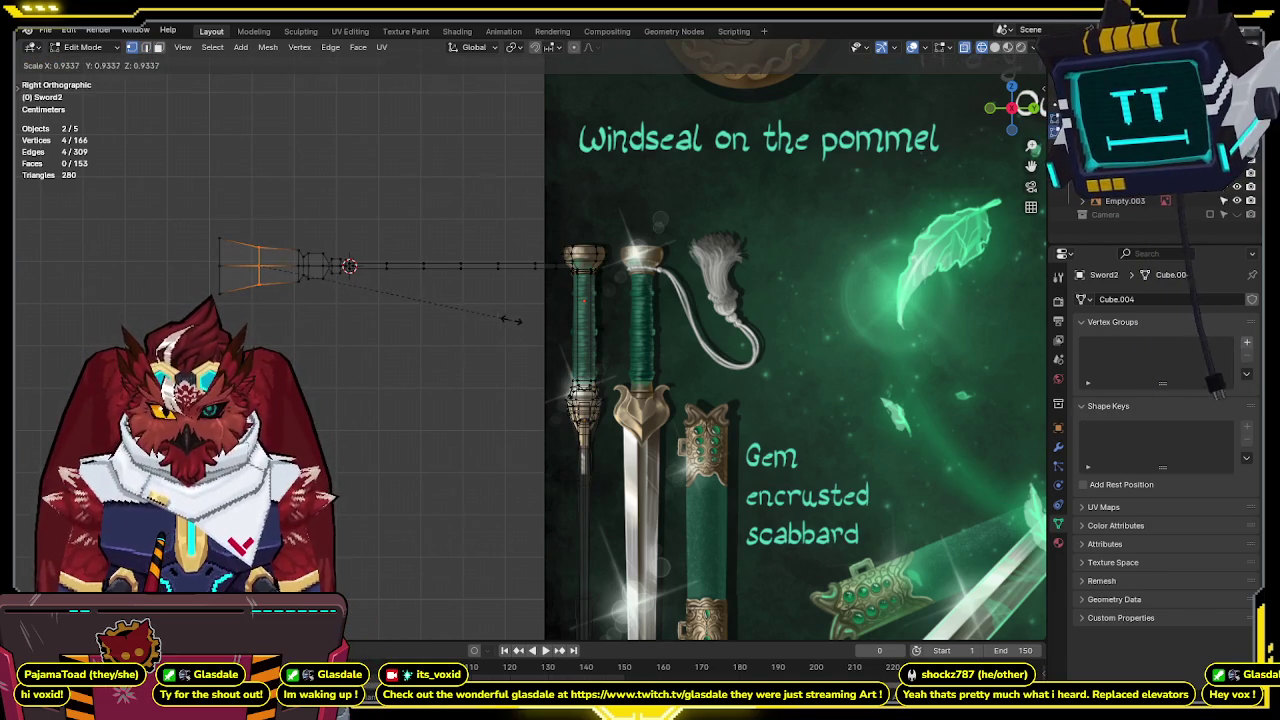
pyautogui.click(449, 316)
pyautogui.moveTo(449, 316)
pyautogui.mouseDown(button='middle')
pyautogui.moveTo(578, 353)
pyautogui.moveTo(347, 339)
pyautogui.moveTo(839, 361)
pyautogui.moveTo(706, 352)
pyautogui.moveTo(404, 275)
pyautogui.moveTo(657, 267)
pyautogui.moveTo(606, 253)
pyautogui.moveTo(716, 361)
pyautogui.moveTo(626, 293)
pyautogui.mouseUp(button='middle')
# View the sword from the front, then the side, and re-enter Edit Mode.
pyautogui.press('Tab')
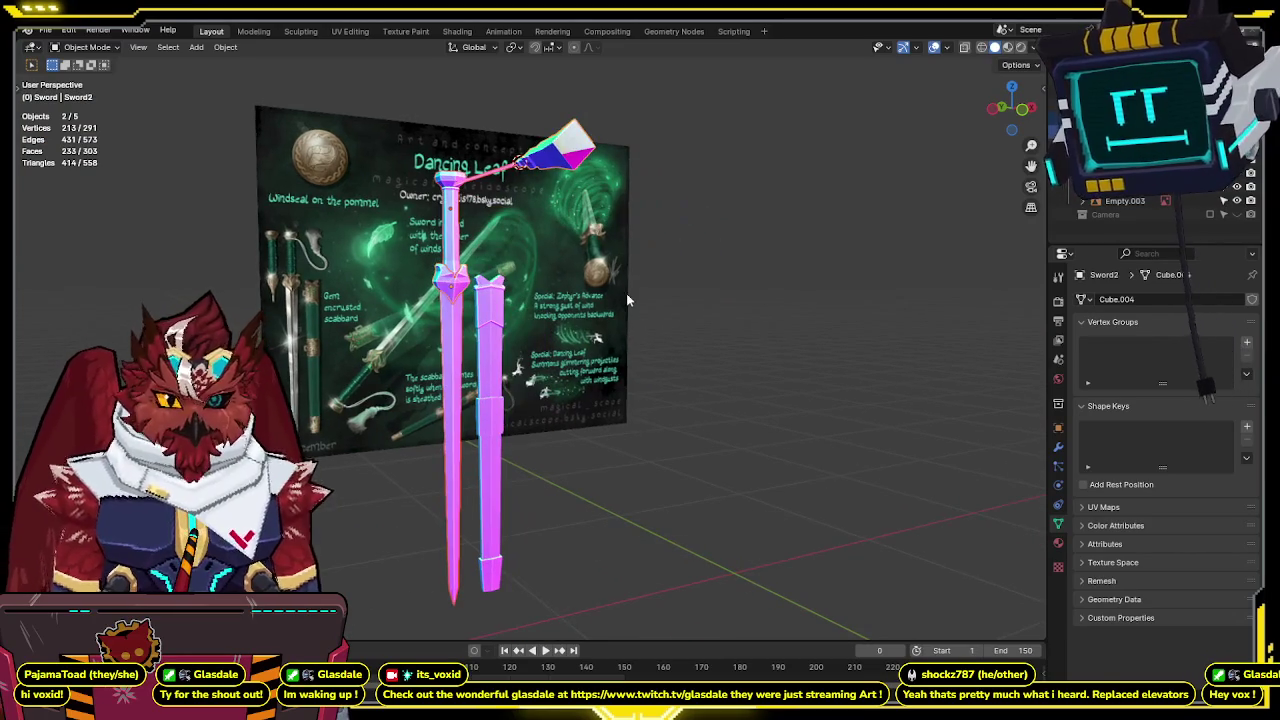
pyautogui.press('KP_1')
pyautogui.scroll(2, 748, 345)
pyautogui.scroll(2, 748, 345)
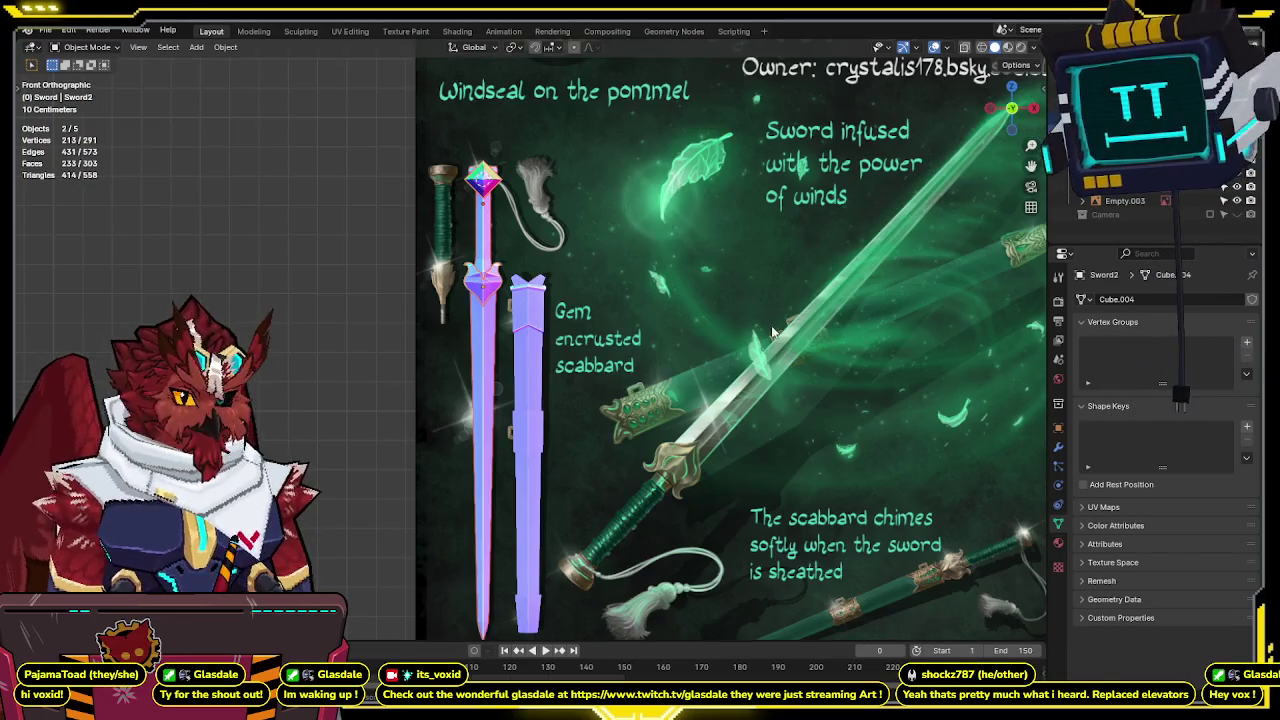
pyautogui.scroll(2, 748, 345)
pyautogui.press('KP_3')
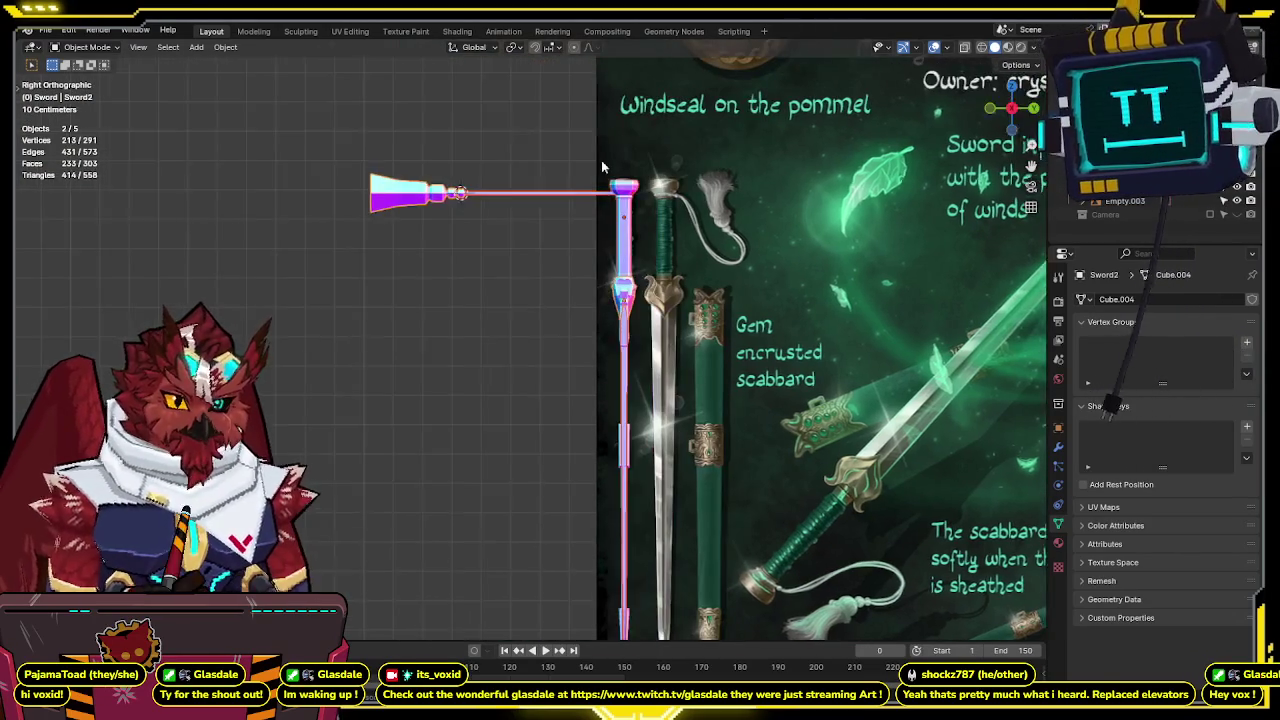
pyautogui.press('Tab')
pyautogui.scroll(2, 626, 192)
# Select the hilt faces, separate them into their own object, and return to the front view.
pyautogui.press('3')
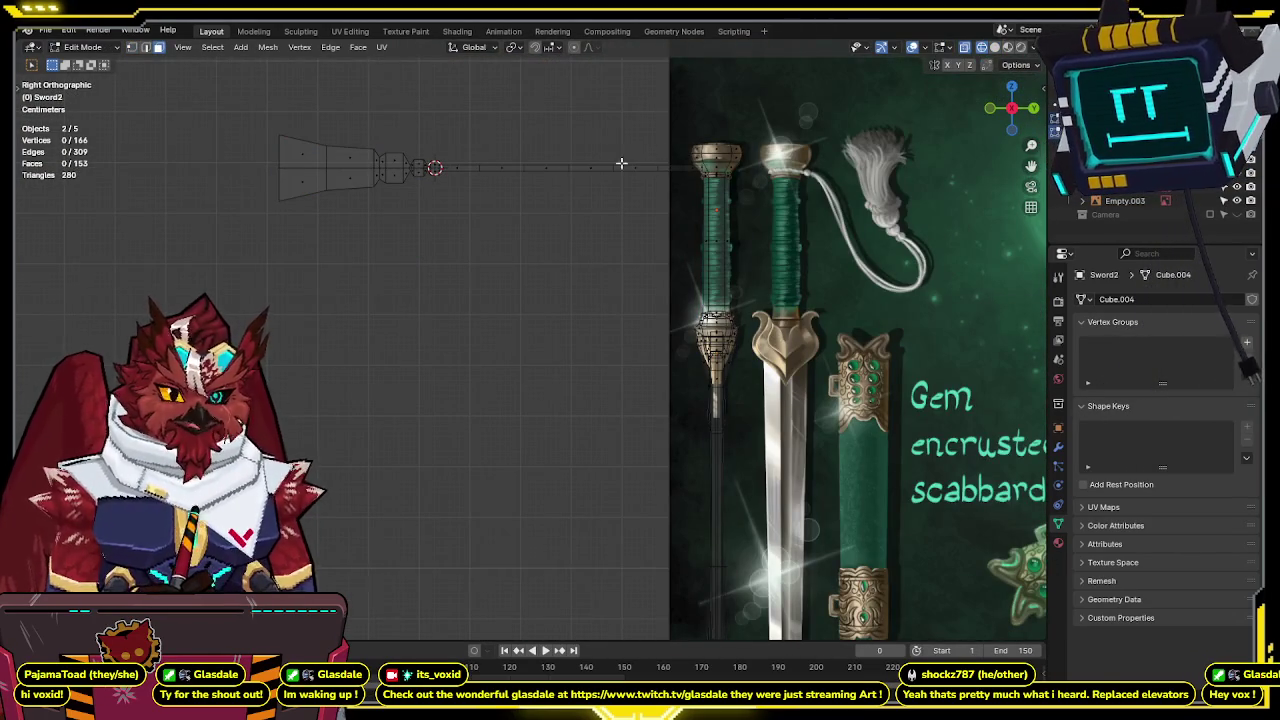
pyautogui.keyDown('alt'); pyautogui.click(600, 166); pyautogui.keyUp('alt')
pyautogui.keyDown('shift'); pyautogui.moveTo(160, 108); pyautogui.dragTo(470, 272); pyautogui.keyUp('shift')
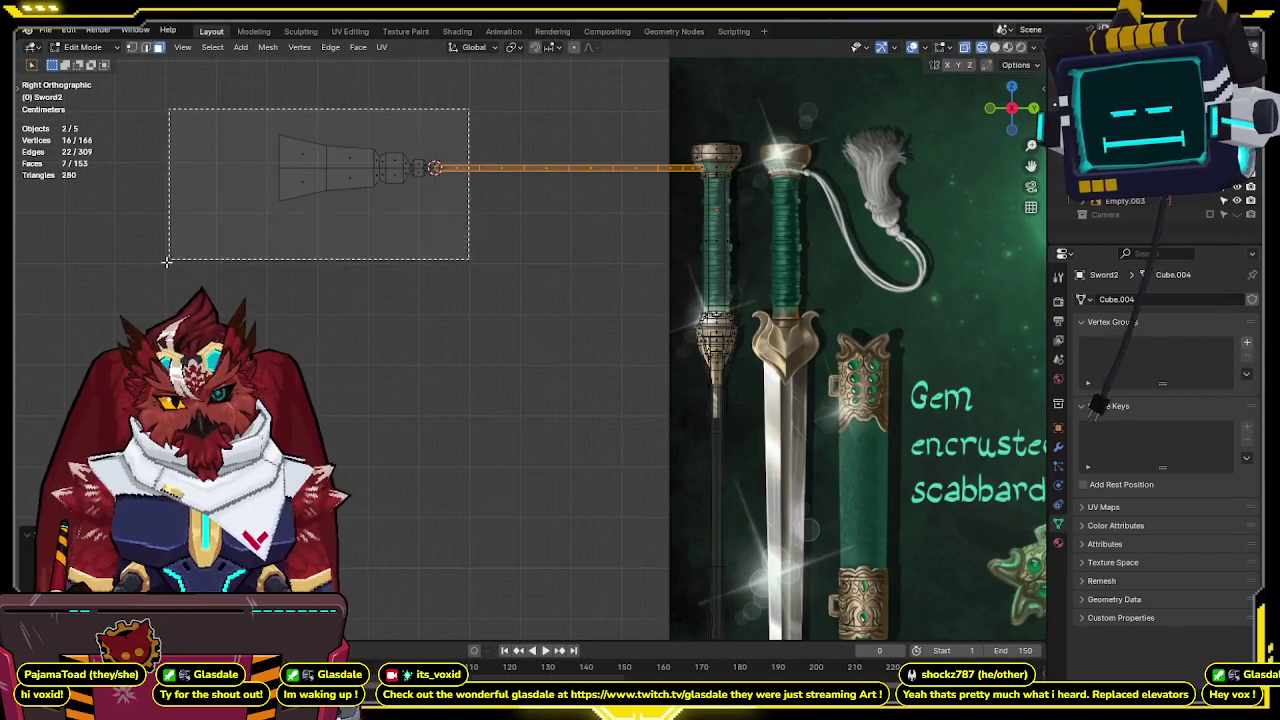
pyautogui.press('p')
pyautogui.click(469, 273)
pyautogui.press('Tab')
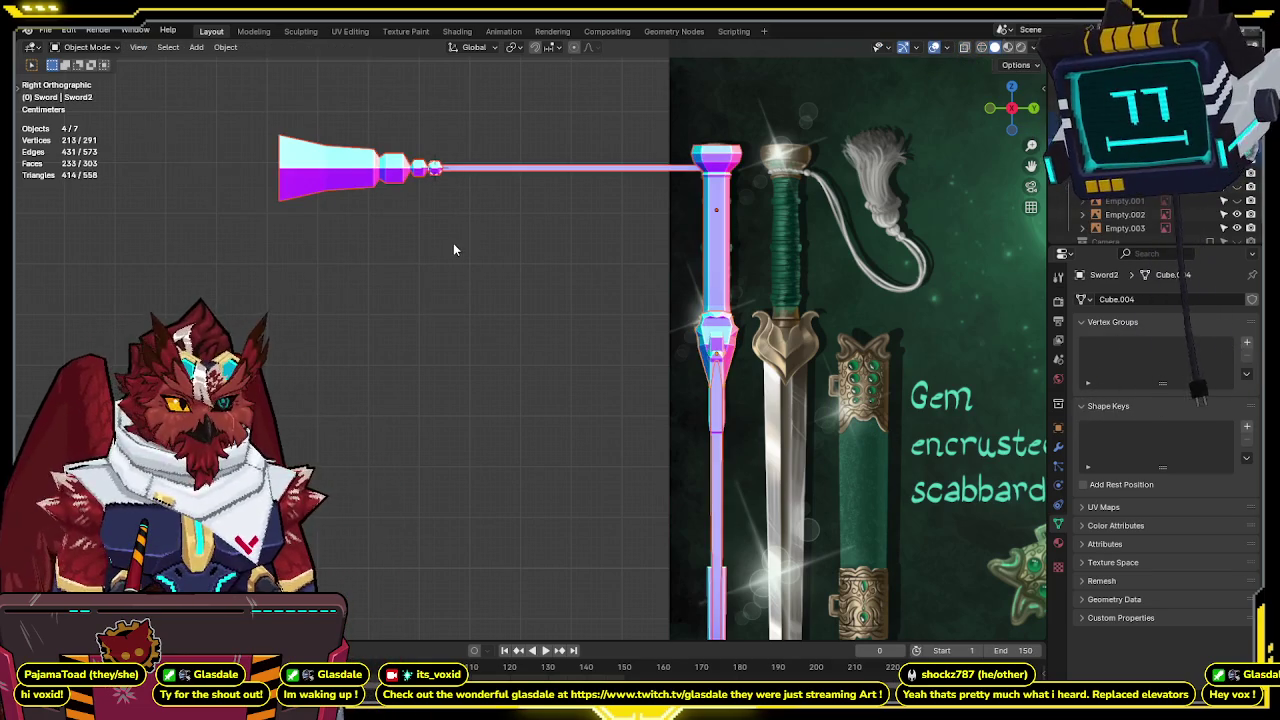
pyautogui.moveTo(456, 268); pyautogui.dragTo(553, 293, button='middle')
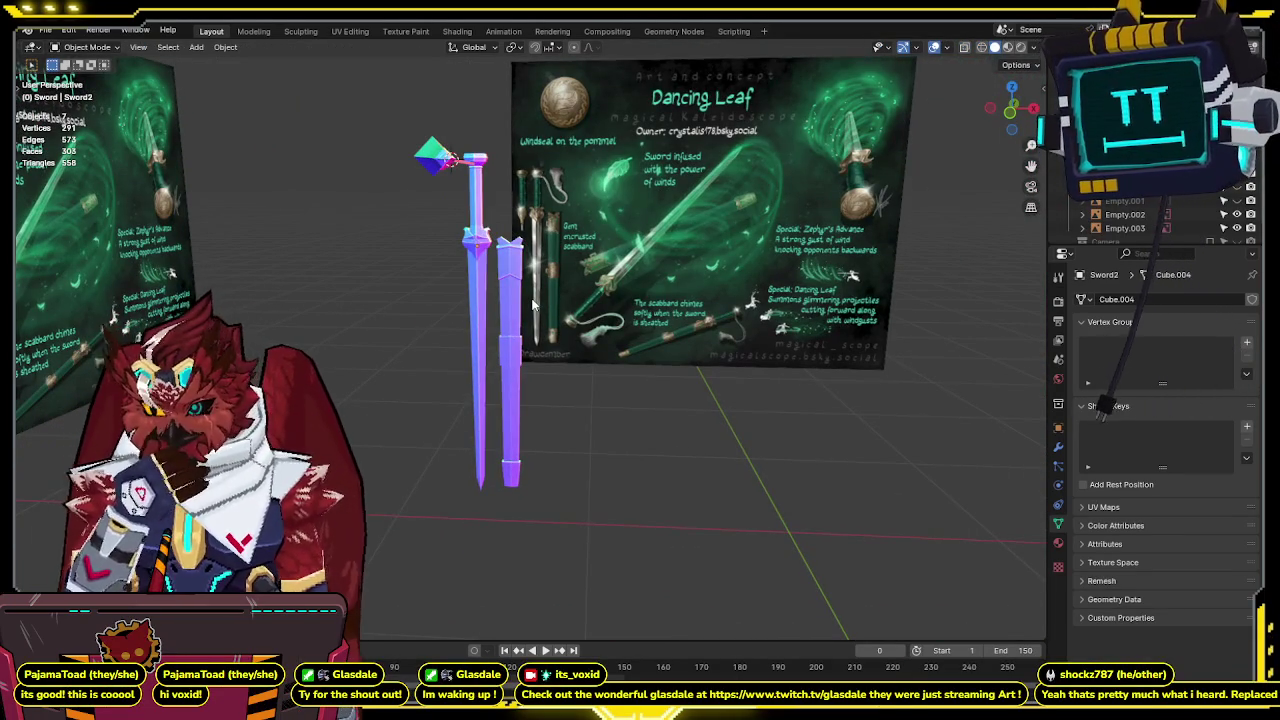
pyautogui.press('KP_1')
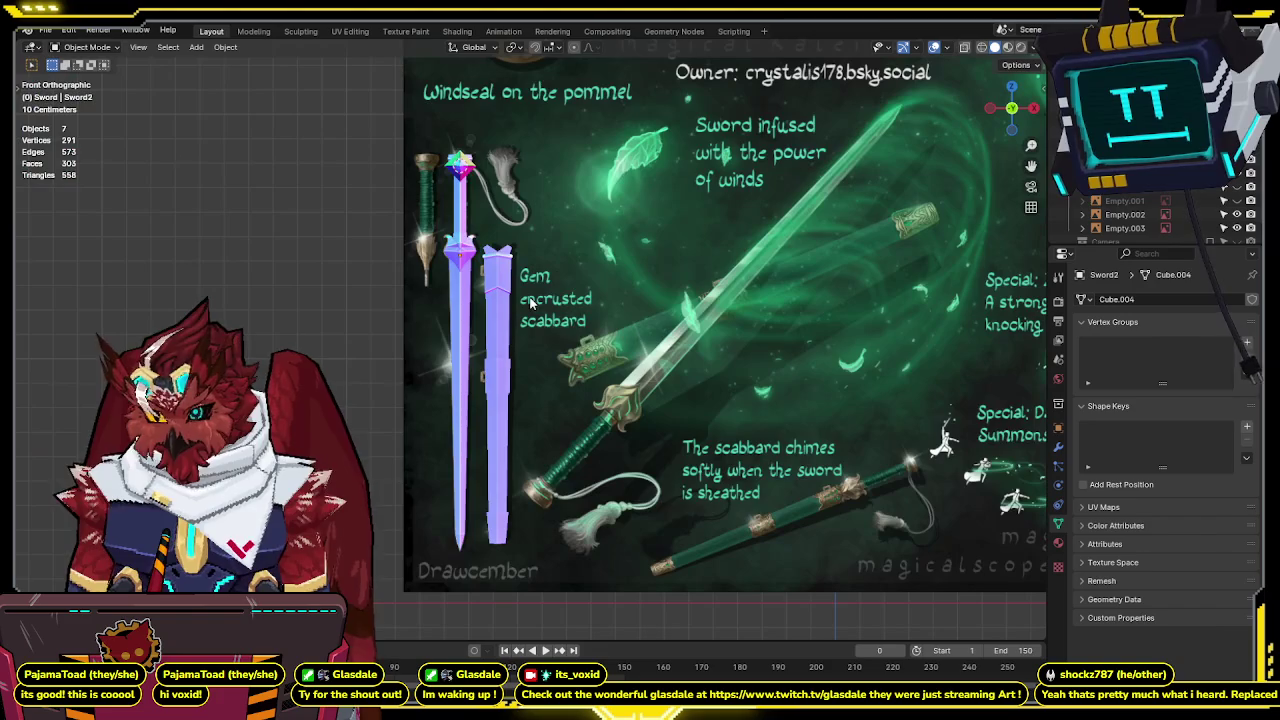
pyautogui.moveTo(591, 316)
pyautogui.keyDown('shift'); pyautogui.mouseDown(button='middle')
pyautogui.moveTo(570, 371)
pyautogui.moveTo(475, 372)
pyautogui.moveTo(602, 313)
pyautogui.moveTo(570, 324)
pyautogui.mouseUp(button='middle'); pyautogui.keyUp('shift')
pyautogui.scroll(1, 630, 307)
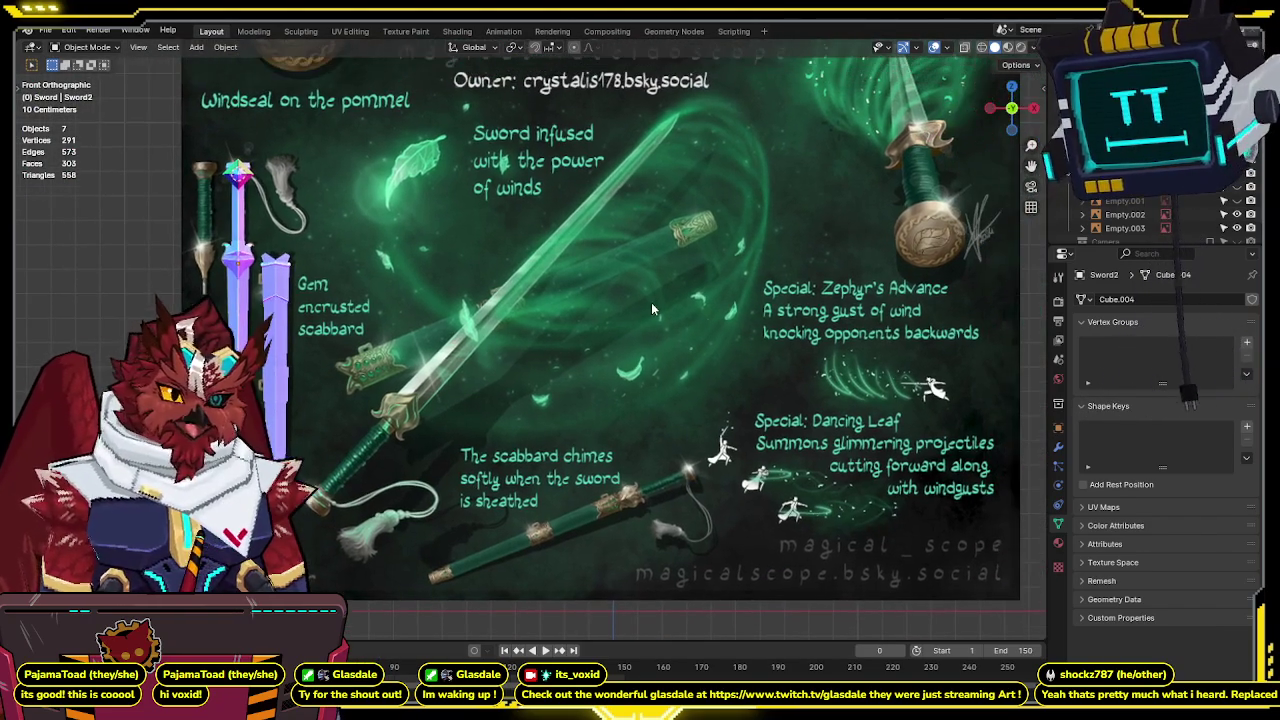
pyautogui.keyDown('shift'); pyautogui.moveTo(656, 267); pyautogui.dragTo(682, 262, button='middle'); pyautogui.keyUp('shift')
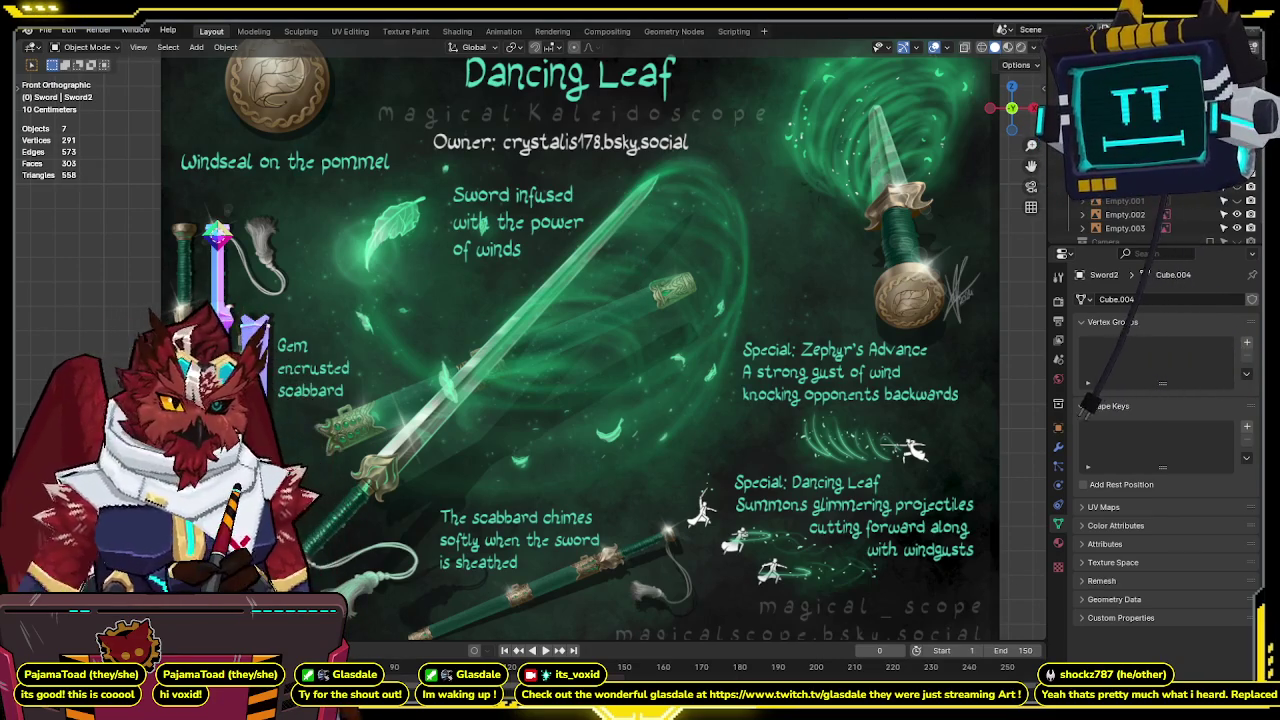
pyautogui.moveTo(573, 271)
pyautogui.keyDown('shift'); pyautogui.mouseDown(button='middle')
pyautogui.moveTo(579, 362)
pyautogui.moveTo(603, 260)
pyautogui.moveTo(625, 262)
pyautogui.mouseUp(button='middle'); pyautogui.keyUp('shift')
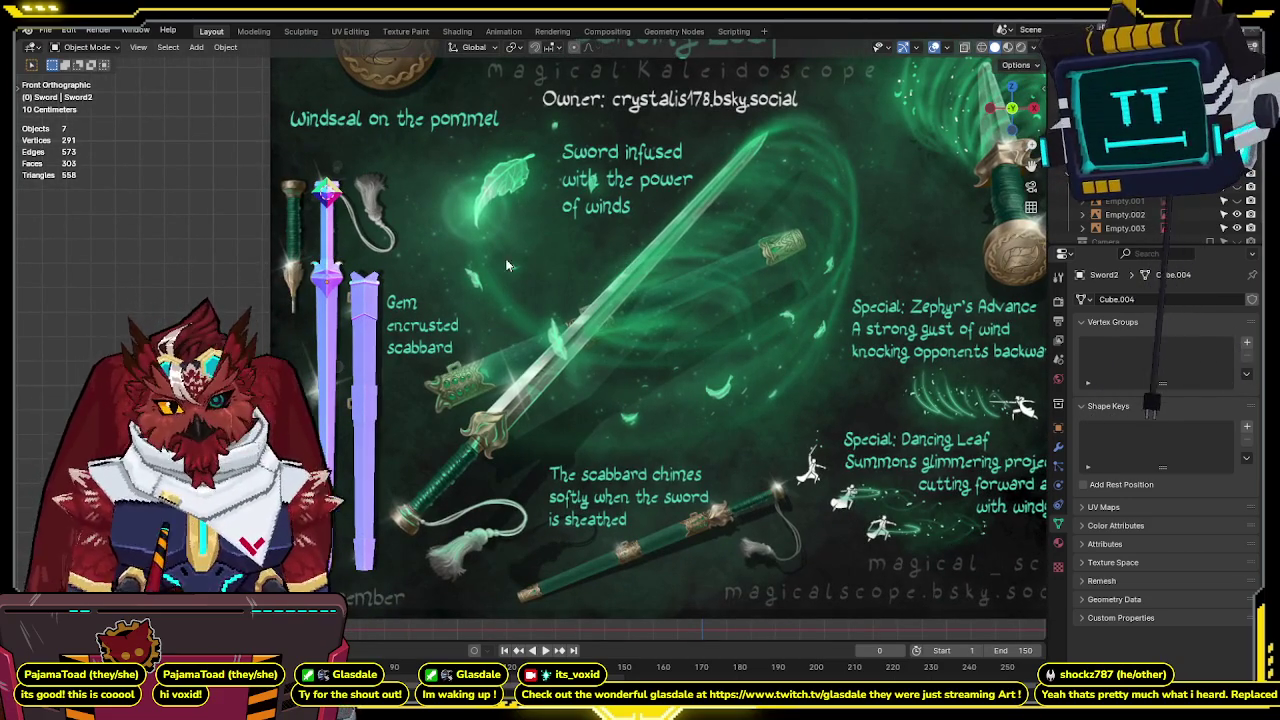
pyautogui.keyDown('shift'); pyautogui.moveTo(532, 258); pyautogui.dragTo(451, 244, button='middle'); pyautogui.keyUp('shift')
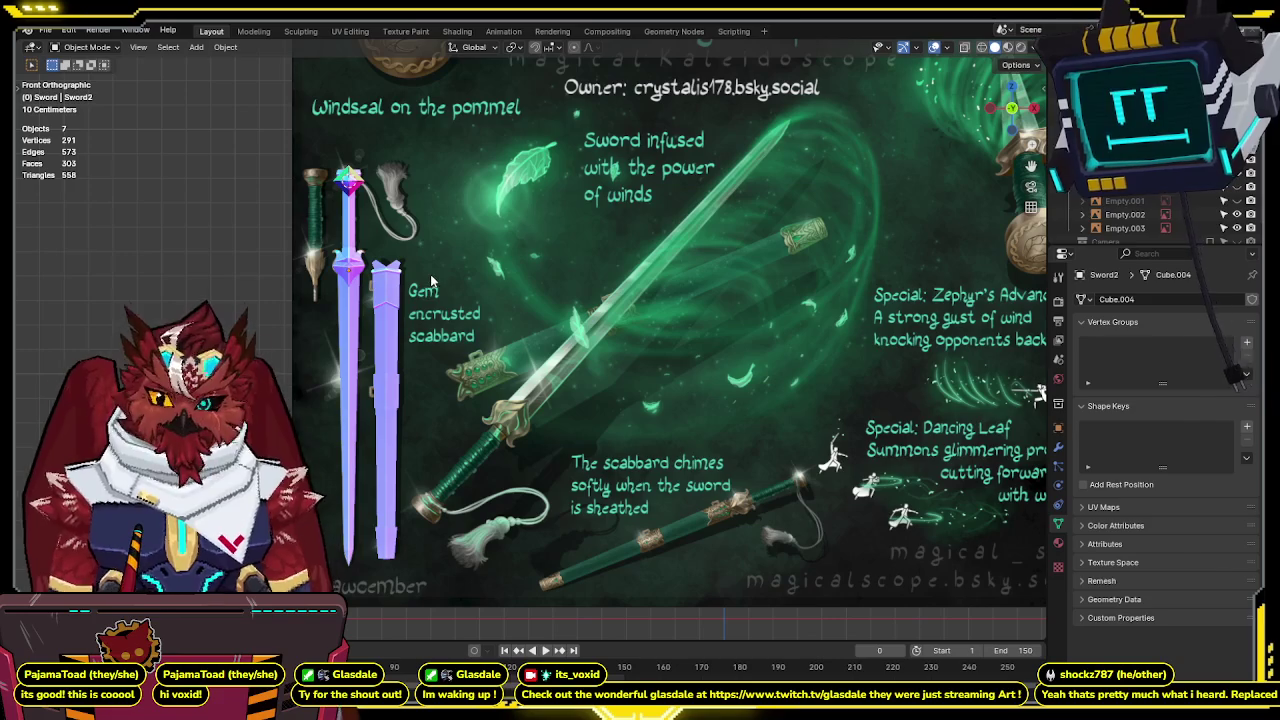
pyautogui.keyDown('ctrl'); pyautogui.scroll(1, 420, 283); pyautogui.keyUp('ctrl')
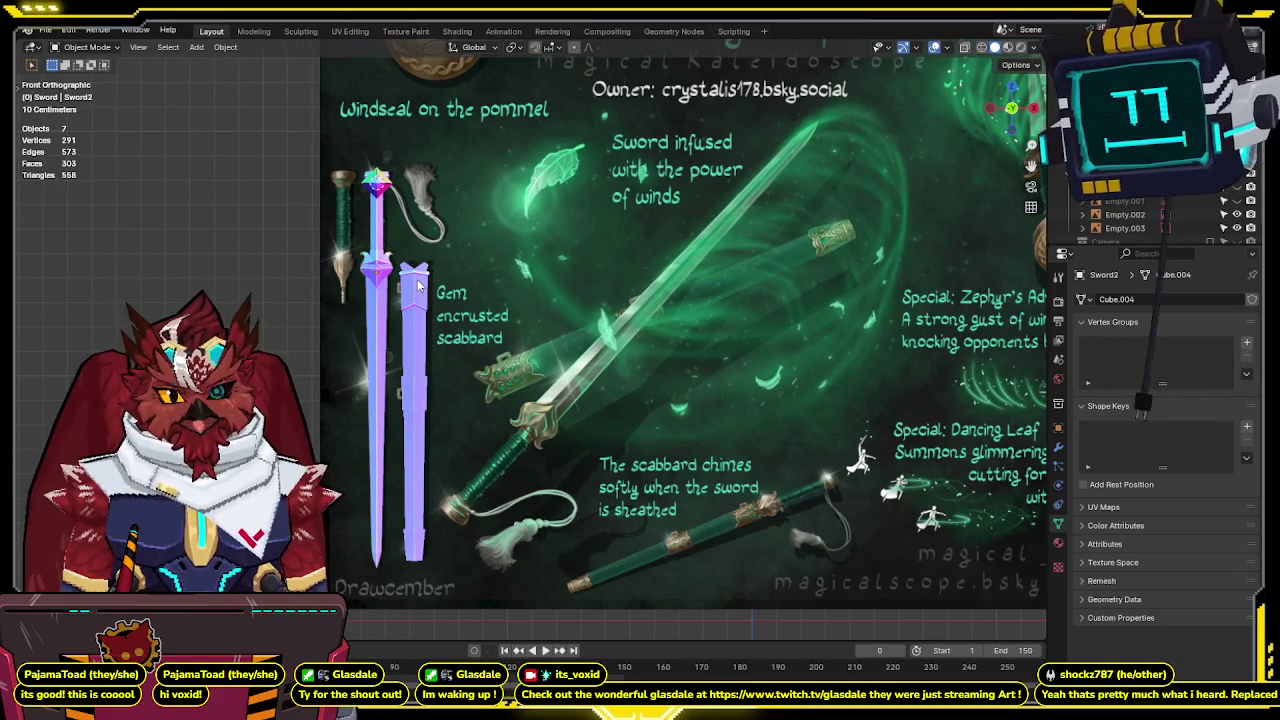
pyautogui.keyDown('ctrl'); pyautogui.scroll(1, 476, 302); pyautogui.keyUp('ctrl')
pyautogui.keyDown('shift'); pyautogui.scroll(2, 476, 302); pyautogui.keyUp('shift')
pyautogui.moveTo(519, 329)
pyautogui.mouseDown(button='middle')
pyautogui.moveTo(544, 339)
pyautogui.moveTo(566, 255)
pyautogui.moveTo(586, 271)
pyautogui.moveTo(815, 240)
pyautogui.moveTo(563, 290)
pyautogui.moveTo(565, 272)
pyautogui.moveTo(542, 321)
pyautogui.moveTo(578, 318)
pyautogui.moveTo(521, 363)
pyautogui.moveTo(375, 369)
pyautogui.moveTo(331, 296)
pyautogui.moveTo(412, 249)
pyautogui.moveTo(653, 246)
pyautogui.moveTo(676, 291)
pyautogui.moveTo(600, 260)
pyautogui.moveTo(527, 181)
pyautogui.mouseUp(button='middle')
pyautogui.click(583, 262)
# Select an edge path along the scabbard's top in see-through wireframe, viewed from the front.
pyautogui.press('Tab')
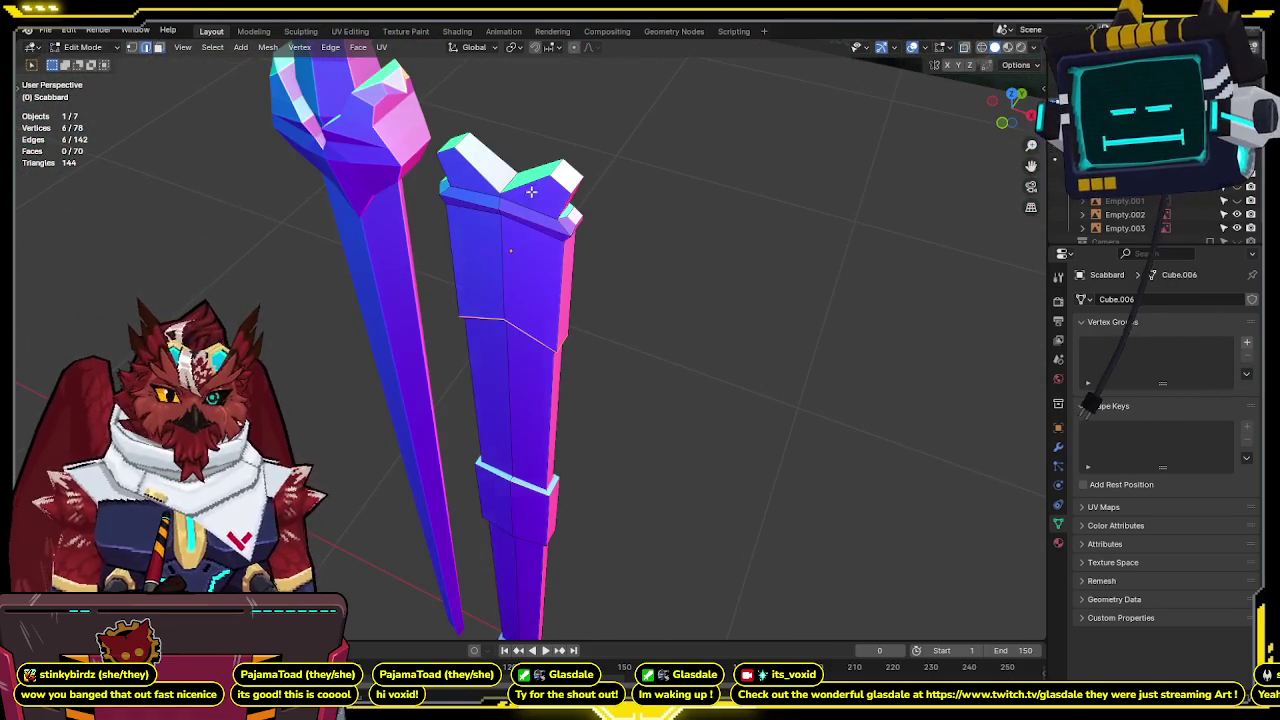
pyautogui.hotkey('shift', 'z')
pyautogui.keyDown('alt'); pyautogui.click(526, 181); pyautogui.keyUp('alt')
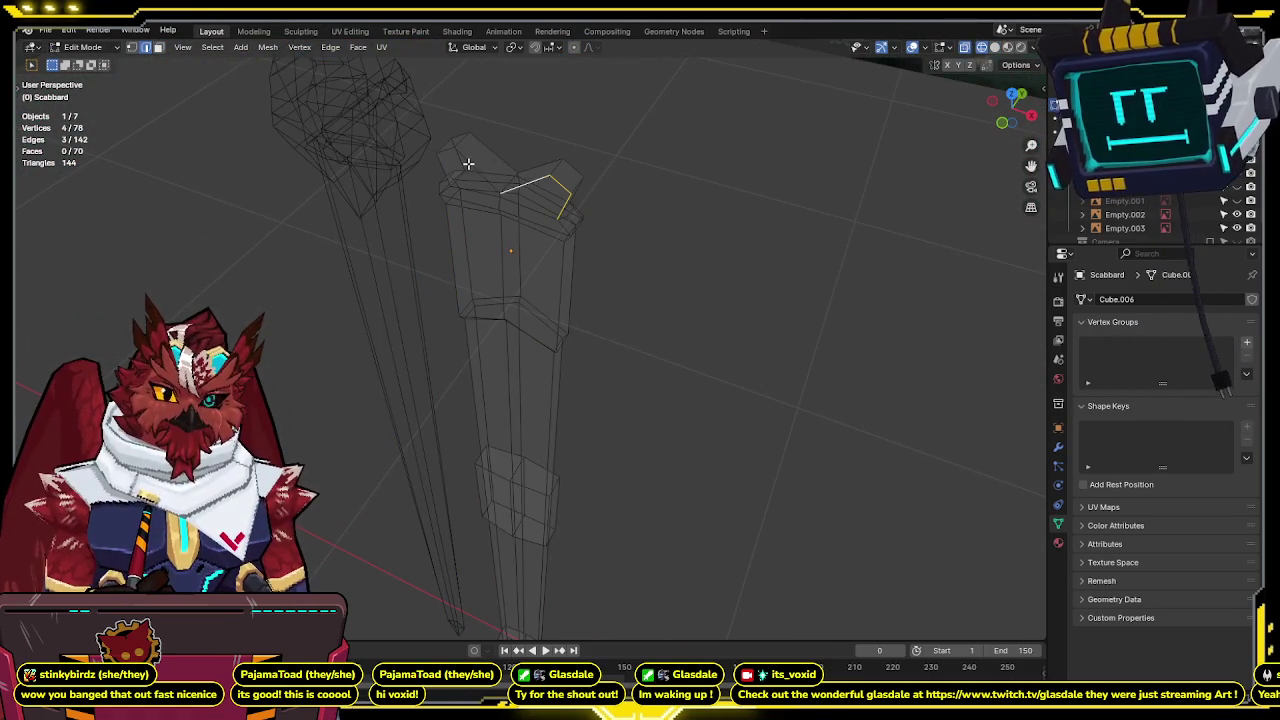
pyautogui.keyDown('alt'); pyautogui.keyDown('shift'); pyautogui.click(466, 162); pyautogui.keyUp('shift'); pyautogui.keyUp('alt')
pyautogui.press('KP_1')
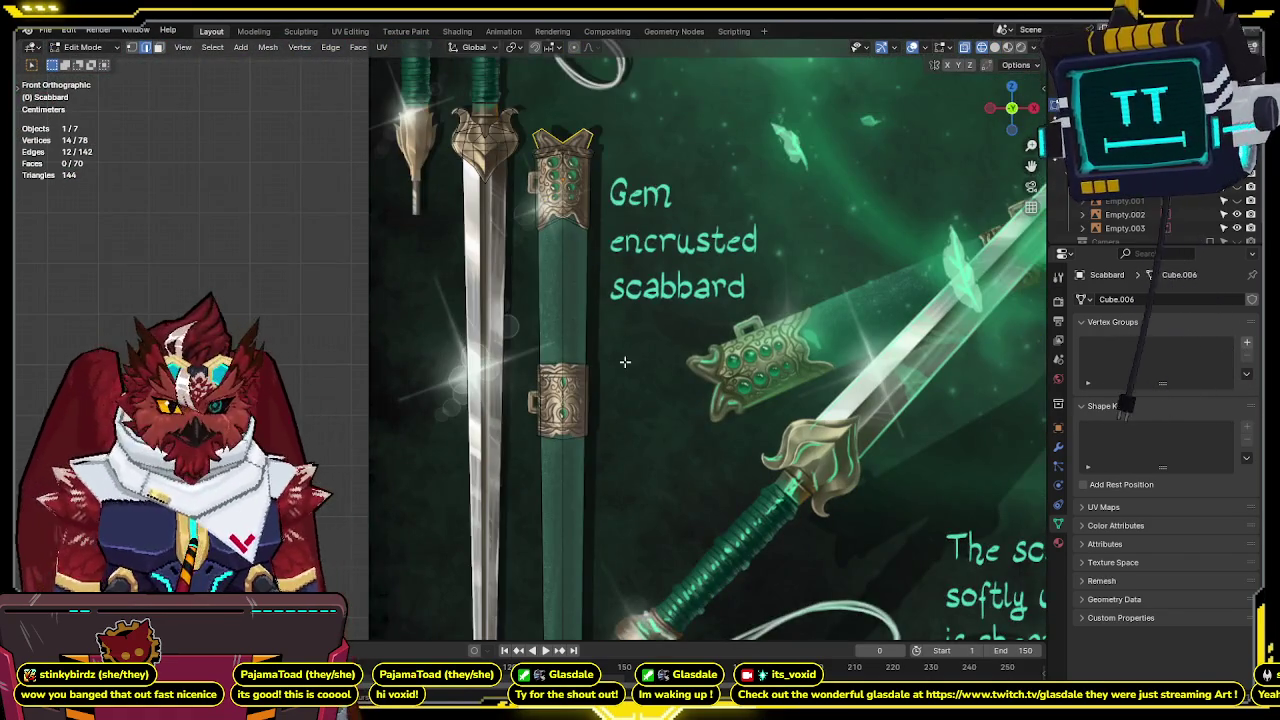
pyautogui.keyDown('shift'); pyautogui.moveTo(627, 349); pyautogui.dragTo(590, 179, button='middle'); pyautogui.keyUp('shift')
pyautogui.scroll(-5, 590, 179)
pyautogui.scroll(2, 585, 182)
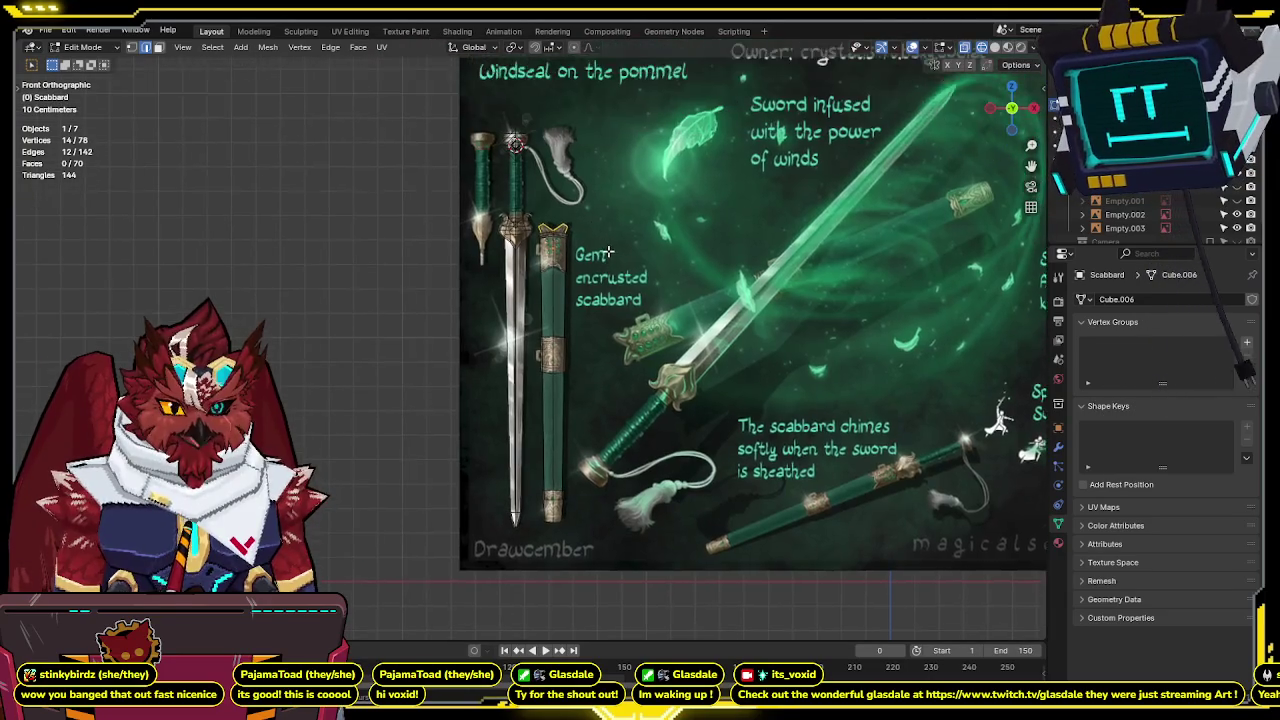
pyautogui.scroll(2, 572, 187)
# Select one half of the scabbard and delete its faces.
pyautogui.press('3')
pyautogui.hotkey('ctrl', 'l')
pyautogui.press('x')
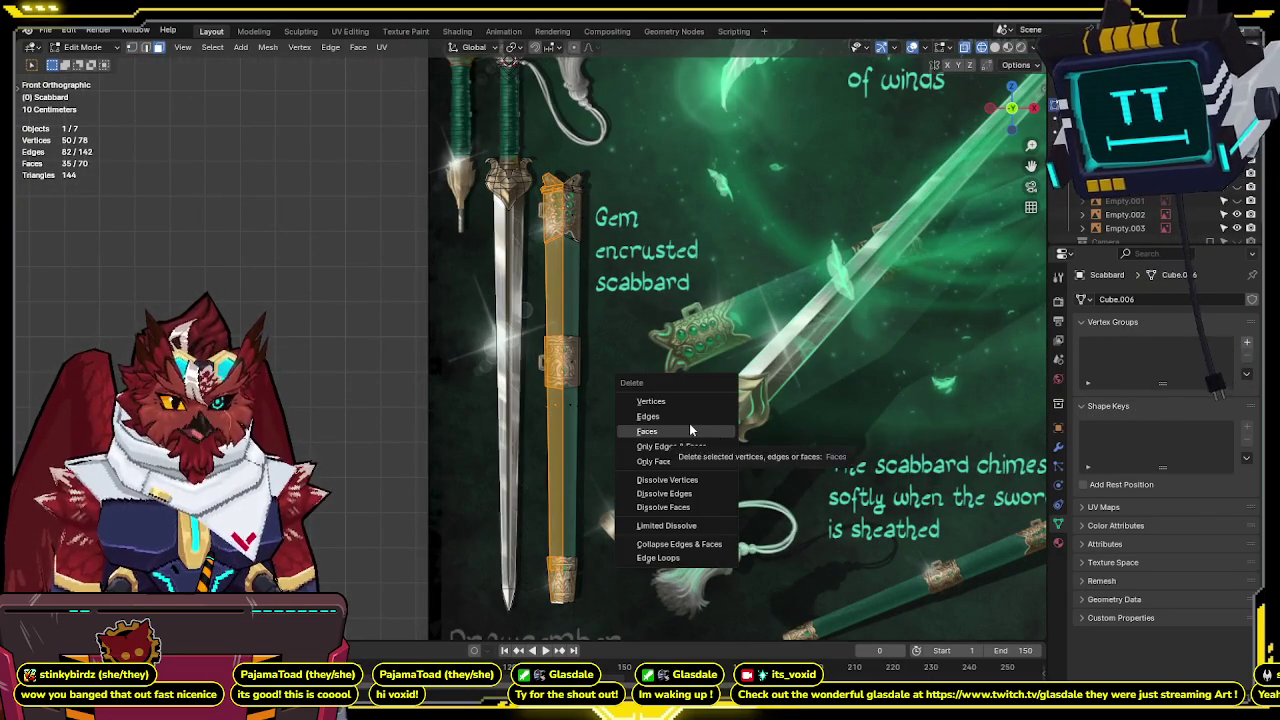
pyautogui.click(689, 423)
pyautogui.press('Tab')
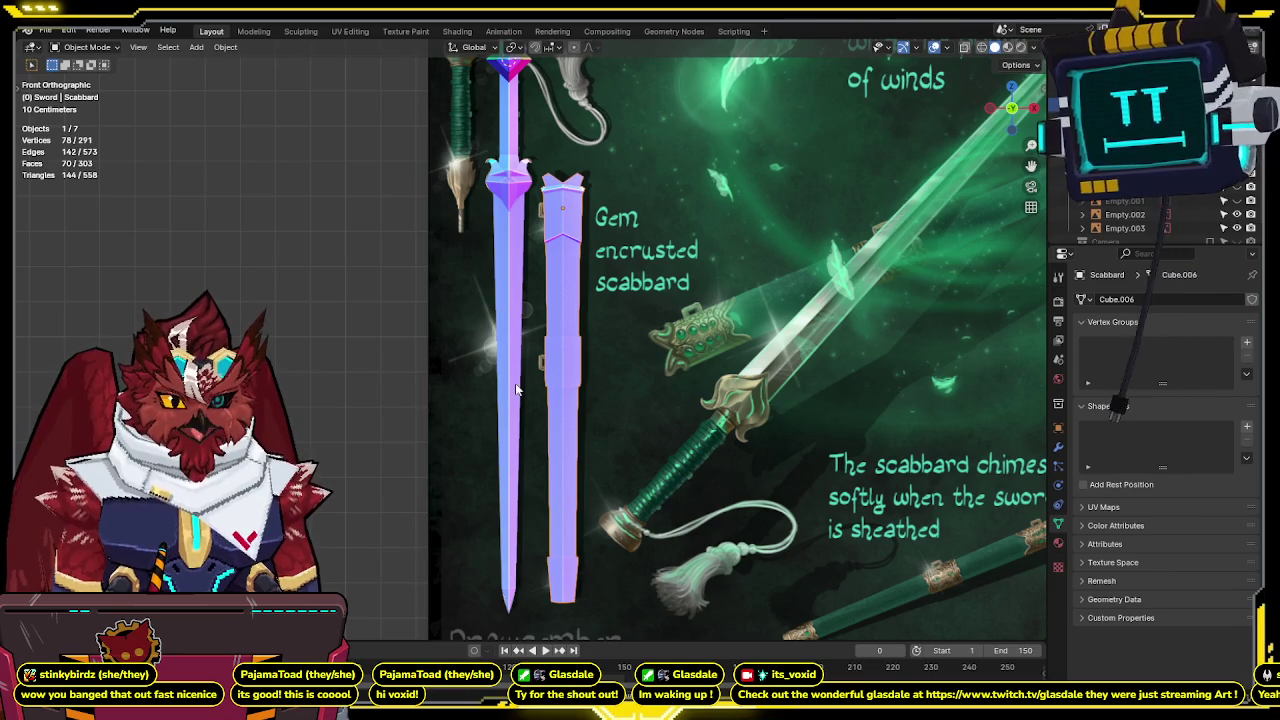
# Start editing the sword mesh in the front orthographic view.
pyautogui.click(510, 340)
pyautogui.hotkey('alt', 'z')
pyautogui.press('Tab')
pyautogui.keyDown('shift'); pyautogui.moveTo(517, 274); pyautogui.dragTo(542, 420, button='middle'); pyautogui.keyUp('shift')
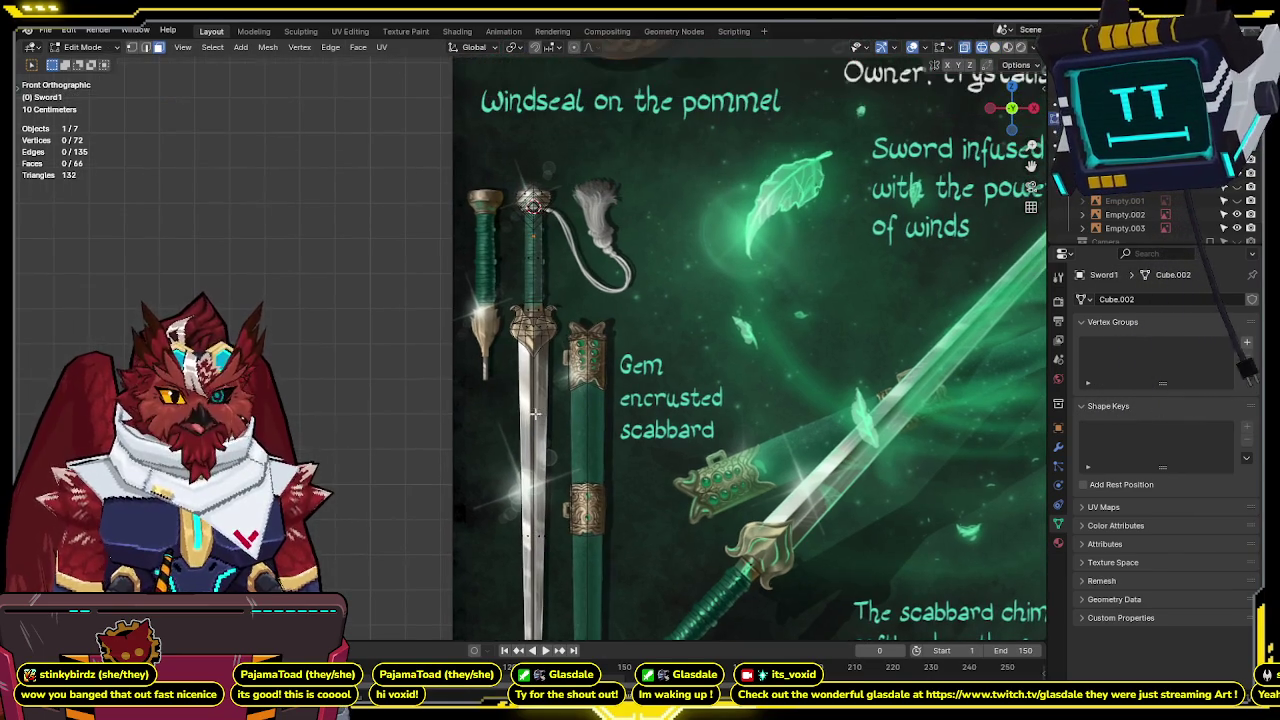
pyautogui.moveTo(1012, 110); pyautogui.dragTo(995, 120)
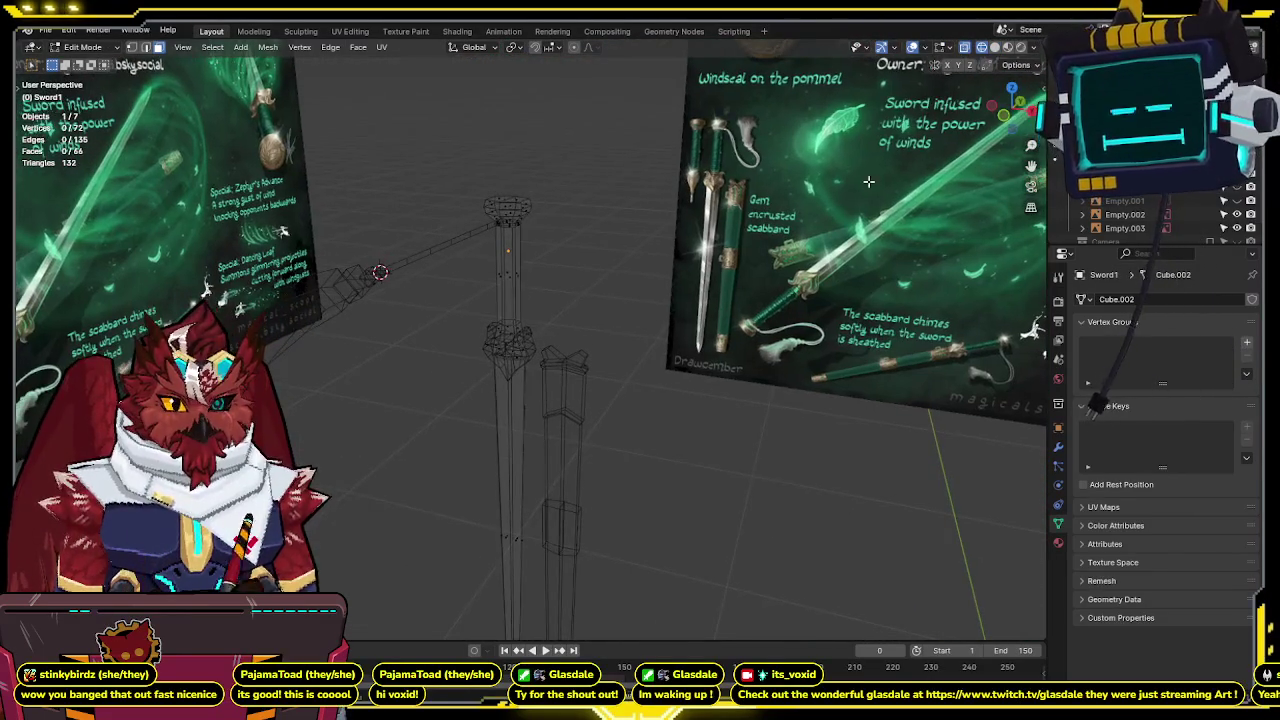
pyautogui.click(995, 118)
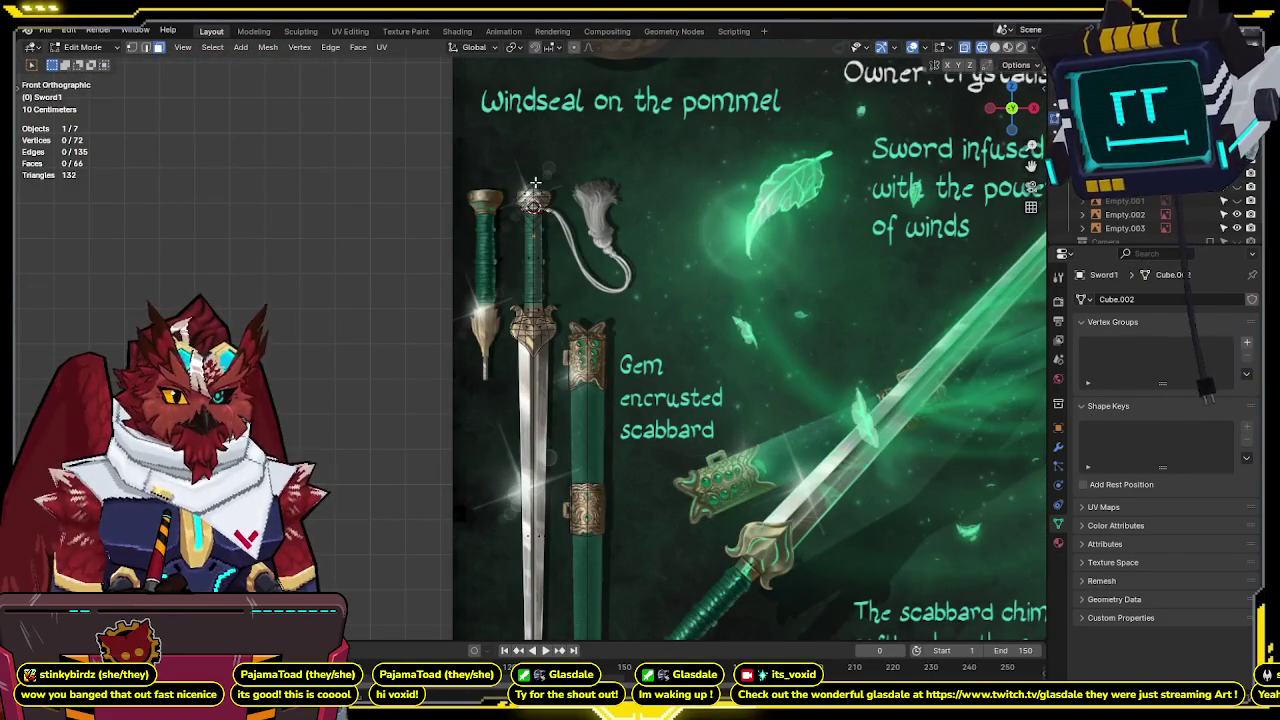
# Select the sword blade and tip vertices and merge them by distance.
pyautogui.moveTo(534, 168); pyautogui.dragTo(434, 640)
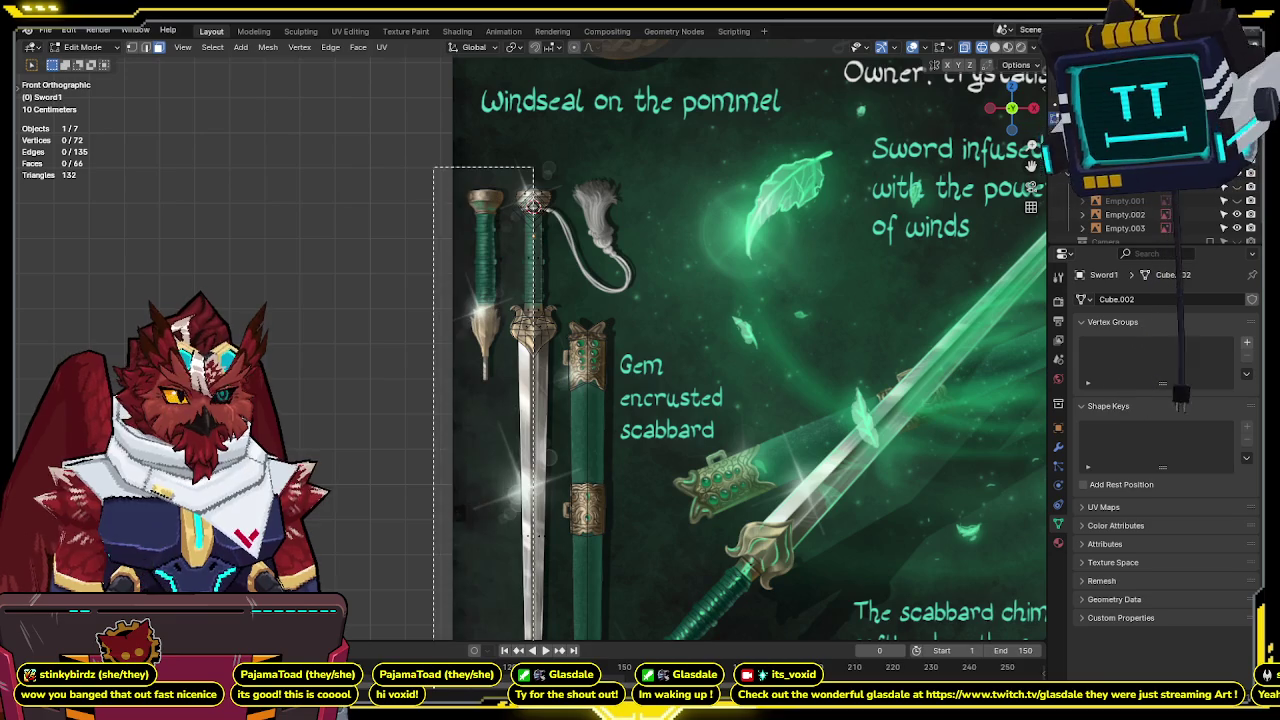
pyautogui.keyDown('shift'); pyautogui.scroll(-5, 519, 462); pyautogui.keyUp('shift')
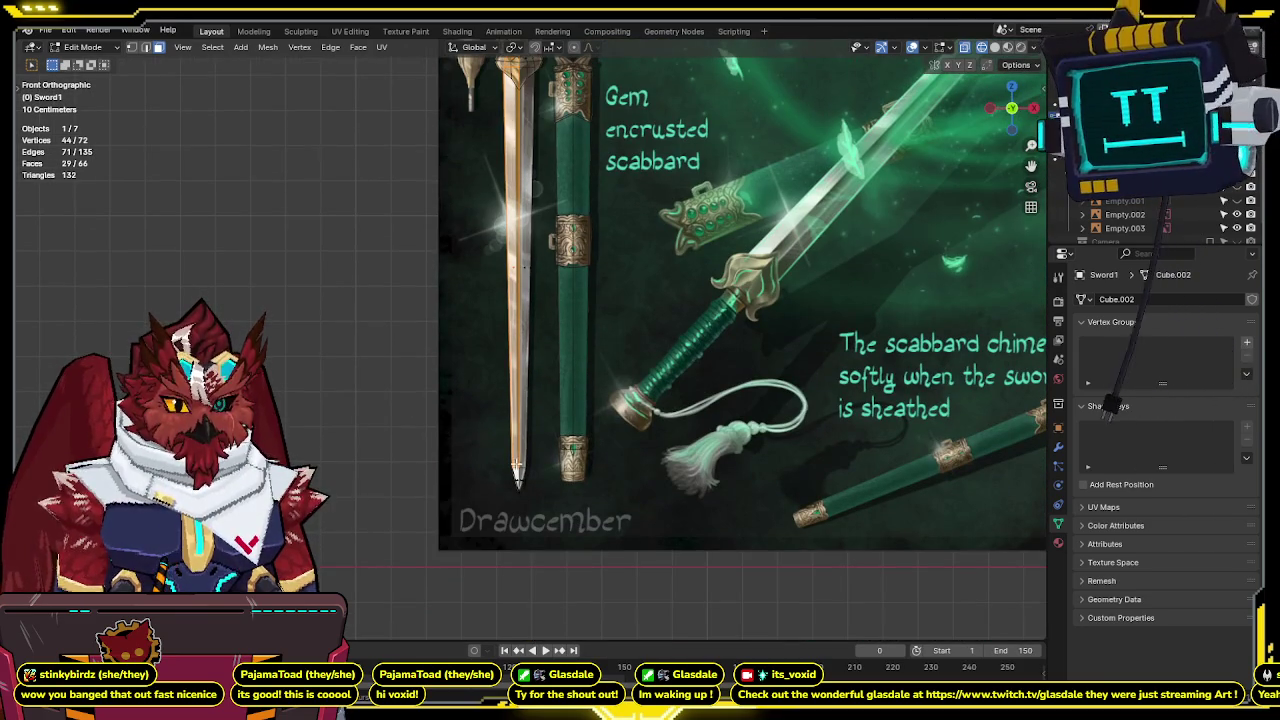
pyautogui.scroll(5, 519, 462)
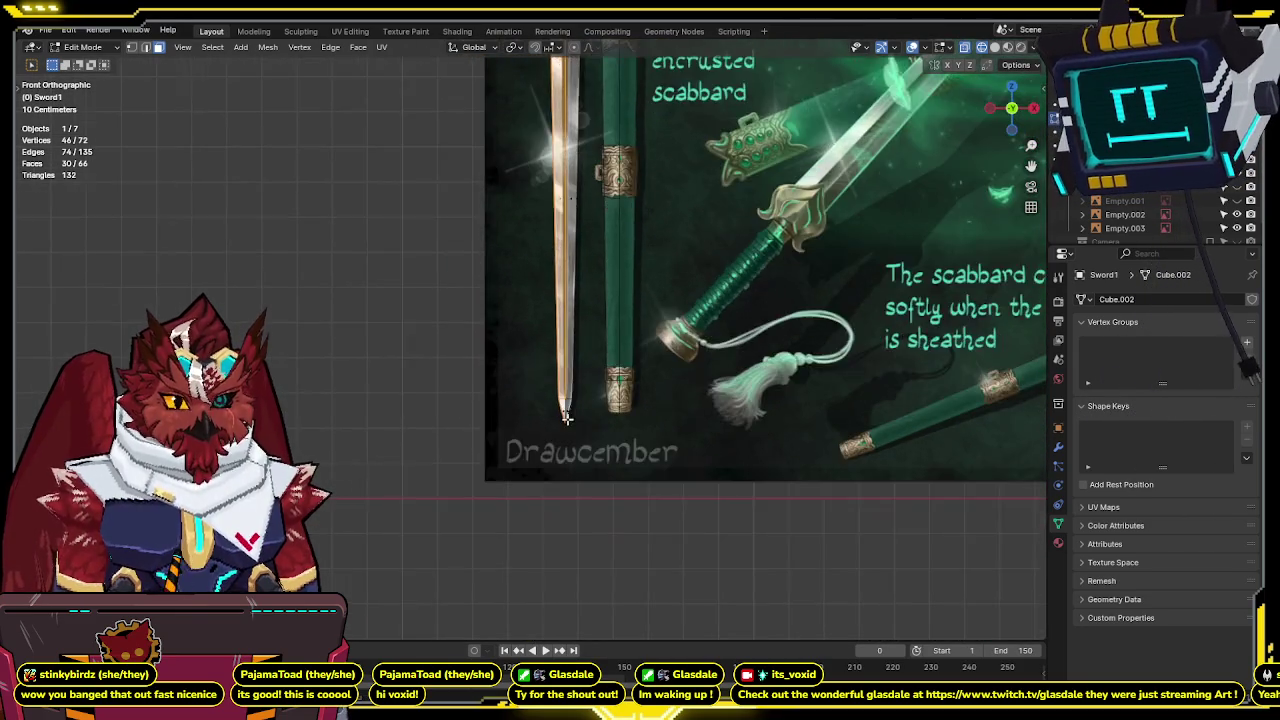
pyautogui.moveTo(635, 540); pyautogui.dragTo(586, 630)
pyautogui.scroll(-3, 640, 420)
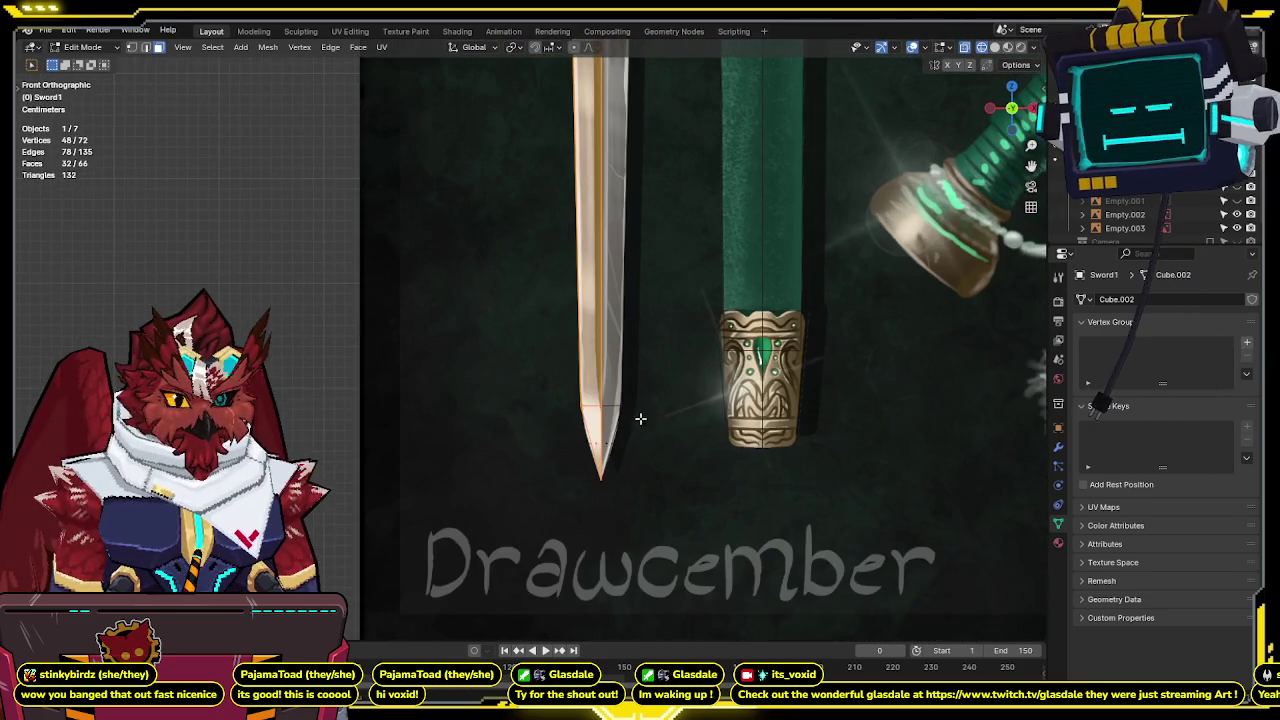
pyautogui.press('F3')
pyautogui.click(731, 442)
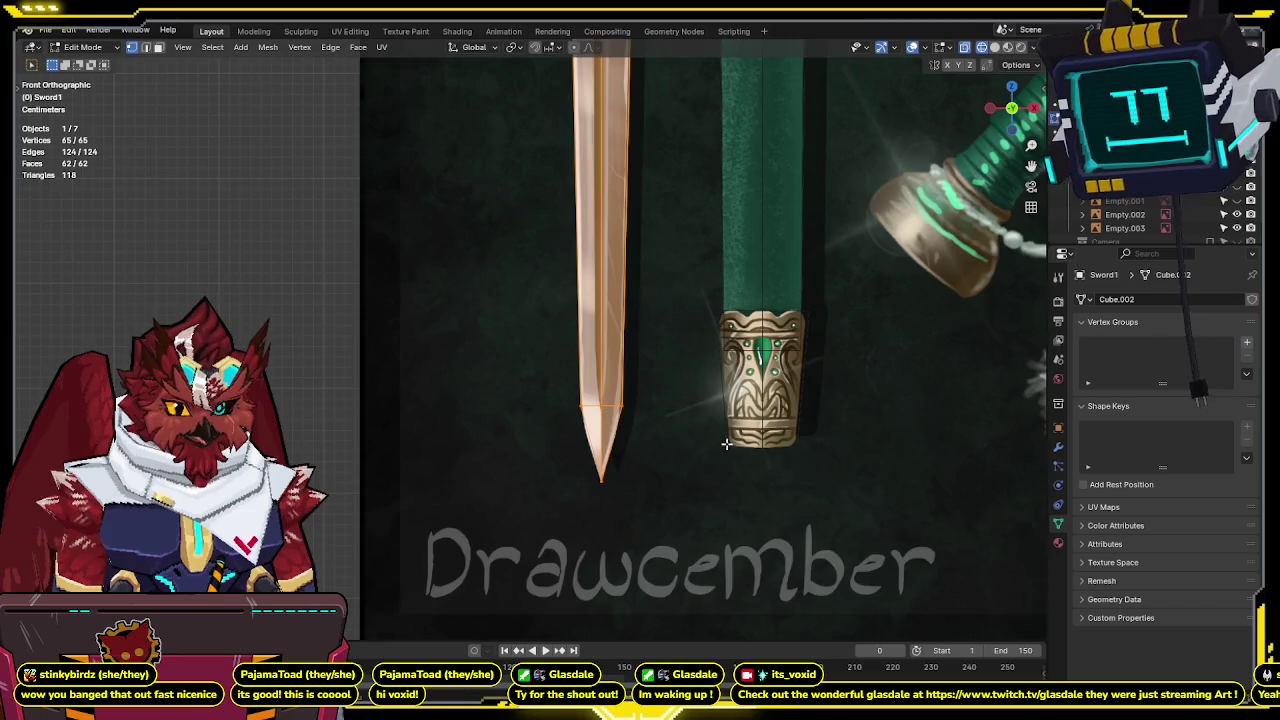
pyautogui.scroll(-3, 548, 385)
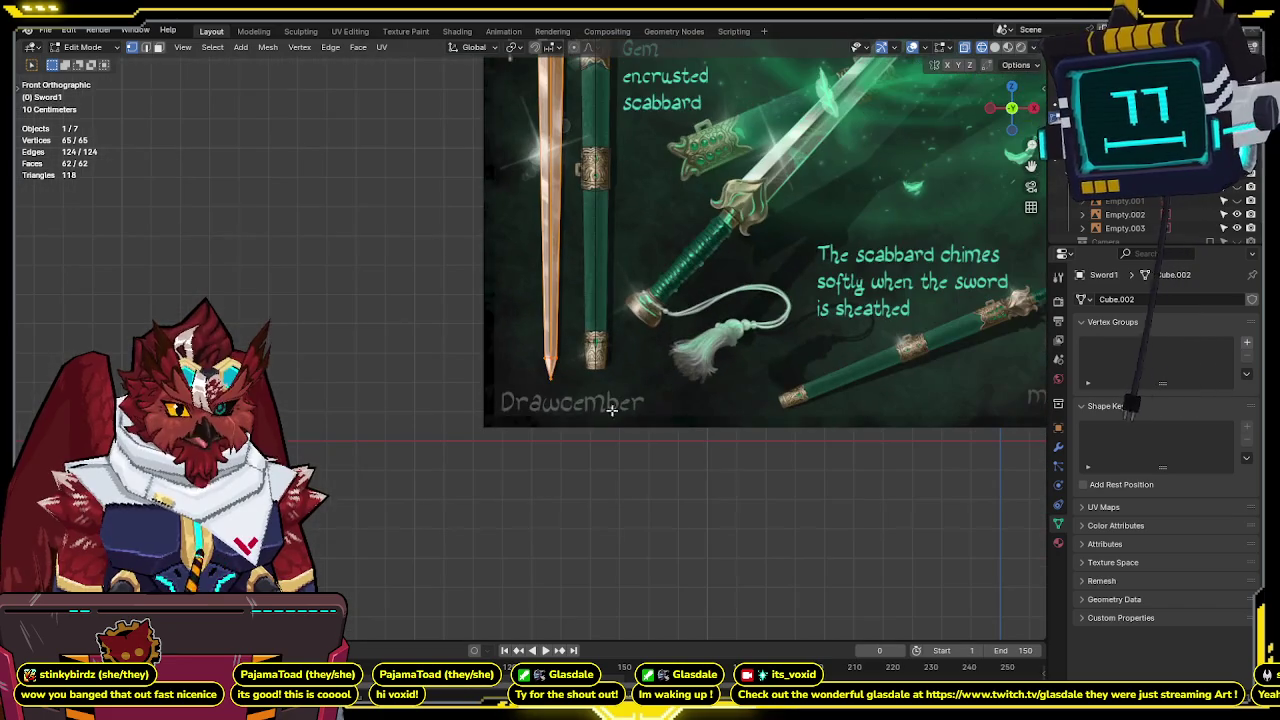
# Select one half of the sword, delete its faces, and return to Object Mode.
pyautogui.click(550, 386)
pyautogui.keyDown('shift'); pyautogui.scroll(5, 540, 395); pyautogui.keyUp('shift')
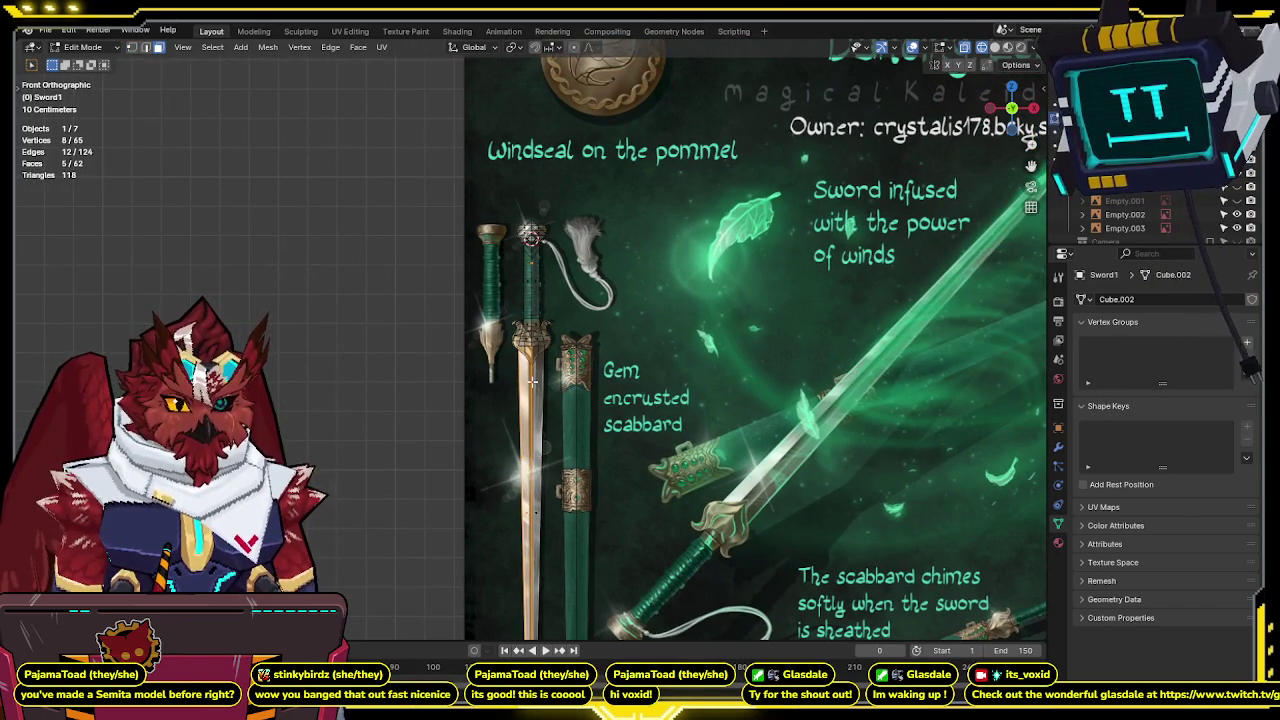
pyautogui.hotkey('ctrl', 'l')
pyautogui.rightClick(634, 276)
pyautogui.press('x')
pyautogui.click(634, 282)
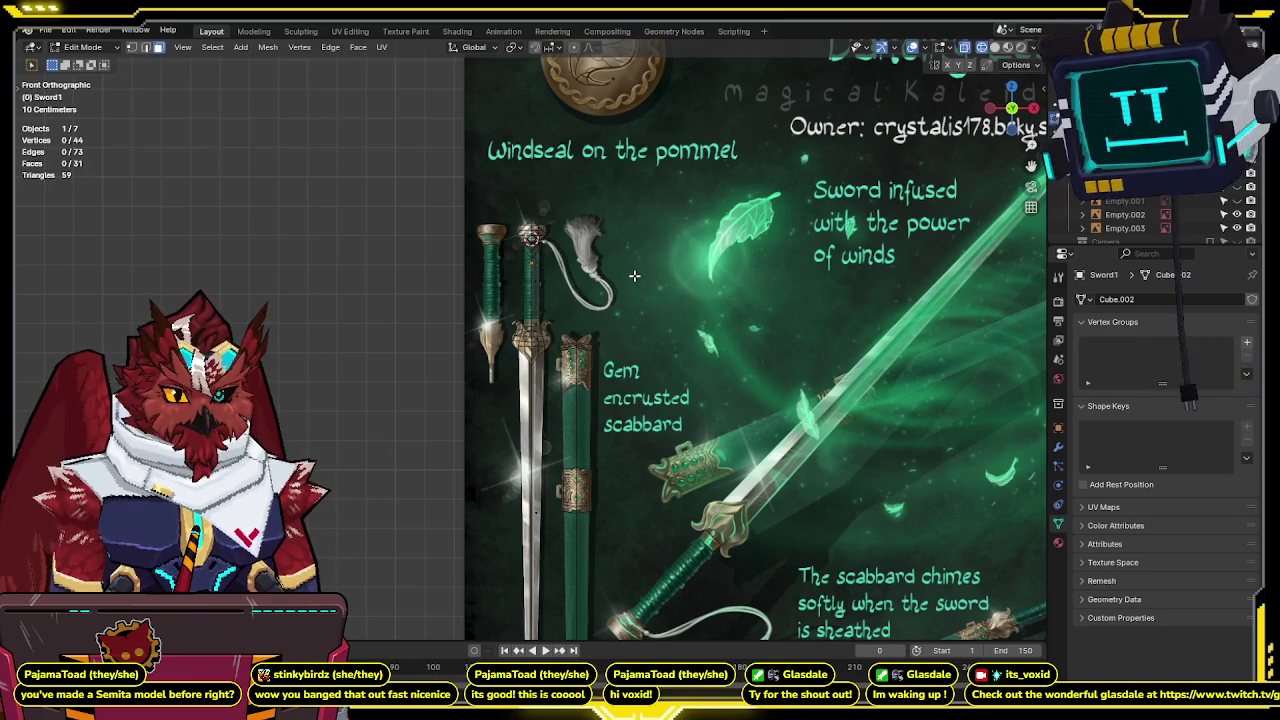
pyautogui.press('Tab')
pyautogui.moveTo(634, 276); pyautogui.dragTo(571, 320, button='middle')
pyautogui.scroll(2, 571, 300)
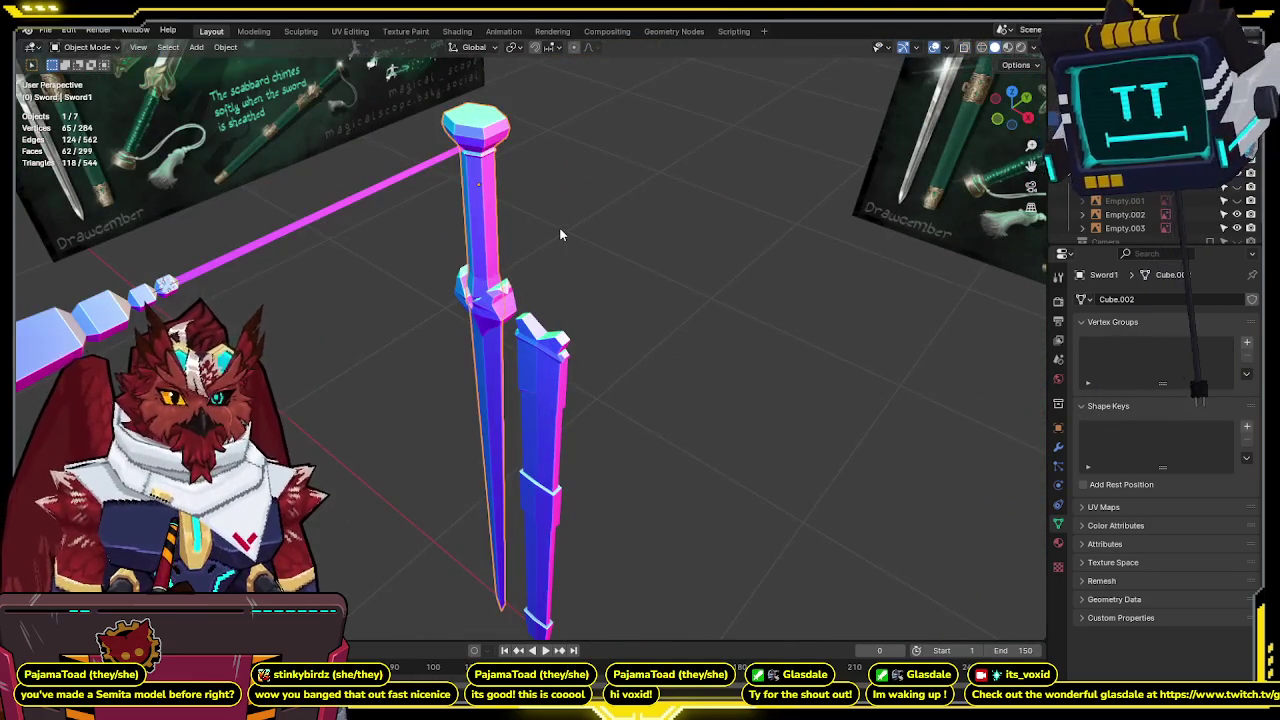
pyautogui.moveTo(560, 235); pyautogui.dragTo(561, 252, button='middle')
pyautogui.scroll(-2, 561, 252)
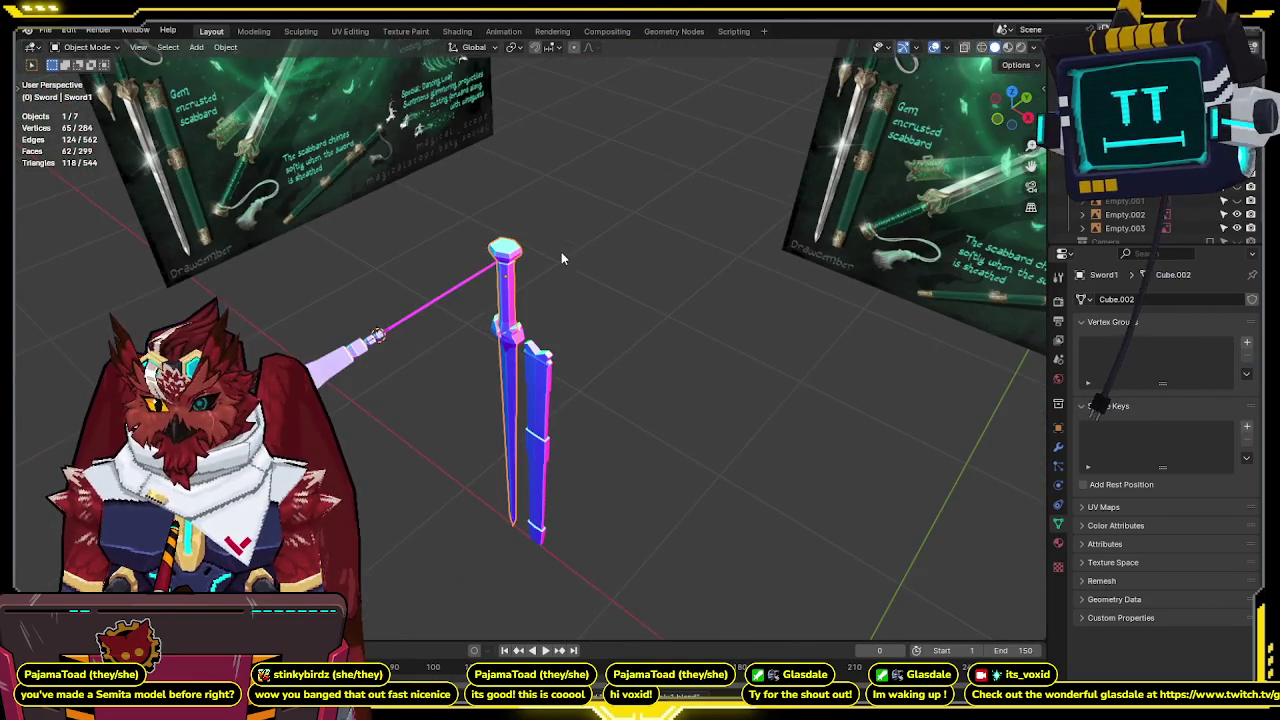
pyautogui.moveTo(569, 323)
pyautogui.mouseDown(button='middle')
pyautogui.moveTo(608, 291)
pyautogui.moveTo(394, 289)
pyautogui.mouseUp(button='middle')
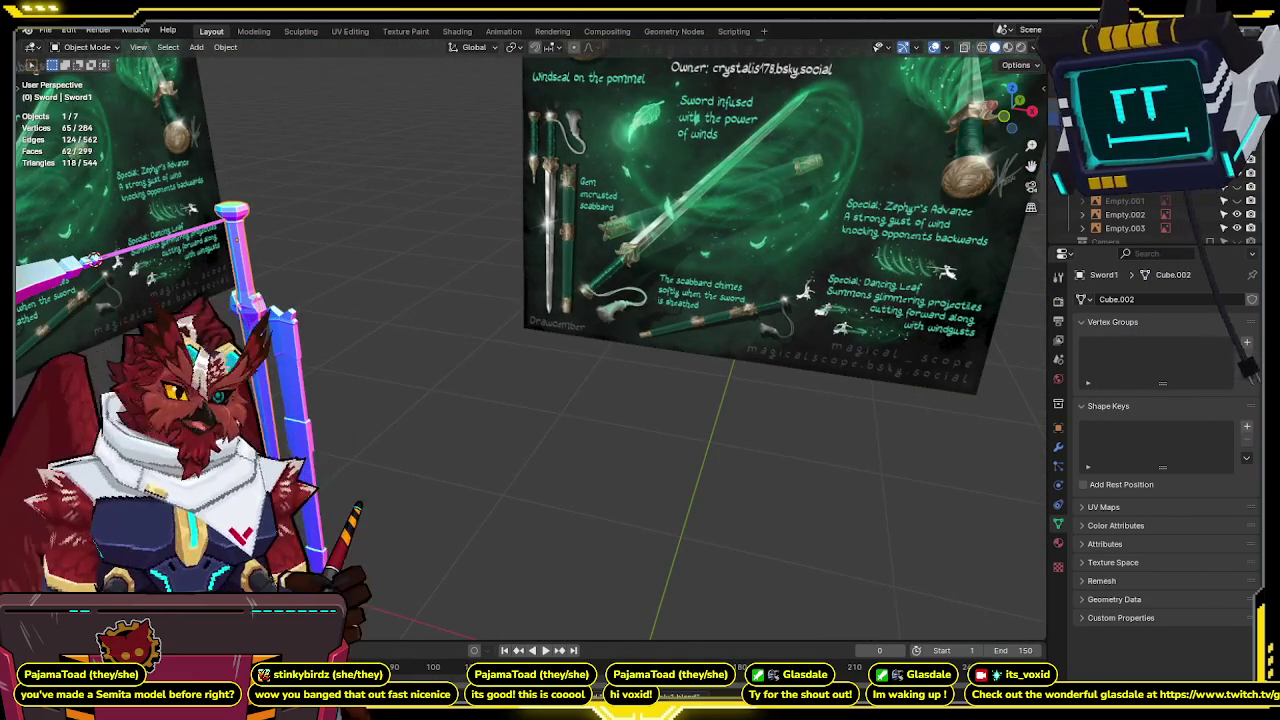
pyautogui.click(1237, 187)
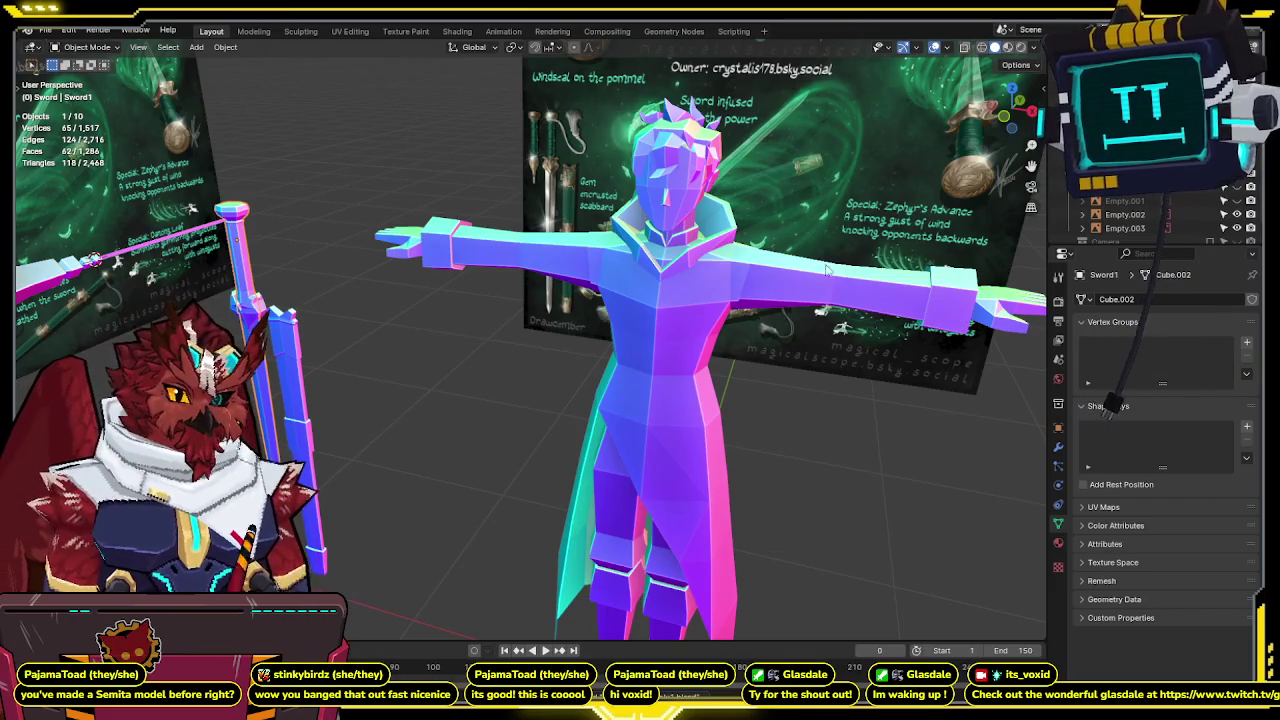
pyautogui.click(1007, 47)
pyautogui.scroll(-1, 690, 306)
pyautogui.moveTo(640, 300)
pyautogui.mouseDown(button='middle')
pyautogui.moveTo(690, 306)
pyautogui.moveTo(662, 303)
pyautogui.moveTo(678, 288)
pyautogui.moveTo(660, 286)
pyautogui.moveTo(783, 278)
pyautogui.moveTo(630, 300)
pyautogui.mouseUp(button='middle')
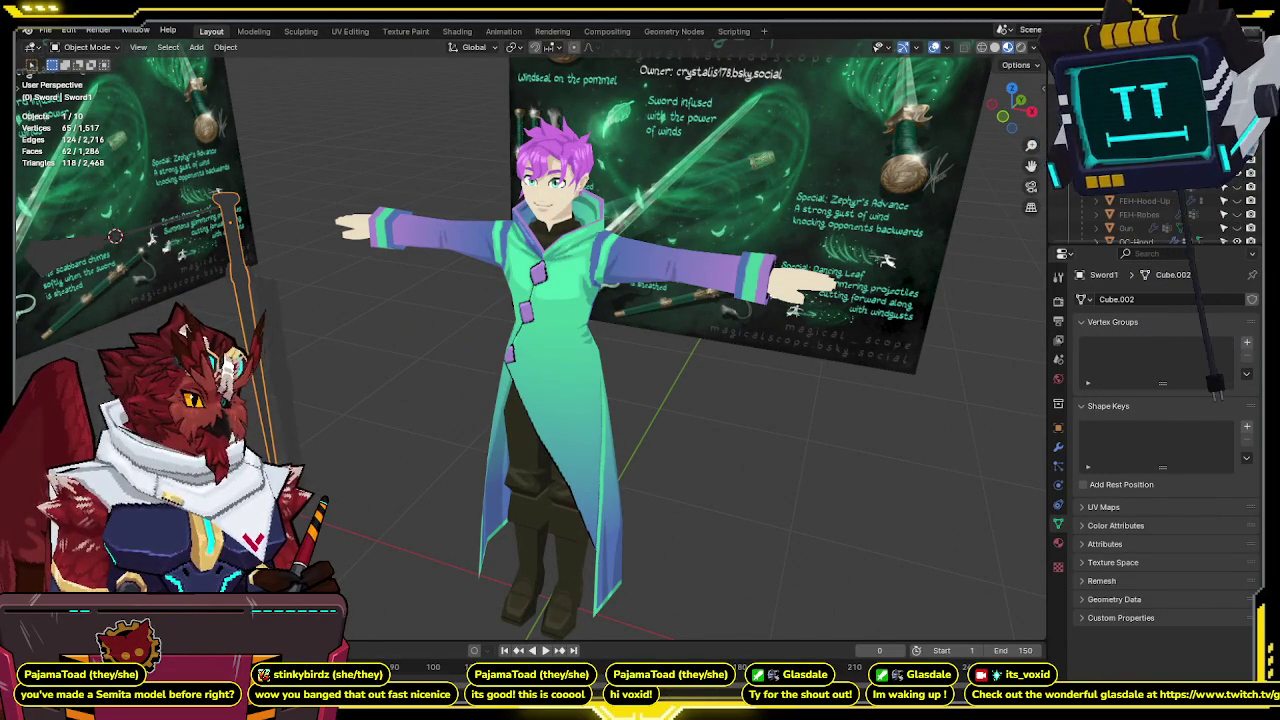
pyautogui.scroll(-5, 1150, 220)
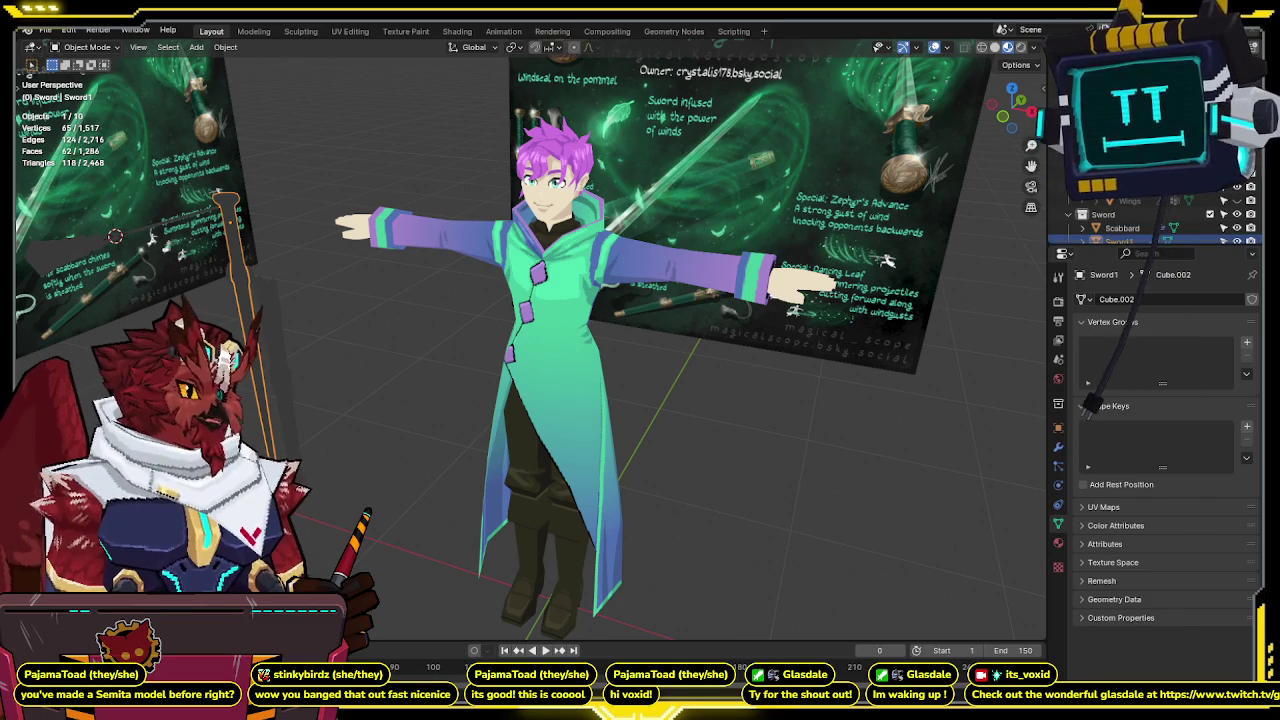
pyautogui.click(1237, 187)
pyautogui.click(1237, 187)
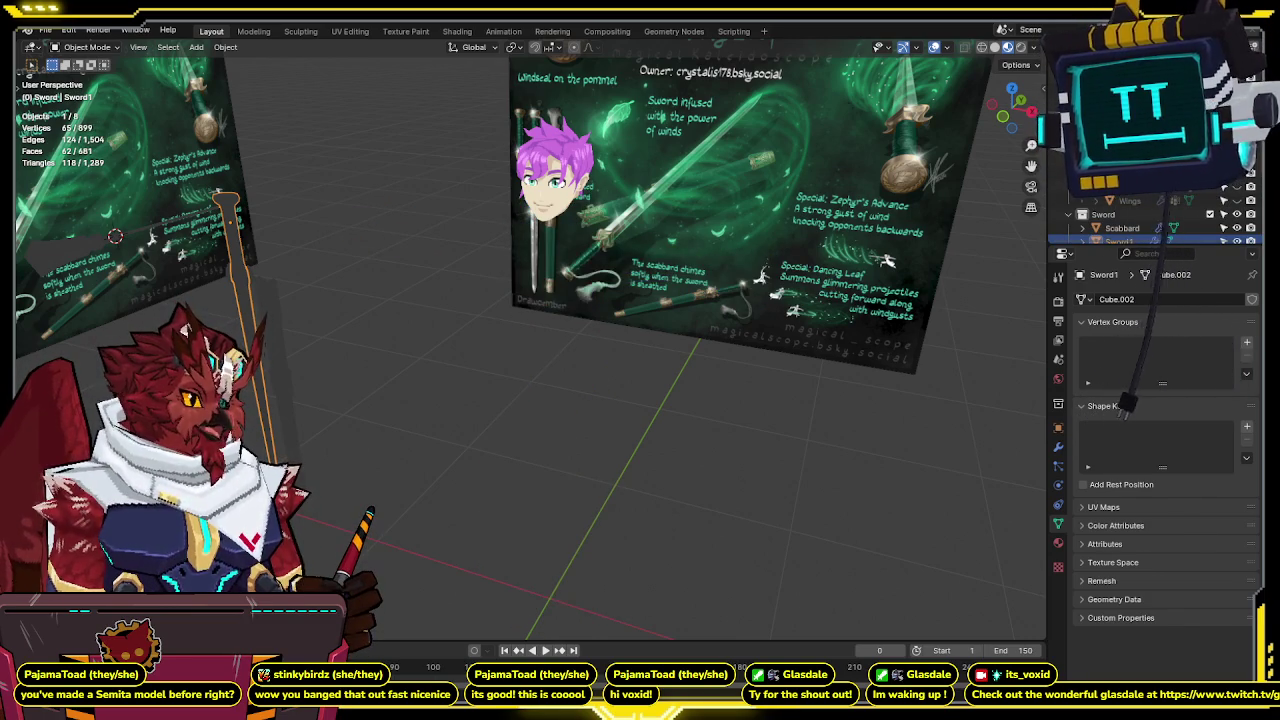
pyautogui.hotkey('alt', 'h')
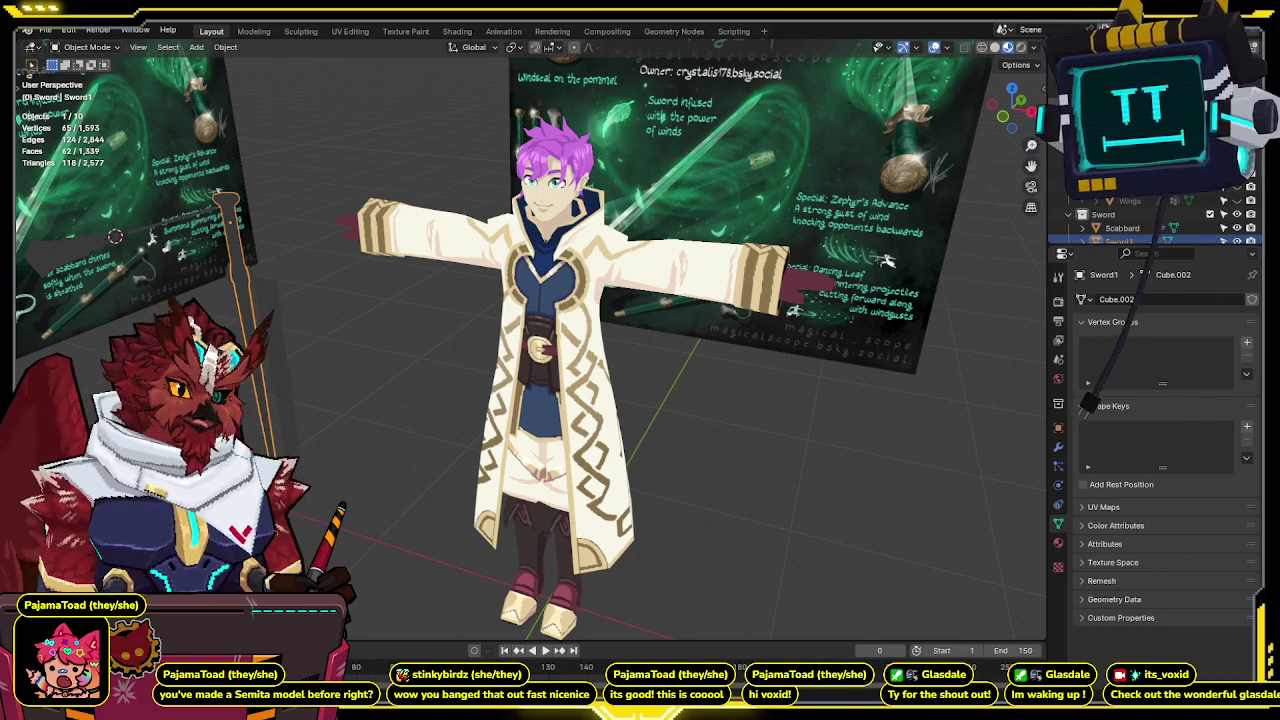
pyautogui.press('Delete')
pyautogui.press('Delete')
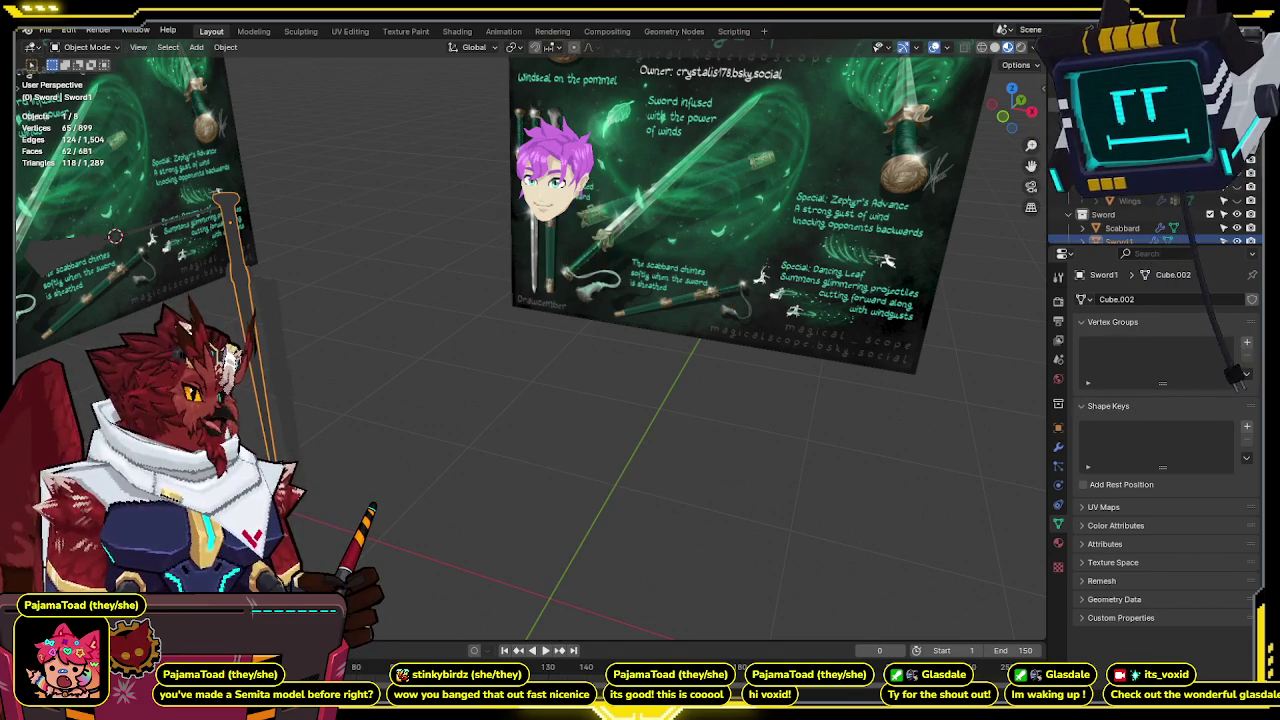
pyautogui.hotkey('ctrl', 'z')
pyautogui.hotkey('ctrl', 'z')
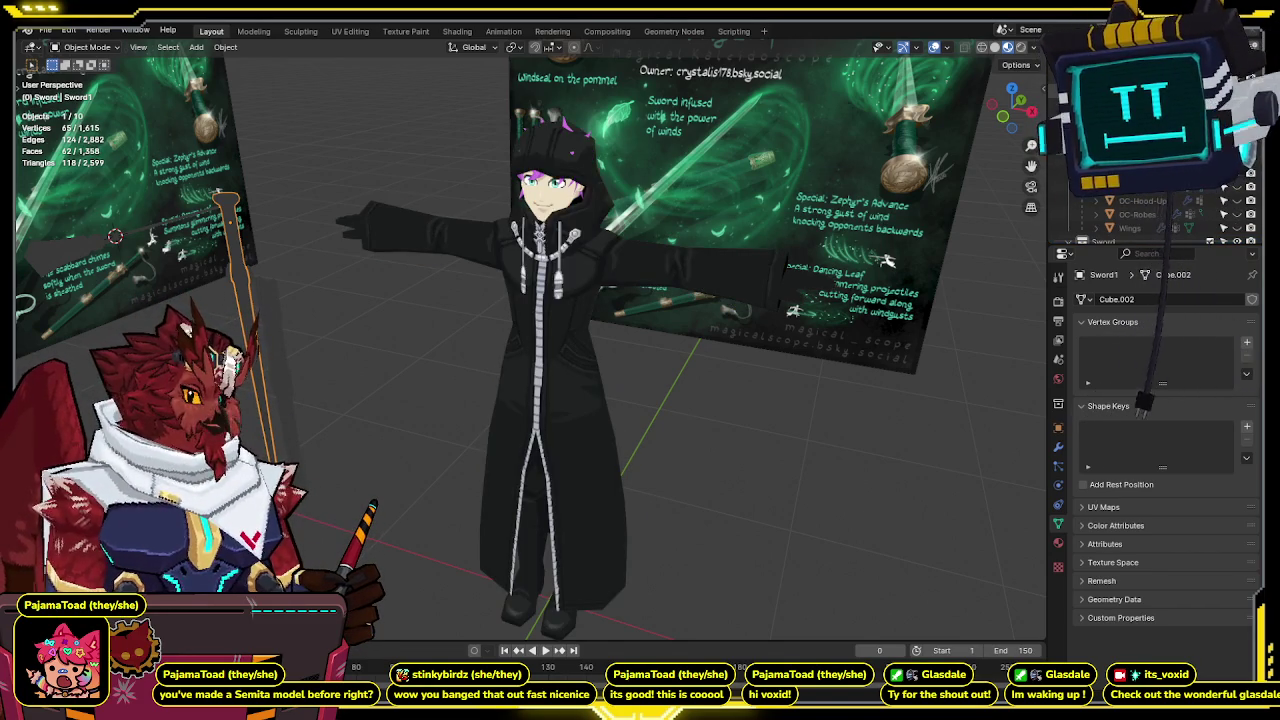
pyautogui.hotkey('ctrl', 'shift', 'z')
pyautogui.hotkey('ctrl', 'z')
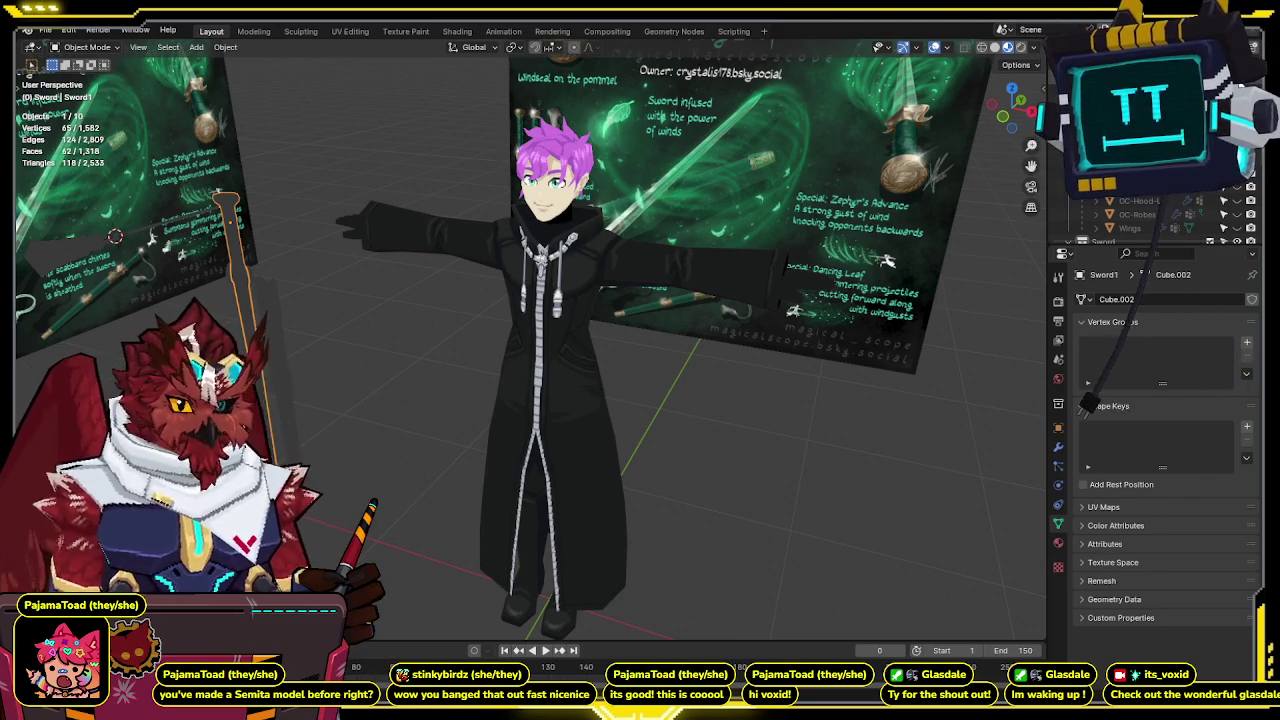
pyautogui.hotkey('ctrl', 'z')
pyautogui.hotkey('ctrl', 'z')
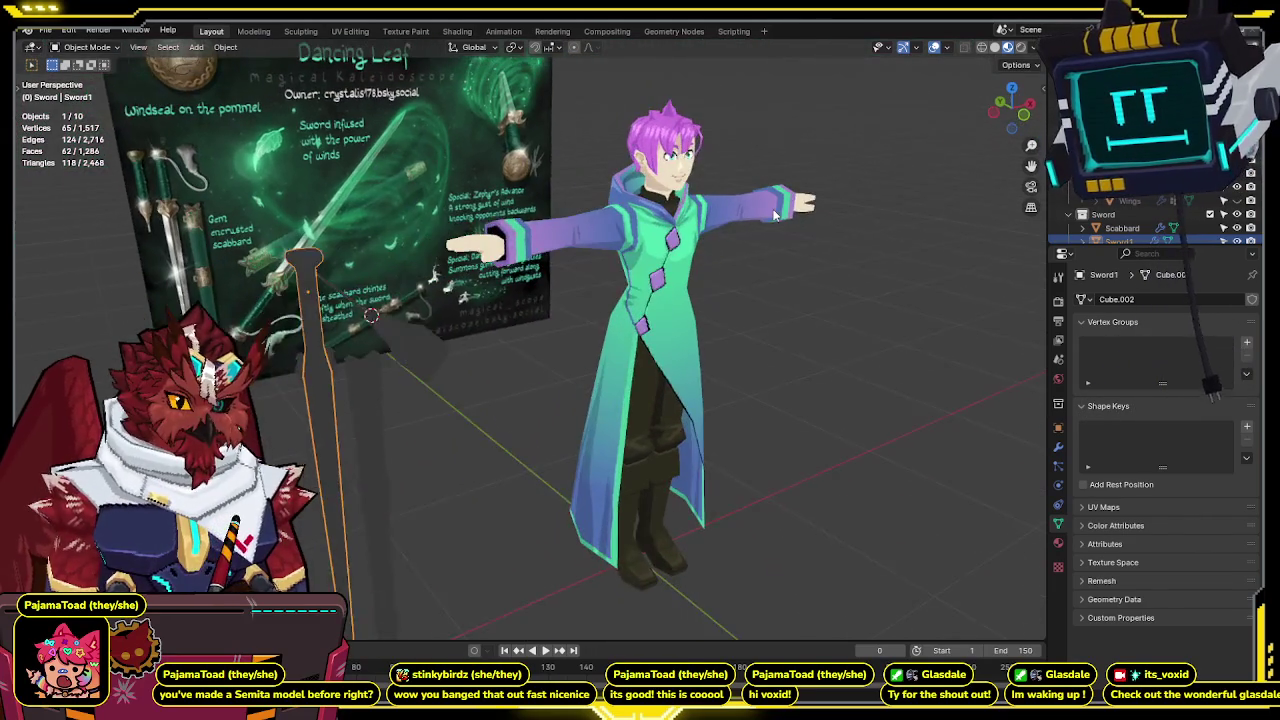
pyautogui.moveTo(658, 216)
pyautogui.mouseDown(button='middle')
pyautogui.moveTo(821, 278)
pyautogui.moveTo(678, 296)
pyautogui.moveTo(897, 233)
pyautogui.mouseUp(button='middle')
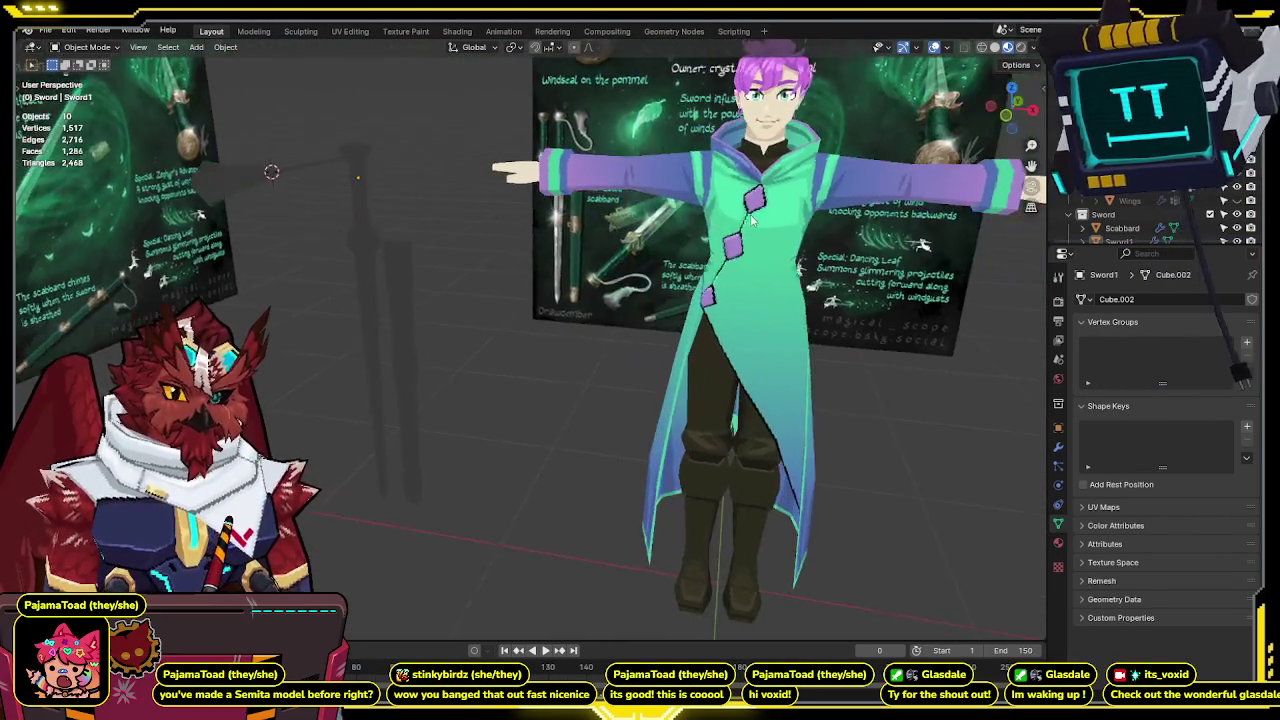
pyautogui.press('h')
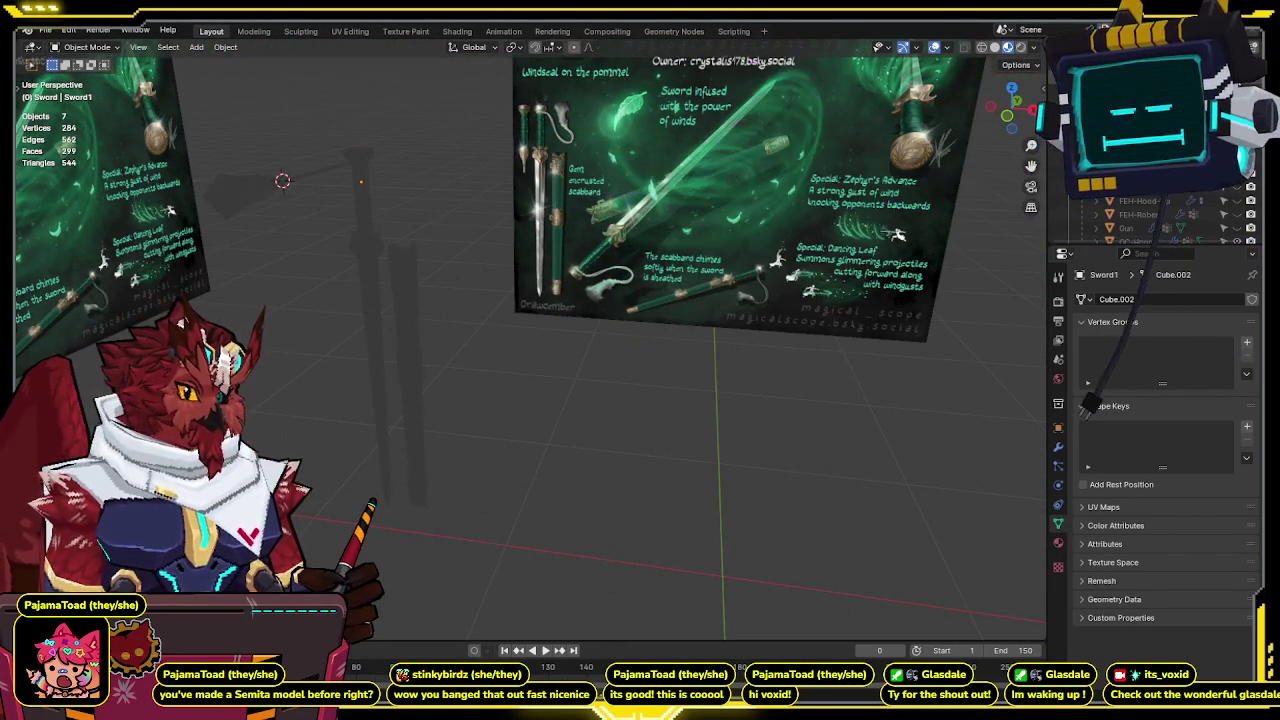
# Select the scabbard instead of Sword2 and enter its Edit Mode.
pyautogui.moveTo(517, 228)
pyautogui.mouseDown(button='middle')
pyautogui.moveTo(526, 237)
pyautogui.moveTo(451, 256)
pyautogui.moveTo(563, 249)
pyautogui.moveTo(717, 269)
pyautogui.moveTo(662, 228)
pyautogui.mouseUp(button='middle')
pyautogui.click(401, 272)
pyautogui.press('Tab')
pyautogui.press('Tab')
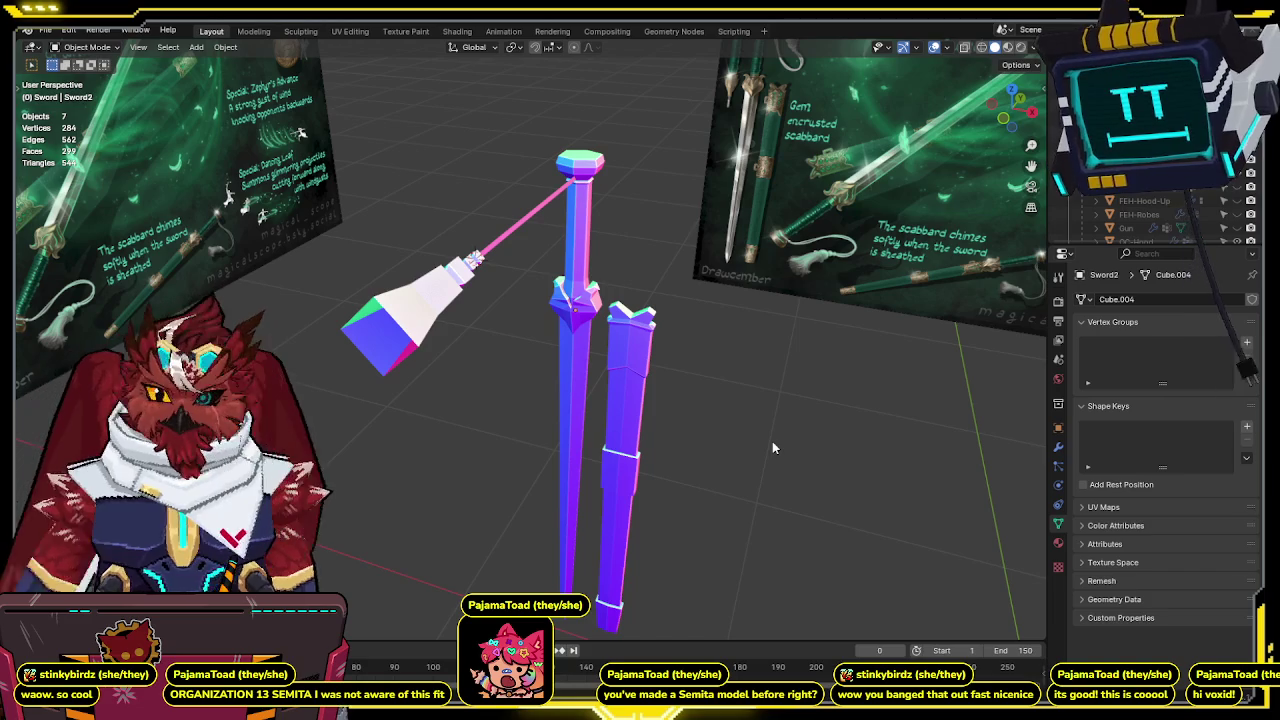
pyautogui.click(645, 405)
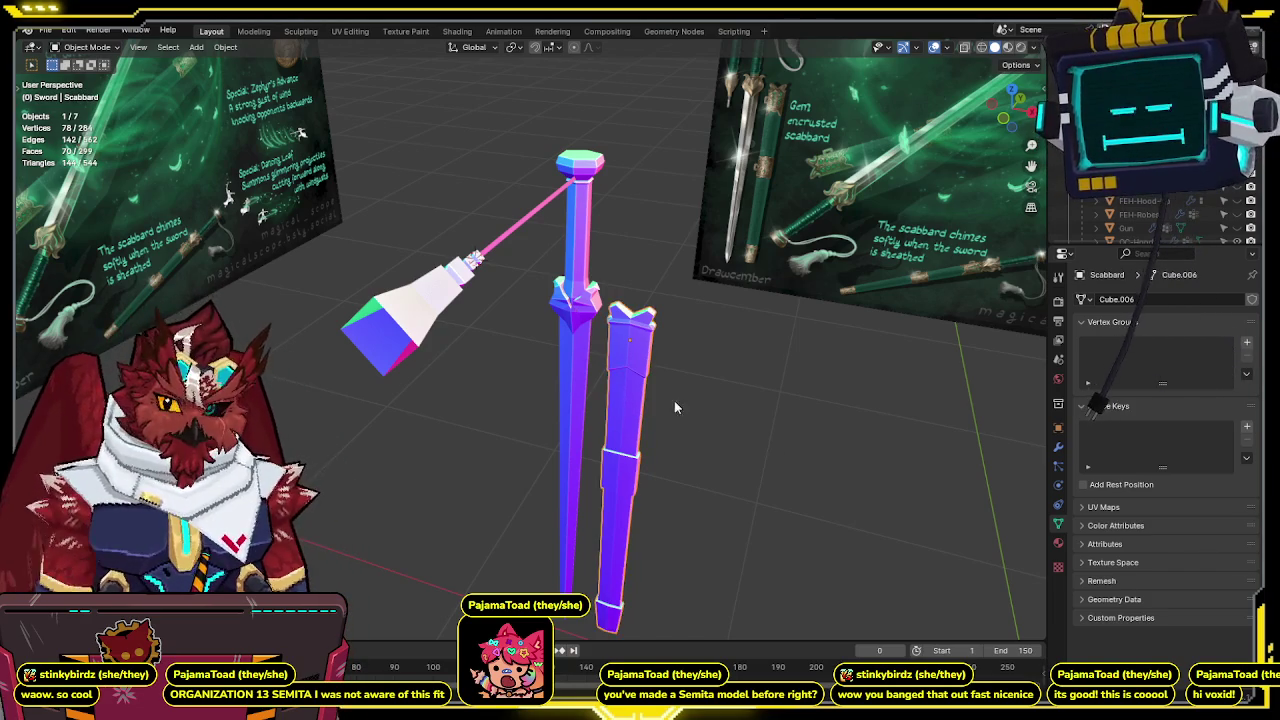
pyautogui.keyDown('shift'); pyautogui.moveTo(678, 392); pyautogui.dragTo(635, 349, button='middle'); pyautogui.keyUp('shift')
pyautogui.press('Tab')
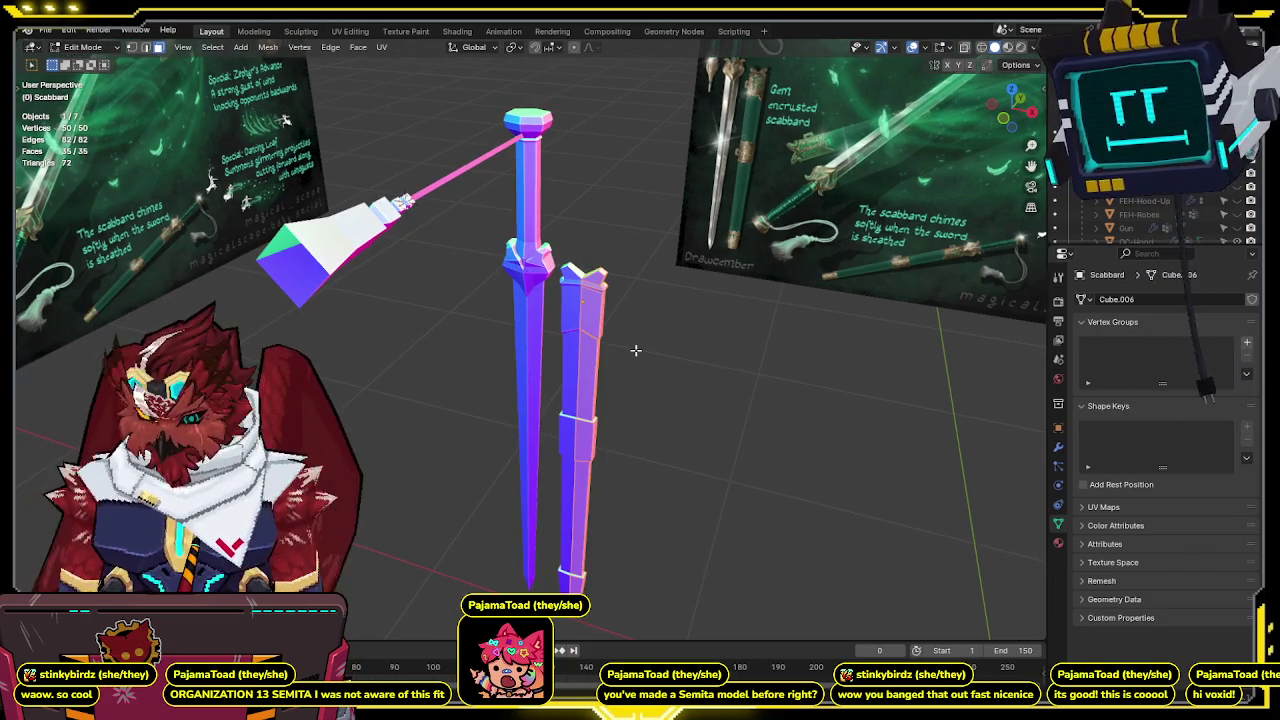
# Select the scabbard's top rim edges, toggling wireframe shading to see them.
pyautogui.scroll(2, 635, 349)
pyautogui.press('a')
pyautogui.hotkey('shift', 'z')
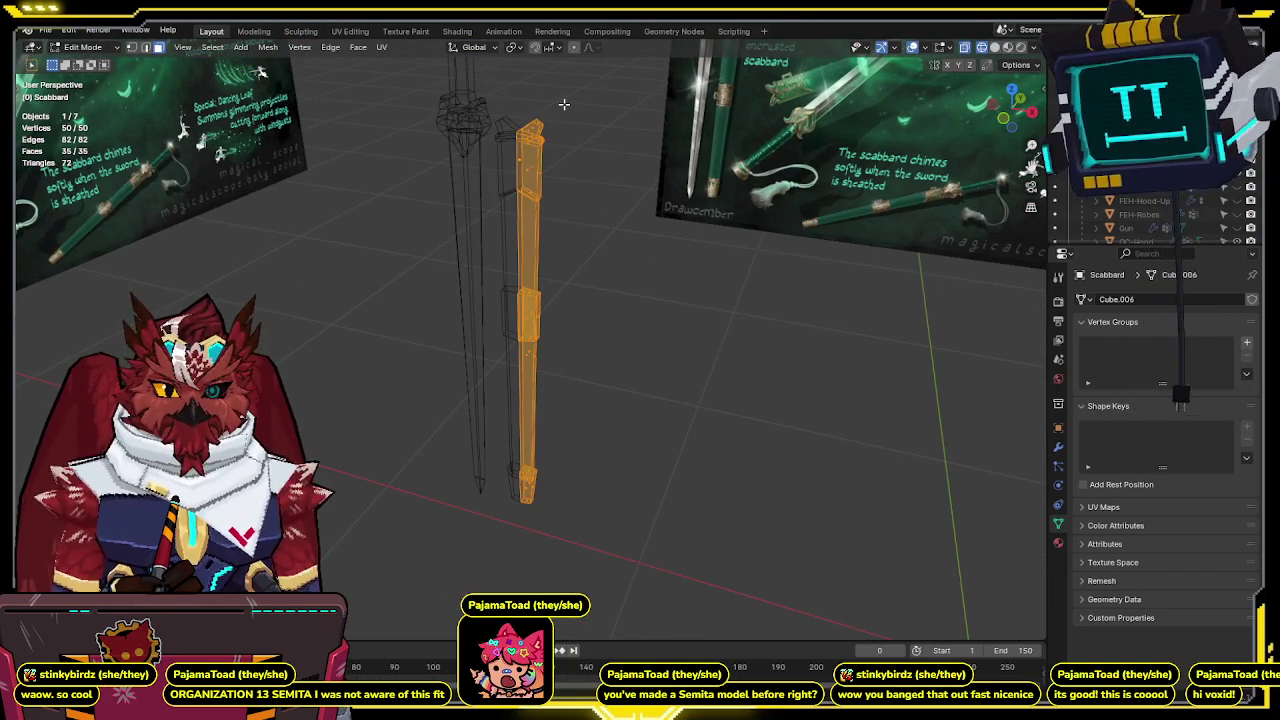
pyautogui.moveTo(564, 104); pyautogui.dragTo(564, 354, button='middle')
pyautogui.hotkey('shift', 'z')
pyautogui.hotkey('shift', 'z')
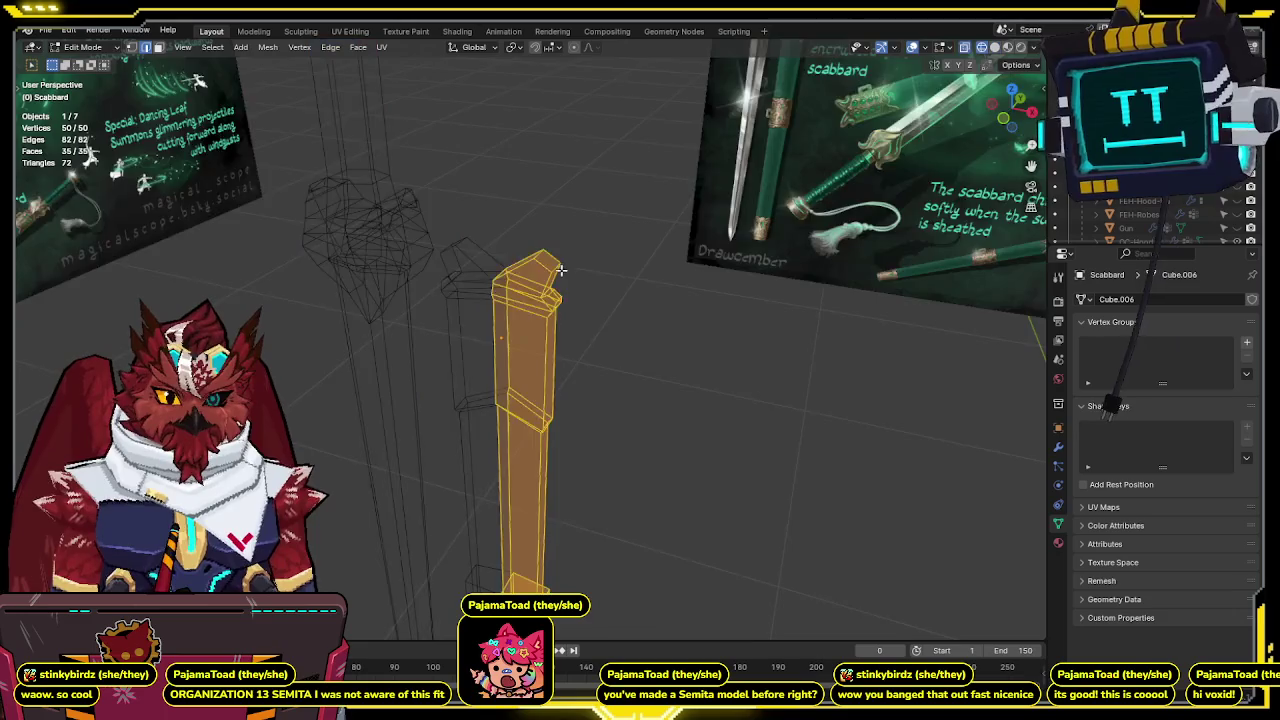
pyautogui.moveTo(541, 437); pyautogui.dragTo(563, 391, button='middle')
pyautogui.hotkey('shift', 'z')
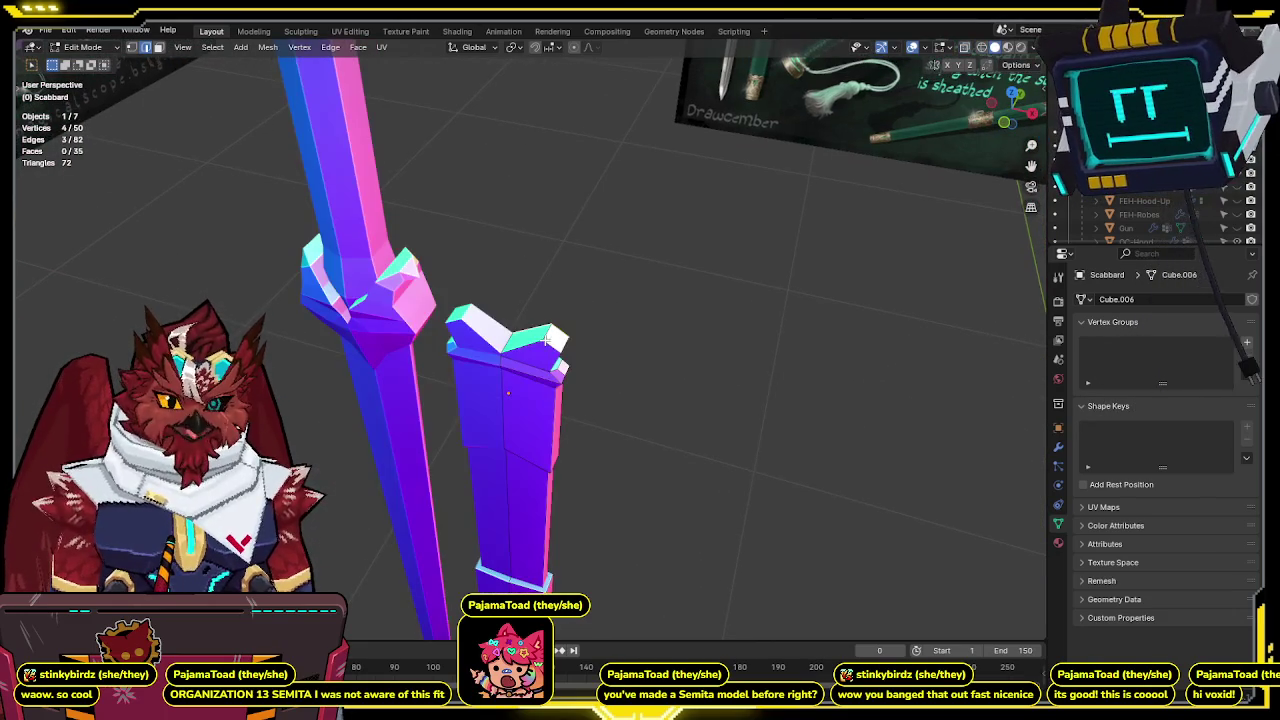
pyautogui.moveTo(532, 343)
pyautogui.mouseDown(button='middle')
pyautogui.moveTo(508, 357)
pyautogui.moveTo(480, 293)
pyautogui.mouseUp(button='middle')
pyautogui.hotkey('shift', 'z')
pyautogui.keyDown('alt'); pyautogui.keyDown('shift'); pyautogui.click(444, 334); pyautogui.keyUp('shift'); pyautogui.keyUp('alt')
pyautogui.hotkey('shift', 'z')
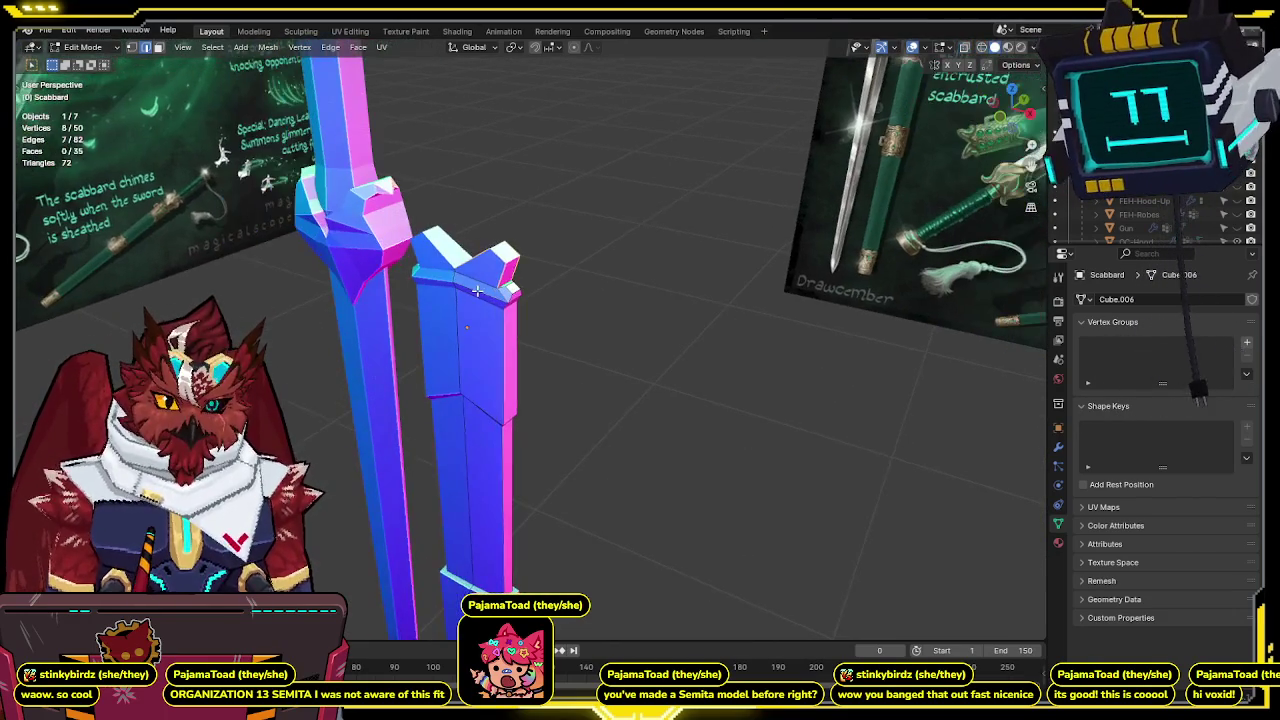
# Check the scabbard edge selection against the reference from the front and other angles.
pyautogui.press('KP_1')
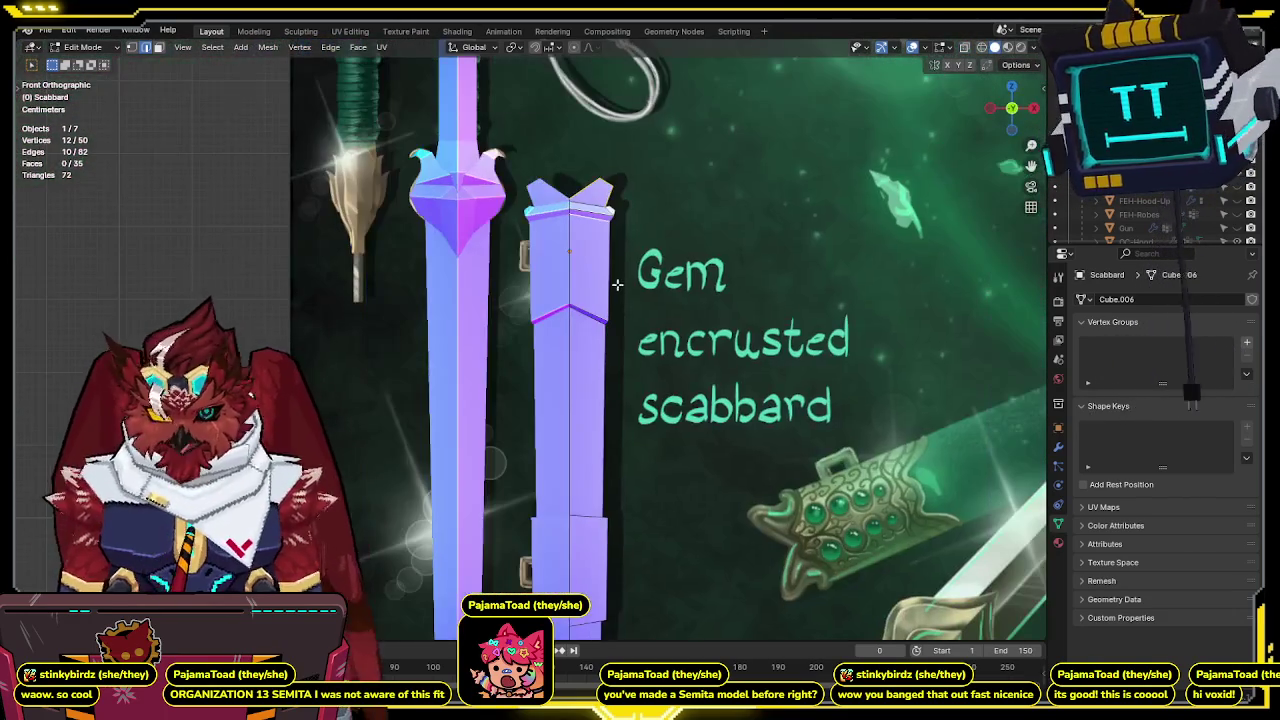
pyautogui.hotkey('shift', 'z')
pyautogui.scroll(2, 565, 290)
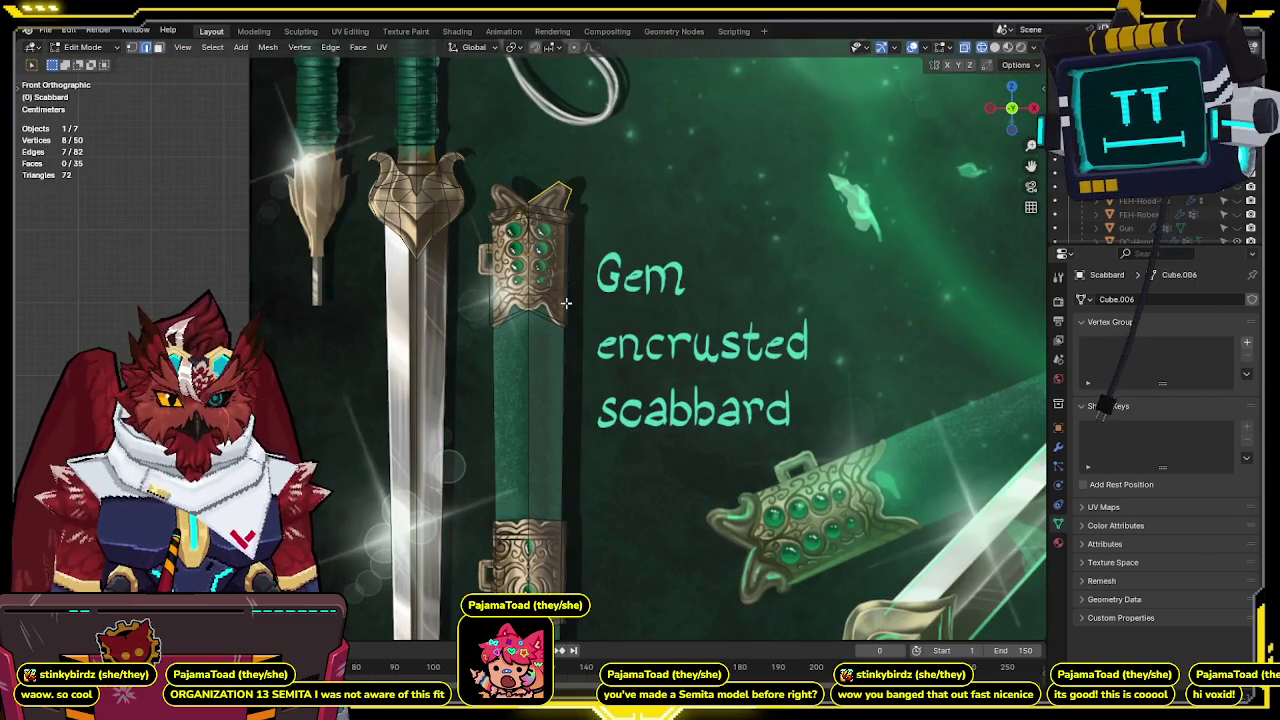
pyautogui.scroll(2, 565, 293)
pyautogui.hotkey('shift', 'z')
pyautogui.hotkey('shift', 'z')
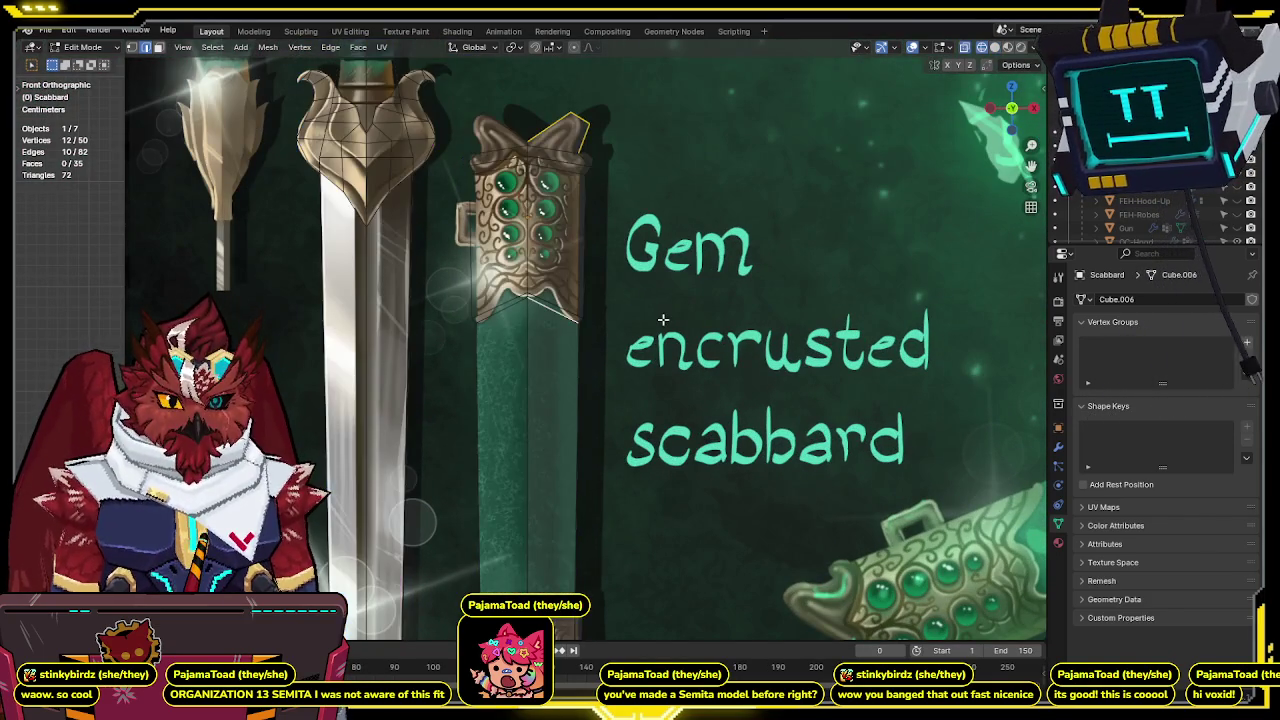
pyautogui.moveTo(563, 315)
pyautogui.mouseDown(button='middle')
pyautogui.moveTo(385, 273)
pyautogui.moveTo(550, 383)
pyautogui.moveTo(535, 383)
pyautogui.mouseUp(button='middle')
pyautogui.scroll(4, 385, 273)
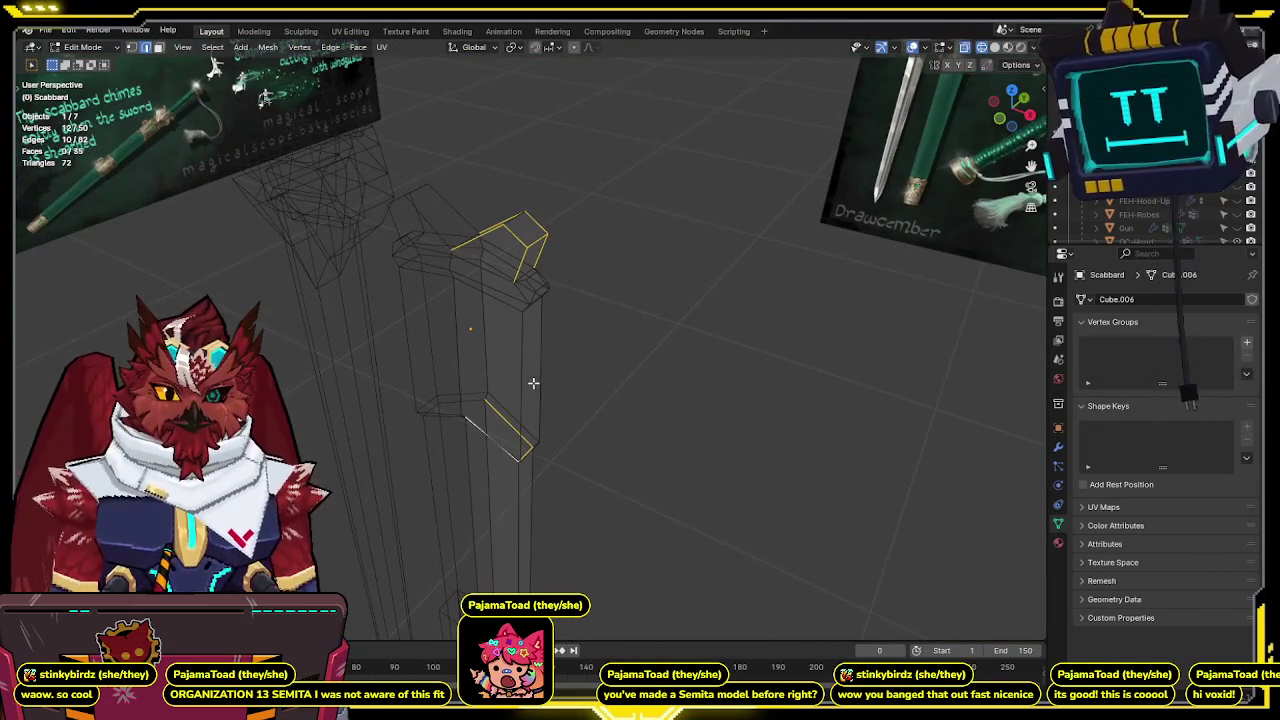
pyautogui.hotkey('shift', 'z')
pyautogui.hotkey('shift', 'z')
pyautogui.hotkey('shift', 'z')
pyautogui.hotkey('shift', 'z')
pyautogui.moveTo(525, 256); pyautogui.dragTo(534, 269, button='middle')
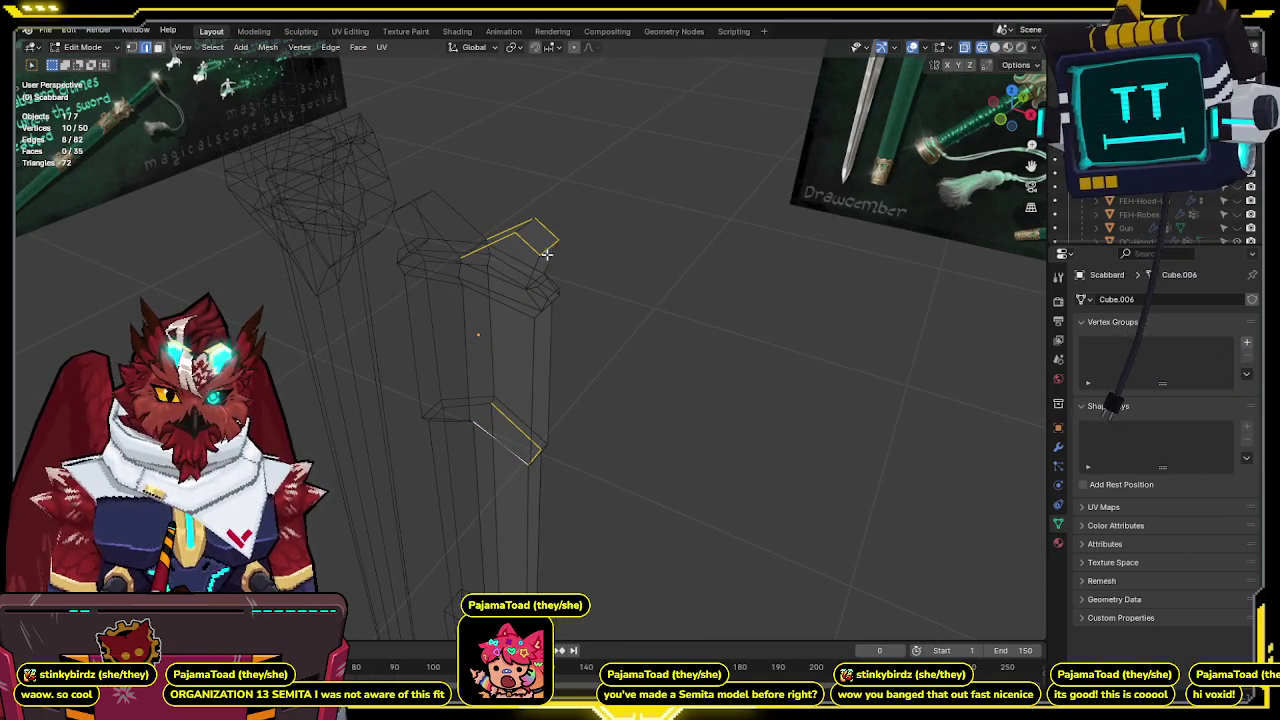
pyautogui.hotkey('shift', 'z')
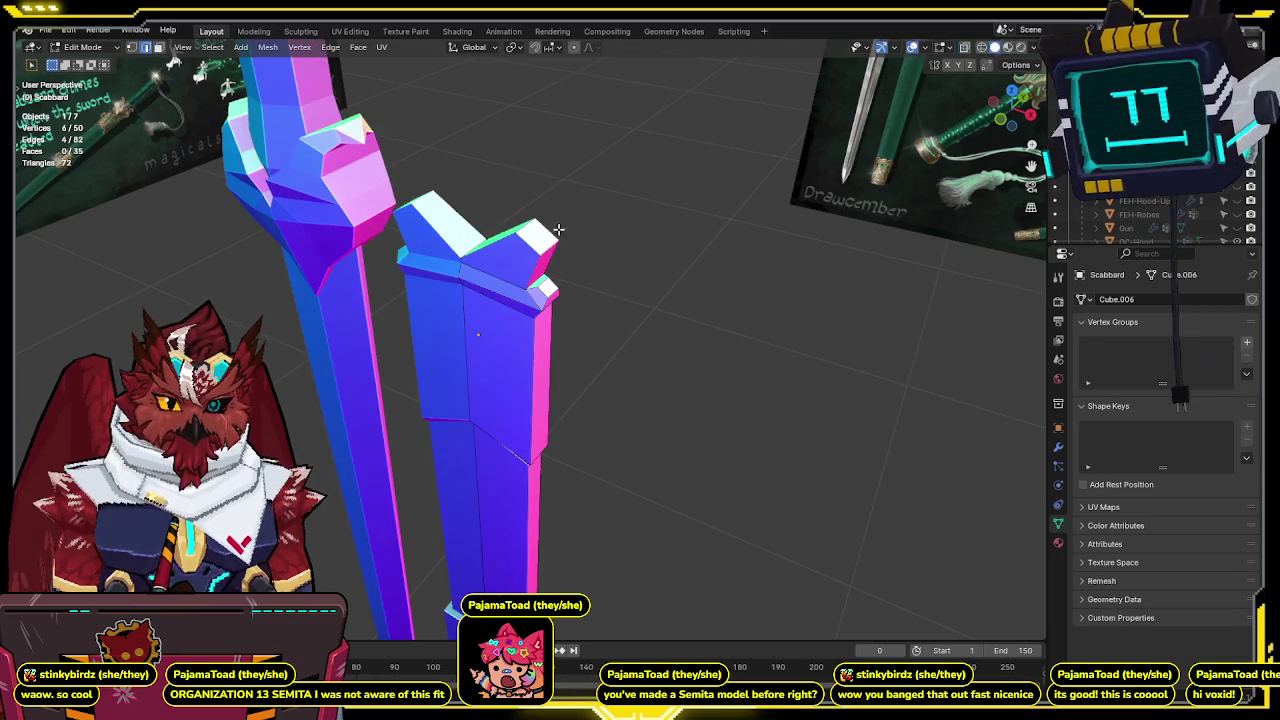
pyautogui.hotkey('shift', 'z')
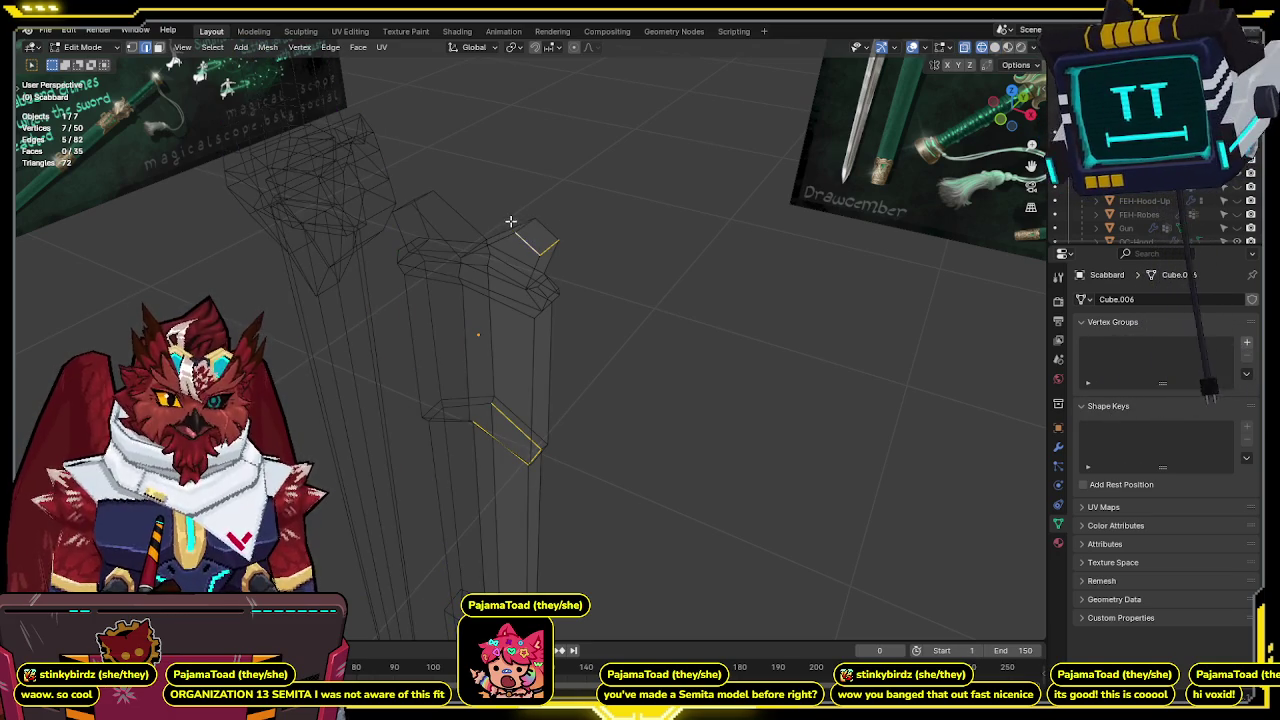
pyautogui.moveTo(530, 218); pyautogui.dragTo(561, 265, button='middle')
pyautogui.hotkey('shift', 'z')
pyautogui.hotkey('shift', 'z')
# Mark the selected scabbard edges as UV seams via Quick Favorites and inspect them.
pyautogui.press('q')
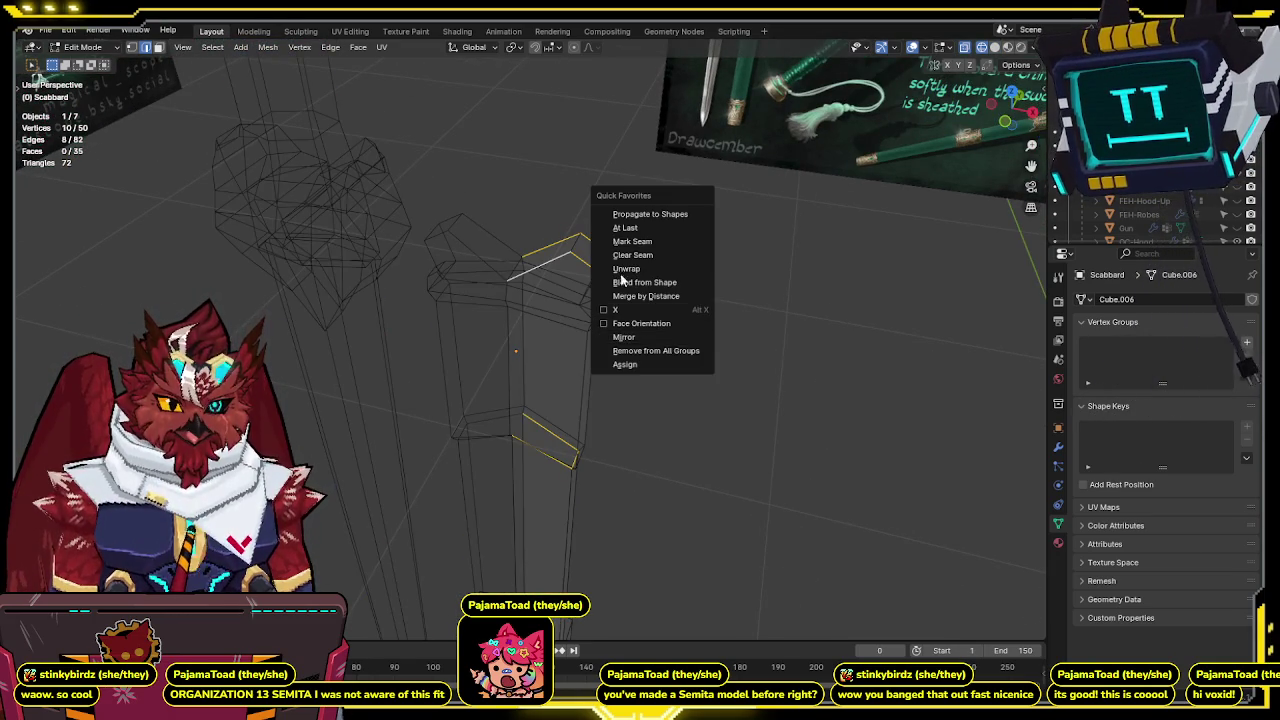
pyautogui.click(632, 241)
pyautogui.moveTo(666, 294)
pyautogui.mouseDown(button='middle')
pyautogui.moveTo(623, 386)
pyautogui.moveTo(543, 297)
pyautogui.mouseUp(button='middle')
pyautogui.hotkey('shift', 'z')
pyautogui.hotkey('shift', 'z')
pyautogui.moveTo(477, 380)
pyautogui.mouseDown(button='middle')
pyautogui.moveTo(544, 348)
pyautogui.moveTo(522, 281)
pyautogui.moveTo(506, 409)
pyautogui.mouseUp(button='middle')
pyautogui.hotkey('shift', 'z')
pyautogui.hotkey('shift', 'z')
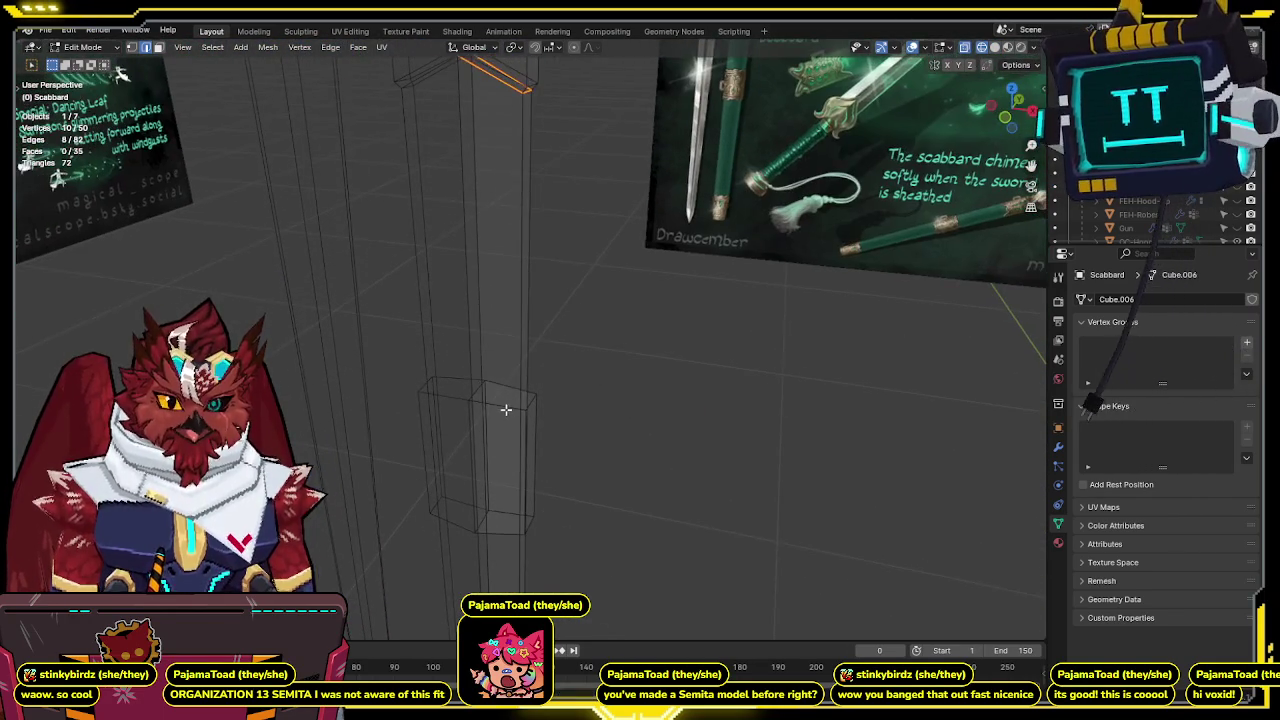
# Add the scabbard's bottom cap face to the selection, checking it in solid and wireframe shading.
pyautogui.keyDown('shift'); pyautogui.click(505, 522); pyautogui.keyUp('shift')
pyautogui.rightClick(655, 515)
pyautogui.press('Escape')
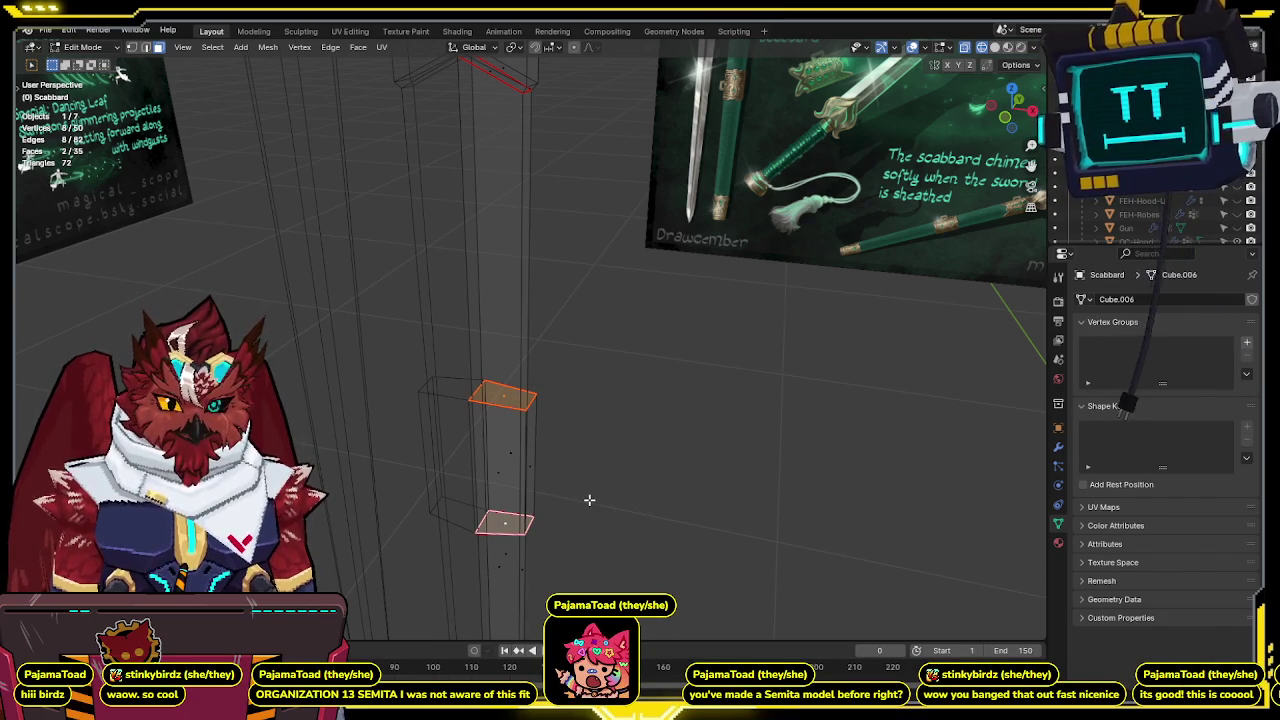
pyautogui.hotkey('shift', 'z')
pyautogui.moveTo(617, 500)
pyautogui.keyDown('shift'); pyautogui.mouseDown(button='middle')
pyautogui.moveTo(657, 357)
pyautogui.moveTo(600, 357)
pyautogui.moveTo(731, 334)
pyautogui.moveTo(600, 385)
pyautogui.moveTo(574, 237)
pyautogui.moveTo(519, 530)
pyautogui.mouseUp(button='middle'); pyautogui.keyUp('shift')
pyautogui.hotkey('shift', 'z')
pyautogui.hotkey('shift', 'z')
pyautogui.scroll(-5, 519, 530)
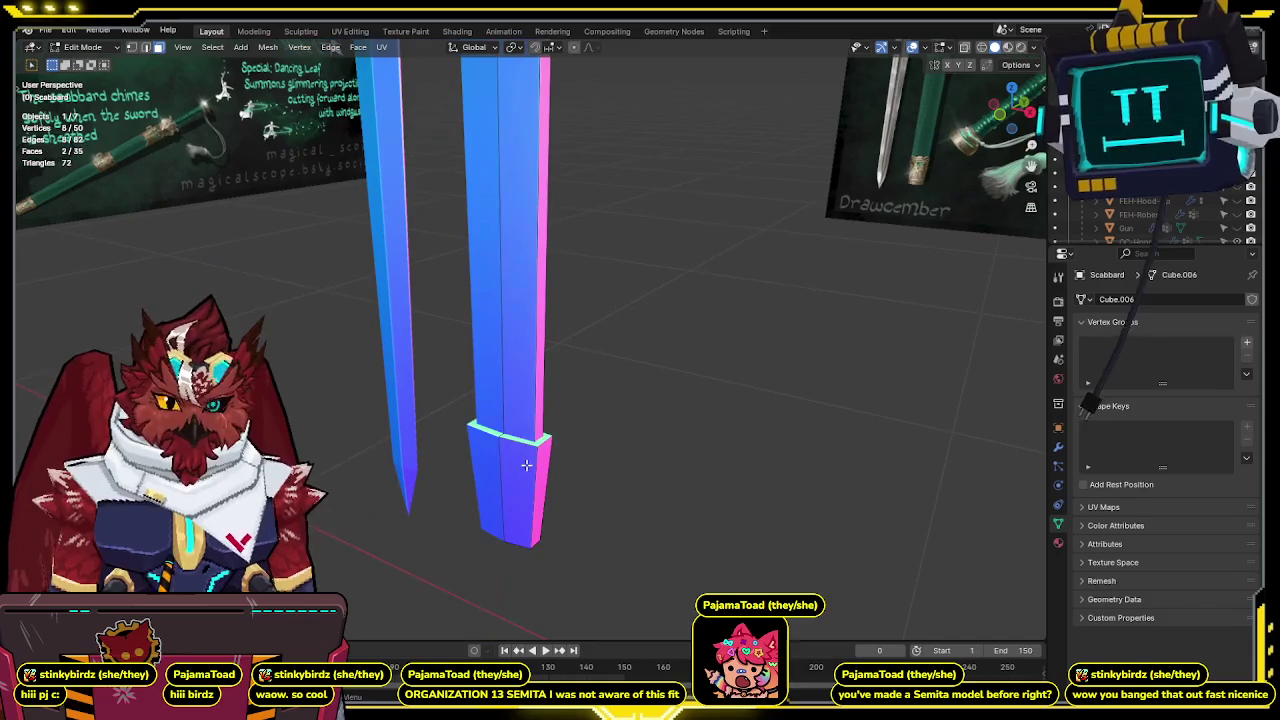
pyautogui.scroll(2, 494, 494)
pyautogui.hotkey('shift', 'z')
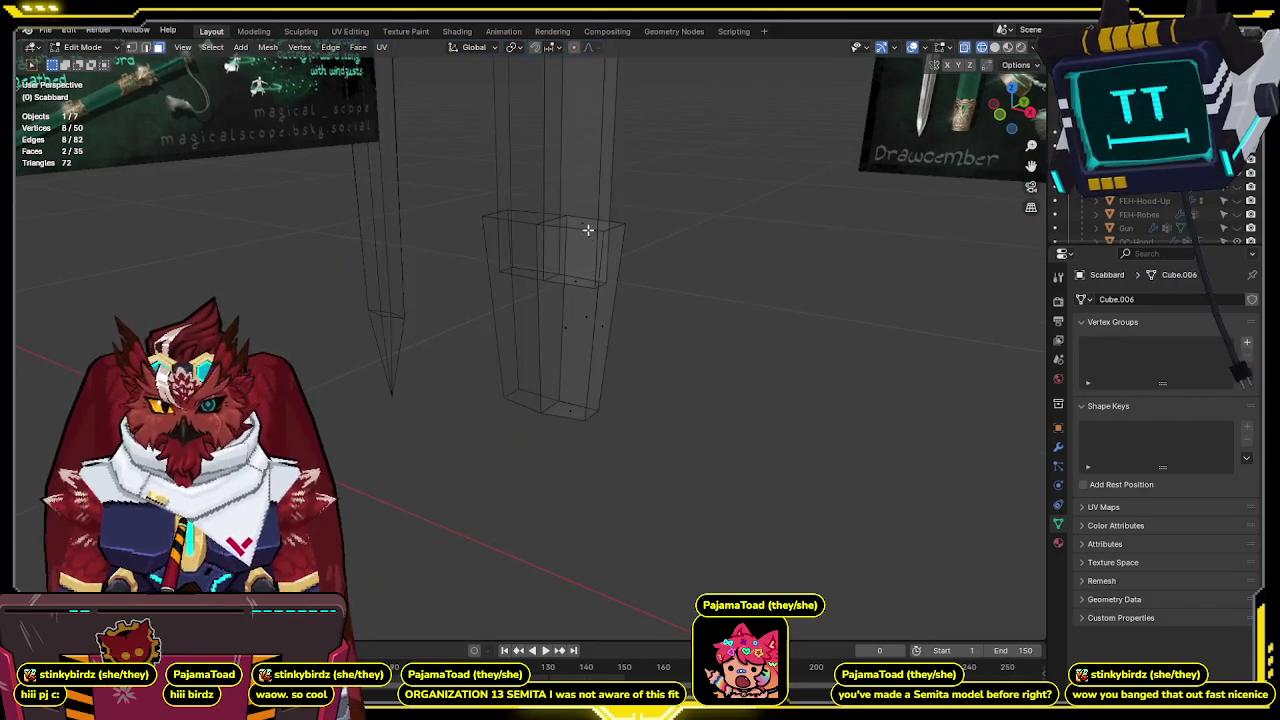
pyautogui.hotkey('shift', 'z')
pyautogui.moveTo(588, 229); pyautogui.dragTo(586, 252, button='middle')
pyautogui.hotkey('shift', 'z')
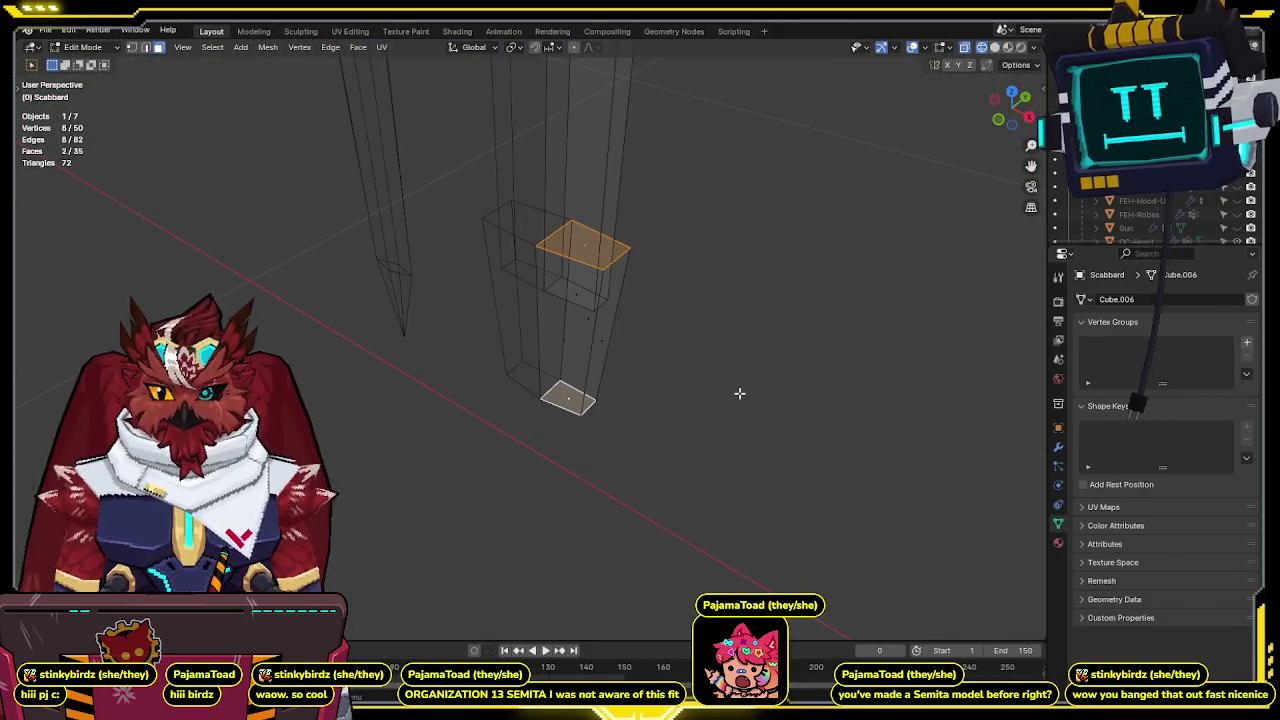
# Add the lower section's middle face and mark the selected faces' edges as seams via Q.
pyautogui.rightClick(741, 392)
pyautogui.press('Escape')
pyautogui.moveTo(703, 374); pyautogui.dragTo(657, 318, button='middle')
pyautogui.hotkey('shift', 'z')
pyautogui.hotkey('shift', 'z')
pyautogui.click(575, 285)
pyautogui.press('q')
pyautogui.click(716, 285)
pyautogui.moveTo(714, 283); pyautogui.dragTo(709, 327, button='middle')
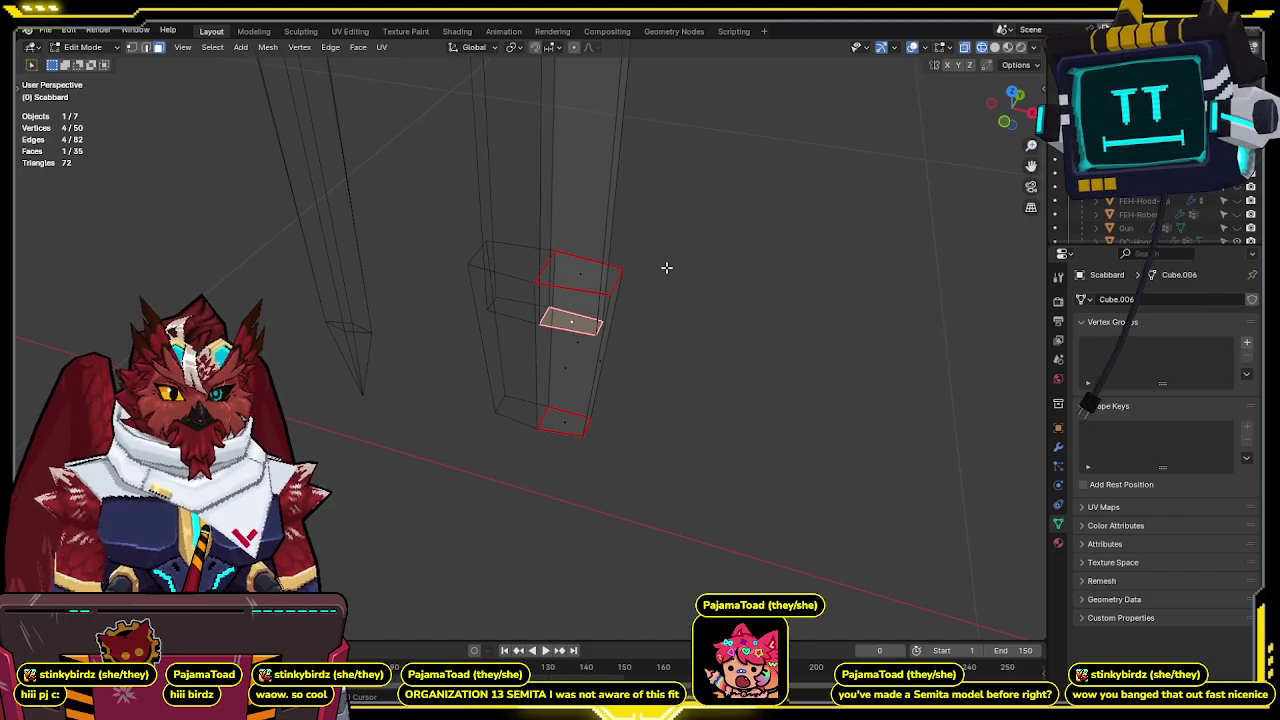
pyautogui.hotkey('shift', 'z')
pyautogui.moveTo(657, 180)
pyautogui.mouseDown(button='middle')
pyautogui.moveTo(640, 386)
pyautogui.moveTo(617, 134)
pyautogui.moveTo(620, 386)
pyautogui.mouseUp(button='middle')
pyautogui.scroll(-5, 634, 286)
# Make Sword1 the active object and edit its mesh in see-through wireframe shading.
pyautogui.press('Tab')
pyautogui.click(503, 277)
pyautogui.moveTo(503, 277)
pyautogui.mouseDown(button='middle')
pyautogui.moveTo(546, 276)
pyautogui.moveTo(529, 346)
pyautogui.moveTo(551, 331)
pyautogui.moveTo(516, 327)
pyautogui.mouseUp(button='middle')
pyautogui.scroll(3, 505, 276)
pyautogui.press('Tab')
pyautogui.hotkey('shift', 'z')
# Select the edge loop just below the Sword1 pommel.
pyautogui.moveTo(421, 280); pyautogui.dragTo(448, 273, button='middle')
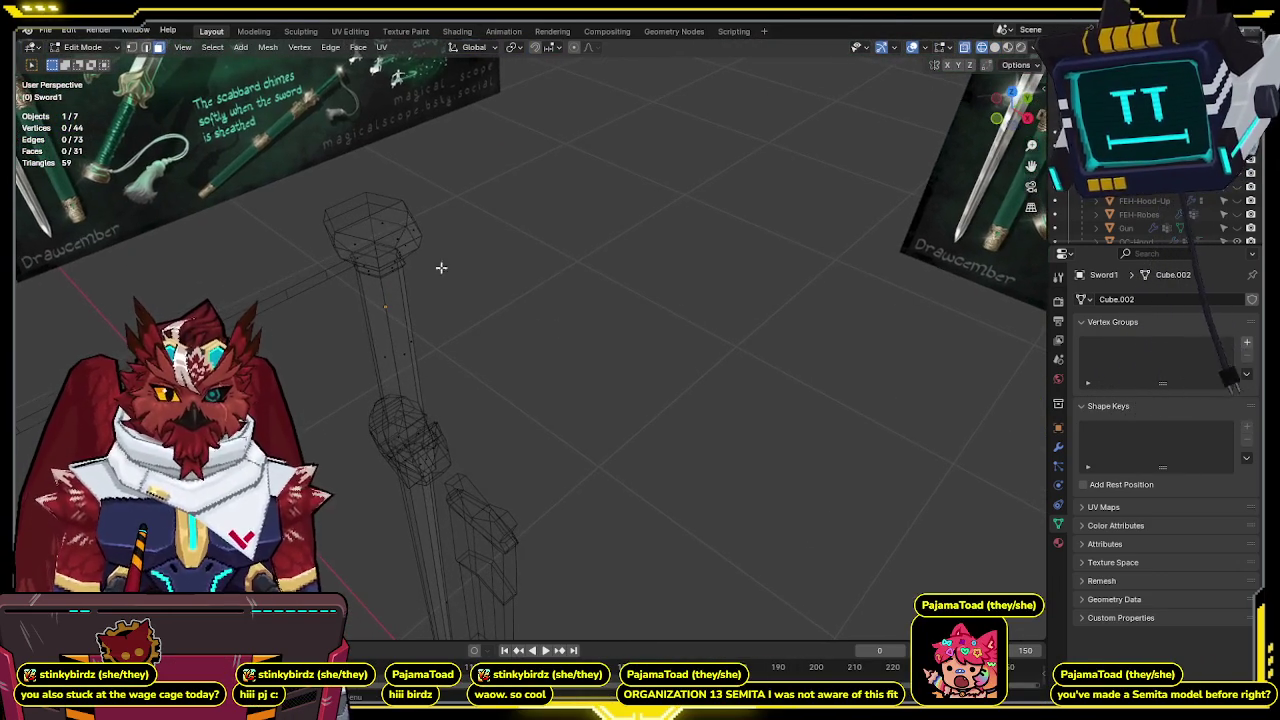
pyautogui.rightClick(580, 262)
pyautogui.moveTo(585, 265)
pyautogui.mouseDown(button='middle')
pyautogui.moveTo(614, 263)
pyautogui.moveTo(563, 317)
pyautogui.mouseUp(button='middle')
pyautogui.scroll(3, 560, 314)
pyautogui.scroll(3, 566, 297)
pyautogui.hotkey('shift', 'z')
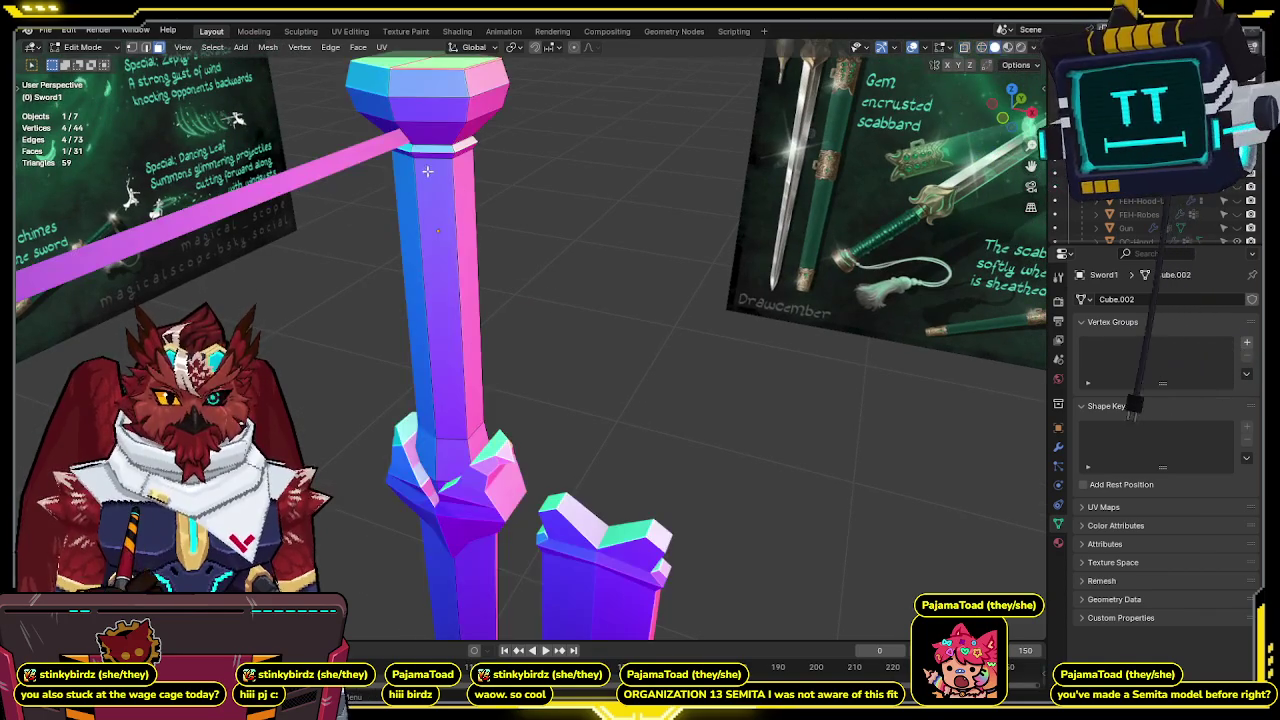
pyautogui.keyDown('shift'); pyautogui.click(436, 160); pyautogui.keyUp('shift')
pyautogui.hotkey('shift', 'z')
pyautogui.rightClick(436, 159)
pyautogui.press('Escape')
# Compare the sword against the concept art in front view, toggling solid and see-through shading.
pyautogui.press('KP_1')
pyautogui.scroll(1, 478, 258)
pyautogui.scroll(2, 542, 263)
pyautogui.hotkey('shift', 'z')
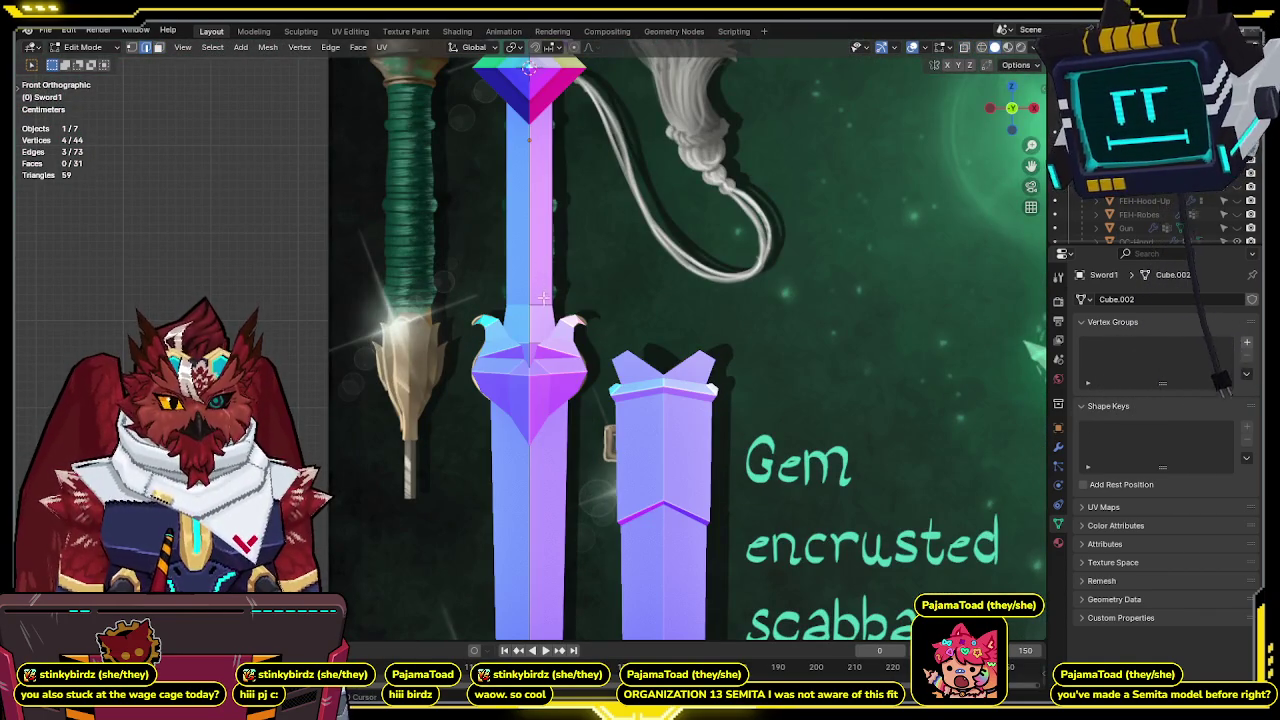
pyautogui.hotkey('shift', 'z')
pyautogui.keyDown('shift'); pyautogui.moveTo(566, 340); pyautogui.dragTo(487, 360, button='middle'); pyautogui.keyUp('shift')
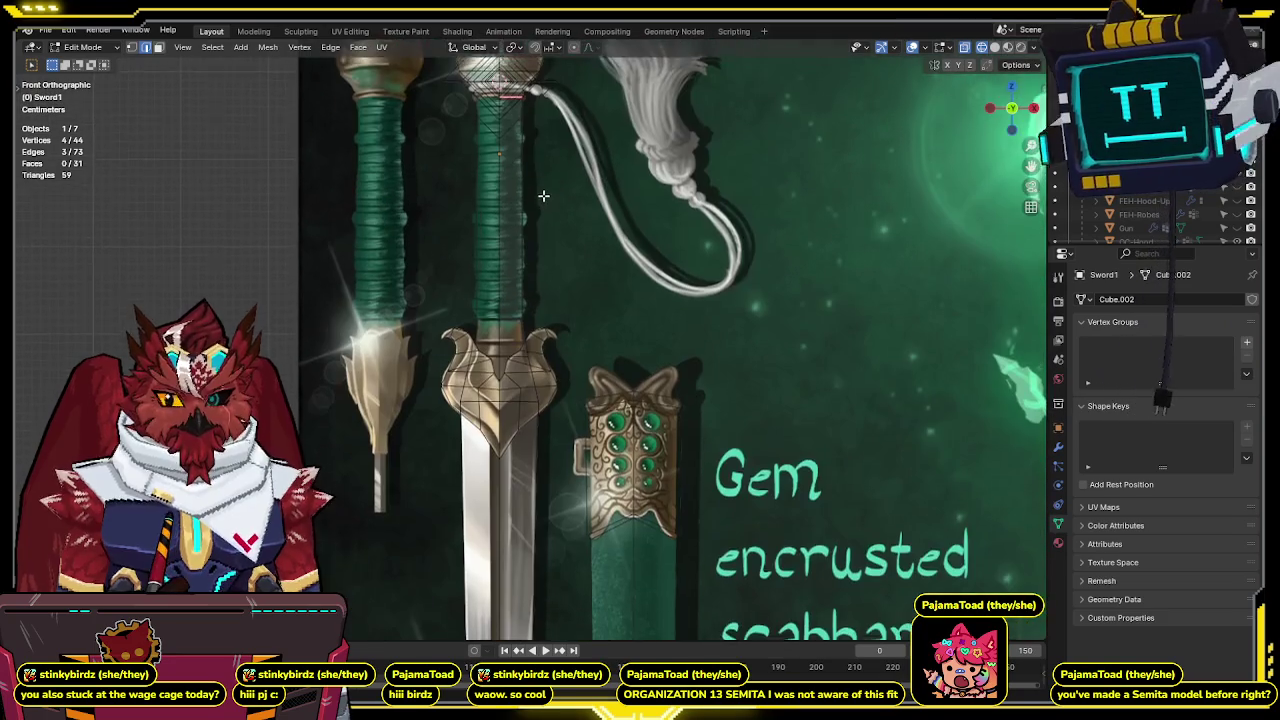
pyautogui.scroll(-2, 487, 360)
pyautogui.scroll(-3, 471, 298)
# Bring up the Sword2 mesh for editing from a close view of the swords.
pyautogui.moveTo(471, 298); pyautogui.dragTo(433, 366, button='middle')
pyautogui.press('KP_7')
pyautogui.scroll(5, 636, 517)
pyautogui.moveTo(636, 517)
pyautogui.mouseDown(button='middle')
pyautogui.moveTo(562, 413)
pyautogui.moveTo(603, 383)
pyautogui.moveTo(650, 387)
pyautogui.mouseUp(button='middle')
pyautogui.hotkey('shift', 'z')
# Inspect the Sword2 crossguard's edge loops, alternating solid and wireframe shading against the reference.
pyautogui.rightClick(617, 368)
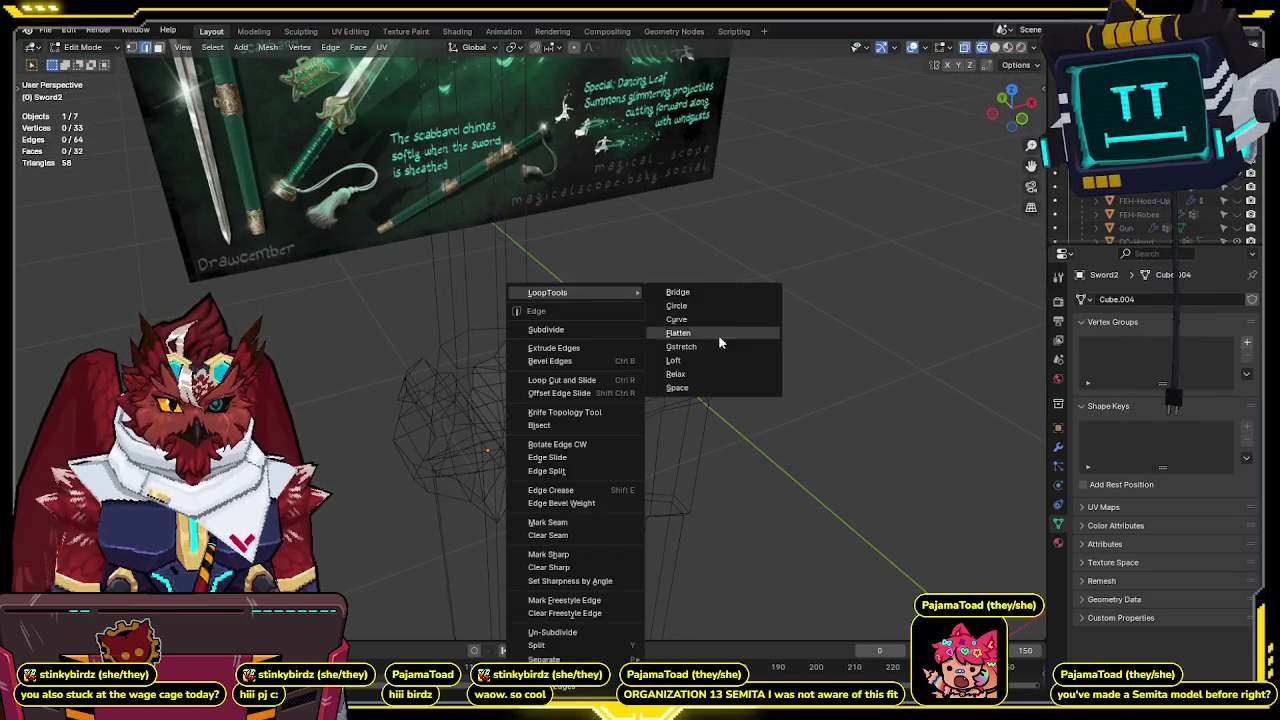
pyautogui.hotkey('shift', 'z')
pyautogui.scroll(3, 731, 411)
pyautogui.moveTo(731, 411)
pyautogui.mouseDown(button='middle')
pyautogui.moveTo(533, 383)
pyautogui.moveTo(614, 366)
pyautogui.moveTo(567, 397)
pyautogui.mouseUp(button='middle')
pyautogui.hotkey('shift', 'z')
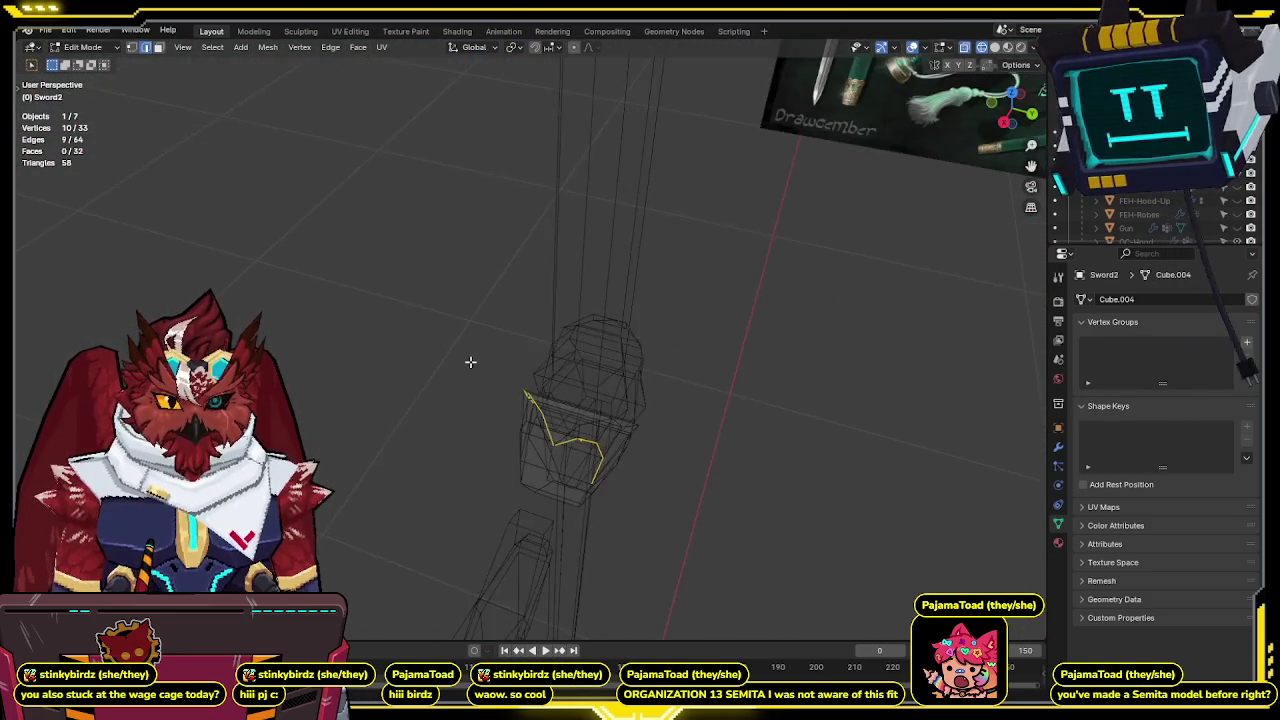
pyautogui.hotkey('shift', 'z')
pyautogui.hotkey('shift', 'z')
pyautogui.scroll(-3, 566, 433)
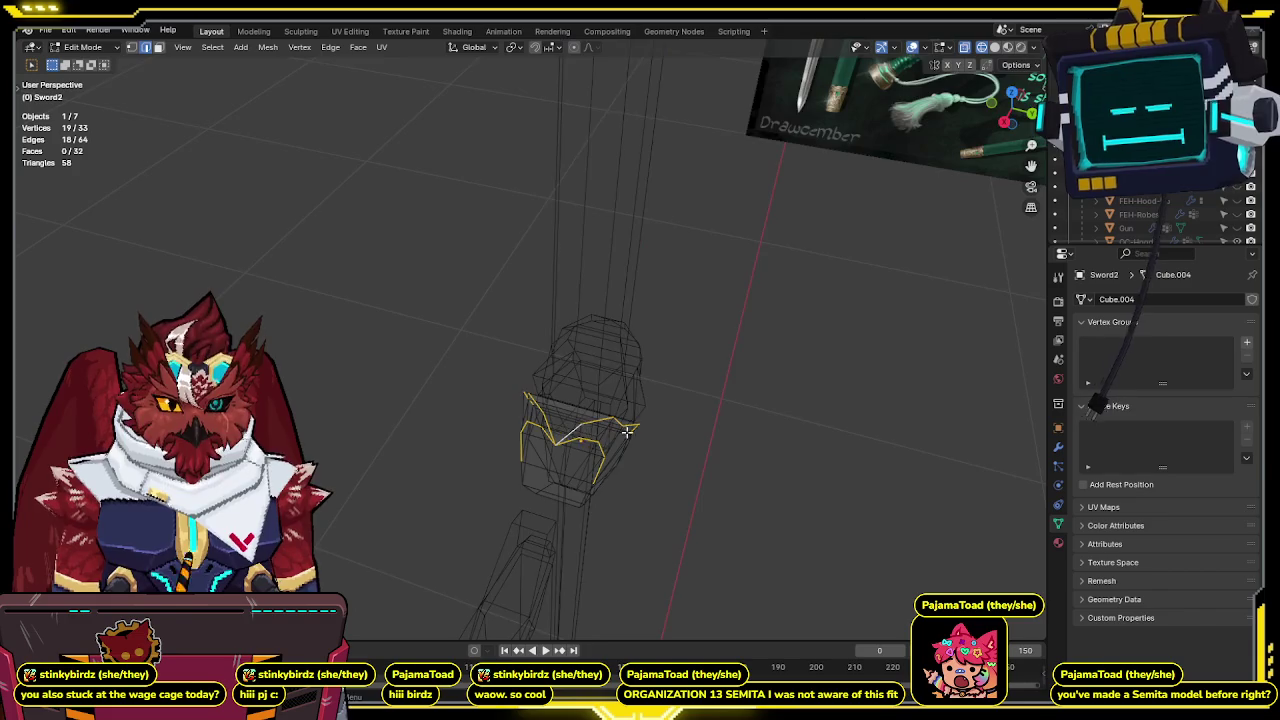
pyautogui.moveTo(709, 443)
pyautogui.mouseDown(button='middle')
pyautogui.moveTo(789, 396)
pyautogui.moveTo(620, 457)
pyautogui.moveTo(635, 395)
pyautogui.mouseUp(button='middle')
pyautogui.hotkey('shift', 'z')
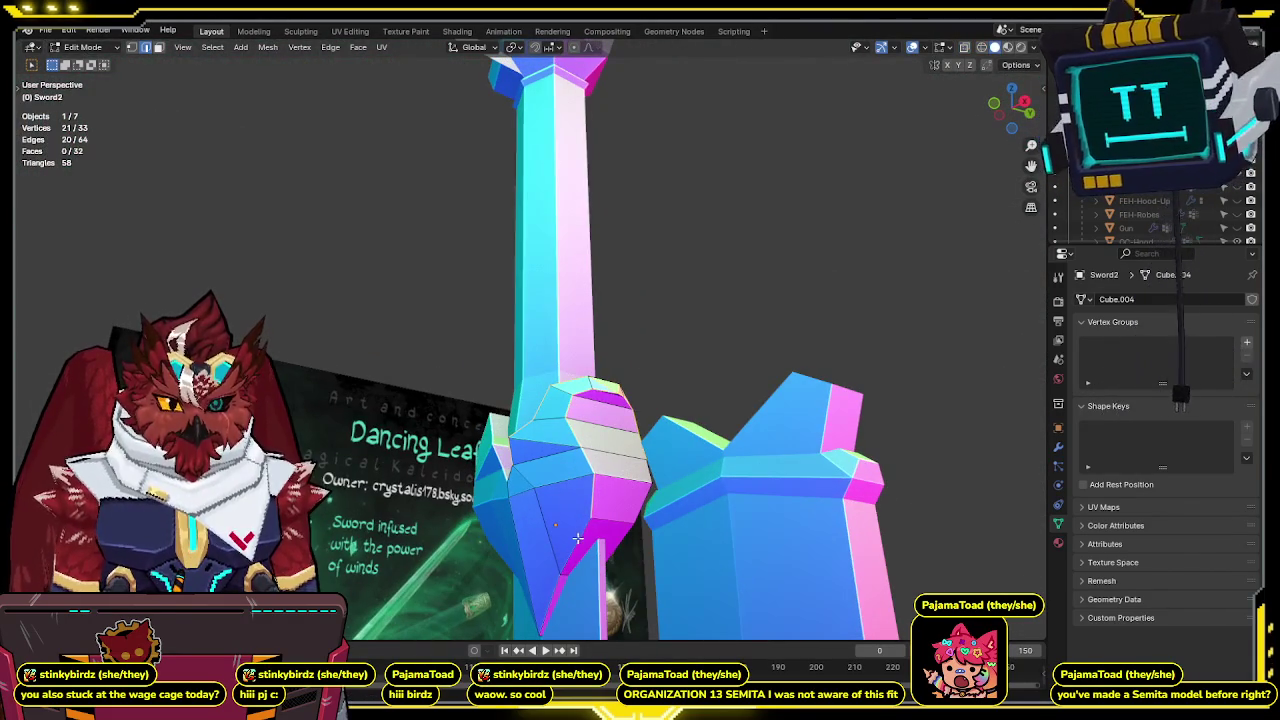
# Mark the selected crossguard edge loops as seams.
pyautogui.hotkey('shift', 'z')
pyautogui.moveTo(636, 508); pyautogui.dragTo(523, 366, button='middle')
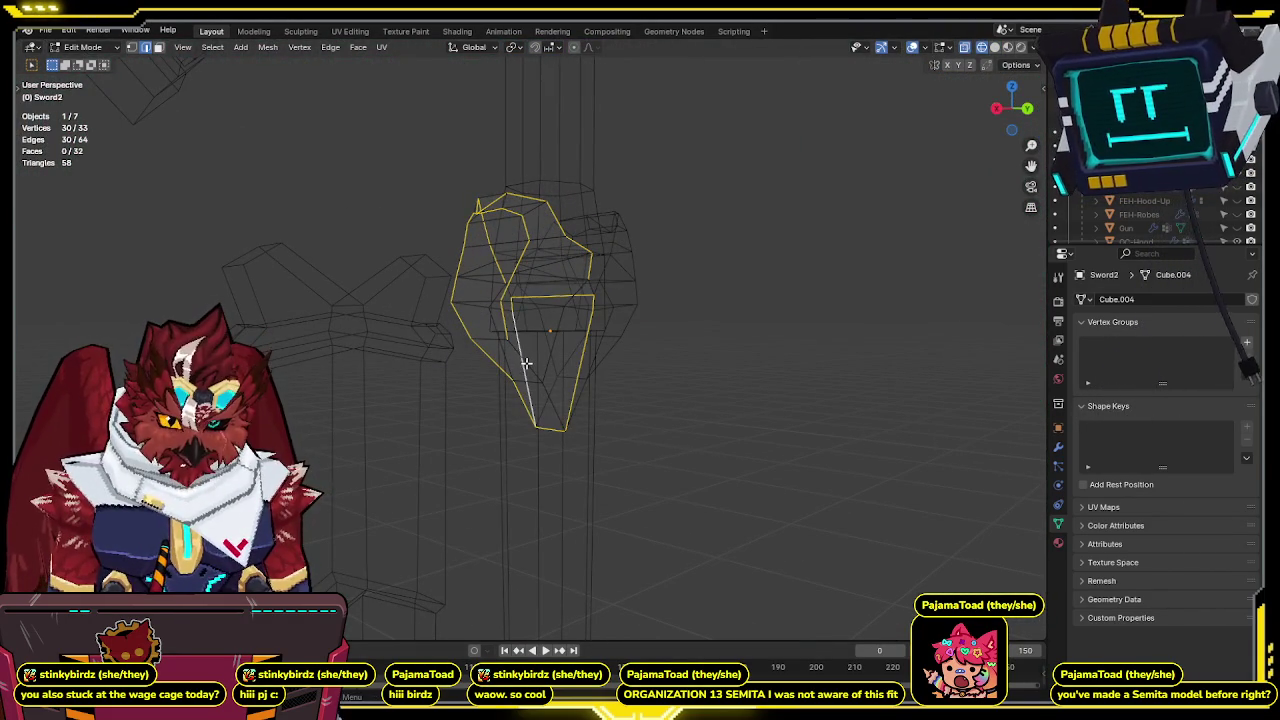
pyautogui.moveTo(568, 278)
pyautogui.mouseDown(button='middle')
pyautogui.moveTo(554, 271)
pyautogui.moveTo(543, 309)
pyautogui.moveTo(566, 297)
pyautogui.moveTo(528, 323)
pyautogui.moveTo(749, 277)
pyautogui.moveTo(663, 320)
pyautogui.moveTo(578, 296)
pyautogui.moveTo(607, 303)
pyautogui.mouseUp(button='middle')
pyautogui.scroll(-5, 578, 296)
pyautogui.hotkey('shift', 'z')
pyautogui.hotkey('shift', 'z')
pyautogui.scroll(5, 607, 303)
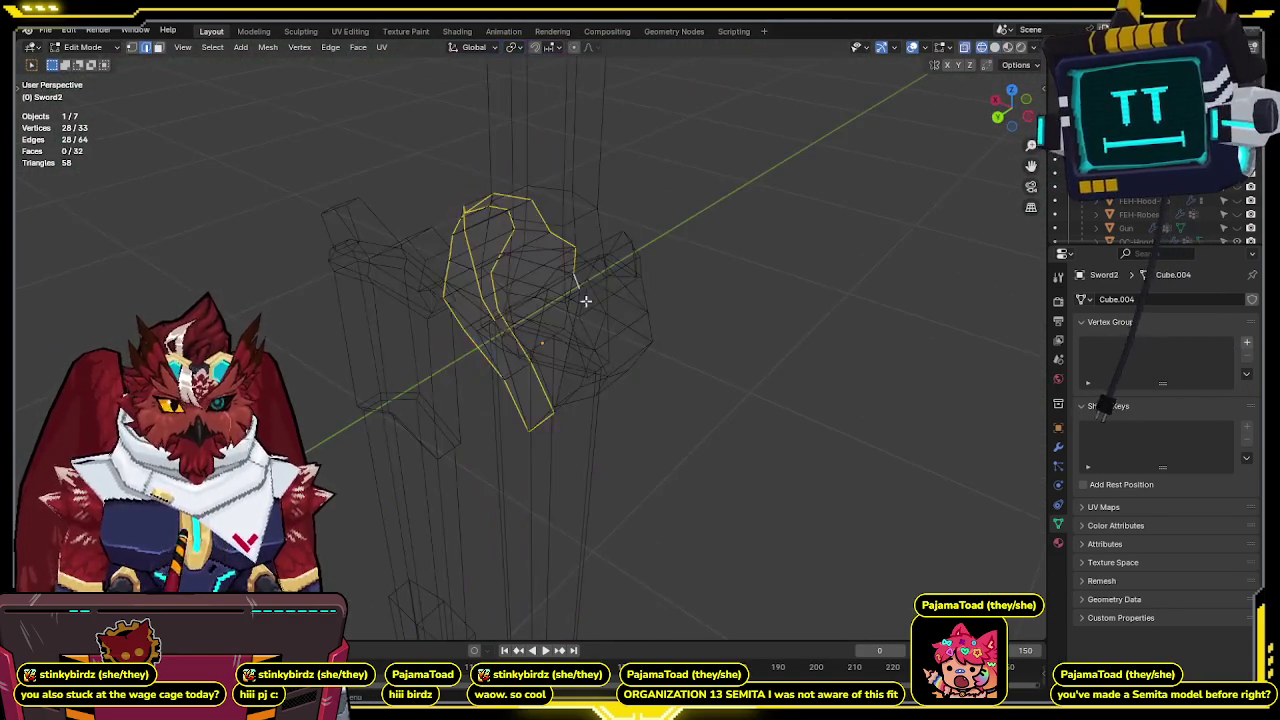
pyautogui.moveTo(495, 326)
pyautogui.mouseDown(button='middle')
pyautogui.moveTo(589, 337)
pyautogui.moveTo(561, 326)
pyautogui.moveTo(660, 297)
pyautogui.moveTo(717, 246)
pyautogui.moveTo(677, 240)
pyautogui.moveTo(674, 171)
pyautogui.moveTo(706, 297)
pyautogui.mouseUp(button='middle')
pyautogui.rightClick(680, 297)
pyautogui.click(691, 297)
# Return to Object Mode and open the Sword1 blade mesh for editing again.
pyautogui.hotkey('shift', 'z')
pyautogui.scroll(3, 716, 246)
pyautogui.scroll(-5, 706, 297)
pyautogui.press('Tab')
pyautogui.click(528, 444)
pyautogui.press('Tab')
pyautogui.moveTo(528, 444)
pyautogui.mouseDown(button='middle')
pyautogui.moveTo(505, 181)
pyautogui.moveTo(516, 355)
pyautogui.moveTo(513, 252)
pyautogui.mouseUp(button='middle')
pyautogui.hotkey('shift', 'z')
pyautogui.hotkey('shift', 'z')
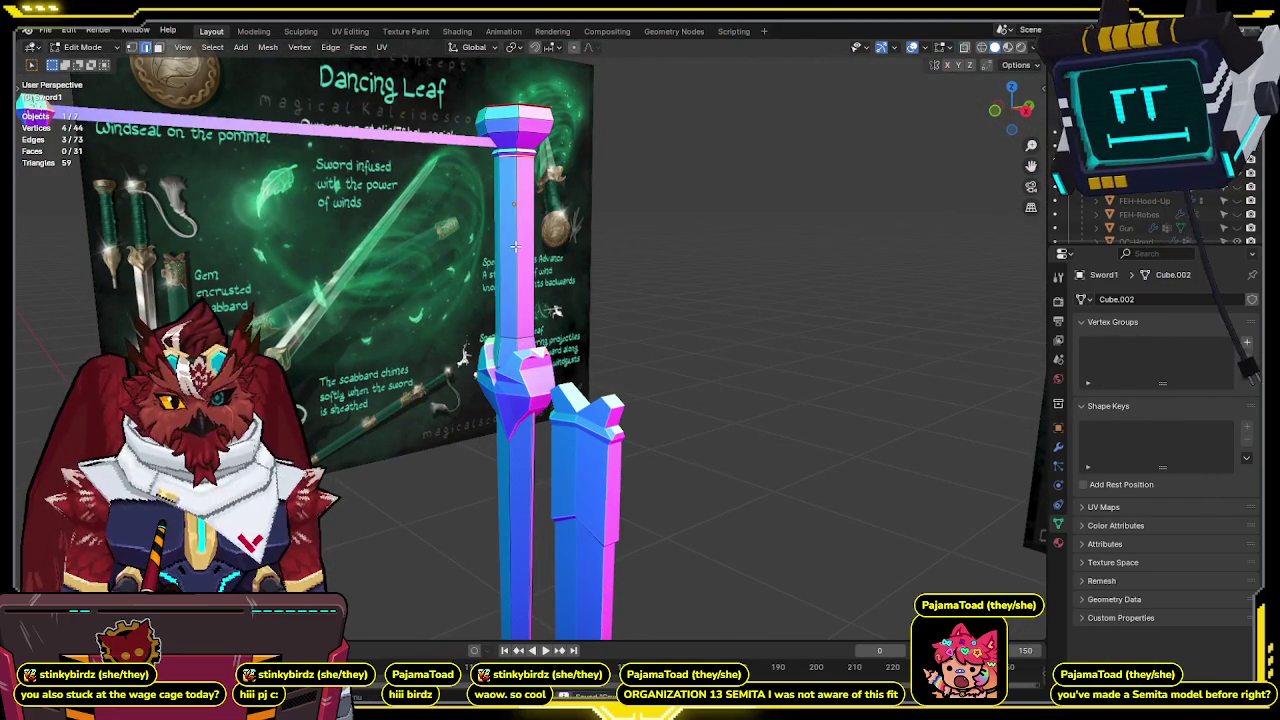
# Review the sword against both reference boards, then return to Object Mode.
pyautogui.moveTo(557, 312)
pyautogui.mouseDown(button='middle')
pyautogui.moveTo(558, 183)
pyautogui.moveTo(551, 374)
pyautogui.moveTo(562, 417)
pyautogui.moveTo(546, 409)
pyautogui.moveTo(575, 435)
pyautogui.mouseUp(button='middle')
pyautogui.hotkey('shift', 'z')
pyautogui.moveTo(603, 277)
pyautogui.mouseDown(button='middle')
pyautogui.moveTo(623, 289)
pyautogui.moveTo(590, 383)
pyautogui.mouseUp(button='middle')
pyautogui.hotkey('shift', 'z')
pyautogui.press('Tab')
pyautogui.scroll(-3, 592, 370)
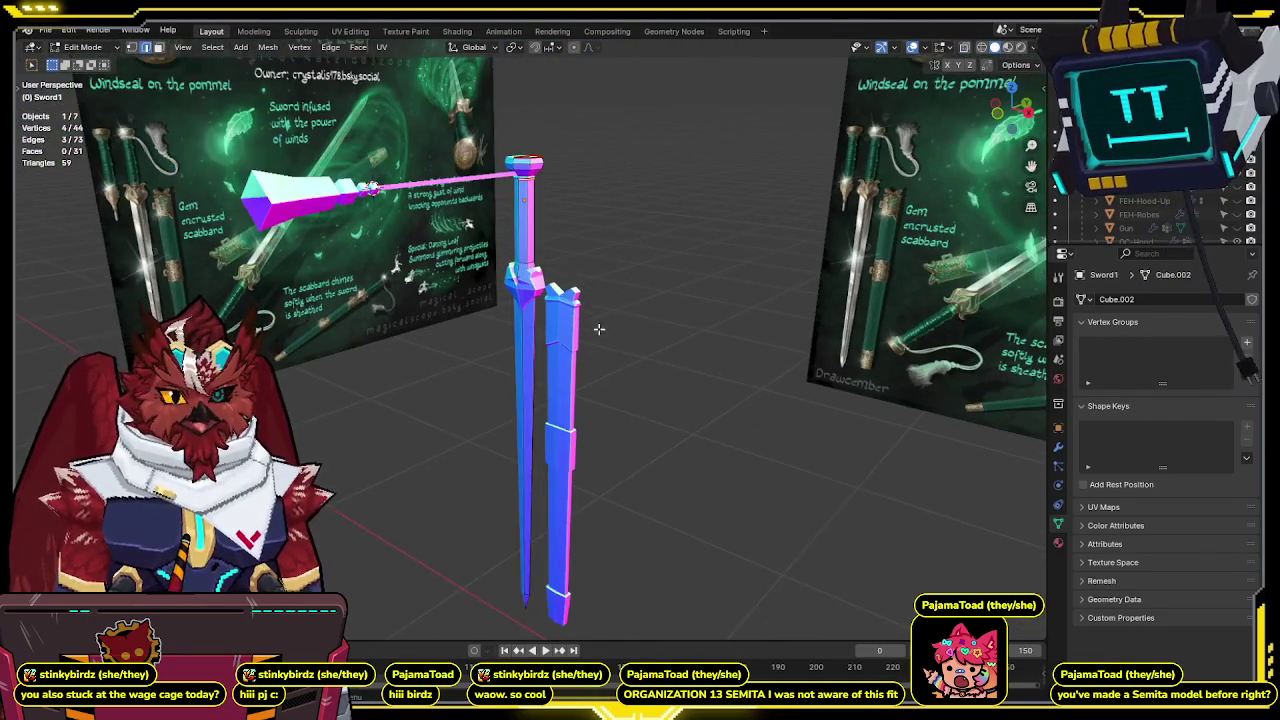
# Edit the Sword2.001 pommel mesh, viewed straight from the front.
pyautogui.click(317, 188)
pyautogui.press('Tab')
pyautogui.moveTo(317, 188); pyautogui.dragTo(466, 310, button='middle')
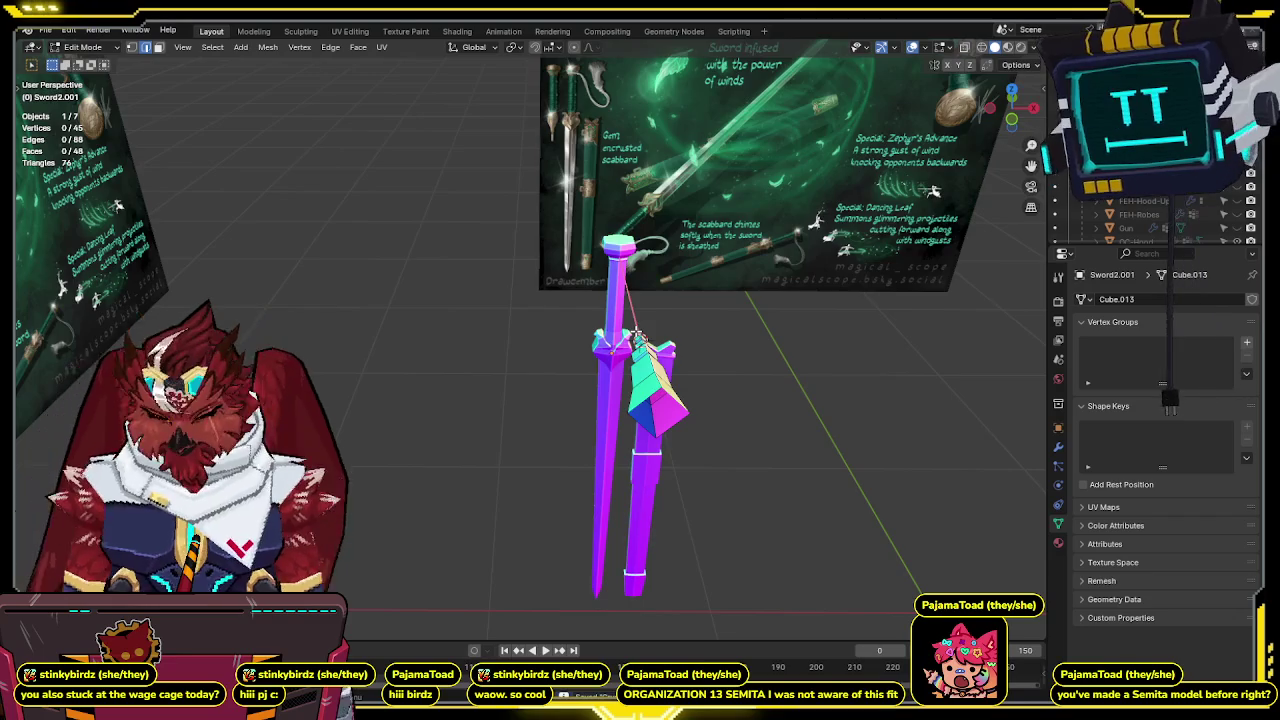
pyautogui.press('KP_1')
pyautogui.scroll(2, 666, 251)
pyautogui.scroll(2, 576, 304)
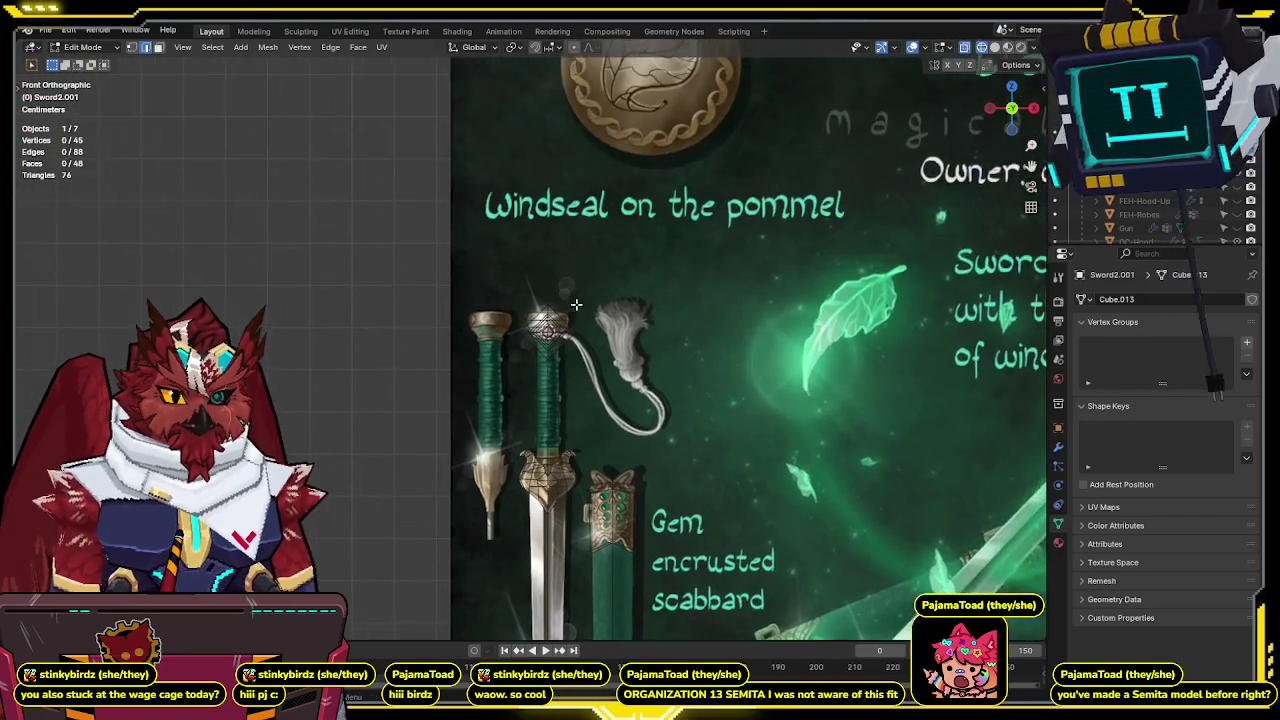
pyautogui.scroll(2, 576, 304)
# Select the hilt vertices except the gem, then turn off X-ray and view in perspective.
pyautogui.moveTo(562, 274); pyautogui.dragTo(476, 400)
pyautogui.moveTo(476, 400)
pyautogui.mouseDown(button='middle')
pyautogui.moveTo(603, 340)
pyautogui.moveTo(494, 362)
pyautogui.moveTo(595, 297)
pyautogui.mouseUp(button='middle')
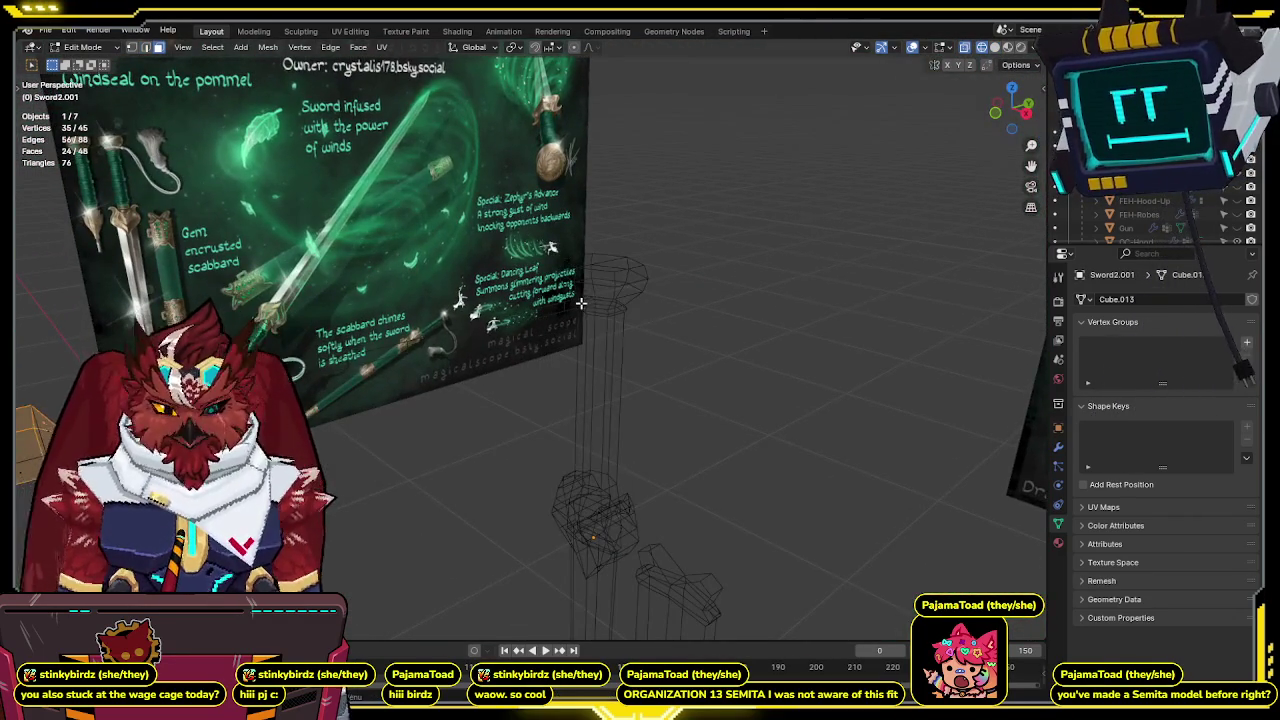
pyautogui.press('KP_1')
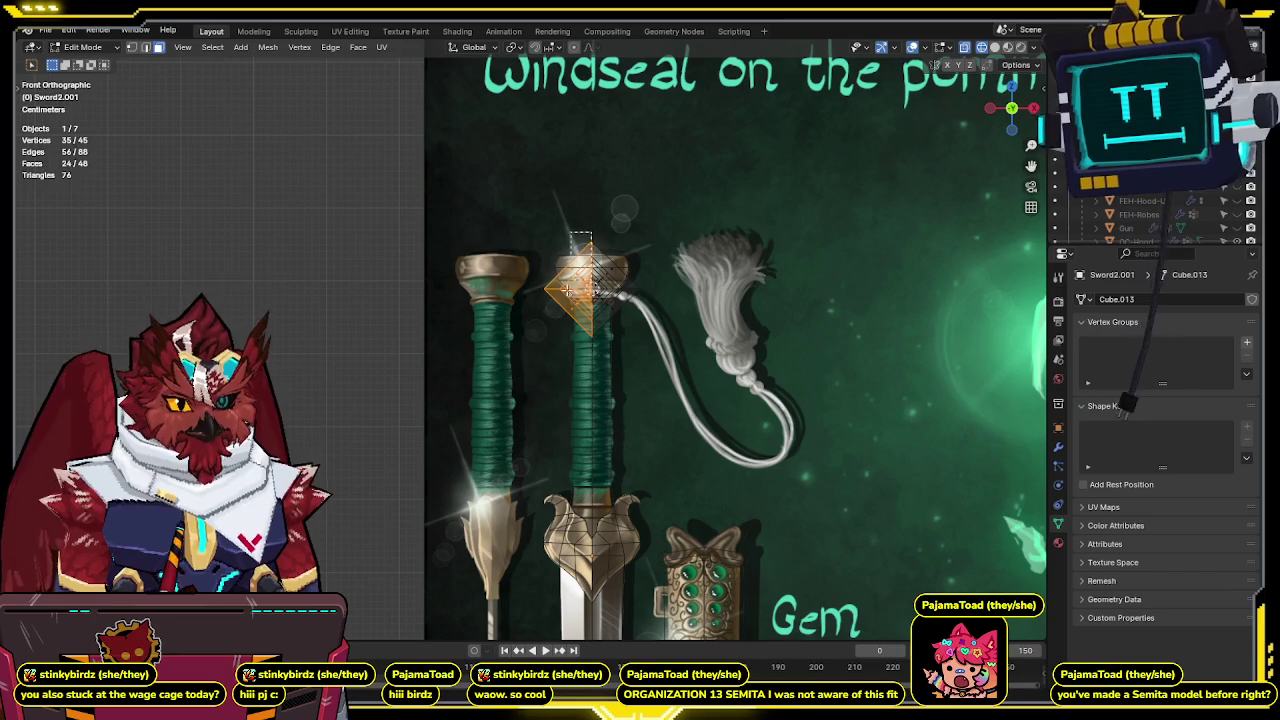
pyautogui.press('q')
pyautogui.click(770, 449)
pyautogui.press('q')
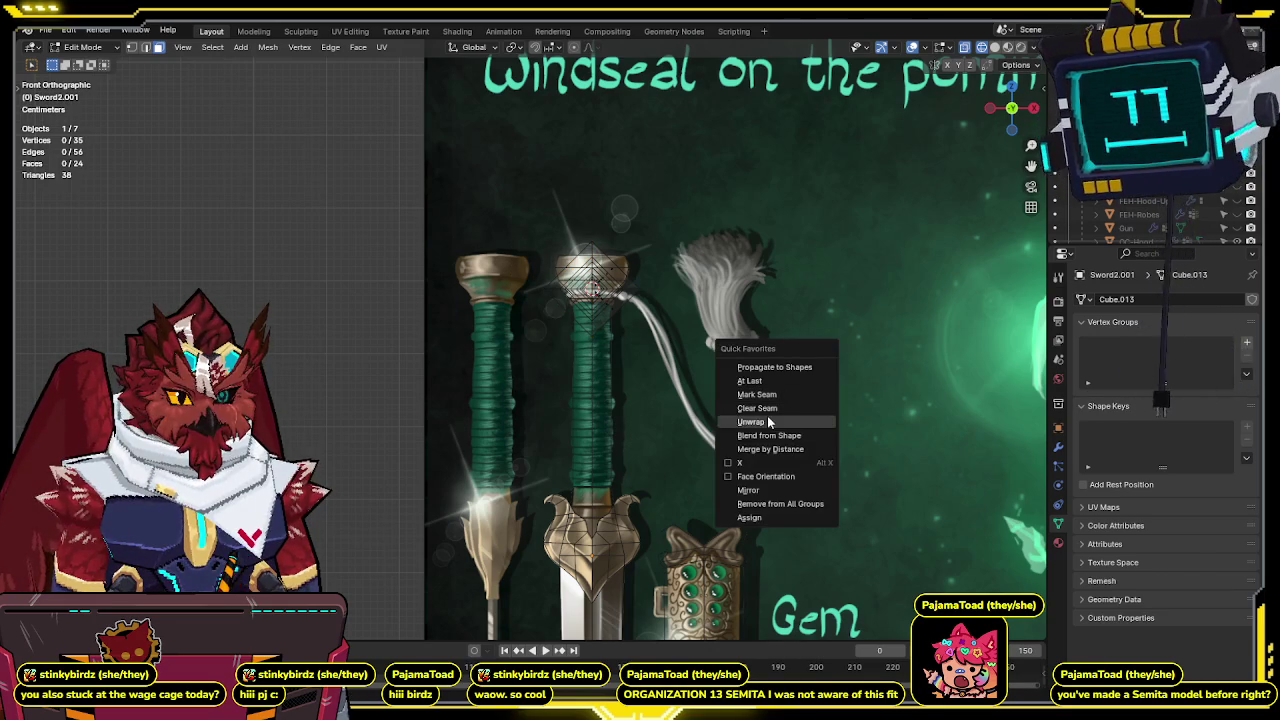
pyautogui.press('Escape')
pyautogui.hotkey('alt', 'z')
pyautogui.moveTo(760, 493); pyautogui.dragTo(845, 433, button='middle')
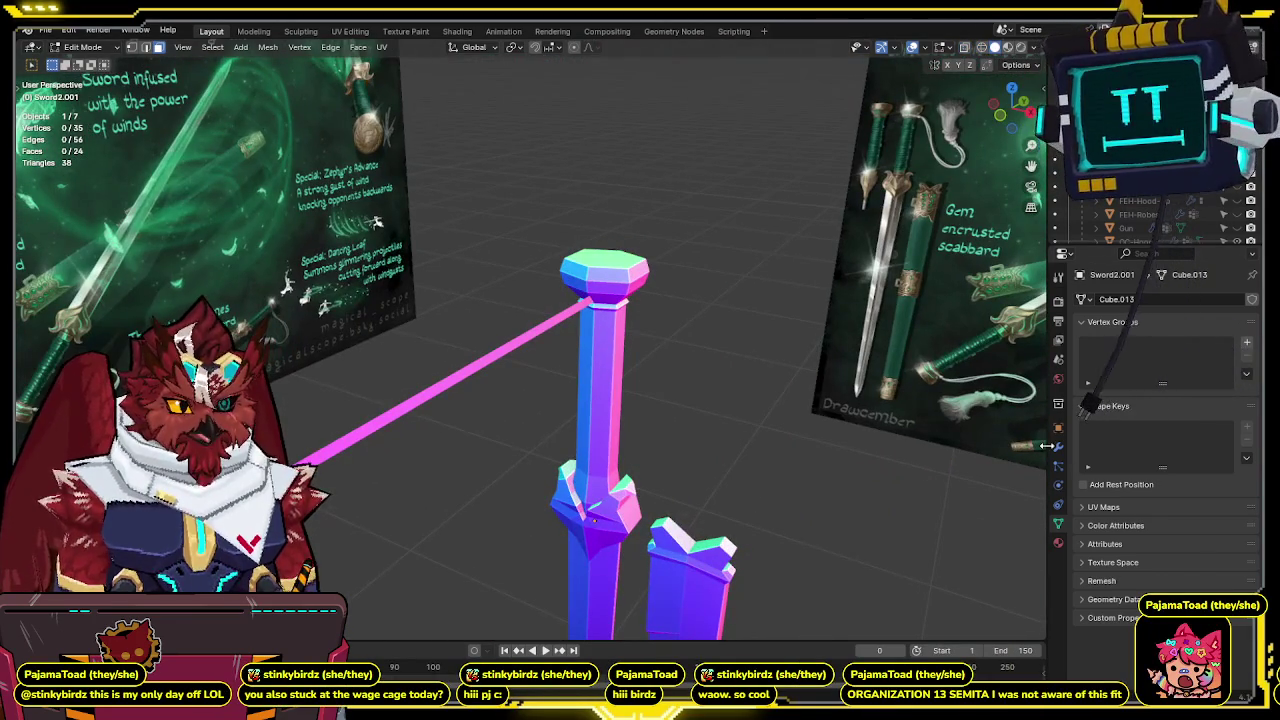
# Delete the duplicate Mirror.001 modifier from the hilt and return to Object Mode.
pyautogui.click(1058, 447)
pyautogui.click(1232, 478)
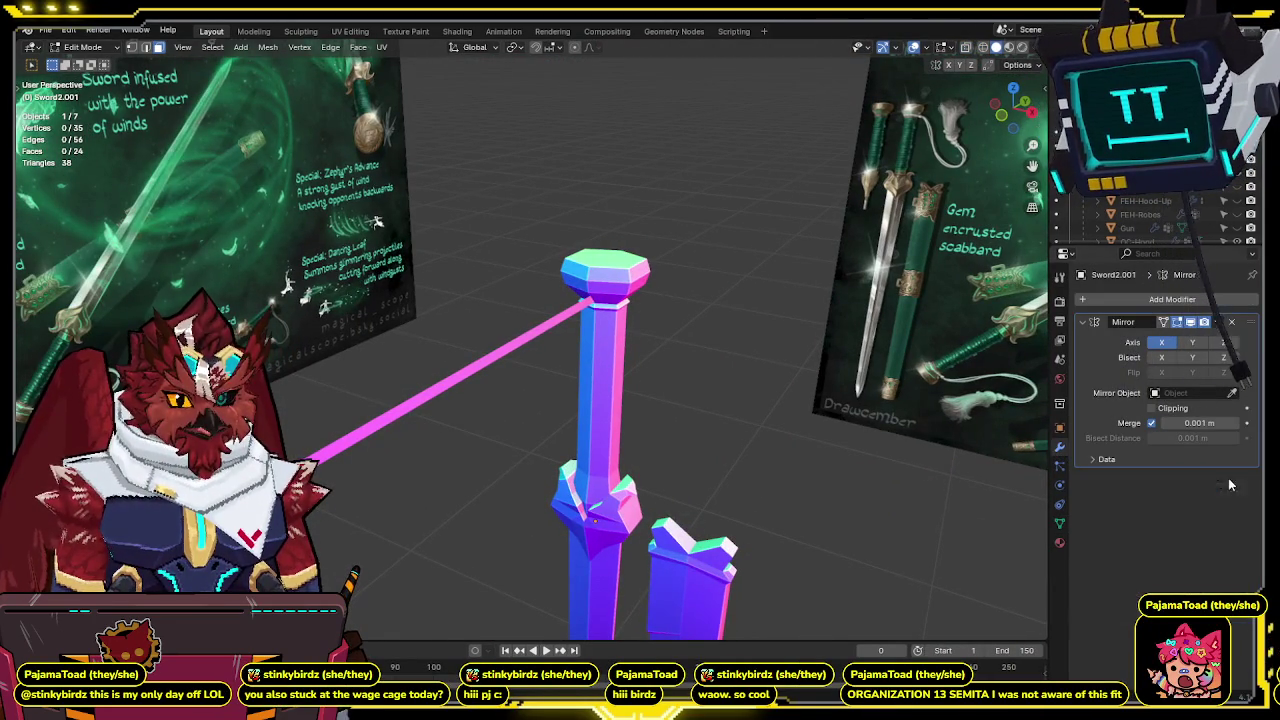
pyautogui.press('Tab')
pyautogui.moveTo(600, 380)
pyautogui.mouseDown(button='middle')
pyautogui.moveTo(565, 359)
pyautogui.moveTo(573, 379)
pyautogui.mouseUp(button='middle')
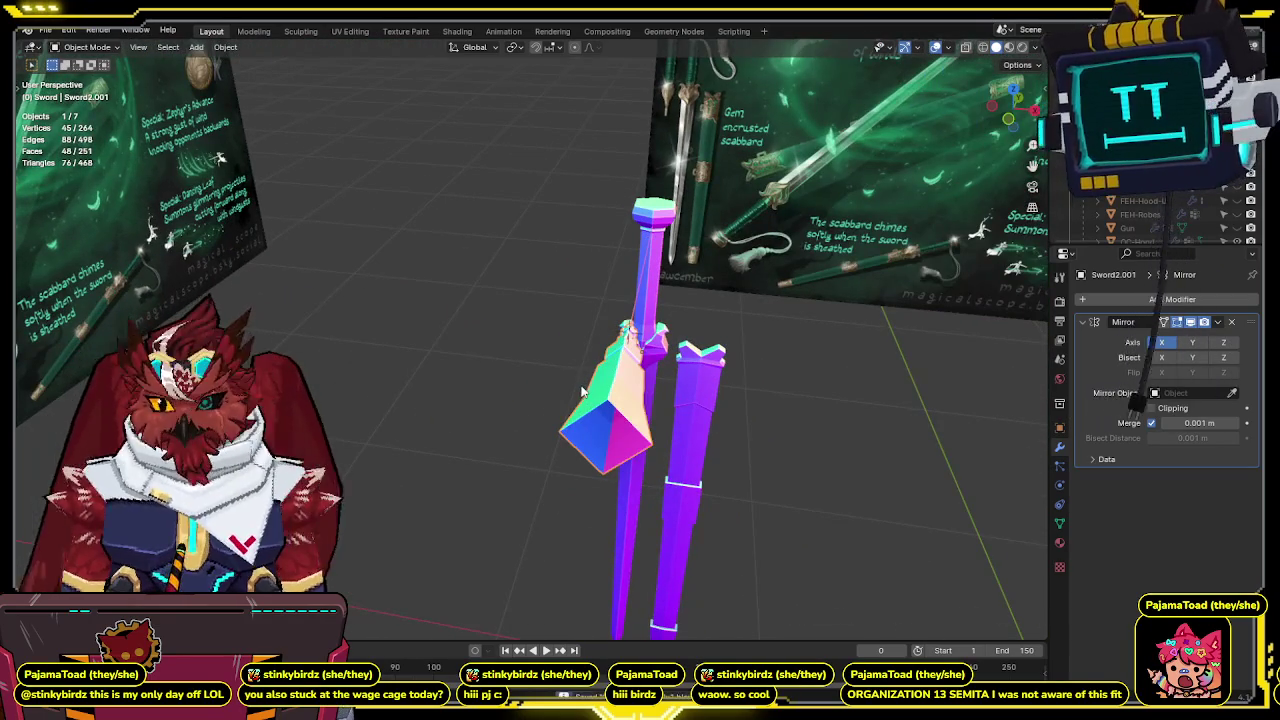
pyautogui.moveTo(573, 385); pyautogui.dragTo(510, 385, button='middle')
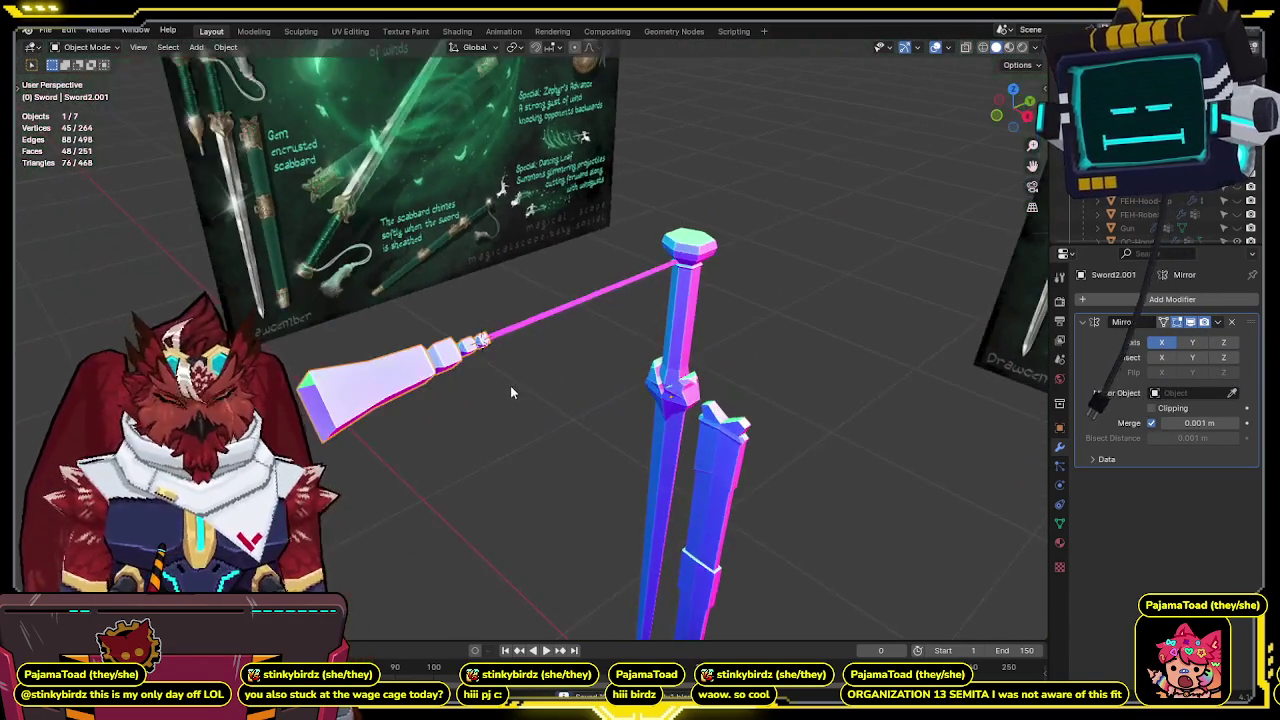
# Select Sword1.001, then box-select all the sword and scabbard pieces together.
pyautogui.click(550, 318)
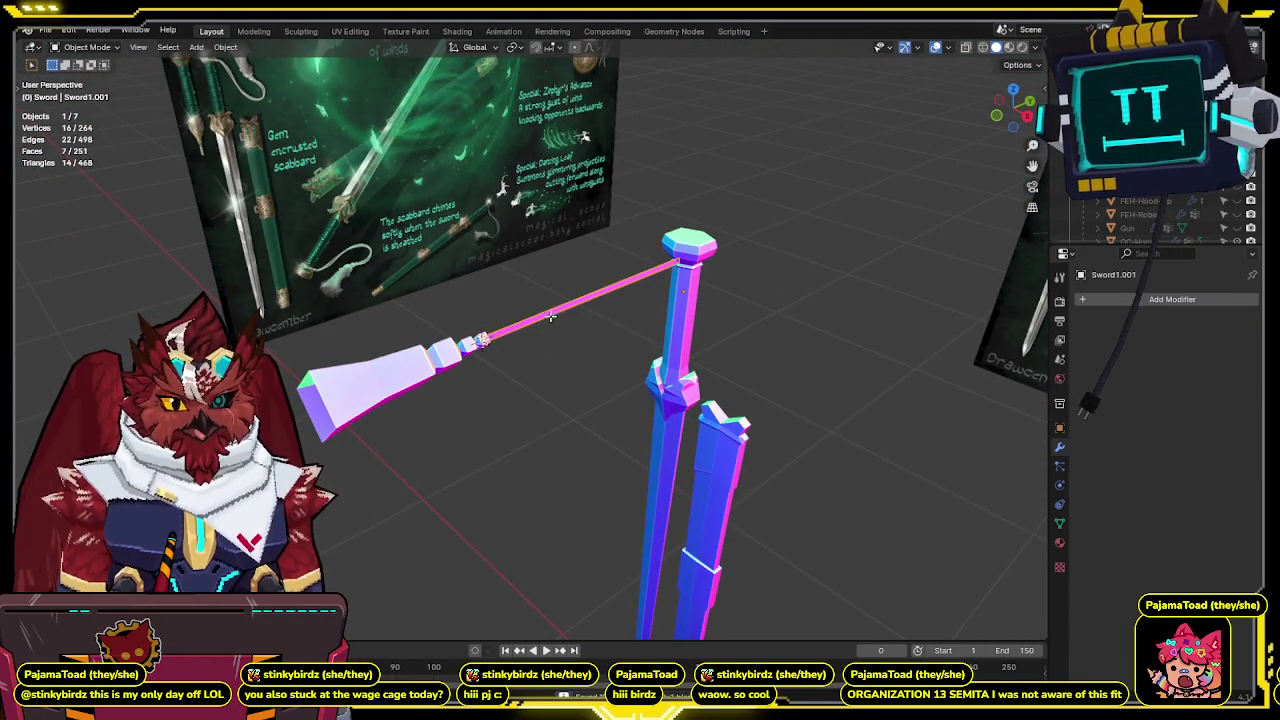
pyautogui.press('Tab')
pyautogui.hotkey('shift', 'z')
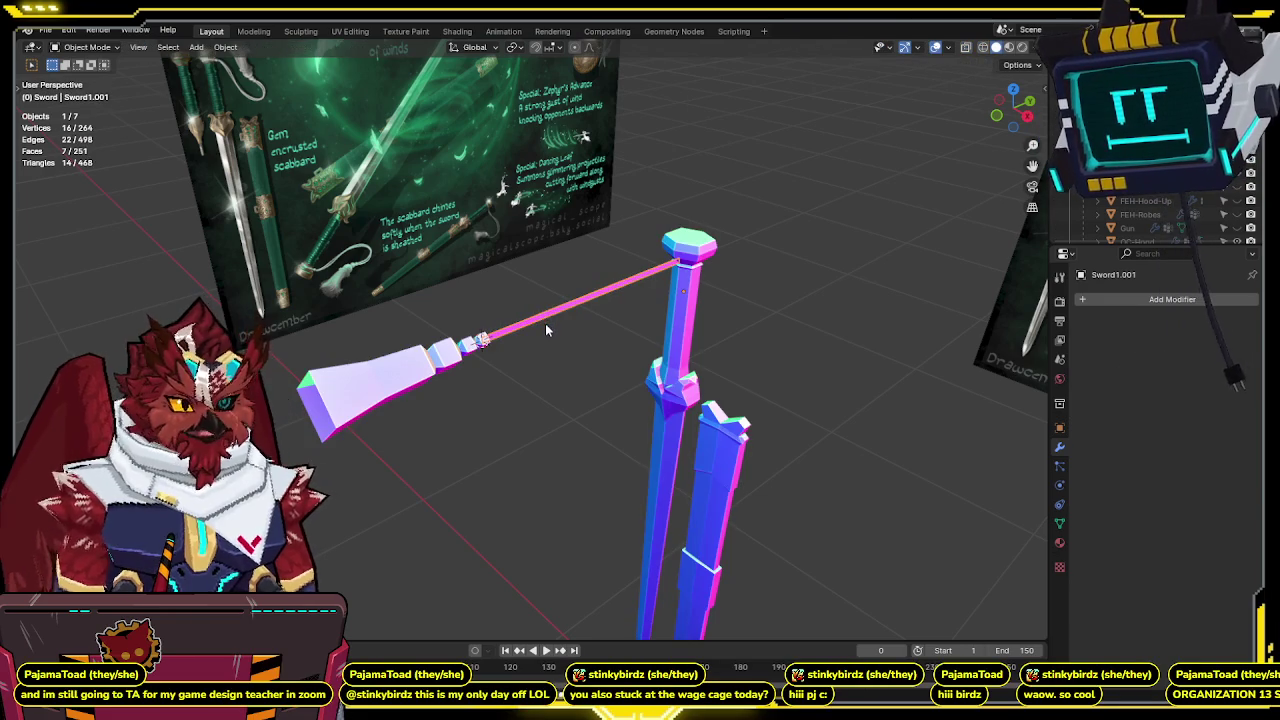
pyautogui.scroll(-2, 545, 326)
pyautogui.moveTo(545, 349); pyautogui.dragTo(651, 297, button='middle')
pyautogui.moveTo(686, 120); pyautogui.dragTo(470, 540)
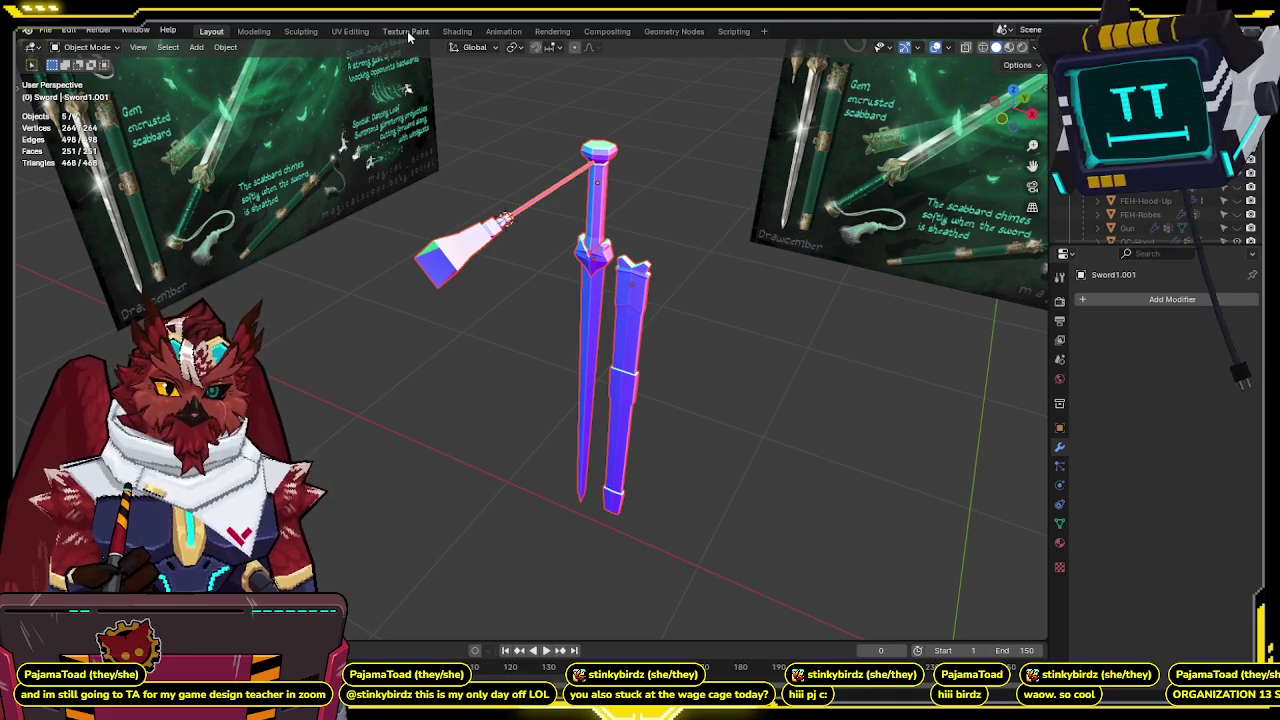
# Switch to the UV Editing workspace showing semita-og.png, with the 3D view in Object Mode.
pyautogui.click(352, 31)
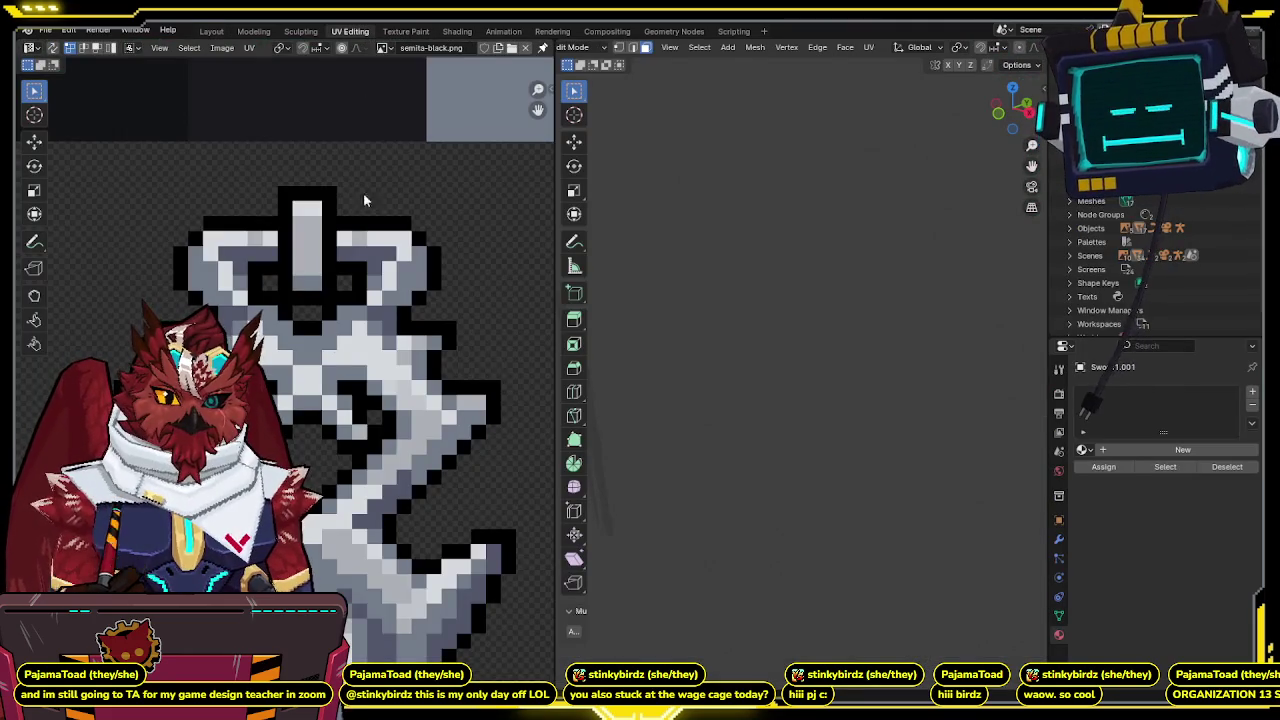
pyautogui.moveTo(359, 456); pyautogui.dragTo(274, 306, button='middle')
pyautogui.scroll(1, 274, 306)
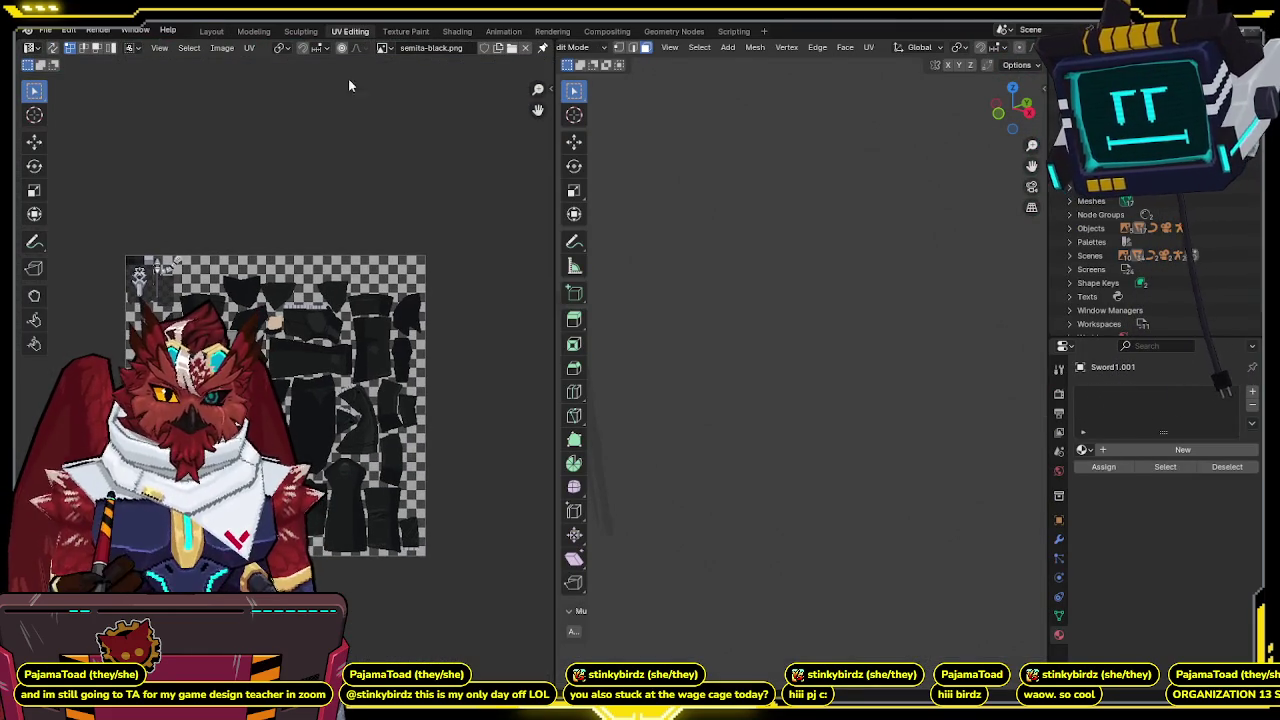
pyautogui.click(383, 47)
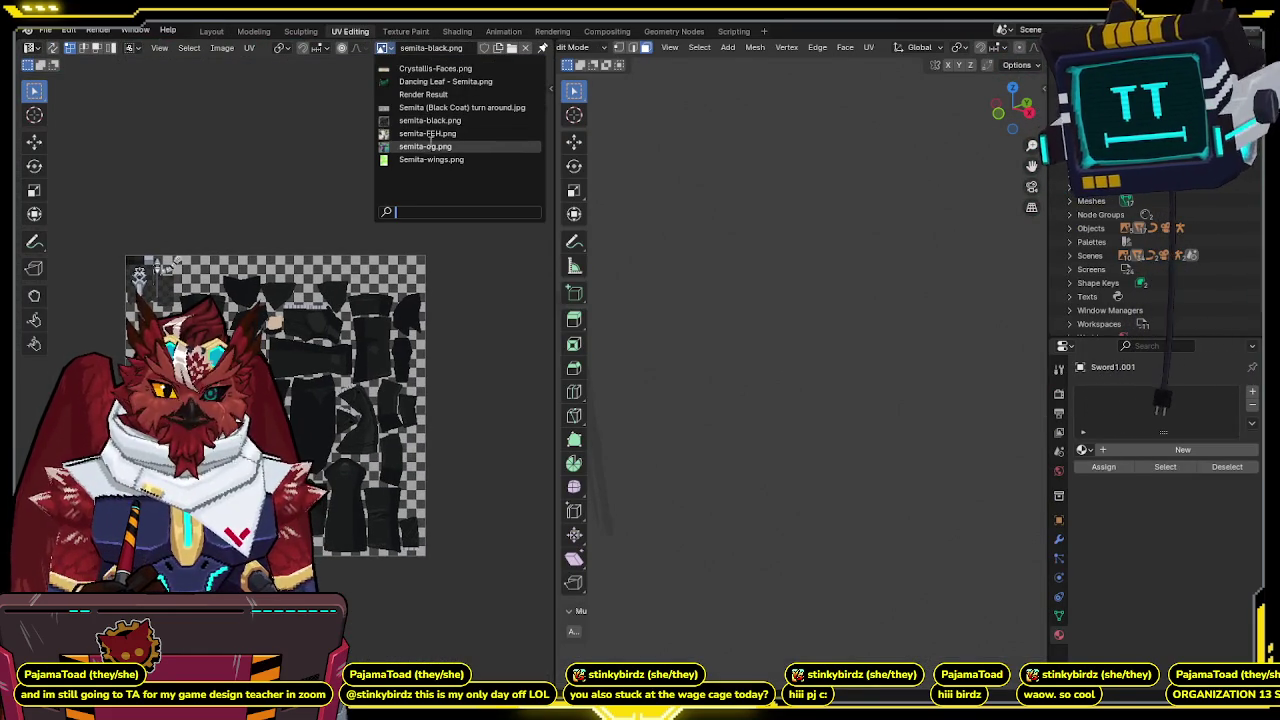
pyautogui.click(427, 146)
pyautogui.moveTo(292, 345); pyautogui.dragTo(298, 348, button='middle')
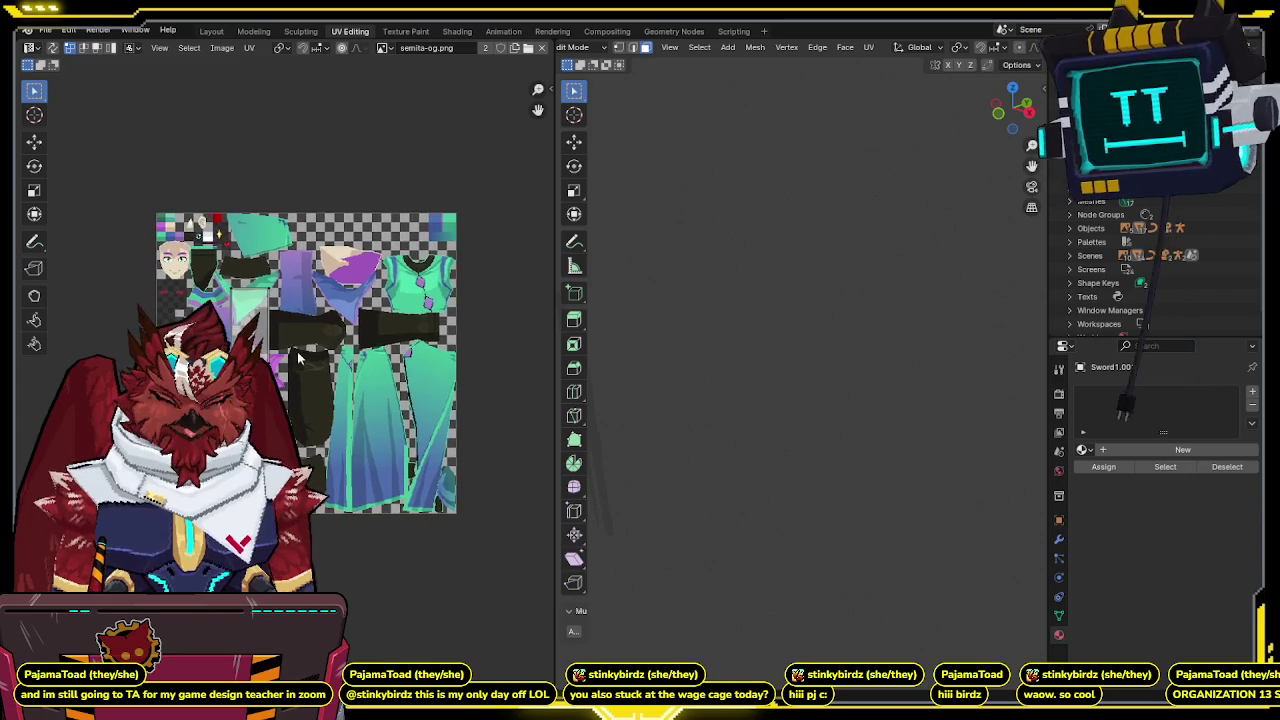
pyautogui.scroll(3, 788, 340)
pyautogui.scroll(-2, 795, 337)
pyautogui.press('Tab')
pyautogui.moveTo(803, 294); pyautogui.dragTo(799, 223, button='middle')
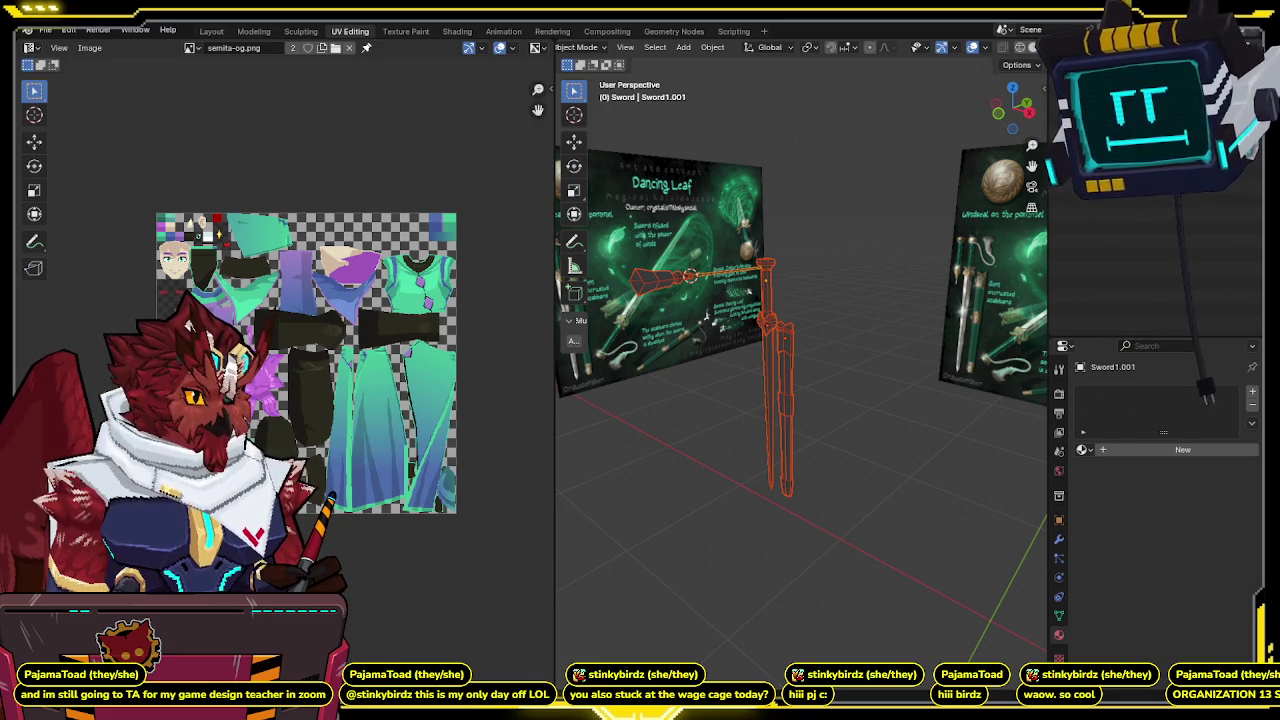
# Create a new material for the sword and name it Sword.
pyautogui.moveTo(840, 298); pyautogui.dragTo(868, 338, button='middle')
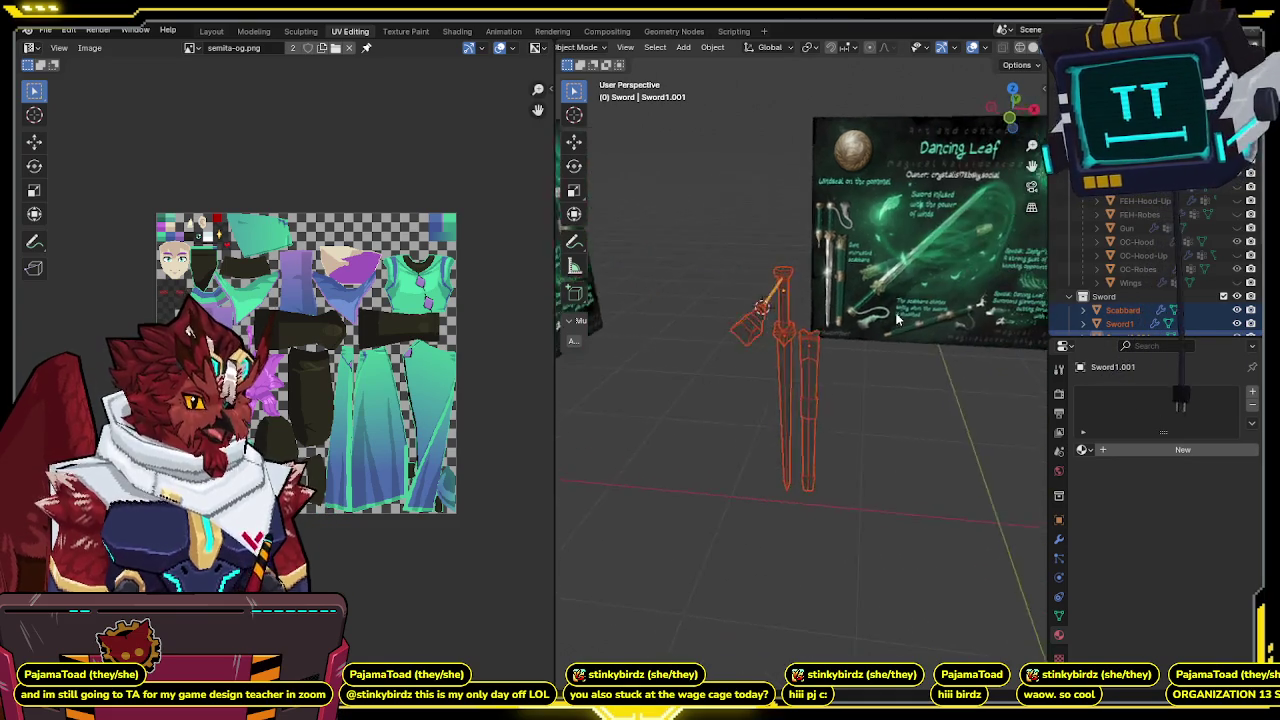
pyautogui.click(1083, 450)
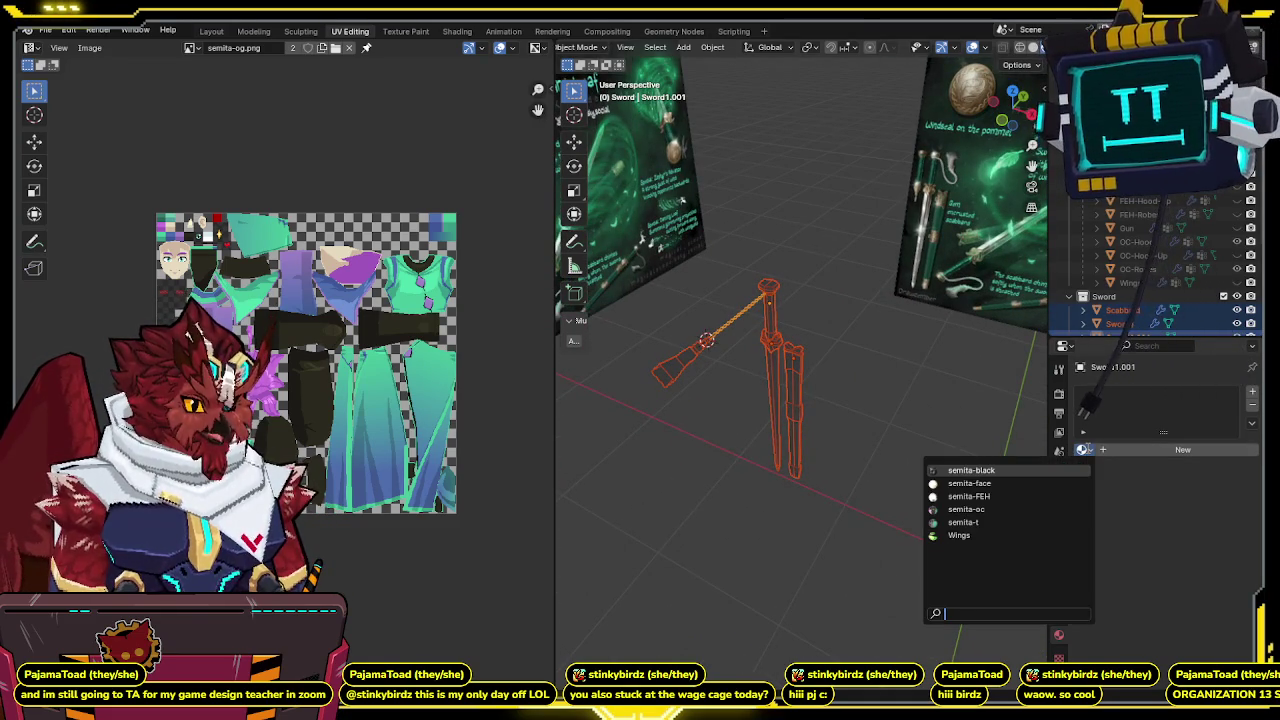
pyautogui.click(1141, 453)
pyautogui.doubleClick(1141, 453)
pyautogui.write('Sword')
pyautogui.press('Return')
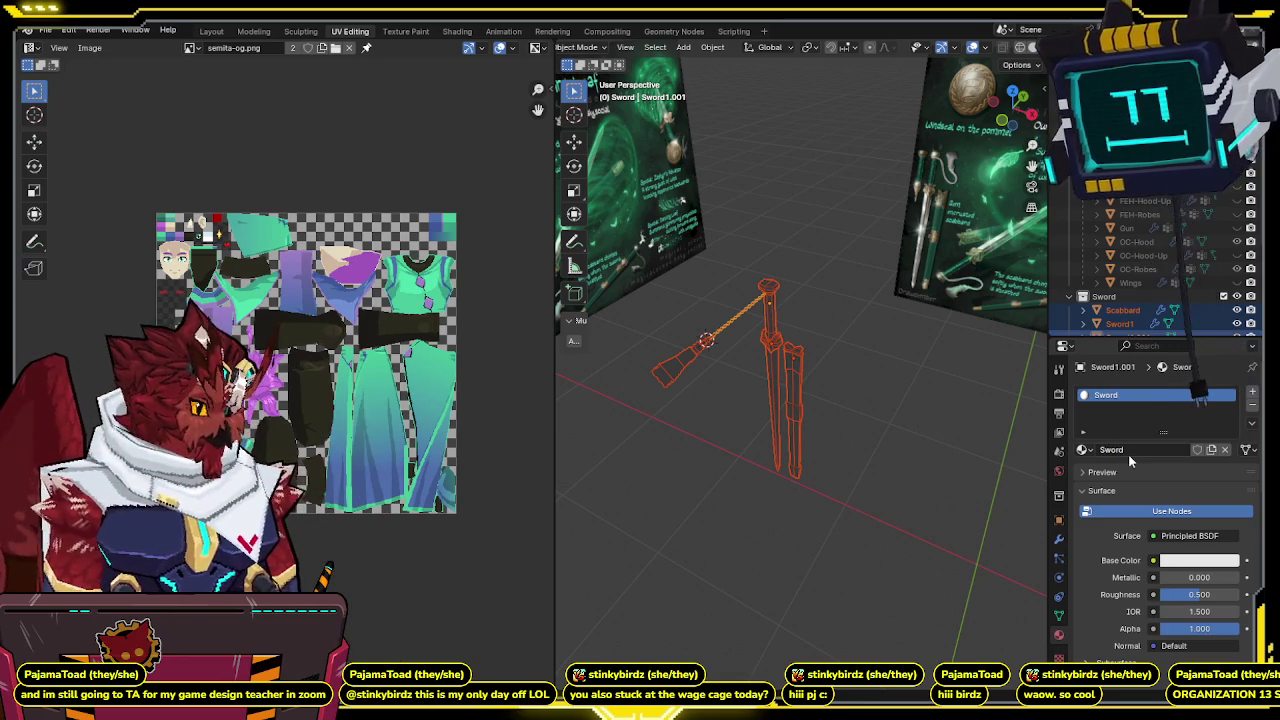
# Drive the base colour from an Image Texture and start a new 256×256 image.
pyautogui.click(1153, 560)
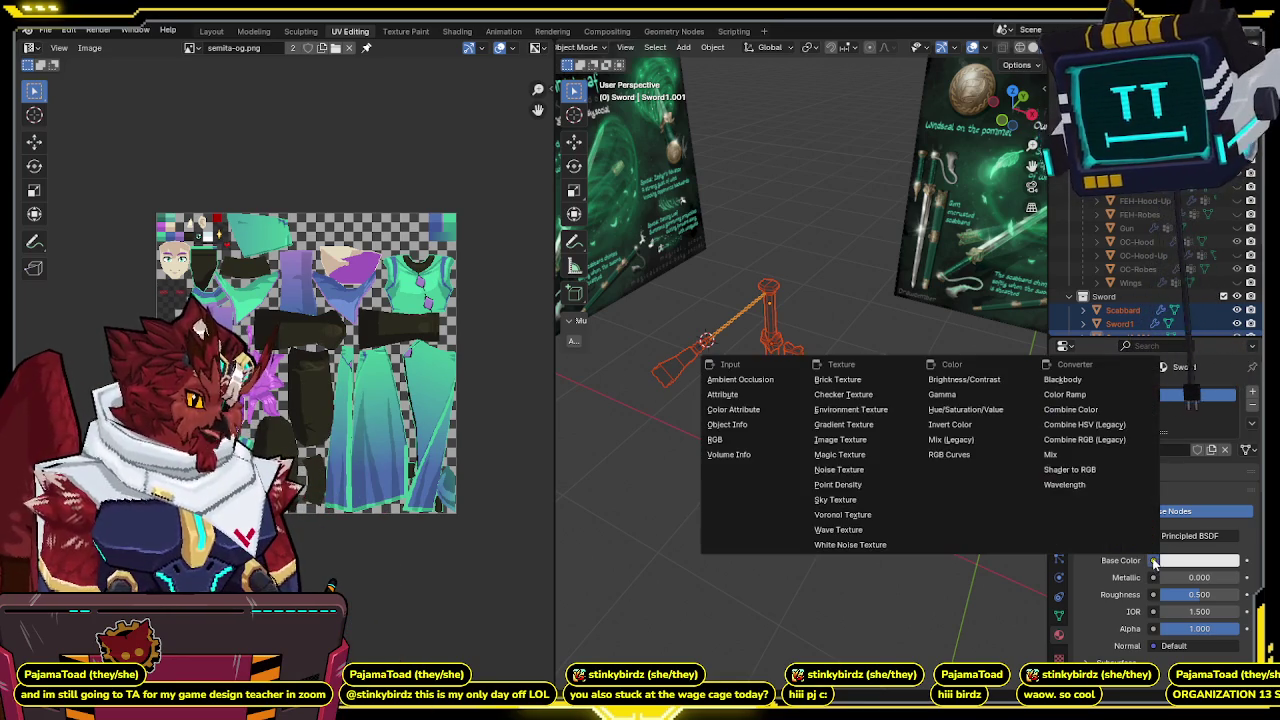
pyautogui.click(847, 439)
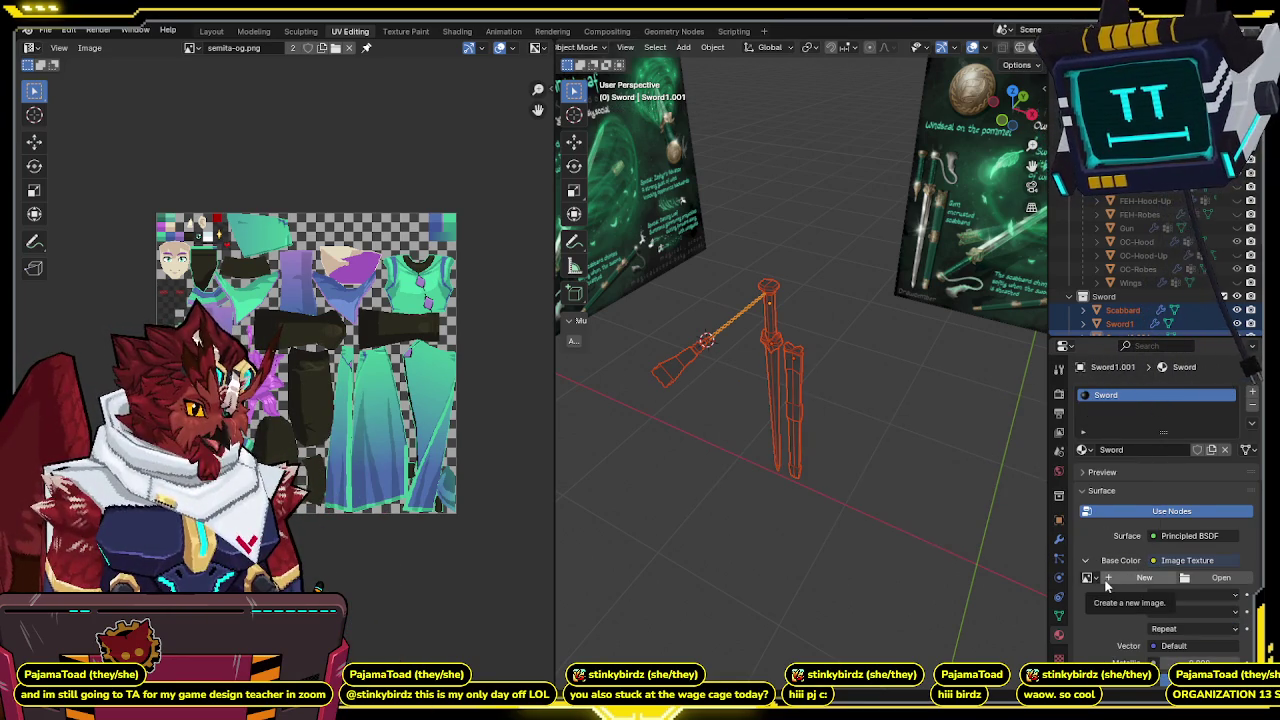
pyautogui.click(1106, 585)
pyautogui.click(1188, 573)
pyautogui.write('56')
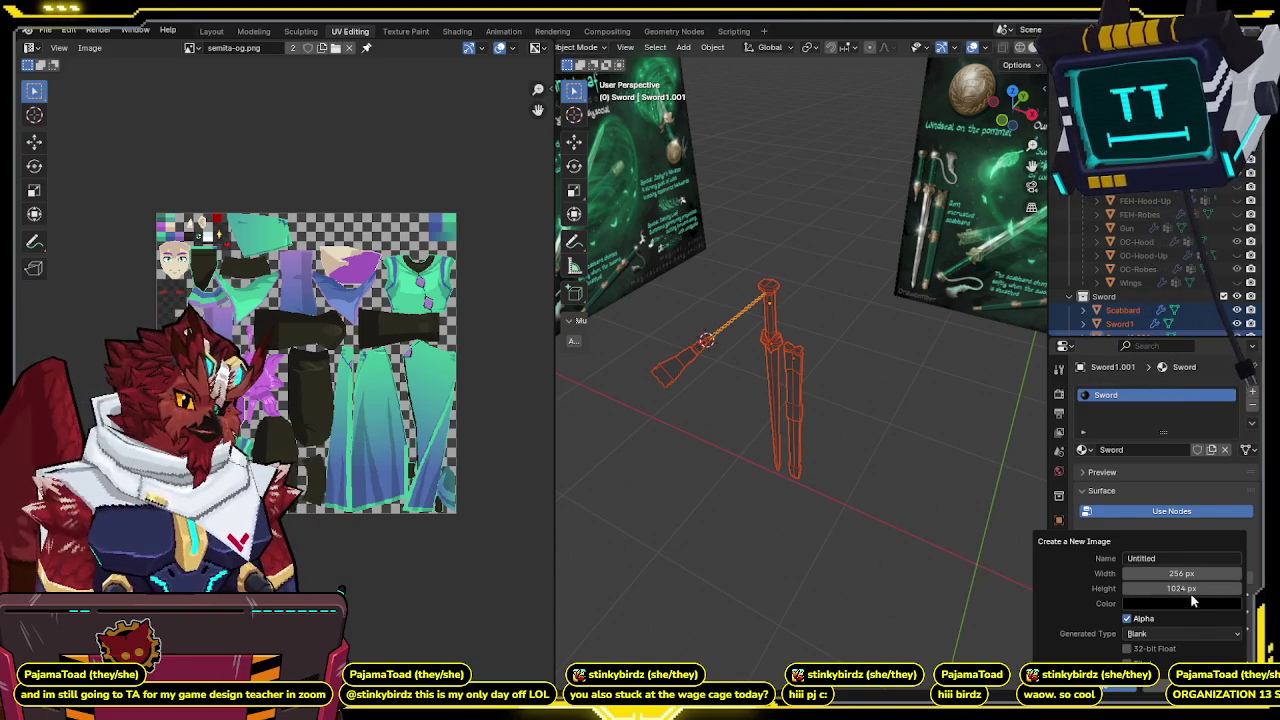
pyautogui.click(1191, 594)
pyautogui.write('25')
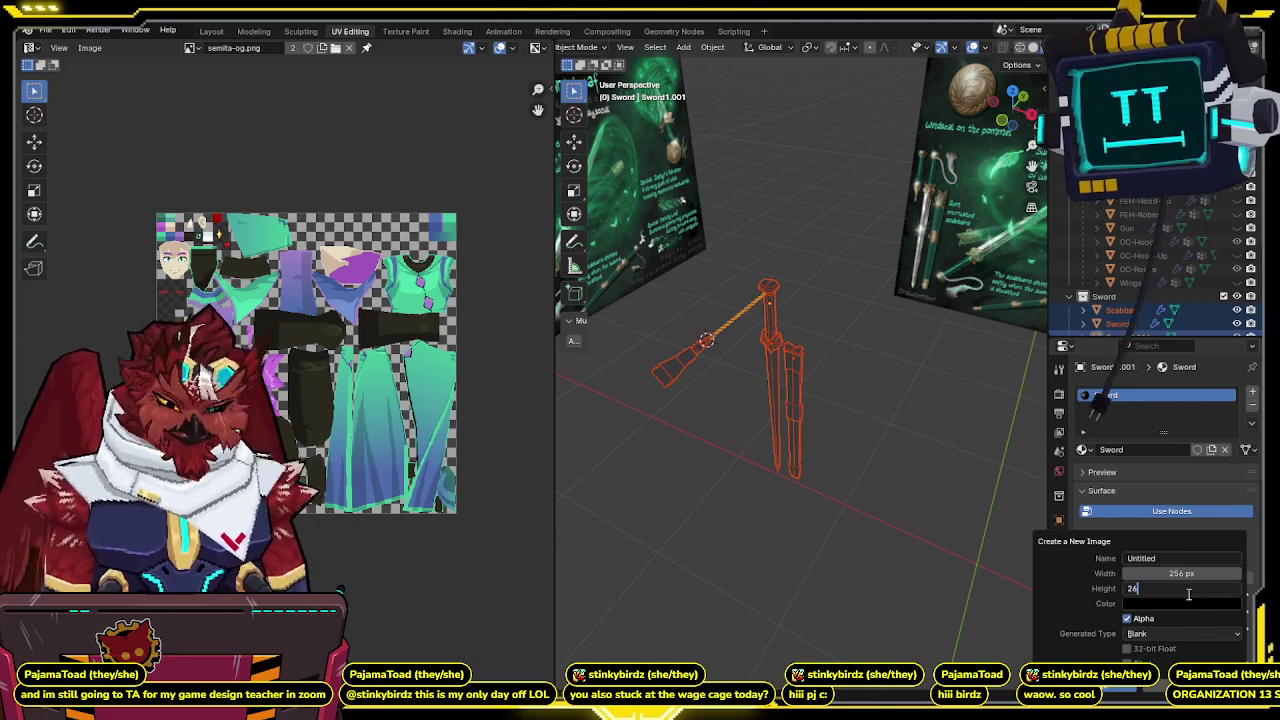
pyautogui.write('6')
pyautogui.press('Return')
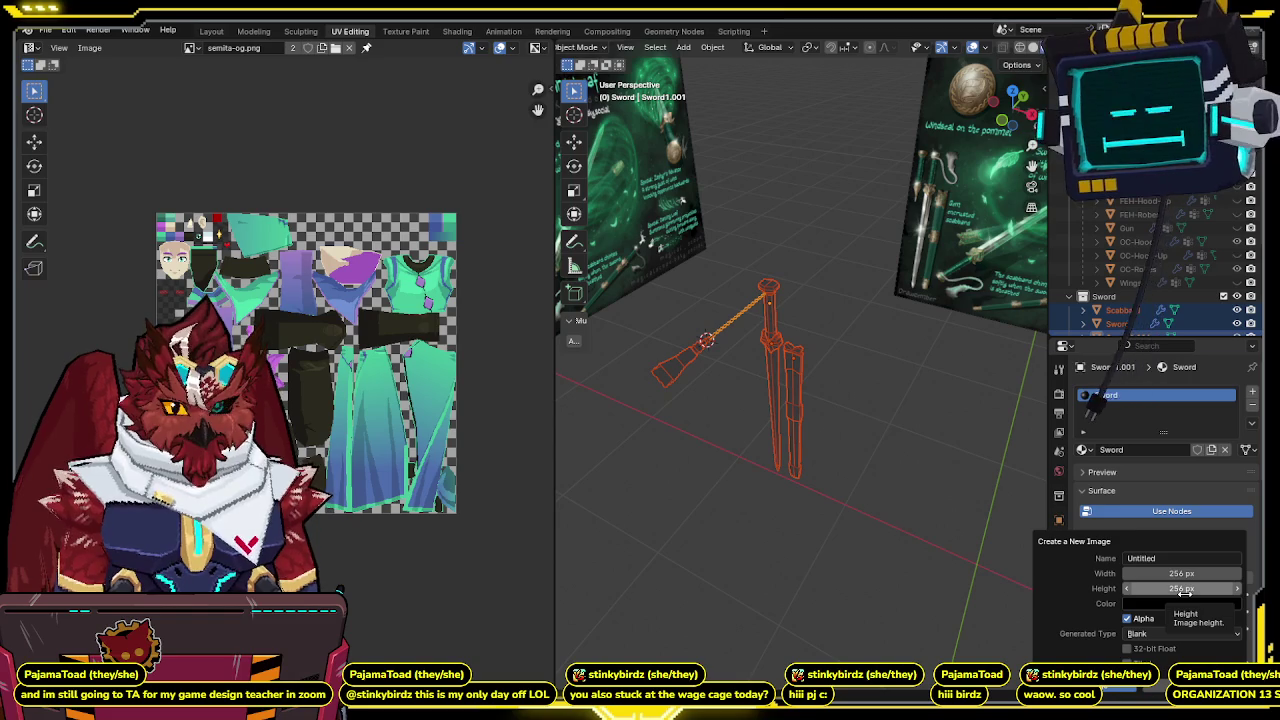
# Name the new image Seemita-Sword, set its generated type to UV Grid, and create it.
pyautogui.click(1183, 559)
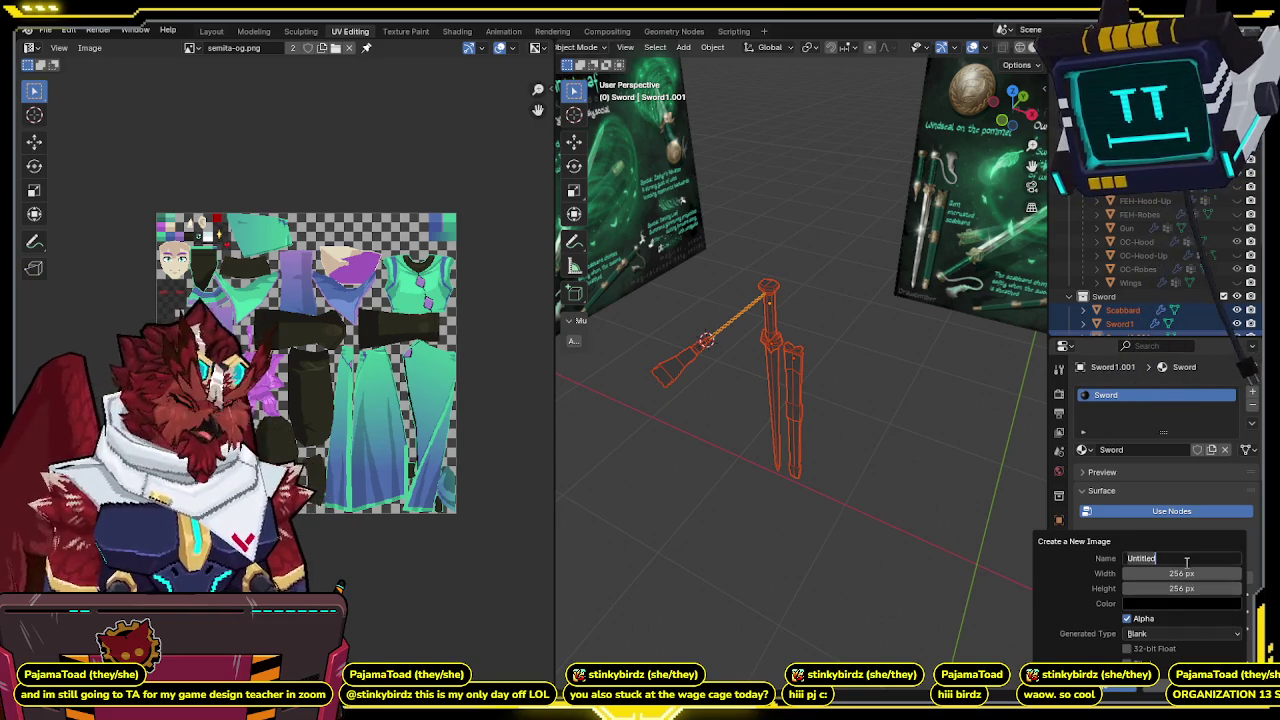
pyautogui.write('Sword')
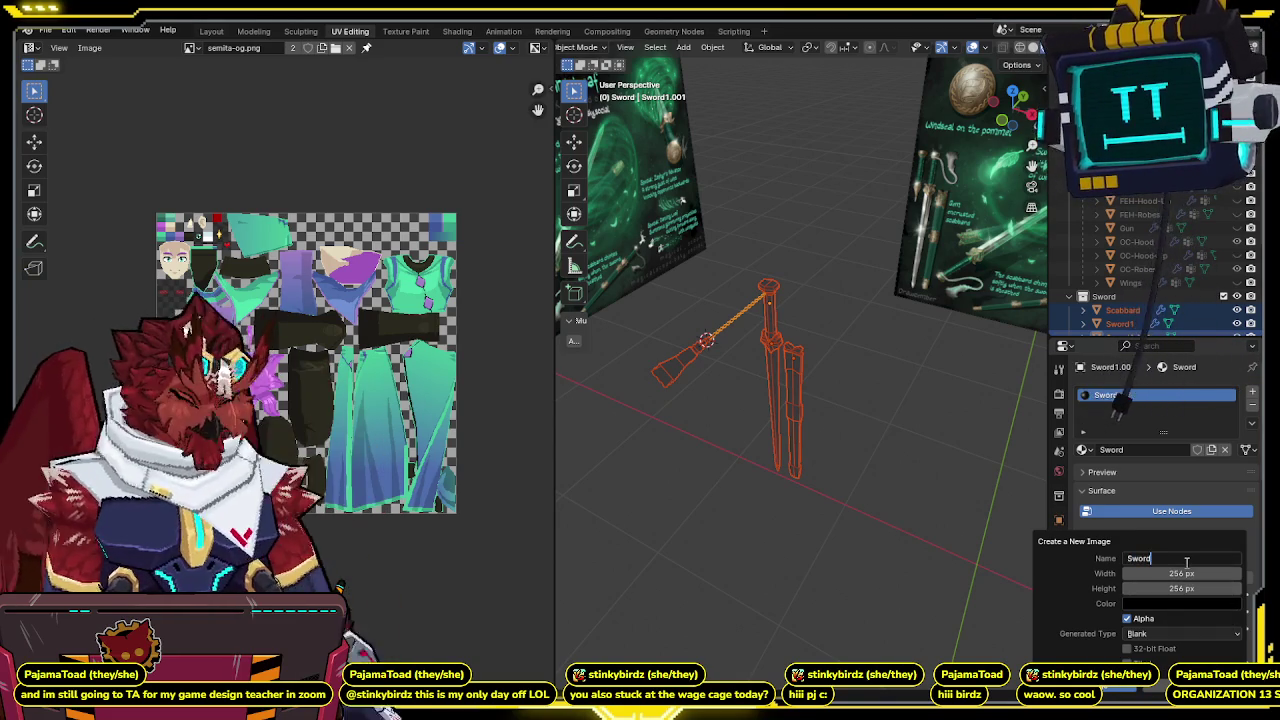
pyautogui.press('BackSpace')
pyautogui.press('BackSpace')
pyautogui.press('BackSpace')
pyautogui.write('Seemita-')
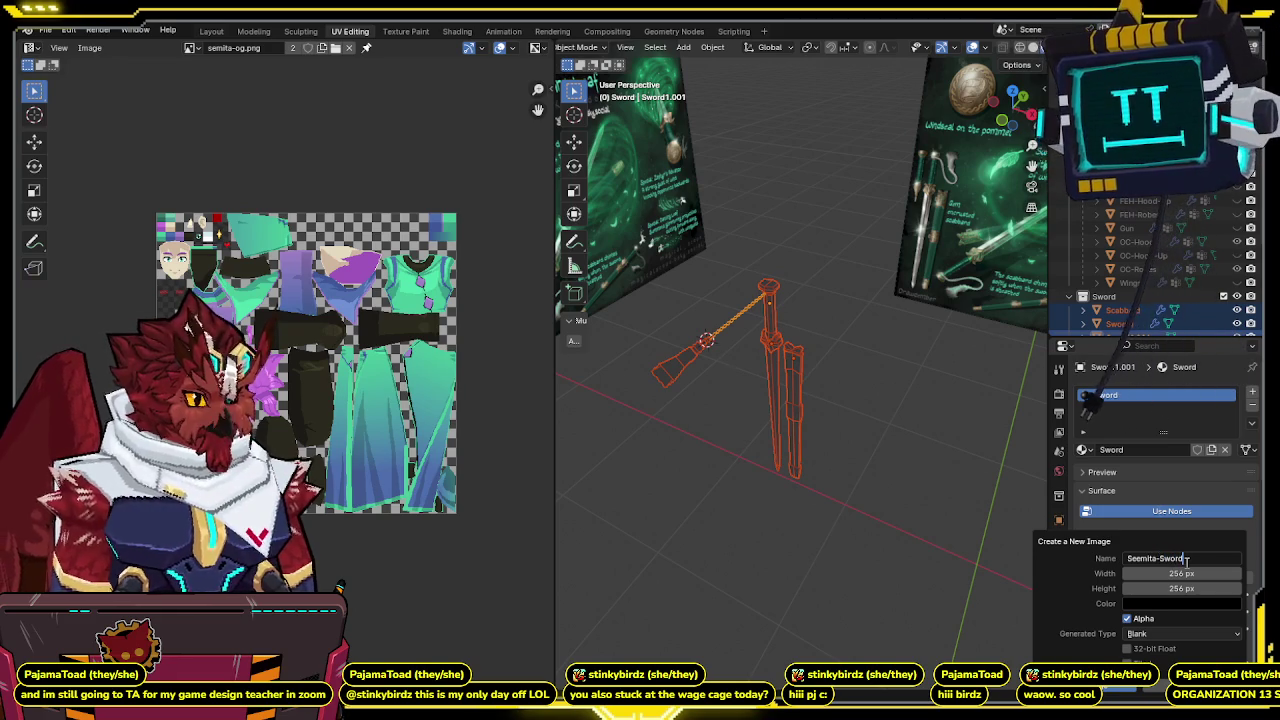
pyautogui.click(1148, 635)
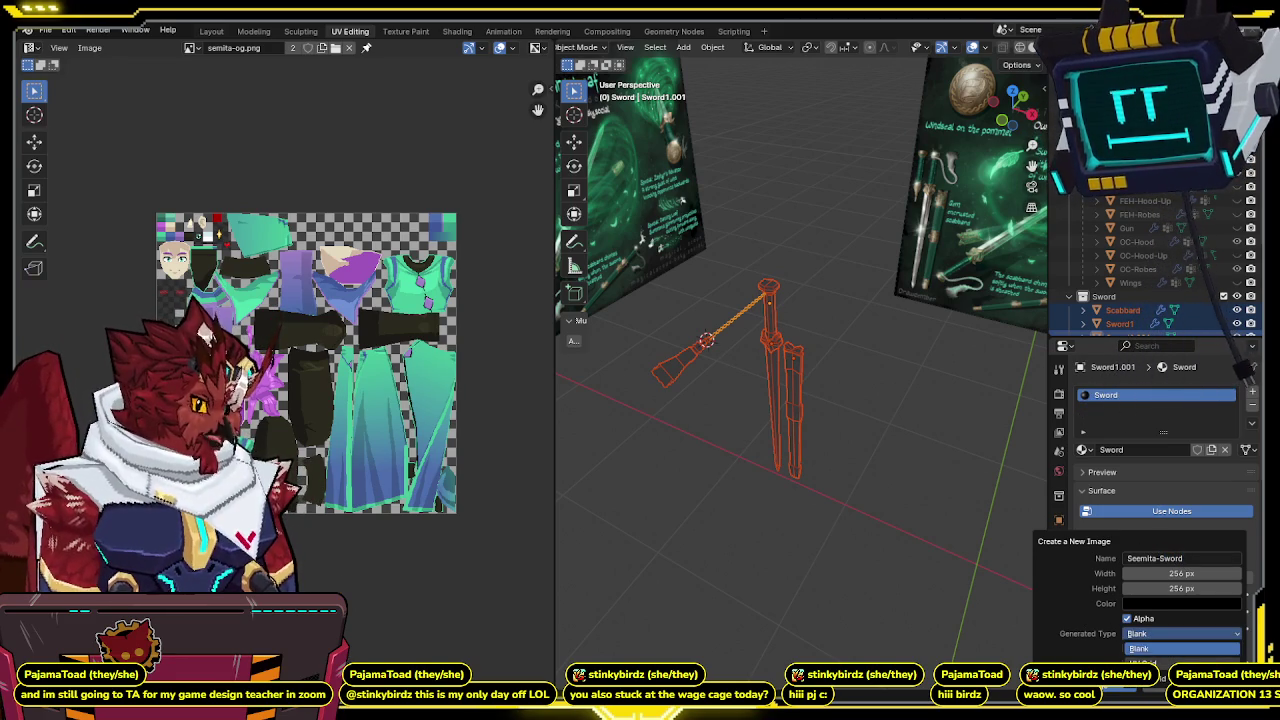
pyautogui.click(1150, 652)
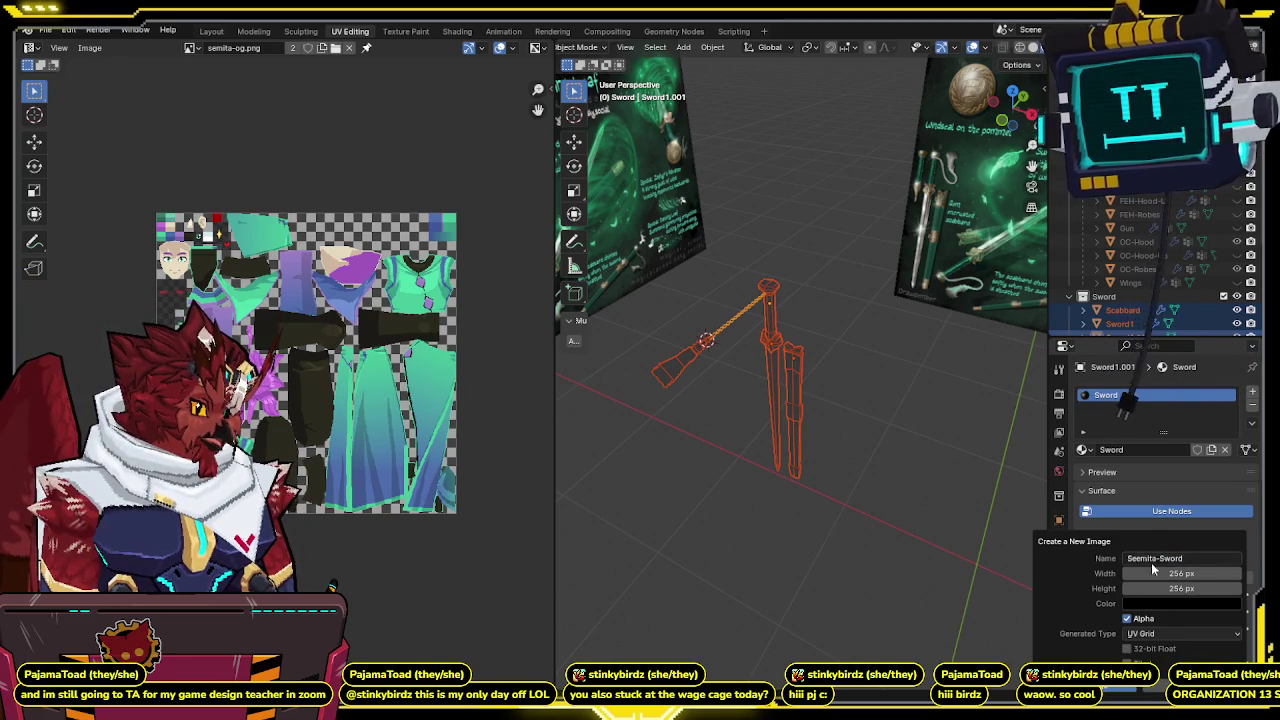
pyautogui.click(1150, 683)
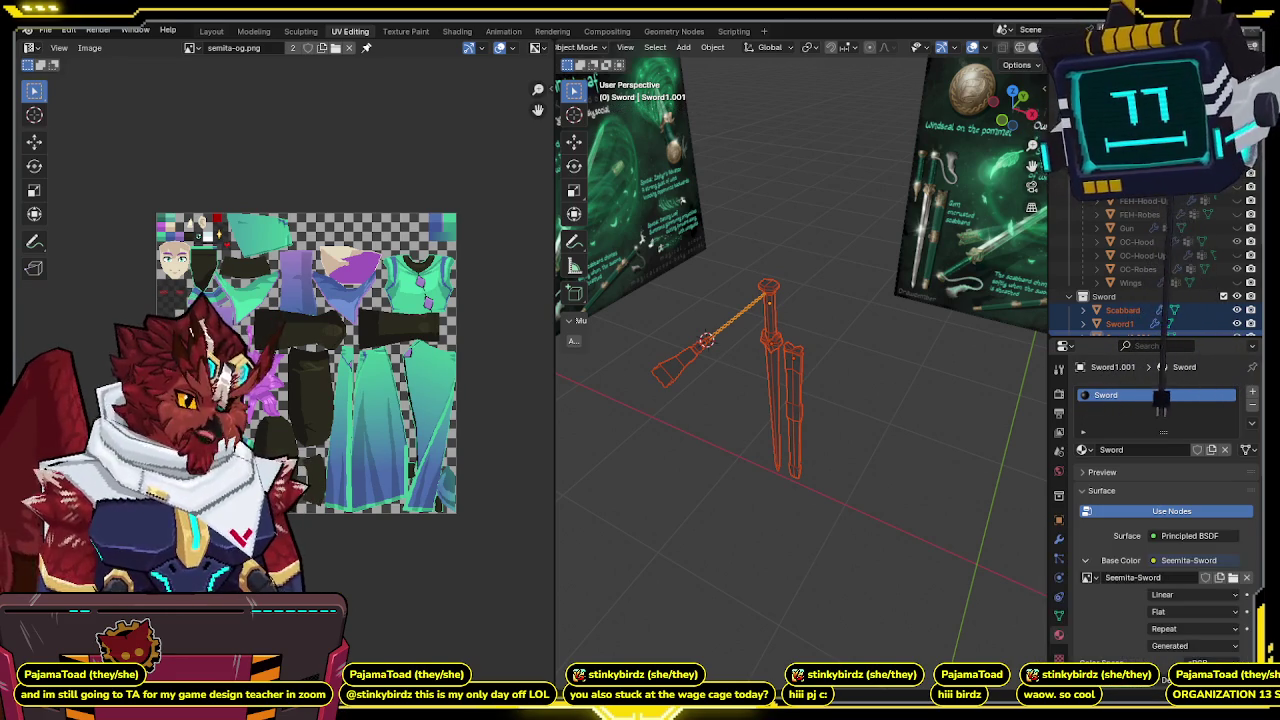
pyautogui.moveTo(855, 510); pyautogui.dragTo(782, 327, button='middle')
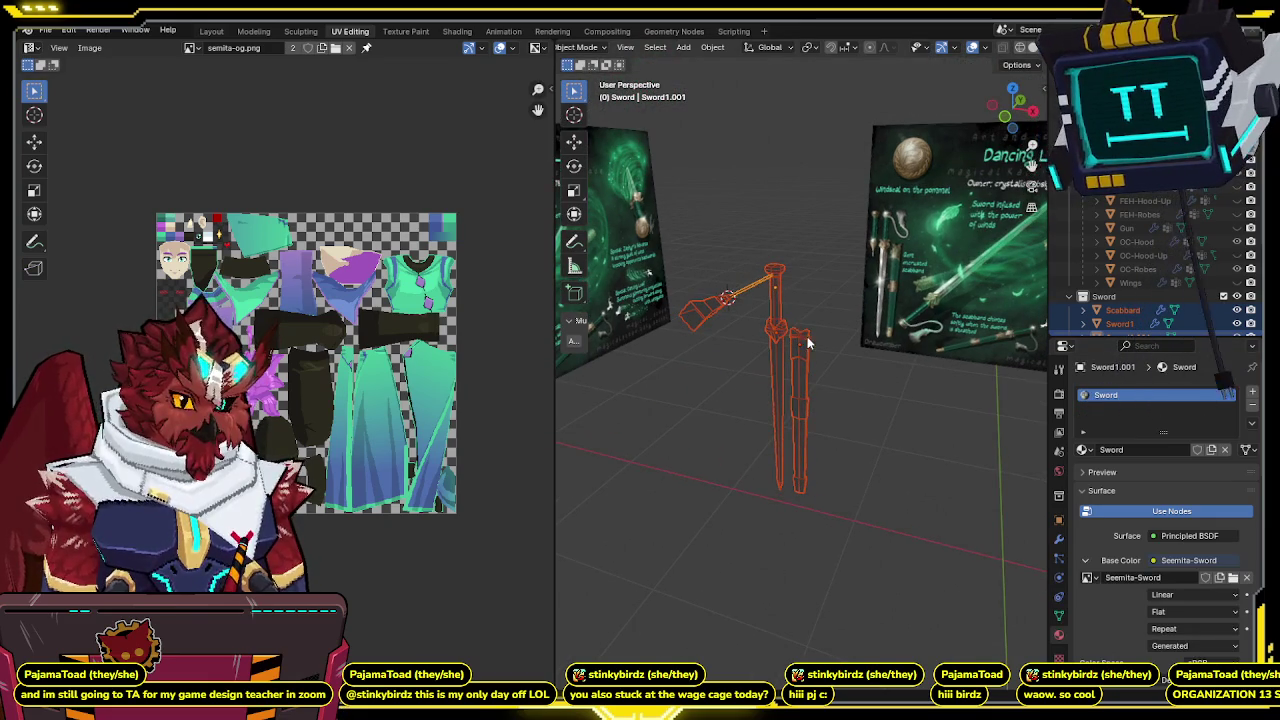
# Select all sword and scabbard parts and link the Sword material to them.
pyautogui.click(781, 376)
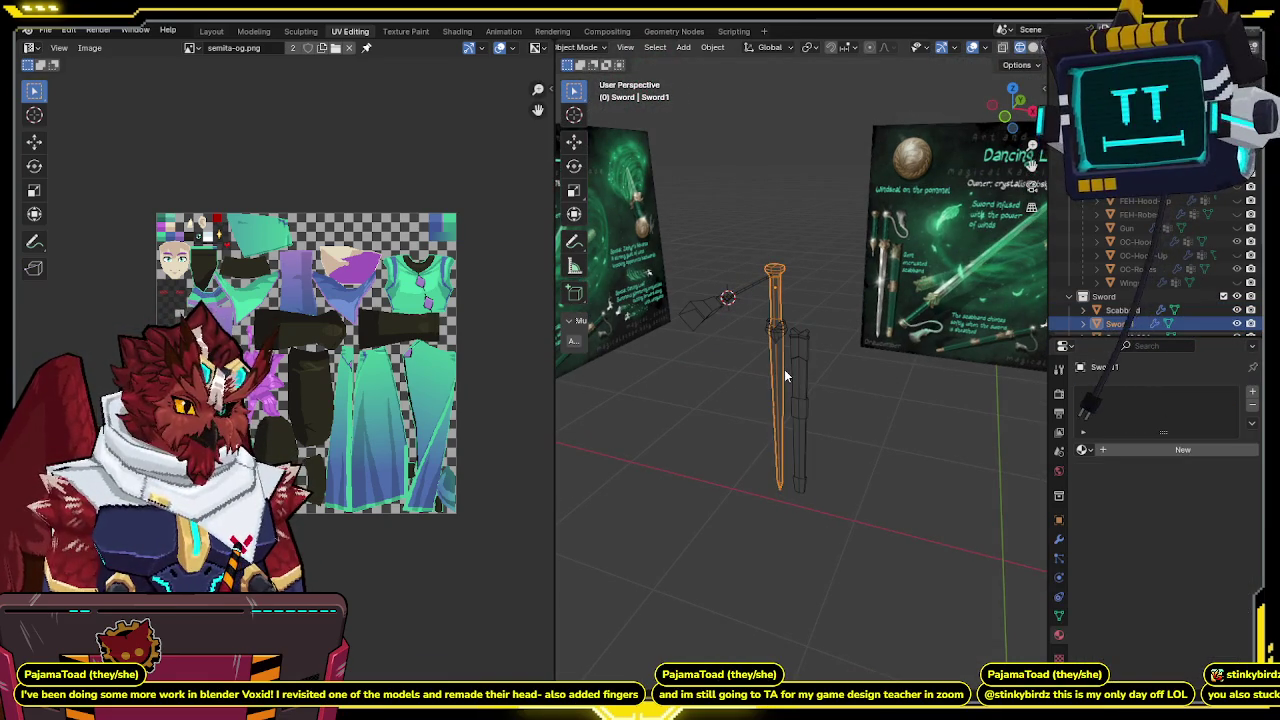
pyautogui.click(722, 310)
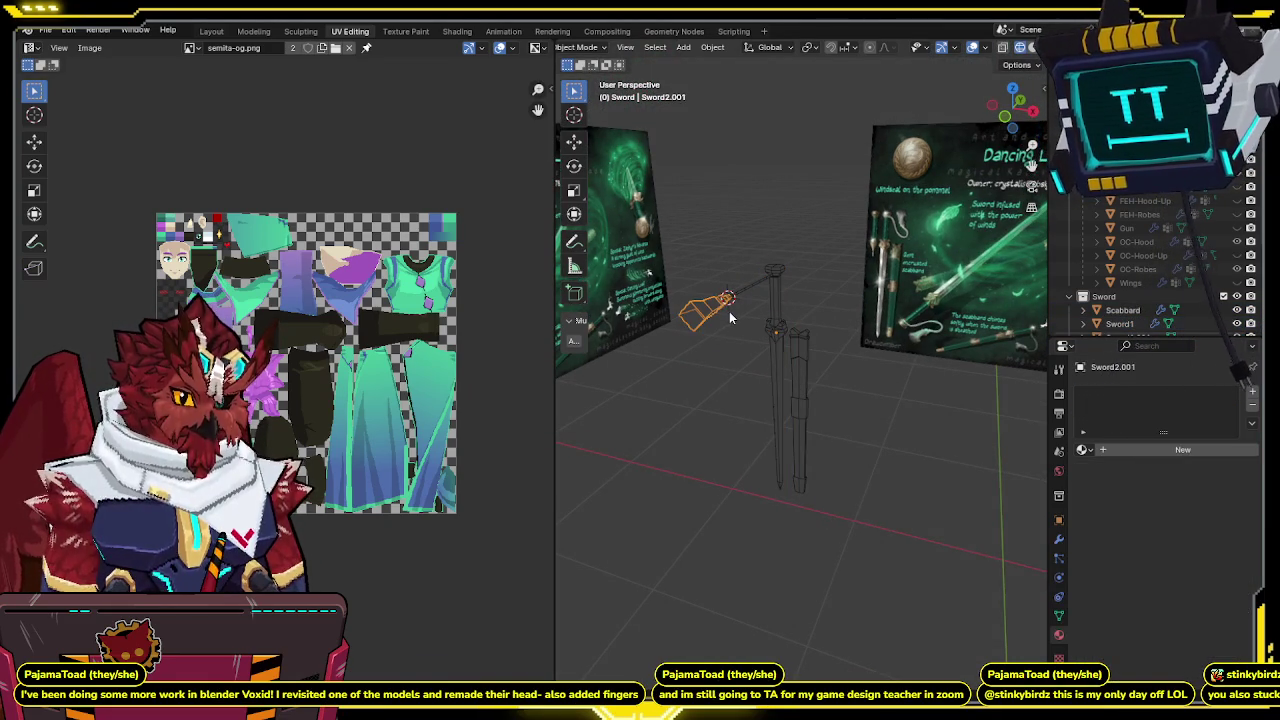
pyautogui.click(767, 281)
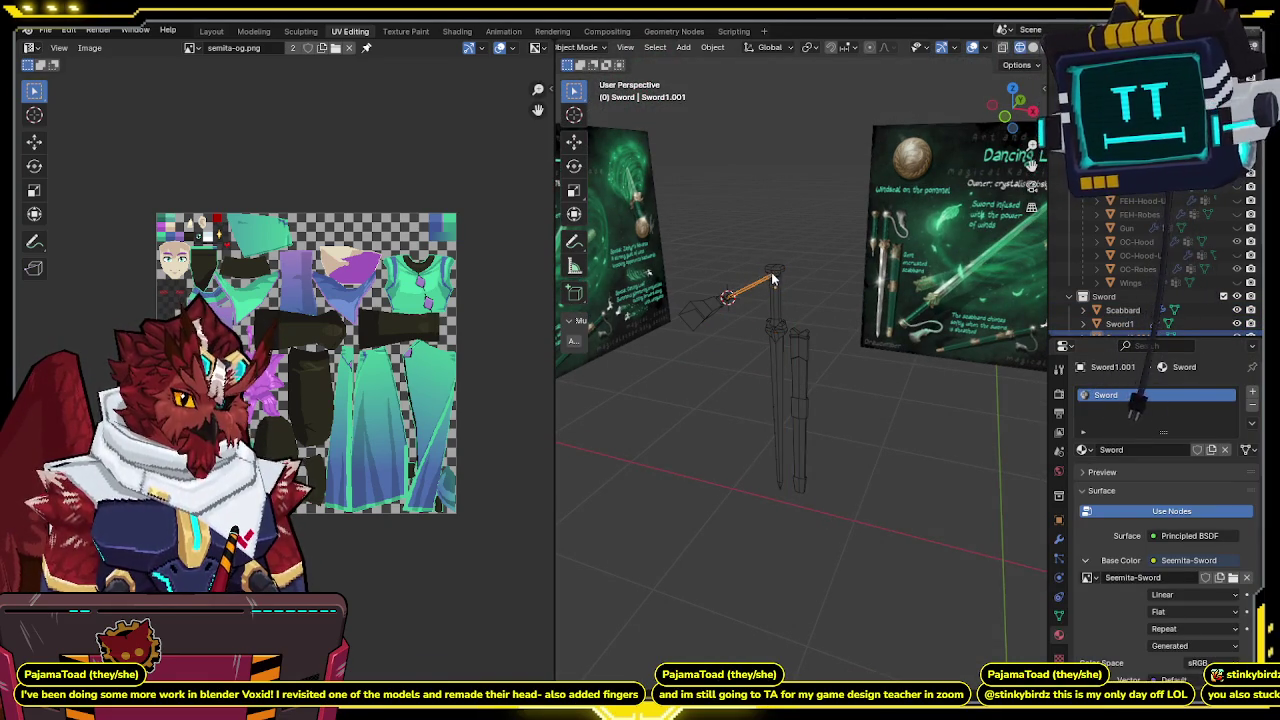
pyautogui.moveTo(771, 280); pyautogui.dragTo(775, 291, button='middle')
pyautogui.moveTo(813, 244); pyautogui.dragTo(709, 534)
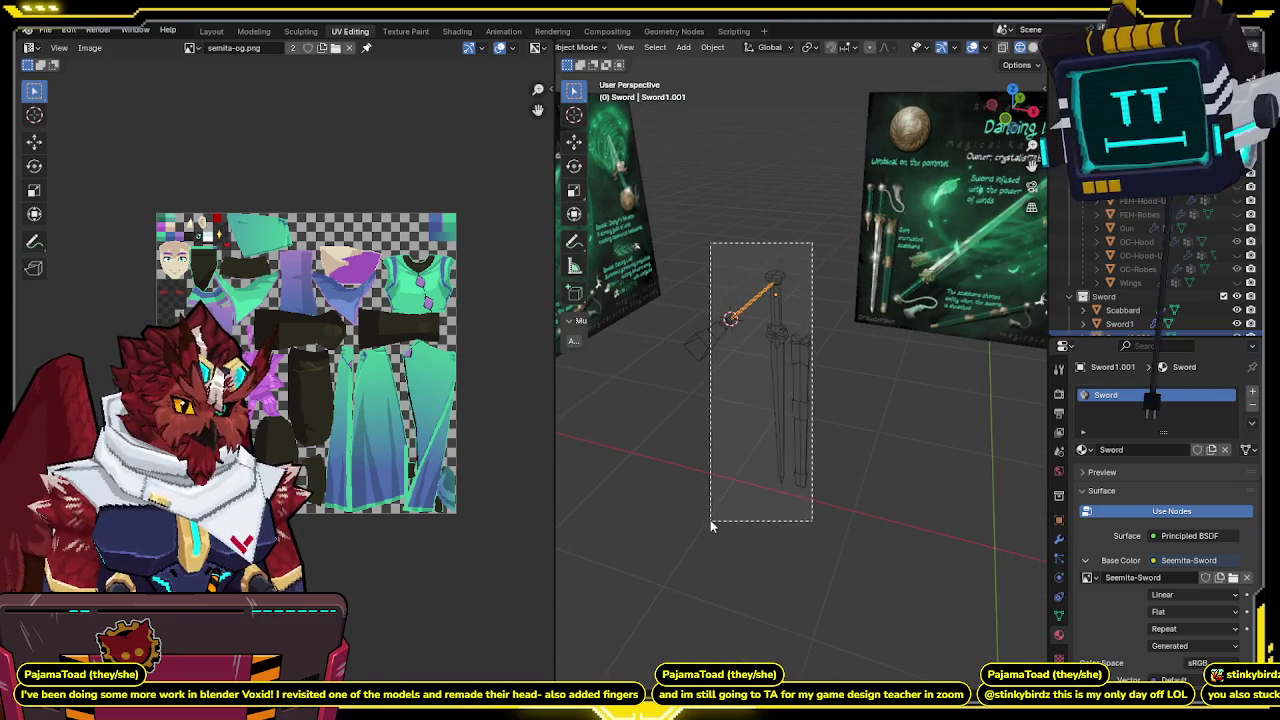
pyautogui.hotkey('ctrl', 'l')
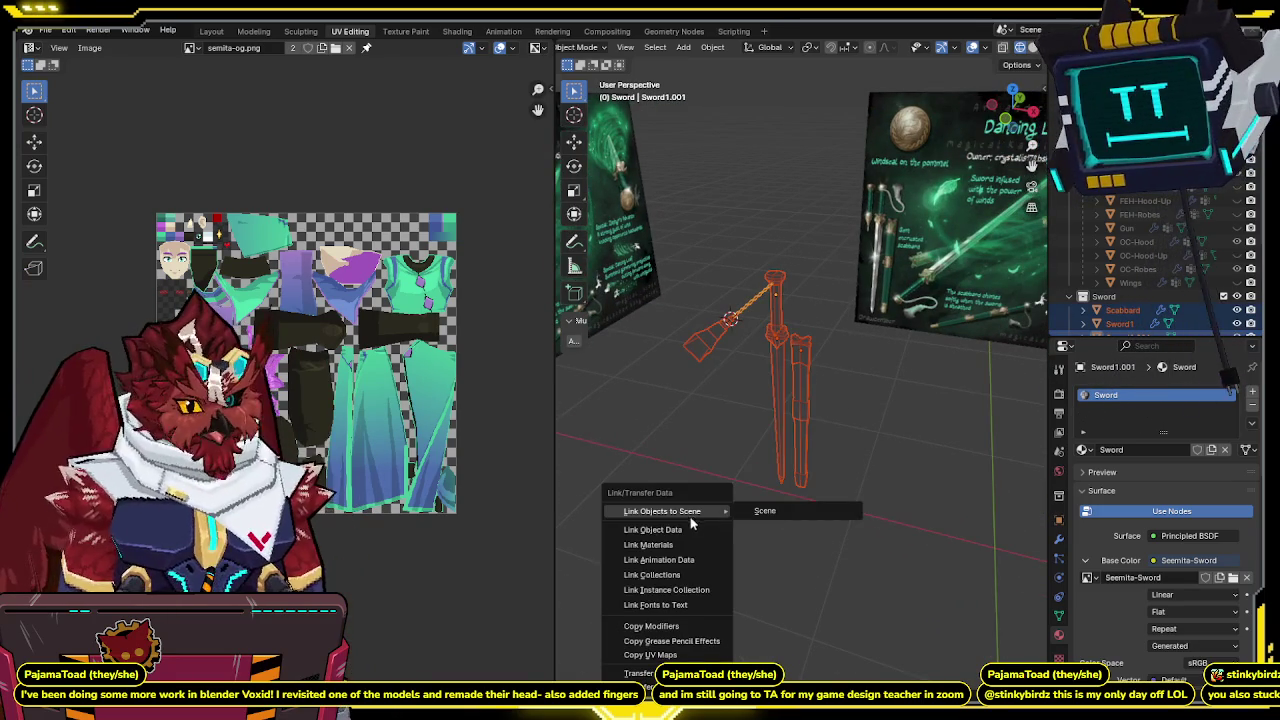
pyautogui.click(652, 545)
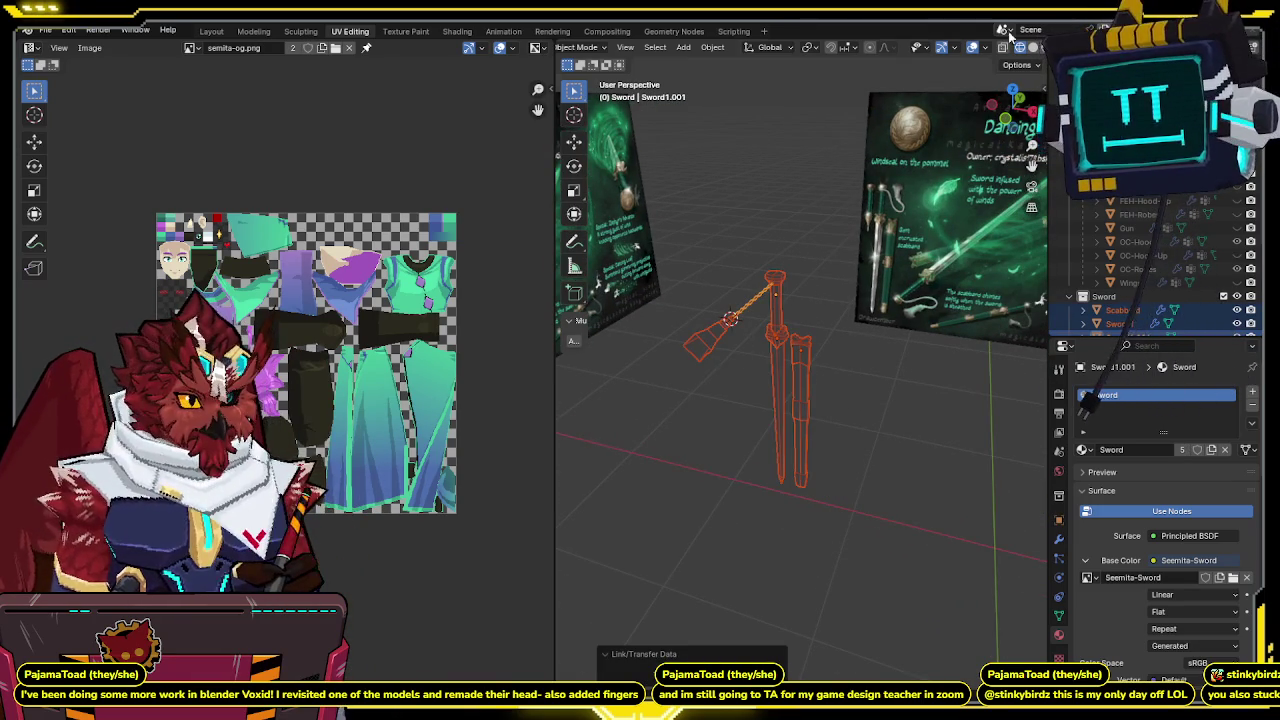
# Switch to Solid shading, set the image texture interpolation to Closest, and enter Edit Mode.
pyautogui.click(1032, 48)
pyautogui.moveTo(756, 422)
pyautogui.mouseDown(button='middle')
pyautogui.moveTo(828, 423)
pyautogui.moveTo(800, 410)
pyautogui.mouseUp(button='middle')
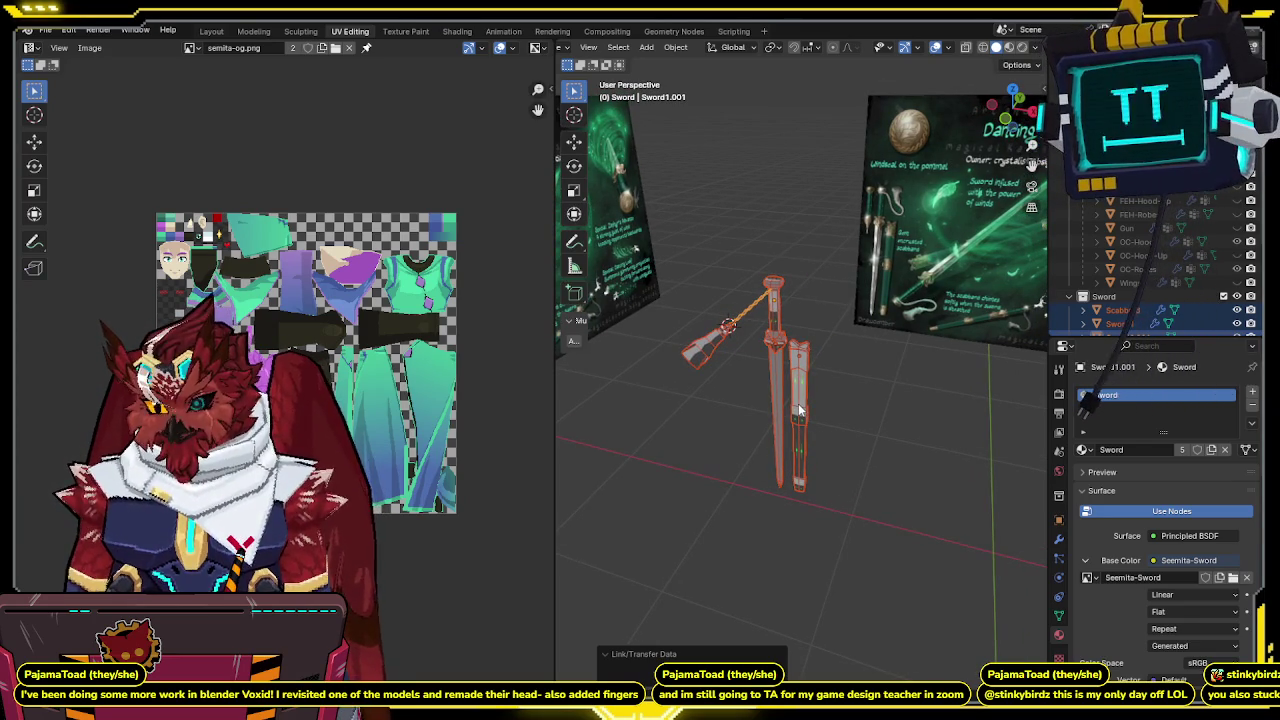
pyautogui.moveTo(808, 215); pyautogui.dragTo(690, 522)
pyautogui.click(1170, 594)
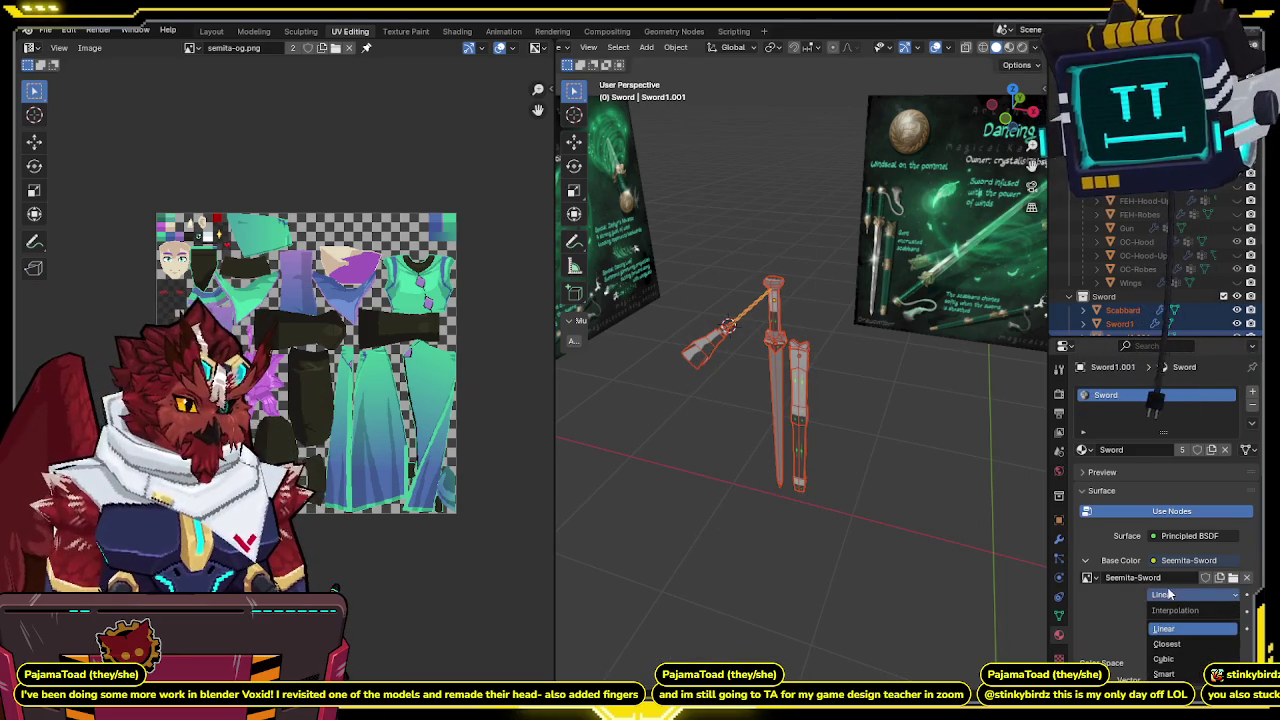
pyautogui.click(1167, 645)
pyautogui.moveTo(770, 485); pyautogui.dragTo(791, 467, button='middle')
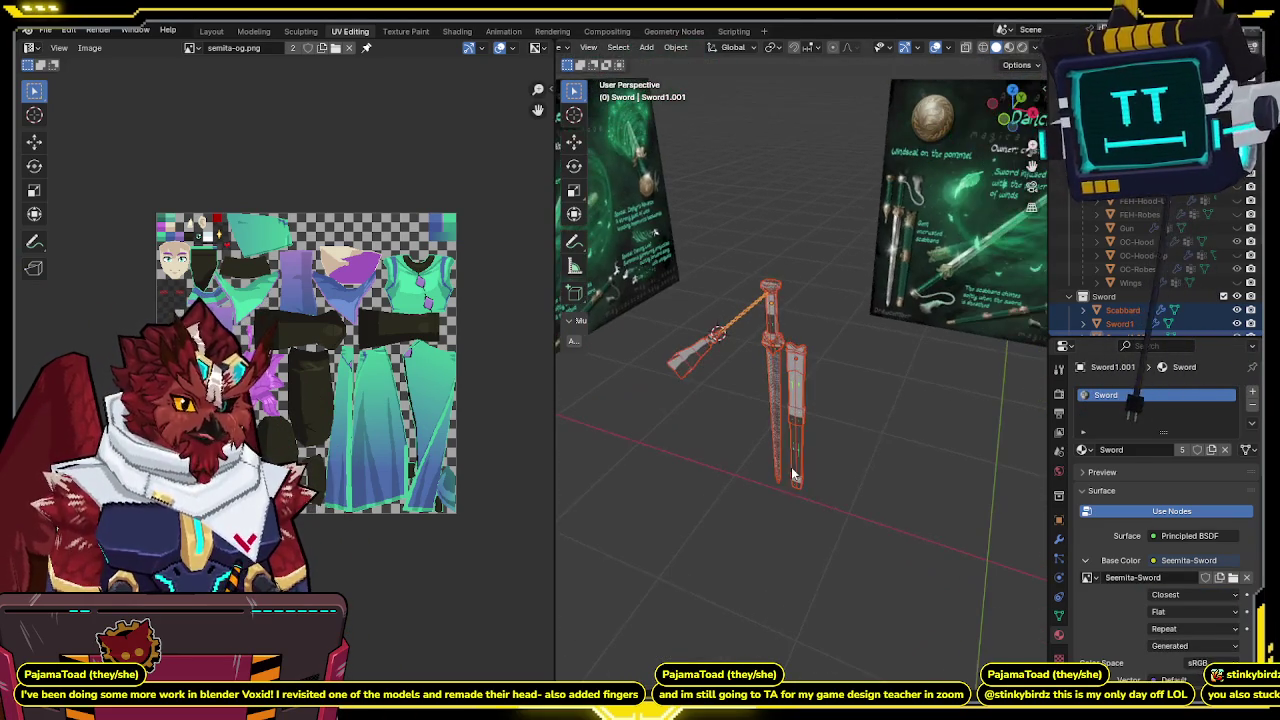
pyautogui.scroll(-5, 1148, 604)
pyautogui.scroll(-4, 1120, 588)
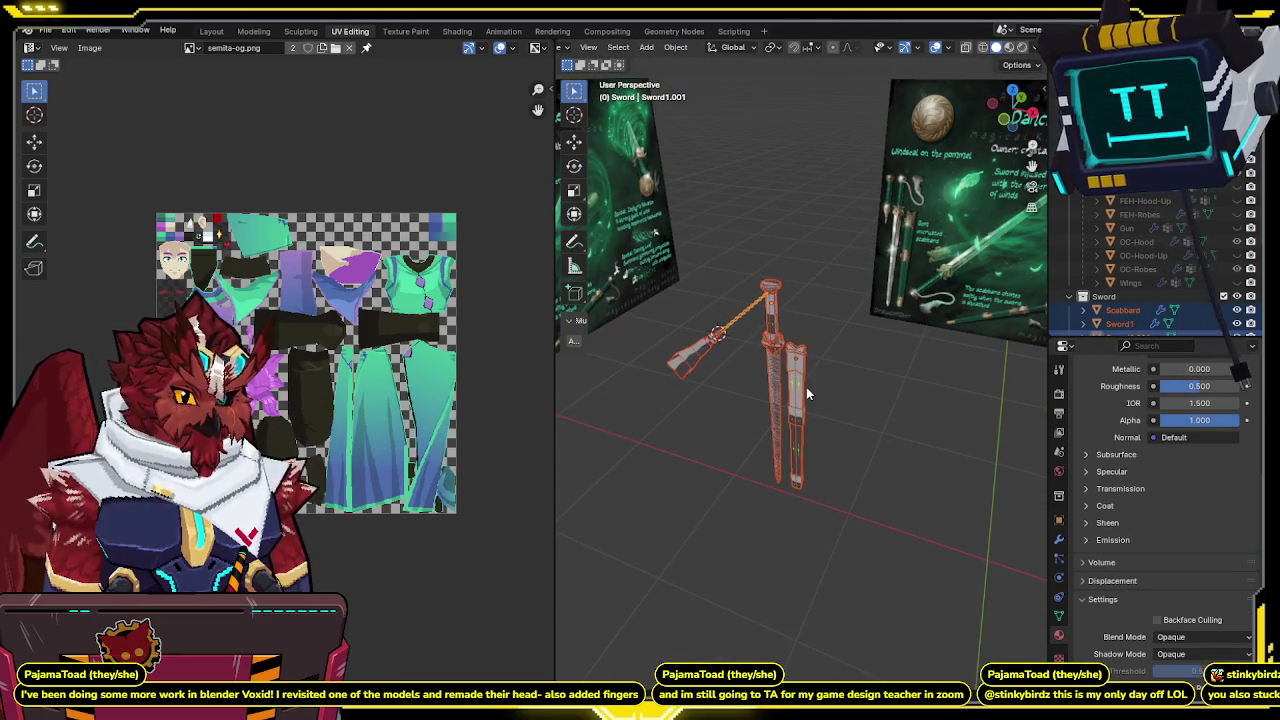
pyautogui.press('Tab')
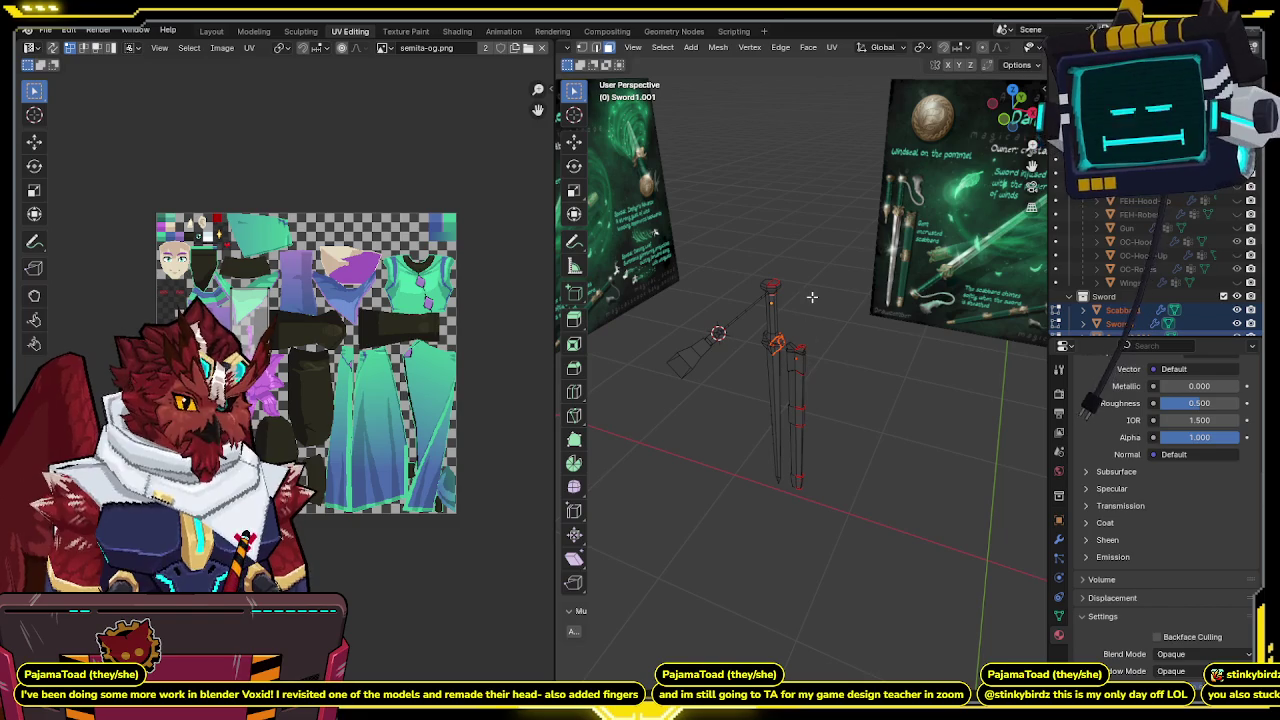
# Select the whole sword mesh and unwrap its UVs.
pyautogui.press('a')
pyautogui.press('u')
pyautogui.click(781, 236)
pyautogui.scroll(1, 372, 336)
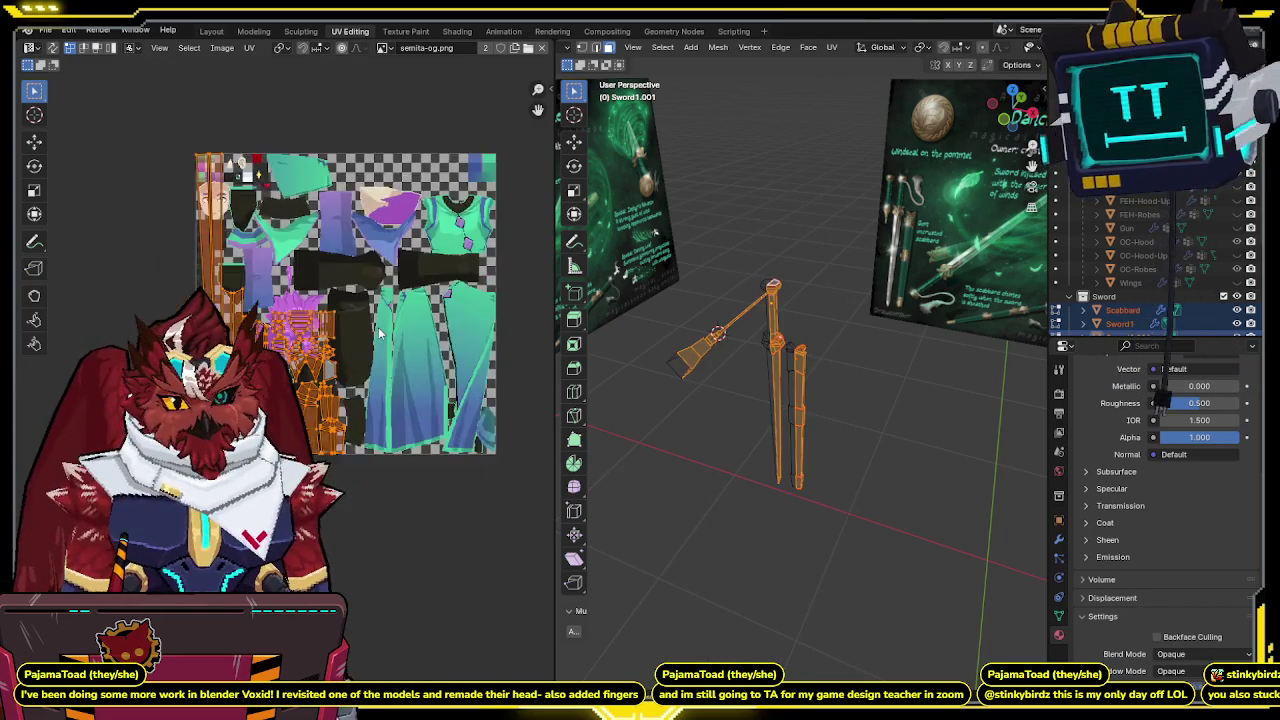
pyautogui.scroll(2, 372, 336)
pyautogui.scroll(1, 372, 336)
pyautogui.scroll(-2, 372, 336)
pyautogui.scroll(1, 365, 370)
pyautogui.scroll(2, 355, 420)
pyautogui.scroll(-3, 345, 458)
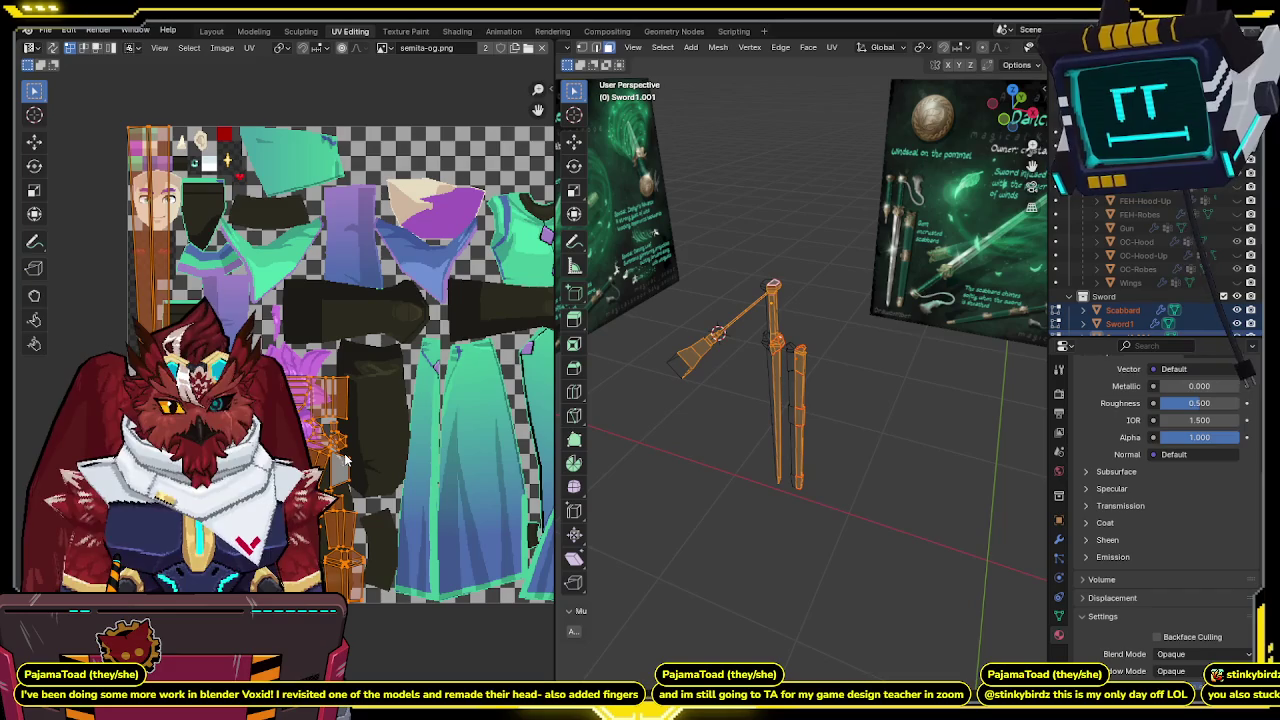
pyautogui.scroll(-1, 910, 47)
pyautogui.scroll(-2, 880, 47)
pyautogui.moveTo(946, 95)
pyautogui.mouseDown(button='middle')
pyautogui.moveTo(830, 390)
pyautogui.moveTo(872, 427)
pyautogui.moveTo(700, 425)
pyautogui.moveTo(715, 402)
pyautogui.mouseUp(button='middle')
# Isolate the sword in local view with X-ray on to inspect the blade edges.
pyautogui.press('Tab')
pyautogui.press('KP_Divide')
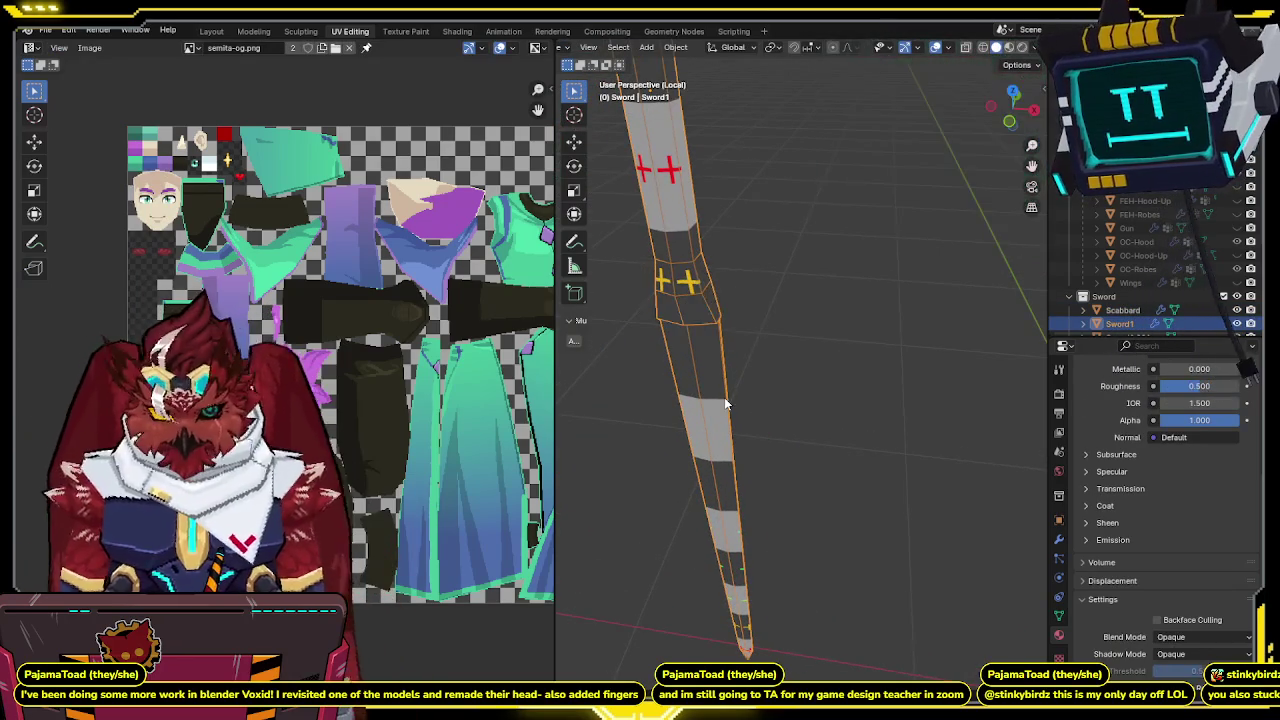
pyautogui.press('Tab')
pyautogui.scroll(3, 740, 330)
pyautogui.scroll(4, 797, 277)
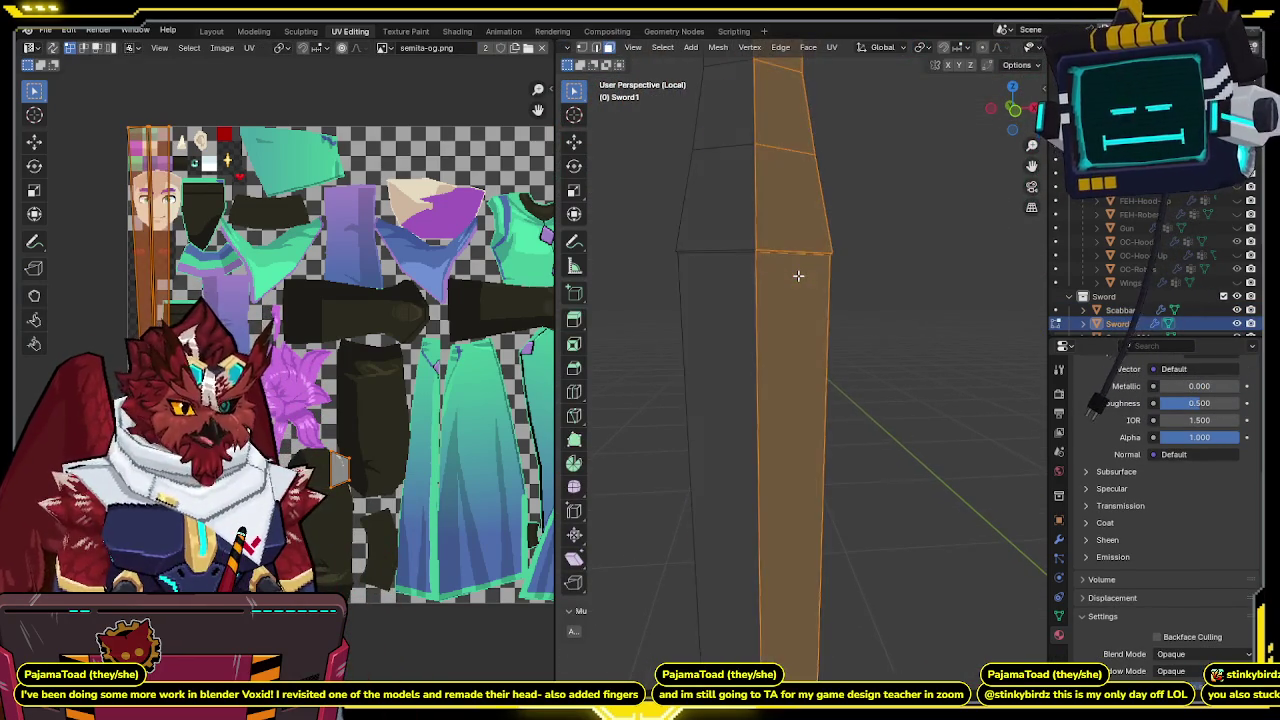
pyautogui.hotkey('alt', 'z')
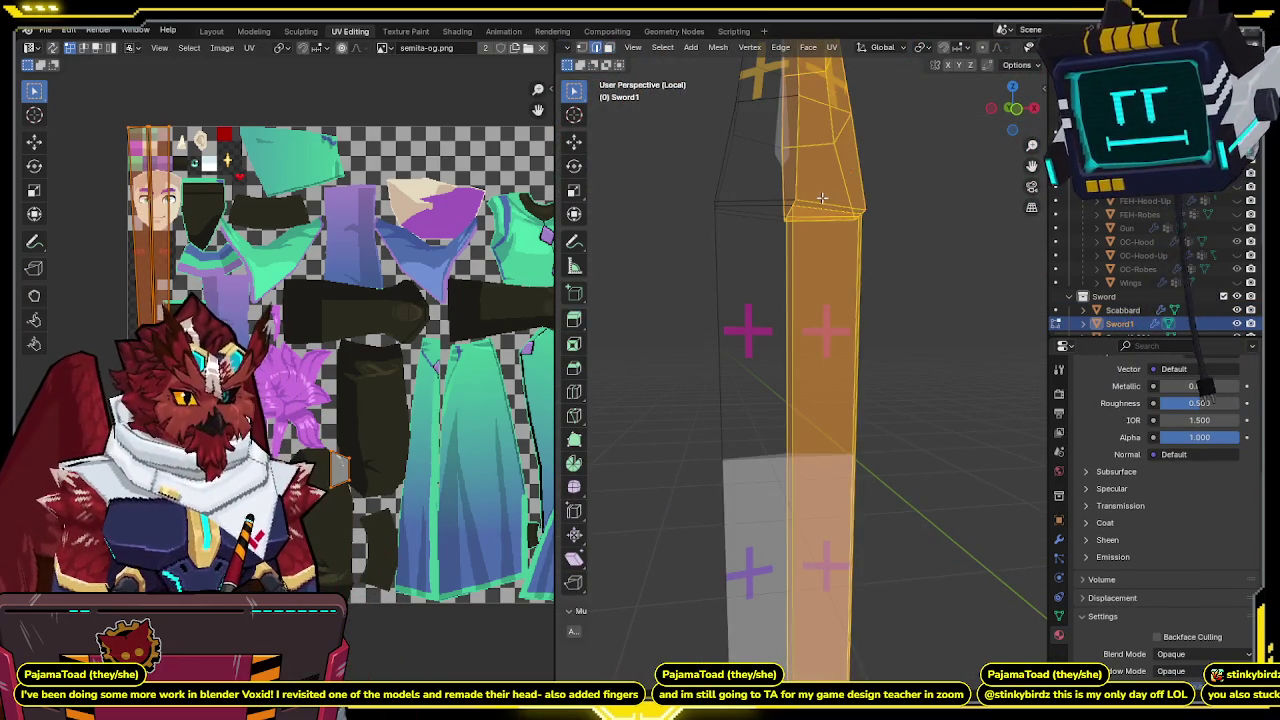
pyautogui.click(821, 198)
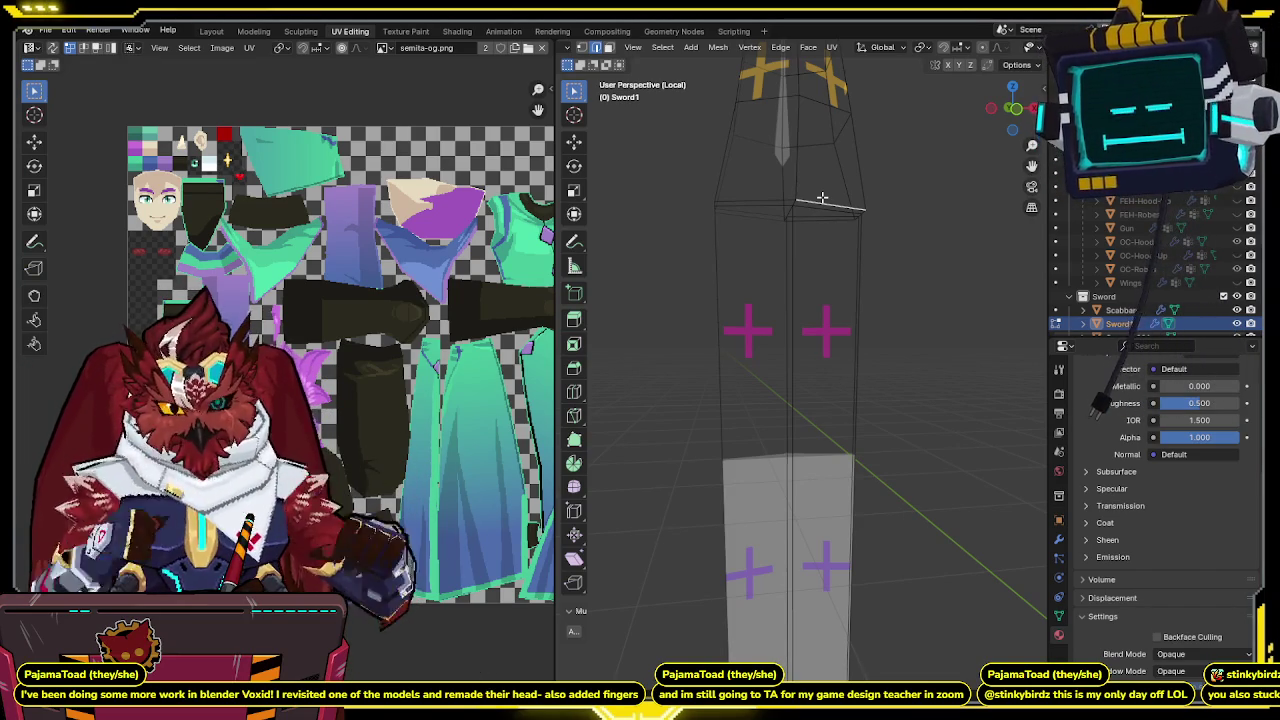
pyautogui.moveTo(821, 198); pyautogui.dragTo(897, 222, button='middle')
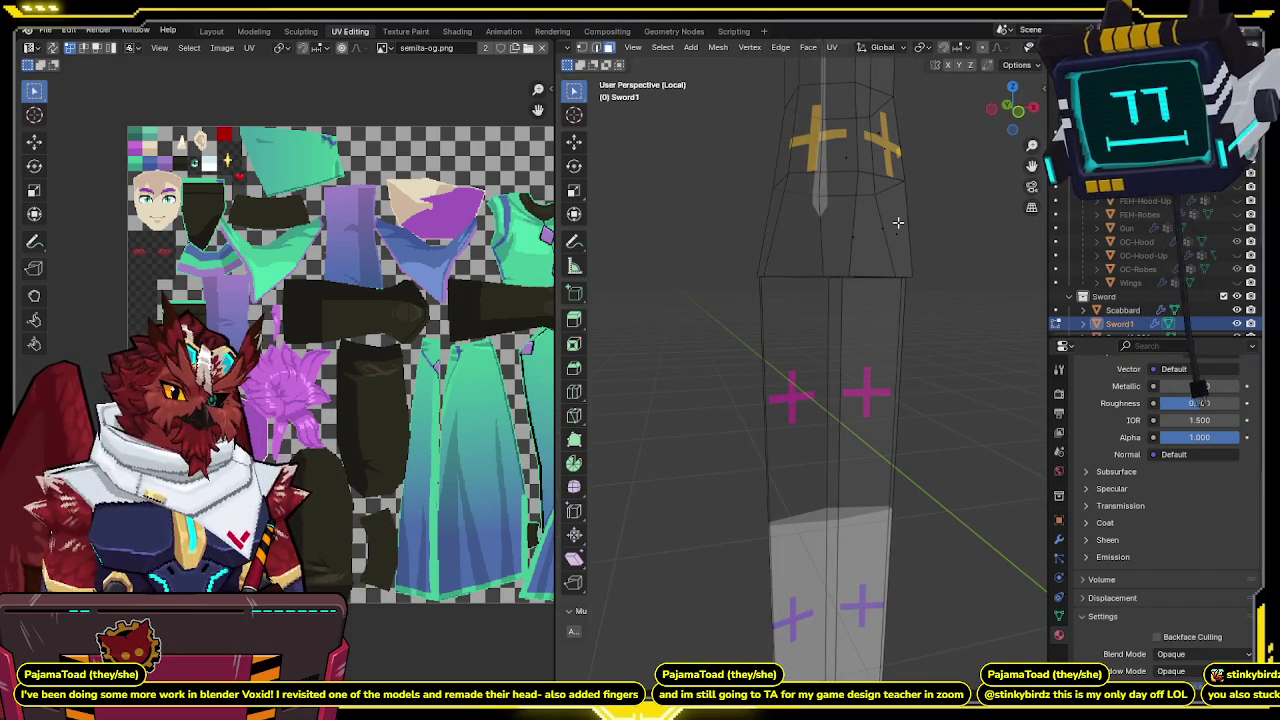
pyautogui.press('KP_1')
pyautogui.moveTo(893, 222)
pyautogui.mouseDown(button='middle')
pyautogui.moveTo(857, 300)
pyautogui.moveTo(970, 285)
pyautogui.moveTo(790, 270)
pyautogui.mouseUp(button='middle')
pyautogui.scroll(1, 790, 270)
pyautogui.scroll(3, 790, 270)
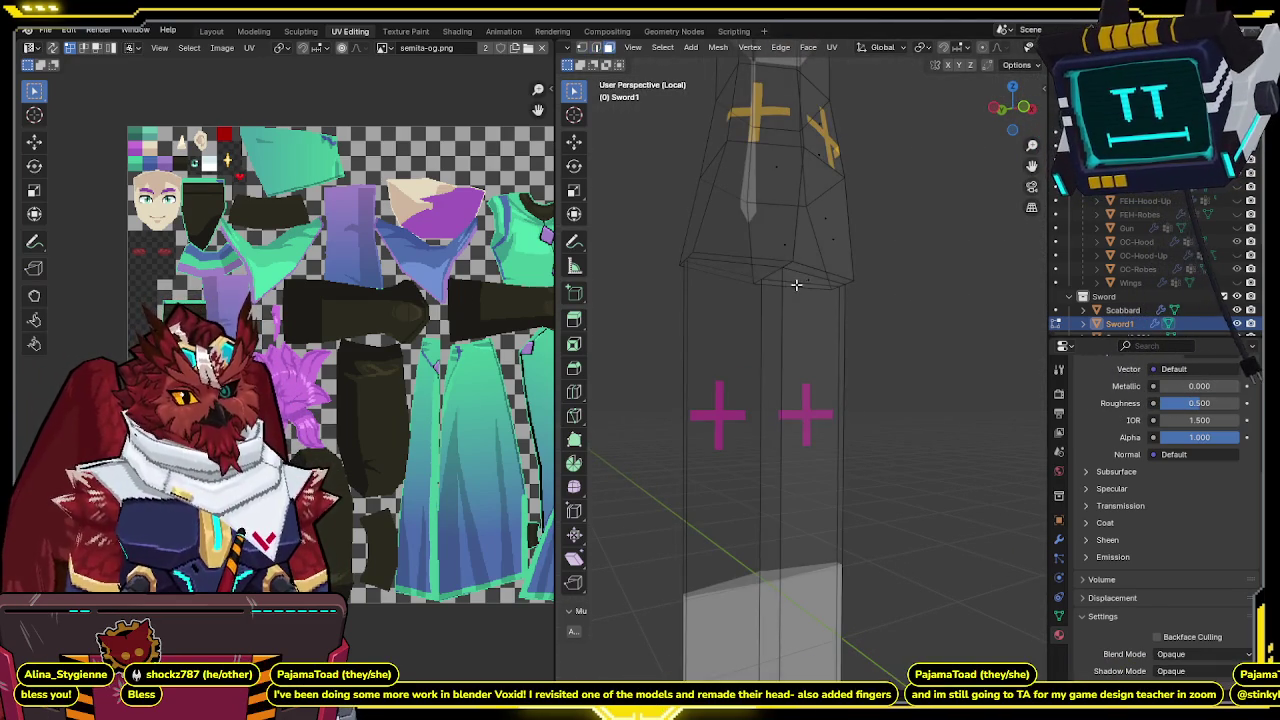
# Delete a blade face and refill it, then exit local view and re-unwrap the whole mesh.
pyautogui.press('x')
pyautogui.click(864, 267)
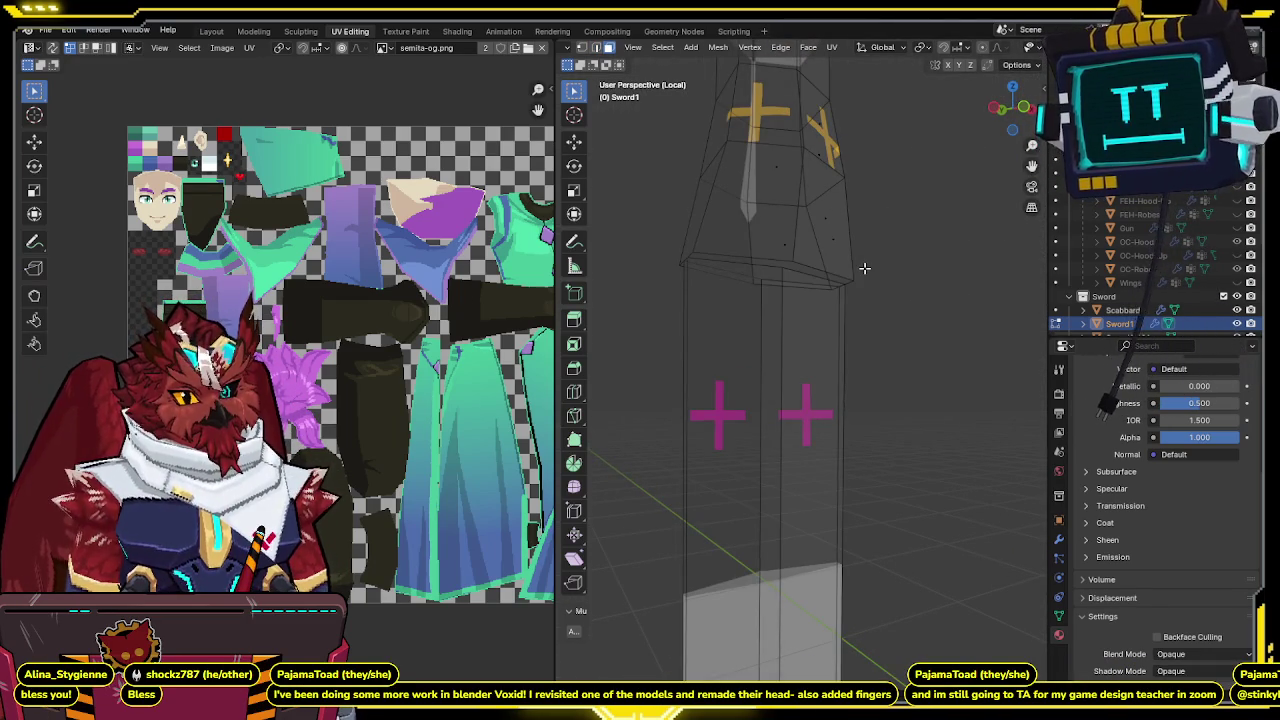
pyautogui.press('f')
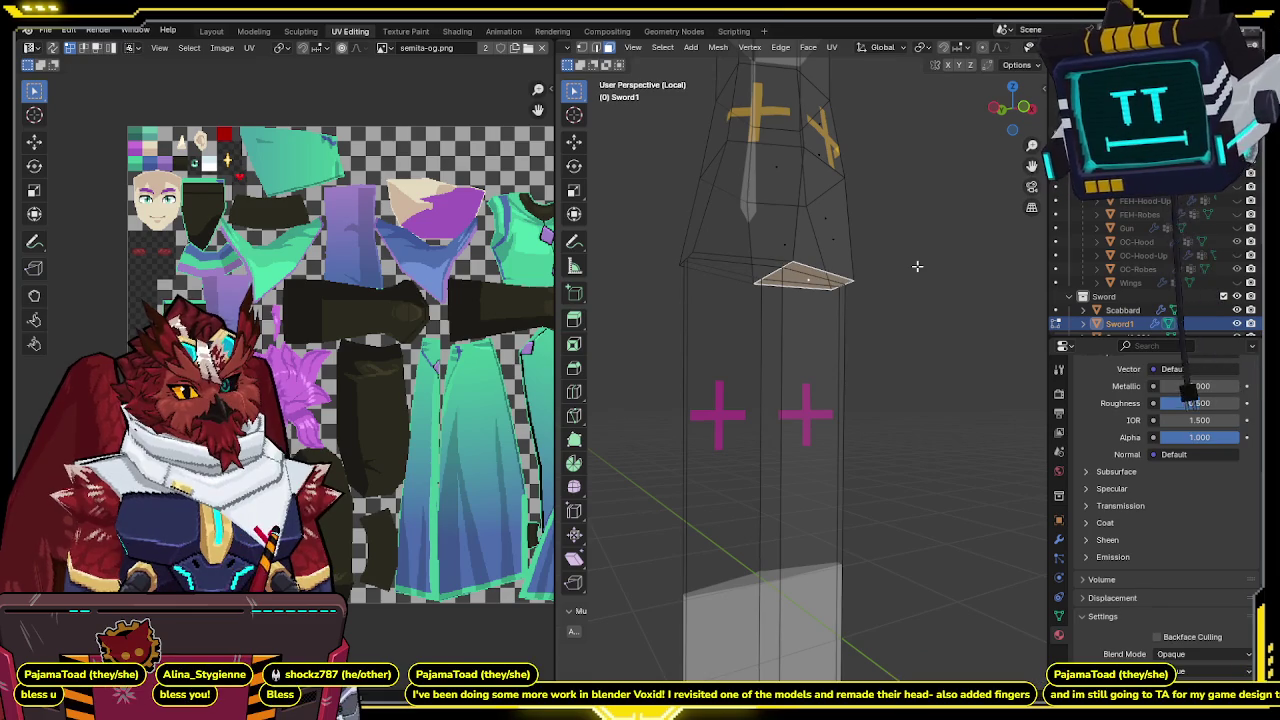
pyautogui.press('q')
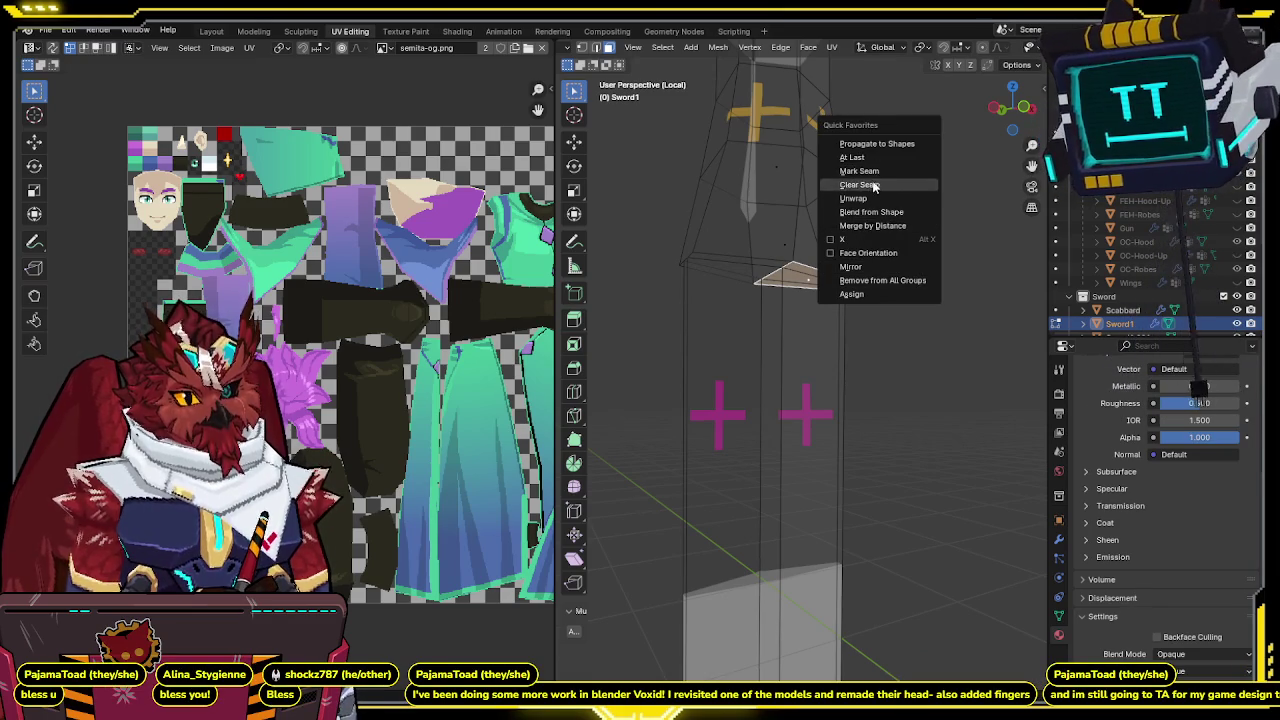
pyautogui.moveTo(880, 200)
pyautogui.mouseDown(button='middle')
pyautogui.moveTo(857, 213)
pyautogui.moveTo(800, 306)
pyautogui.moveTo(811, 294)
pyautogui.mouseUp(button='middle')
pyautogui.scroll(-5, 857, 213)
pyautogui.press('KP_Divide')
pyautogui.press('a')
pyautogui.press('u')
pyautogui.click(762, 250)
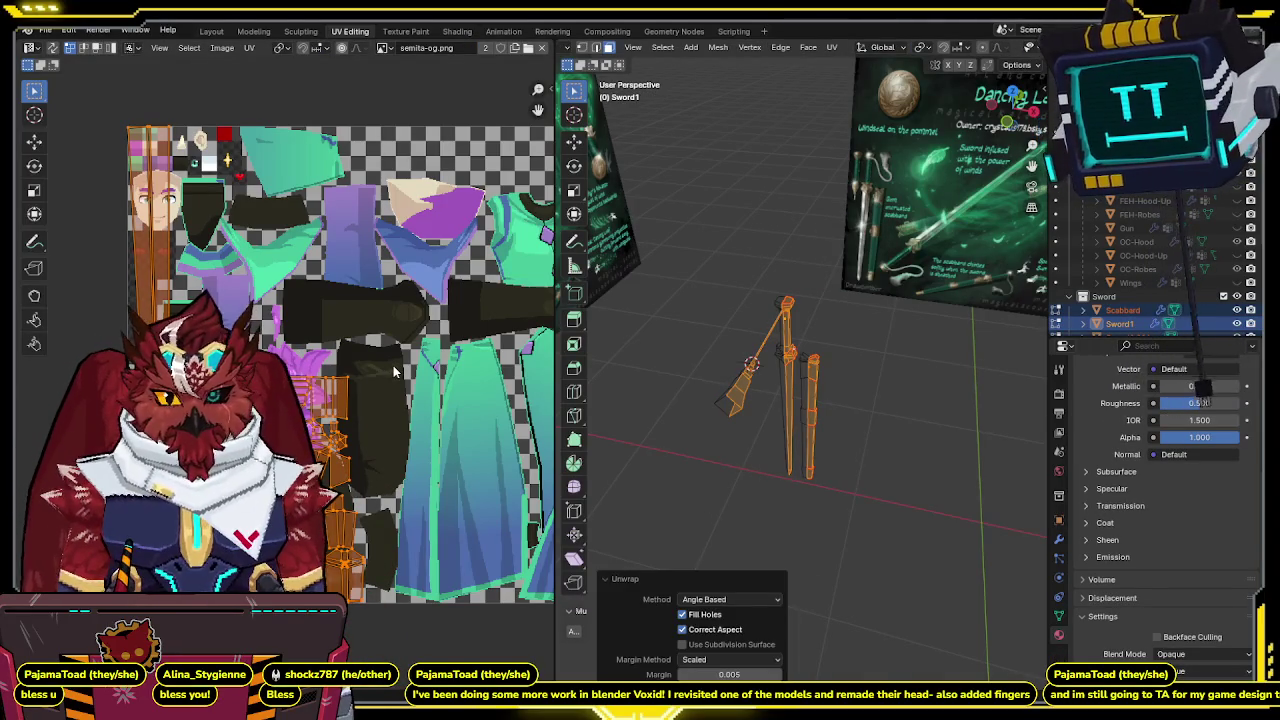
# Switch to Material Preview shading to see the textured sword guard.
pyautogui.scroll(5, 811, 337)
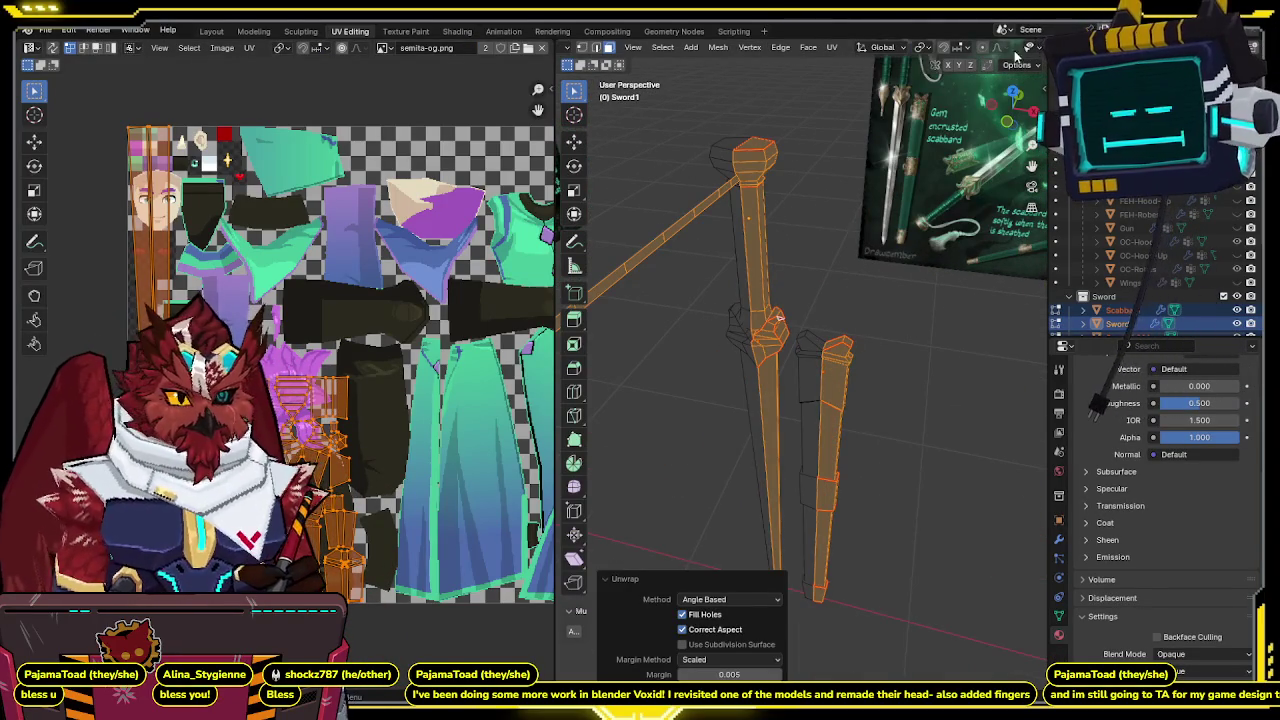
pyautogui.press('z')
pyautogui.click(883, 481)
pyautogui.moveTo(883, 481)
pyautogui.mouseDown(button='middle')
pyautogui.moveTo(926, 293)
pyautogui.moveTo(825, 273)
pyautogui.mouseUp(button='middle')
pyautogui.scroll(3, 825, 273)
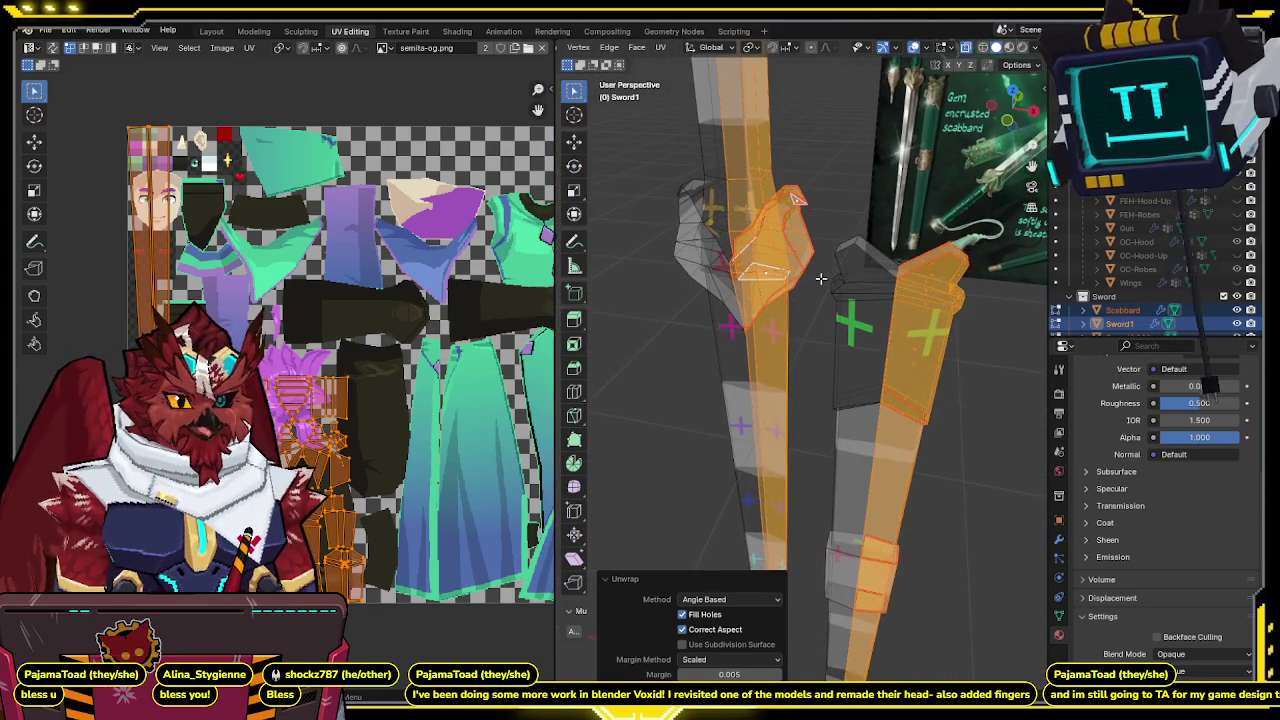
pyautogui.click(820, 278)
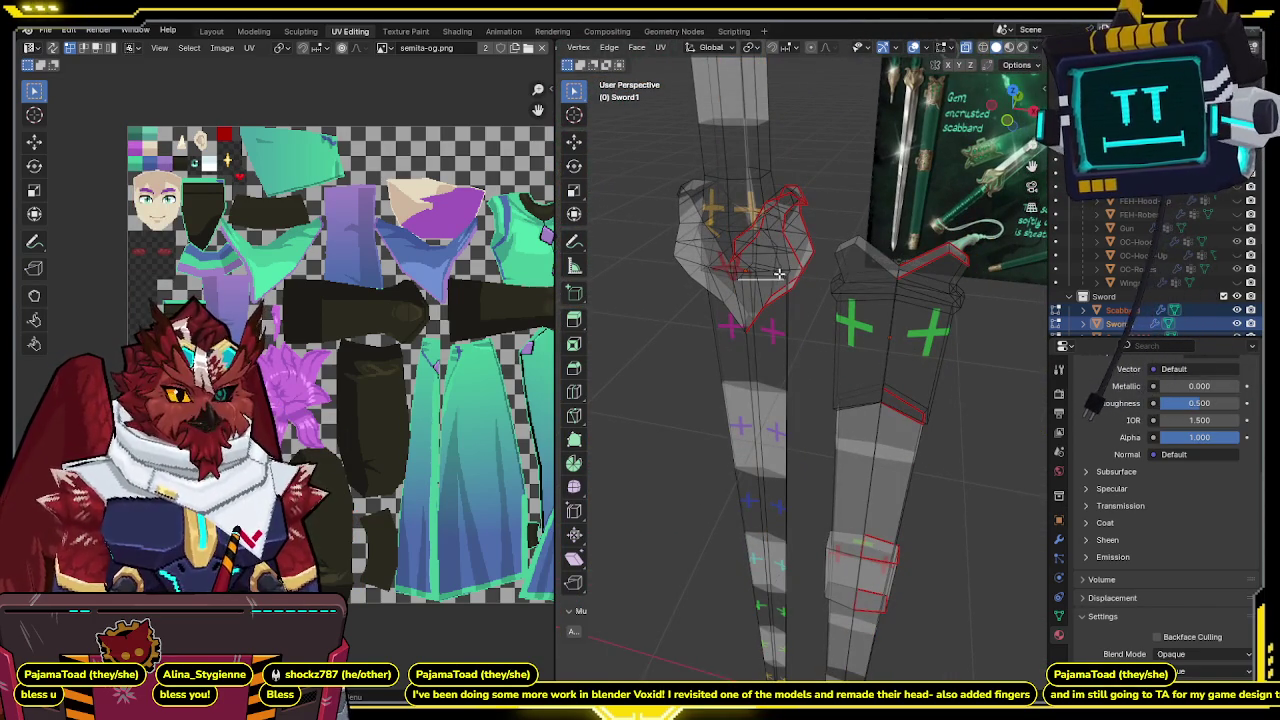
pyautogui.moveTo(779, 273); pyautogui.dragTo(905, 250, button='middle')
# Mark the selected guard edges as UV seams via Quick Favorites.
pyautogui.press('q')
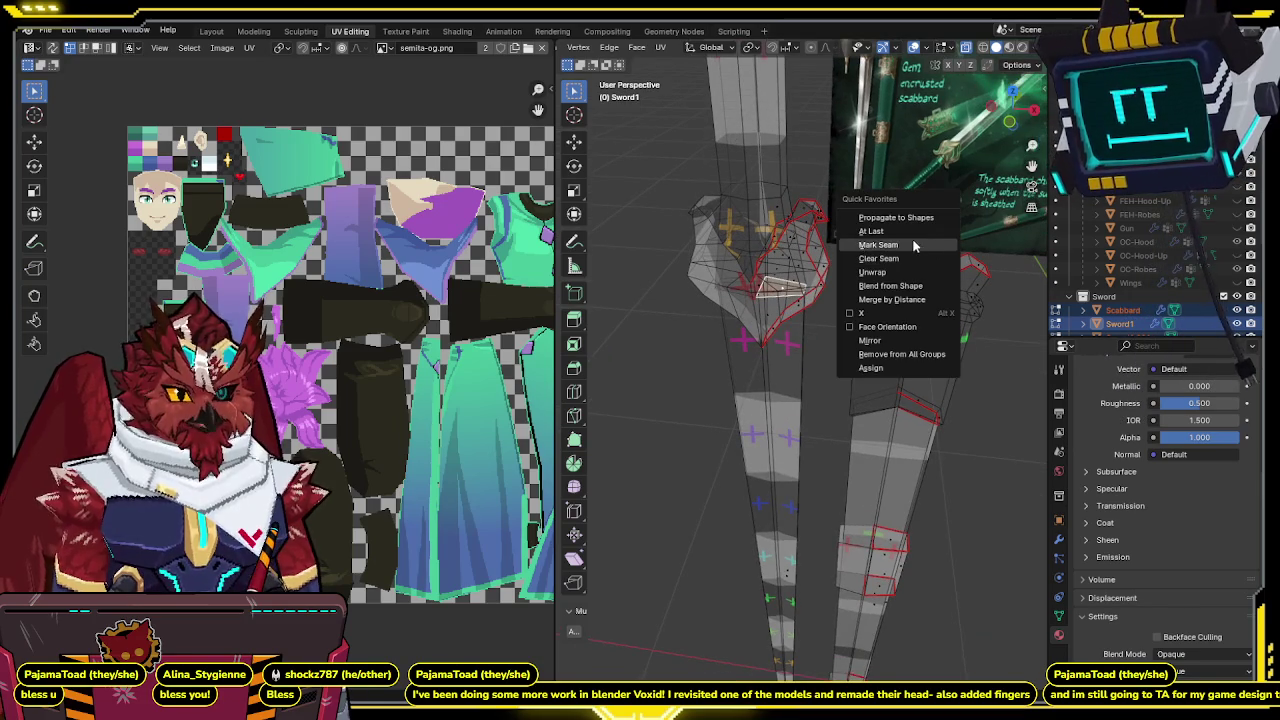
pyautogui.click(913, 246)
pyautogui.scroll(-2, 851, 243)
pyautogui.scroll(-2, 851, 243)
pyautogui.scroll(-2, 851, 243)
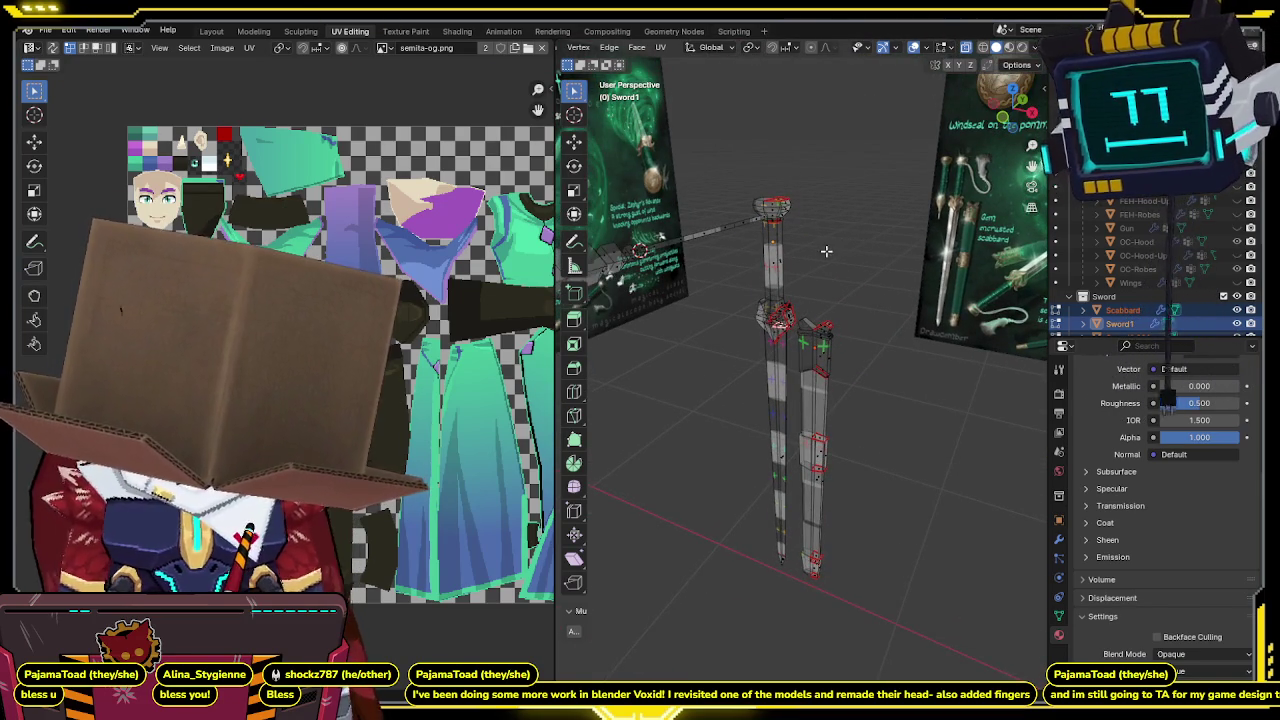
# Select the sword and scabbard together and unwrap them into one UV layout.
pyautogui.press('Tab')
pyautogui.moveTo(850, 243); pyautogui.dragTo(829, 257, button='middle')
pyautogui.moveTo(842, 262); pyautogui.dragTo(754, 500)
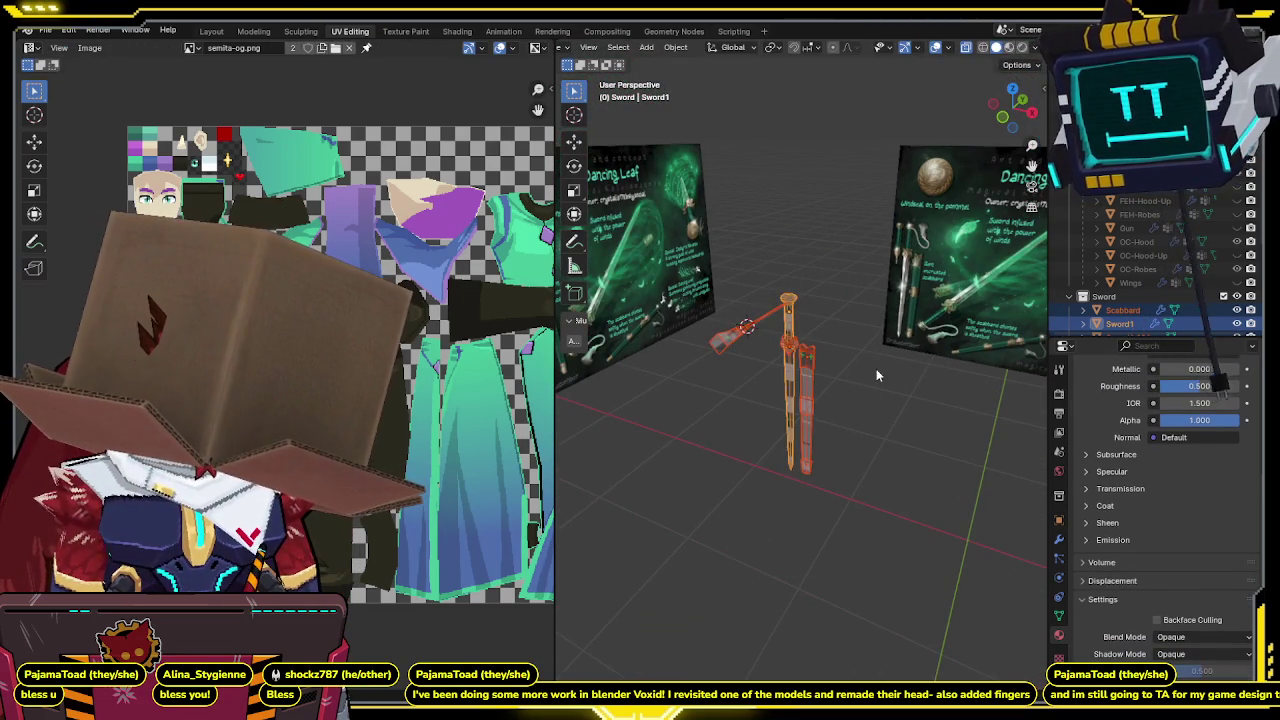
pyautogui.press('Tab')
pyautogui.press('u')
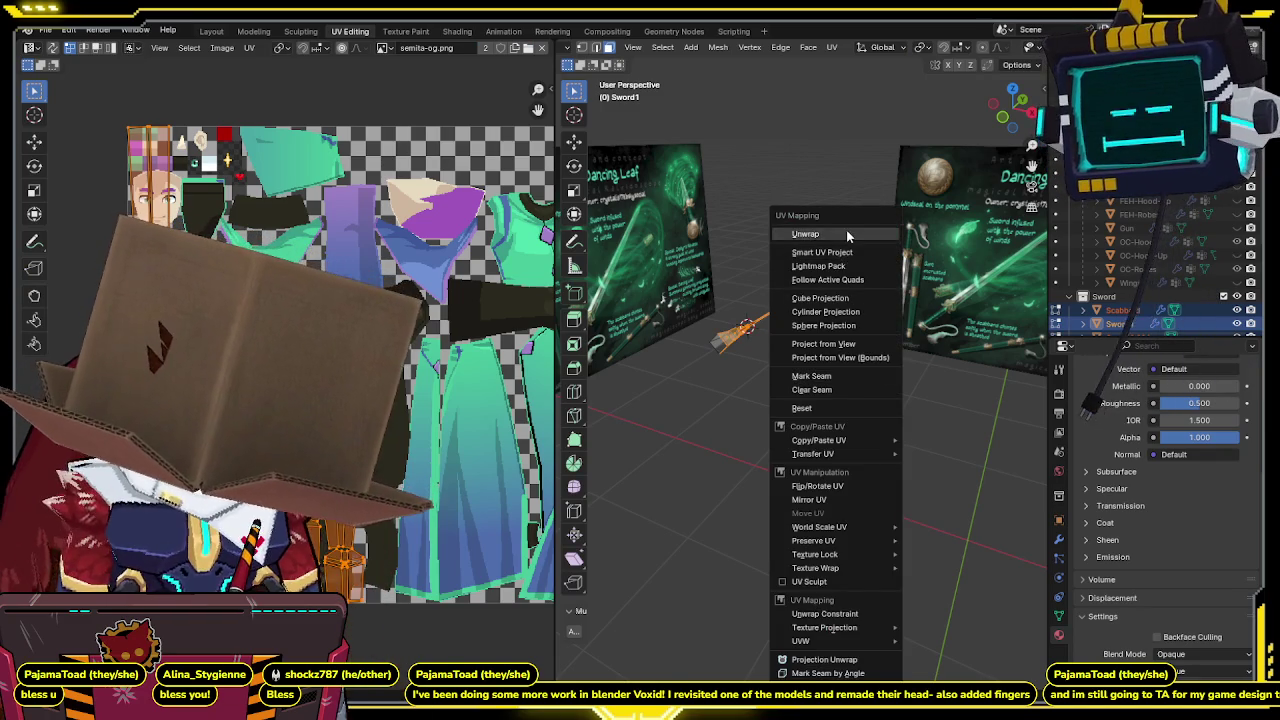
pyautogui.click(826, 242)
pyautogui.scroll(3, 897, 290)
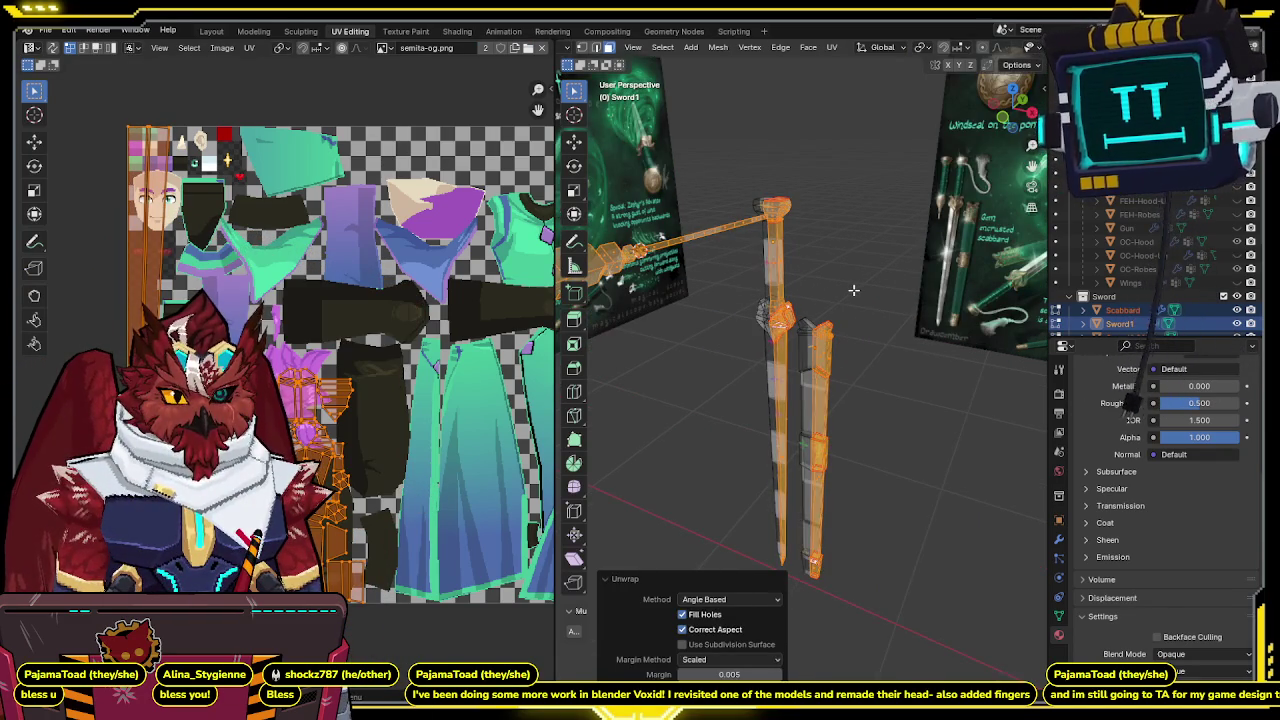
pyautogui.scroll(2, 853, 290)
pyautogui.scroll(2, 871, 286)
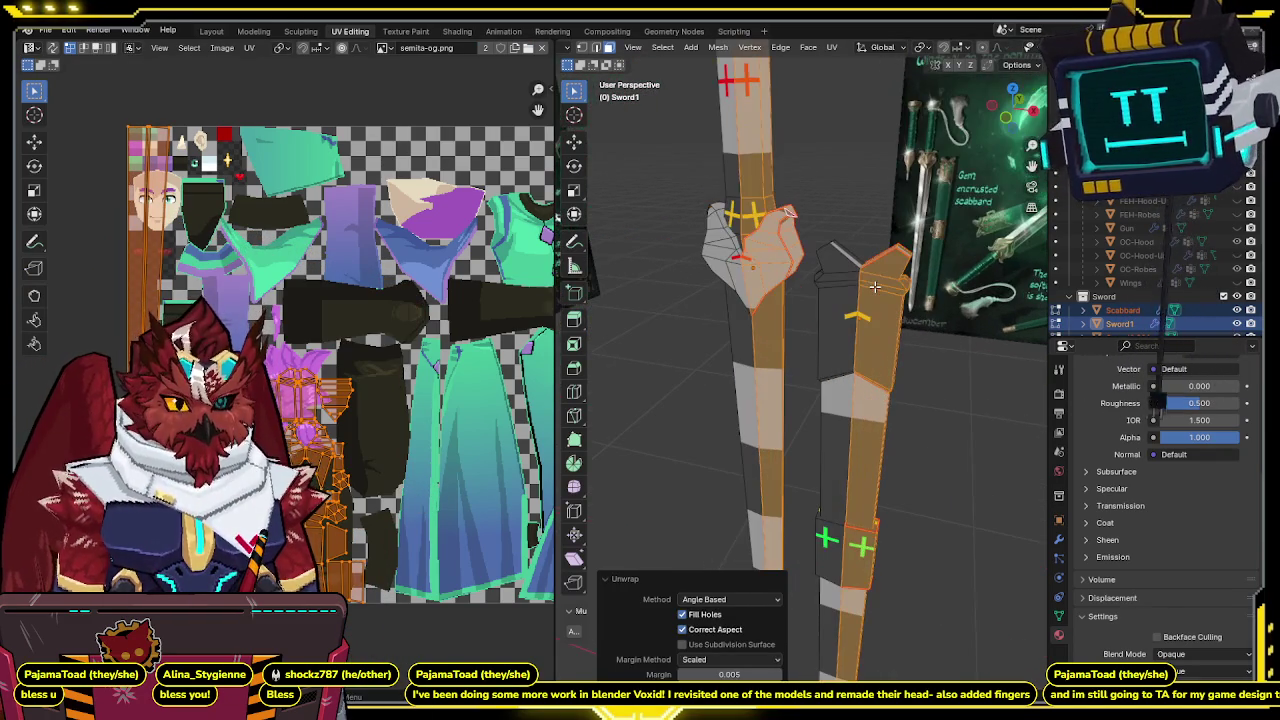
pyautogui.scroll(-3, 330, 365)
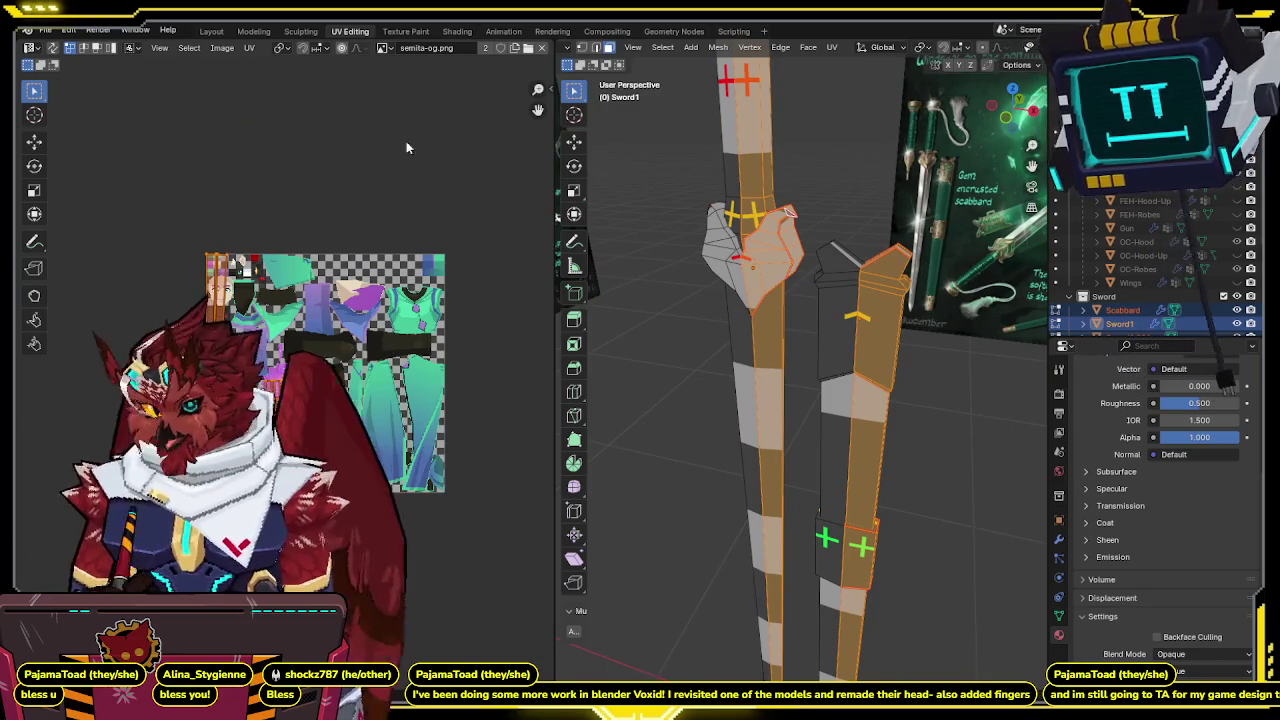
pyautogui.click(381, 48)
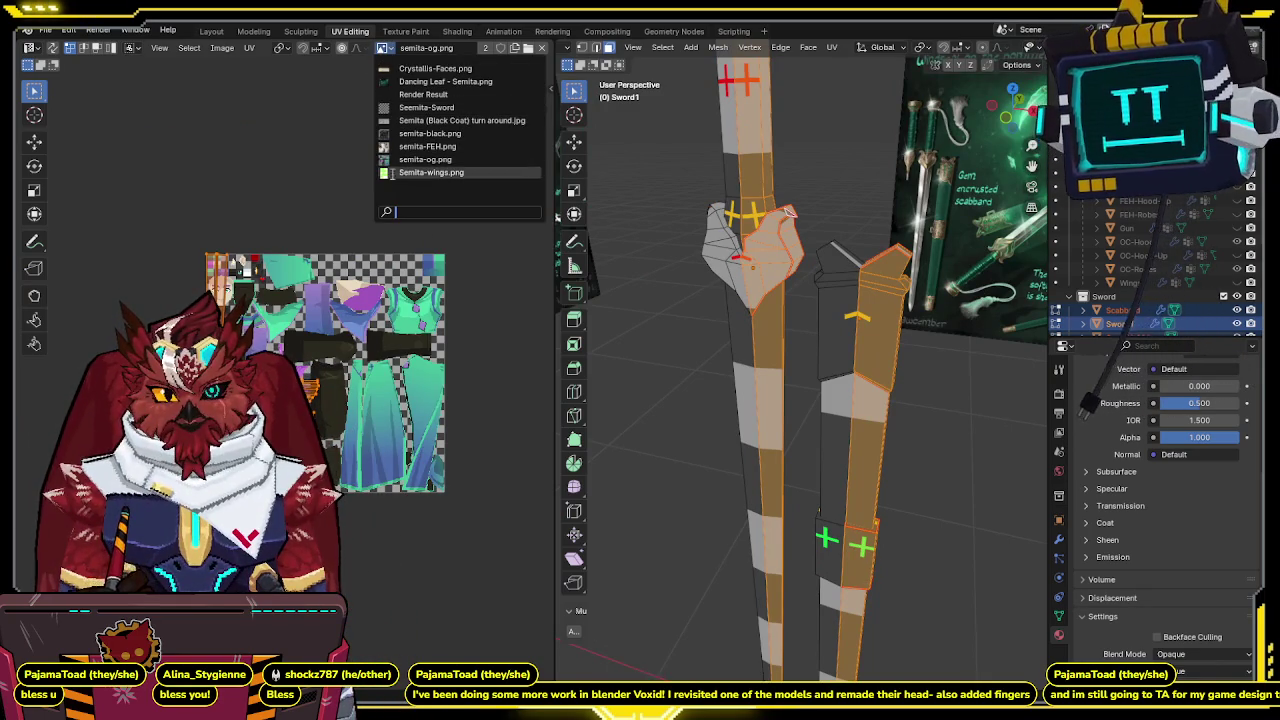
# Show the Seemita-Sword checker image behind the UV layout.
pyautogui.click(420, 107)
pyautogui.scroll(2, 331, 383)
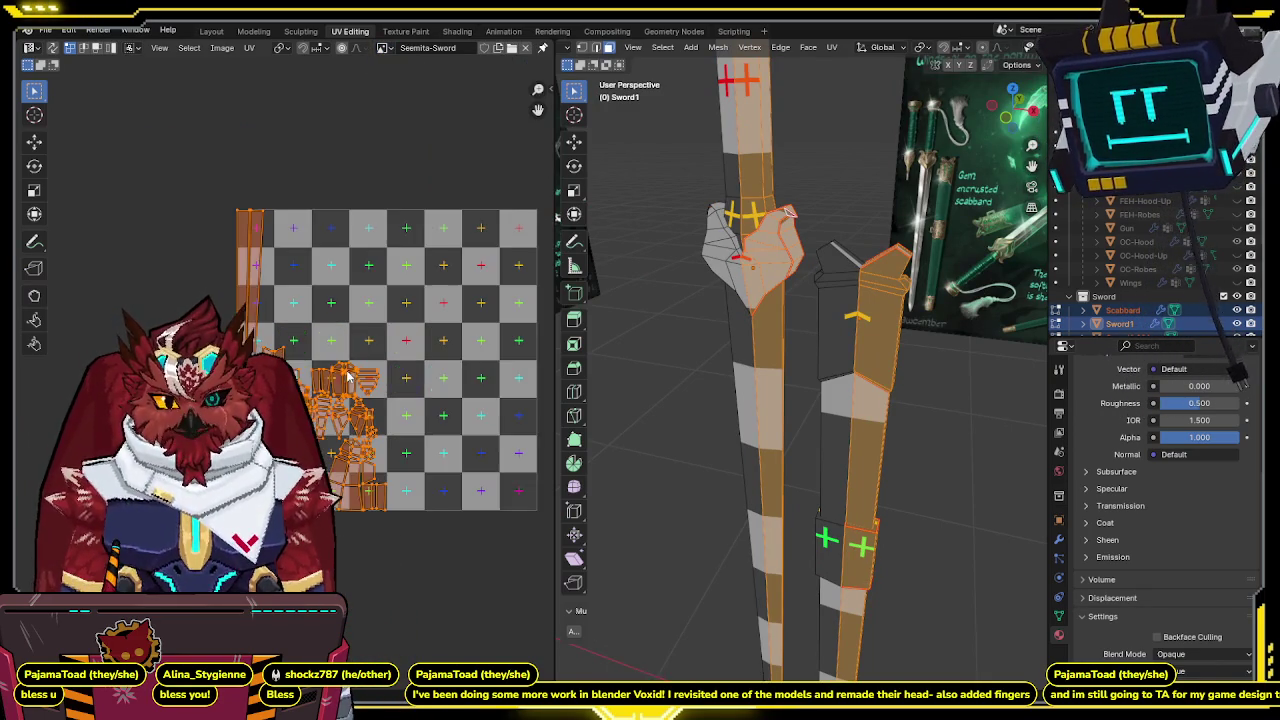
pyautogui.scroll(-1, 331, 383)
pyautogui.moveTo(331, 383); pyautogui.dragTo(303, 399, button='middle')
# Frame the sword and scabbard in front orthographic view beside the reference art.
pyautogui.moveTo(800, 330)
pyautogui.mouseDown(button='middle')
pyautogui.moveTo(896, 285)
pyautogui.moveTo(846, 300)
pyautogui.moveTo(700, 245)
pyautogui.mouseUp(button='middle')
pyautogui.scroll(-3, 672, 230)
pyautogui.press('KP_1')
pyautogui.scroll(5, 636, 310)
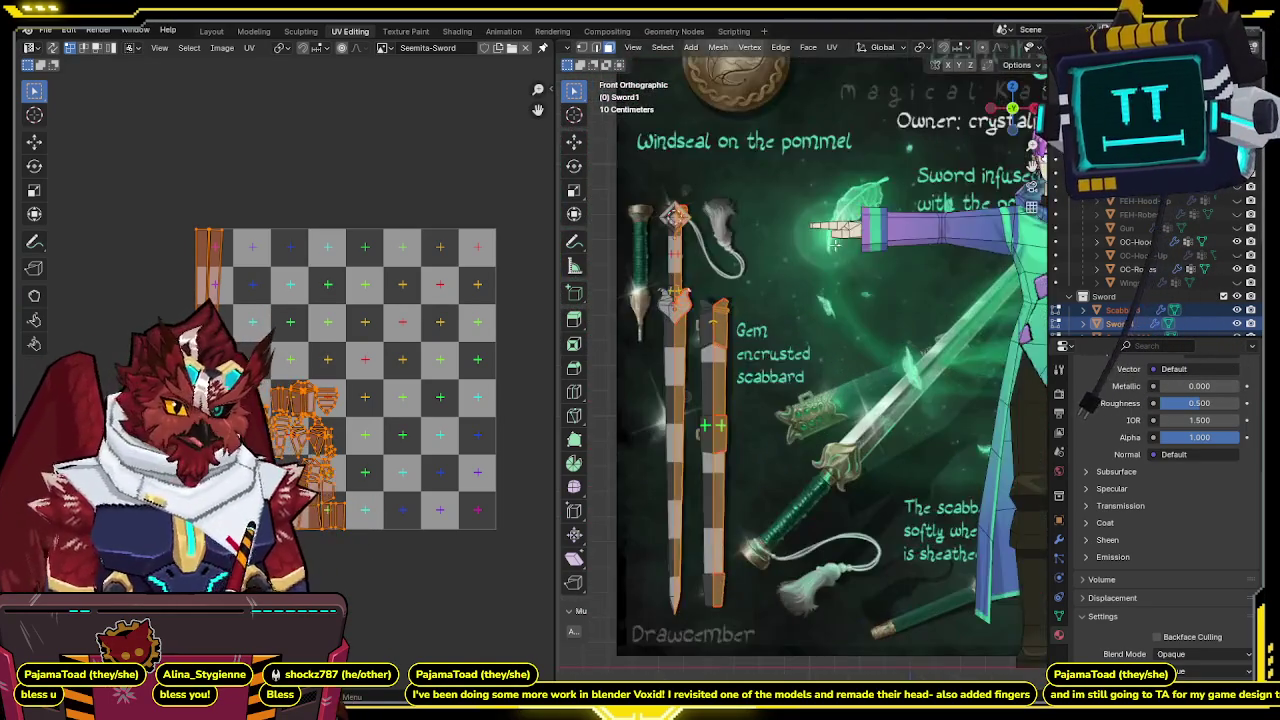
pyautogui.scroll(3, 829, 265)
pyautogui.scroll(-3, 829, 265)
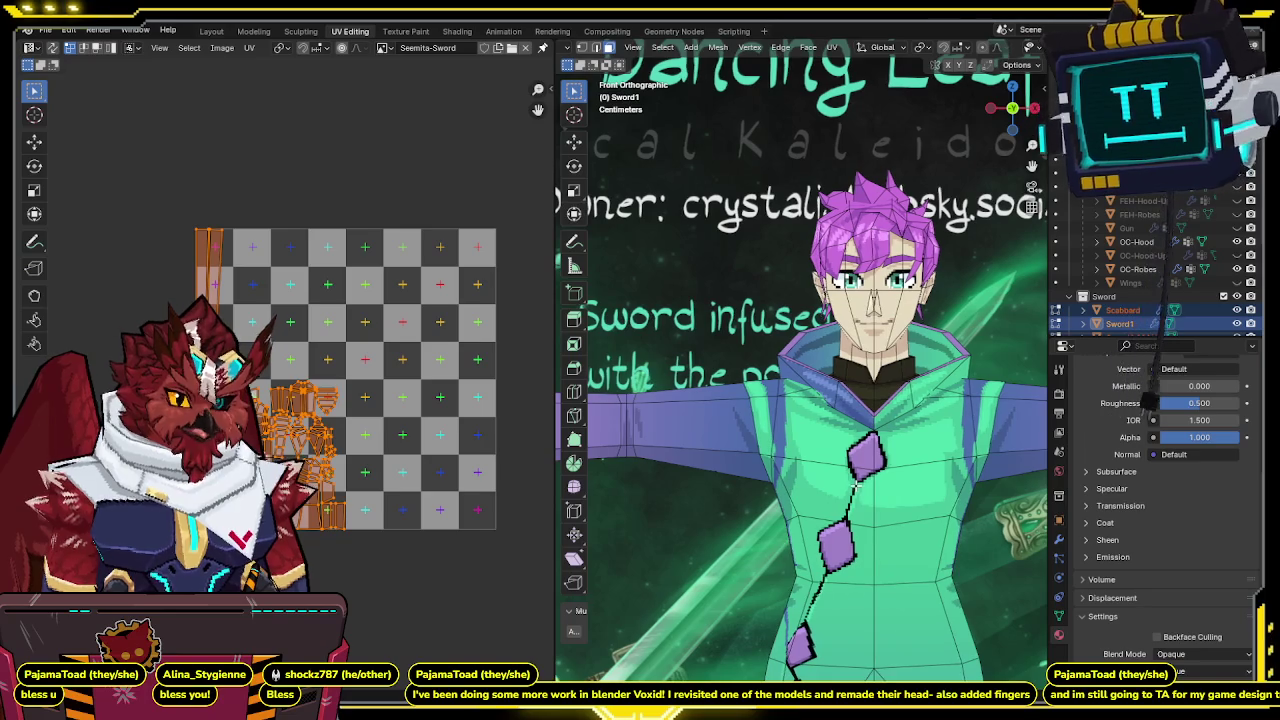
pyautogui.scroll(5, 600, 330)
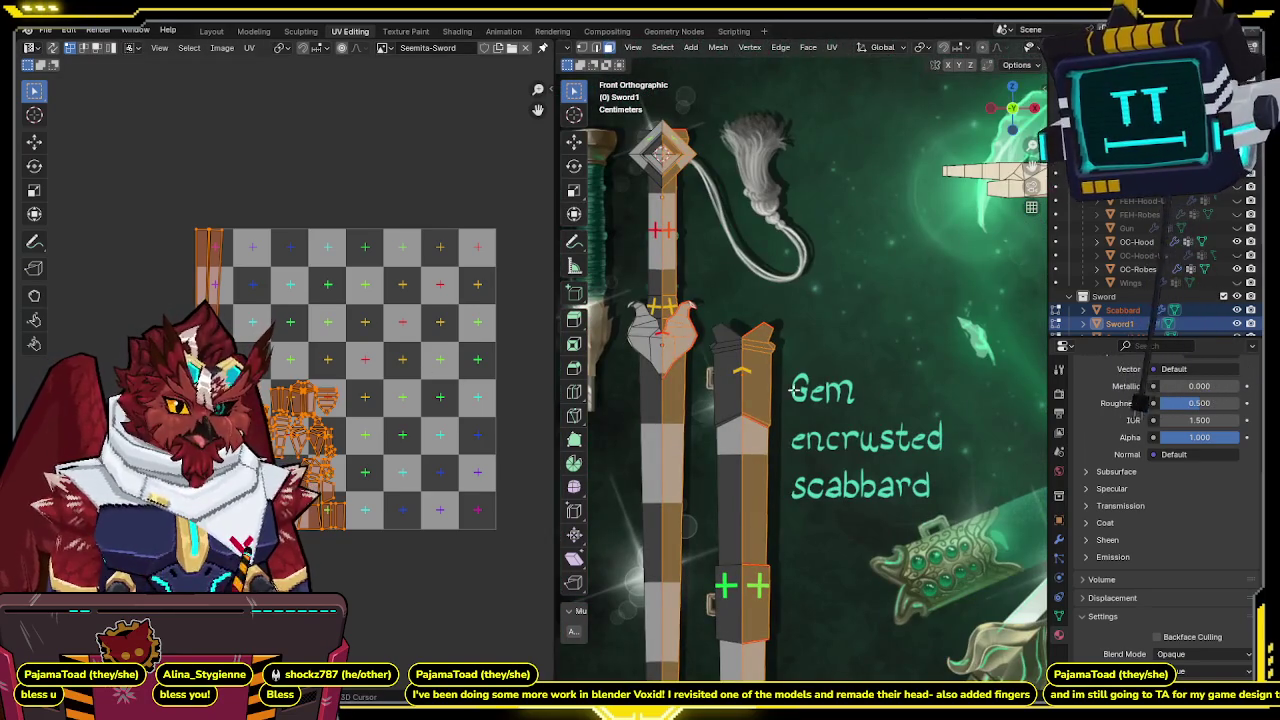
pyautogui.keyDown('shift'); pyautogui.moveTo(769, 365); pyautogui.dragTo(787, 262, button='middle'); pyautogui.keyUp('shift')
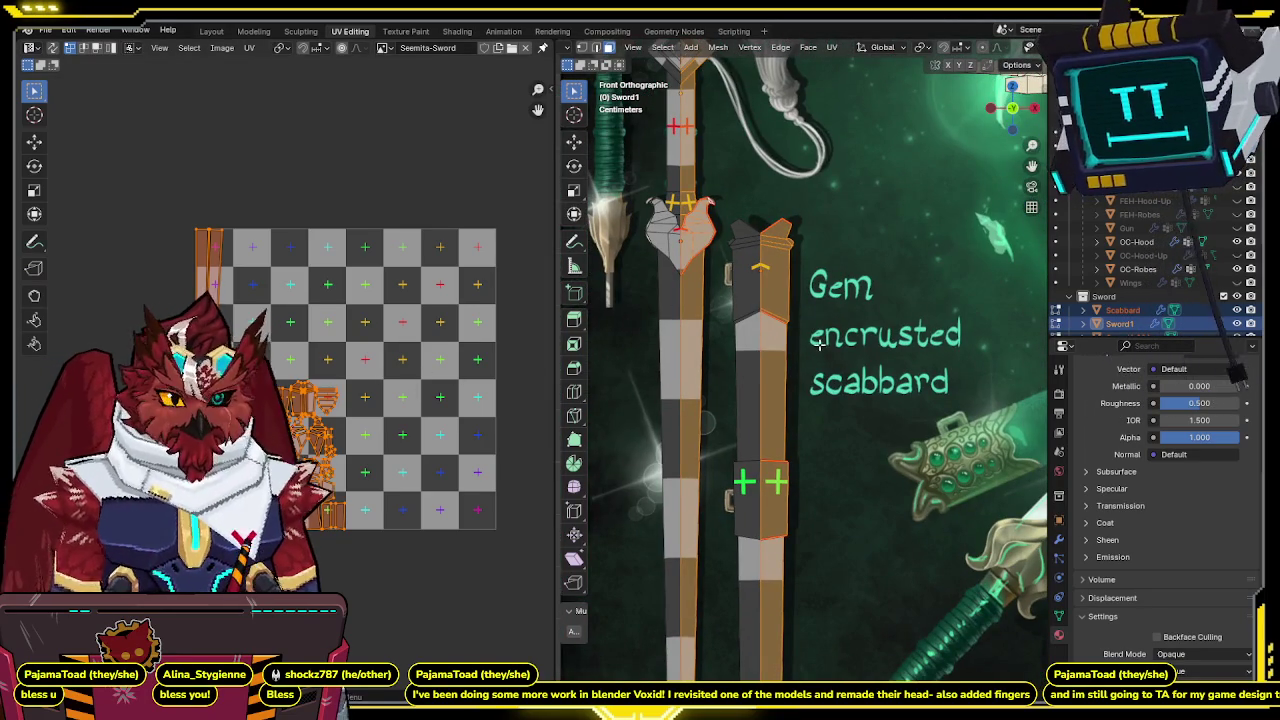
pyautogui.press('n')
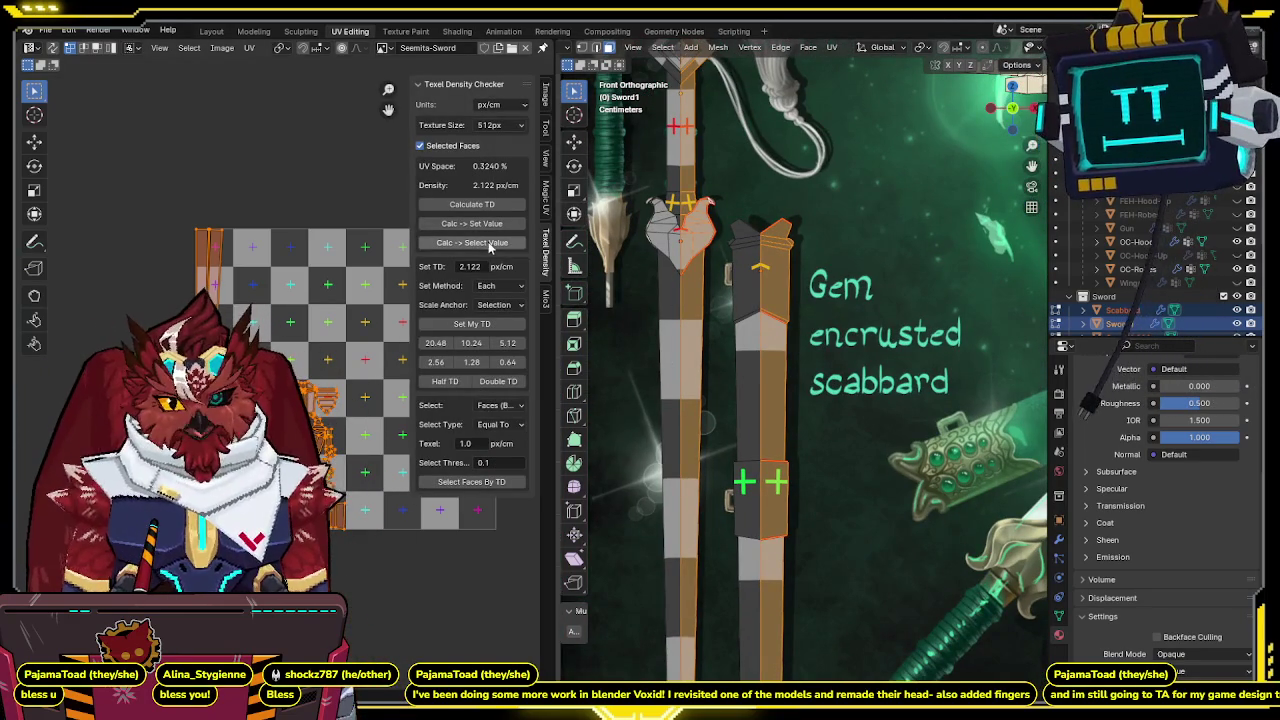
# Scale the sword and scabbard UVs to 4 px/cm texel density, stepping up from 2 and 3.
pyautogui.click(458, 244)
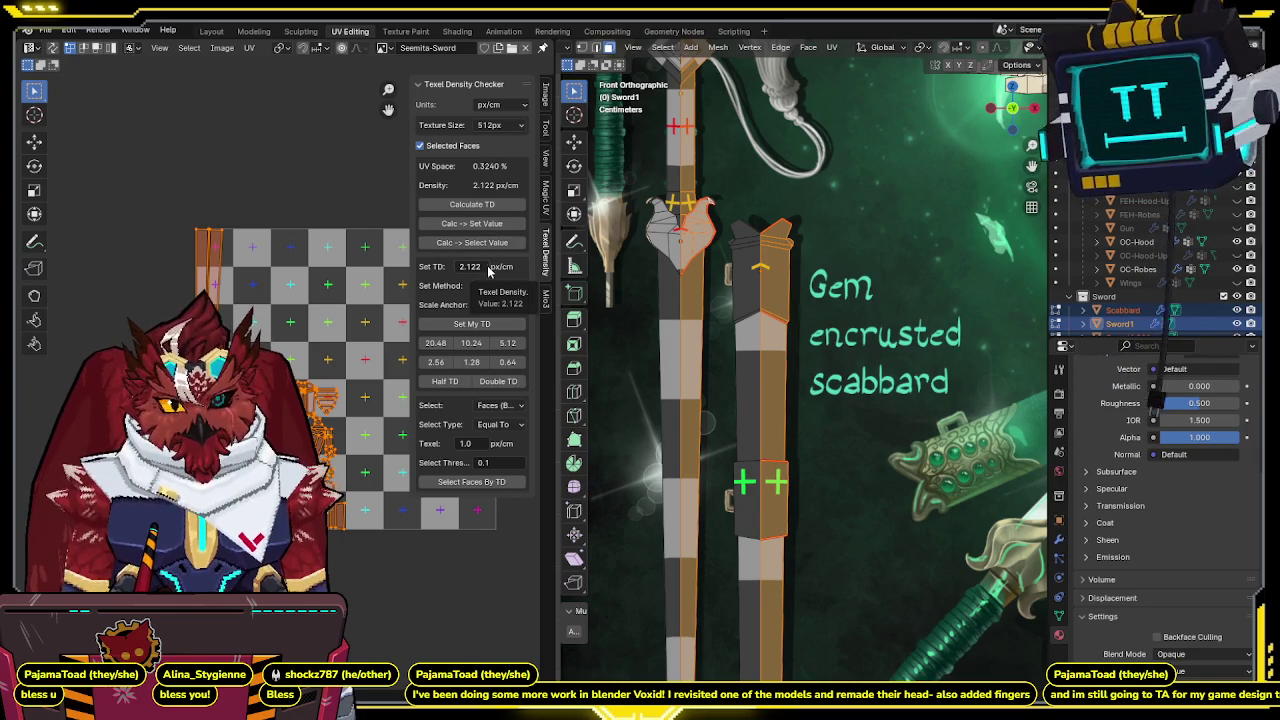
pyautogui.click(490, 268)
pyautogui.write('2')
pyautogui.press('Return')
pyautogui.click(472, 324)
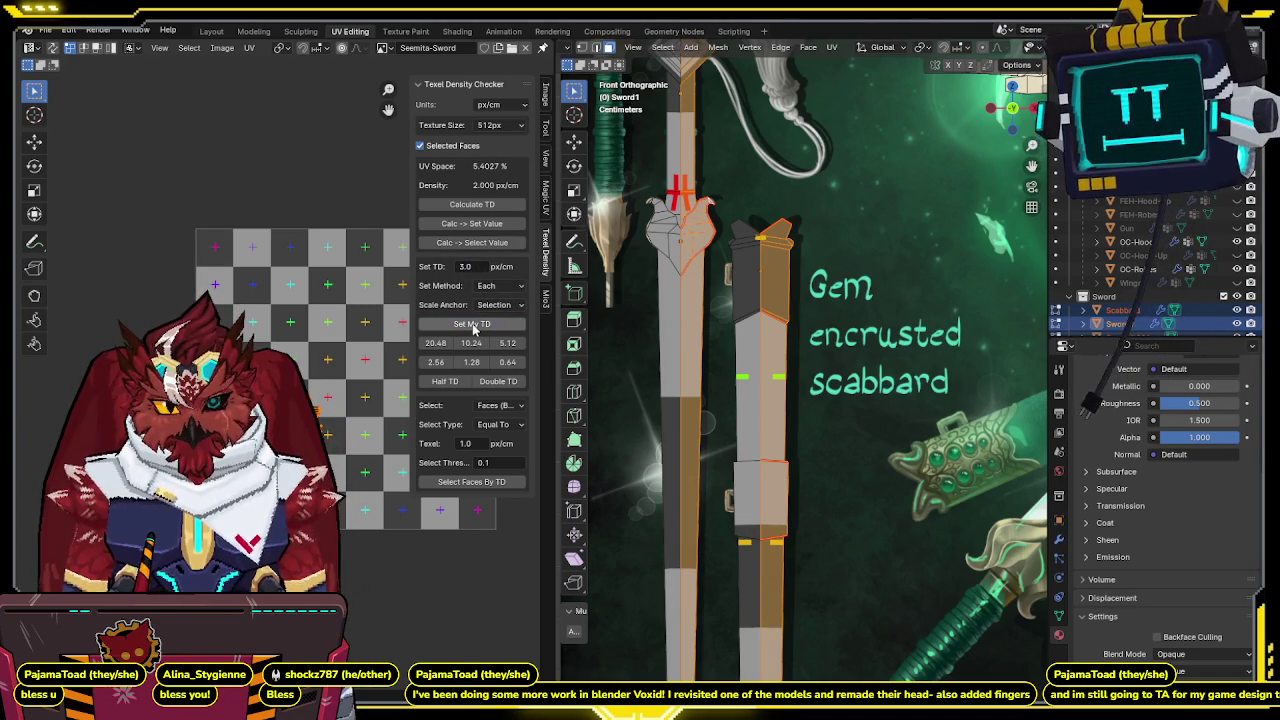
pyautogui.click(474, 326)
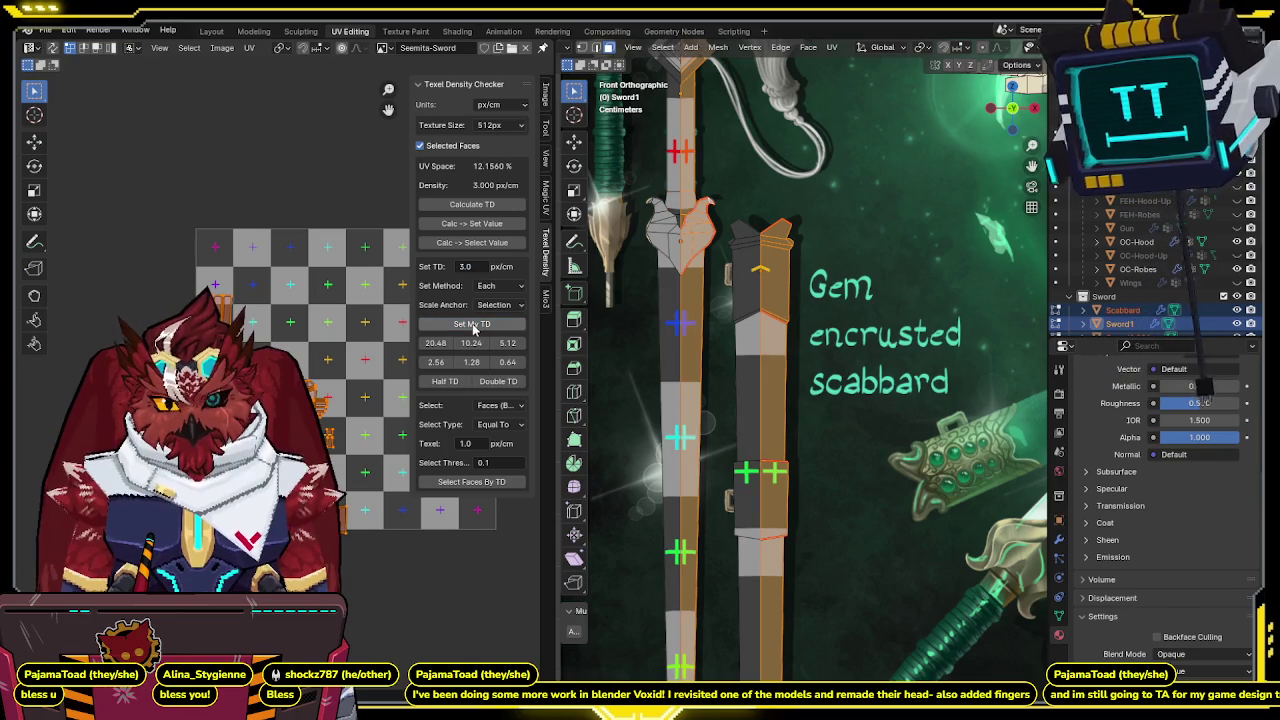
pyautogui.click(474, 267)
pyautogui.write('4')
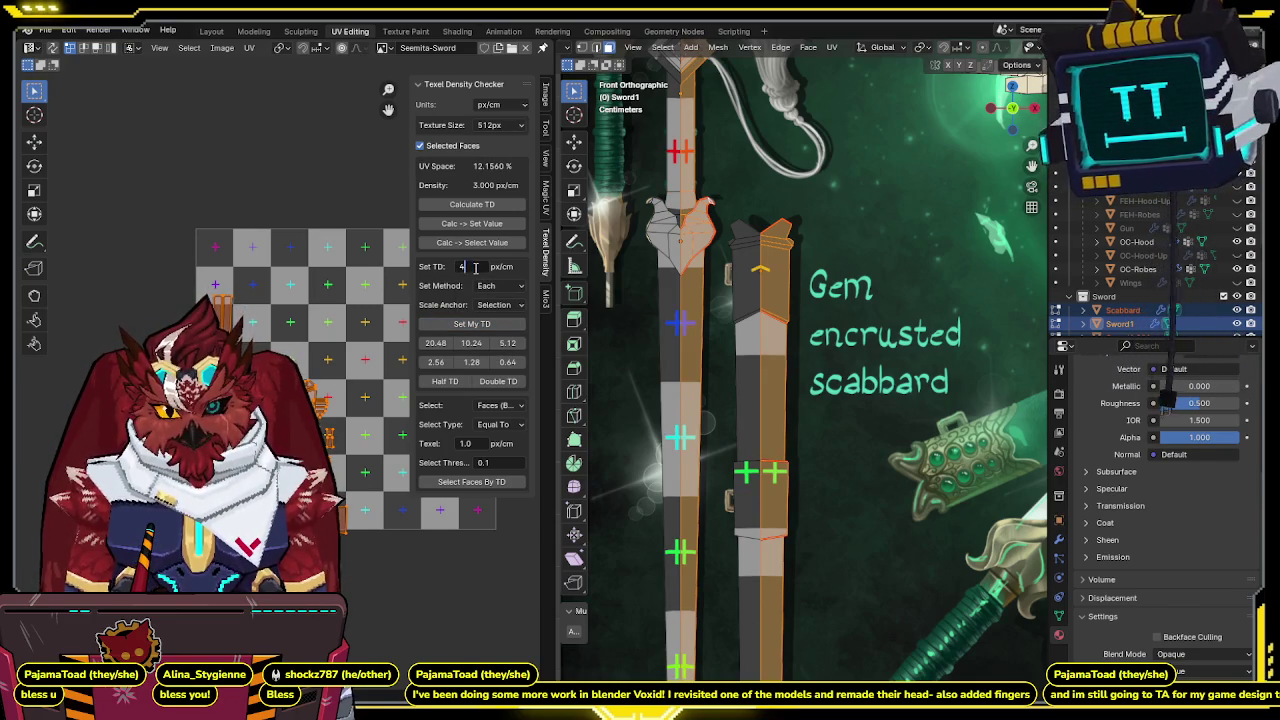
pyautogui.click(474, 324)
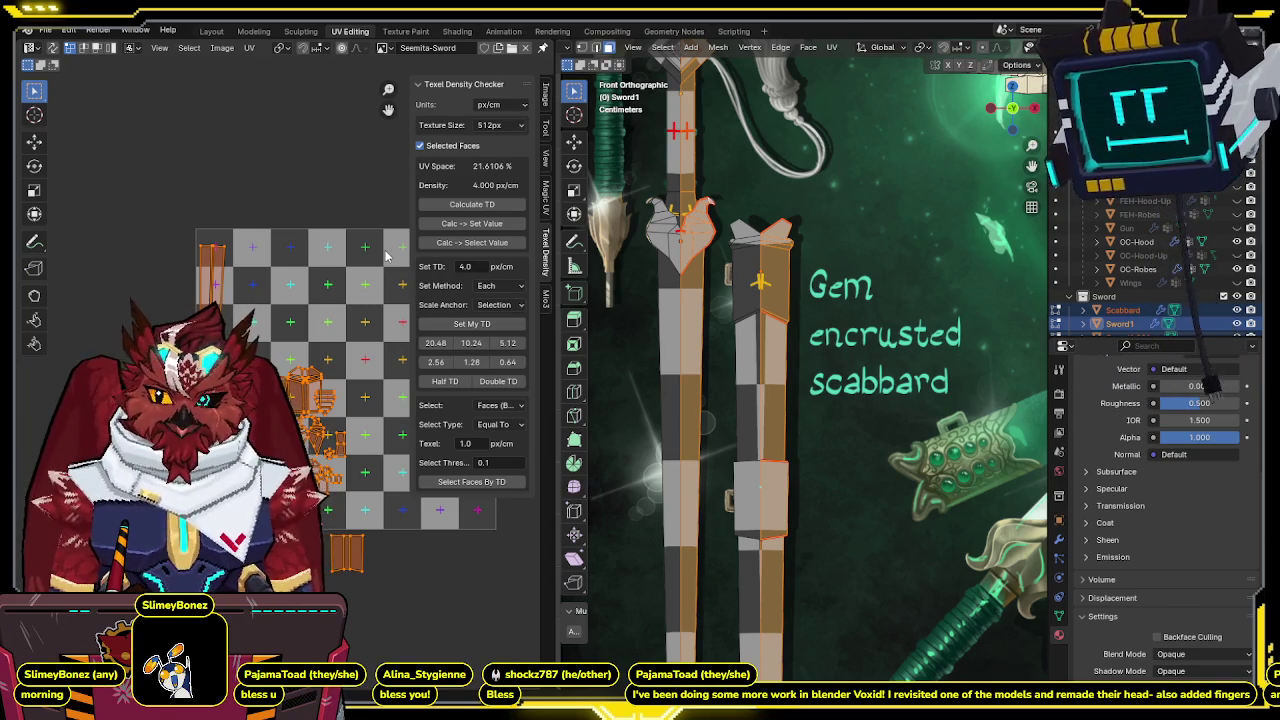
pyautogui.click(551, 296)
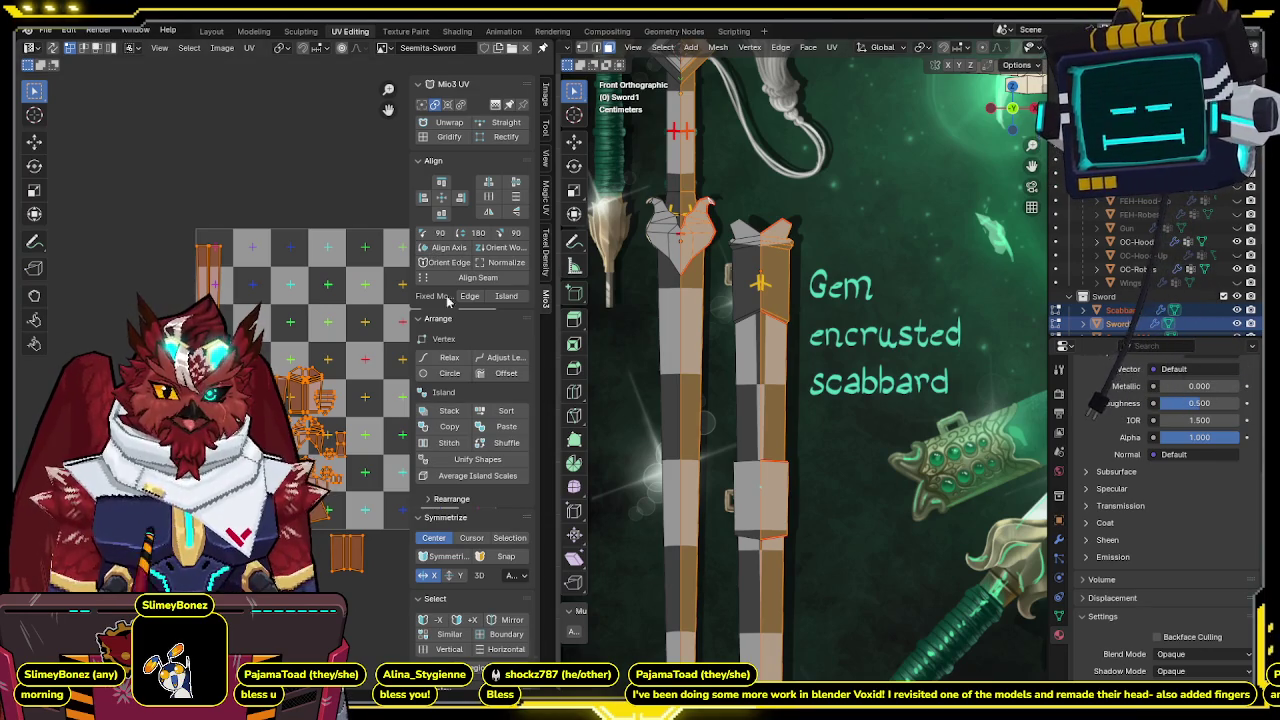
# Pack the UV islands using exact shape, Cardinal rotation, no scaling and 0.005 margin.
pyautogui.press('n')
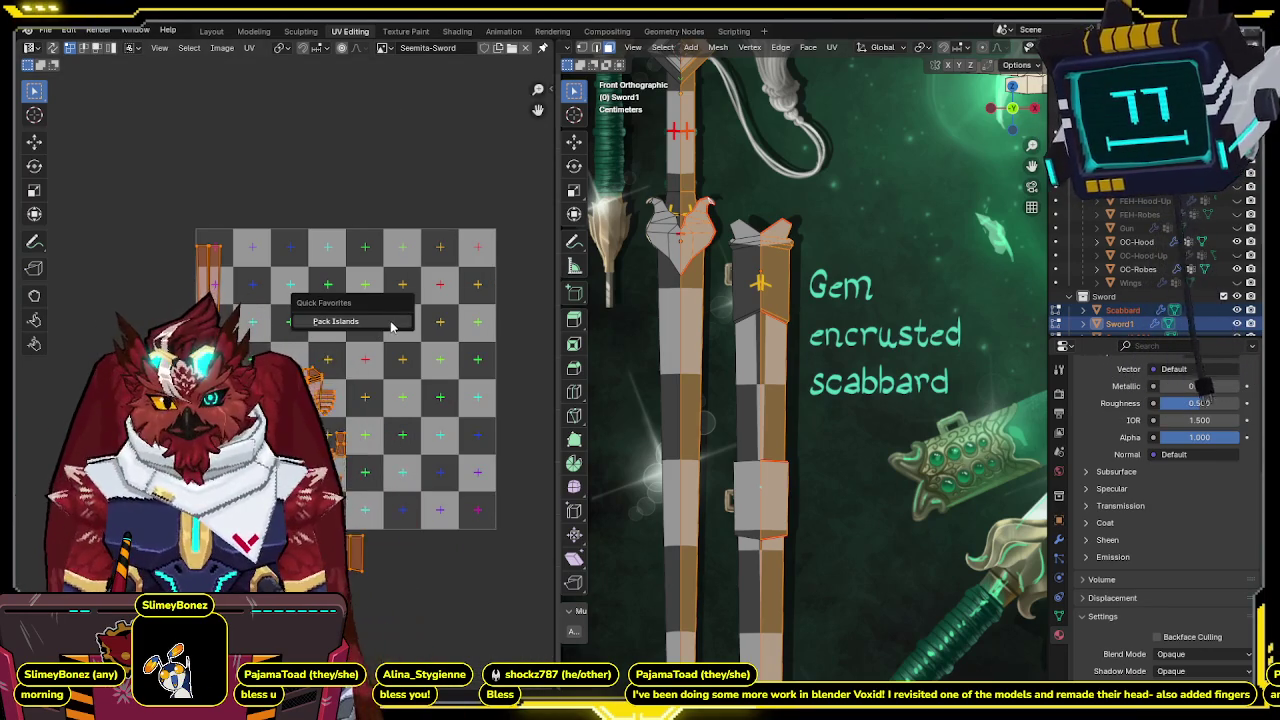
pyautogui.hotkey('ctrl', 'p')
pyautogui.click(440, 320)
pyautogui.click(430, 371)
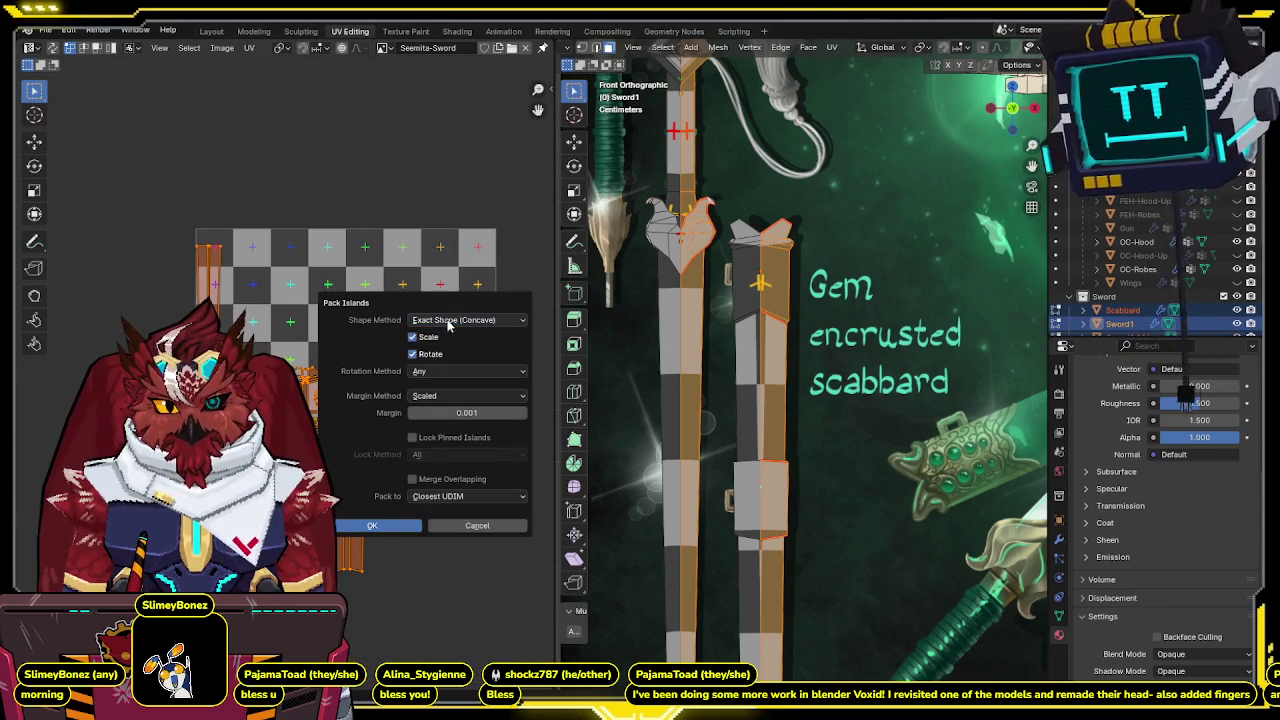
pyautogui.click(430, 371)
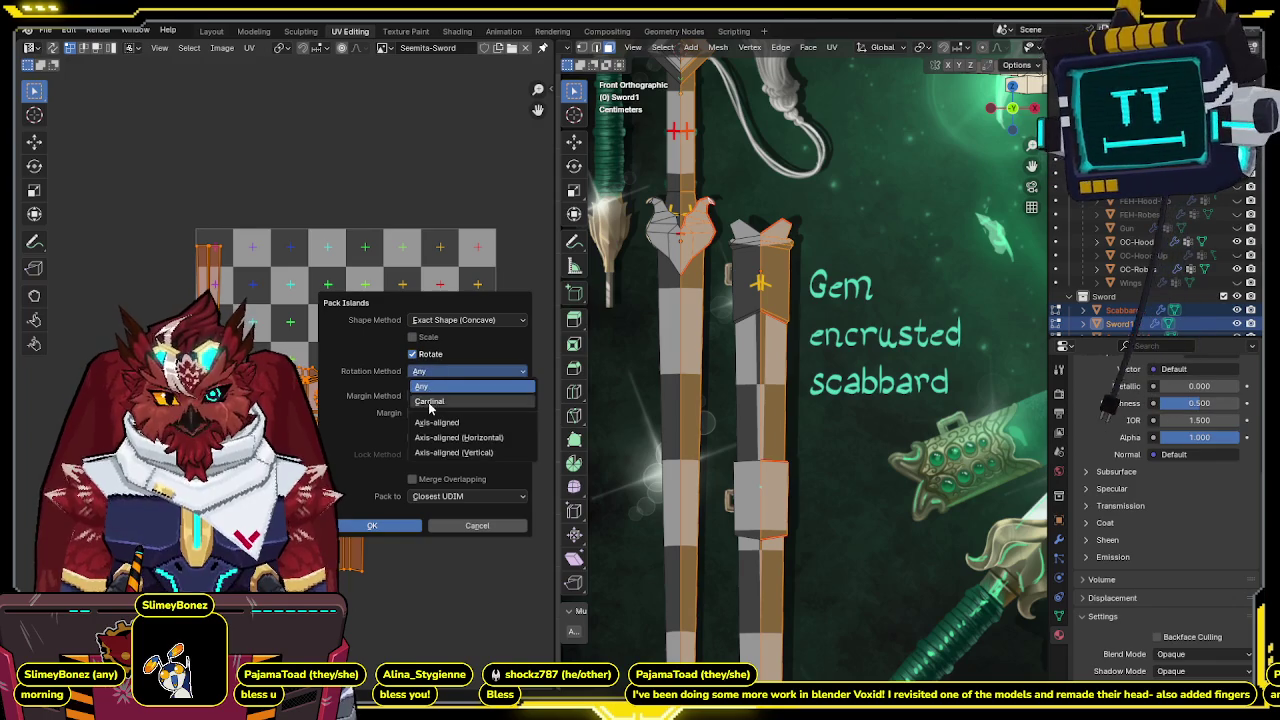
pyautogui.click(430, 401)
pyautogui.click(453, 412)
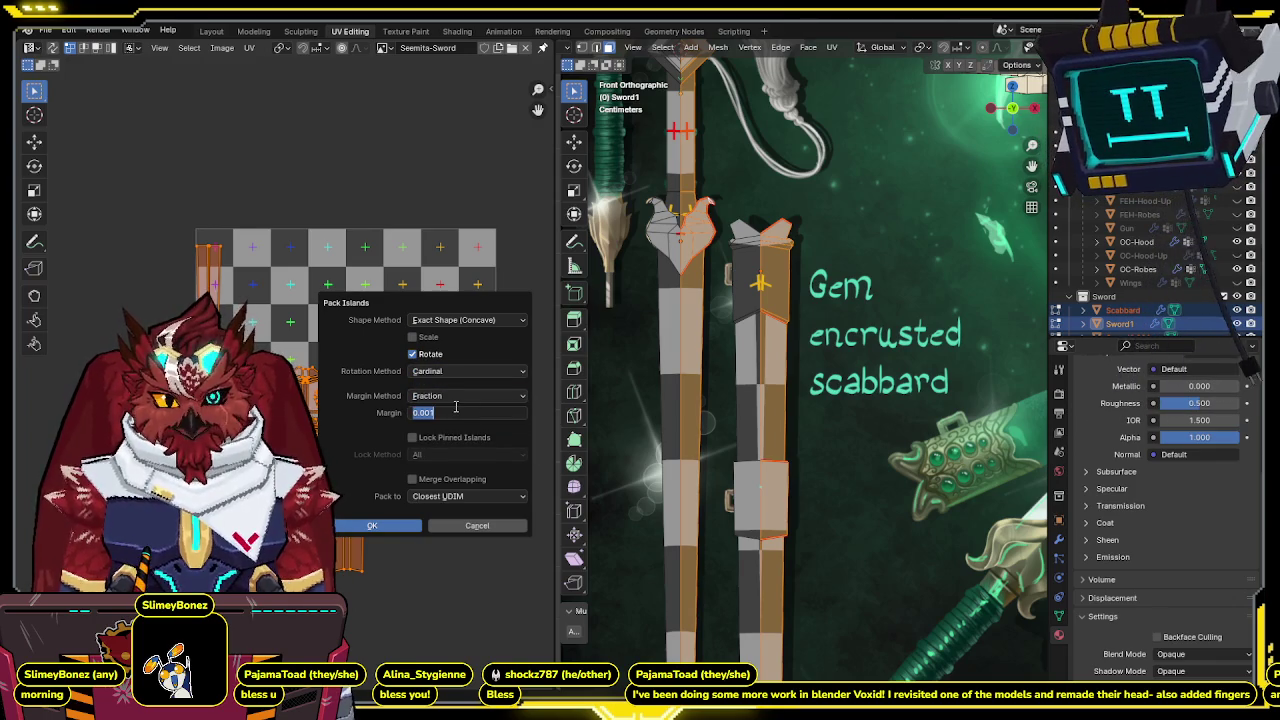
pyautogui.write('.2')
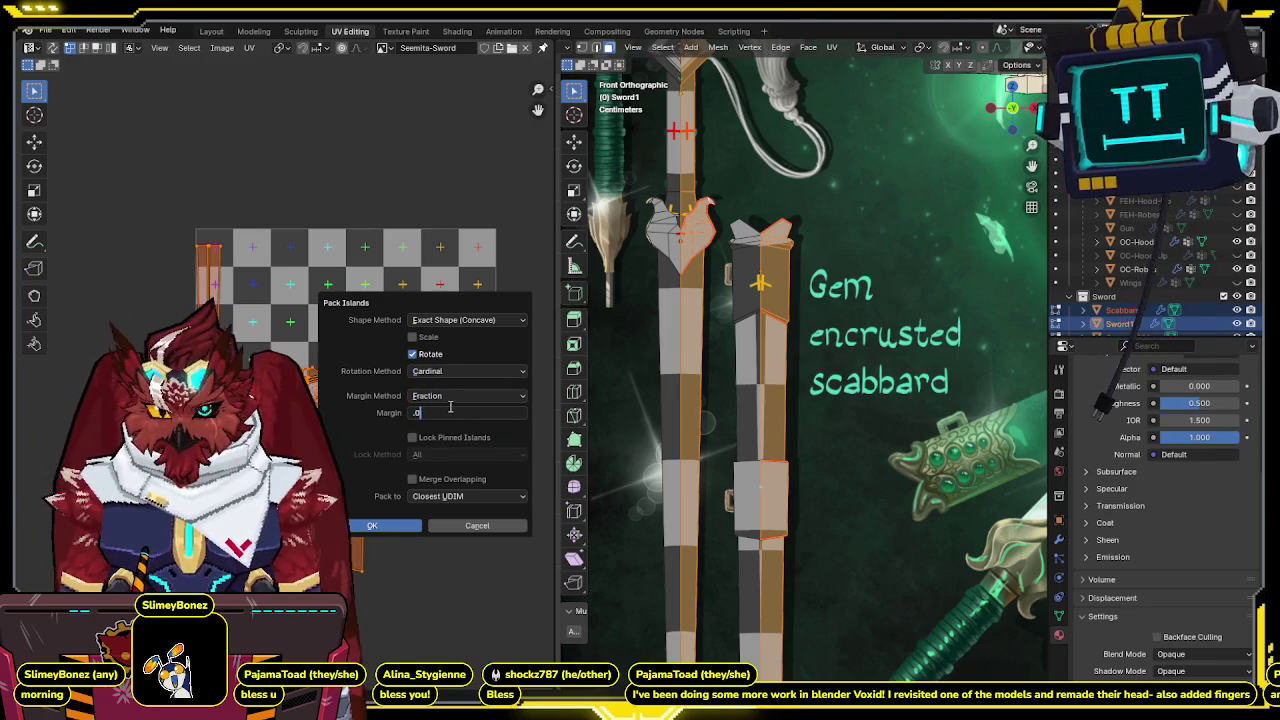
pyautogui.press('BackSpace')
pyautogui.press('BackSpace')
pyautogui.write('.005')
pyautogui.press('Return')
pyautogui.click(376, 526)
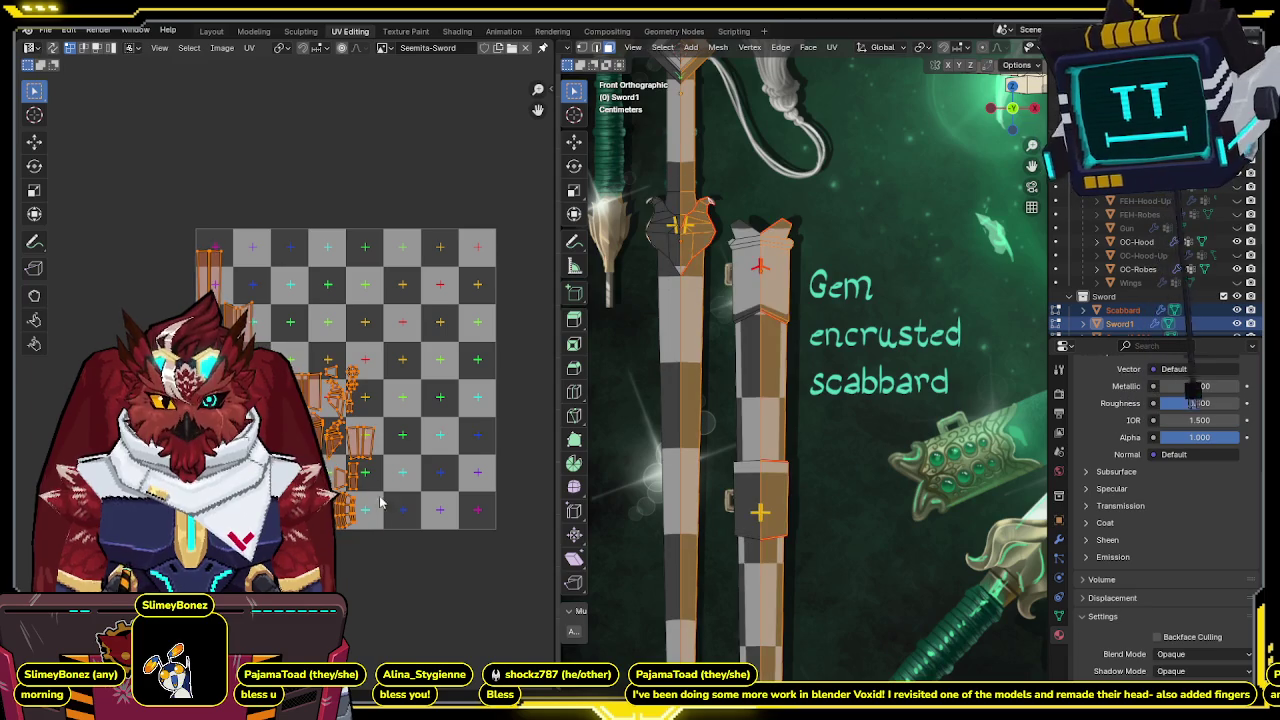
# Inspect the packed islands in the UV editor, toggling UV sync selection off and back on.
pyautogui.scroll(2, 291, 323)
pyautogui.scroll(2, 291, 323)
pyautogui.scroll(-2, 291, 323)
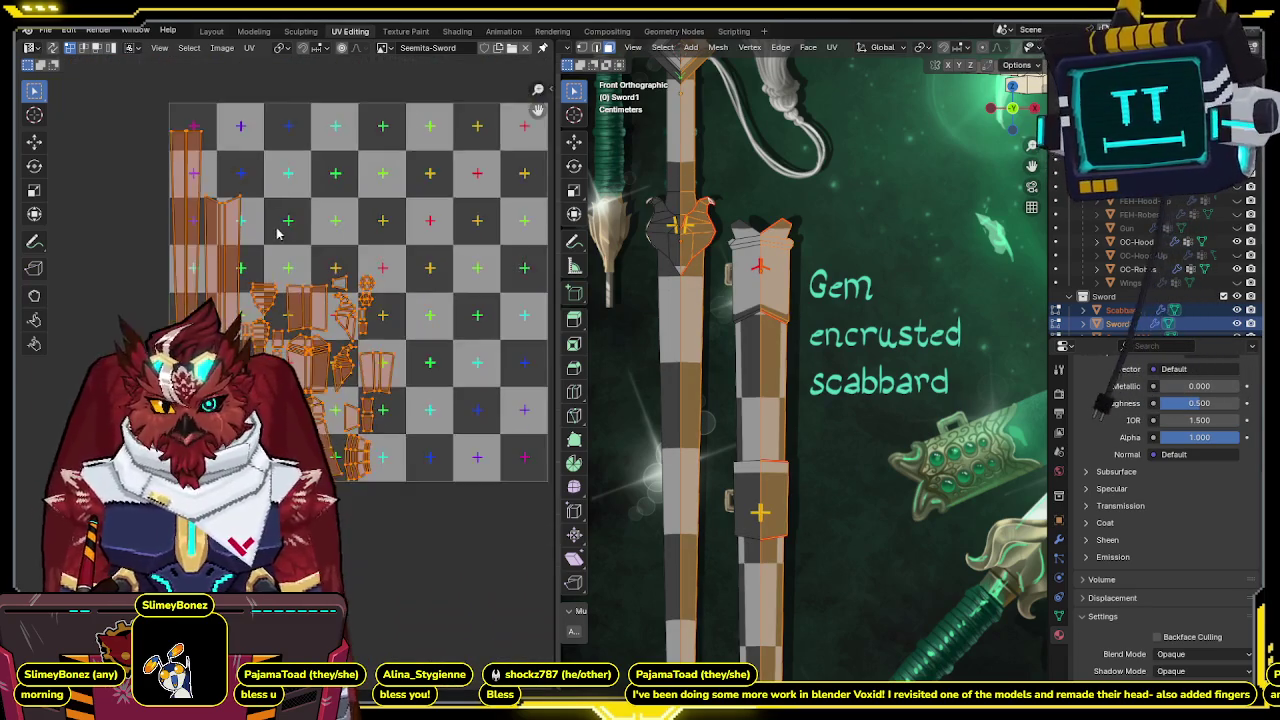
pyautogui.scroll(-2, 240, 295)
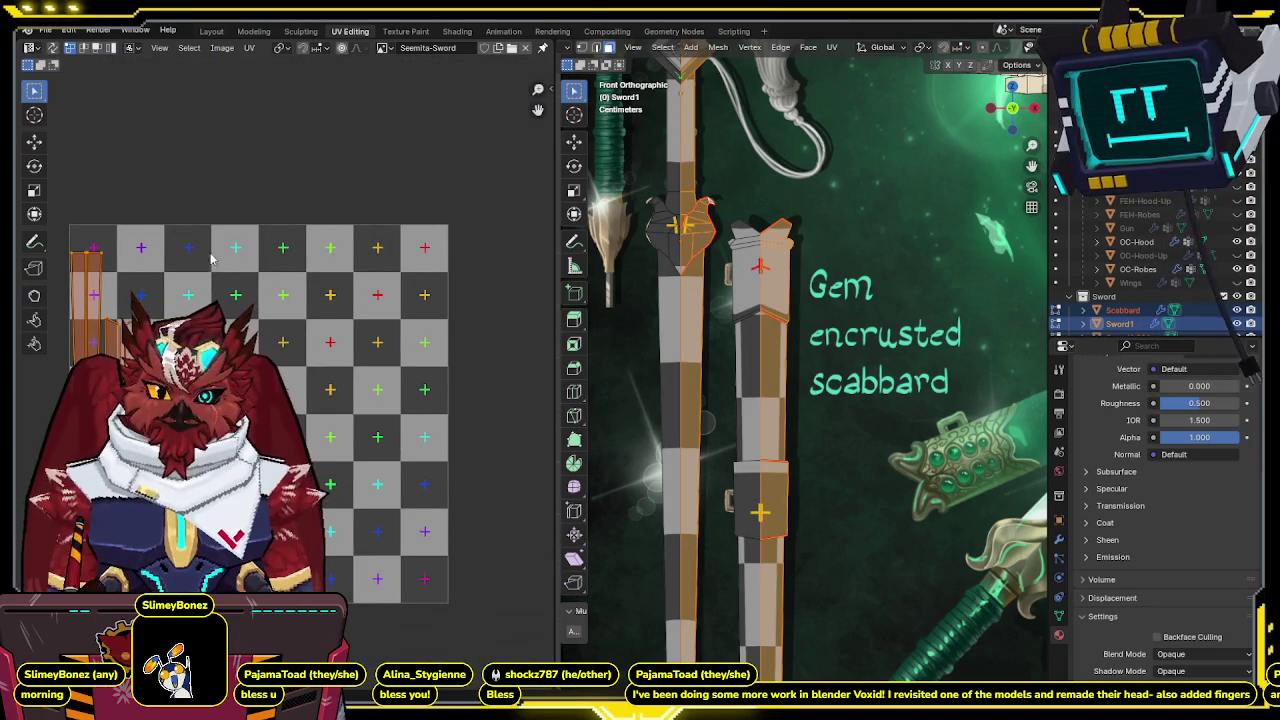
pyautogui.moveTo(314, 319); pyautogui.dragTo(322, 278, button='middle')
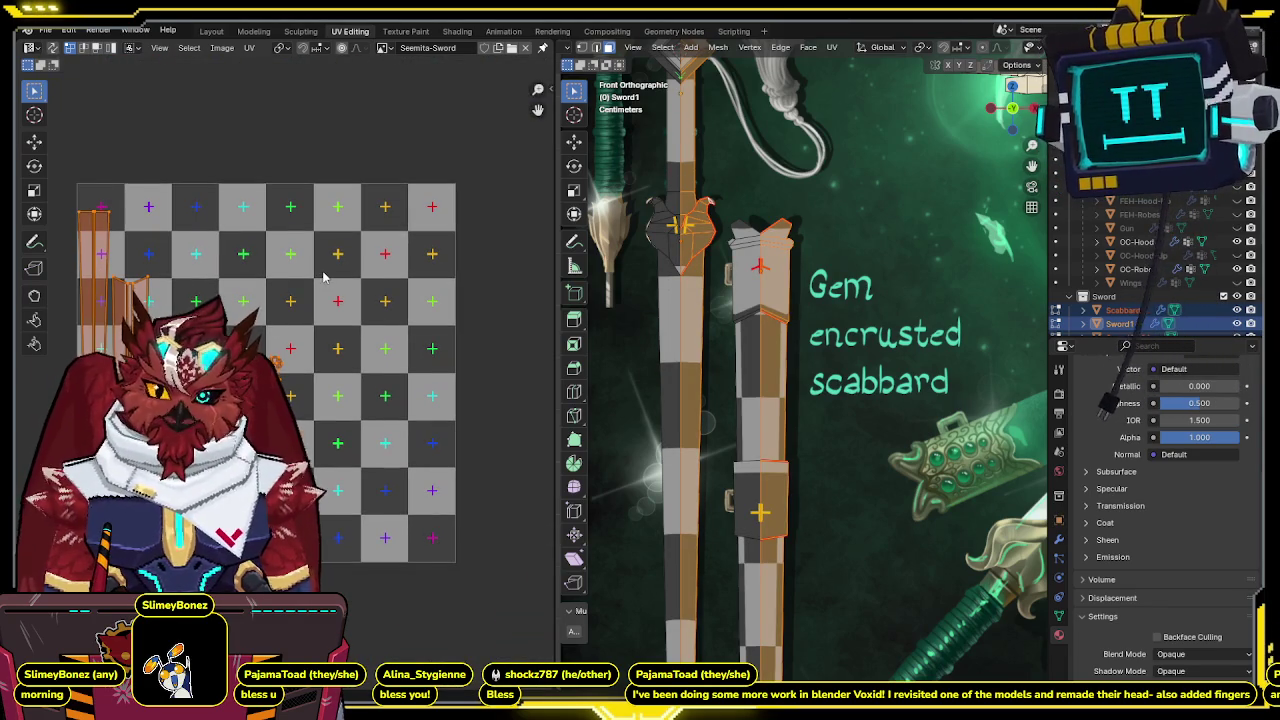
pyautogui.scroll(2, 330, 281)
pyautogui.scroll(2, 353, 293)
pyautogui.scroll(5, 351, 284)
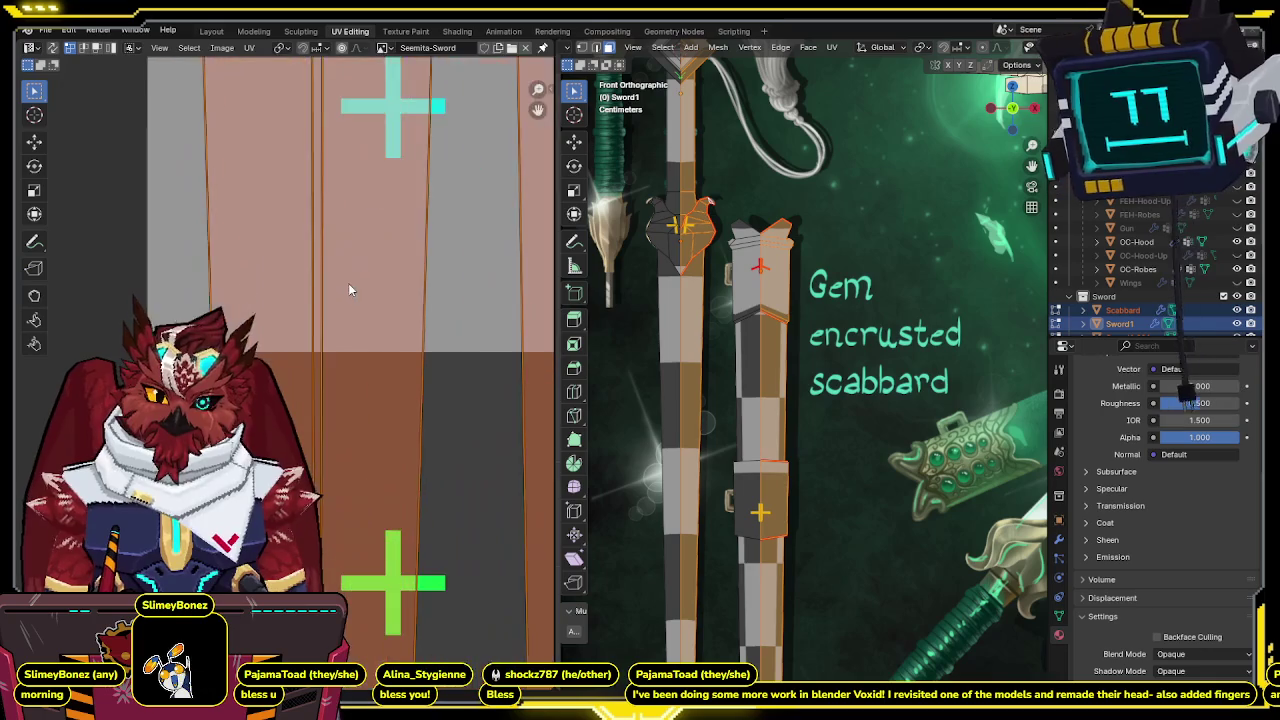
pyautogui.scroll(-8, 350, 283)
pyautogui.scroll(2, 330, 350)
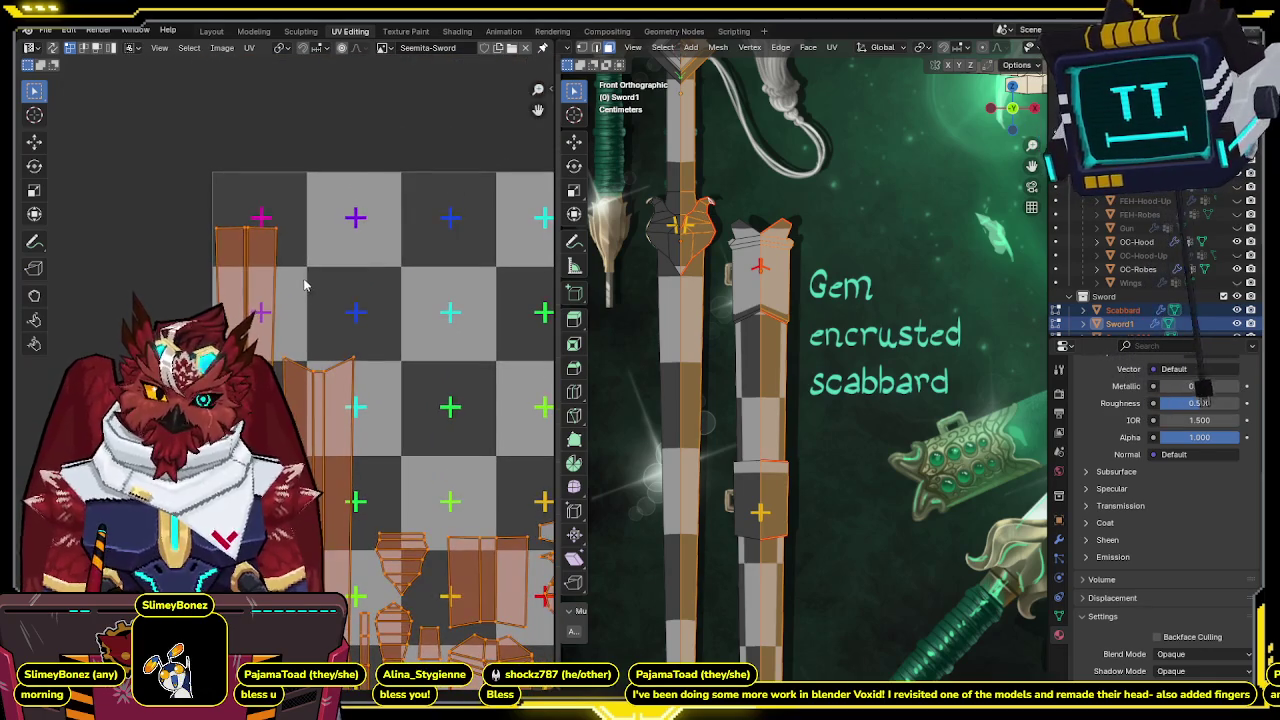
pyautogui.scroll(4, 299, 272)
pyautogui.scroll(-3, 243, 280)
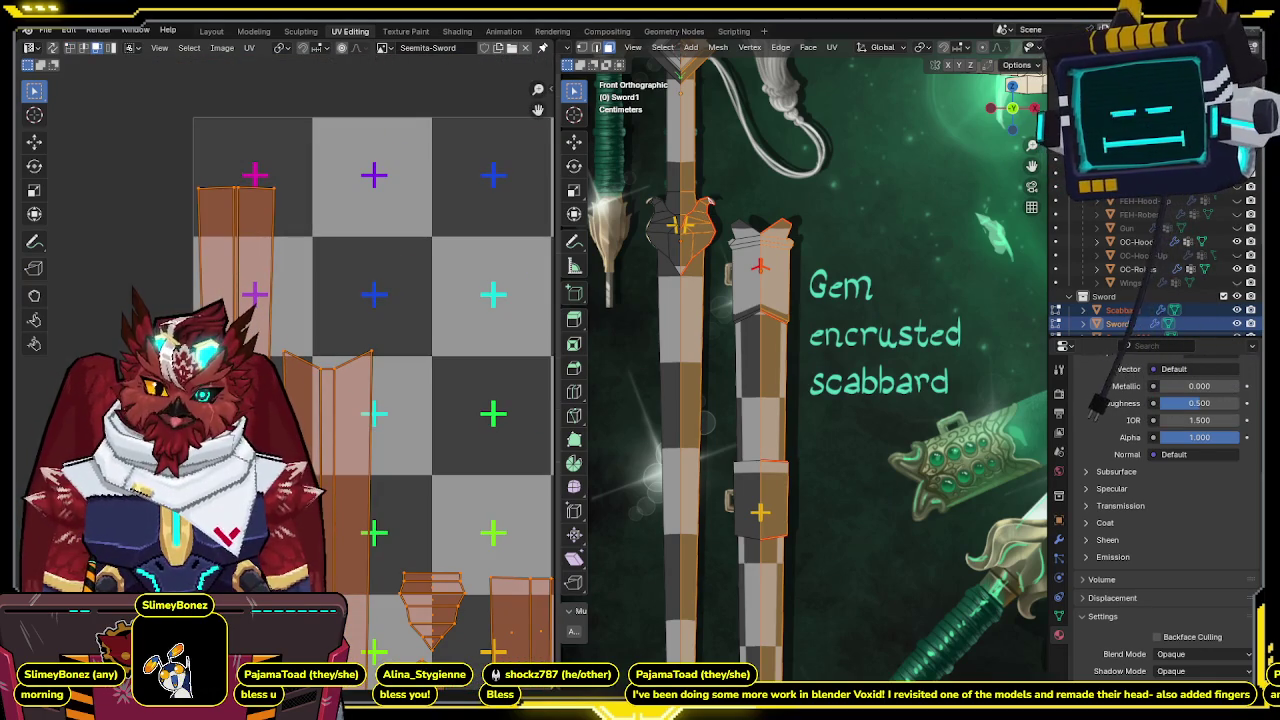
pyautogui.click(52, 48)
pyautogui.click(52, 48)
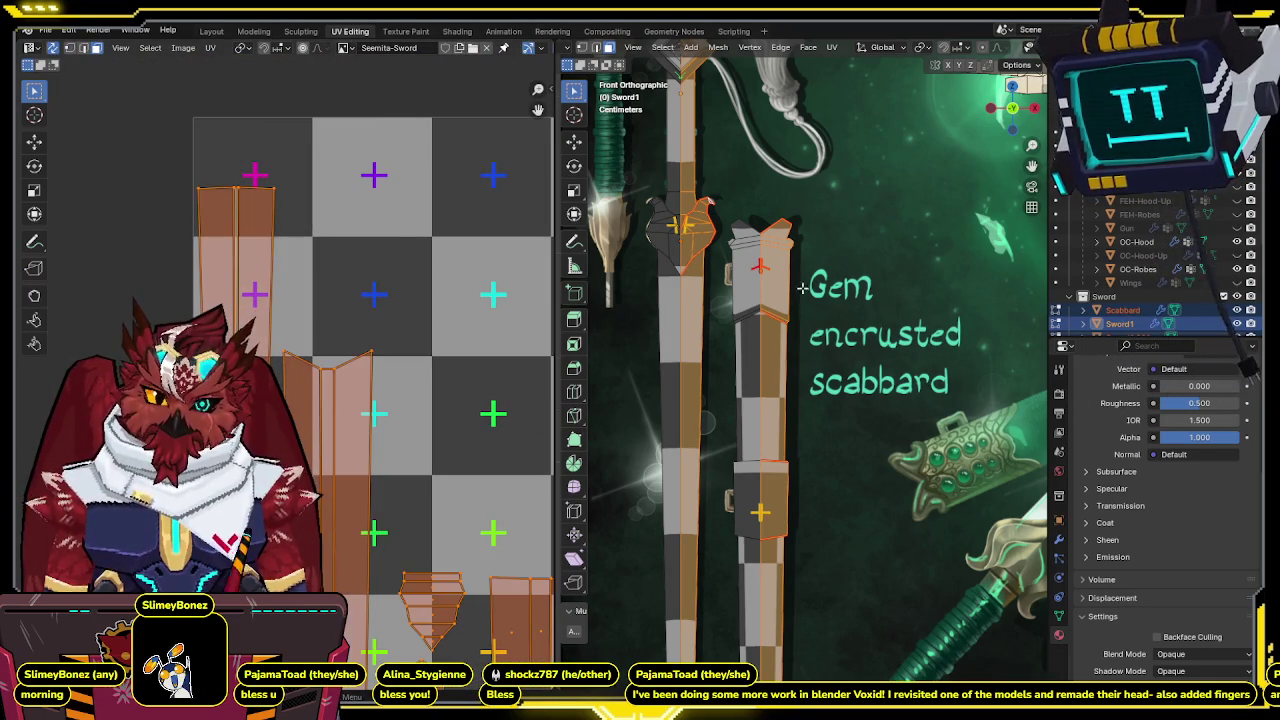
pyautogui.scroll(-5, 460, 370)
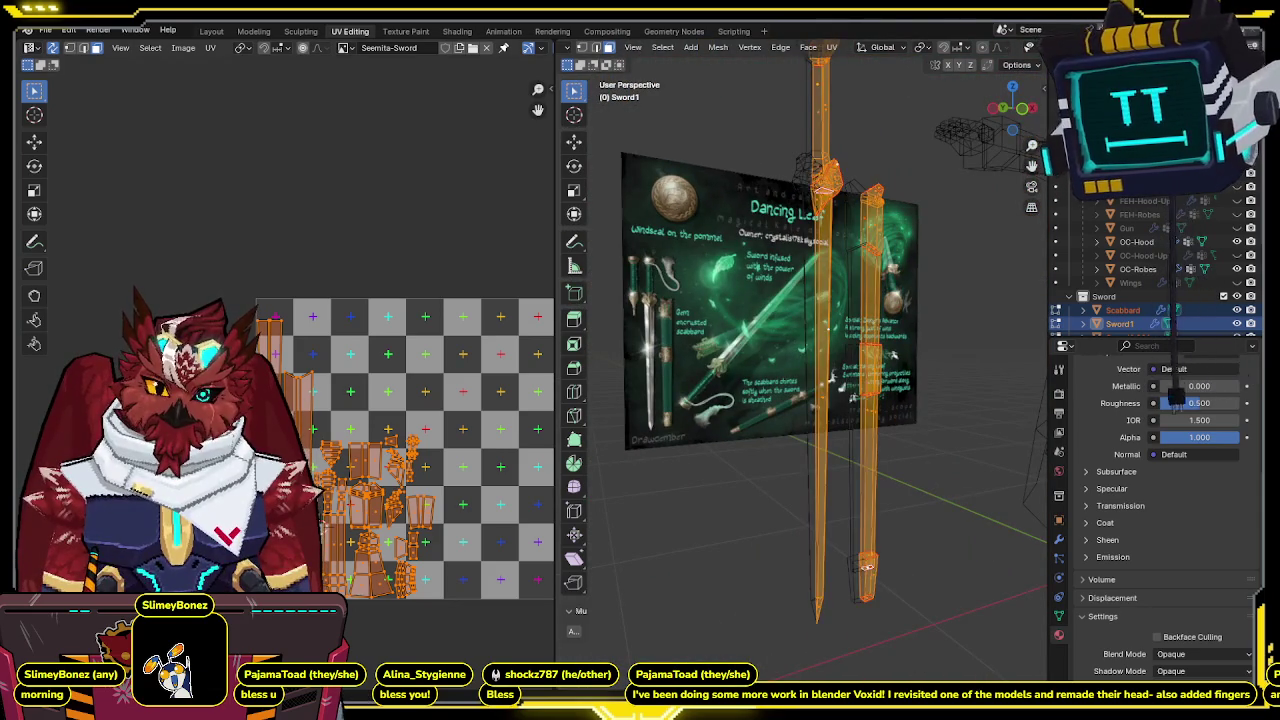
# Deselect all the sword geometry and orbit to view the checker texture on it.
pyautogui.hotkey('alt', 'a')
pyautogui.moveTo(780, 320)
pyautogui.mouseDown(button='middle')
pyautogui.moveTo(849, 297)
pyautogui.moveTo(800, 290)
pyautogui.mouseUp(button='middle')
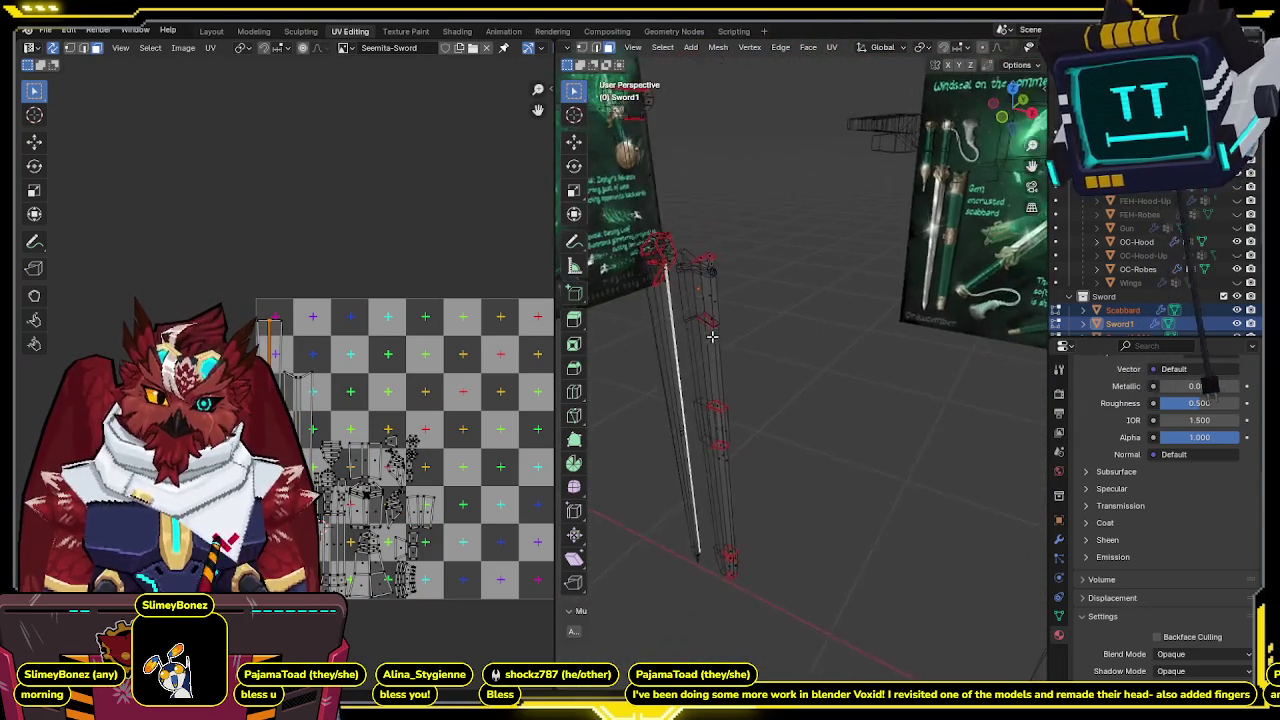
pyautogui.scroll(4, 793, 285)
pyautogui.scroll(-4, 793, 285)
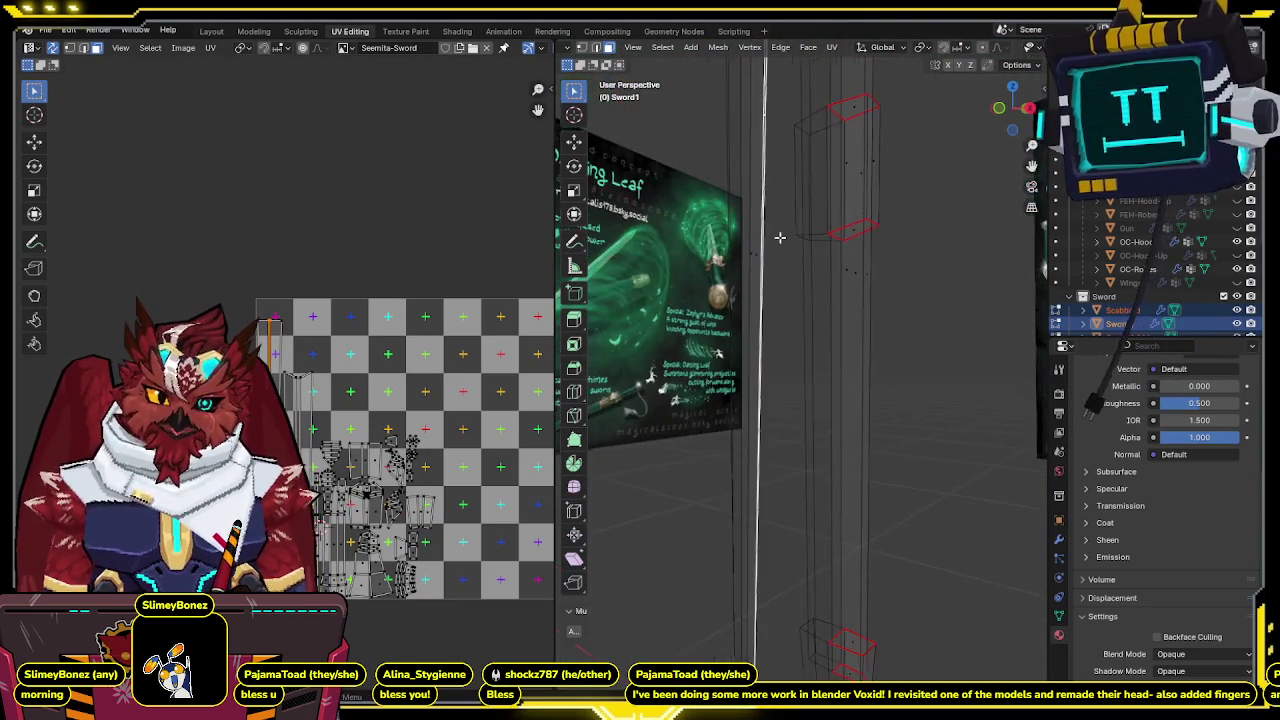
pyautogui.moveTo(780, 240); pyautogui.dragTo(820, 250, button='middle')
pyautogui.scroll(4, 314, 405)
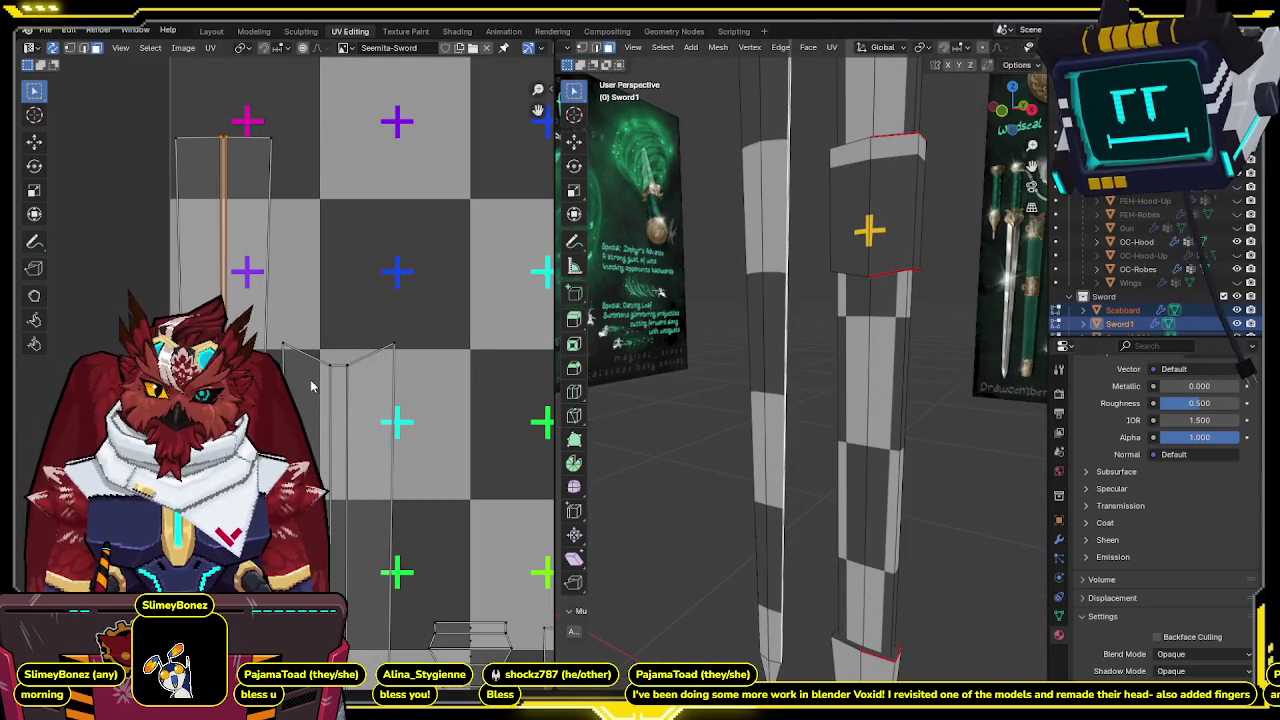
pyautogui.scroll(-5, 310, 381)
pyautogui.scroll(1, 320, 300)
pyautogui.scroll(1, 330, 238)
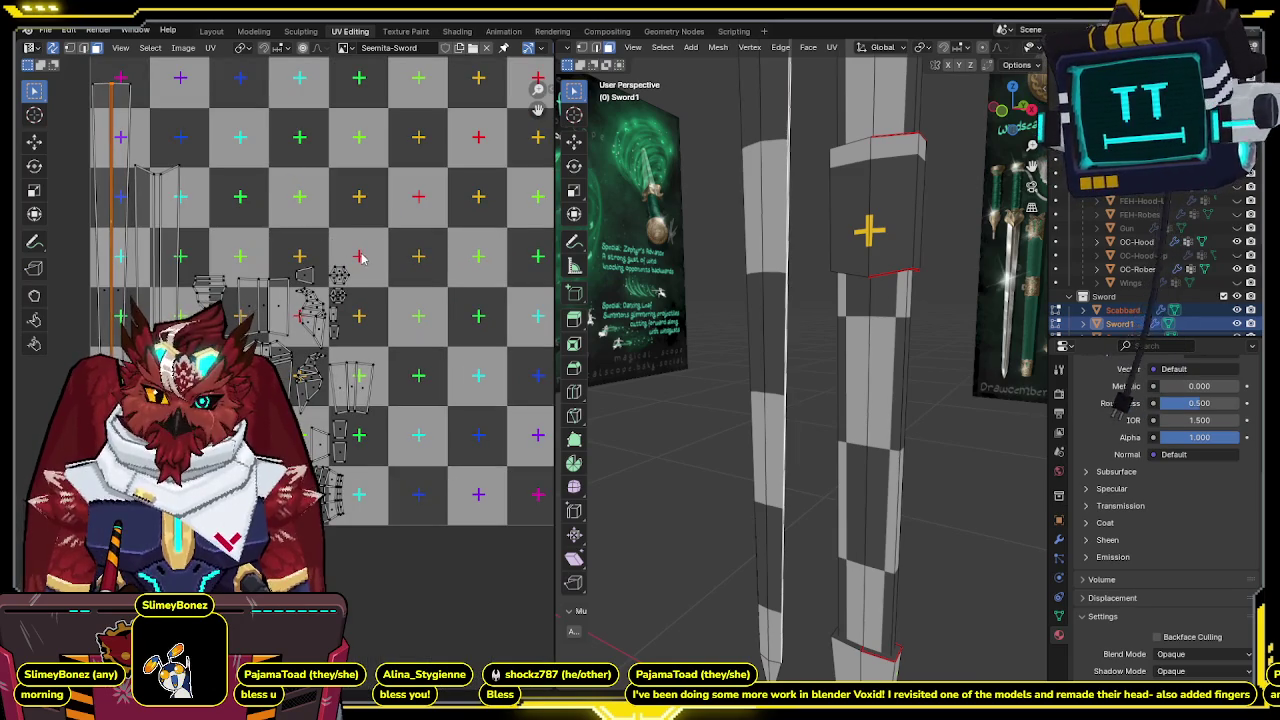
pyautogui.scroll(2, 886, 272)
# Switch back to Object Mode and orbit around the sword and scabbard.
pyautogui.hotkey('ctrl', 'Tab')
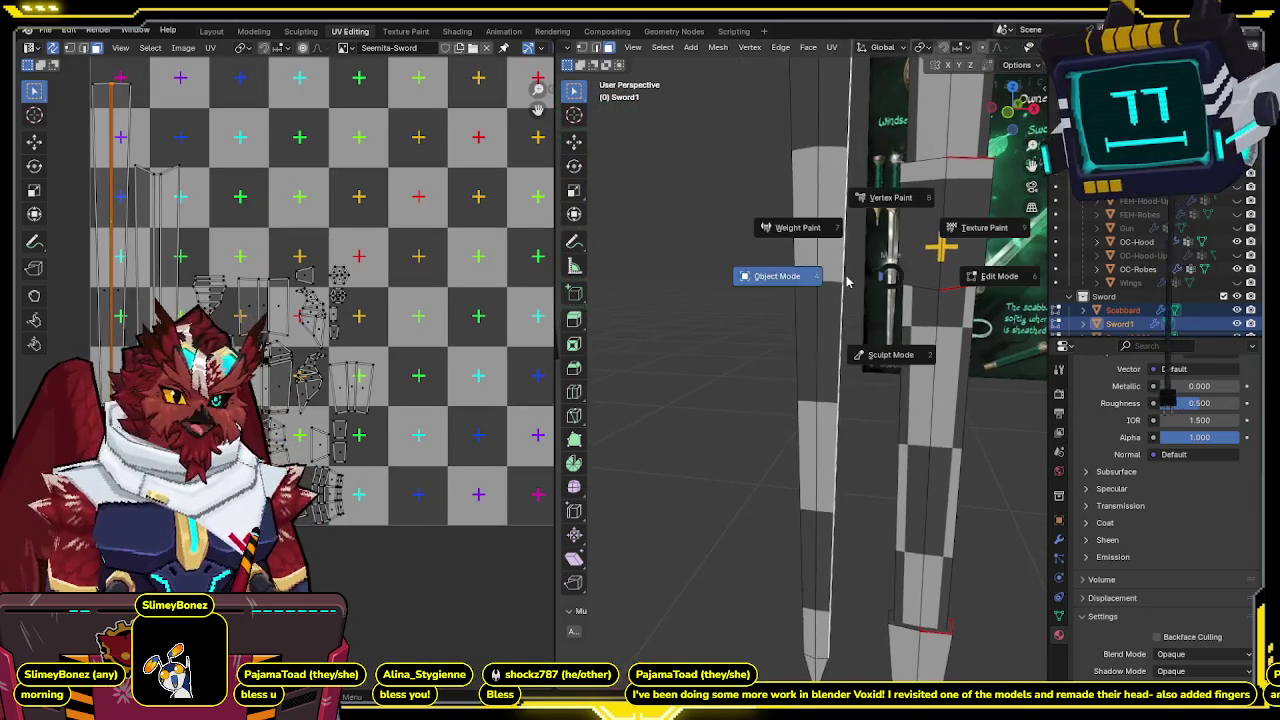
pyautogui.click(800, 272)
pyautogui.scroll(2, 800, 350)
pyautogui.moveTo(800, 380)
pyautogui.mouseDown(button='middle')
pyautogui.moveTo(806, 435)
pyautogui.moveTo(845, 400)
pyautogui.moveTo(796, 350)
pyautogui.mouseUp(button='middle')
pyautogui.scroll(-4, 806, 435)
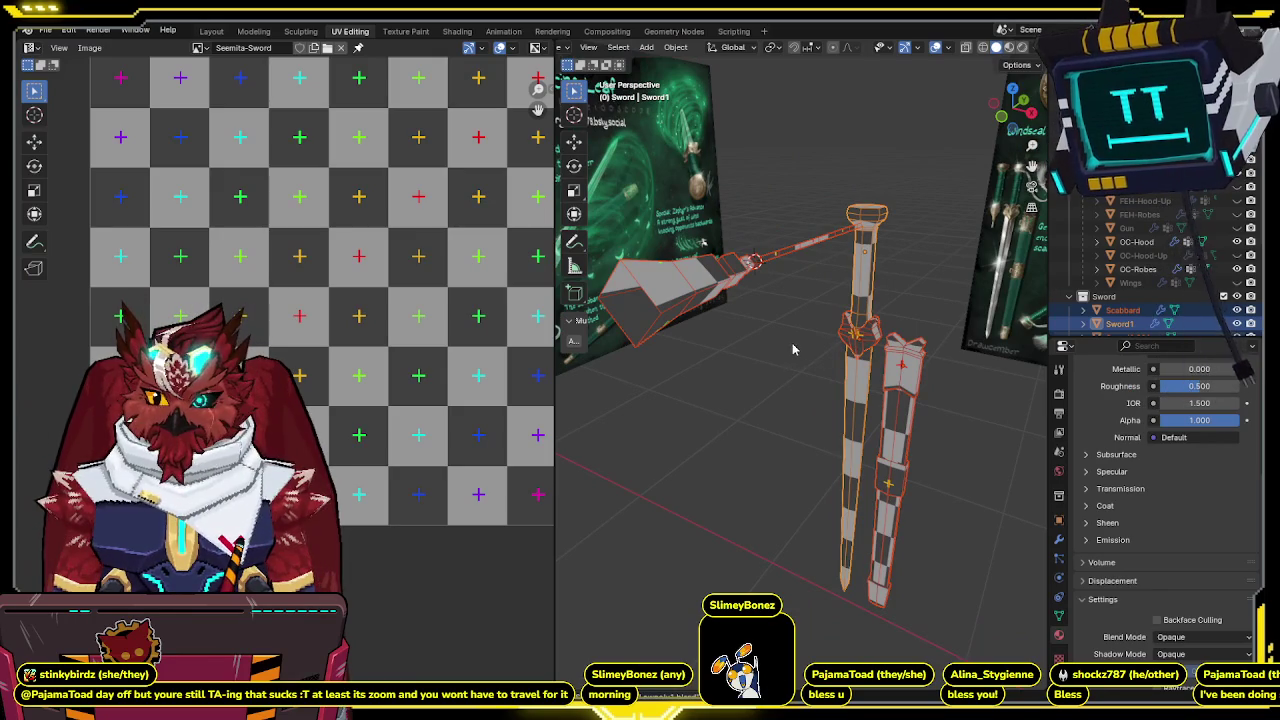
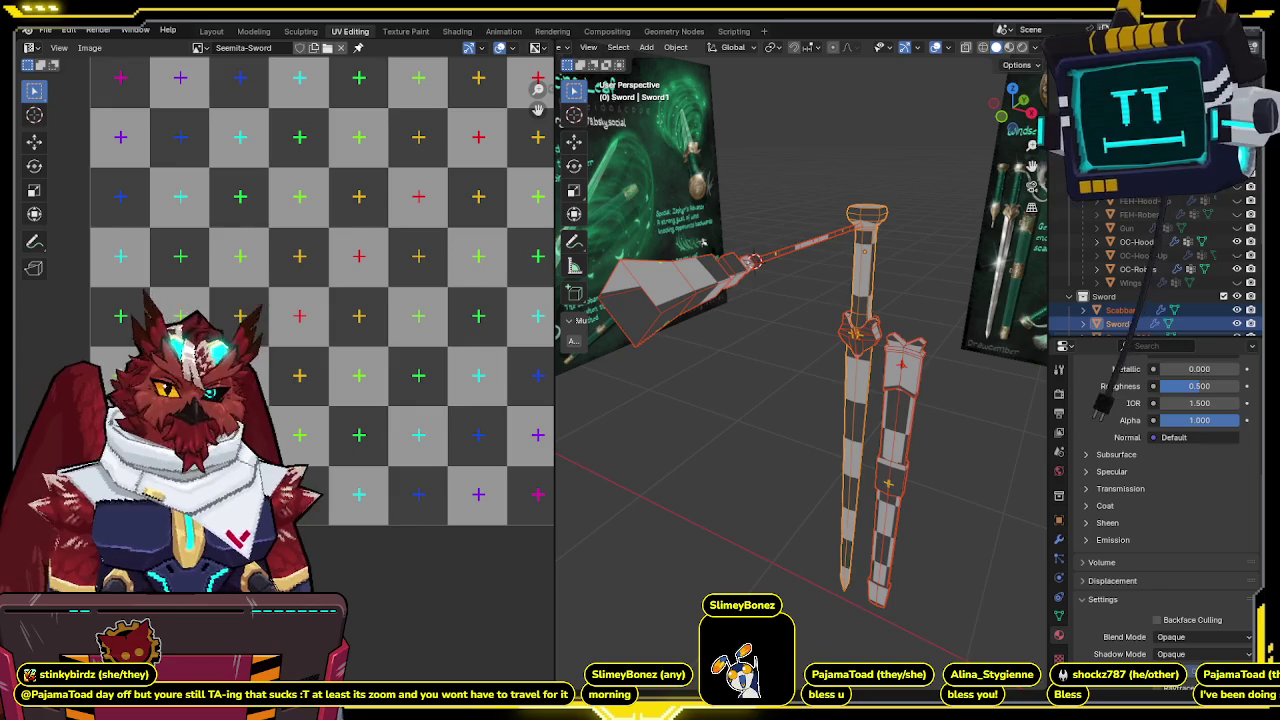
# In front view, select the Scabbard and switch to the Texture Paint workspace.
pyautogui.moveTo(728, 312)
pyautogui.mouseDown(button='middle')
pyautogui.moveTo(788, 262)
pyautogui.moveTo(777, 229)
pyautogui.moveTo(760, 238)
pyautogui.mouseUp(button='middle')
pyautogui.scroll(3, 777, 229)
pyautogui.scroll(-5, 756, 238)
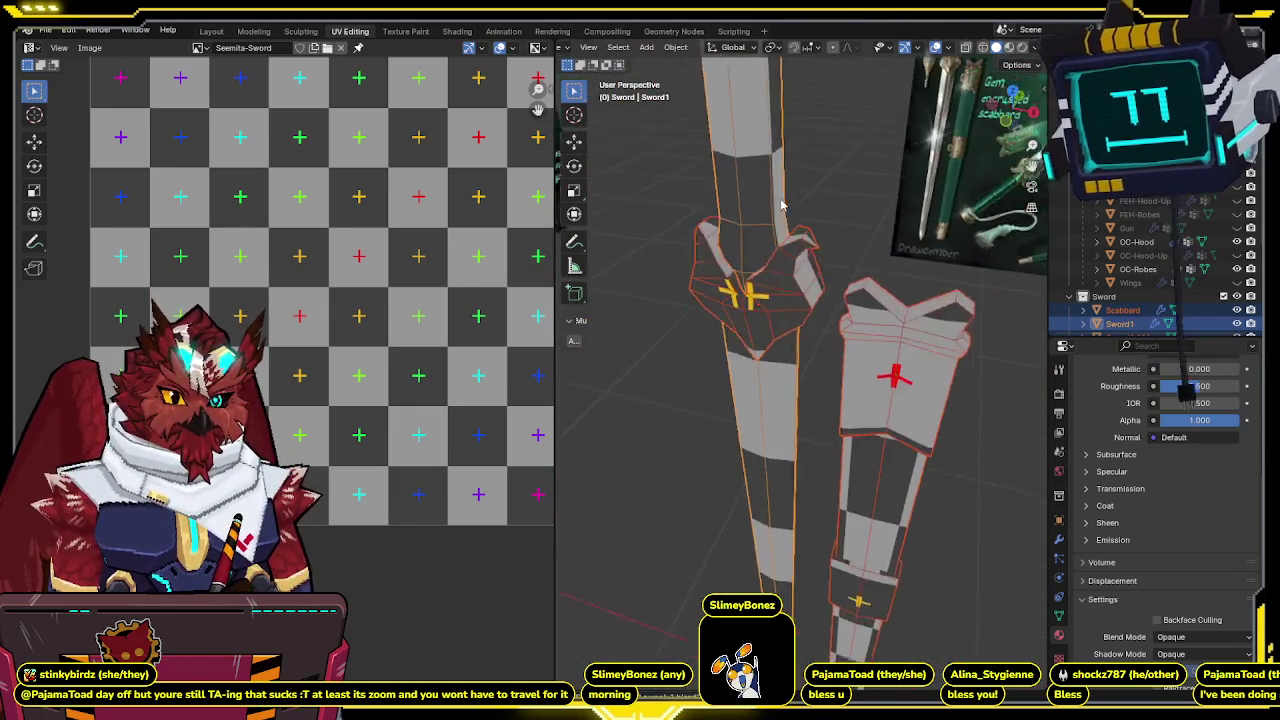
pyautogui.press('KP_1')
pyautogui.scroll(2, 740, 280)
pyautogui.scroll(1, 735, 315)
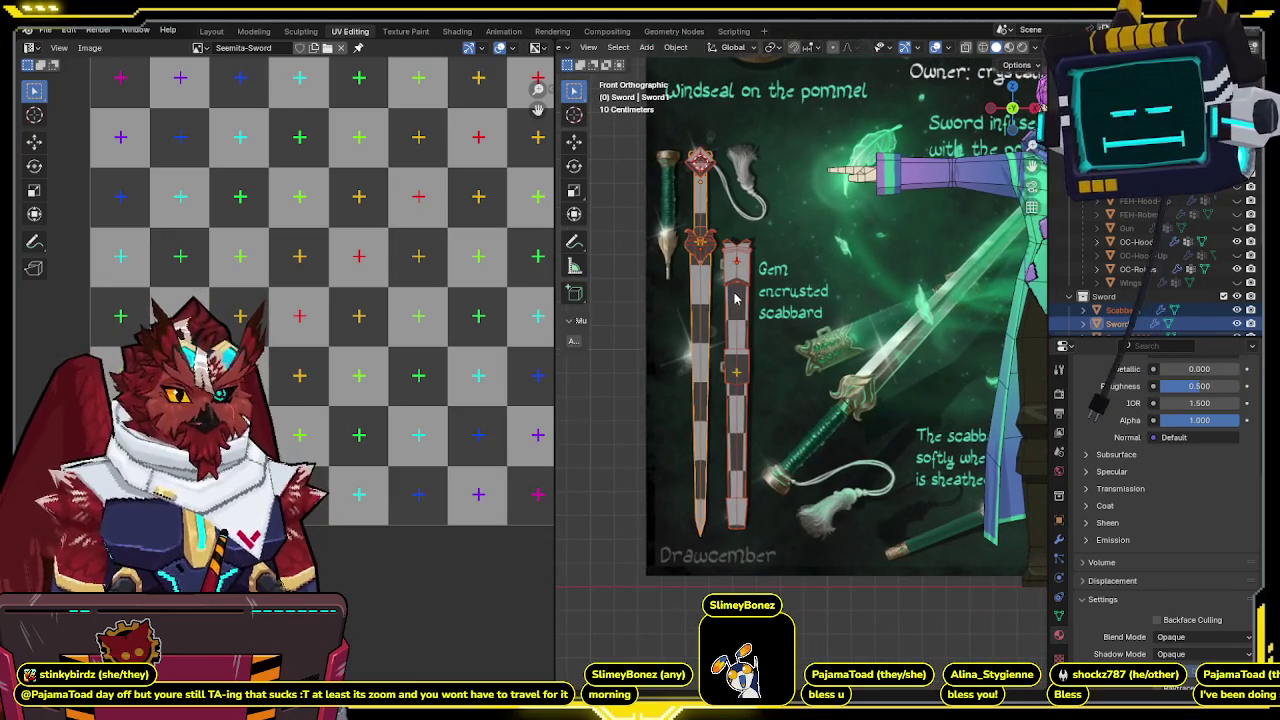
pyautogui.click(755, 314)
pyautogui.scroll(2, 716, 273)
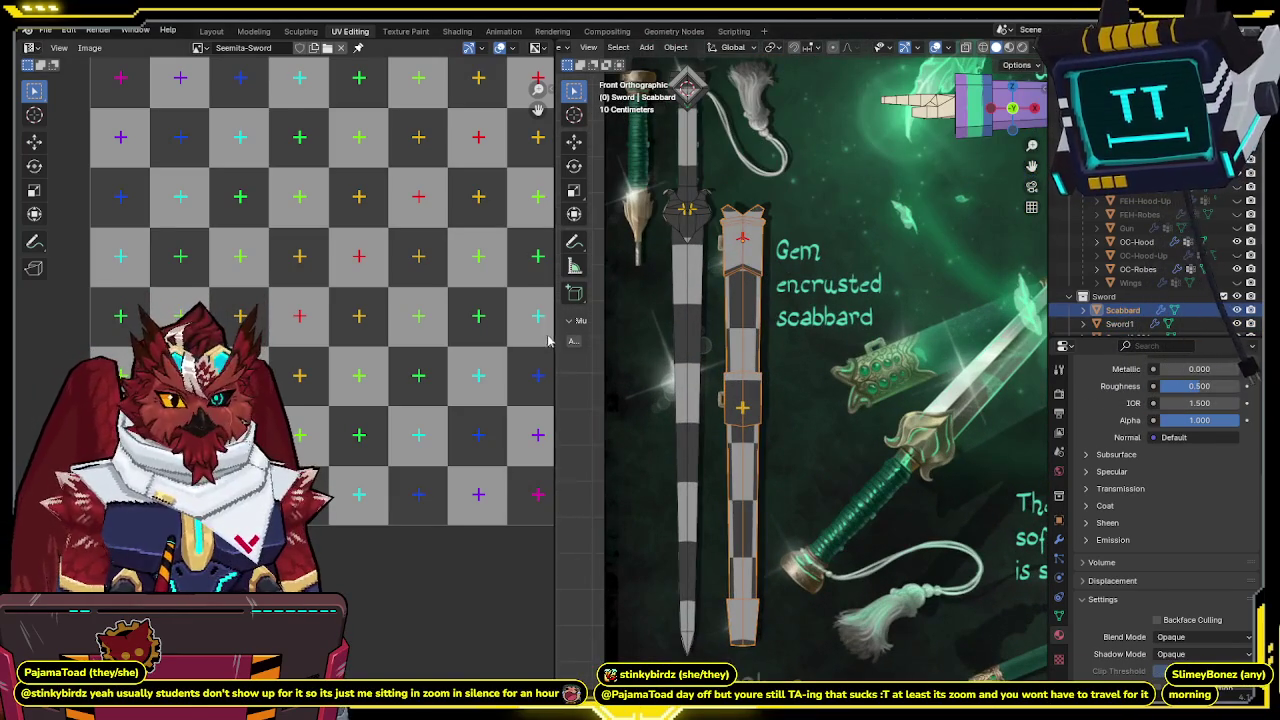
pyautogui.click(425, 32)
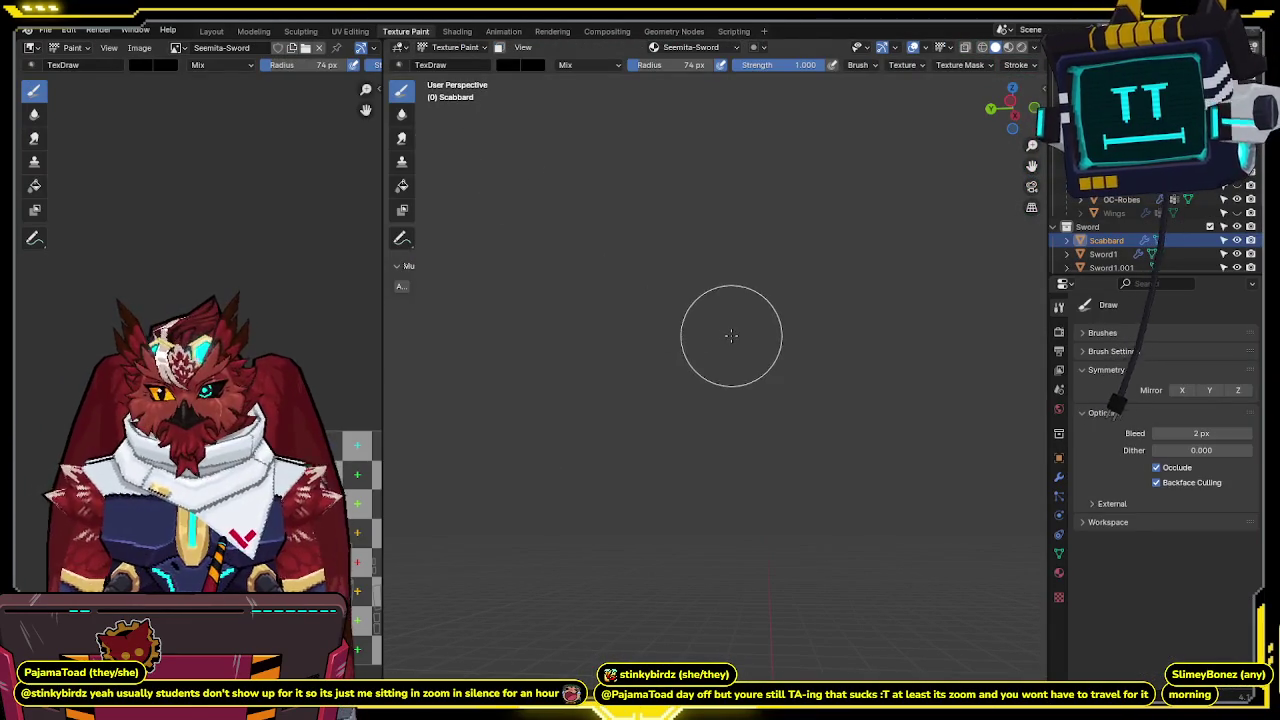
# Frame the scabbard in straight front view beside its label on the reference sheet.
pyautogui.press('KP_Decimal')
pyautogui.press('KP_1')
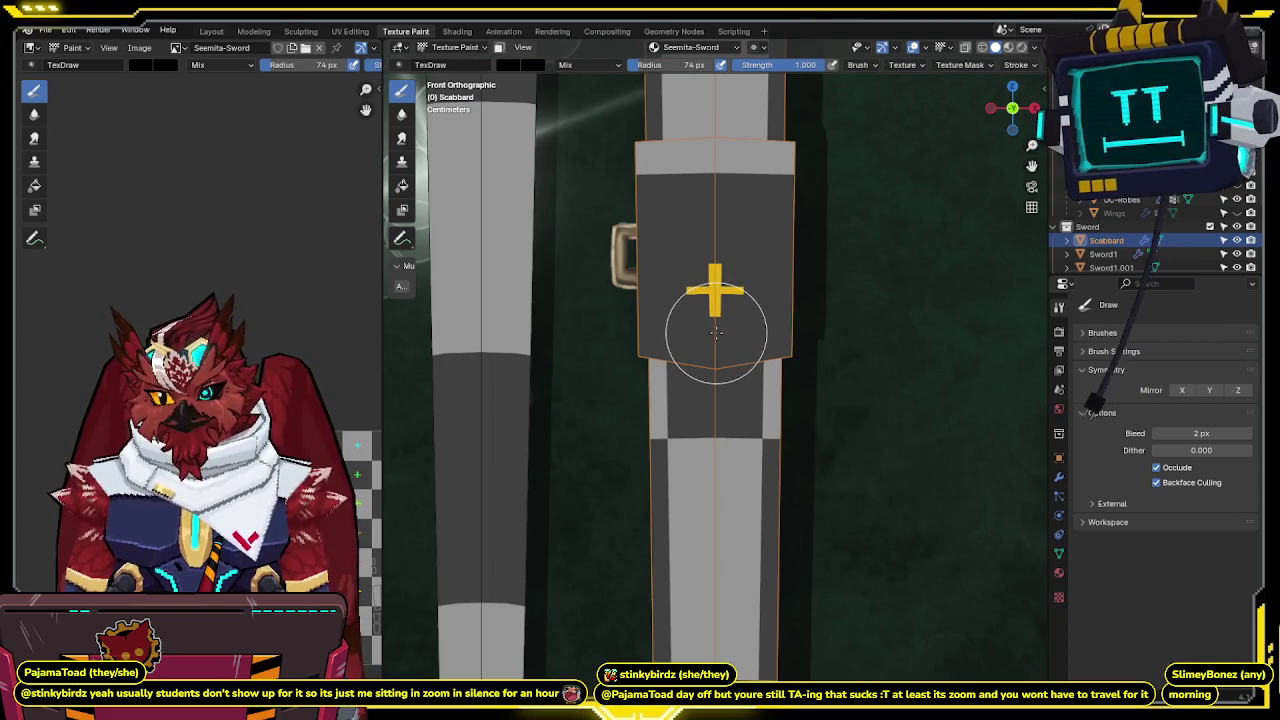
pyautogui.scroll(-1, 717, 333)
pyautogui.scroll(-3, 700, 370)
pyautogui.scroll(-1, 680, 420)
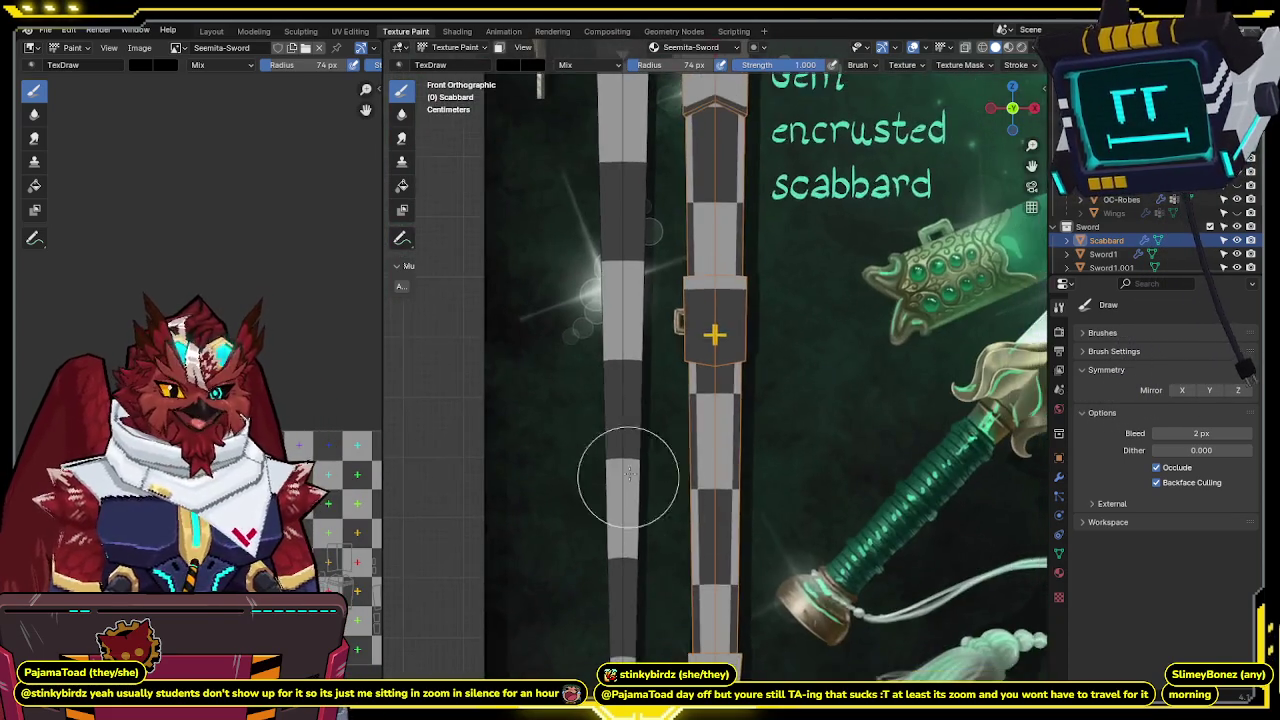
pyautogui.scroll(-2, 641, 484)
pyautogui.scroll(-2, 685, 410)
pyautogui.keyDown('shift'); pyautogui.moveTo(755, 270); pyautogui.dragTo(740, 390, button='middle'); pyautogui.keyUp('shift')
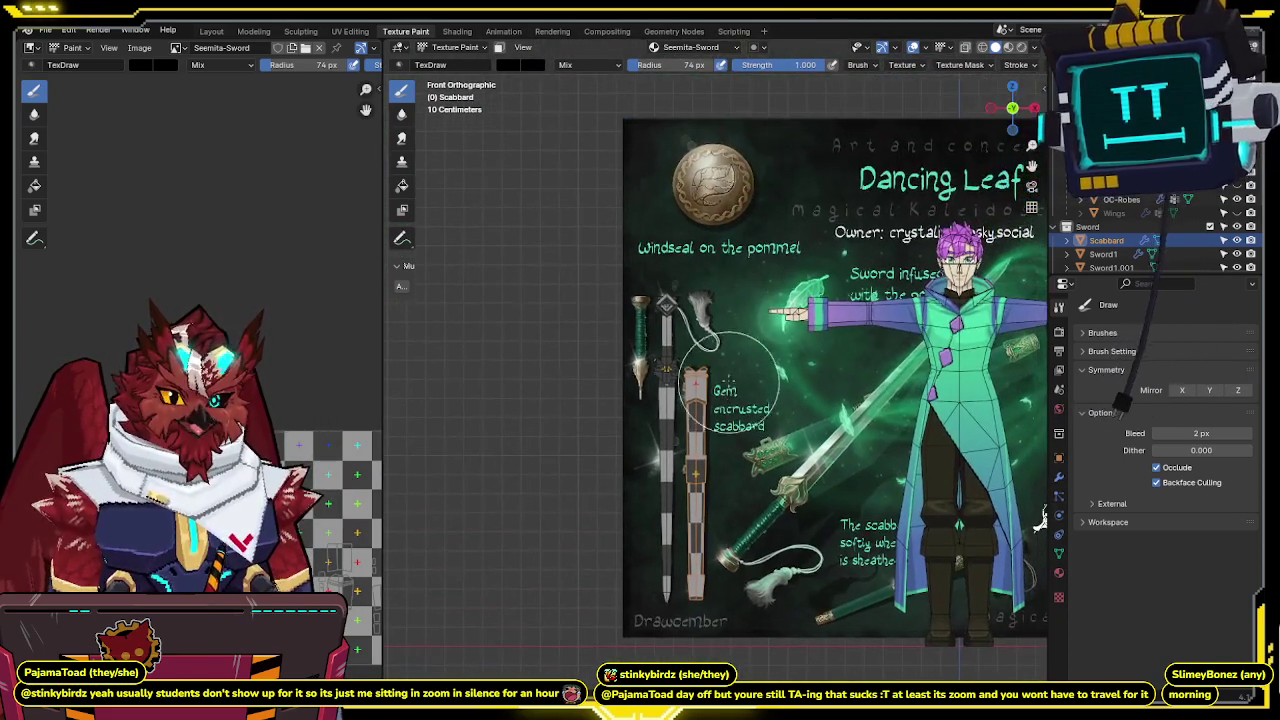
pyautogui.scroll(1, 740, 390)
pyautogui.scroll(1, 740, 390)
pyautogui.scroll(1, 740, 390)
pyautogui.scroll(-1, 560, 420)
pyautogui.scroll(2, 560, 420)
pyautogui.scroll(1, 600, 400)
pyautogui.moveTo(690, 390)
pyautogui.keyDown('shift'); pyautogui.mouseDown(button='middle')
pyautogui.moveTo(716, 245)
pyautogui.moveTo(703, 331)
pyautogui.mouseUp(button='middle'); pyautogui.keyUp('shift')
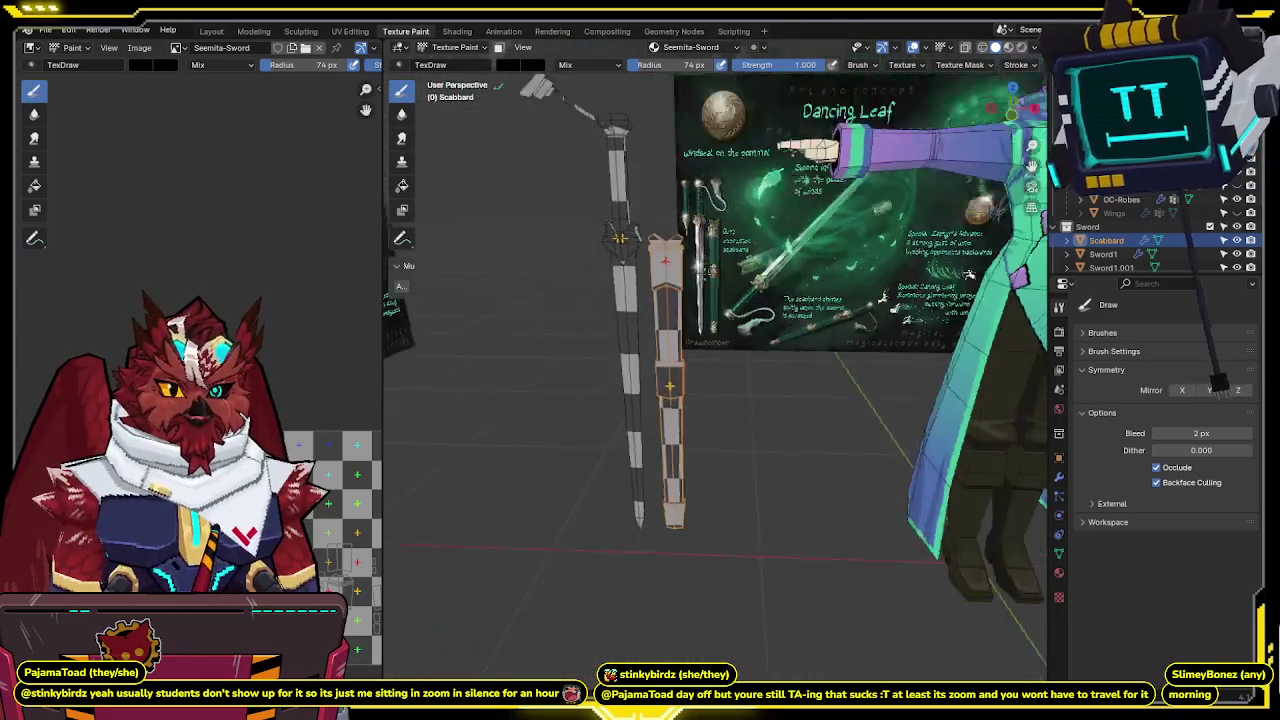
pyautogui.press('KP_1')
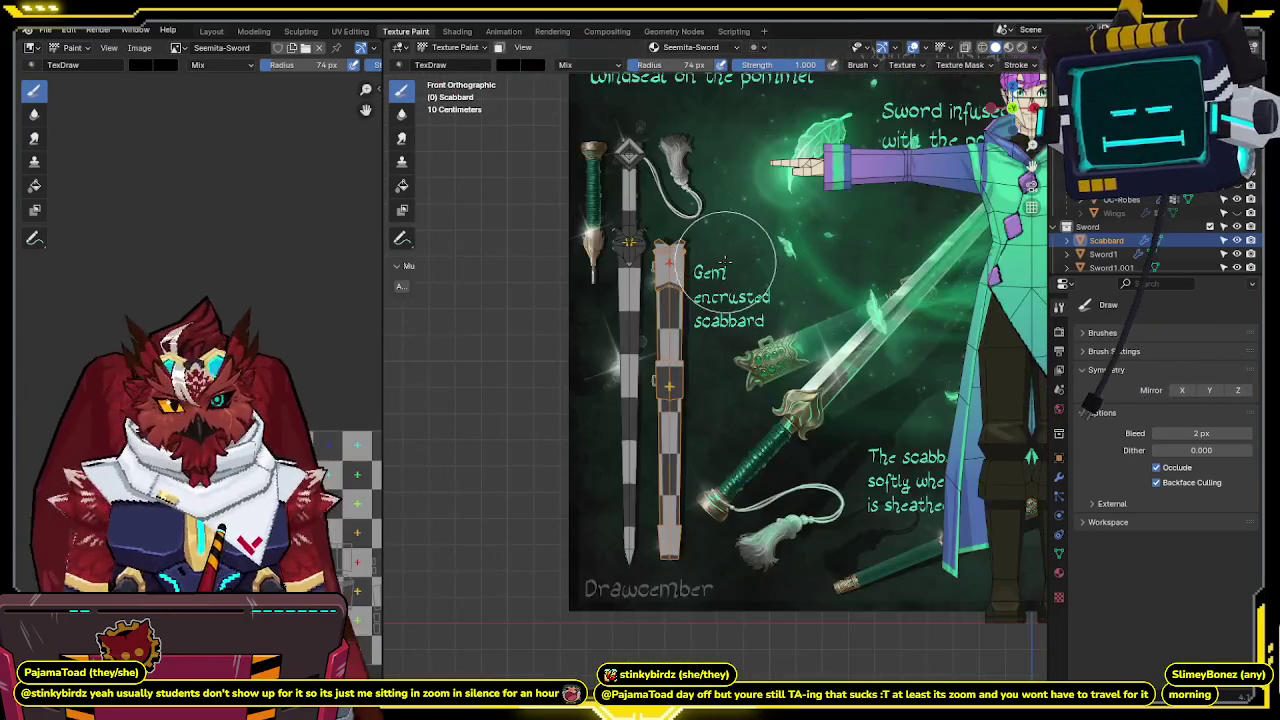
pyautogui.scroll(2, 705, 240)
pyautogui.scroll(2, 705, 238)
# Toggle X-ray to compare the scabbard with the reference, then return to Texture Paint mode.
pyautogui.hotkey('alt', 'z')
pyautogui.keyDown('shift'); pyautogui.moveTo(705, 238); pyautogui.dragTo(718, 233, button='middle'); pyautogui.keyUp('shift')
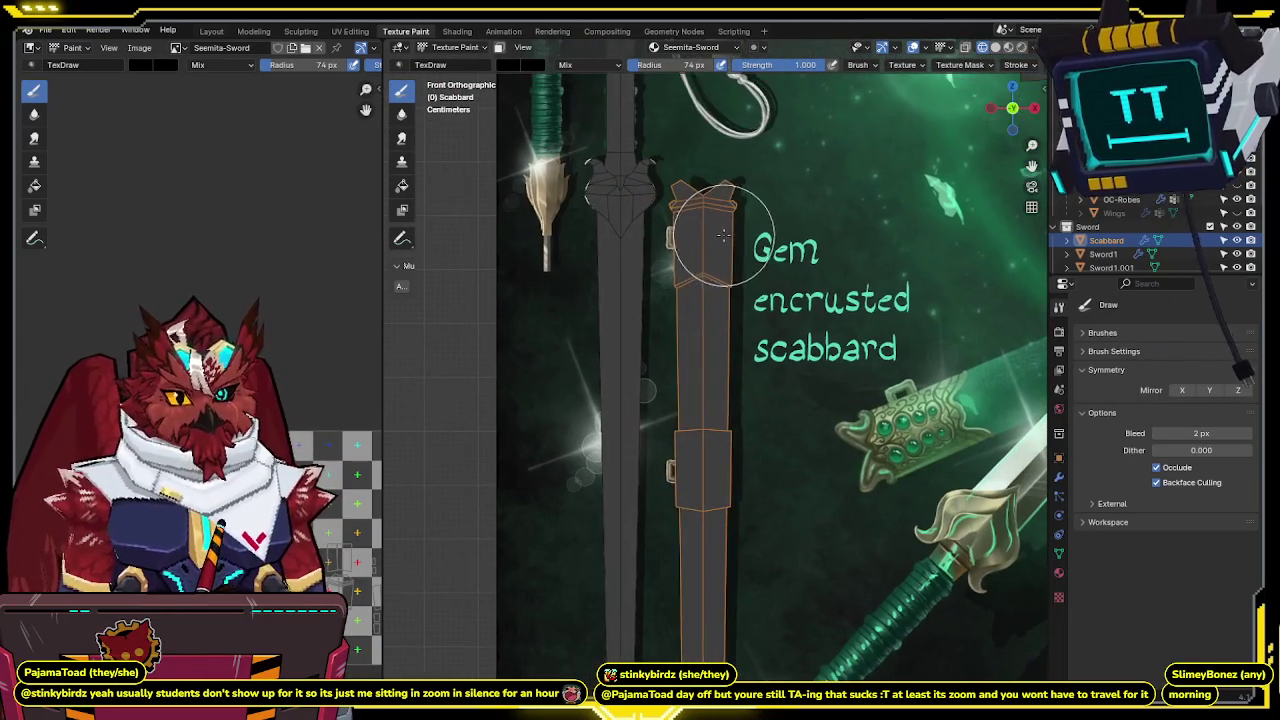
pyautogui.hotkey('alt', 'z')
pyautogui.hotkey('alt', 'z')
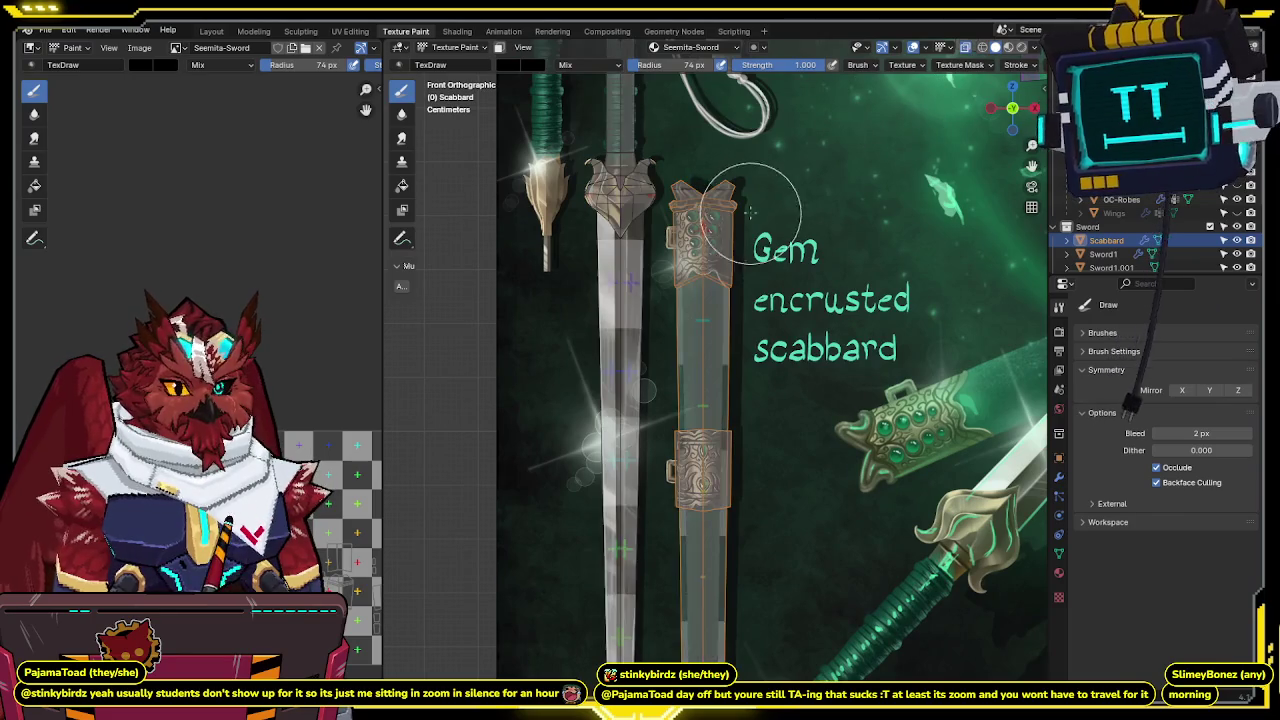
pyautogui.scroll(2, 712, 238)
pyautogui.hotkey('alt', 'z')
pyautogui.scroll(1, 740, 276)
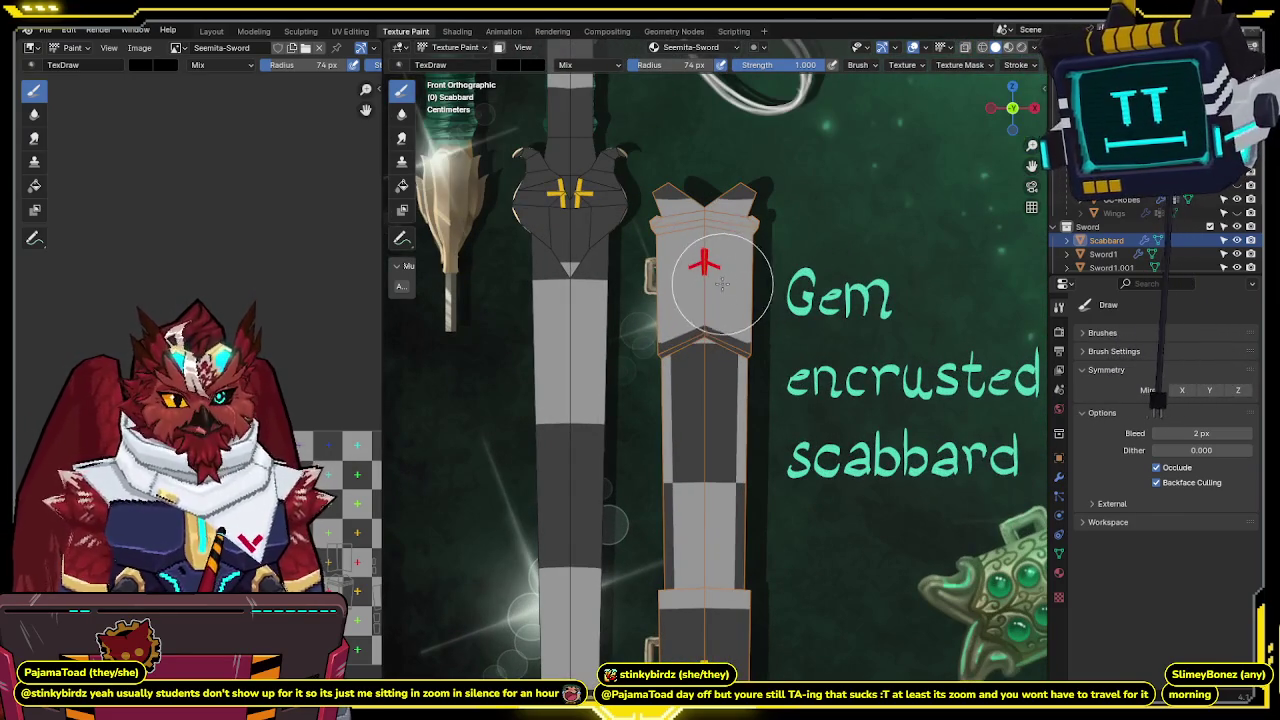
pyautogui.hotkey('ctrl', 'Tab')
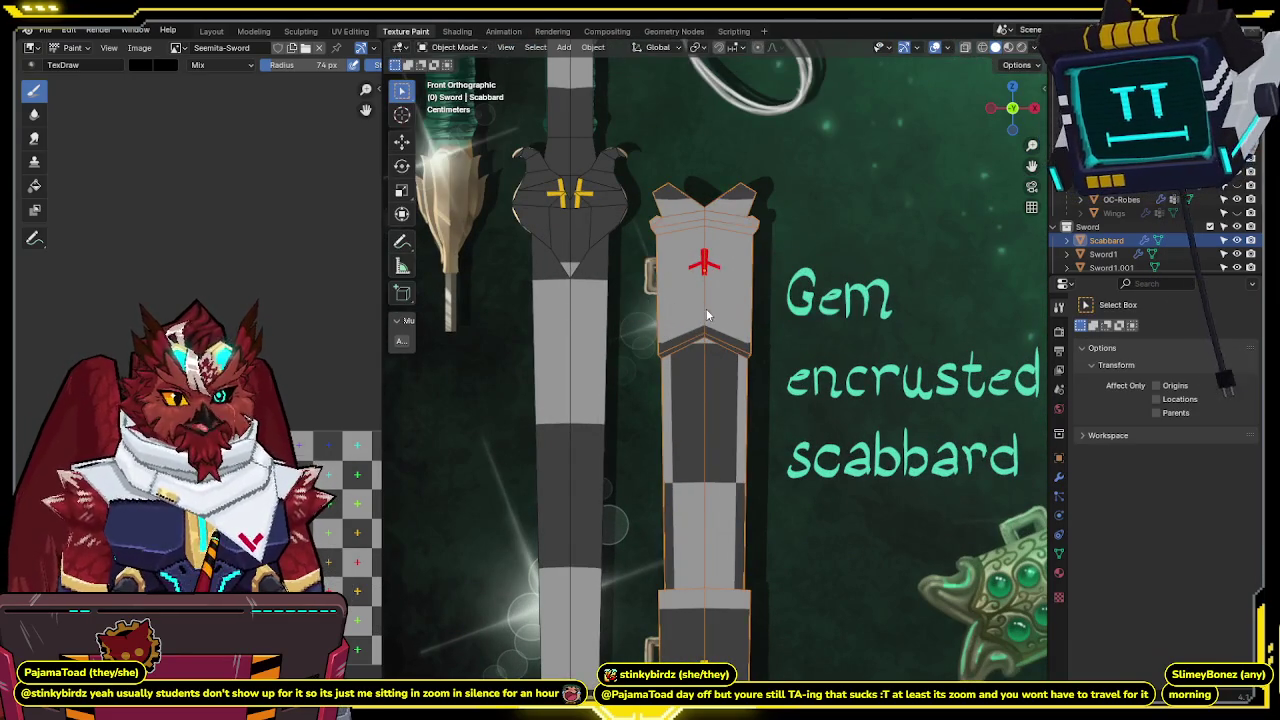
pyautogui.hotkey('ctrl', 'Tab')
pyautogui.click(790, 265)
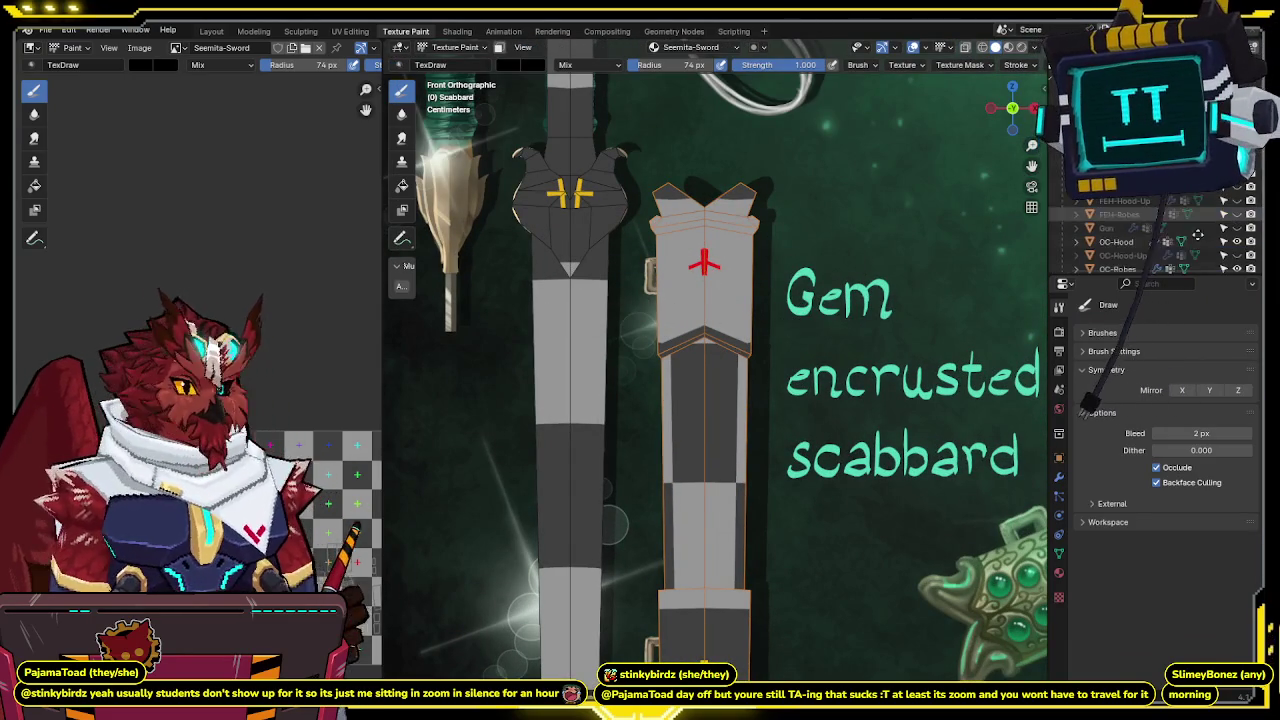
# Pan over the reference art, then split the image panel and list available images.
pyautogui.keyDown('shift'); pyautogui.moveTo(652, 257); pyautogui.dragTo(681, 237, button='middle'); pyautogui.keyUp('shift')
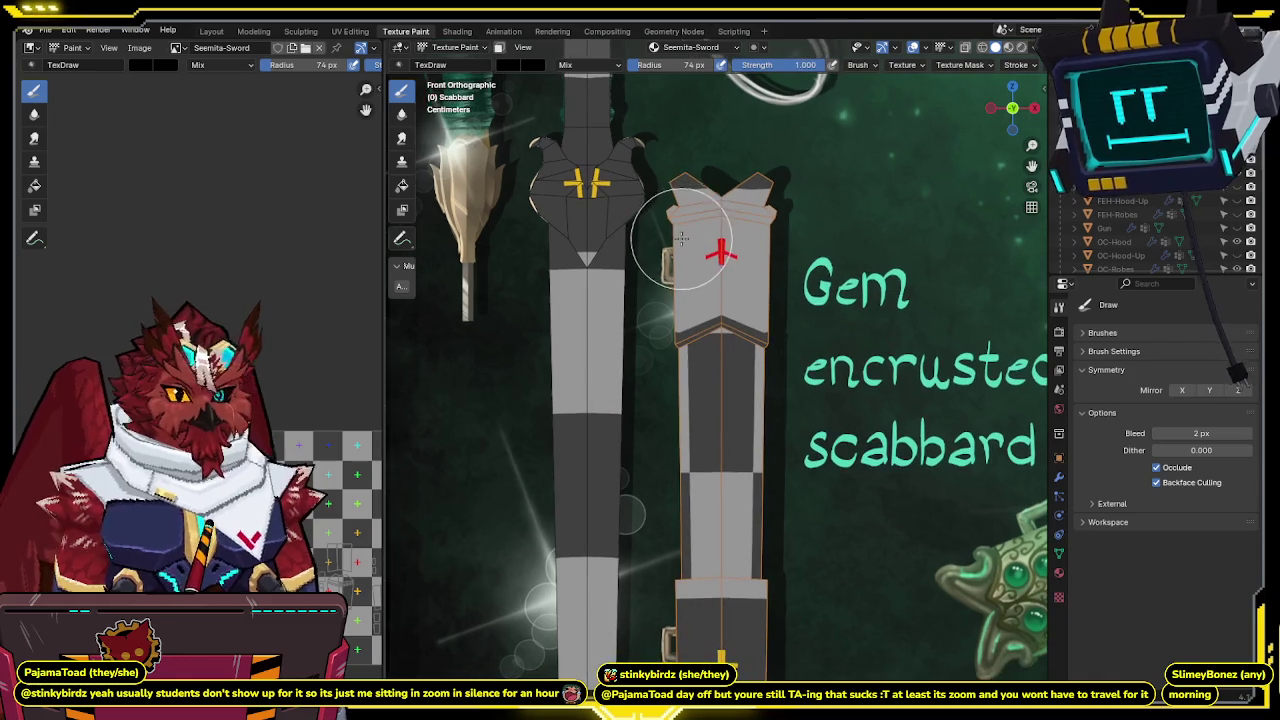
pyautogui.moveTo(470, 135)
pyautogui.keyDown('shift'); pyautogui.mouseDown(button='middle')
pyautogui.moveTo(558, 240)
pyautogui.moveTo(560, 600)
pyautogui.mouseUp(button='middle'); pyautogui.keyUp('shift')
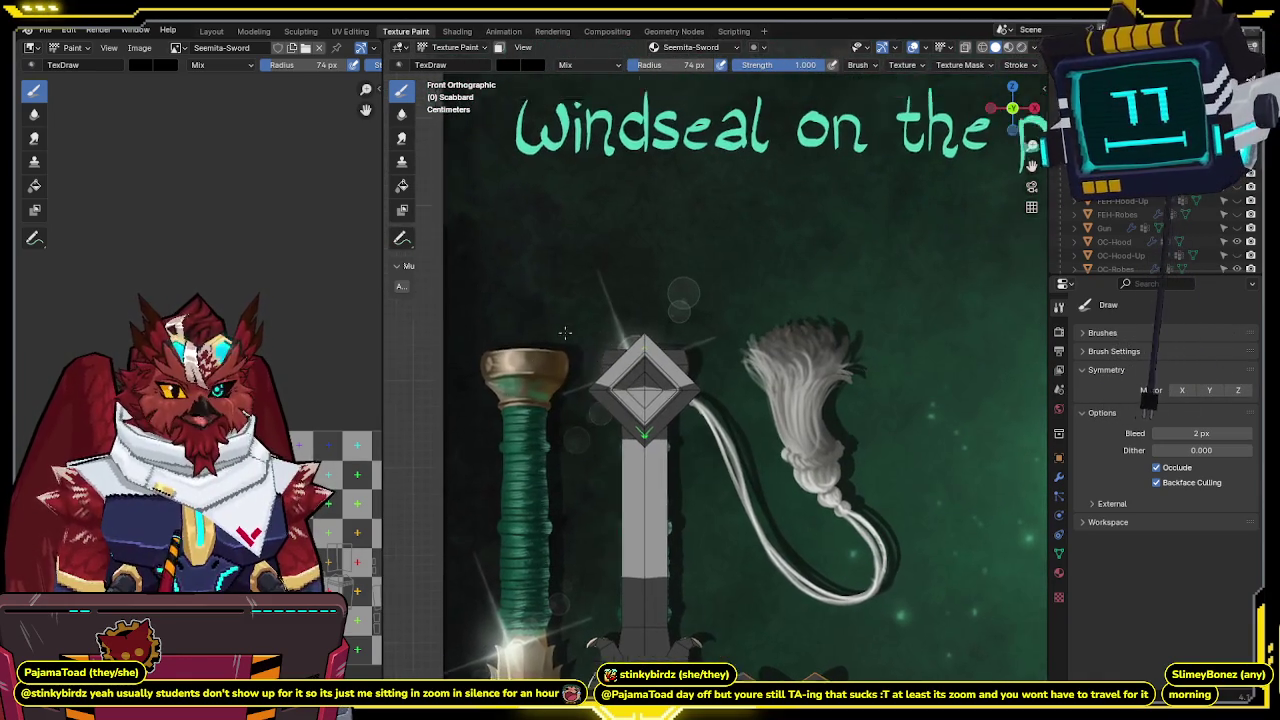
pyautogui.keyDown('shift'); pyautogui.moveTo(628, 120); pyautogui.dragTo(628, 310, button='middle'); pyautogui.keyUp('shift')
pyautogui.scroll(-3, 628, 310)
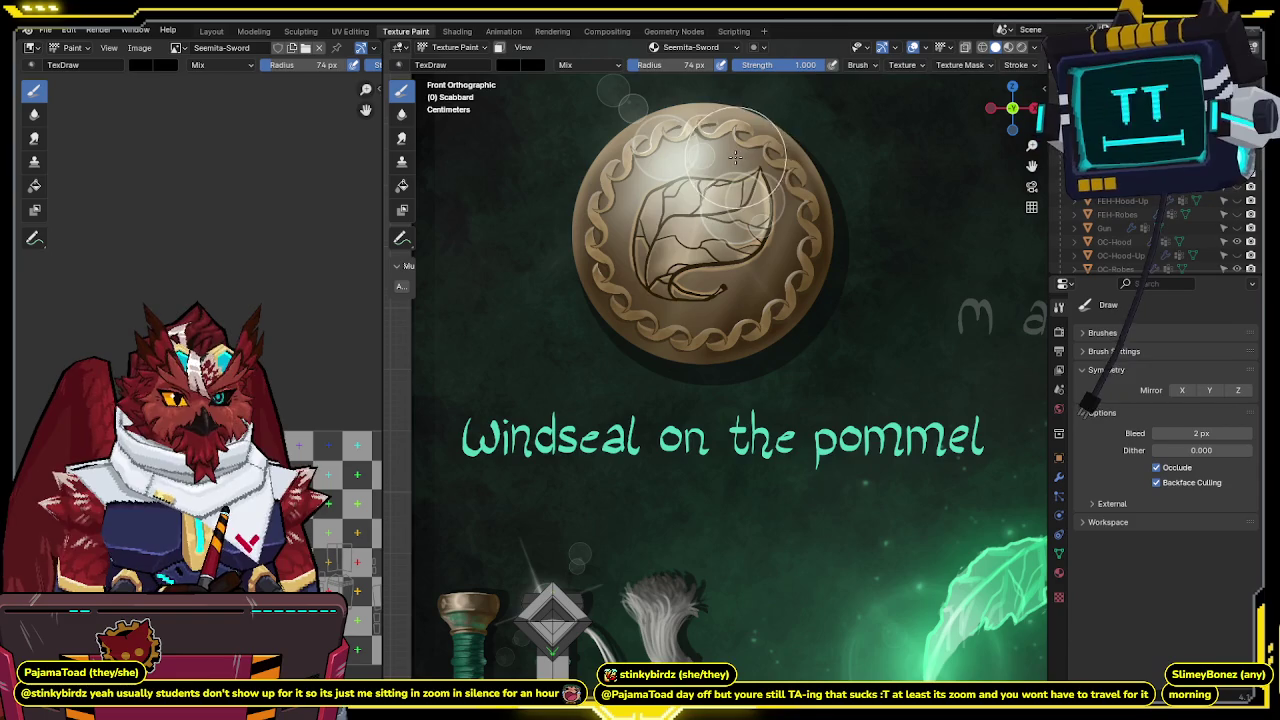
pyautogui.scroll(-2, 720, 175)
pyautogui.keyDown('shift'); pyautogui.moveTo(668, 560); pyautogui.dragTo(668, 305, button='middle'); pyautogui.keyUp('shift')
pyautogui.scroll(3, 668, 305)
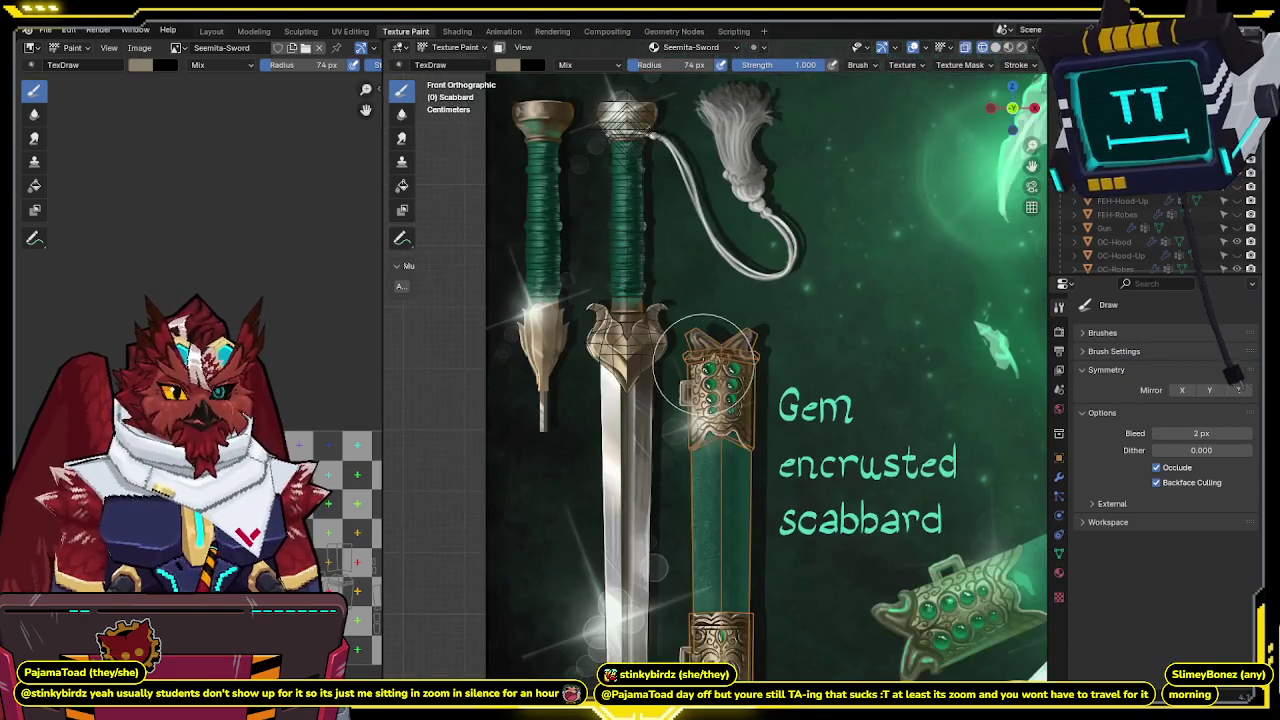
pyautogui.scroll(3, 665, 300)
pyautogui.keyDown('shift'); pyautogui.moveTo(667, 254); pyautogui.dragTo(685, 262, button='middle'); pyautogui.keyUp('shift')
pyautogui.scroll(-1, 685, 262)
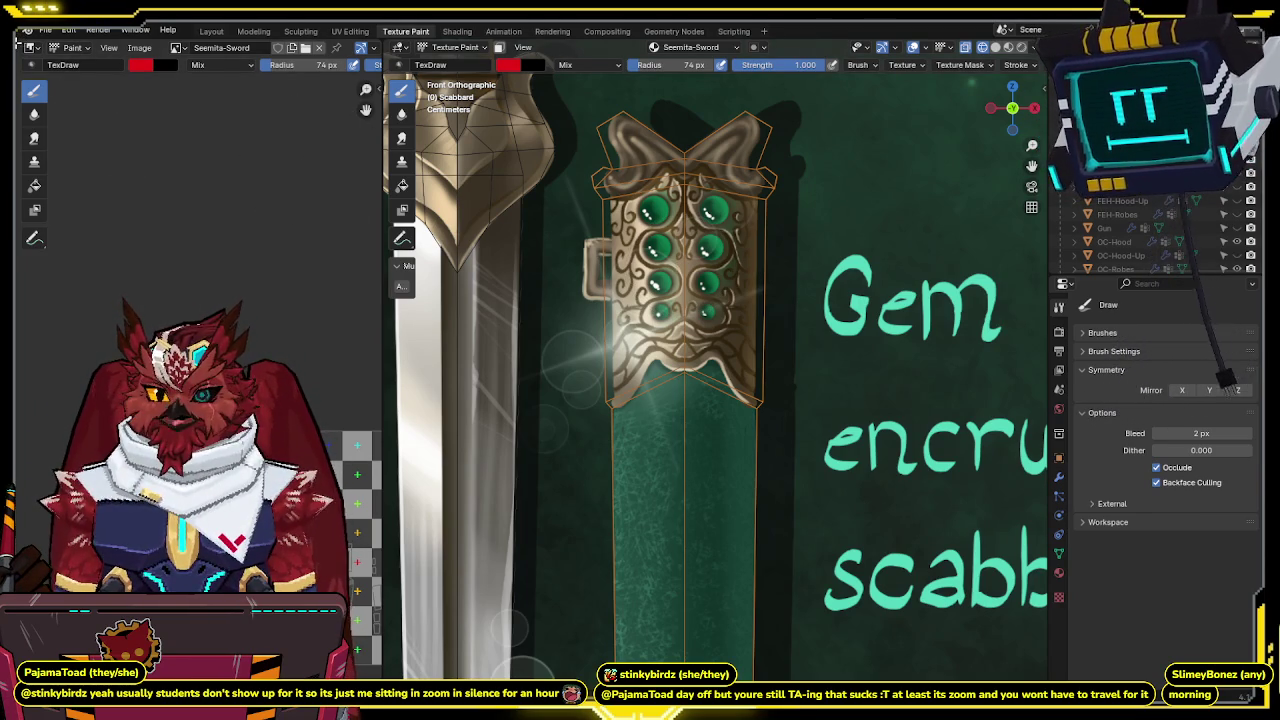
pyautogui.moveTo(16, 42); pyautogui.dragTo(85, 372)
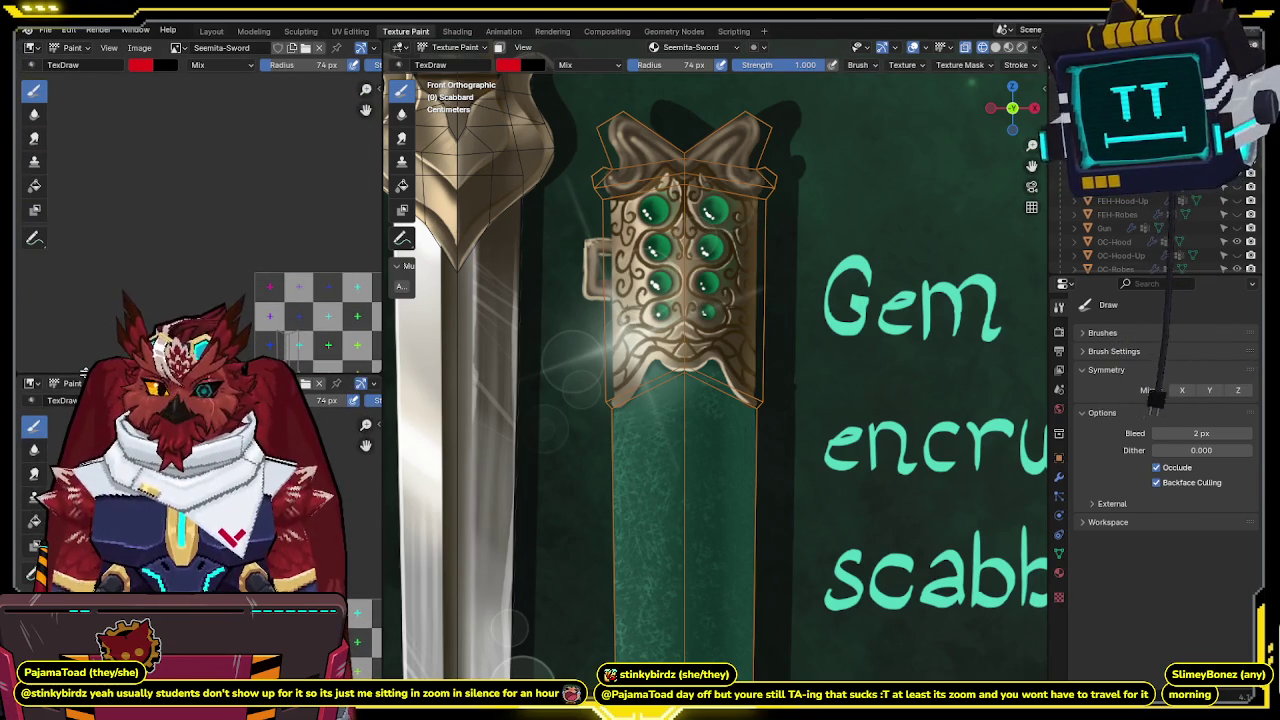
pyautogui.click(186, 49)
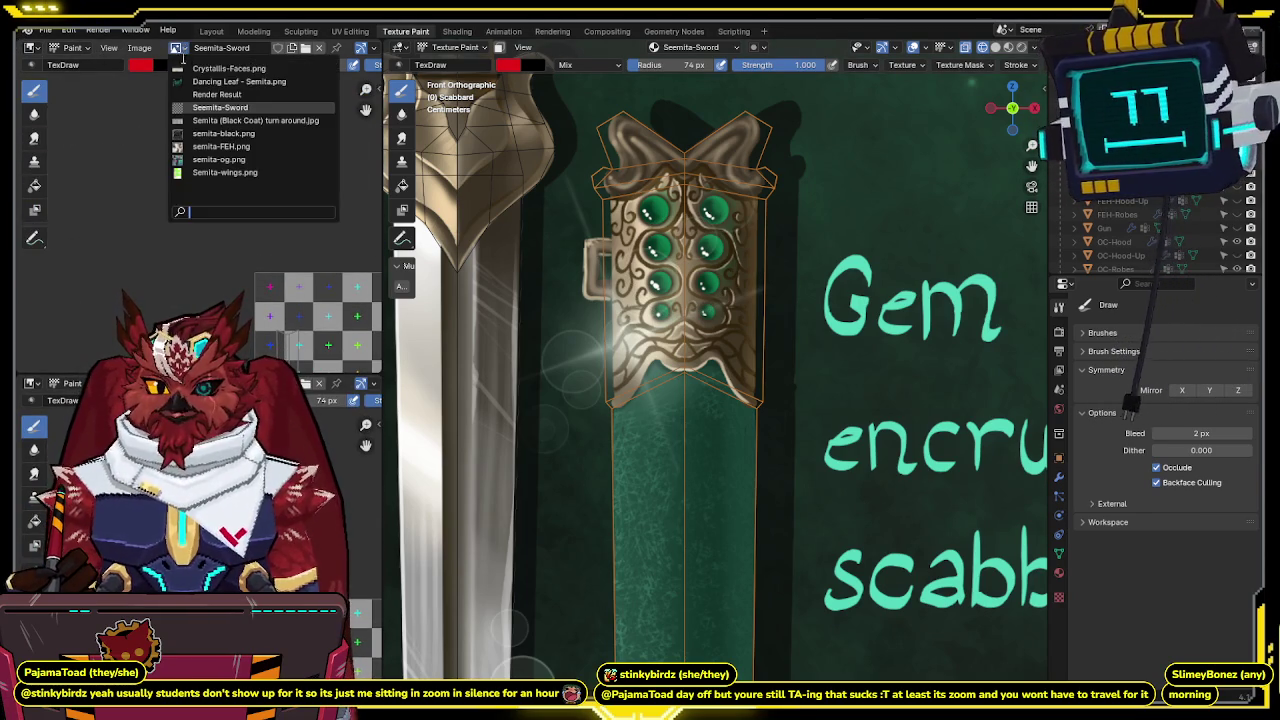
# Show the Dancing Leaf - Semita.png reference in the upper image editor.
pyautogui.click(204, 82)
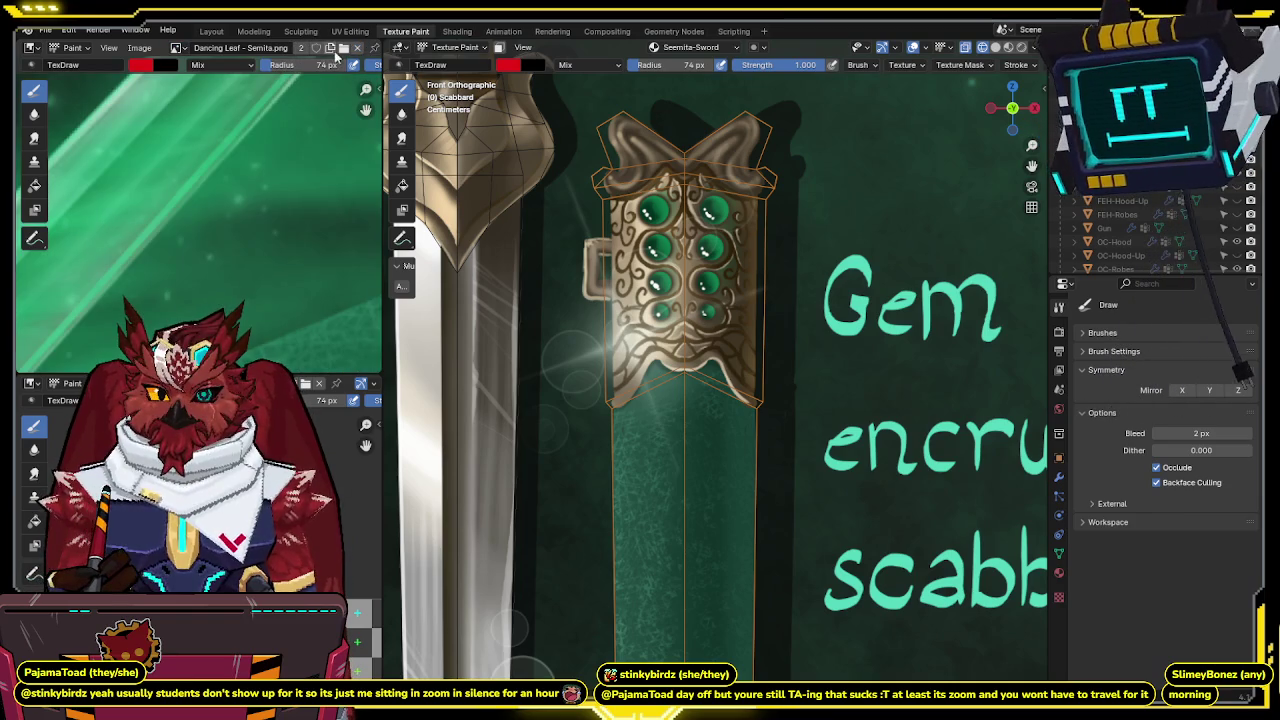
pyautogui.scroll(-3, 200, 200)
pyautogui.moveTo(200, 200)
pyautogui.mouseDown(button='middle')
pyautogui.moveTo(275, 169)
pyautogui.moveTo(337, 168)
pyautogui.moveTo(270, 212)
pyautogui.moveTo(415, 270)
pyautogui.mouseUp(button='middle')
pyautogui.scroll(2, 275, 169)
pyautogui.scroll(3, 270, 212)
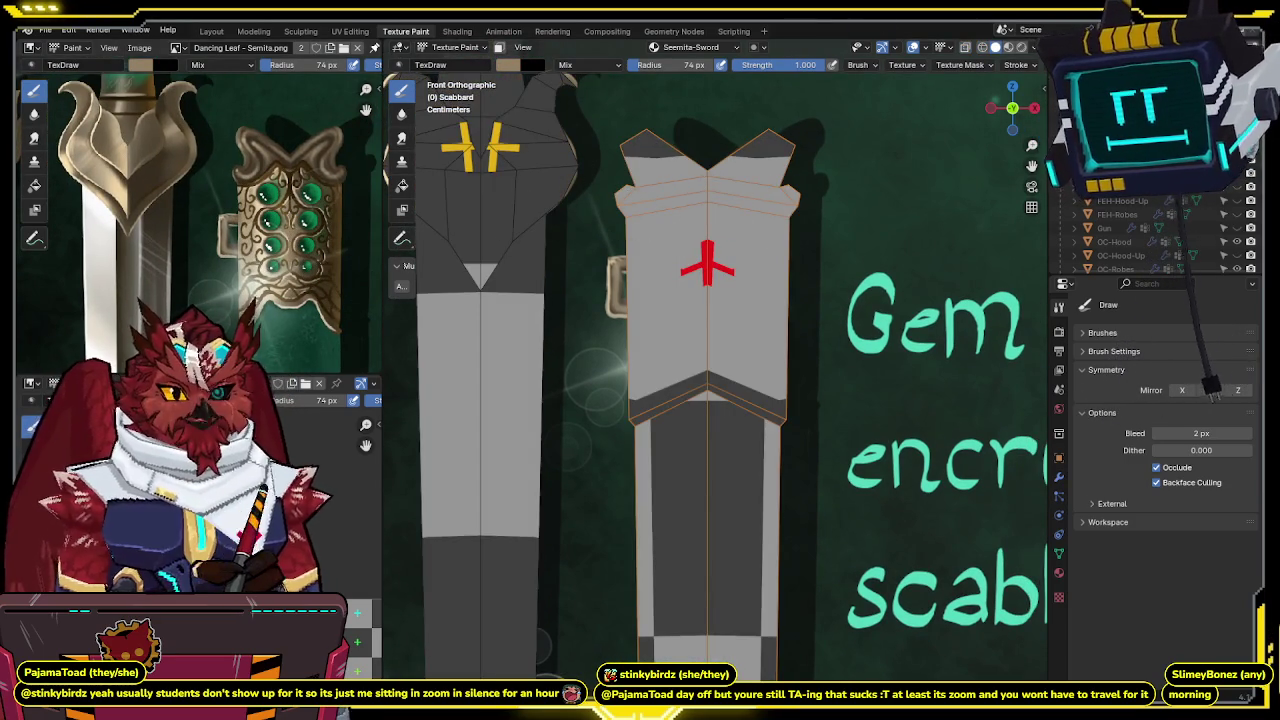
# Paint the upper scabbard and its stripes tan up to the top.
pyautogui.moveTo(666, 194)
pyautogui.mouseDown()
pyautogui.moveTo(634, 286)
pyautogui.moveTo(757, 266)
pyautogui.moveTo(692, 273)
pyautogui.mouseUp()
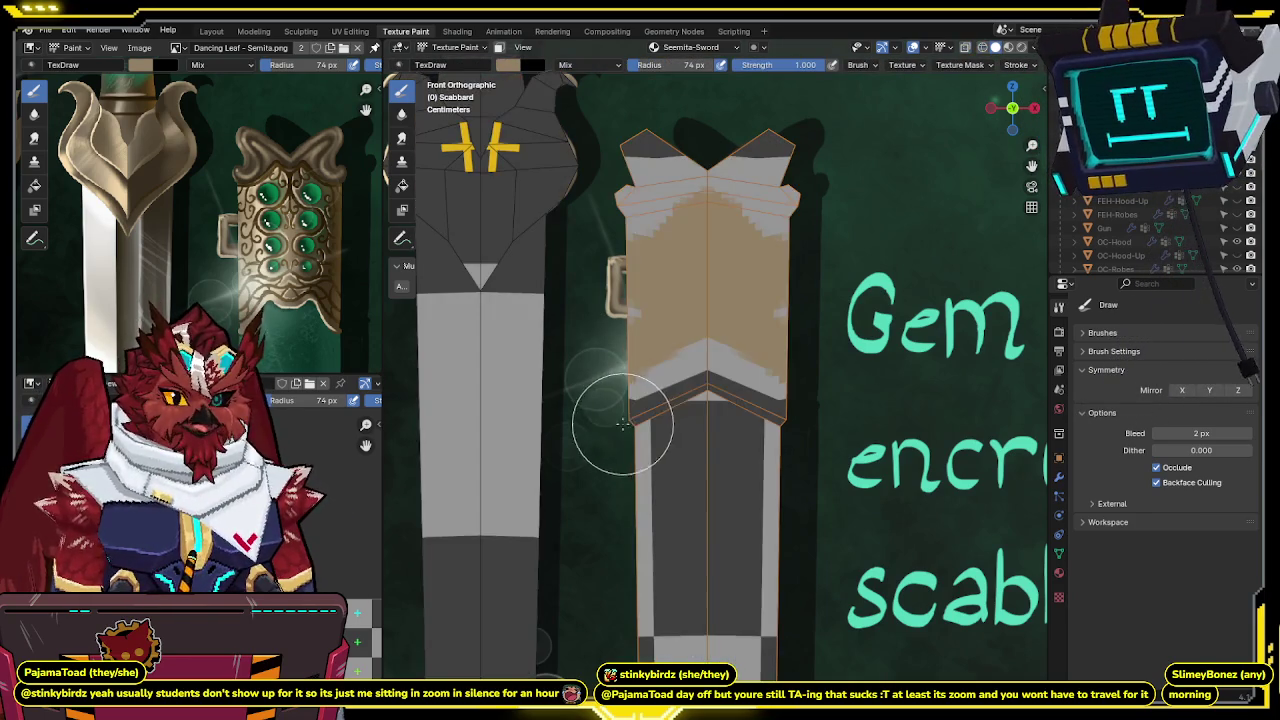
pyautogui.moveTo(728, 369)
pyautogui.mouseDown()
pyautogui.moveTo(734, 329)
pyautogui.moveTo(654, 277)
pyautogui.moveTo(677, 134)
pyautogui.moveTo(663, 169)
pyautogui.mouseUp()
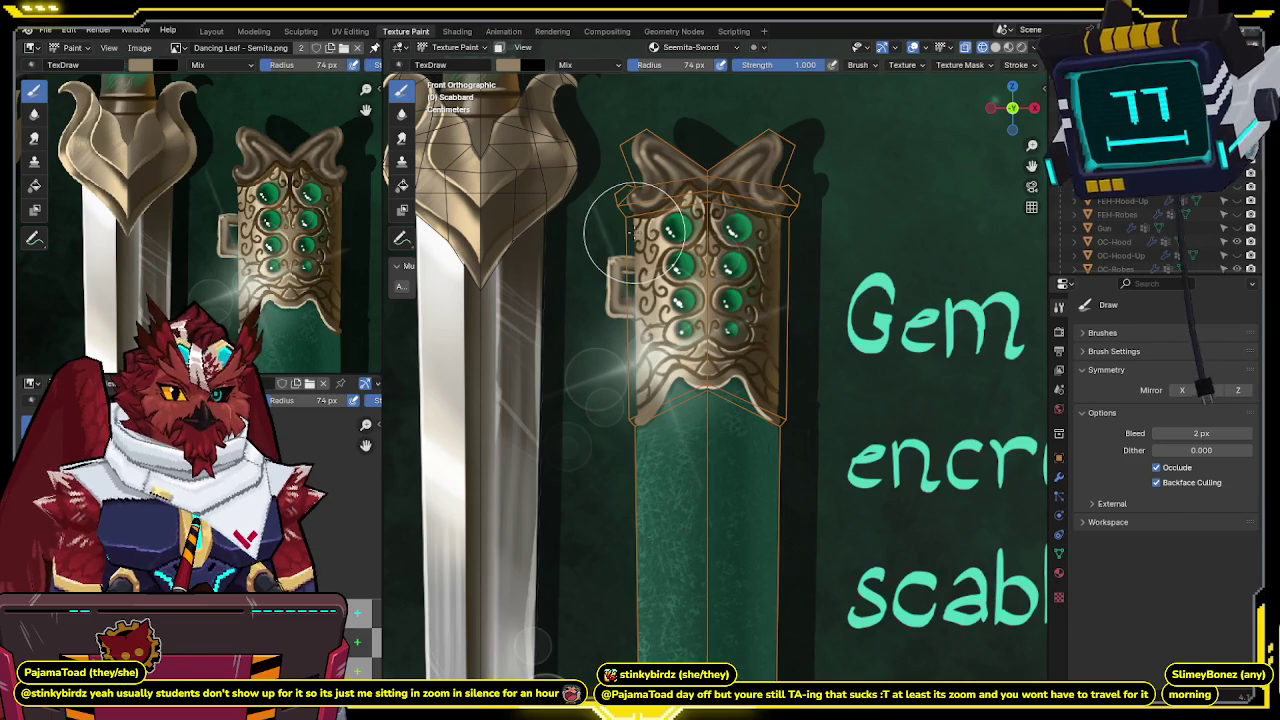
pyautogui.moveTo(633, 232)
pyautogui.mouseDown(button='middle')
pyautogui.moveTo(689, 295)
pyautogui.moveTo(663, 217)
pyautogui.moveTo(860, 266)
pyautogui.mouseUp(button='middle')
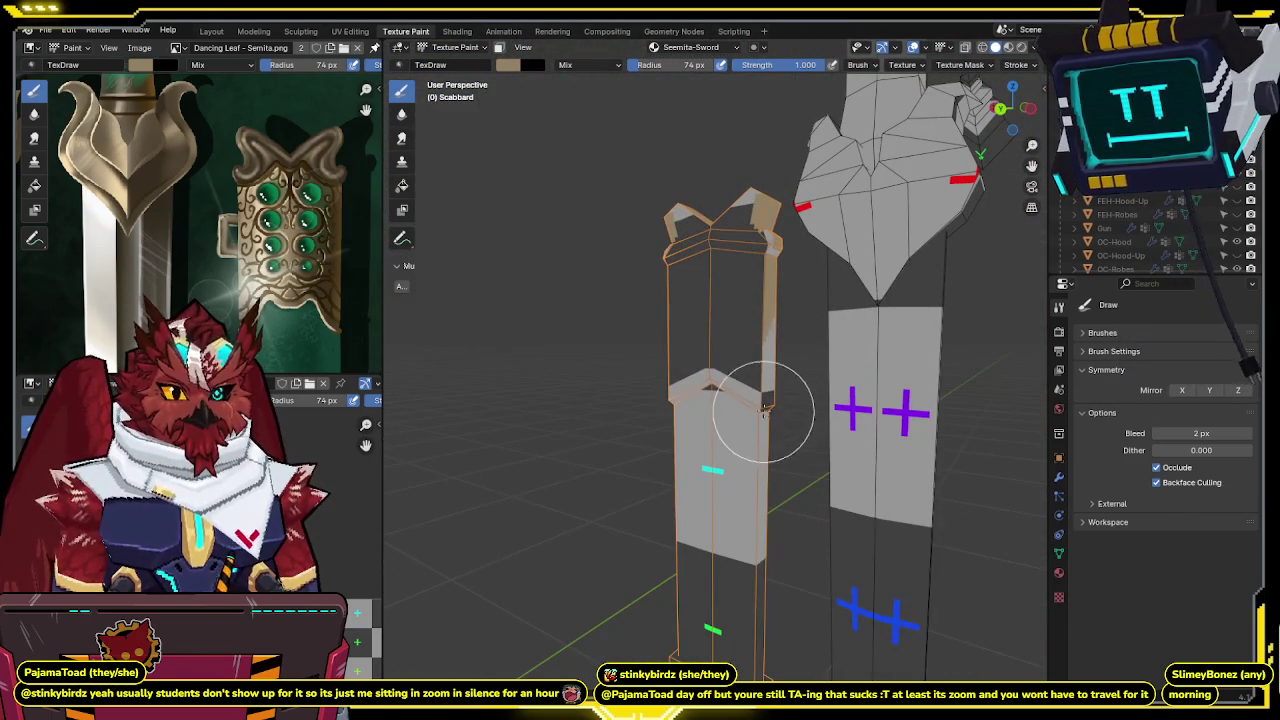
pyautogui.moveTo(751, 394)
pyautogui.mouseDown()
pyautogui.moveTo(705, 366)
pyautogui.moveTo(735, 368)
pyautogui.moveTo(766, 297)
pyautogui.moveTo(749, 223)
pyautogui.mouseUp()
pyautogui.moveTo(777, 177)
pyautogui.mouseDown(button='middle')
pyautogui.moveTo(562, 207)
pyautogui.moveTo(728, 205)
pyautogui.mouseUp(button='middle')
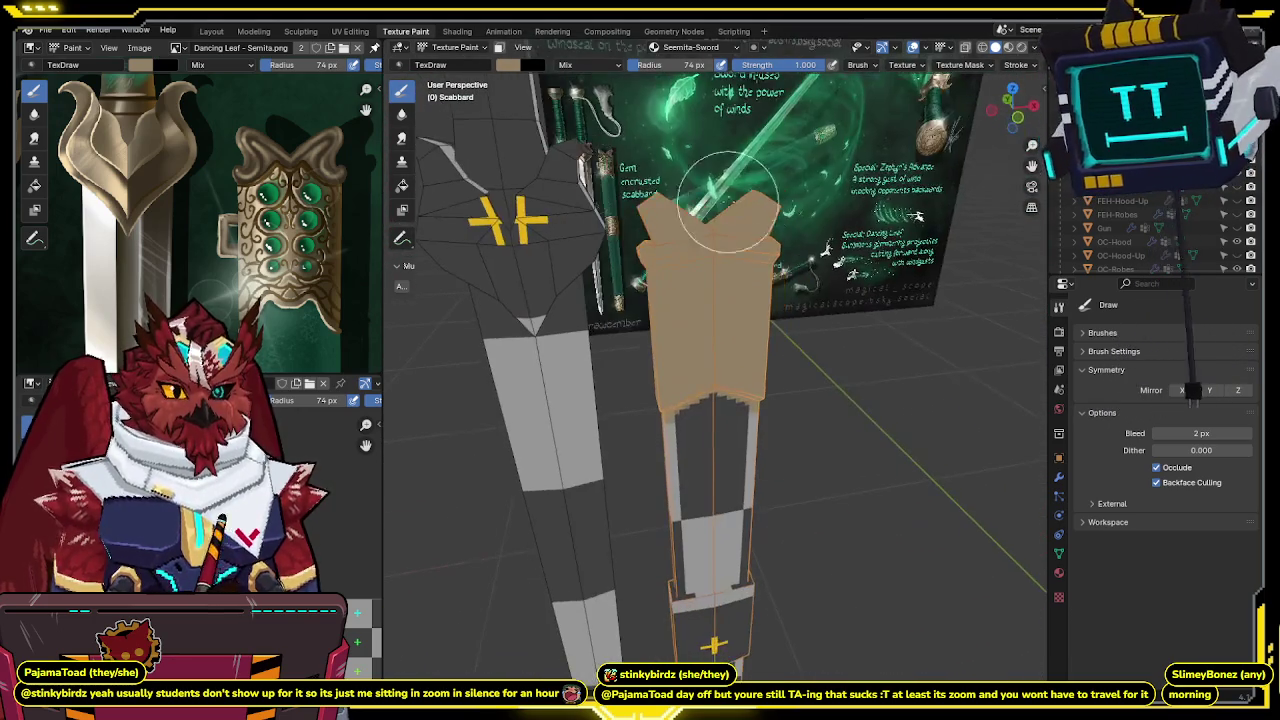
pyautogui.click(1040, 116)
# Compare the paint against the reference with X-ray toggles, then enter Edit Mode.
pyautogui.hotkey('alt', 'z')
pyautogui.hotkey('alt', 'z')
pyautogui.hotkey('alt', 'z')
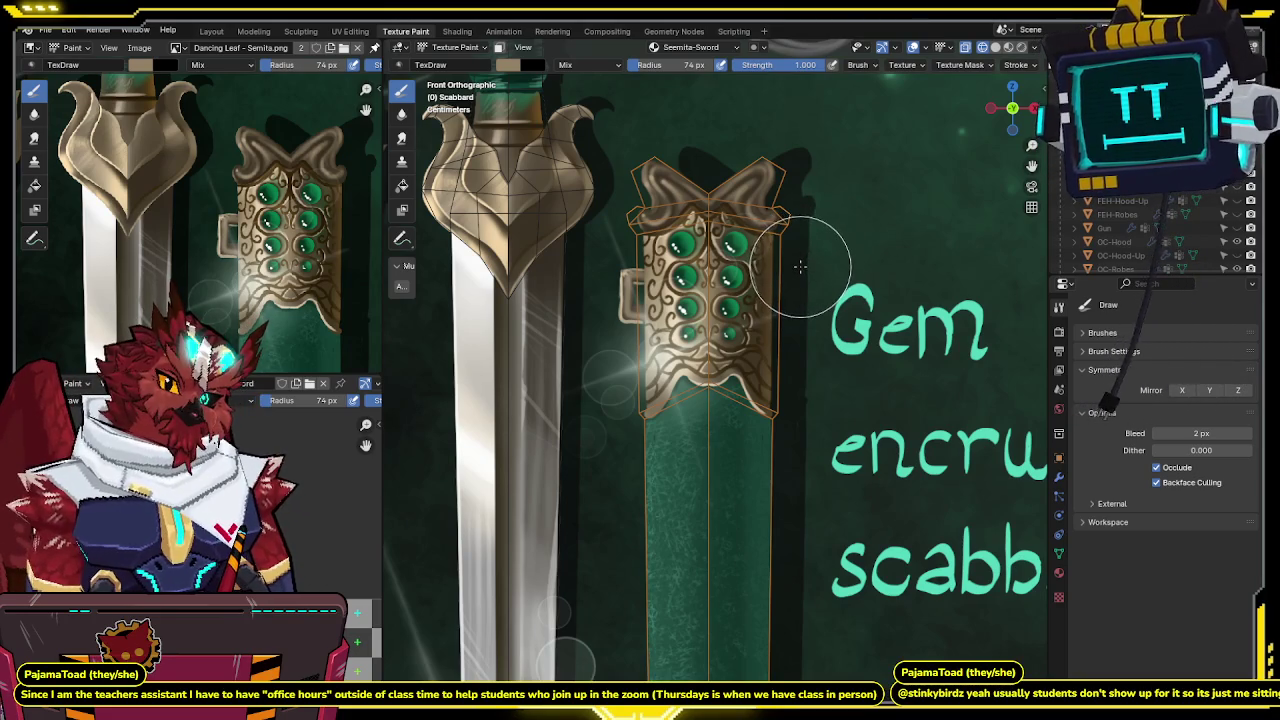
pyautogui.hotkey('alt', 'z')
pyautogui.hotkey('alt', 'z')
pyautogui.hotkey('alt', 'z')
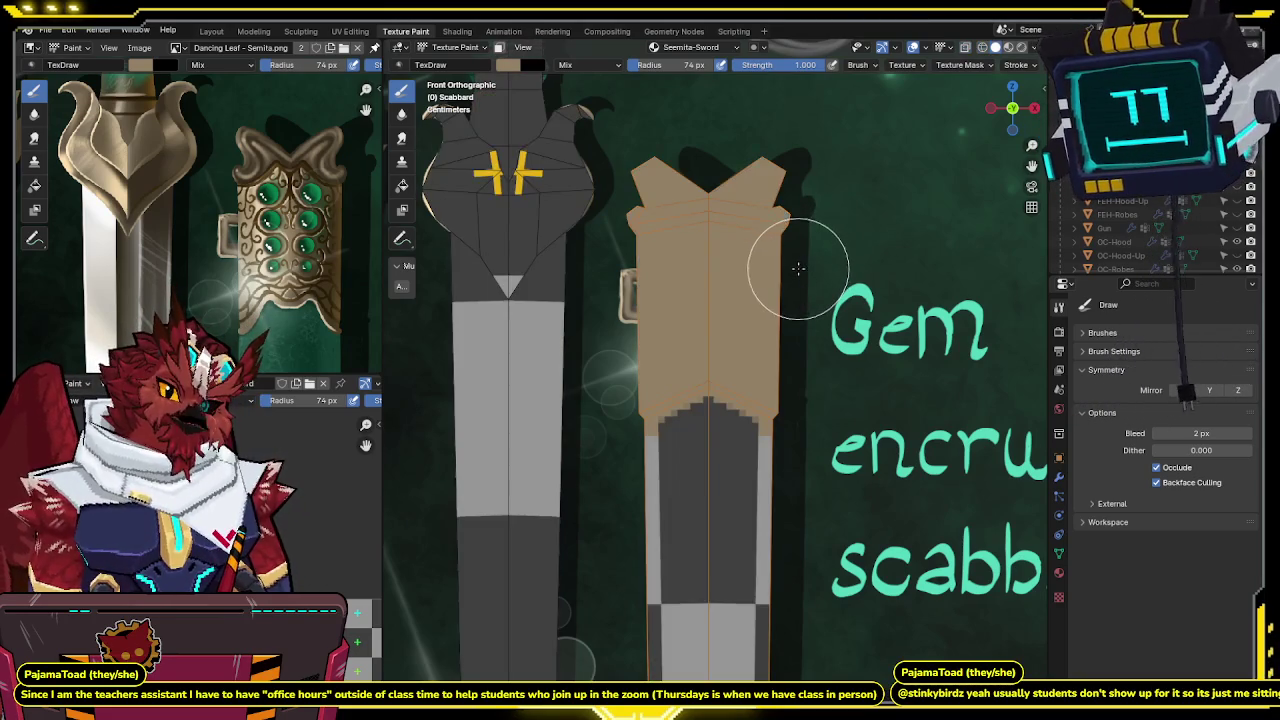
pyautogui.hotkey('alt', 'z')
pyautogui.scroll(-5, 802, 255)
pyautogui.keyDown('shift'); pyautogui.moveTo(757, 457); pyautogui.dragTo(783, 307, button='middle'); pyautogui.keyUp('shift')
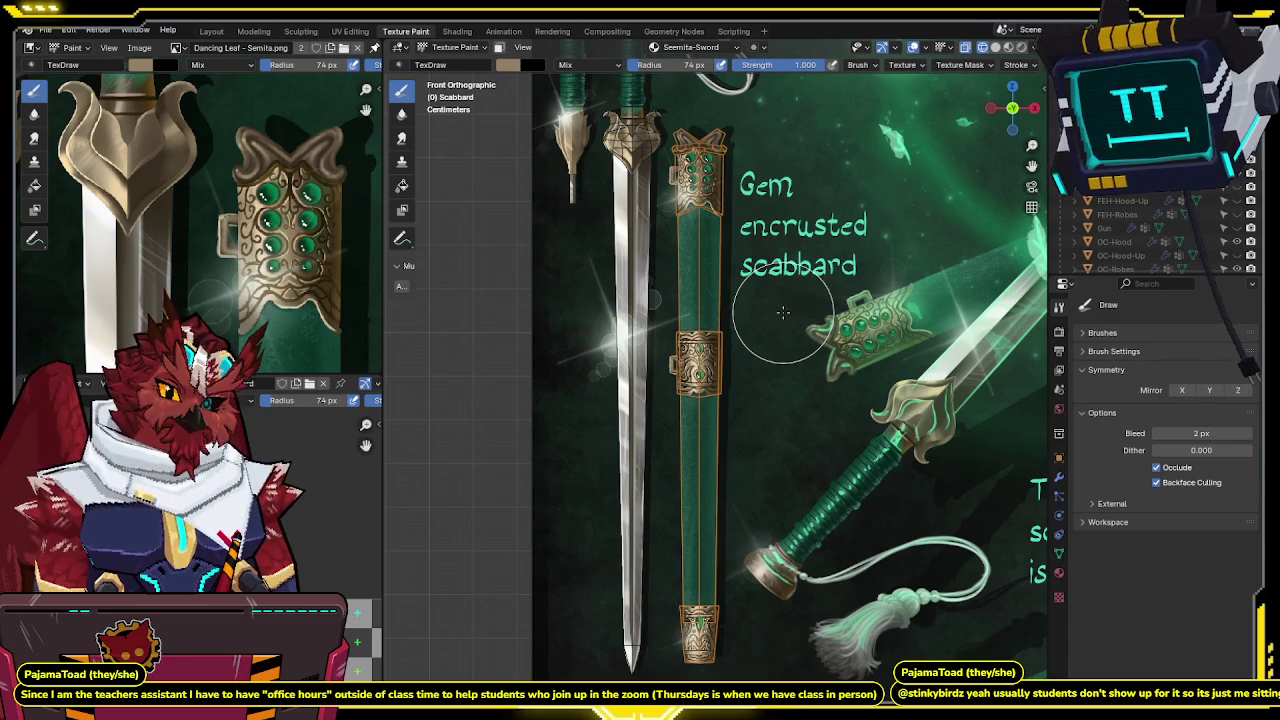
pyautogui.hotkey('alt', 'z')
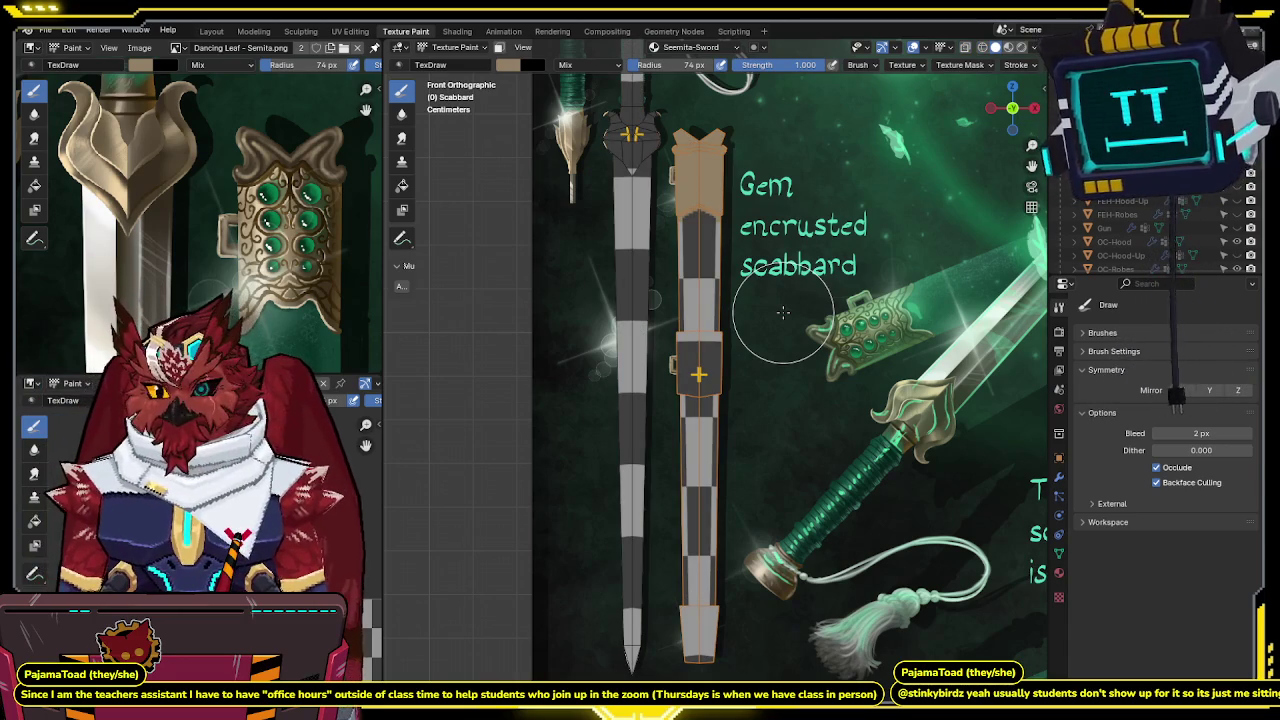
pyautogui.hotkey('alt', 'z')
pyautogui.hotkey('alt', 'z')
pyautogui.hotkey('alt', 'z')
pyautogui.hotkey('alt', 'z')
pyautogui.hotkey('alt', 'z')
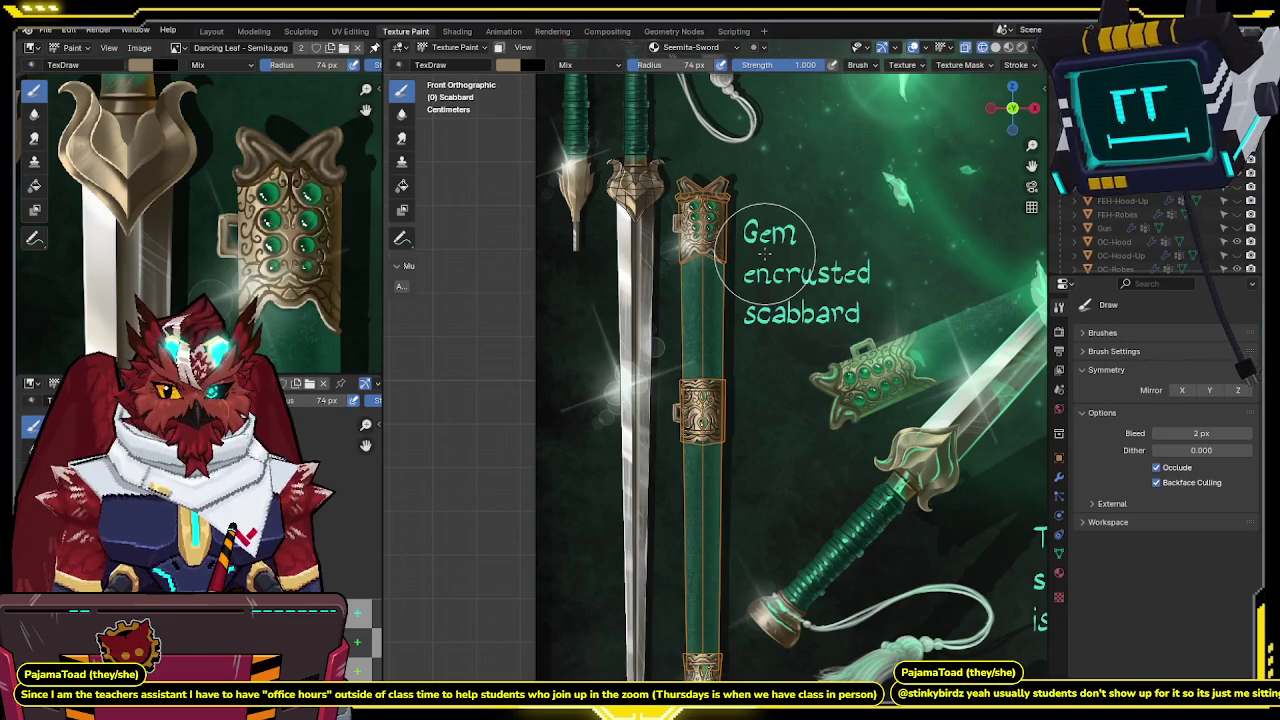
pyautogui.hotkey('alt', 'z')
pyautogui.press('Tab')
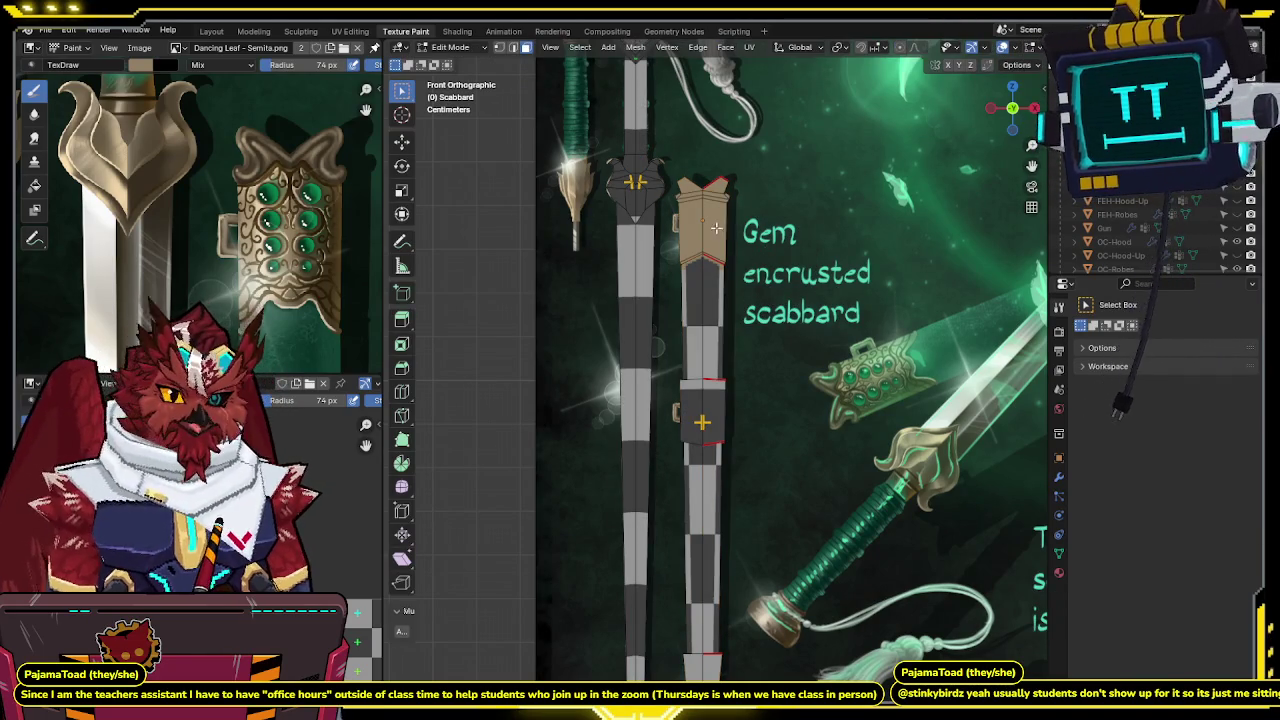
# Inspect the scabbard mesh in Edit Mode, orbiting and zooming with X-ray toggled.
pyautogui.hotkey('alt', 'z')
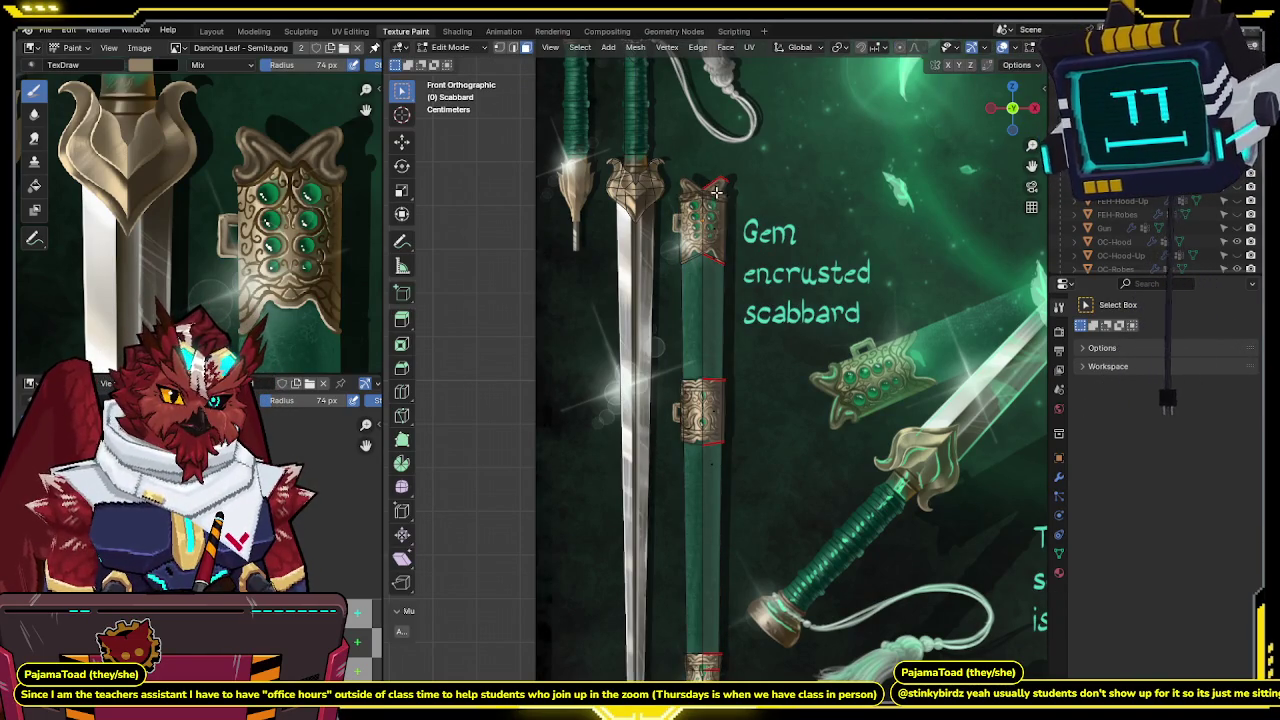
pyautogui.moveTo(784, 217); pyautogui.dragTo(706, 204, button='middle')
pyautogui.hotkey('alt', 'z')
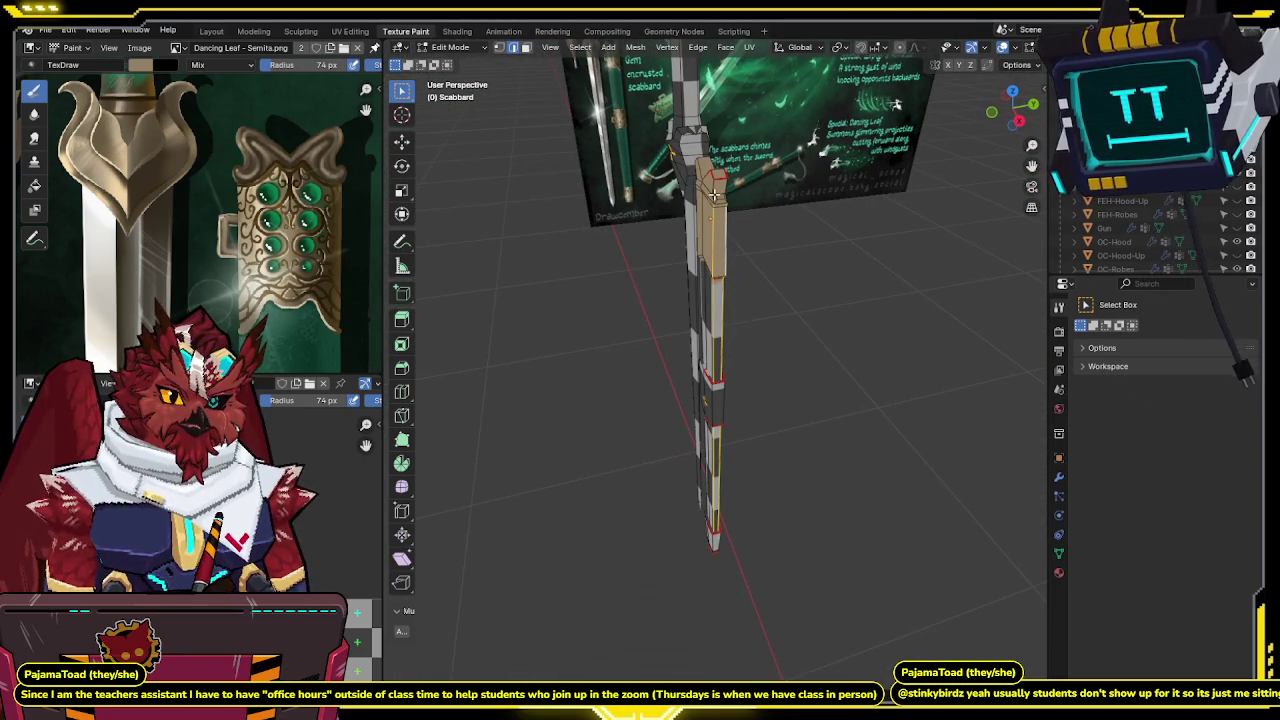
pyautogui.scroll(2, 727, 183)
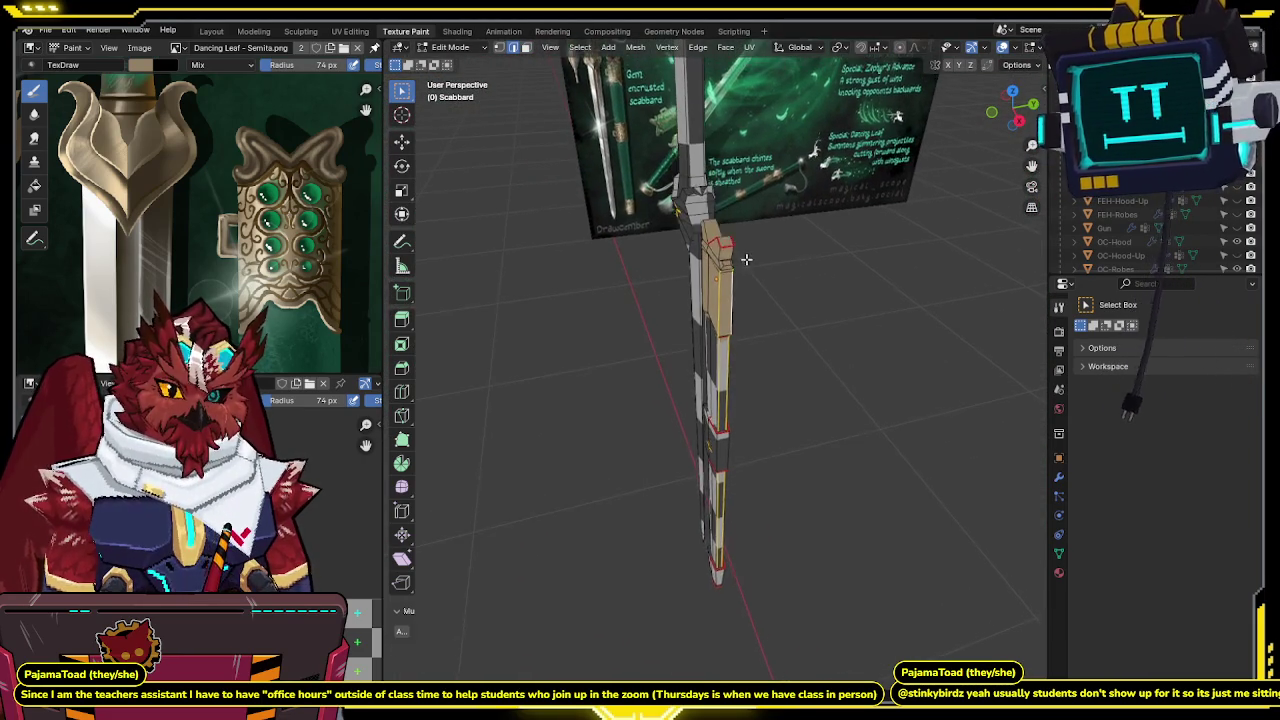
pyautogui.scroll(2, 727, 183)
pyautogui.scroll(2, 709, 345)
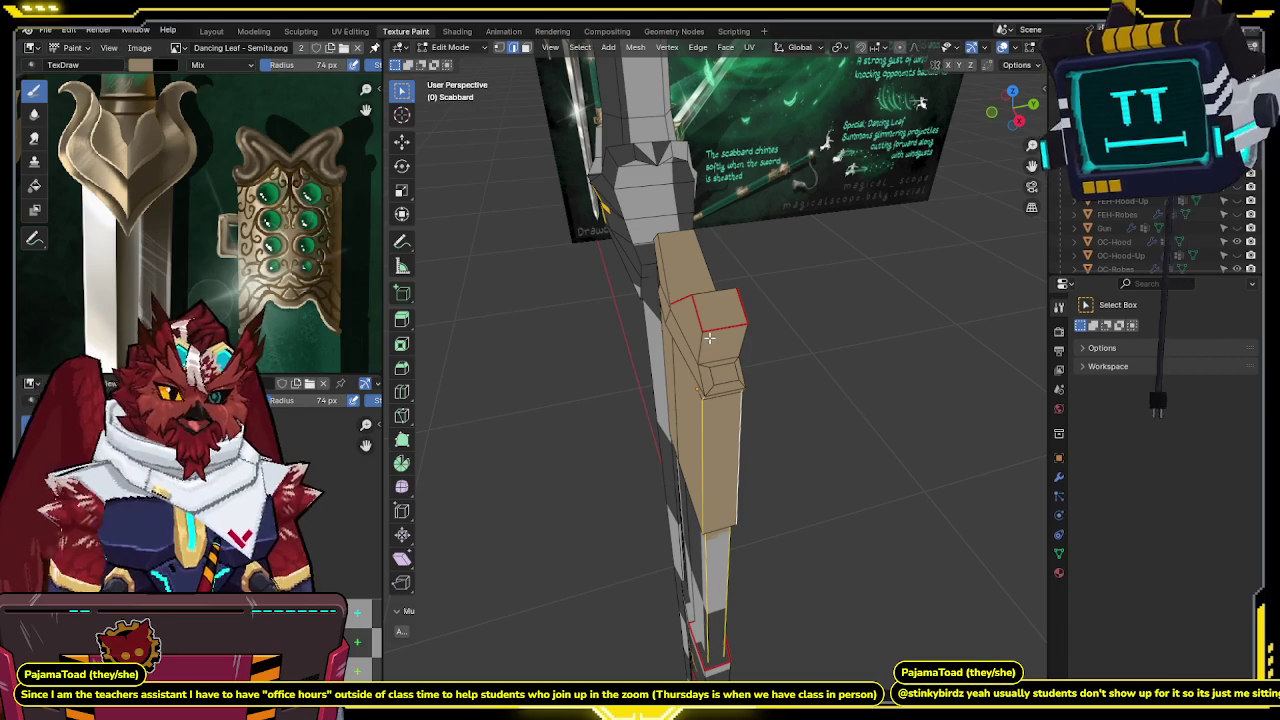
# Set Front Orthographic view and return the scabbard to Texture Paint mode.
pyautogui.press('KP_1')
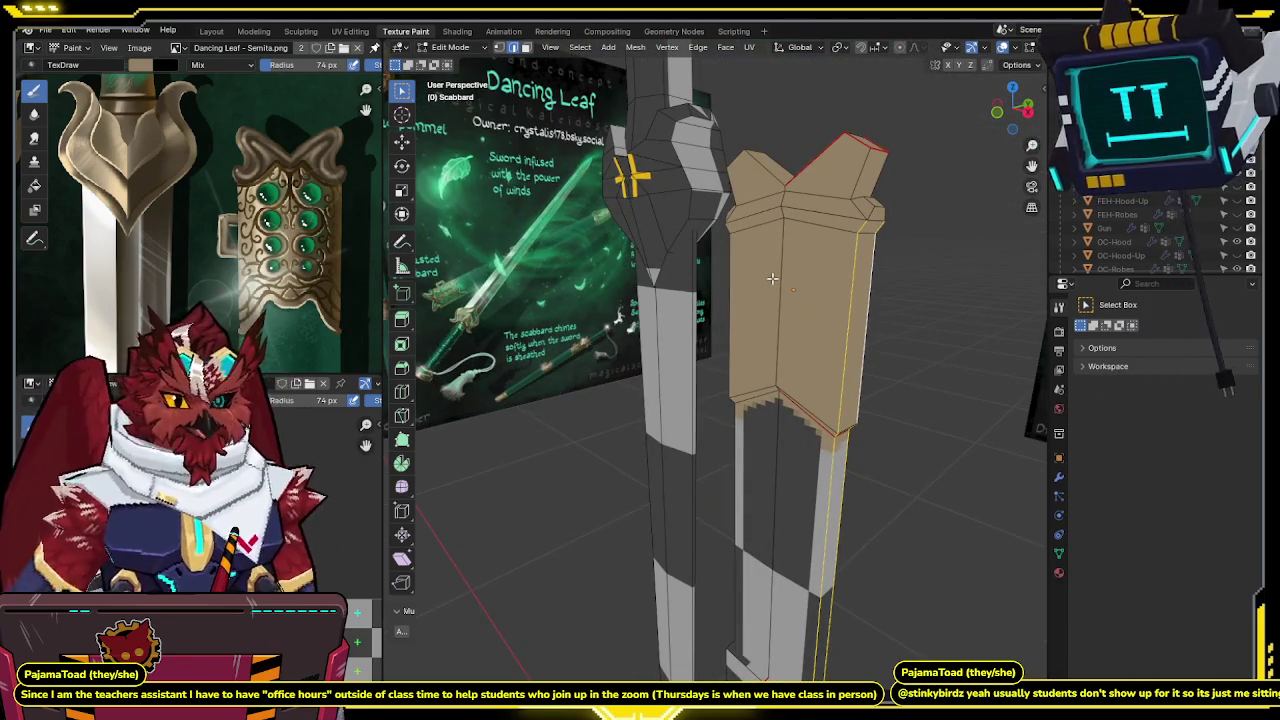
pyautogui.press('KP_5')
pyautogui.hotkey('ctrl', 'Tab')
pyautogui.click(880, 300)
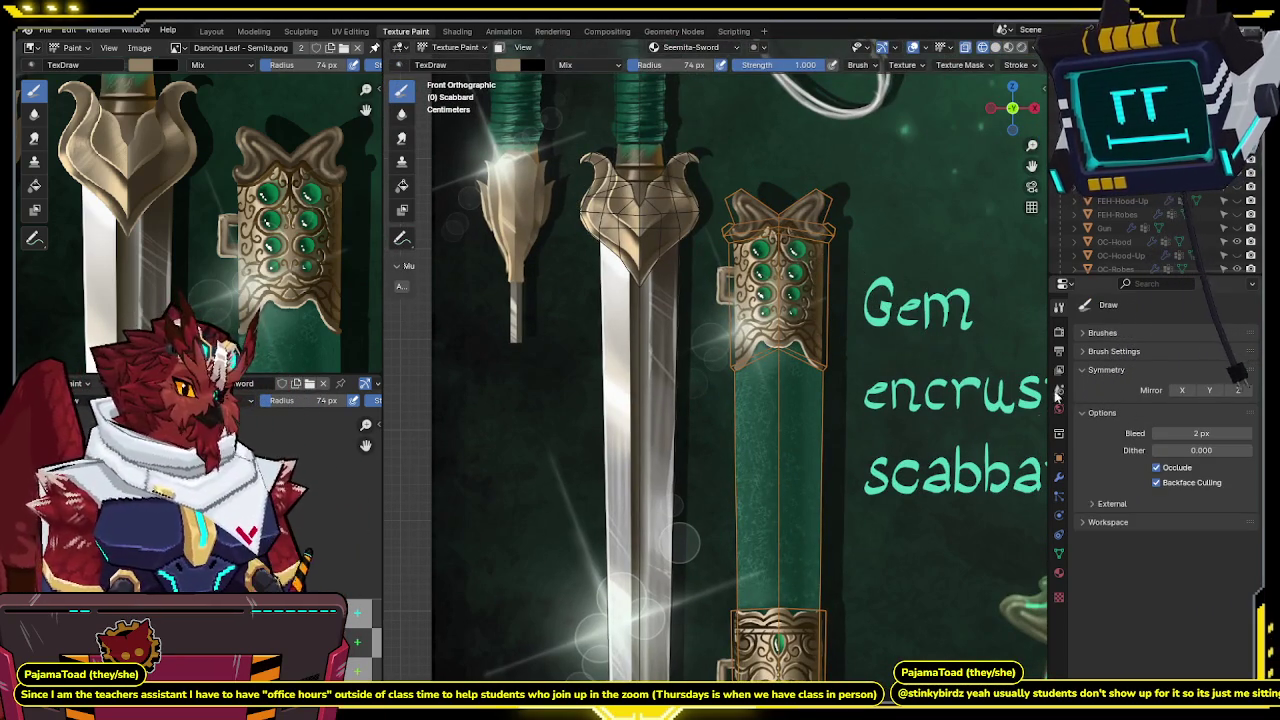
# Orbit the scabbard and toggle shading to compare it with the reference's gem fitting.
pyautogui.scroll(-2, 828, 298)
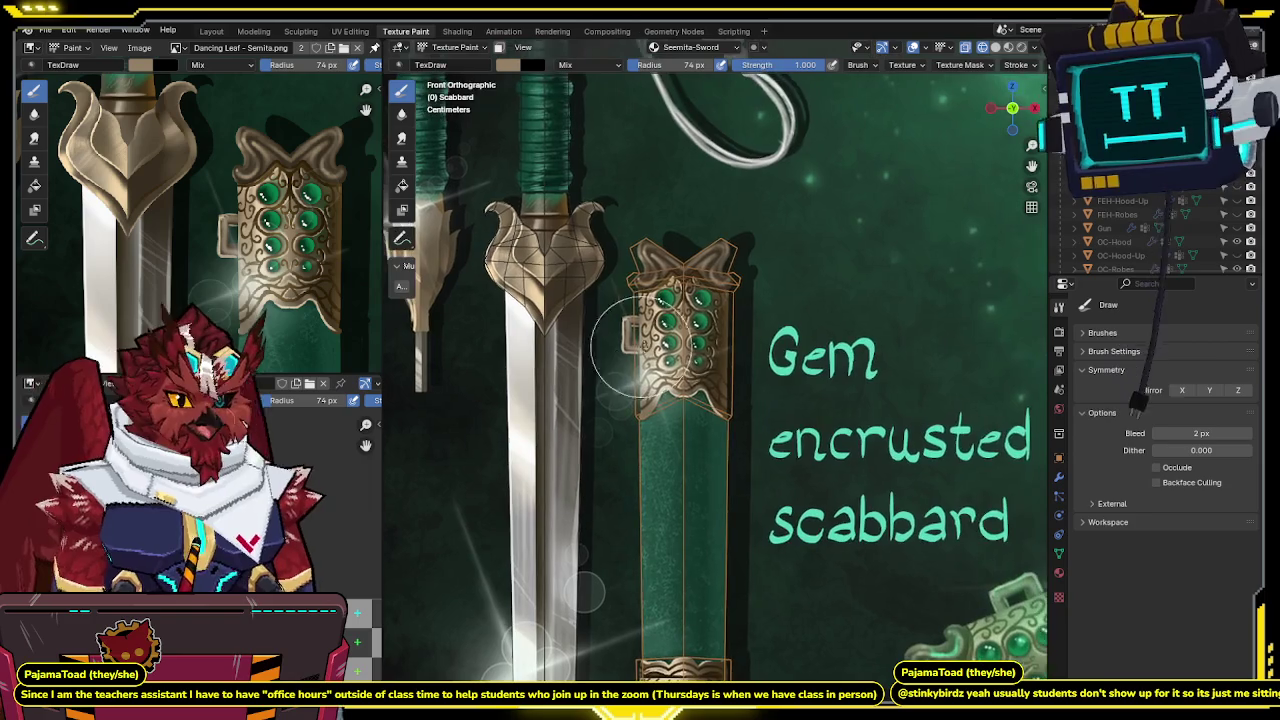
pyautogui.scroll(4, 810, 285)
pyautogui.press('z')
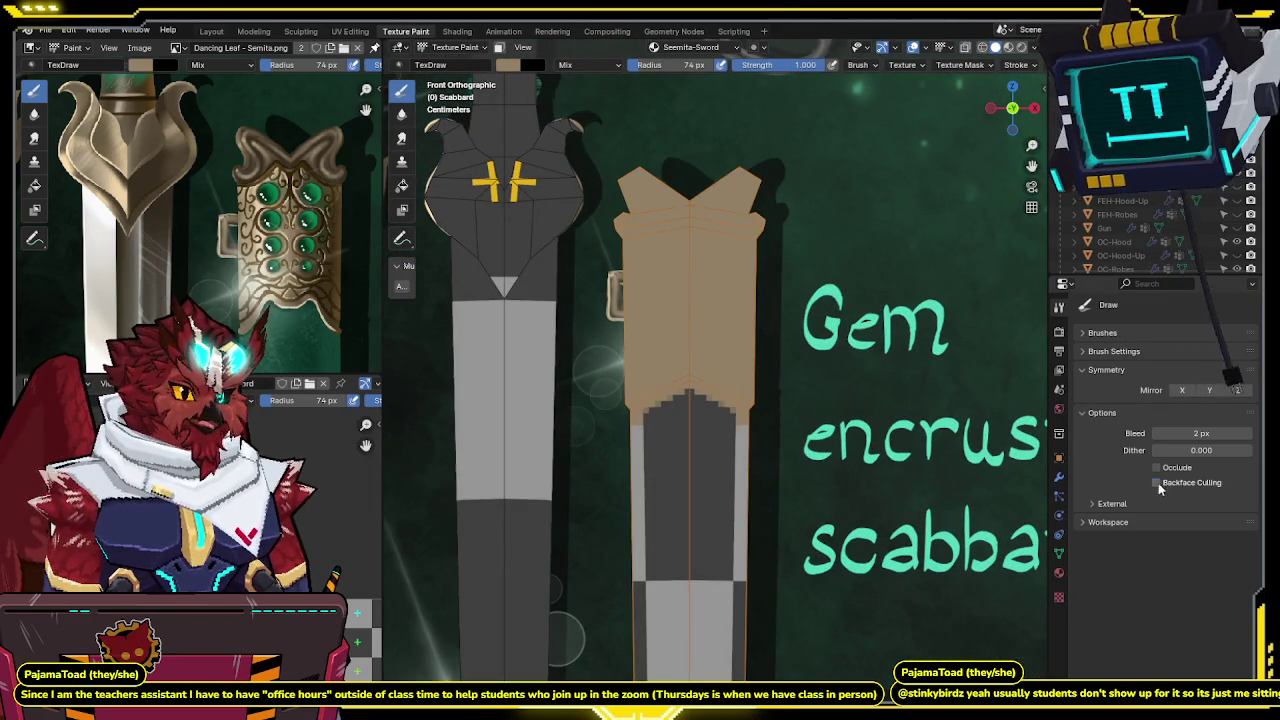
pyautogui.moveTo(829, 430); pyautogui.dragTo(980, 427, button='middle')
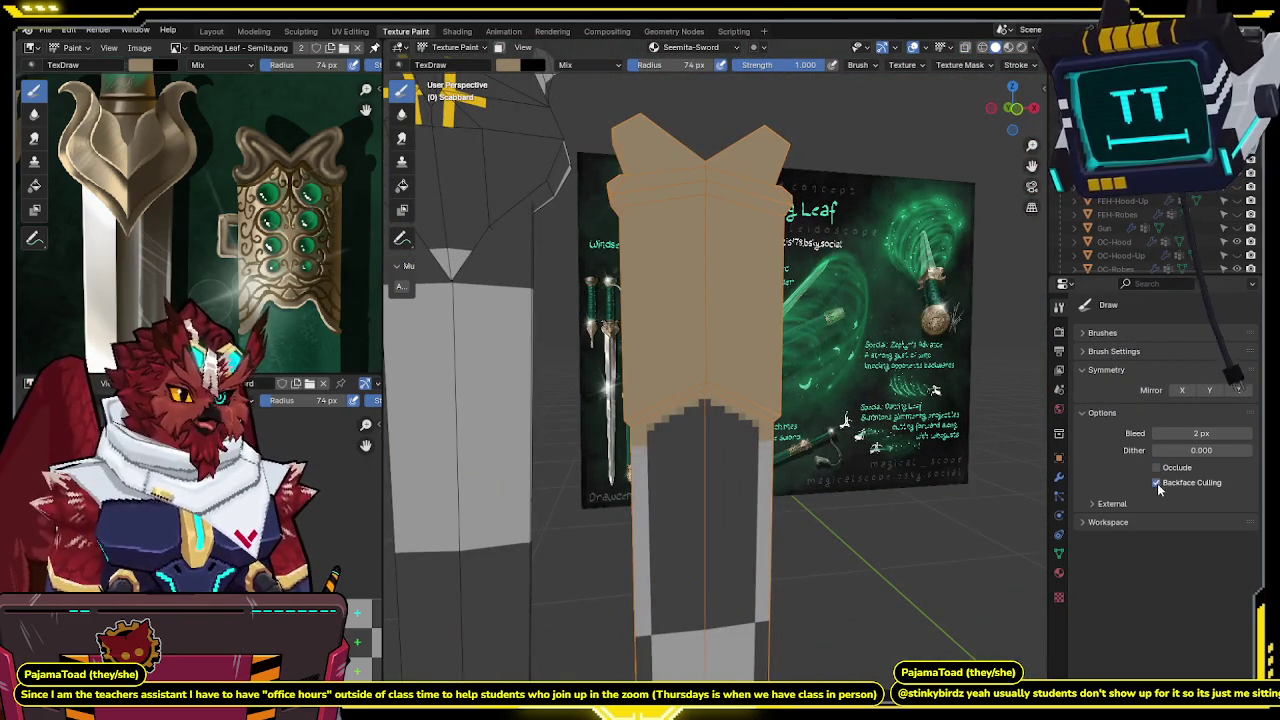
pyautogui.moveTo(784, 491); pyautogui.dragTo(1103, 452, button='middle')
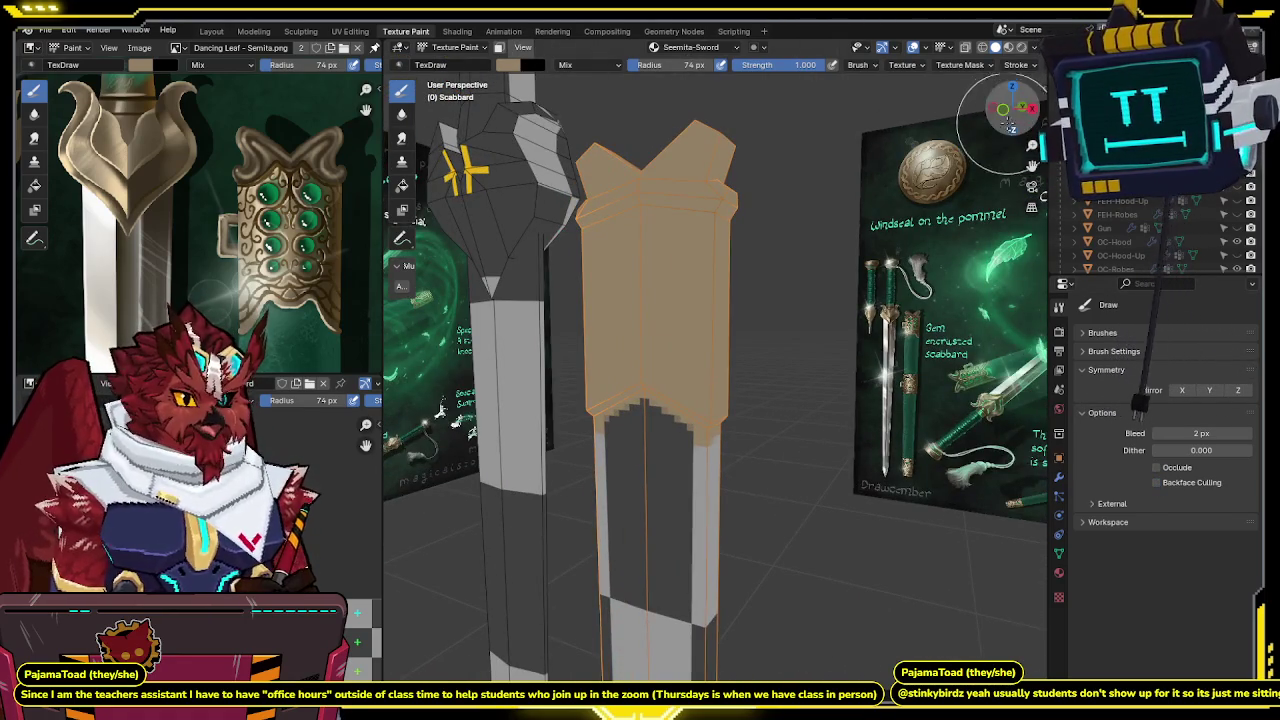
pyautogui.click(1022, 111)
pyautogui.press('z')
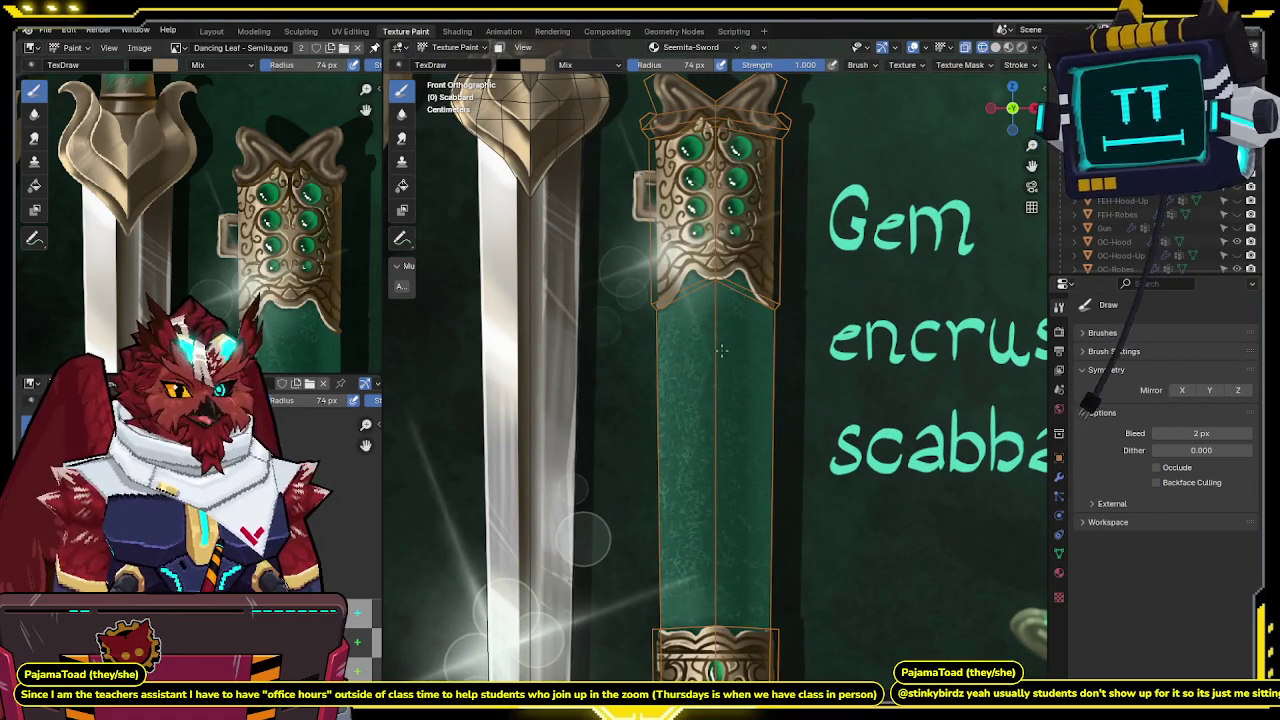
pyautogui.press('z')
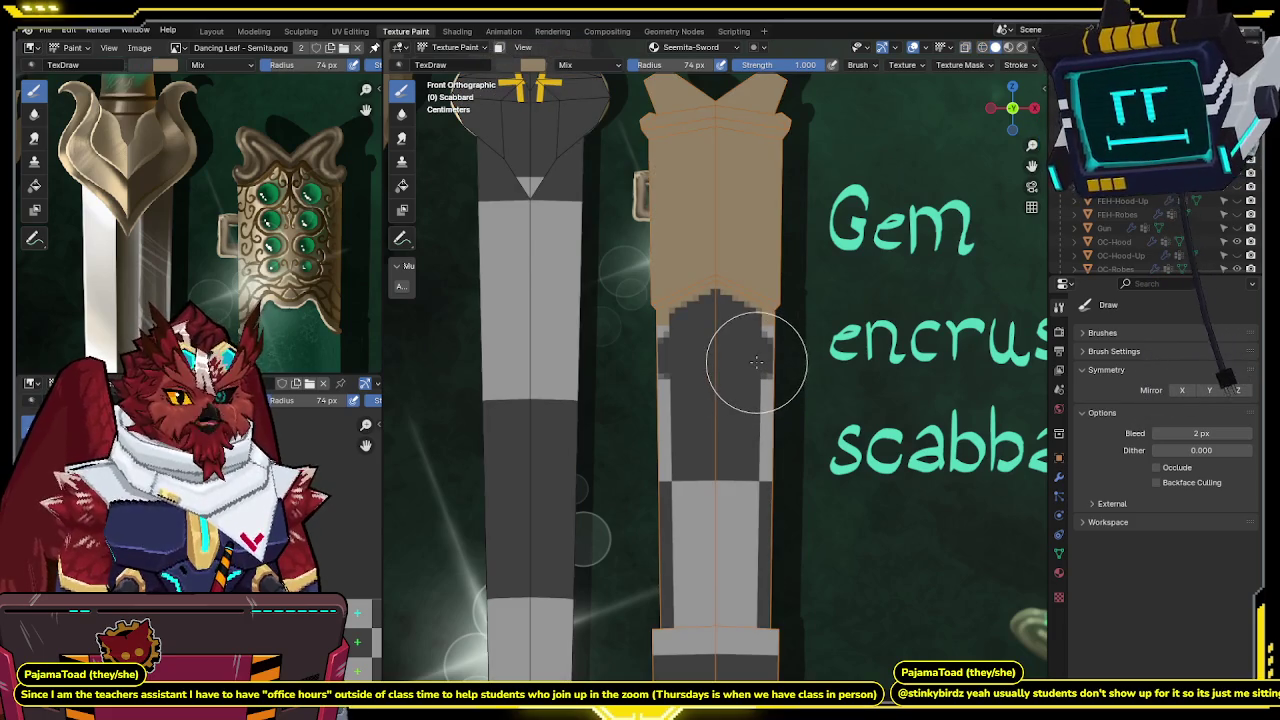
pyautogui.press('z')
pyautogui.moveTo(300, 330); pyautogui.dragTo(255, 260, button='middle')
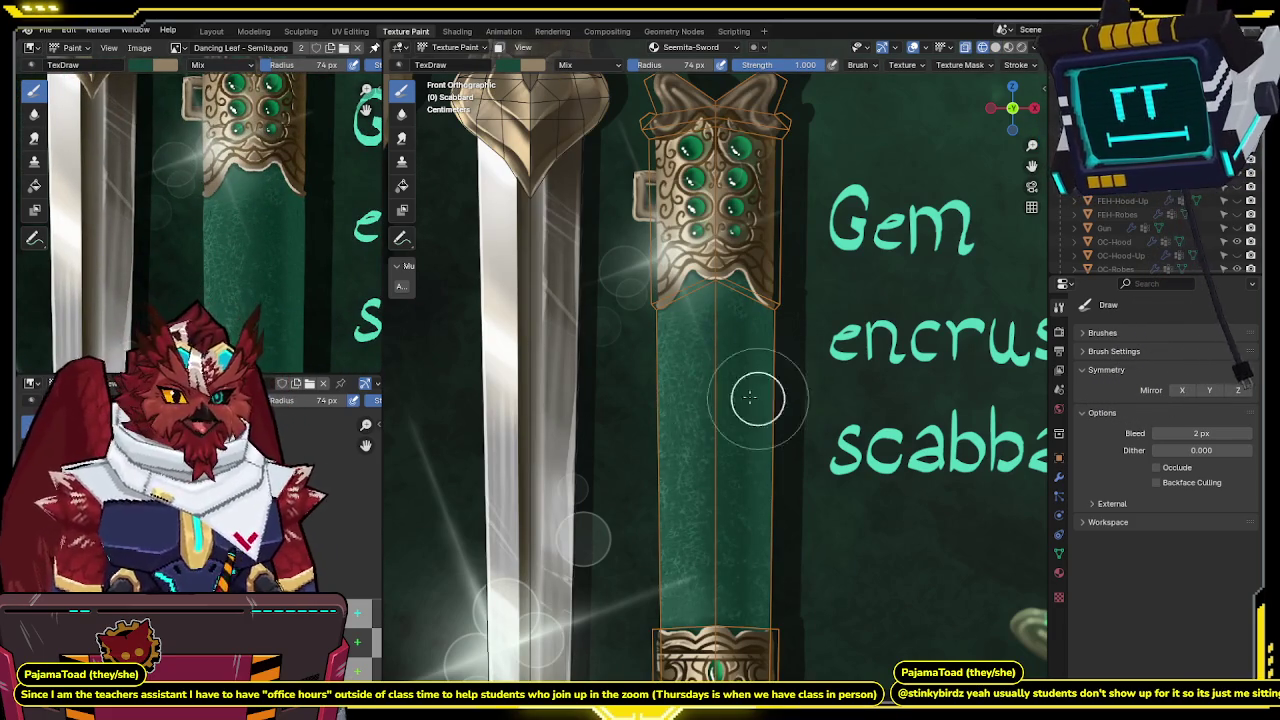
pyautogui.press('z')
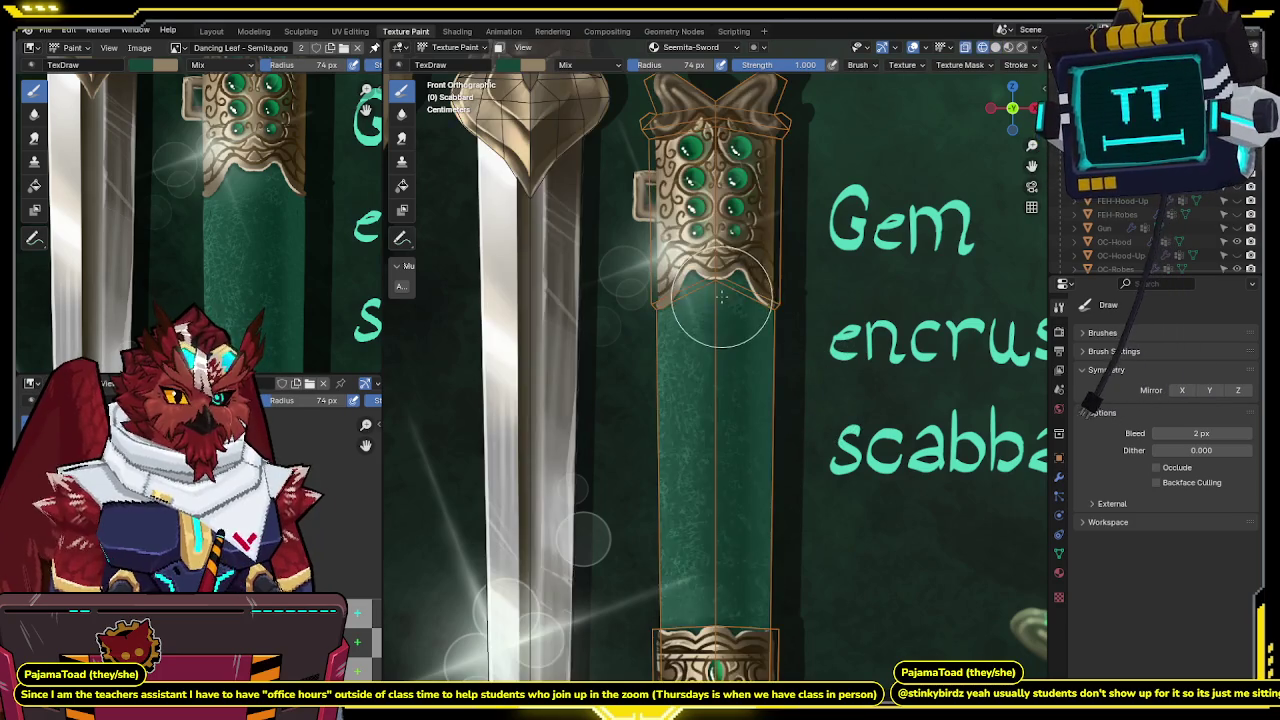
# Set the brush radius to 35 px and check the dark green paint in preview.
pyautogui.press('f')
pyautogui.click(708, 300)
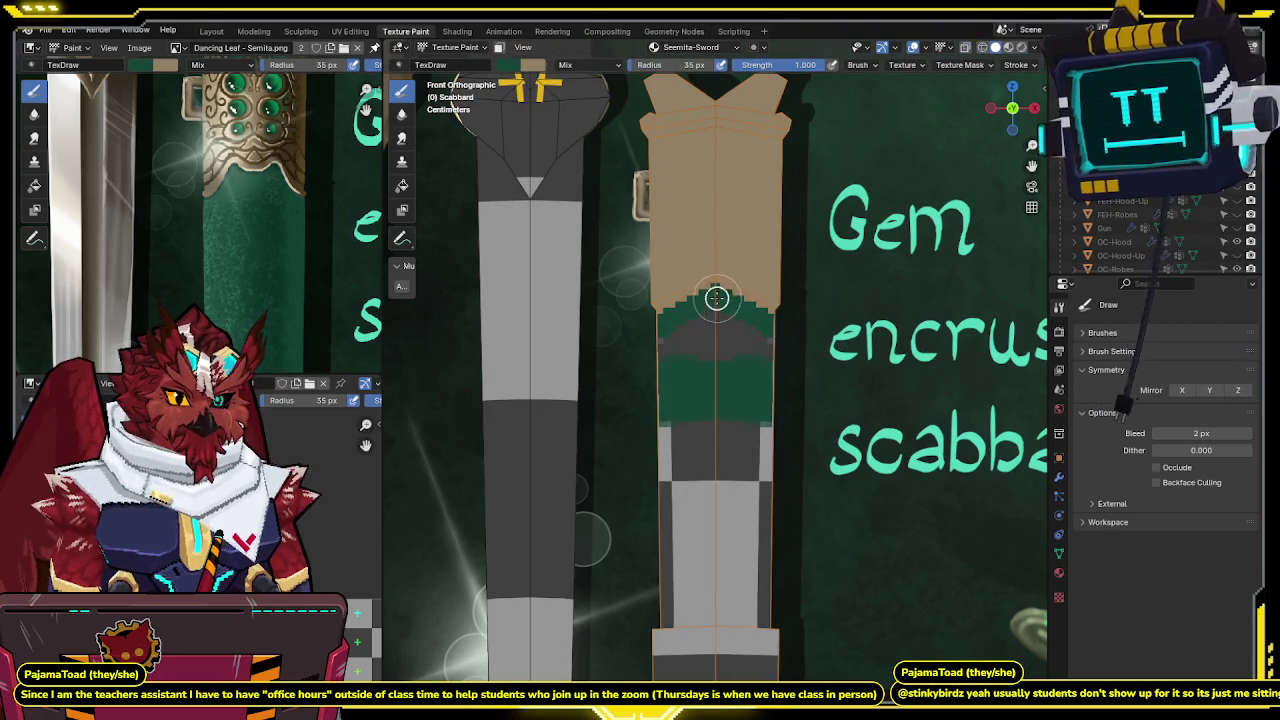
pyautogui.press('z')
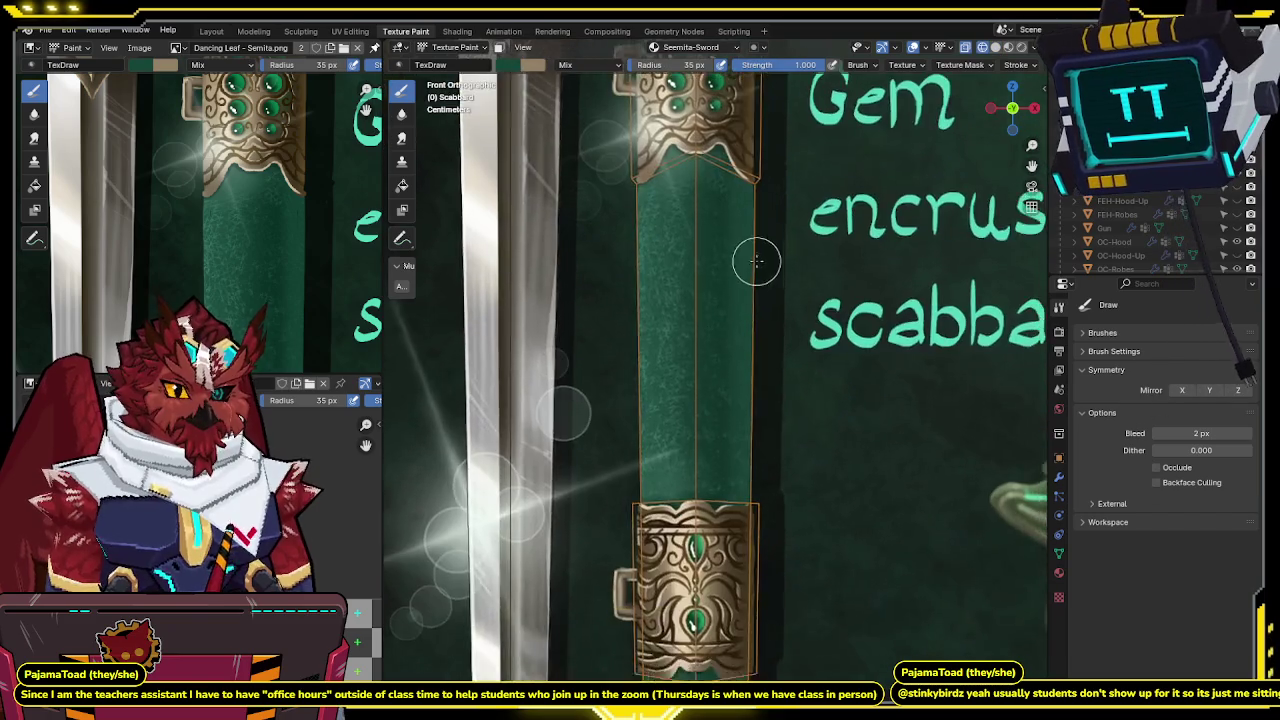
pyautogui.scroll(-2, 723, 389)
pyautogui.scroll(3, 723, 389)
pyautogui.press('z')
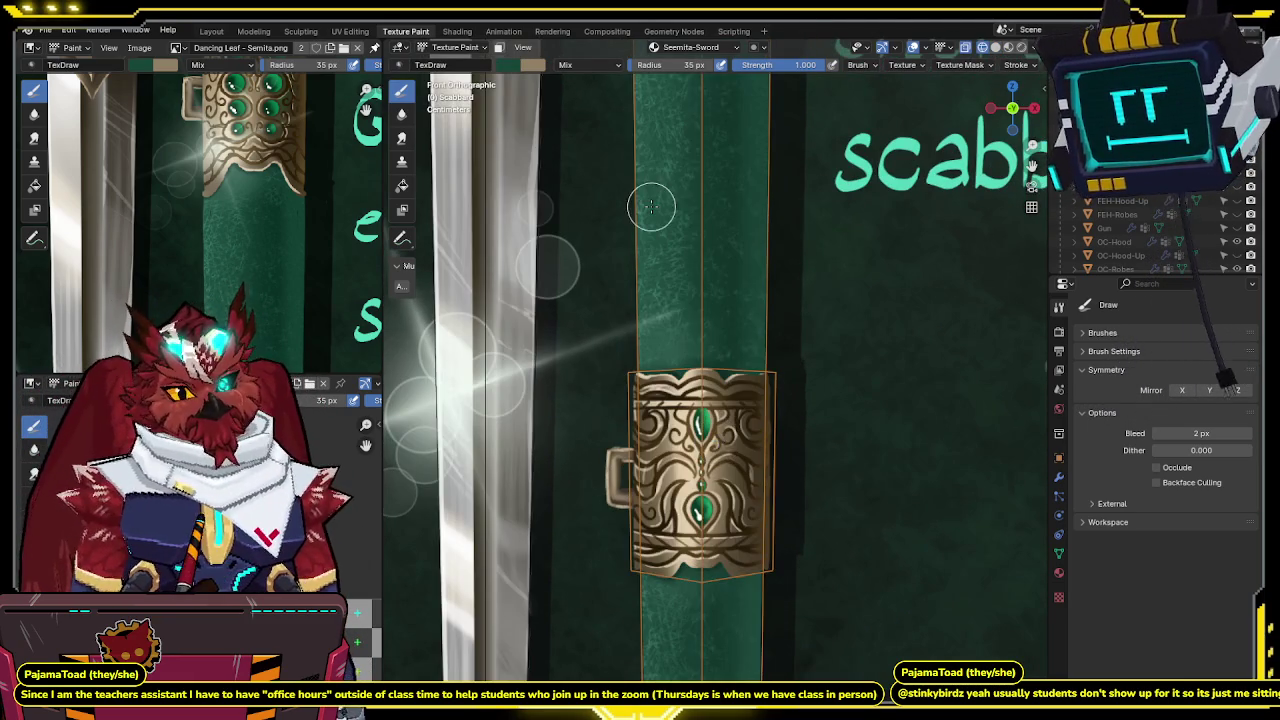
# Paint a dark green stroke, then select the scabbard's right half to mask painting.
pyautogui.moveTo(640, 393); pyautogui.dragTo(740, 393)
pyautogui.keyDown('shift'); pyautogui.moveTo(811, 274); pyautogui.dragTo(811, 360, button='middle'); pyautogui.keyUp('shift')
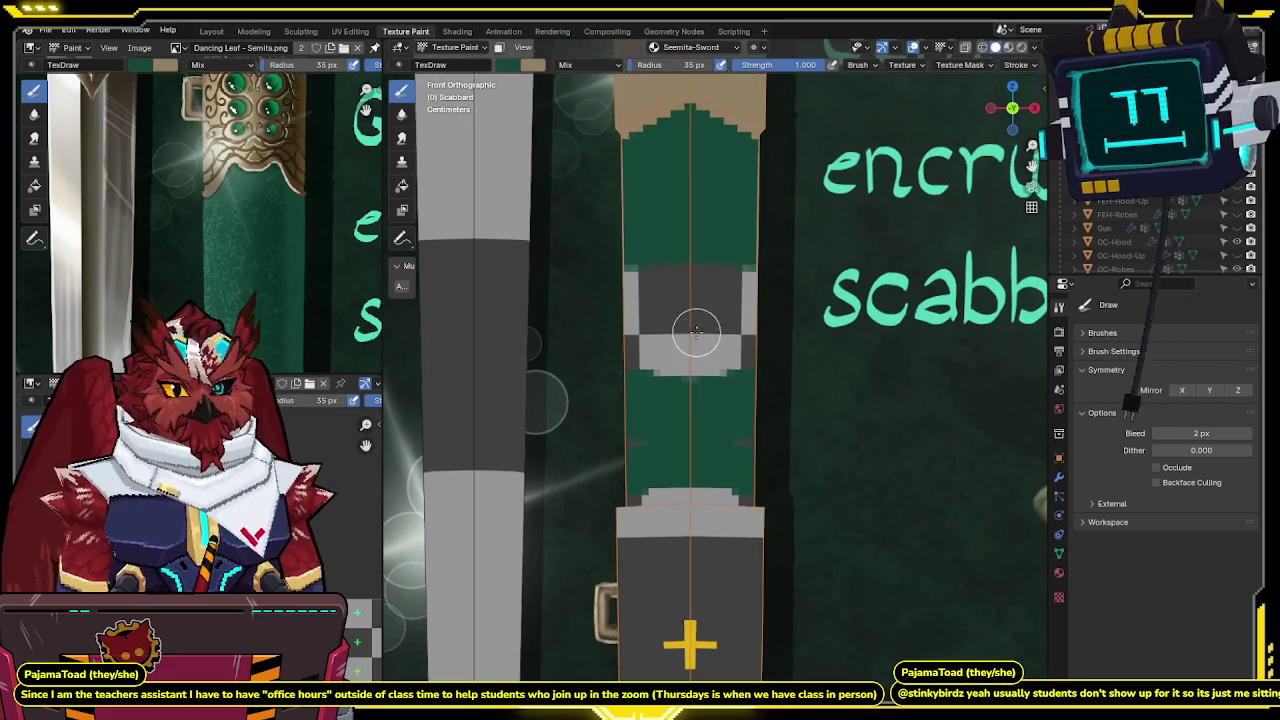
pyautogui.press('Tab')
pyautogui.press('l')
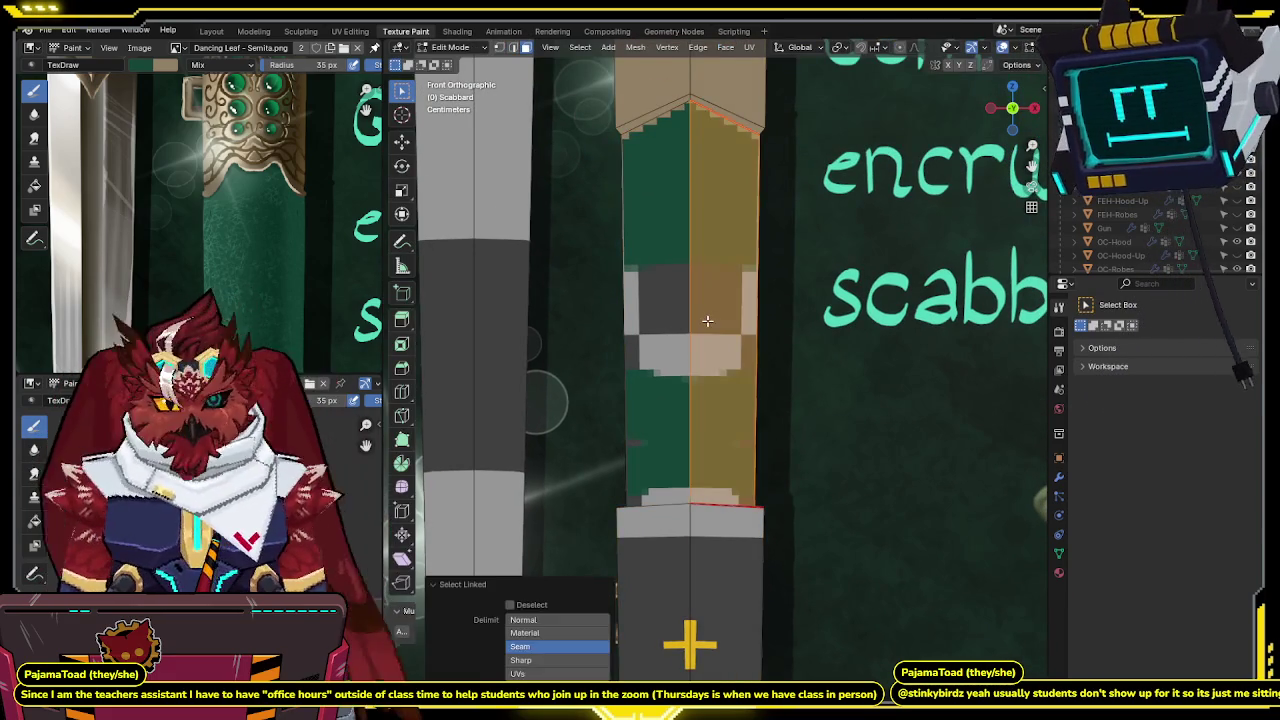
pyautogui.press('Tab')
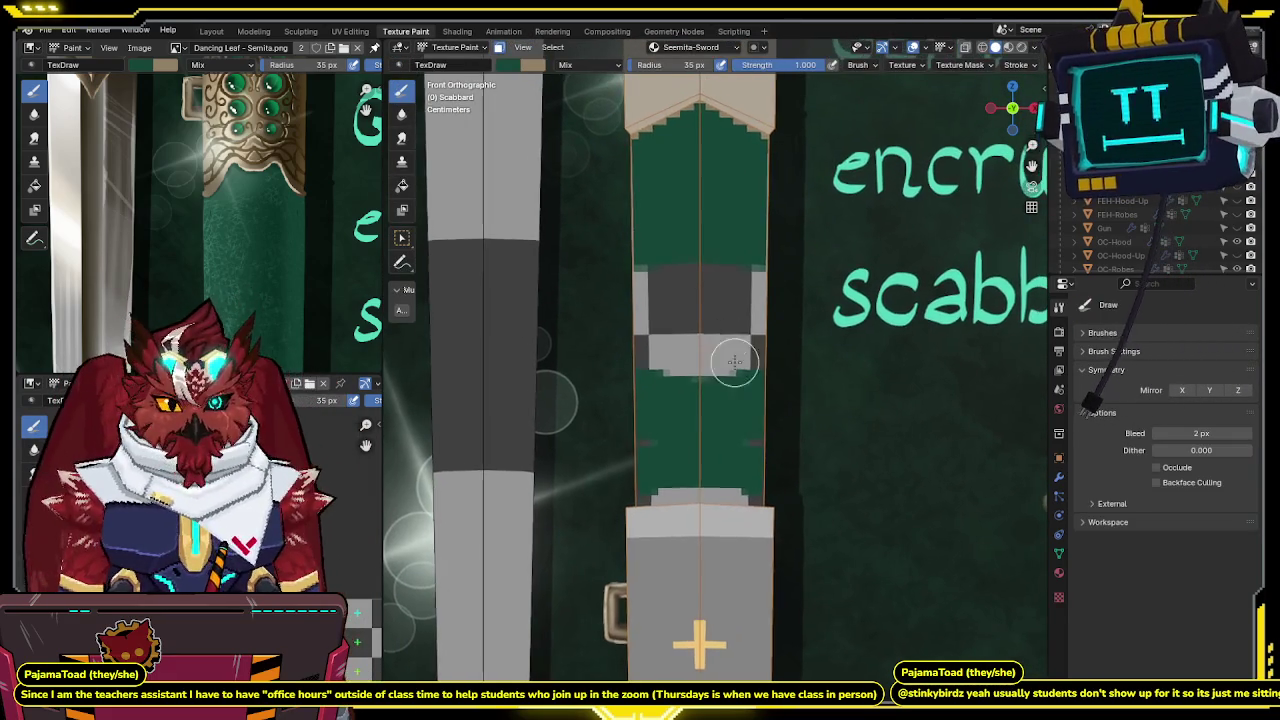
# Look along the scabbard at the hilt, tip and gem fittings in solid shading.
pyautogui.keyDown('shift'); pyautogui.moveTo(705, 320); pyautogui.dragTo(849, 336, button='middle'); pyautogui.keyUp('shift')
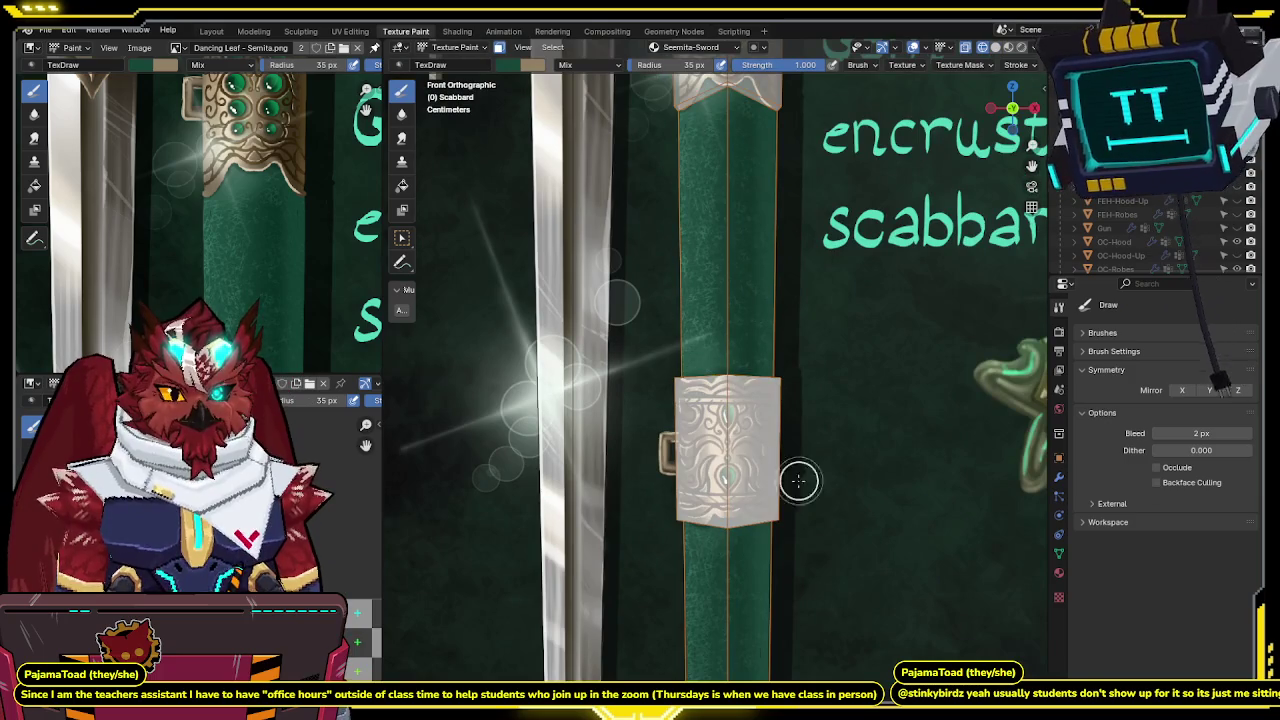
pyautogui.scroll(-2, 770, 487)
pyautogui.keyDown('shift'); pyautogui.moveTo(770, 487); pyautogui.dragTo(720, 352, button='middle'); pyautogui.keyUp('shift')
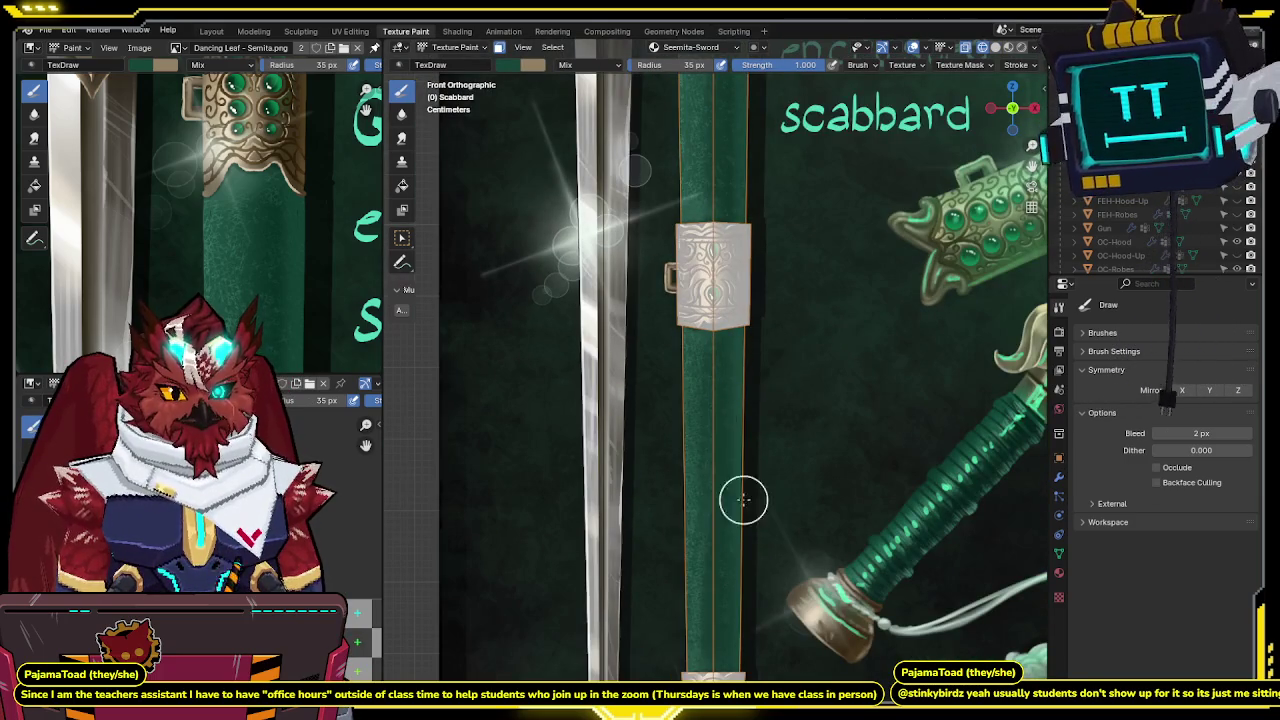
pyautogui.keyDown('shift'); pyautogui.moveTo(794, 443); pyautogui.dragTo(785, 302, button='middle'); pyautogui.keyUp('shift')
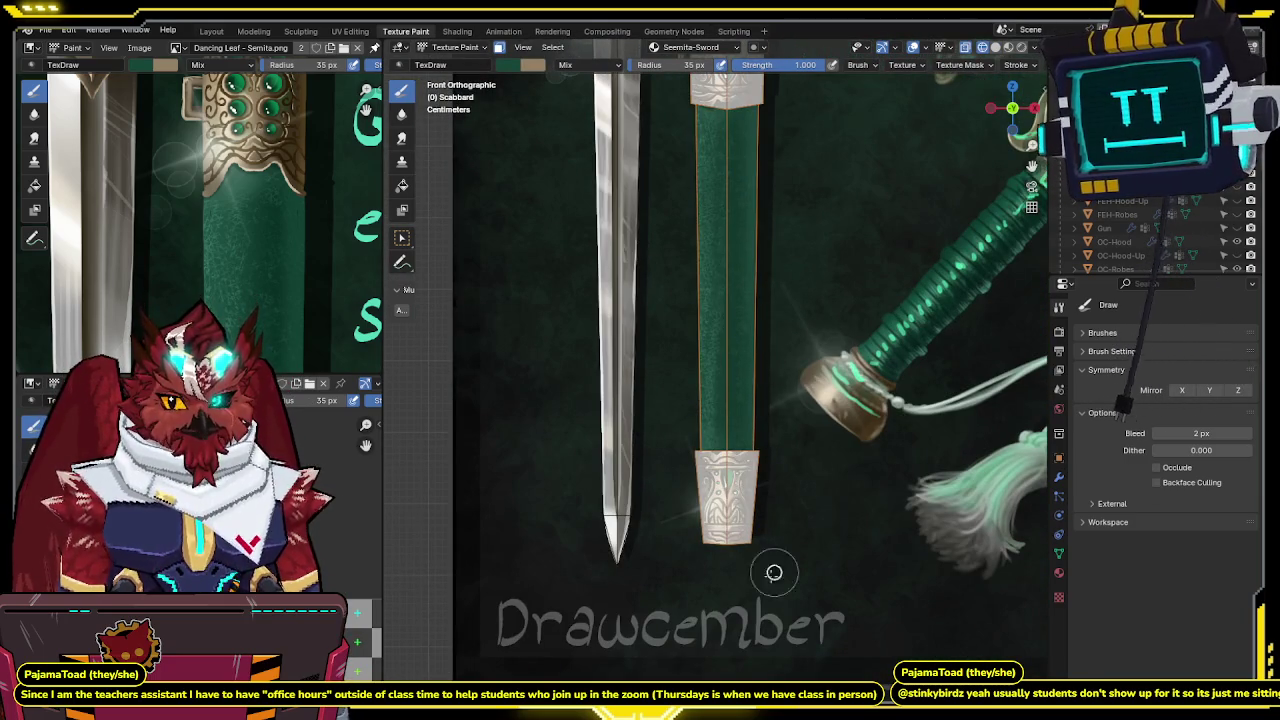
pyautogui.keyDown('shift'); pyautogui.moveTo(823, 512); pyautogui.dragTo(710, 441, button='middle'); pyautogui.keyUp('shift')
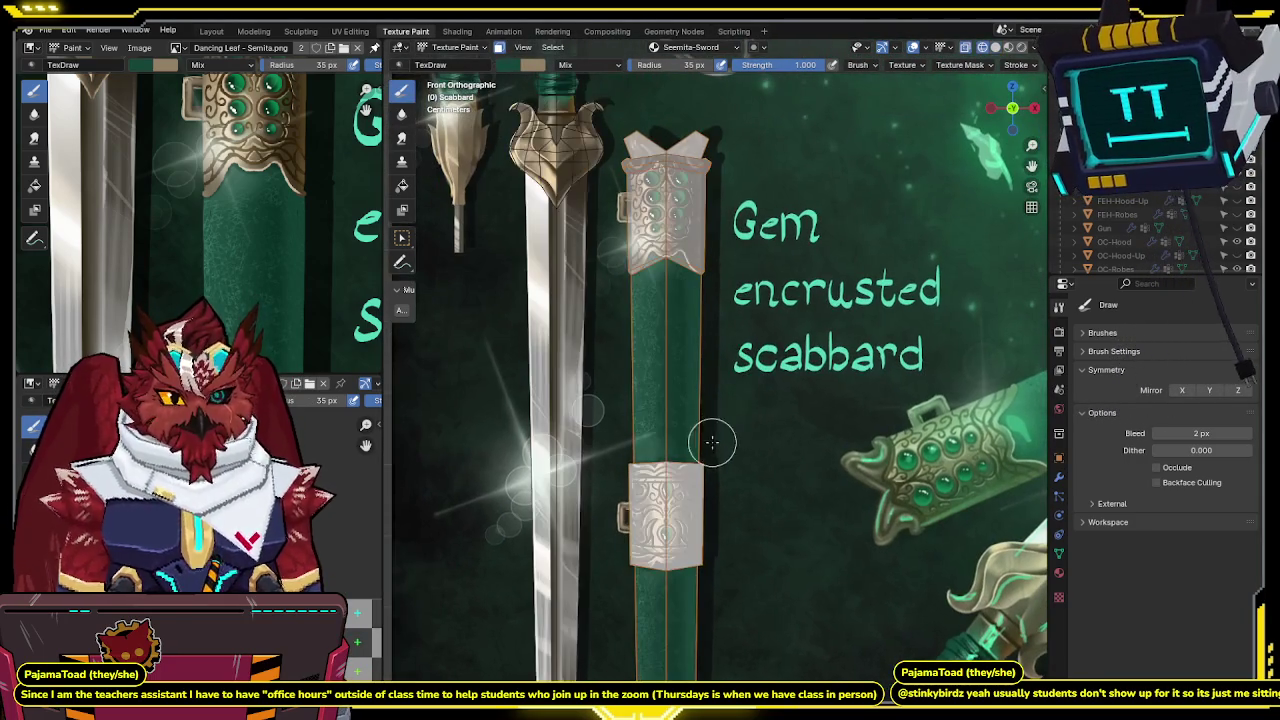
pyautogui.press('z')
pyautogui.keyDown('shift'); pyautogui.moveTo(698, 290); pyautogui.dragTo(723, 337, button='middle'); pyautogui.keyUp('shift')
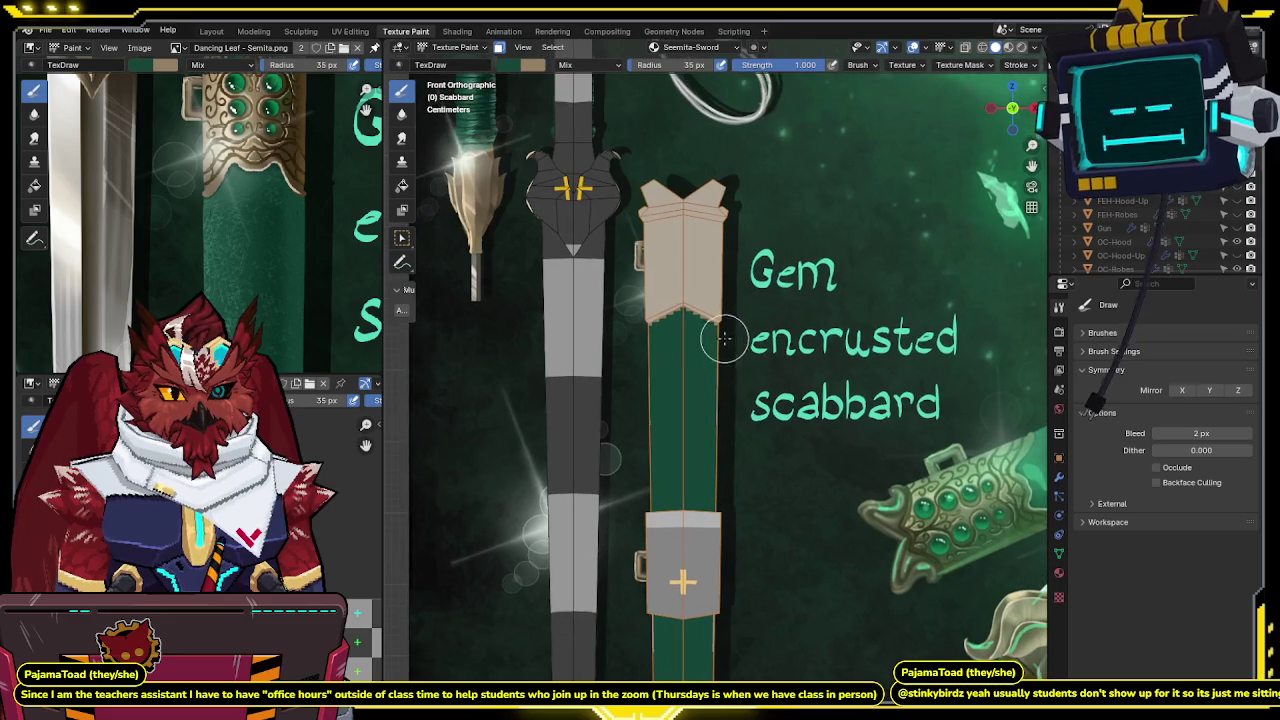
pyautogui.scroll(2, 740, 335)
pyautogui.scroll(2, 775, 300)
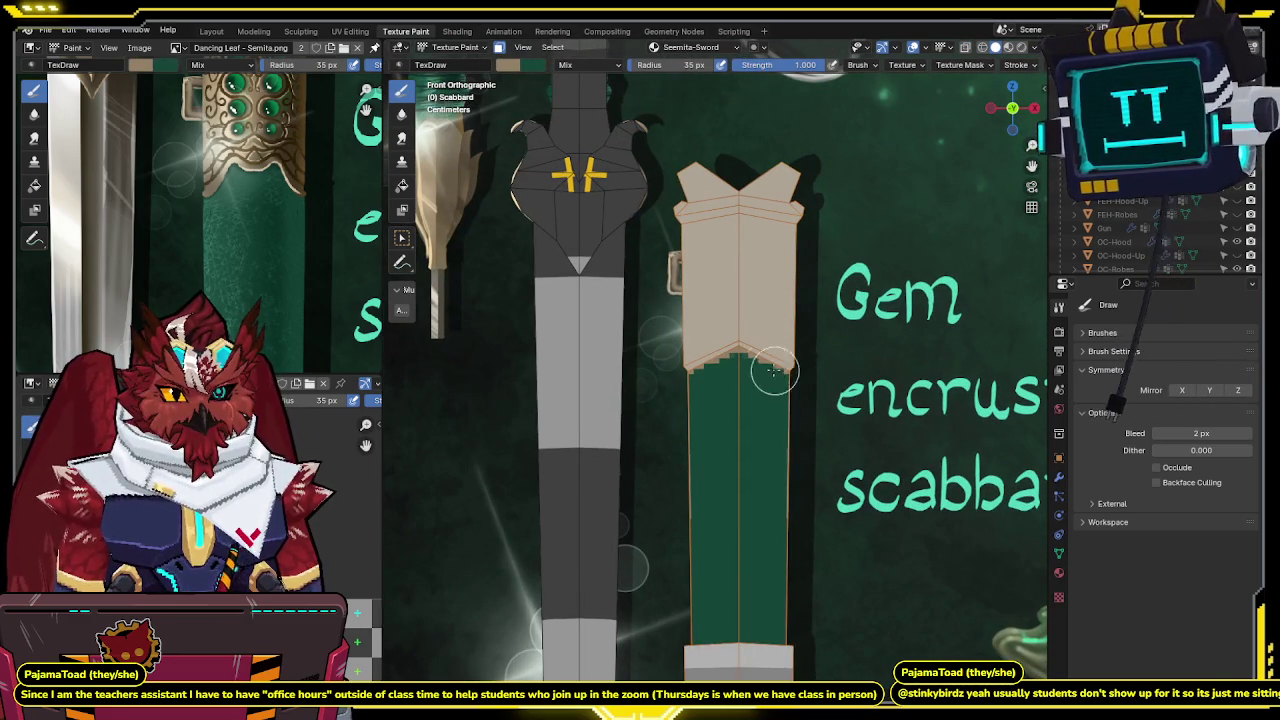
# Swap to the tan brush colour, undo the last two strokes, and preview the texture.
pyautogui.press('s')
pyautogui.press('z')
pyautogui.scroll(2, 760, 340)
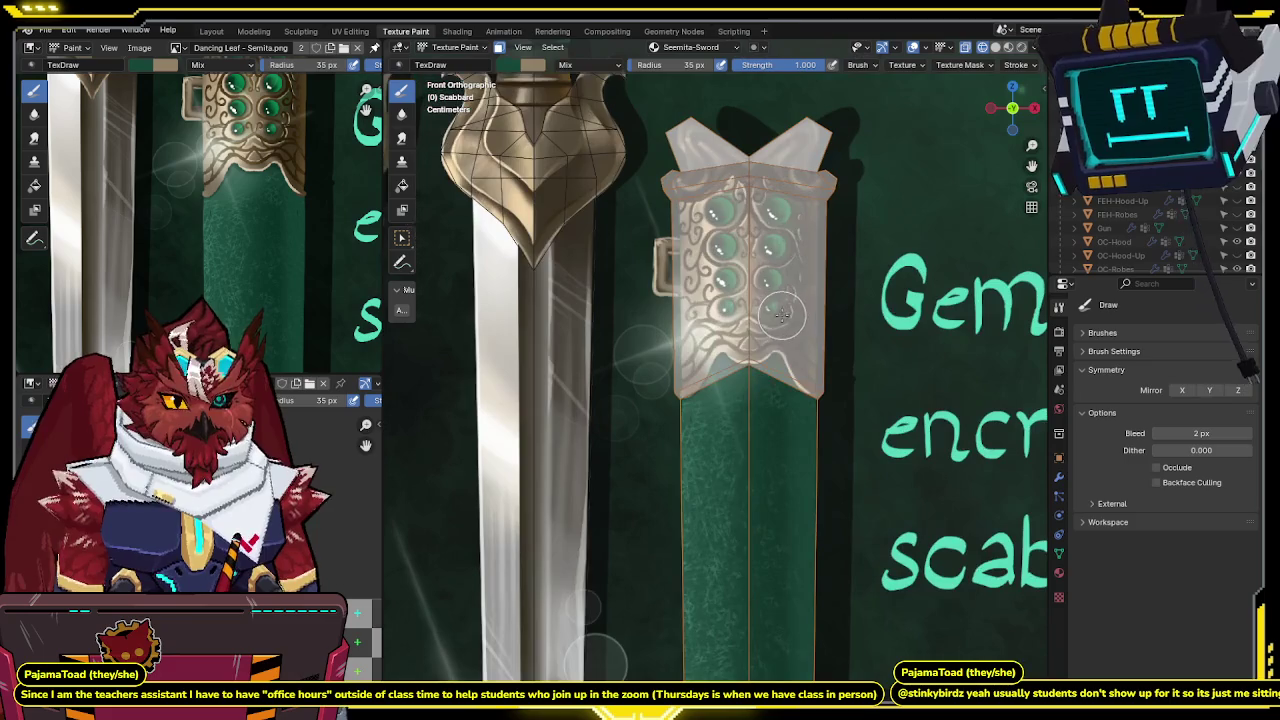
pyautogui.press('z')
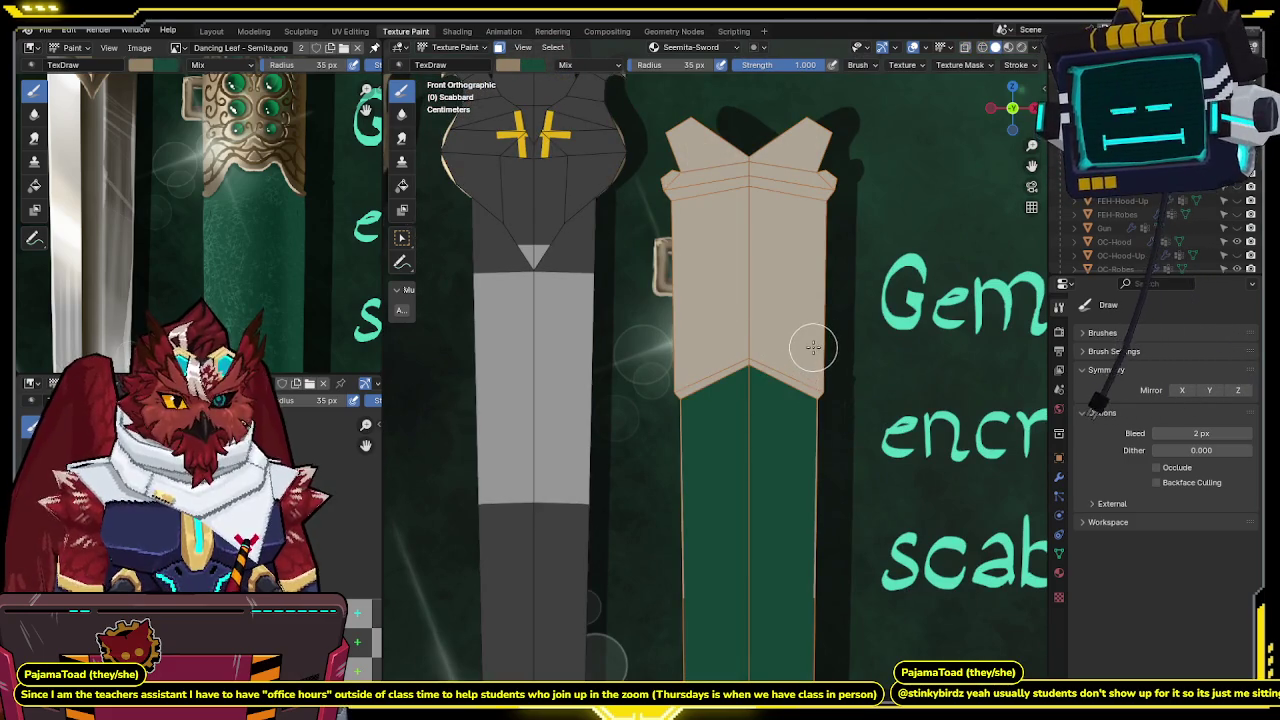
pyautogui.hotkey('ctrl', 'z')
pyautogui.hotkey('ctrl', 'z')
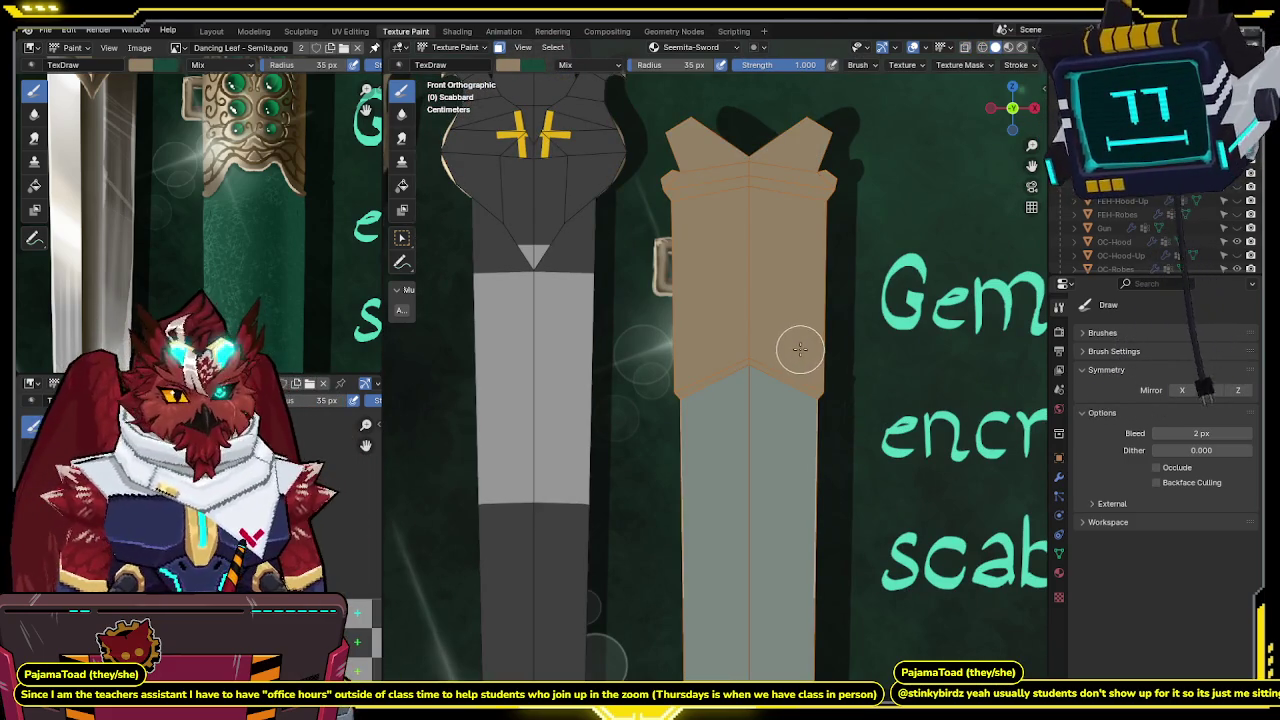
pyautogui.press('z')
pyautogui.press('z')
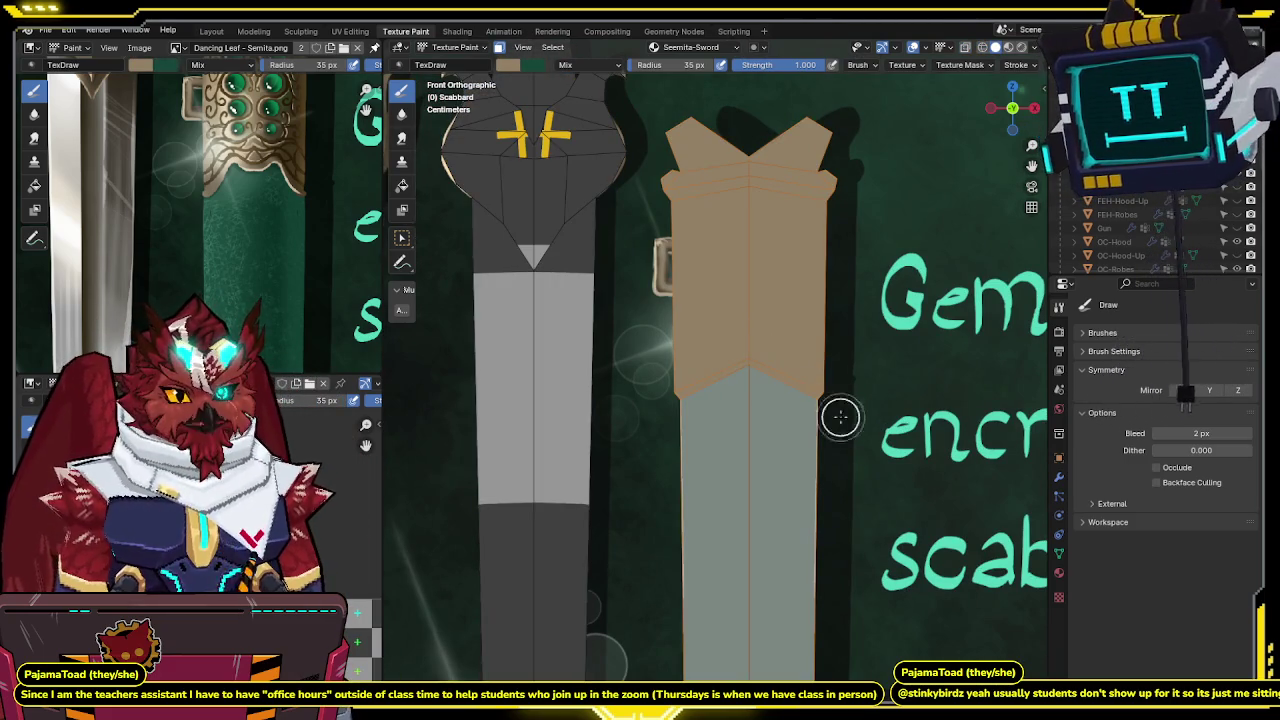
pyautogui.moveTo(711, 280)
pyautogui.mouseDown(button='middle')
pyautogui.moveTo(652, 226)
pyautogui.moveTo(767, 198)
pyautogui.moveTo(800, 300)
pyautogui.mouseUp(button='middle')
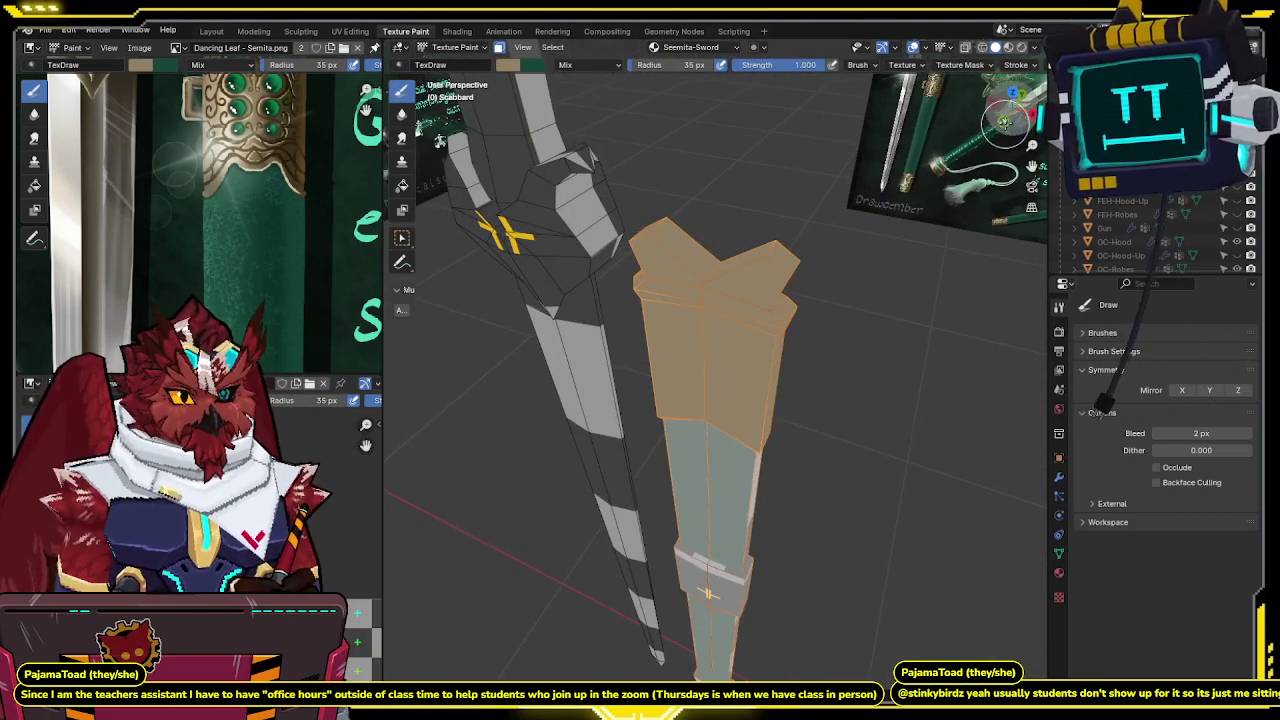
# In front view with flat shading, paint the scabbard's middle band tan.
pyautogui.press('KP_1')
pyautogui.scroll(3, 747, 337)
pyautogui.keyDown('shift'); pyautogui.scroll(-3, 747, 337); pyautogui.keyUp('shift')
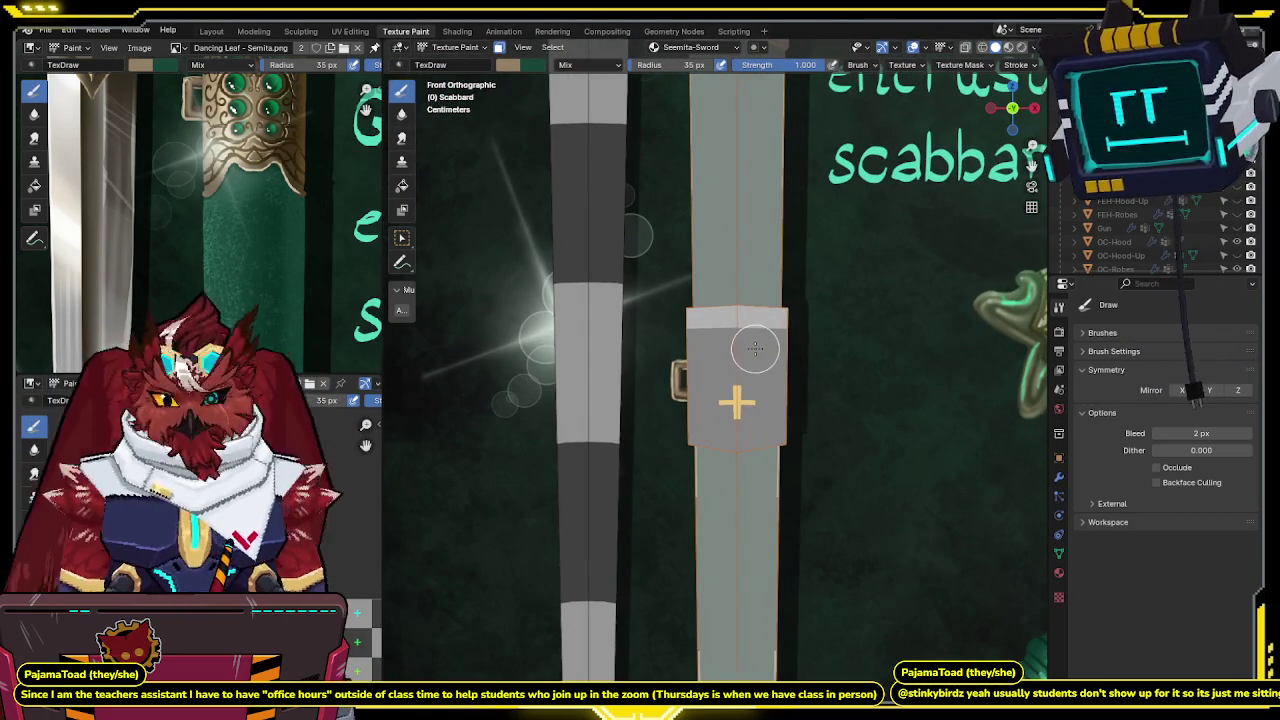
pyautogui.moveTo(751, 386)
pyautogui.mouseDown(button='middle')
pyautogui.moveTo(737, 390)
pyautogui.moveTo(765, 306)
pyautogui.moveTo(790, 300)
pyautogui.mouseUp(button='middle')
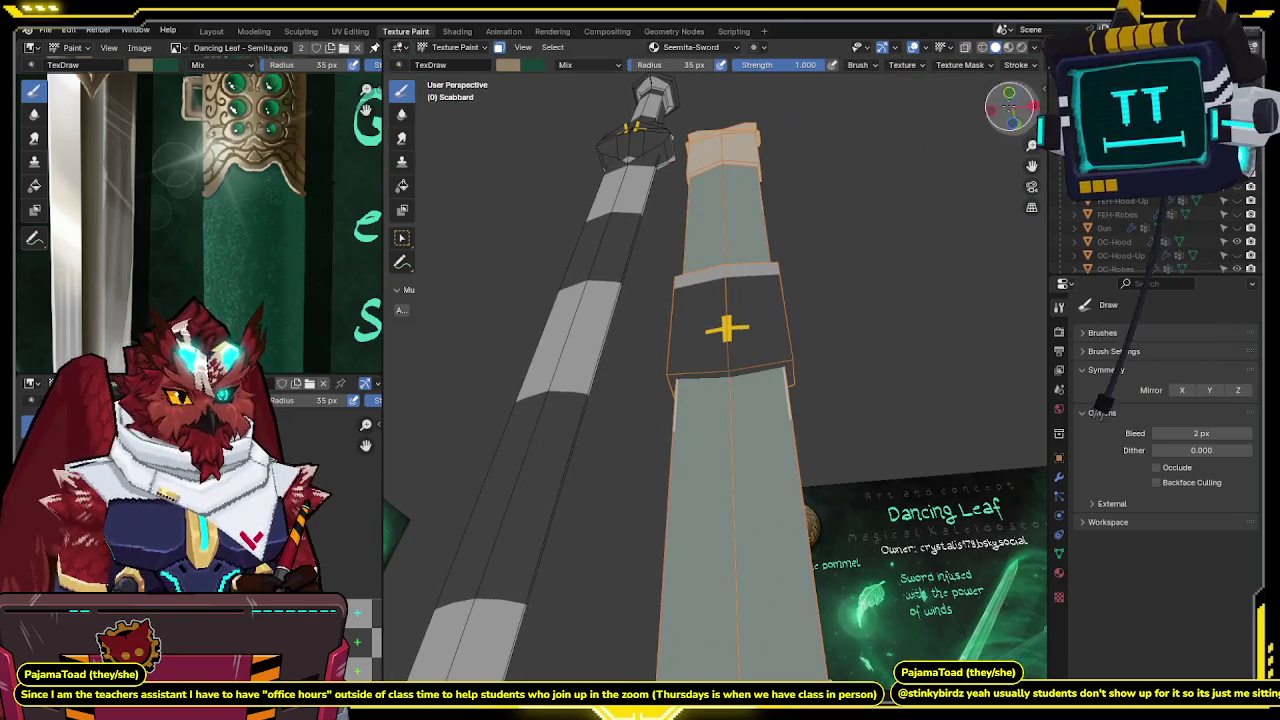
pyautogui.click(1010, 92)
pyautogui.click(1010, 125)
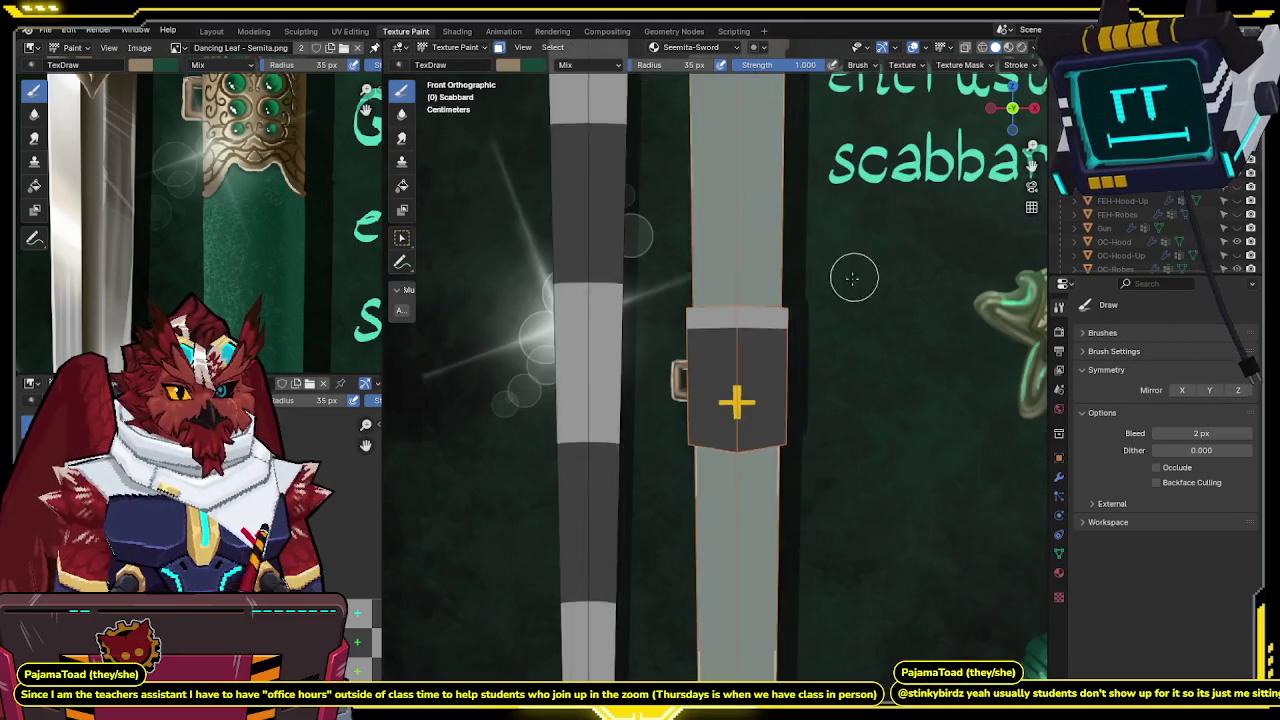
pyautogui.press('z')
pyautogui.moveTo(744, 252); pyautogui.dragTo(748, 403)
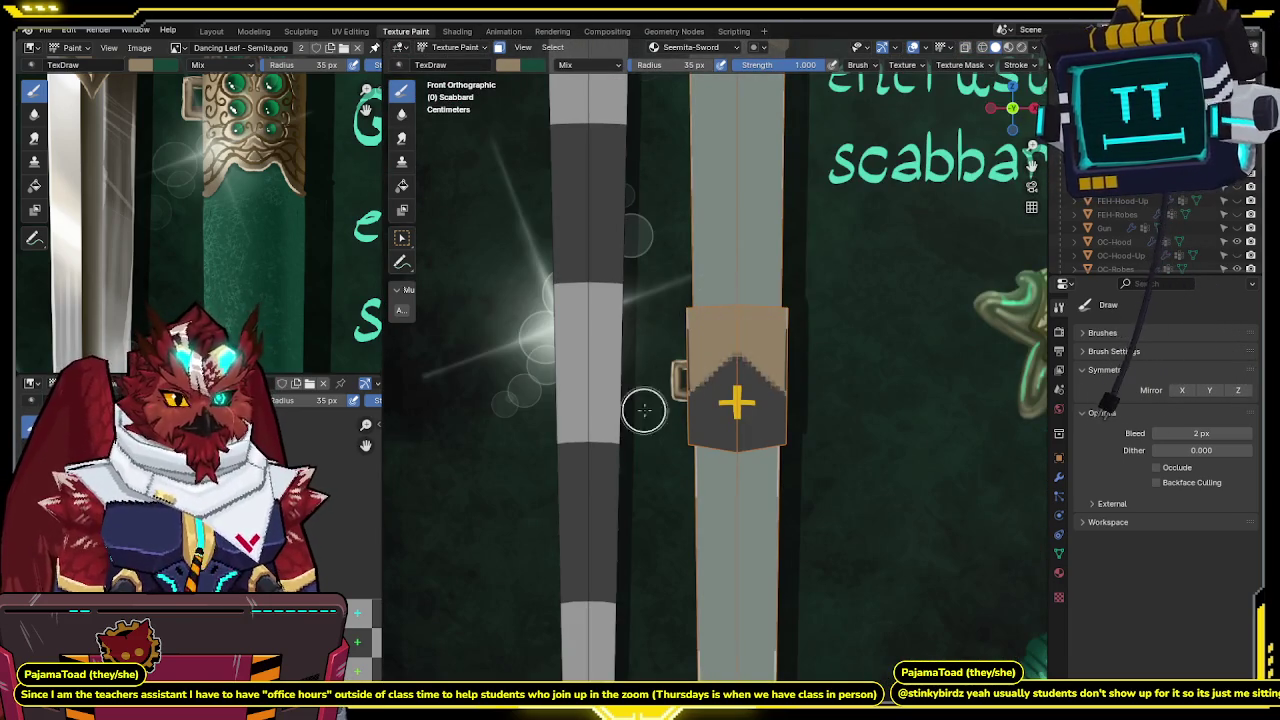
# Check the band from several angles, then paint the bottom tip tan all around.
pyautogui.moveTo(835, 353); pyautogui.dragTo(683, 354, button='middle')
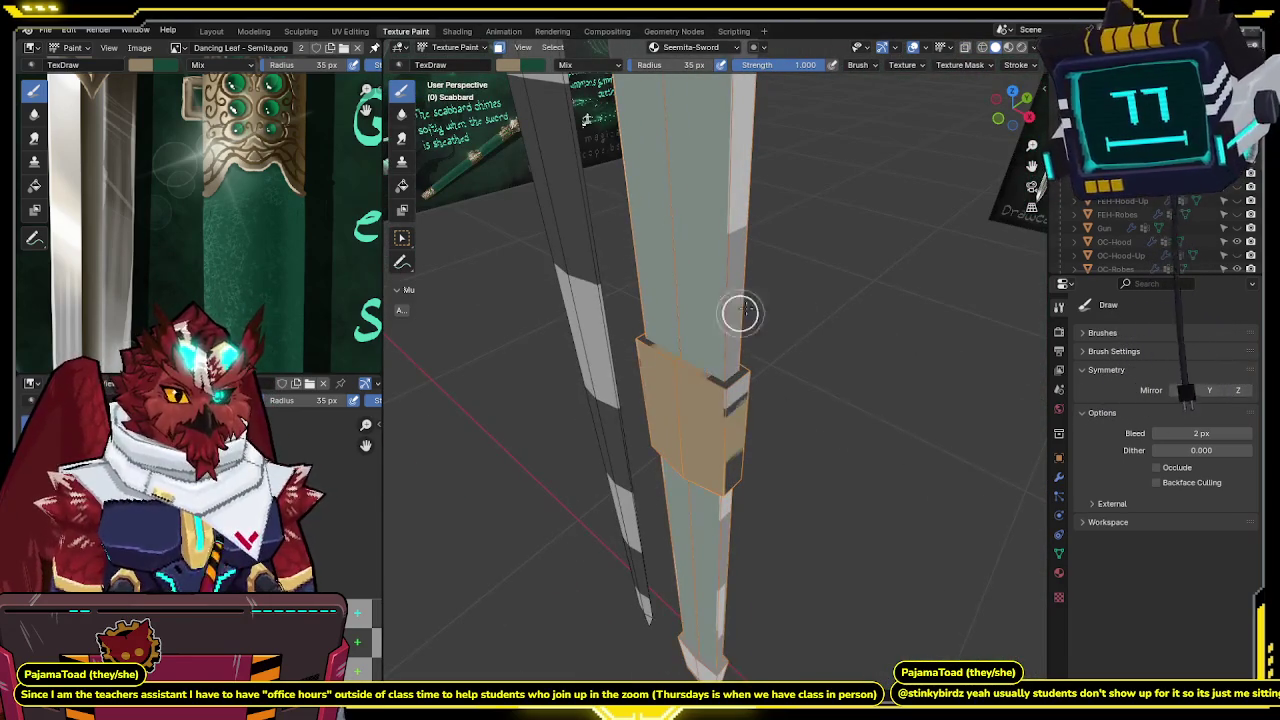
pyautogui.moveTo(730, 497); pyautogui.dragTo(769, 289, button='middle')
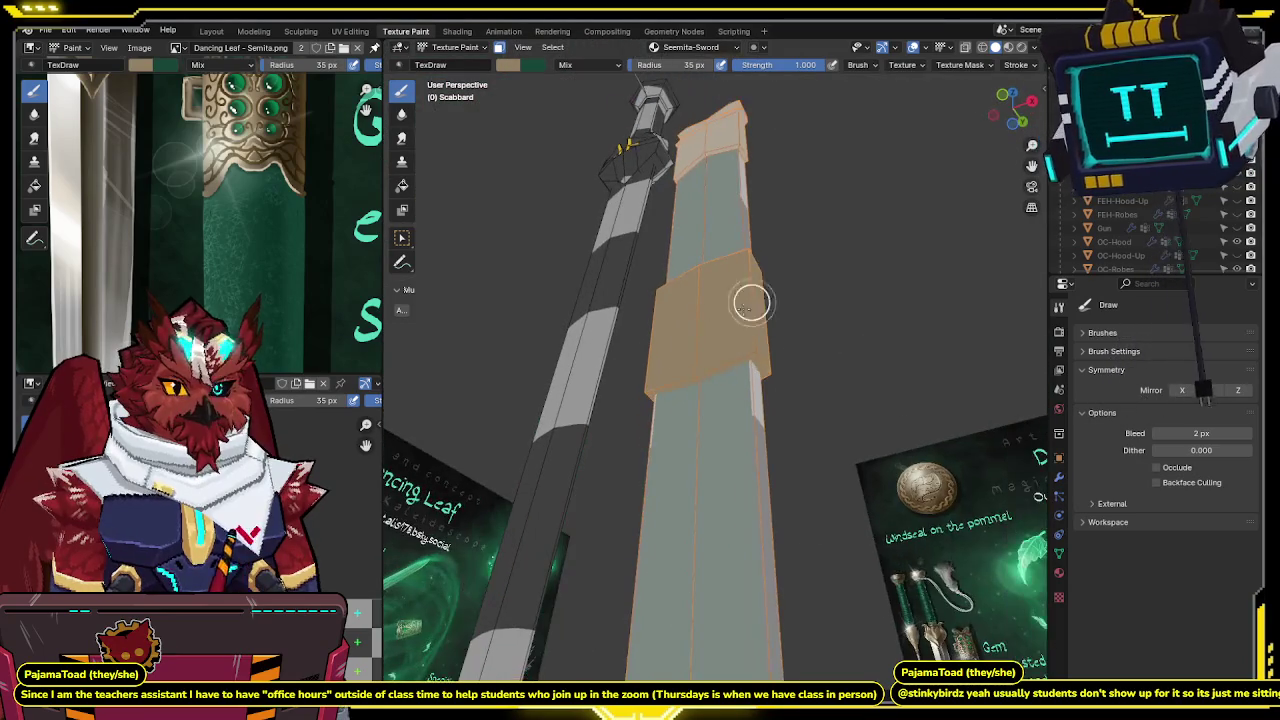
pyautogui.moveTo(737, 451); pyautogui.dragTo(771, 331, button='middle')
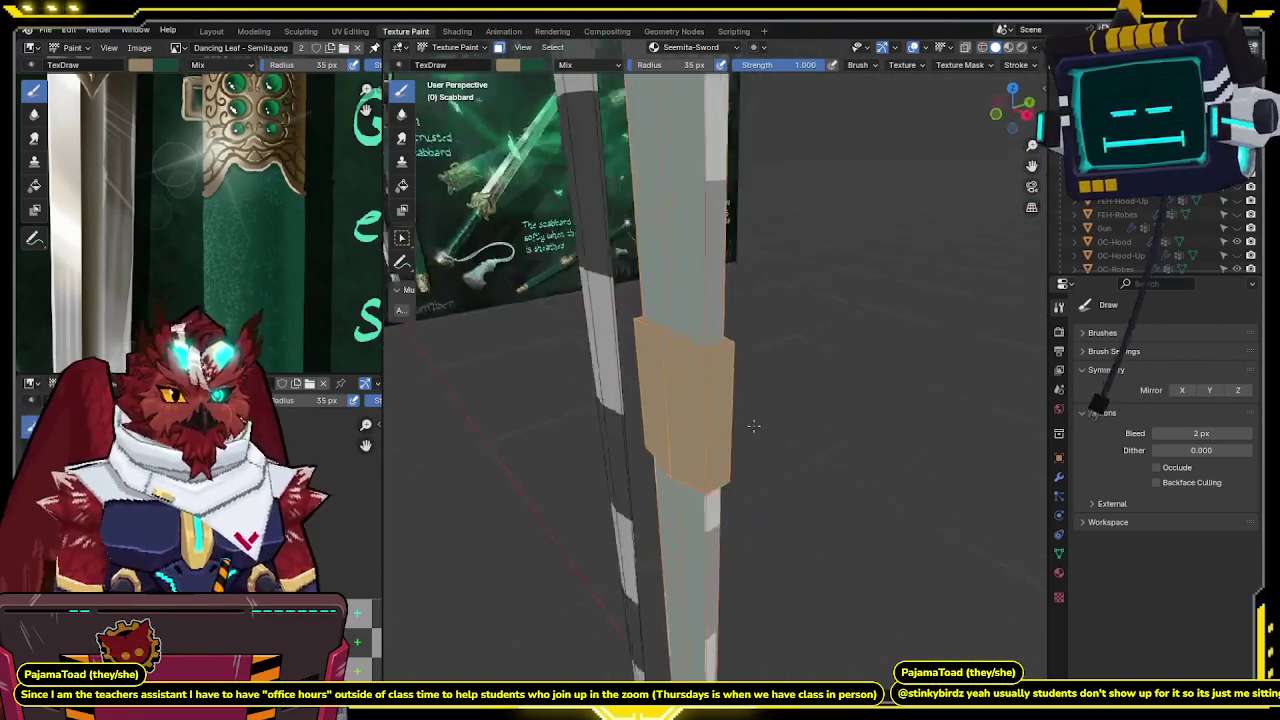
pyautogui.moveTo(744, 391)
pyautogui.mouseDown(button='middle')
pyautogui.moveTo(714, 300)
pyautogui.moveTo(681, 436)
pyautogui.moveTo(705, 420)
pyautogui.moveTo(690, 432)
pyautogui.mouseUp(button='middle')
pyautogui.moveTo(645, 635)
pyautogui.mouseDown()
pyautogui.moveTo(630, 580)
pyautogui.moveTo(691, 477)
pyautogui.mouseUp()
pyautogui.moveTo(651, 651)
pyautogui.mouseDown(button='middle')
pyautogui.moveTo(728, 484)
pyautogui.moveTo(677, 380)
pyautogui.mouseUp(button='middle')
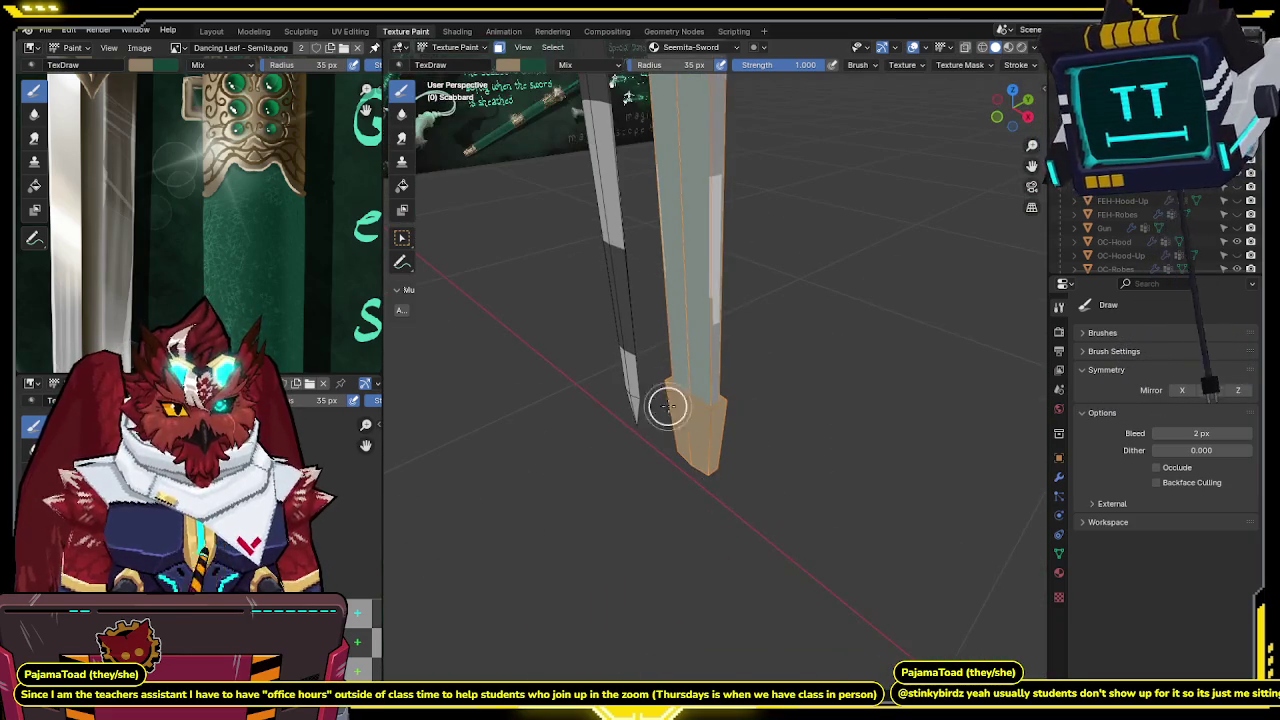
# Paint the scabbard's long body dark green and orbit to check coverage.
pyautogui.moveTo(800, 383)
pyautogui.mouseDown(button='middle')
pyautogui.moveTo(712, 341)
pyautogui.moveTo(803, 369)
pyautogui.moveTo(697, 333)
pyautogui.mouseUp(button='middle')
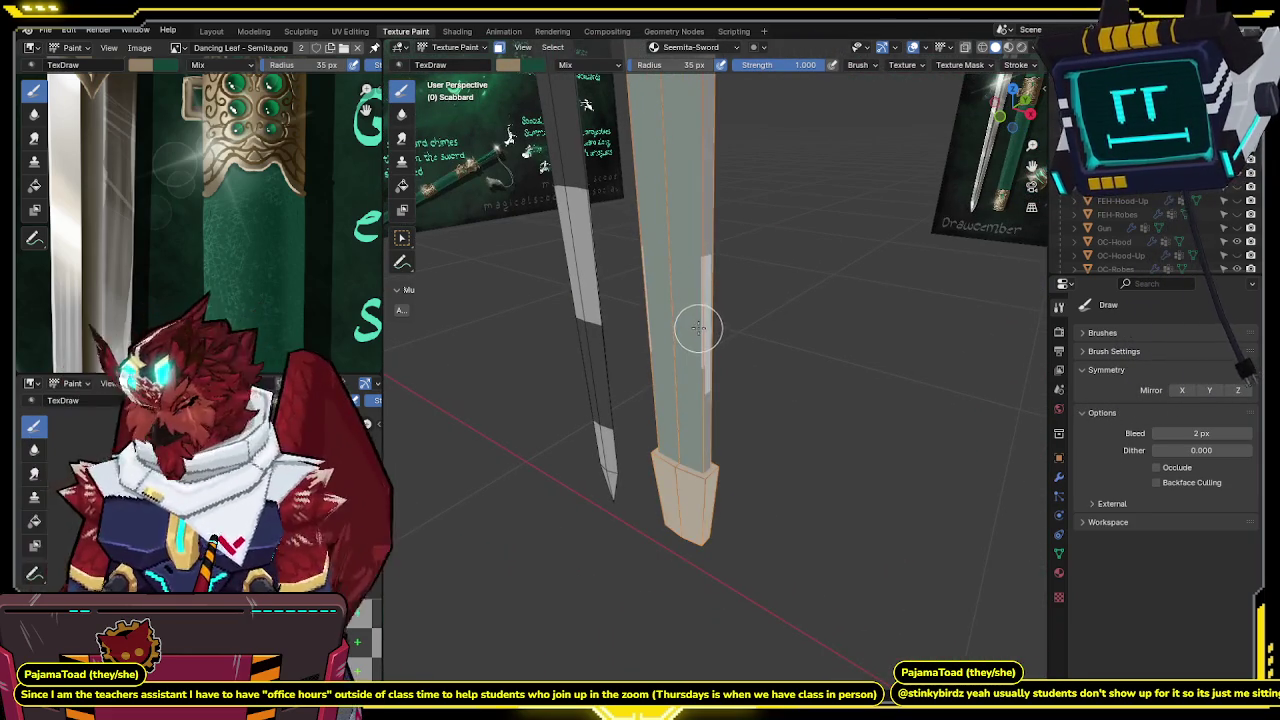
pyautogui.moveTo(697, 329); pyautogui.dragTo(697, 314)
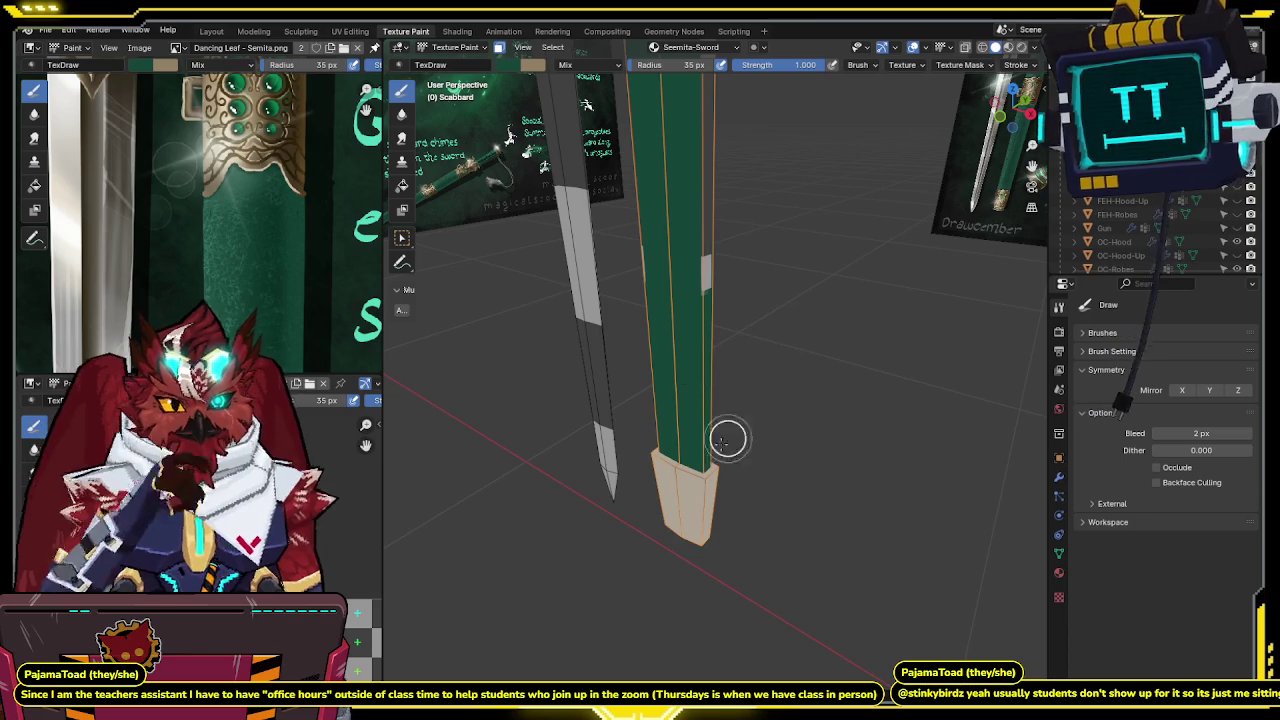
pyautogui.moveTo(697, 234); pyautogui.dragTo(688, 491, button='middle')
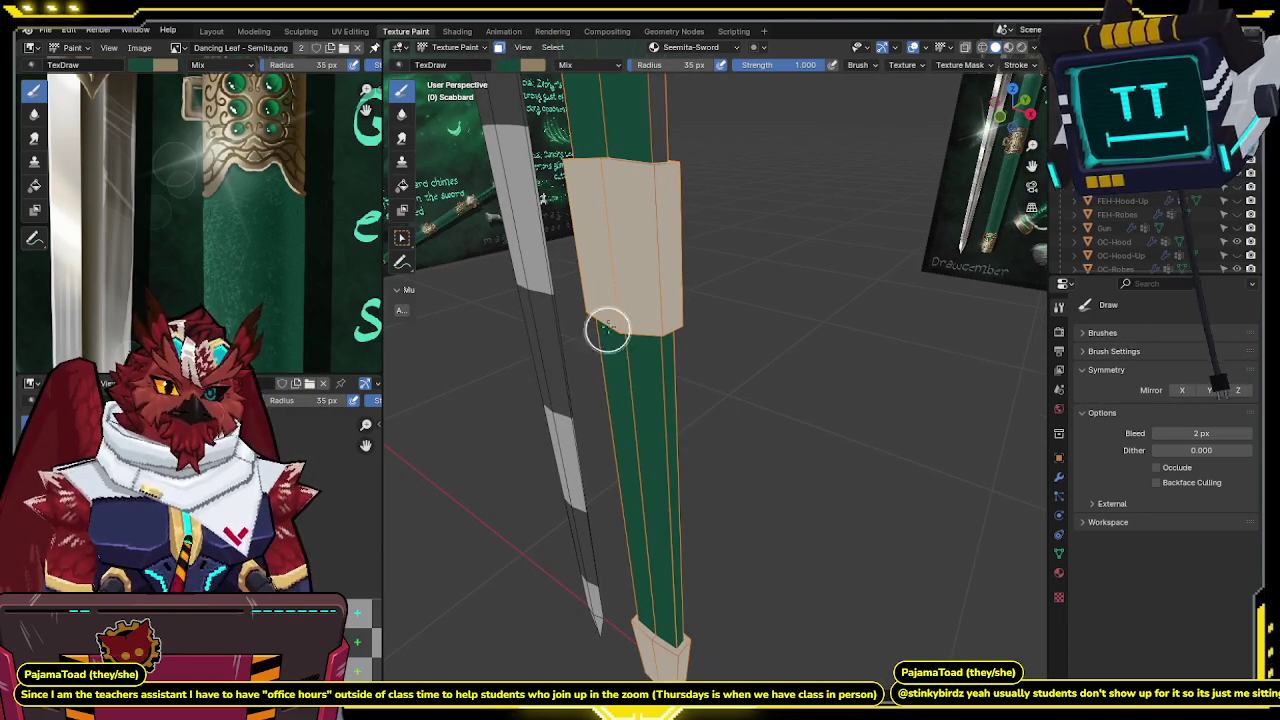
pyautogui.moveTo(626, 314)
pyautogui.mouseDown(button='middle')
pyautogui.moveTo(675, 404)
pyautogui.moveTo(694, 284)
pyautogui.mouseUp(button='middle')
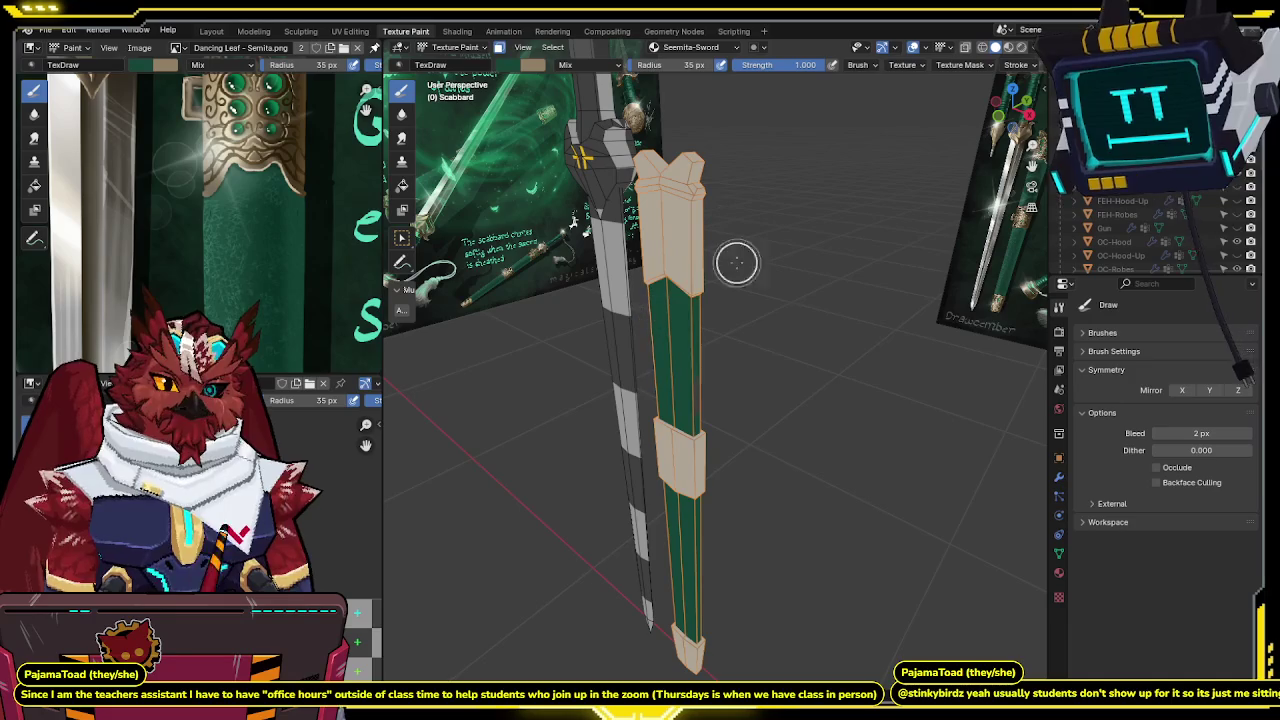
pyautogui.moveTo(668, 465)
pyautogui.mouseDown(button='middle')
pyautogui.moveTo(814, 314)
pyautogui.moveTo(831, 266)
pyautogui.moveTo(786, 240)
pyautogui.moveTo(810, 260)
pyautogui.moveTo(771, 271)
pyautogui.moveTo(832, 194)
pyautogui.mouseUp(button='middle')
pyautogui.press('KP_1')
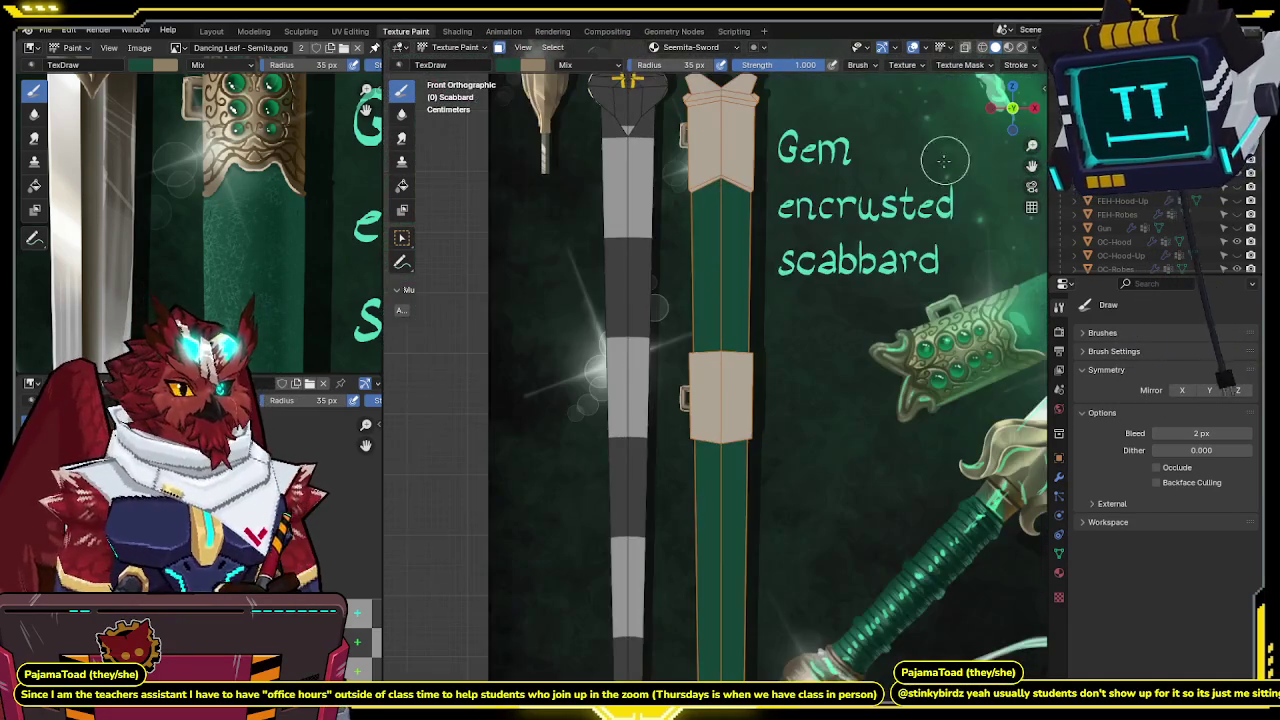
# Frame the scabbard's top collar beside the concept art's gem-studded fitting.
pyautogui.keyDown('shift'); pyautogui.scroll(3, 774, 294); pyautogui.keyUp('shift')
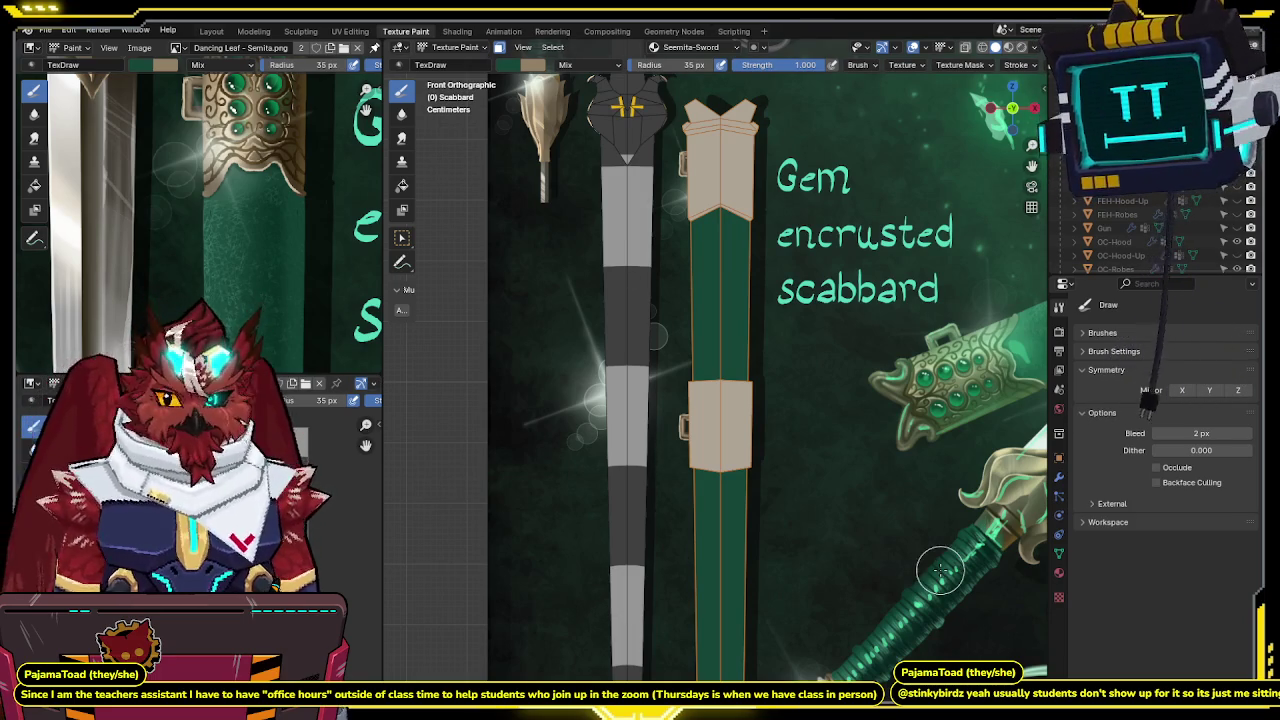
pyautogui.keyDown('shift'); pyautogui.moveTo(845, 350); pyautogui.dragTo(883, 460, button='middle'); pyautogui.keyUp('shift')
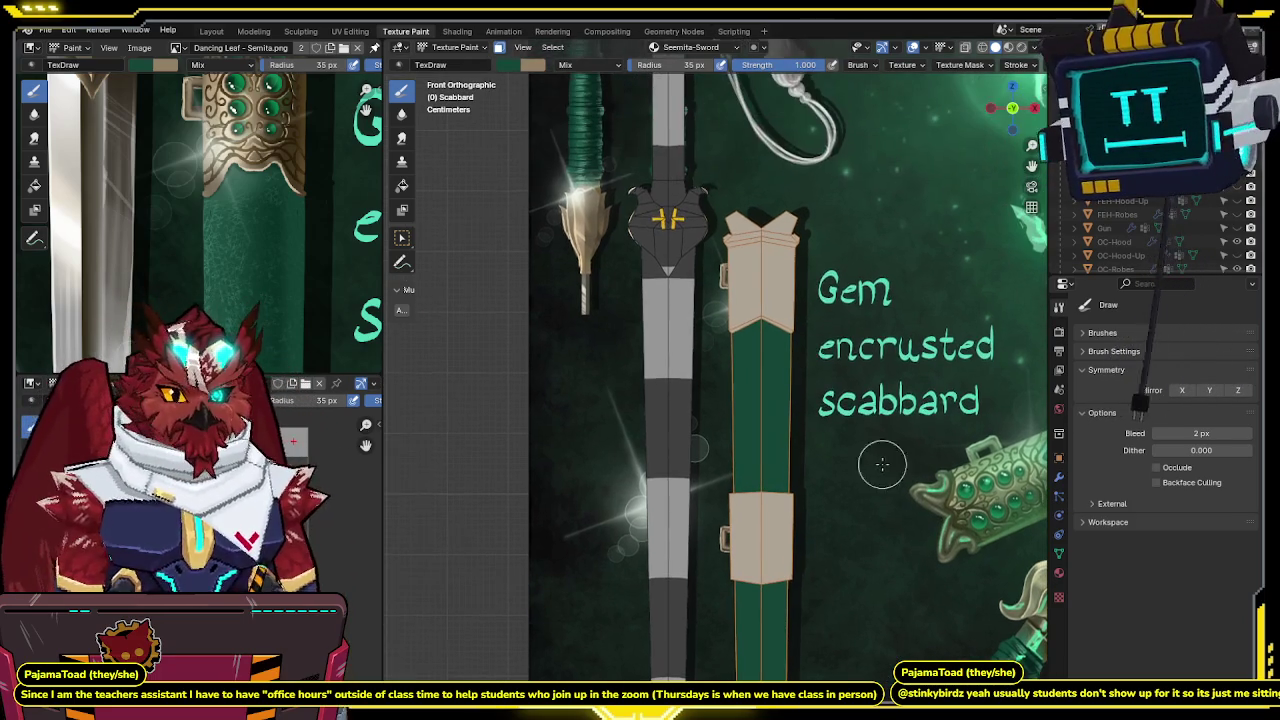
pyautogui.moveTo(829, 349)
pyautogui.keyDown('ctrl'); pyautogui.mouseDown(button='middle')
pyautogui.moveTo(834, 247)
pyautogui.moveTo(792, 397)
pyautogui.mouseUp(button='middle'); pyautogui.keyUp('ctrl')
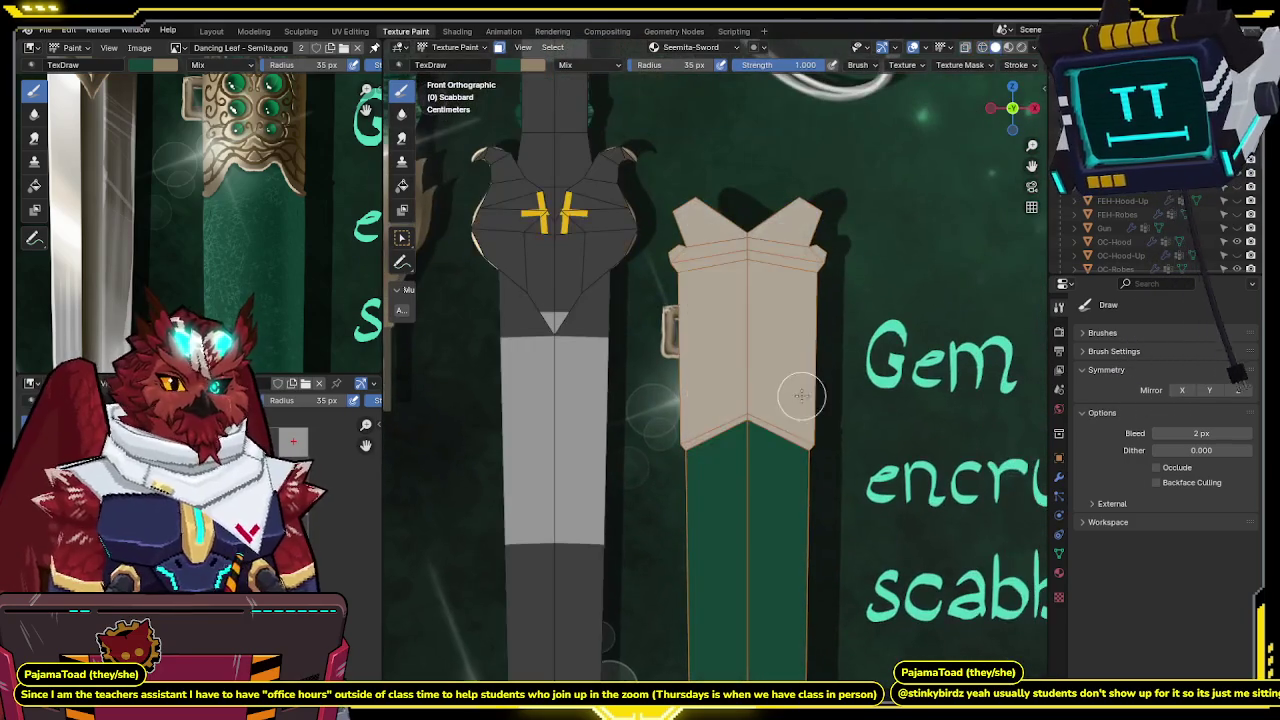
pyautogui.keyDown('shift'); pyautogui.moveTo(844, 305); pyautogui.dragTo(786, 350, button='middle'); pyautogui.keyUp('shift')
pyautogui.scroll(-3, 200, 220)
pyautogui.scroll(4, 240, 225)
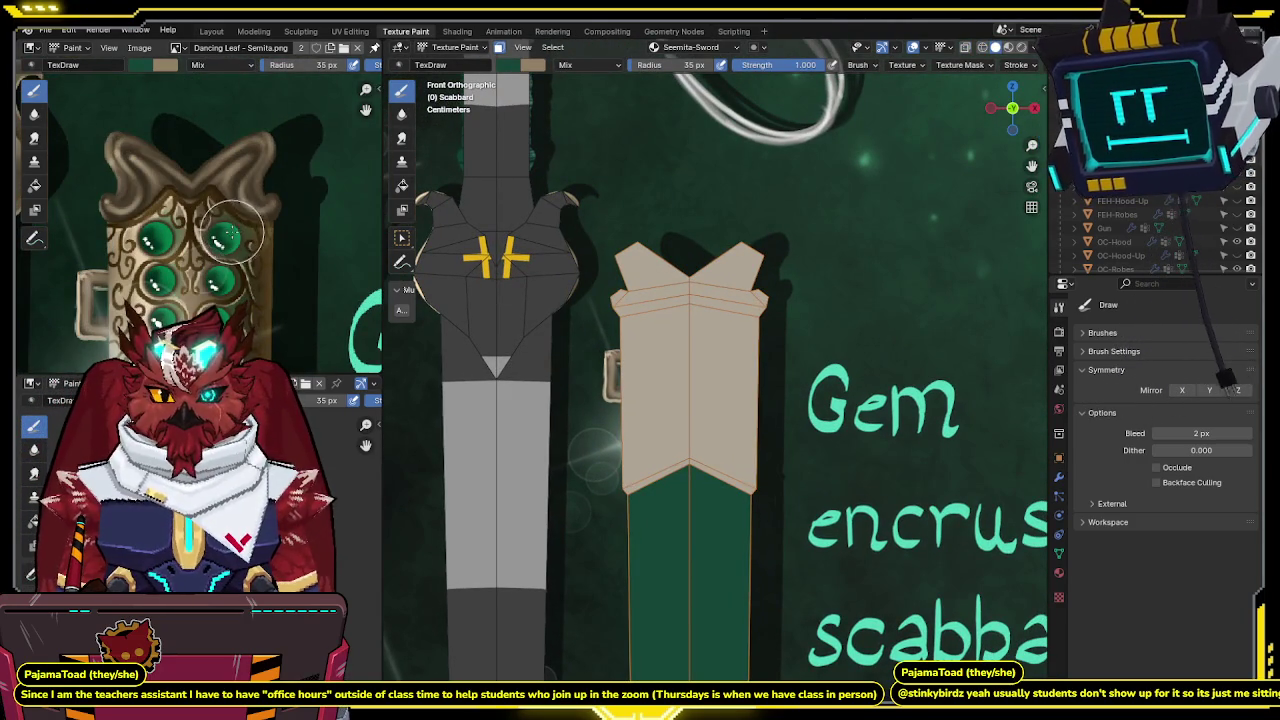
pyautogui.keyDown('shift'); pyautogui.moveTo(736, 392); pyautogui.dragTo(758, 330, button='middle'); pyautogui.keyUp('shift')
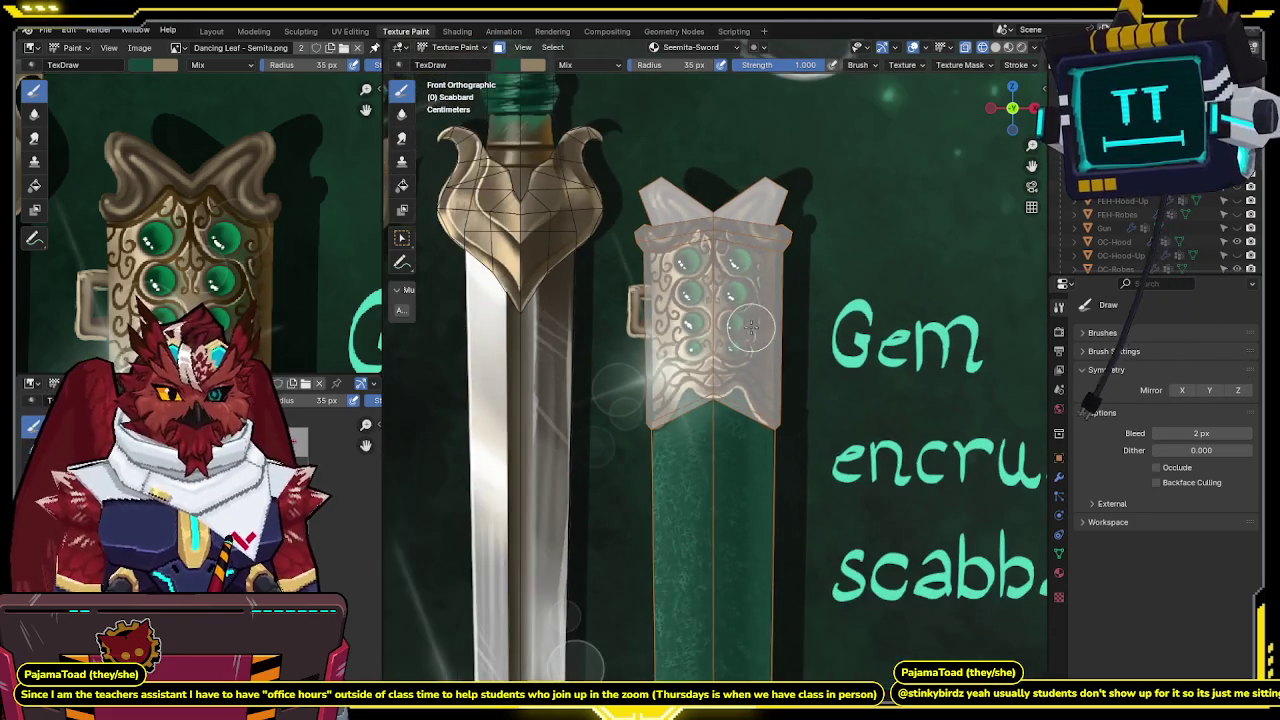
pyautogui.keyDown('shift'); pyautogui.moveTo(762, 321); pyautogui.dragTo(814, 323, button='middle'); pyautogui.keyUp('shift')
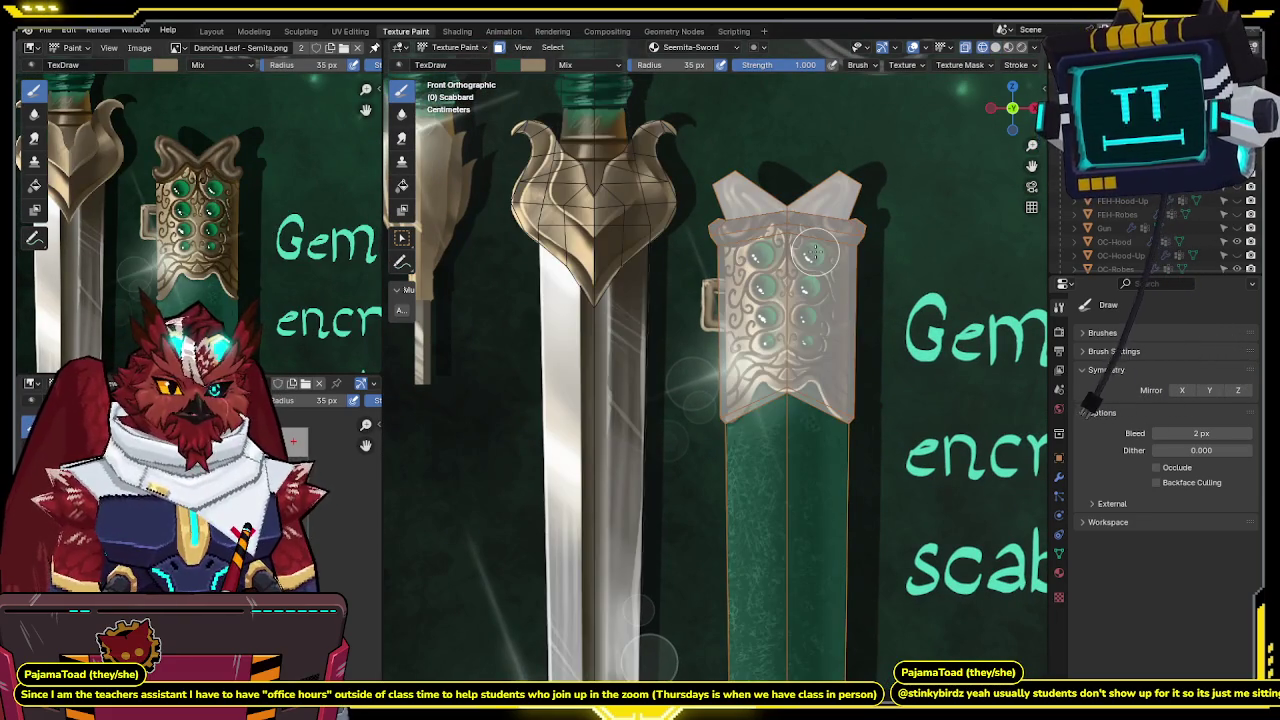
pyautogui.scroll(4, 284, 194)
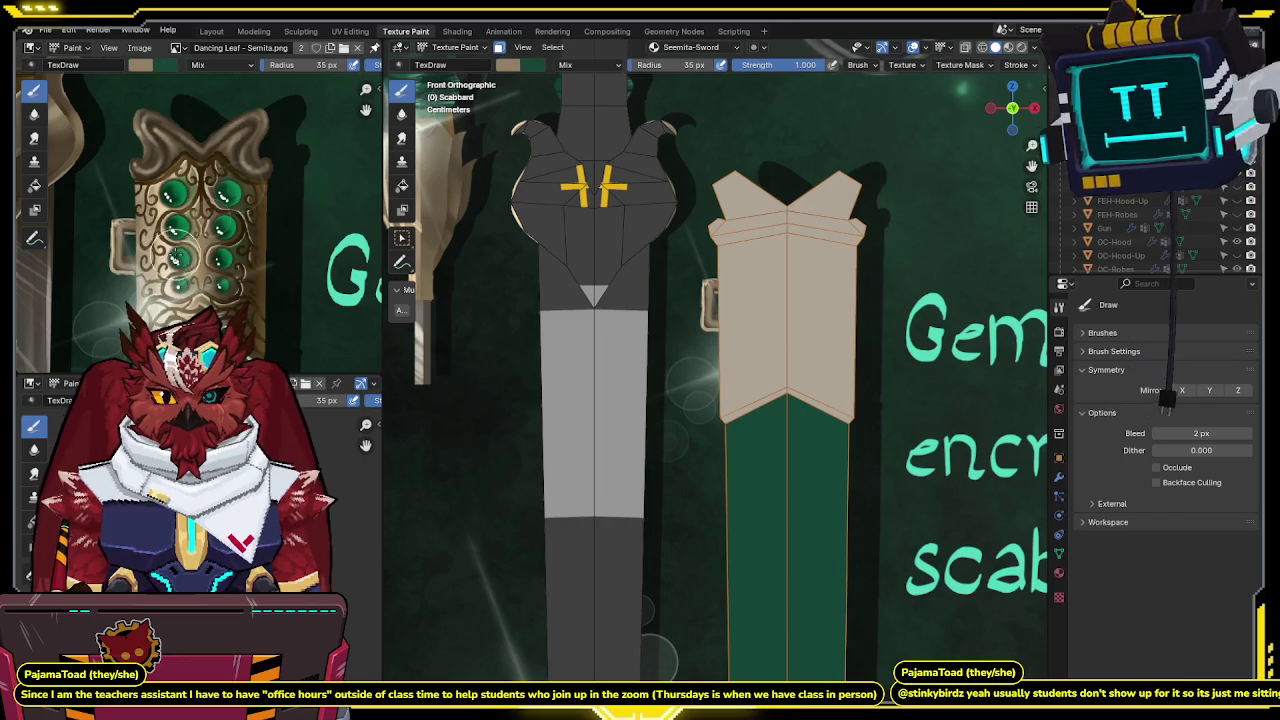
# Swap the primary and secondary paint colours and zoom in closer on the collar.
pyautogui.press('x')
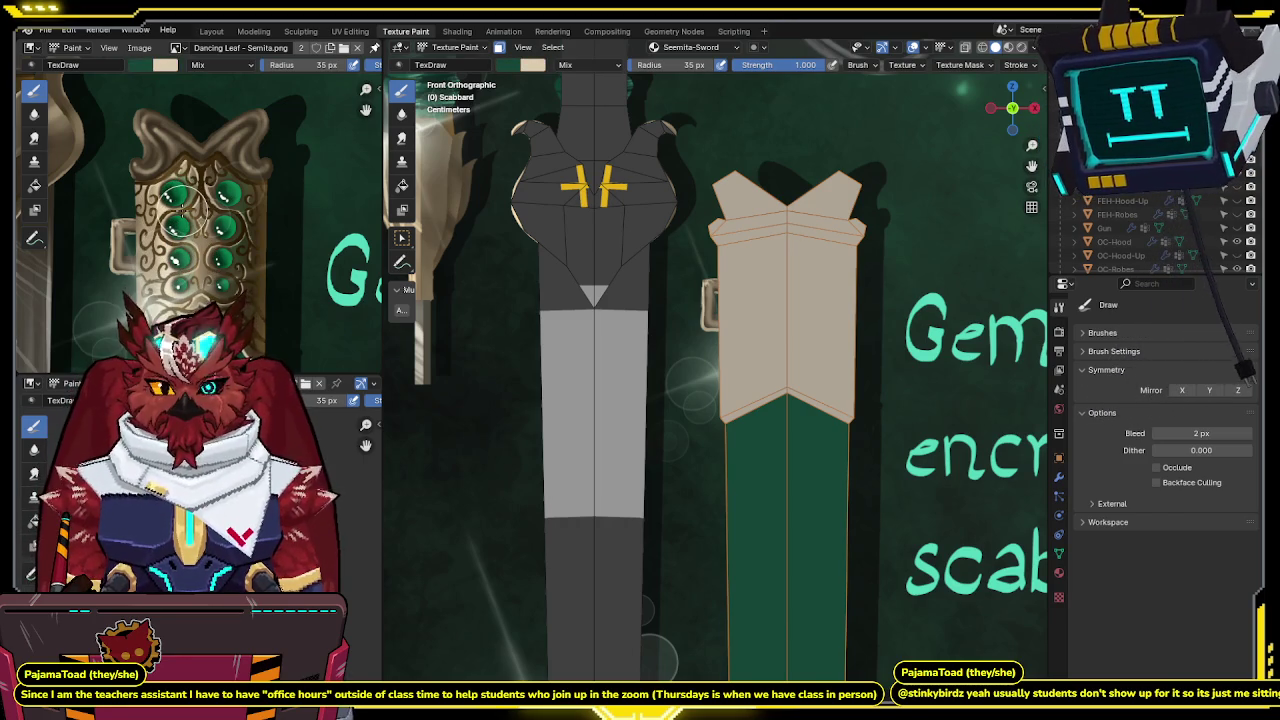
pyautogui.moveTo(807, 348)
pyautogui.keyDown('shift'); pyautogui.mouseDown(button='middle')
pyautogui.moveTo(810, 300)
pyautogui.moveTo(776, 352)
pyautogui.mouseUp(button='middle'); pyautogui.keyUp('shift')
pyautogui.scroll(1, 810, 300)
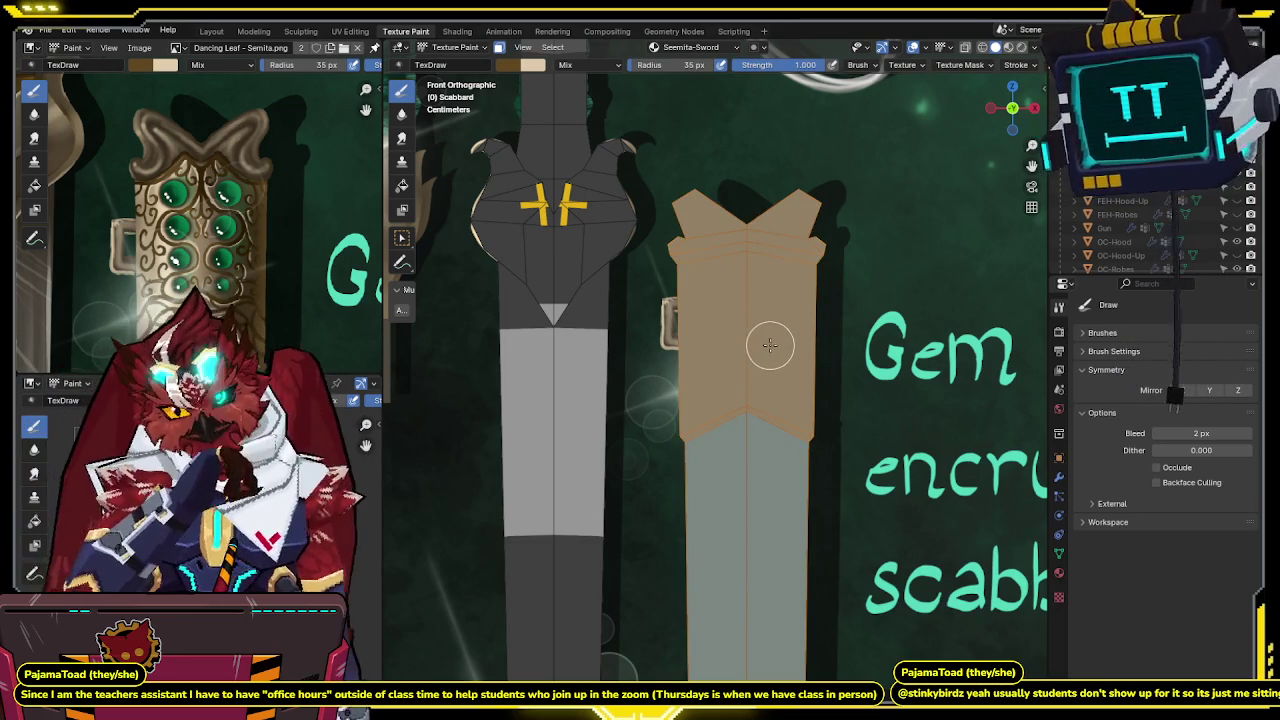
pyautogui.scroll(1, 743, 357)
pyautogui.scroll(1, 800, 340)
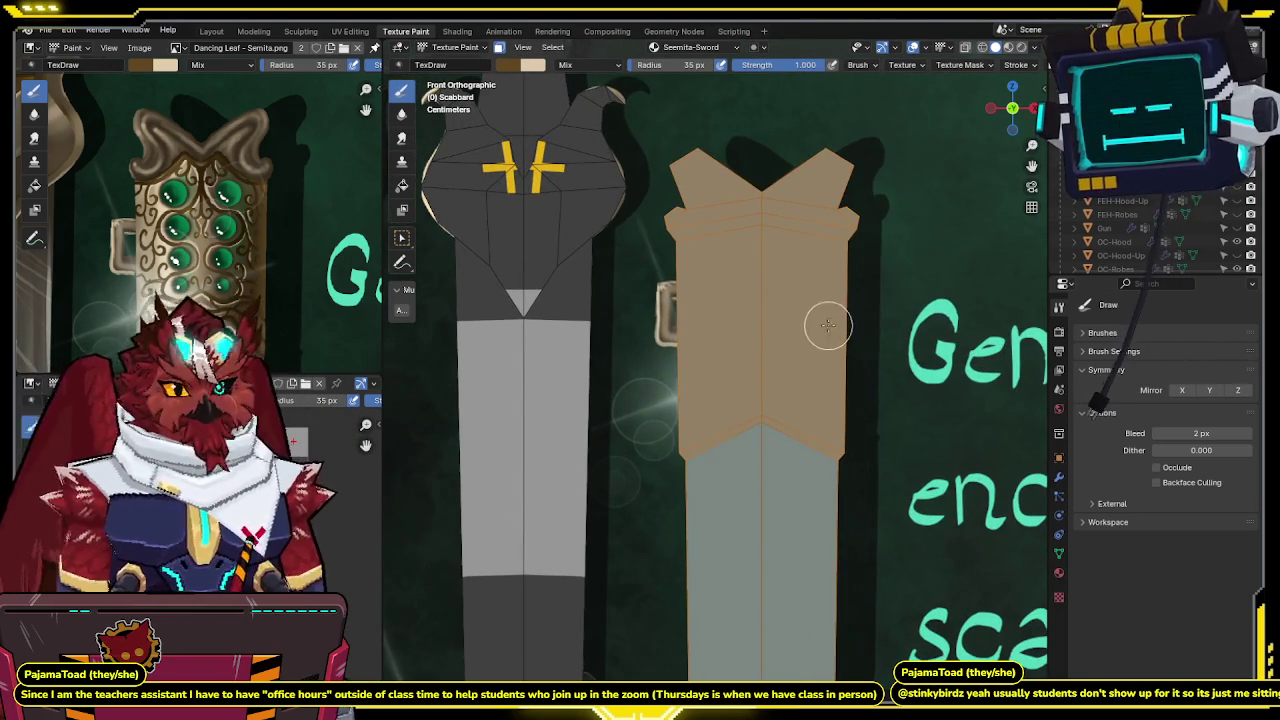
pyautogui.scroll(1, 827, 325)
pyautogui.scroll(1, 800, 315)
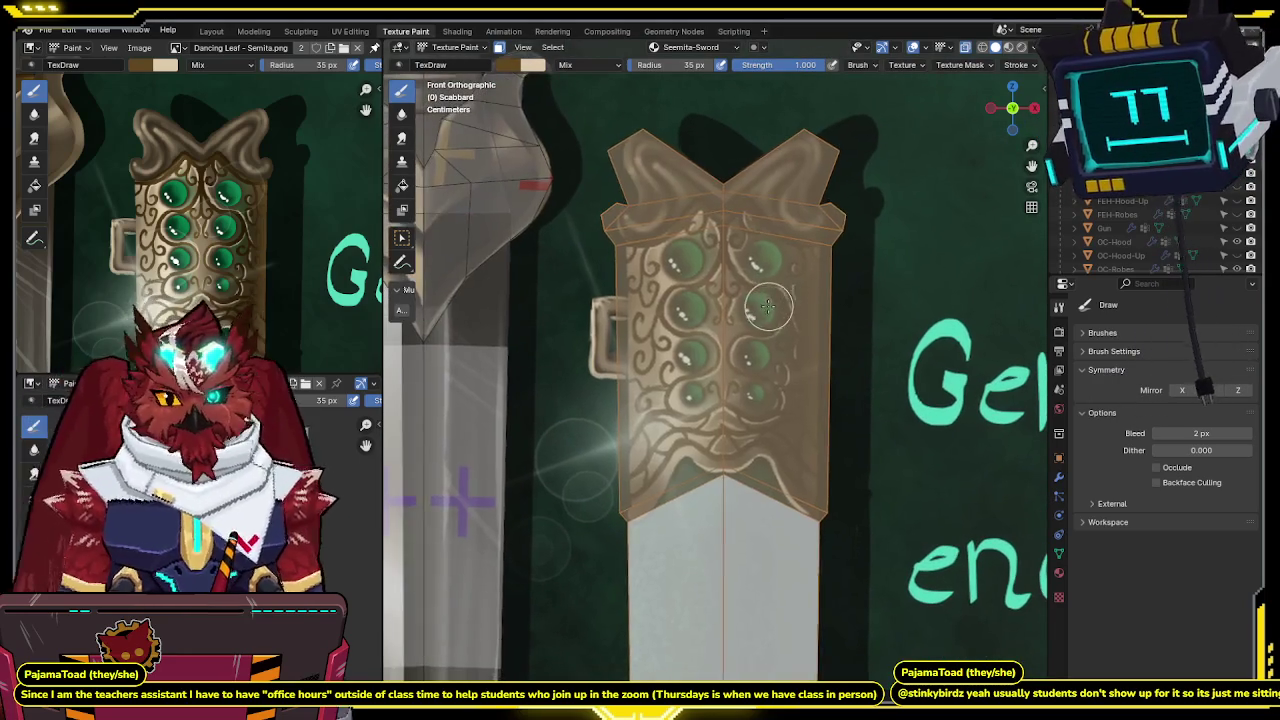
# Set the brush radius to 15 px, test a dark stroke, then undo it.
pyautogui.press('f')
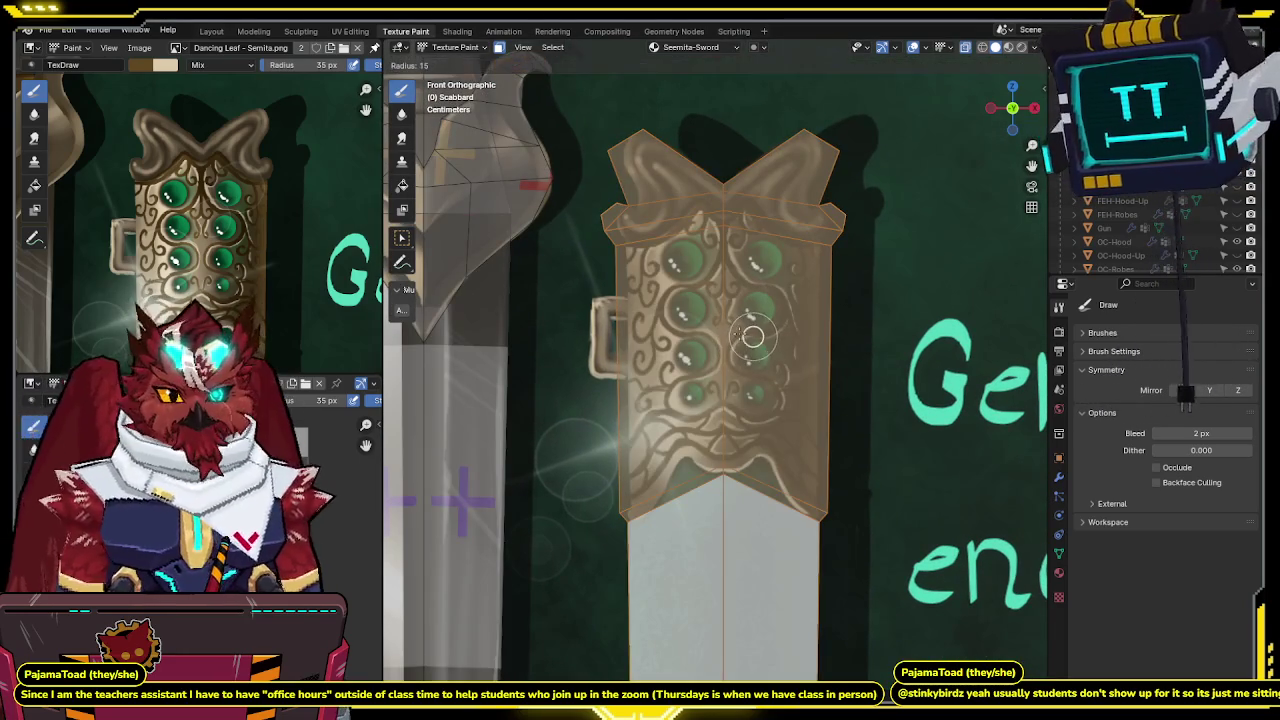
pyautogui.click(752, 336)
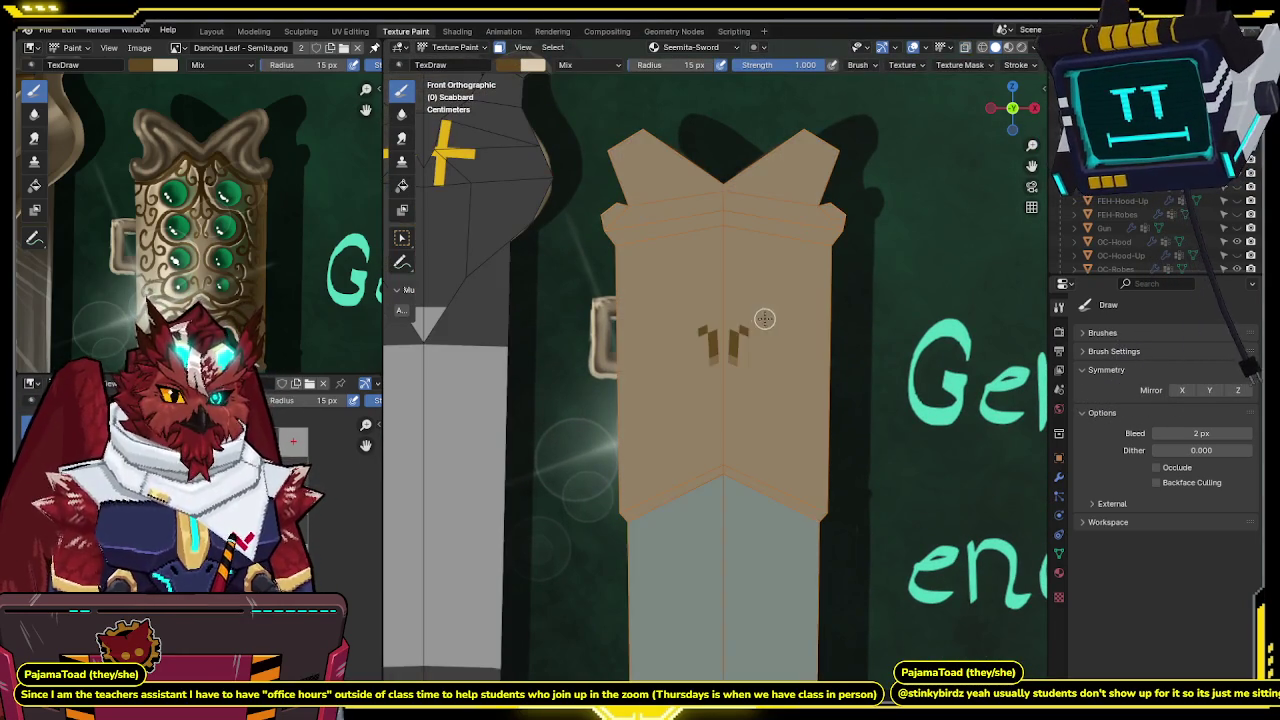
pyautogui.press('Tab')
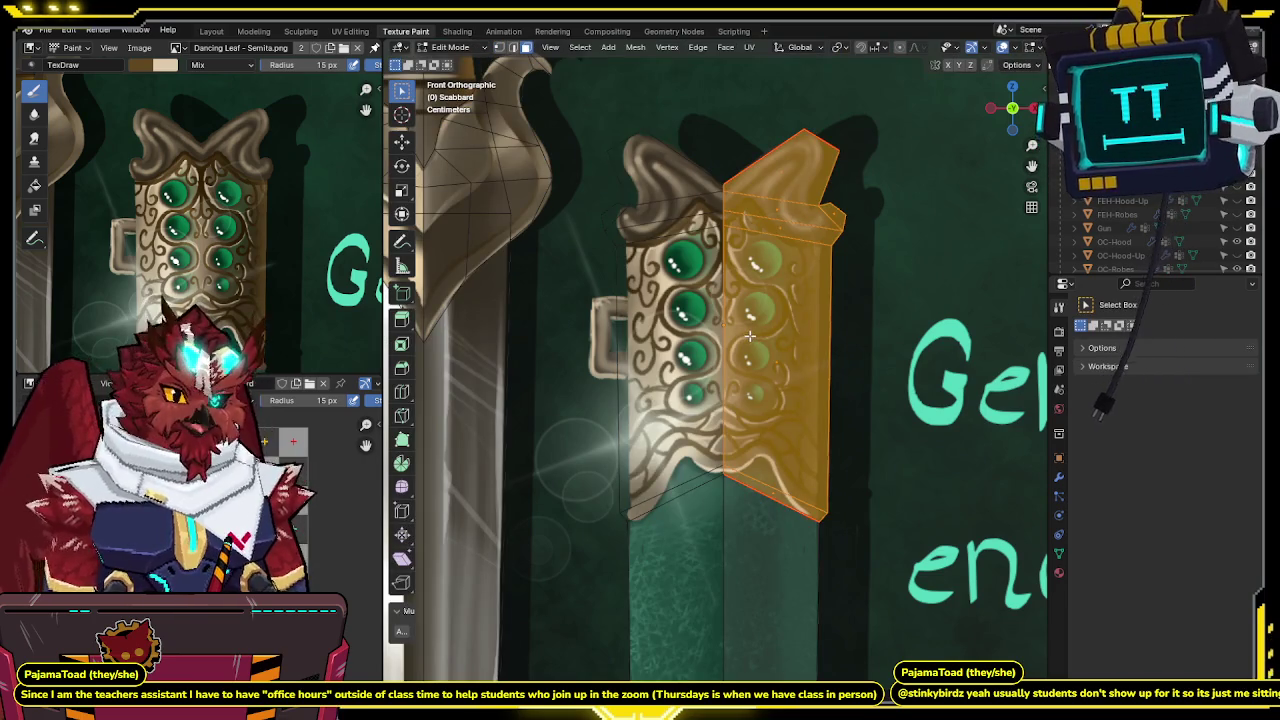
pyautogui.press('z')
pyautogui.press('Tab')
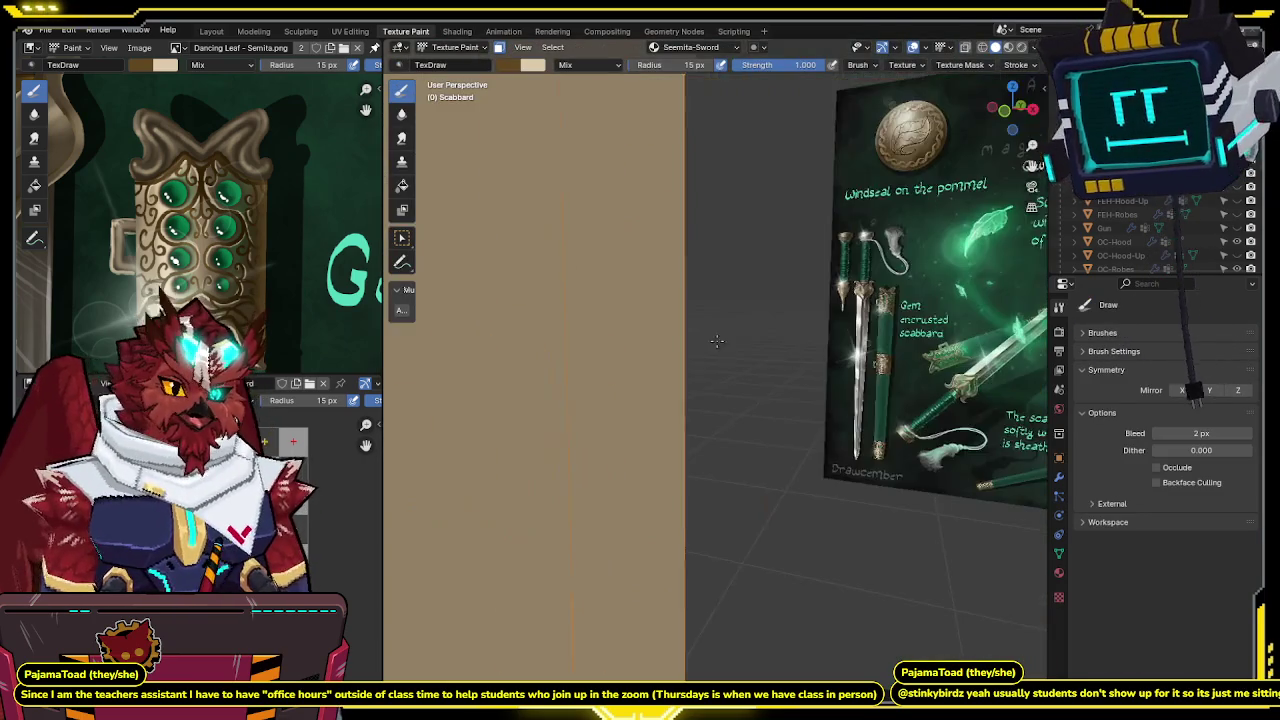
pyautogui.moveTo(749, 335)
pyautogui.mouseDown(button='middle')
pyautogui.moveTo(675, 387)
pyautogui.moveTo(711, 343)
pyautogui.mouseUp(button='middle')
pyautogui.press('Tab')
pyautogui.moveTo(712, 368); pyautogui.dragTo(709, 312)
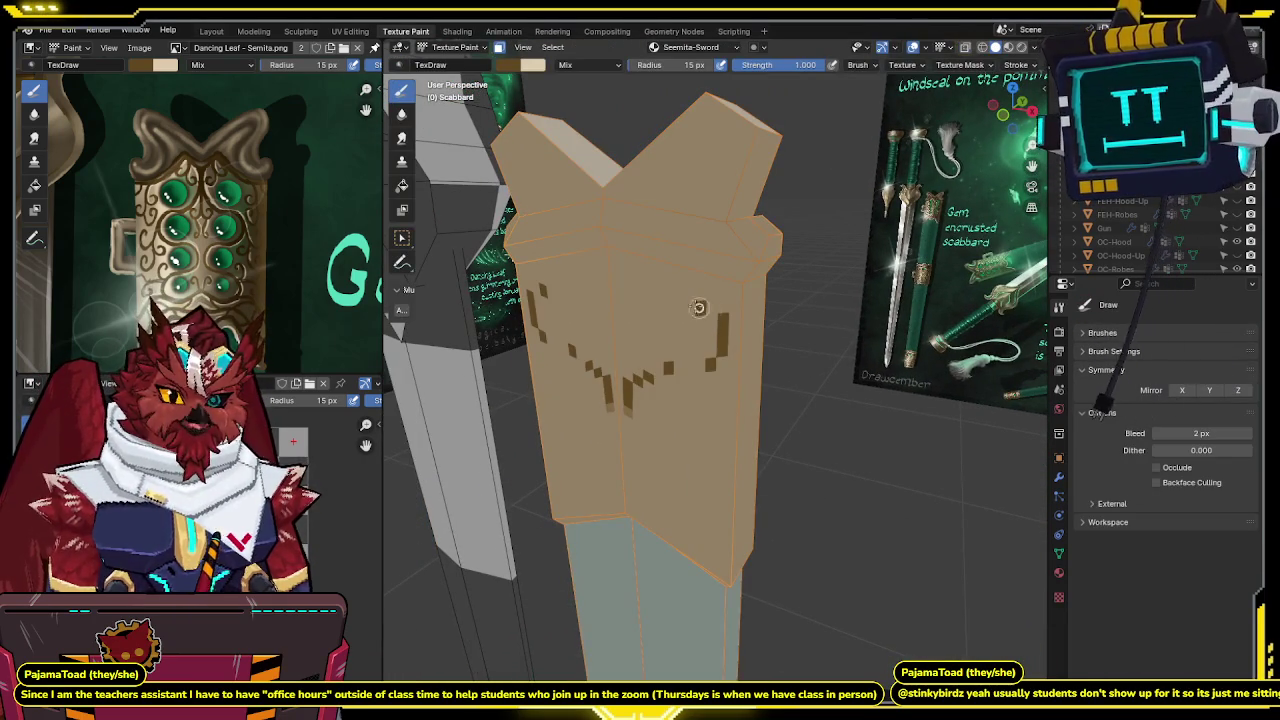
pyautogui.hotkey('ctrl', 'z')
# In Edit Mode, switch to edge select and pick an edge on the scabbard's top.
pyautogui.press('Tab')
pyautogui.click(707, 265)
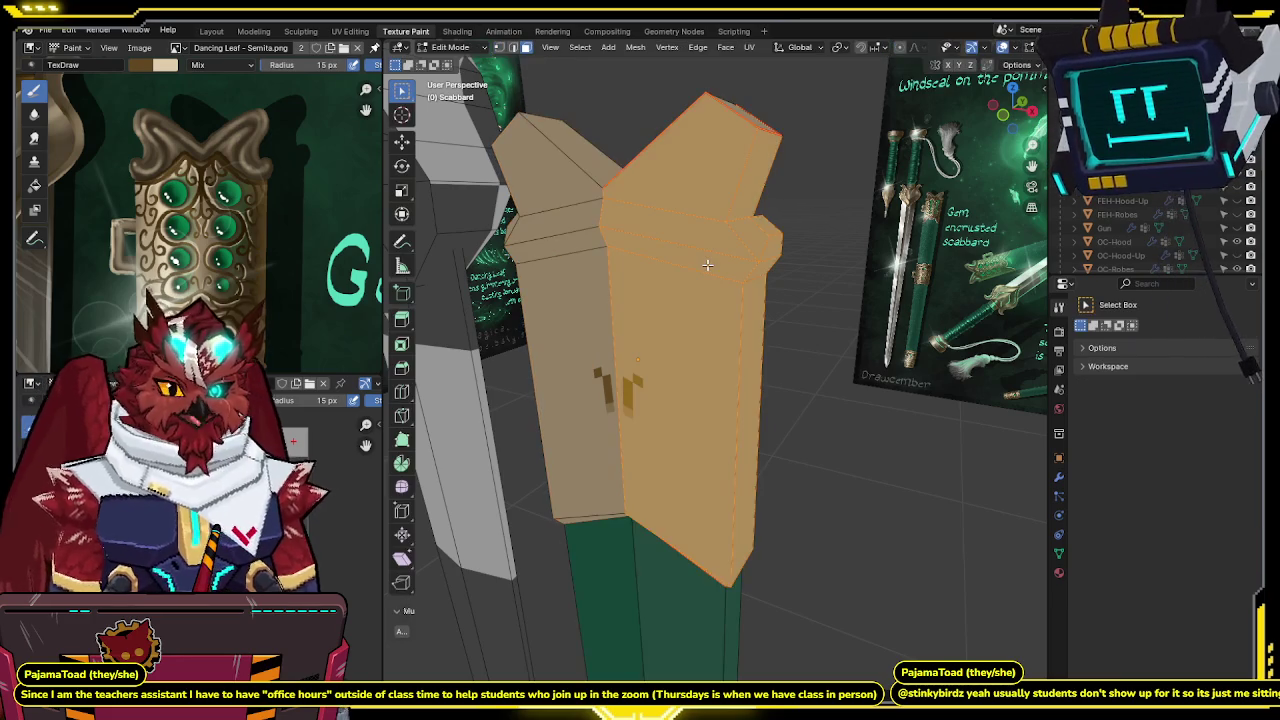
pyautogui.moveTo(707, 265); pyautogui.dragTo(753, 217, button='middle')
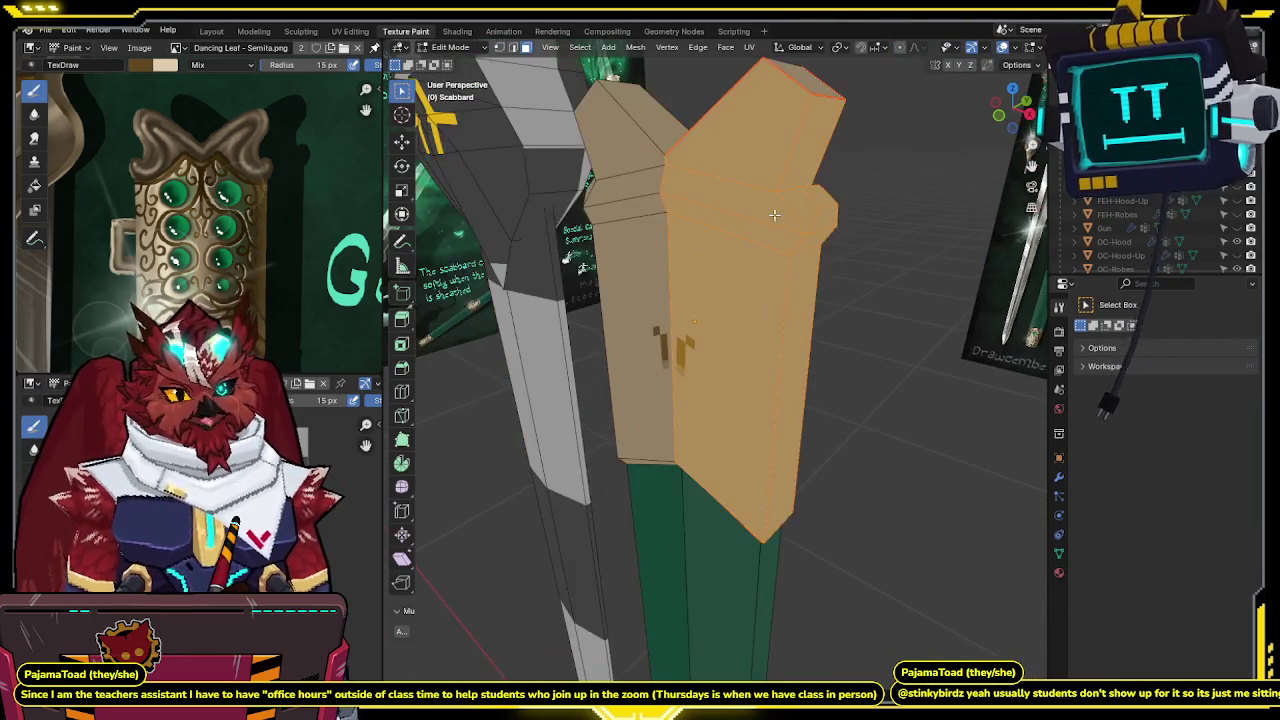
pyautogui.moveTo(709, 178); pyautogui.dragTo(752, 228, button='middle')
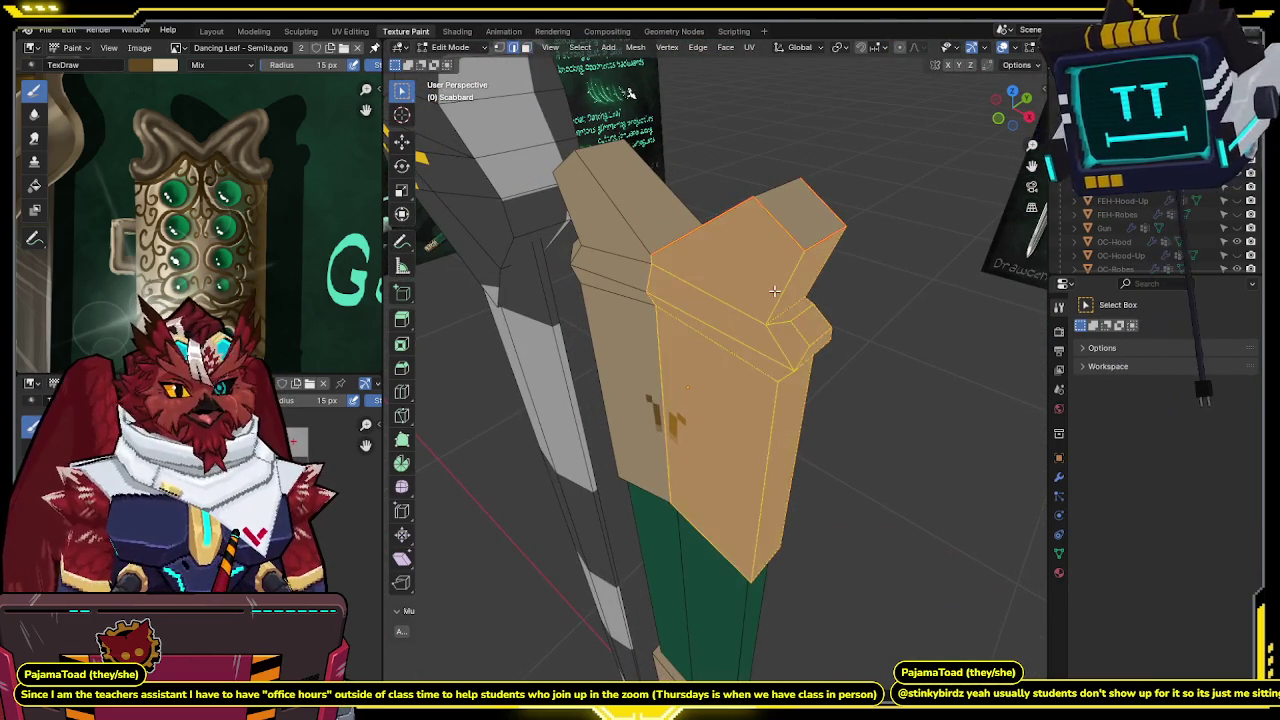
pyautogui.press('2')
pyautogui.click(783, 323)
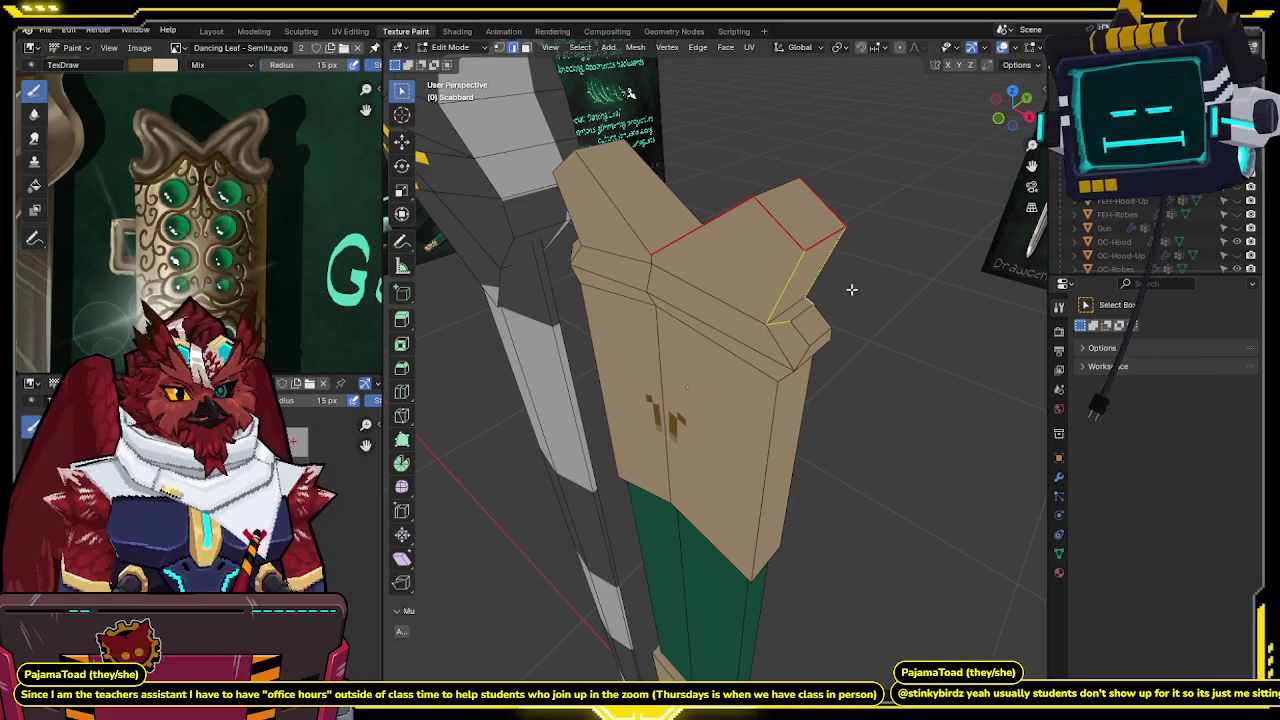
# Add the scabbard's front vertical edge loop to the selection.
pyautogui.moveTo(802, 352); pyautogui.dragTo(600, 260, button='middle')
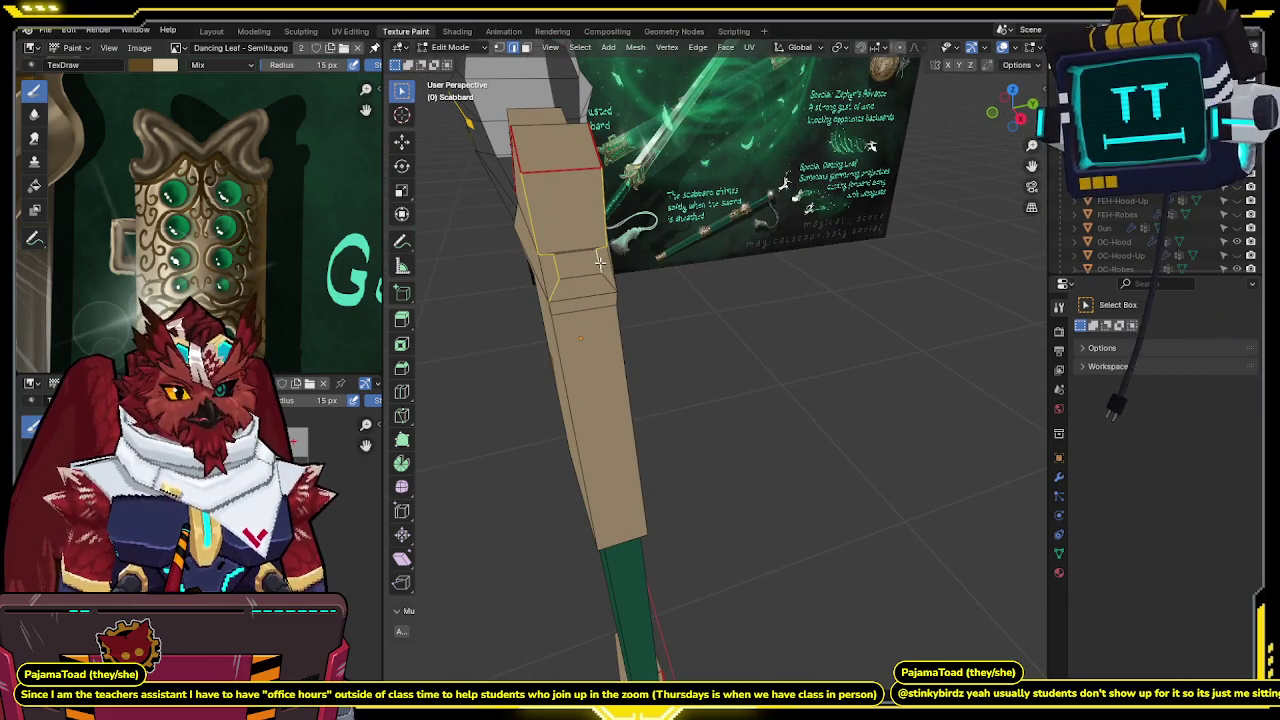
pyautogui.moveTo(610, 284)
pyautogui.mouseDown(button='middle')
pyautogui.moveTo(729, 343)
pyautogui.moveTo(690, 345)
pyautogui.mouseUp(button='middle')
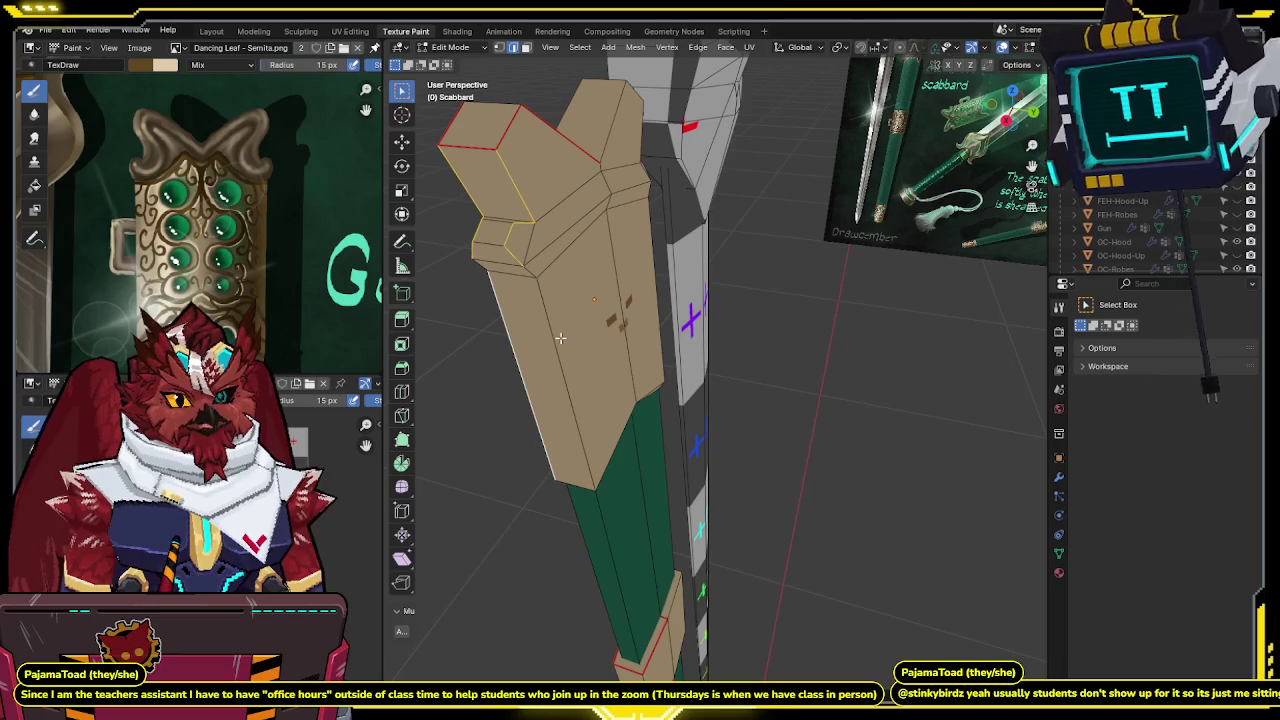
pyautogui.moveTo(555, 338); pyautogui.dragTo(631, 340, button='middle')
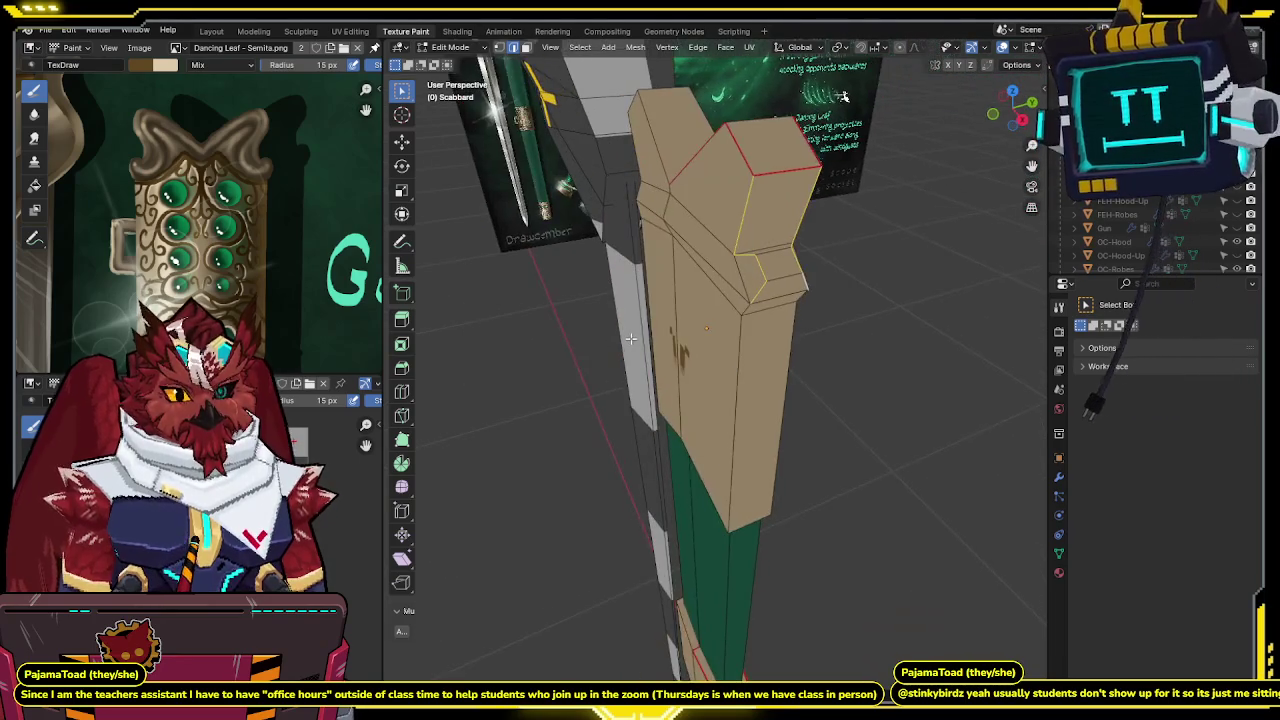
pyautogui.moveTo(773, 276); pyautogui.dragTo(787, 283, button='middle')
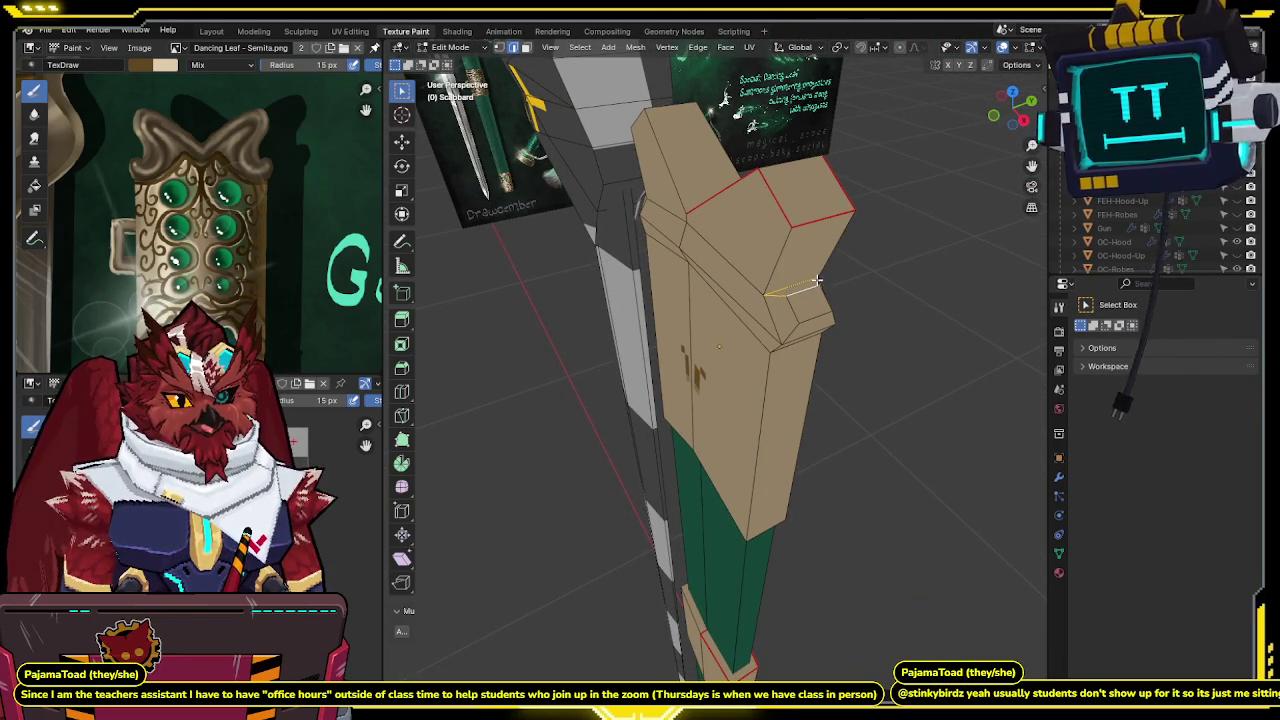
pyautogui.moveTo(885, 270)
pyautogui.mouseDown(button='middle')
pyautogui.moveTo(851, 274)
pyautogui.moveTo(889, 257)
pyautogui.moveTo(829, 263)
pyautogui.mouseUp(button='middle')
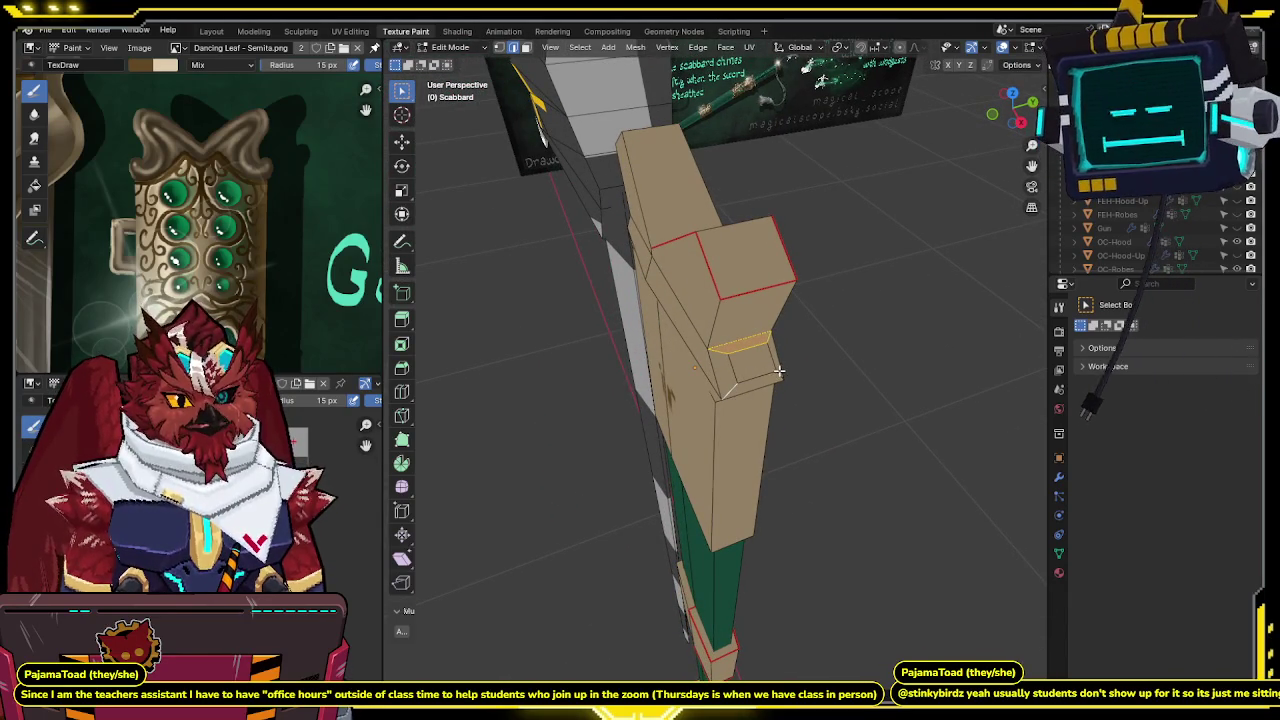
pyautogui.moveTo(793, 376)
pyautogui.mouseDown(button='middle')
pyautogui.moveTo(871, 286)
pyautogui.moveTo(843, 263)
pyautogui.moveTo(851, 254)
pyautogui.moveTo(820, 260)
pyautogui.moveTo(832, 241)
pyautogui.moveTo(835, 263)
pyautogui.mouseUp(button='middle')
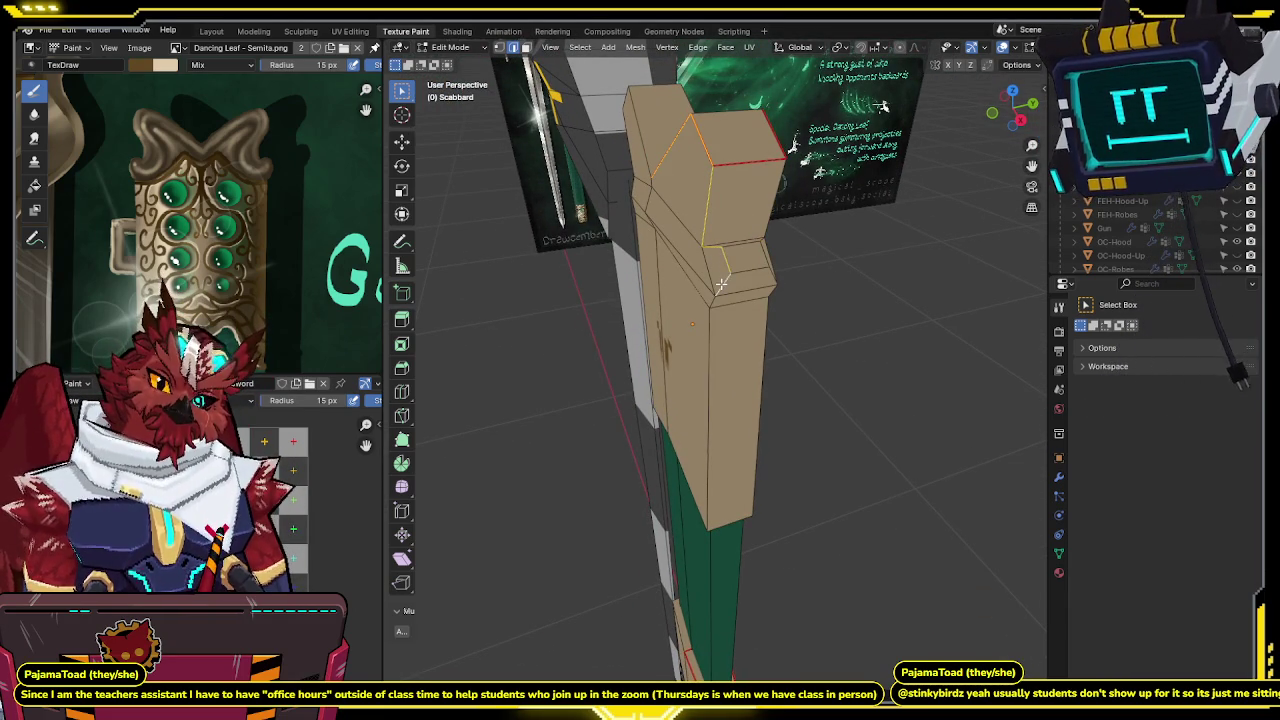
pyautogui.keyDown('alt'); pyautogui.keyDown('shift'); pyautogui.click(711, 305); pyautogui.keyUp('shift'); pyautogui.keyUp('alt')
# Check the selected edges in wireframe, then apply a vertex merge to the tan collar.
pyautogui.moveTo(822, 340); pyautogui.dragTo(637, 350, button='middle')
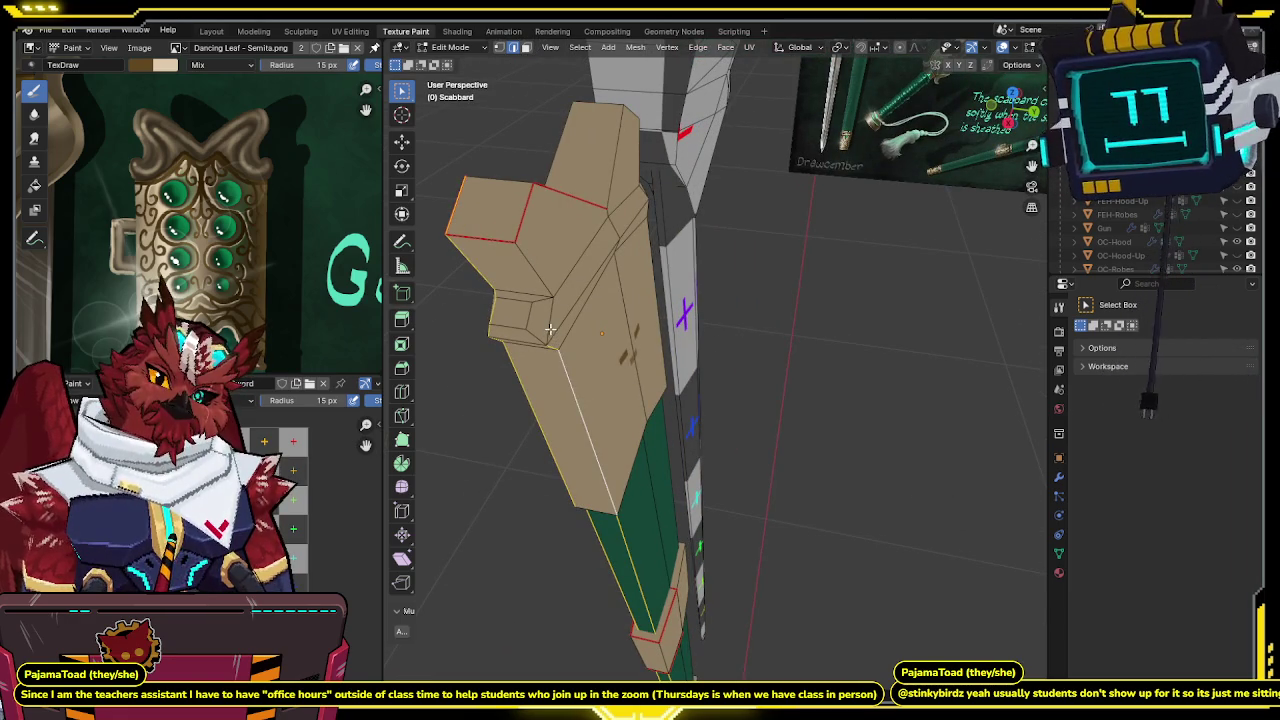
pyautogui.moveTo(544, 278)
pyautogui.mouseDown(button='middle')
pyautogui.moveTo(651, 310)
pyautogui.moveTo(681, 263)
pyautogui.moveTo(777, 306)
pyautogui.moveTo(715, 295)
pyautogui.mouseUp(button='middle')
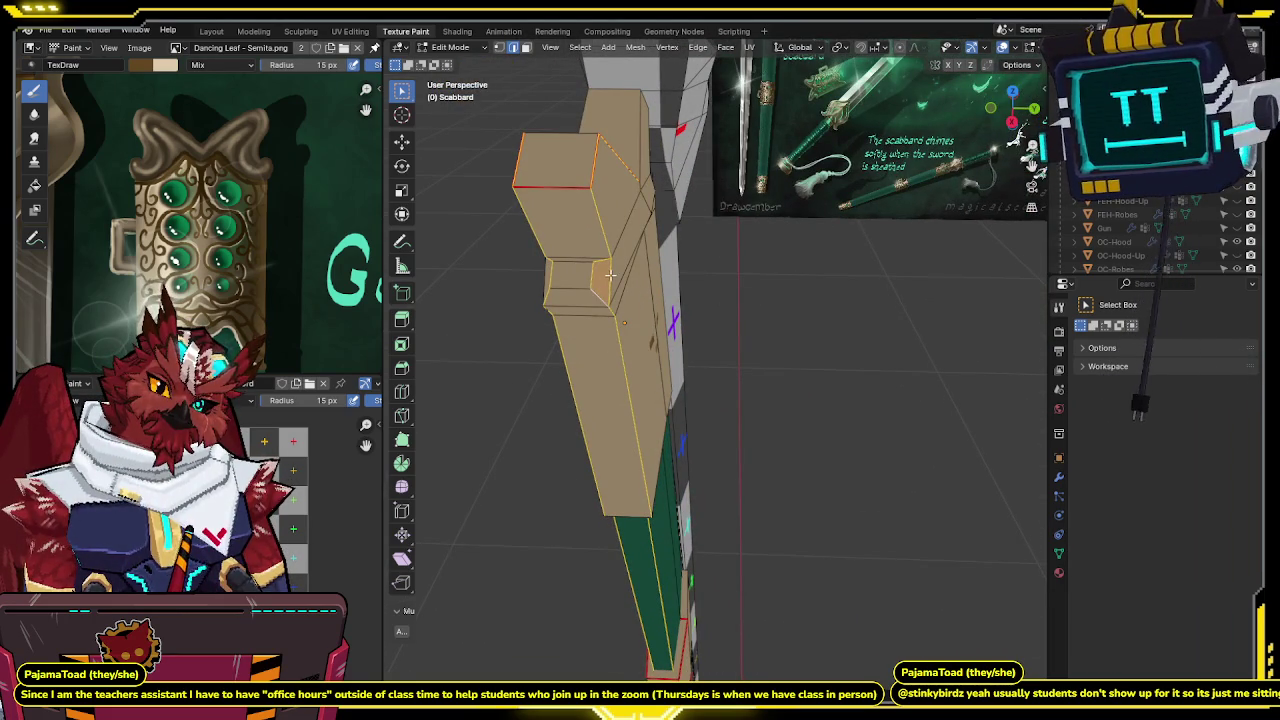
pyautogui.moveTo(610, 274)
pyautogui.mouseDown(button='middle')
pyautogui.moveTo(651, 256)
pyautogui.moveTo(614, 234)
pyautogui.moveTo(754, 307)
pyautogui.mouseUp(button='middle')
pyautogui.hotkey('shift', 'z')
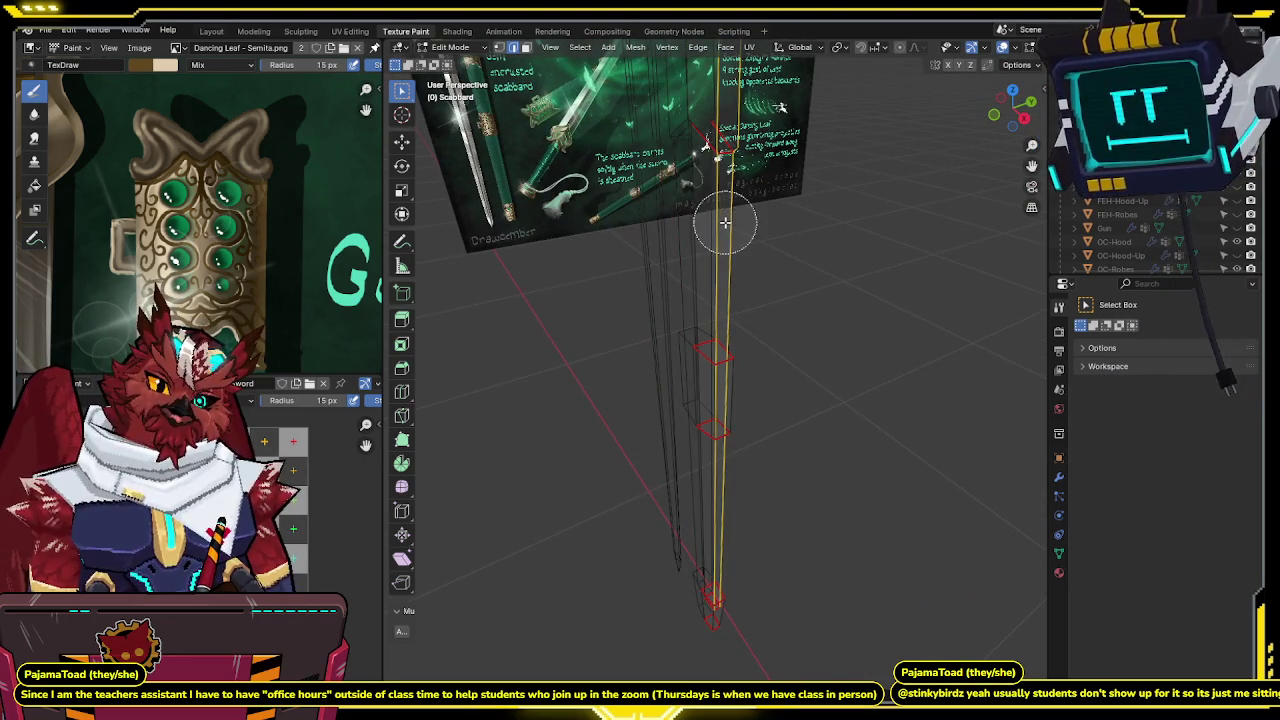
pyautogui.hotkey('shift', 'z')
pyautogui.moveTo(771, 362)
pyautogui.mouseDown(button='middle')
pyautogui.moveTo(750, 432)
pyautogui.moveTo(797, 389)
pyautogui.moveTo(823, 303)
pyautogui.moveTo(786, 414)
pyautogui.mouseUp(button='middle')
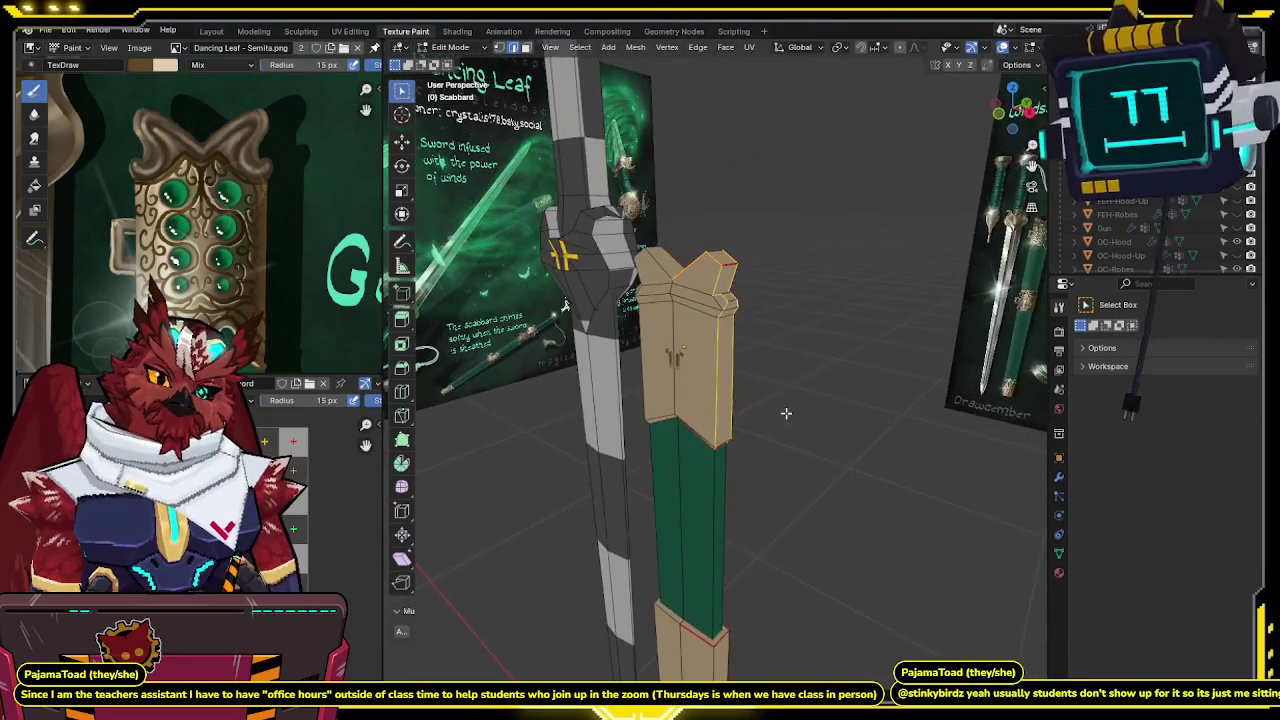
pyautogui.press('m')
pyautogui.click(751, 430)
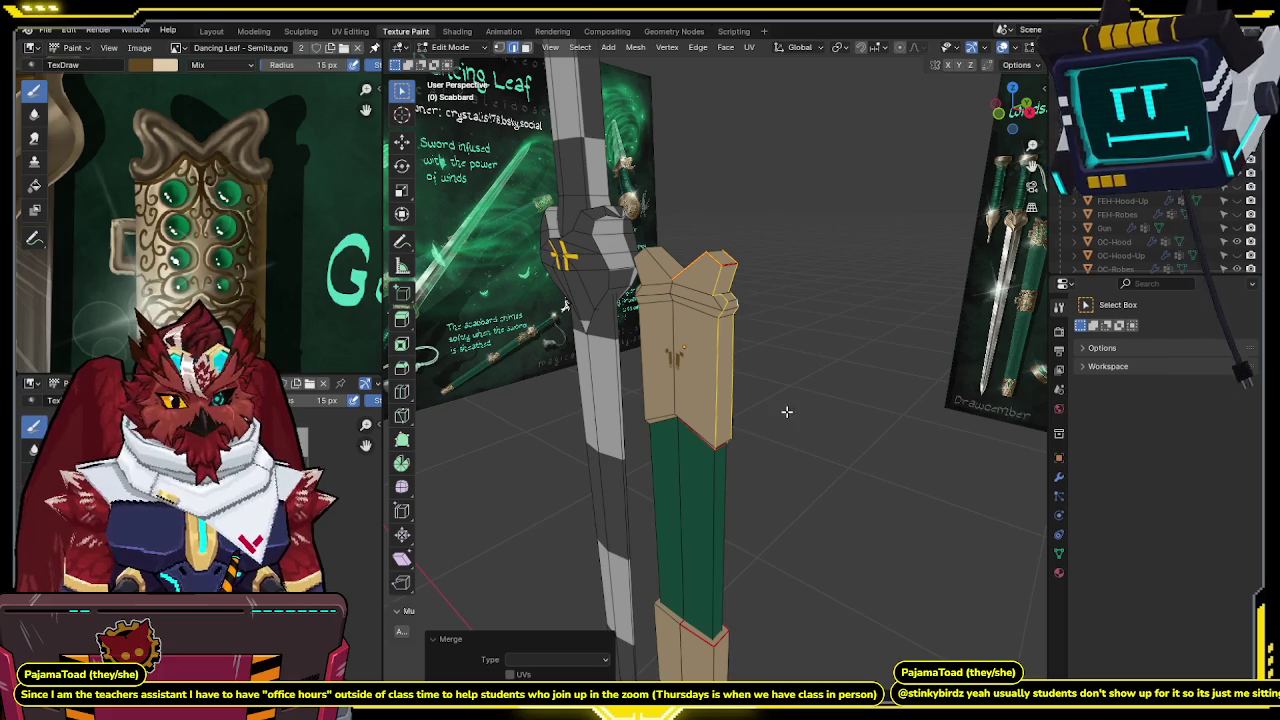
# Mark the selected edges as seams from Quick Favorites and check them in wireframe.
pyautogui.press('q')
pyautogui.click(775, 421)
pyautogui.press('q')
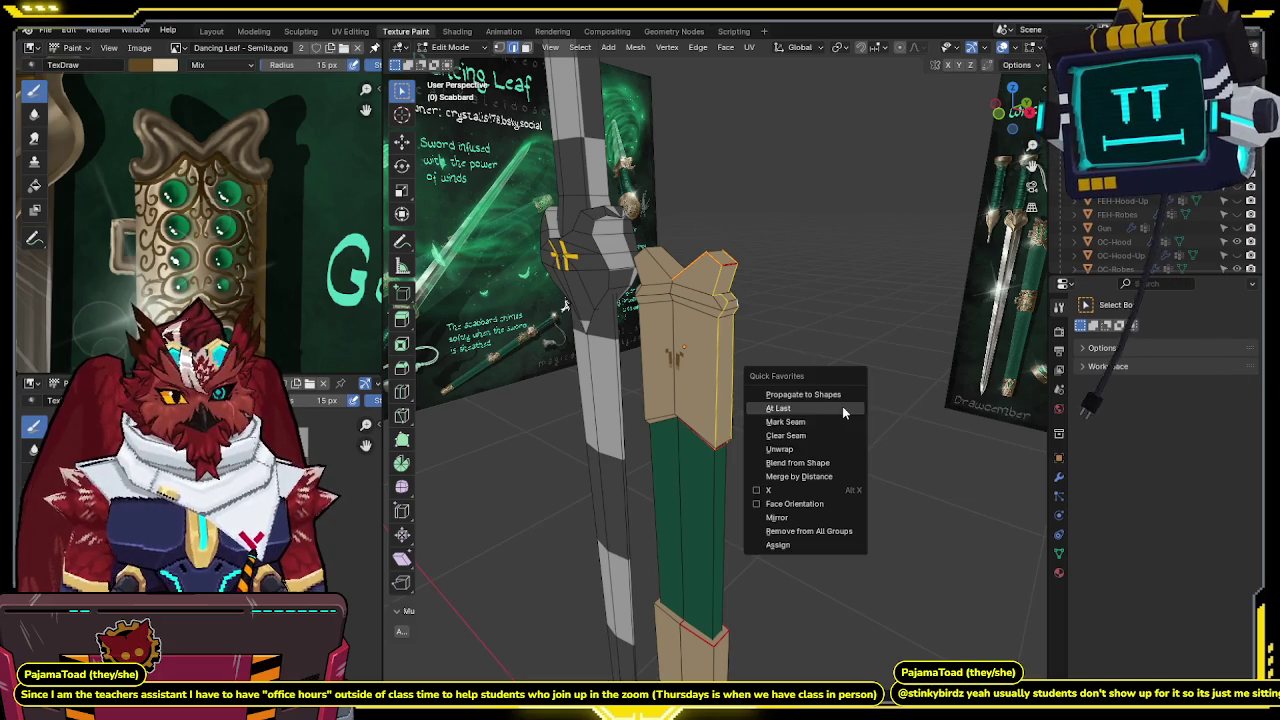
pyautogui.click(784, 425)
pyautogui.moveTo(784, 425); pyautogui.dragTo(800, 360, button='middle')
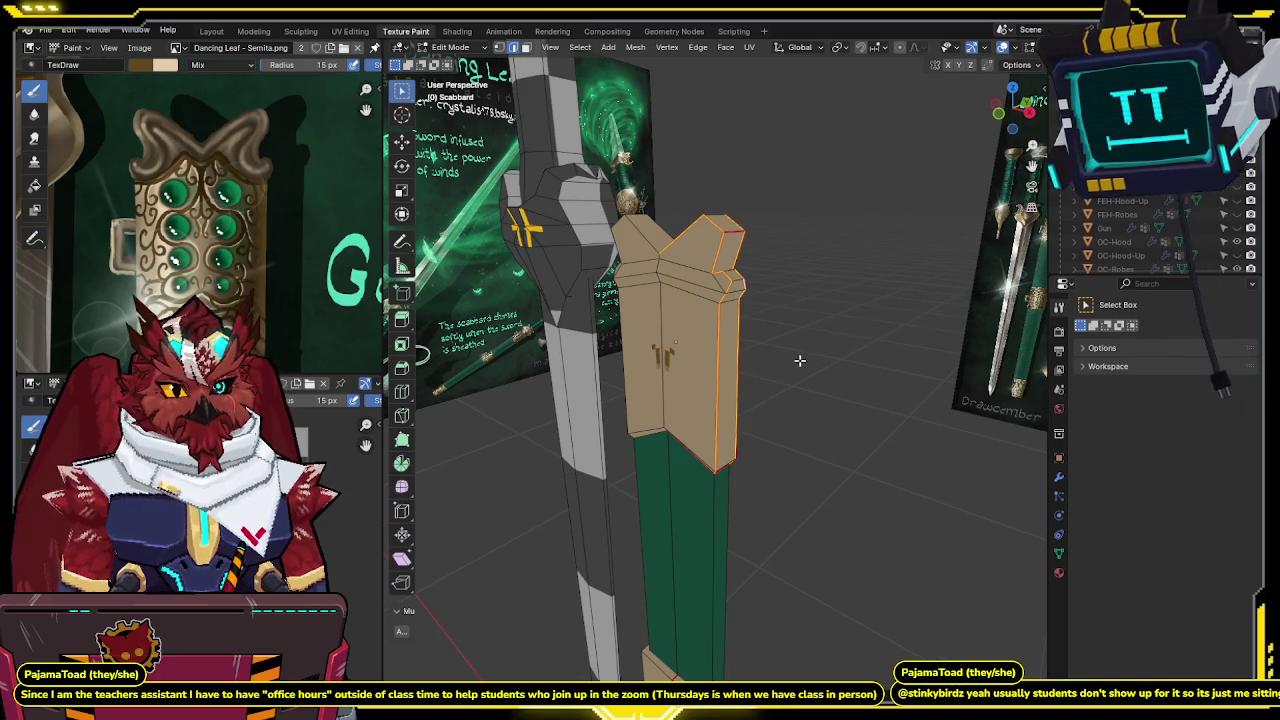
pyautogui.hotkey('shift', 'z')
pyautogui.hotkey('shift', 'z')
pyautogui.hotkey('shift', 'z')
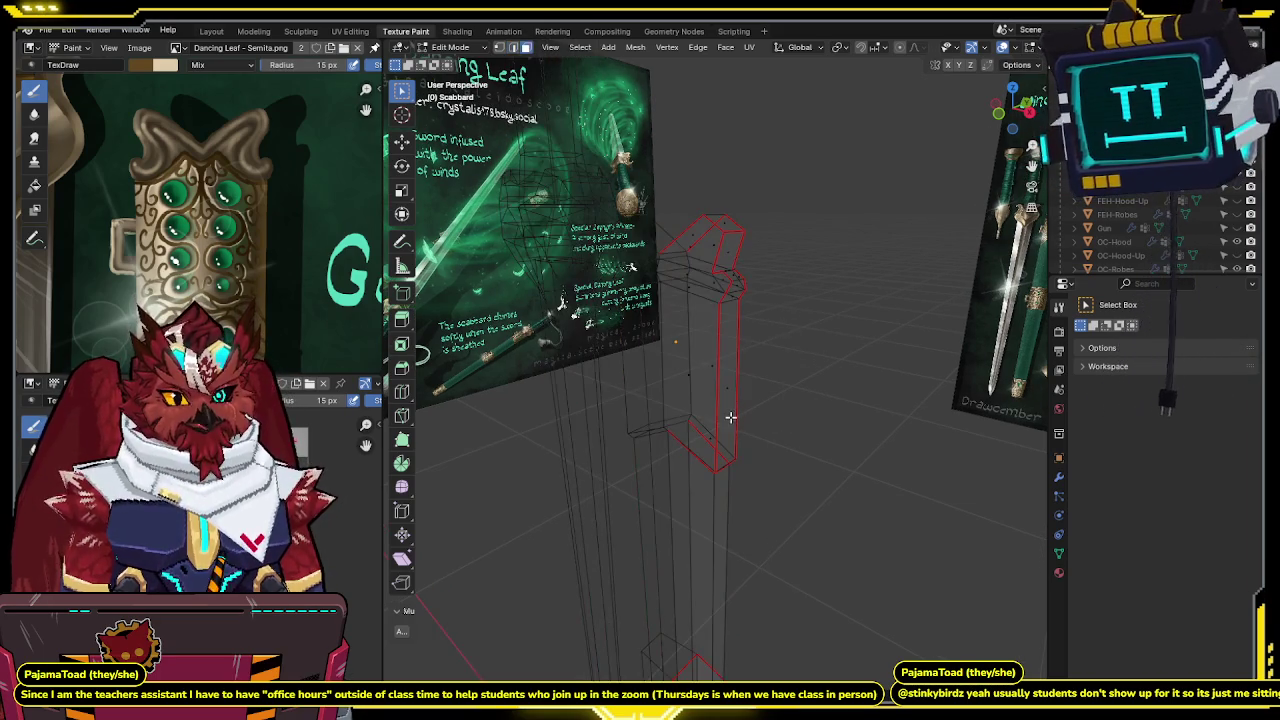
# Select the upper piece, side strip and top cap with L, view front-on, then go to UV Editing.
pyautogui.press('l')
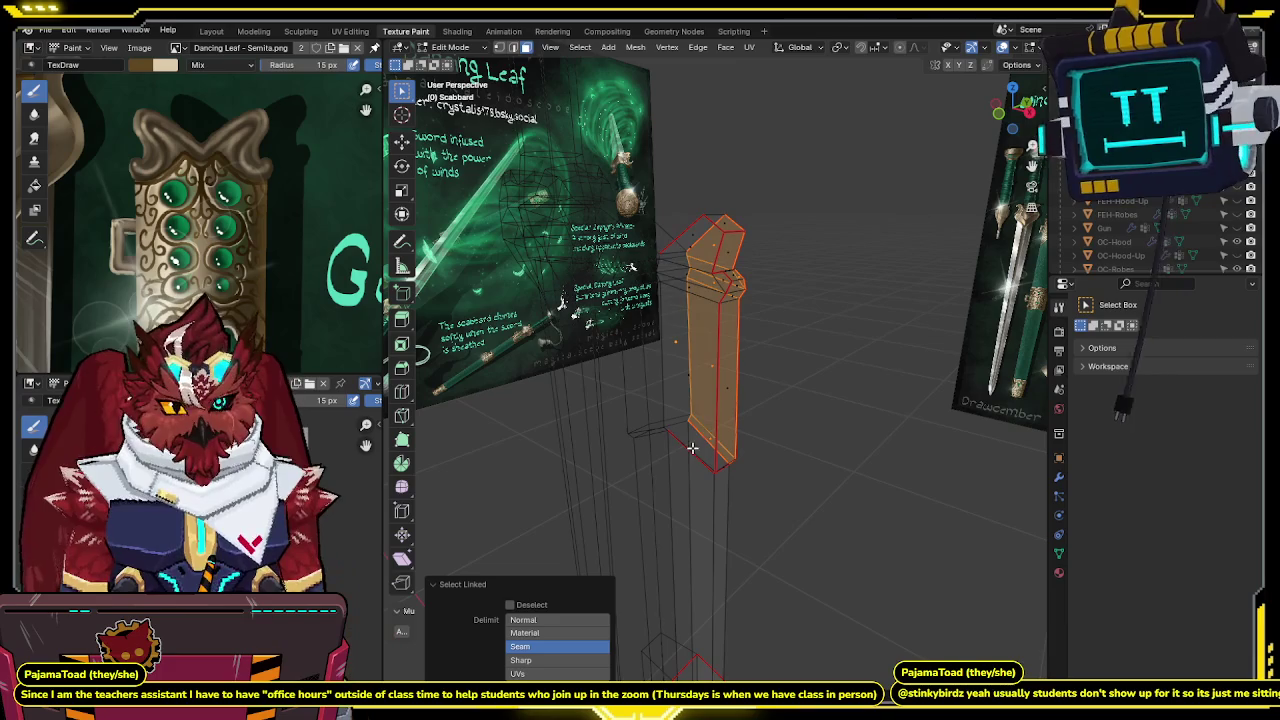
pyautogui.press('l')
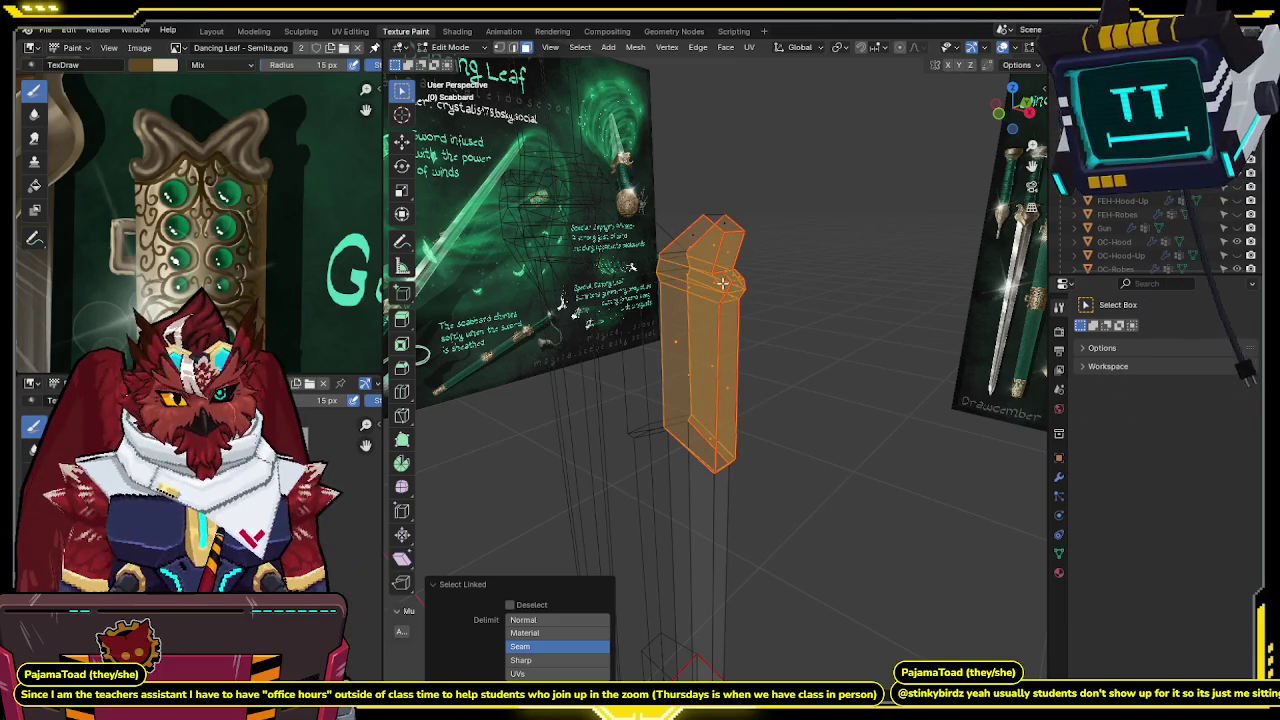
pyautogui.press('l')
pyautogui.moveTo(757, 289)
pyautogui.mouseDown(button='middle')
pyautogui.moveTo(783, 251)
pyautogui.moveTo(788, 310)
pyautogui.mouseUp(button='middle')
pyautogui.press('KP_1')
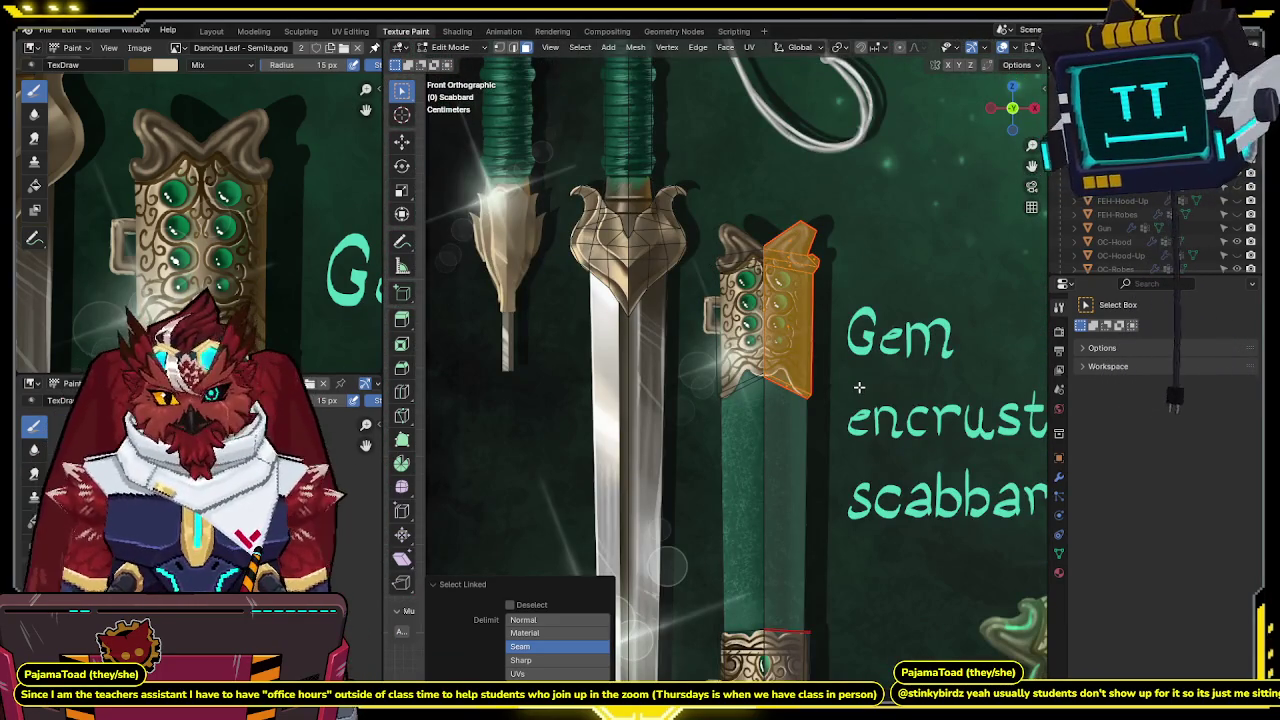
pyautogui.click(363, 31)
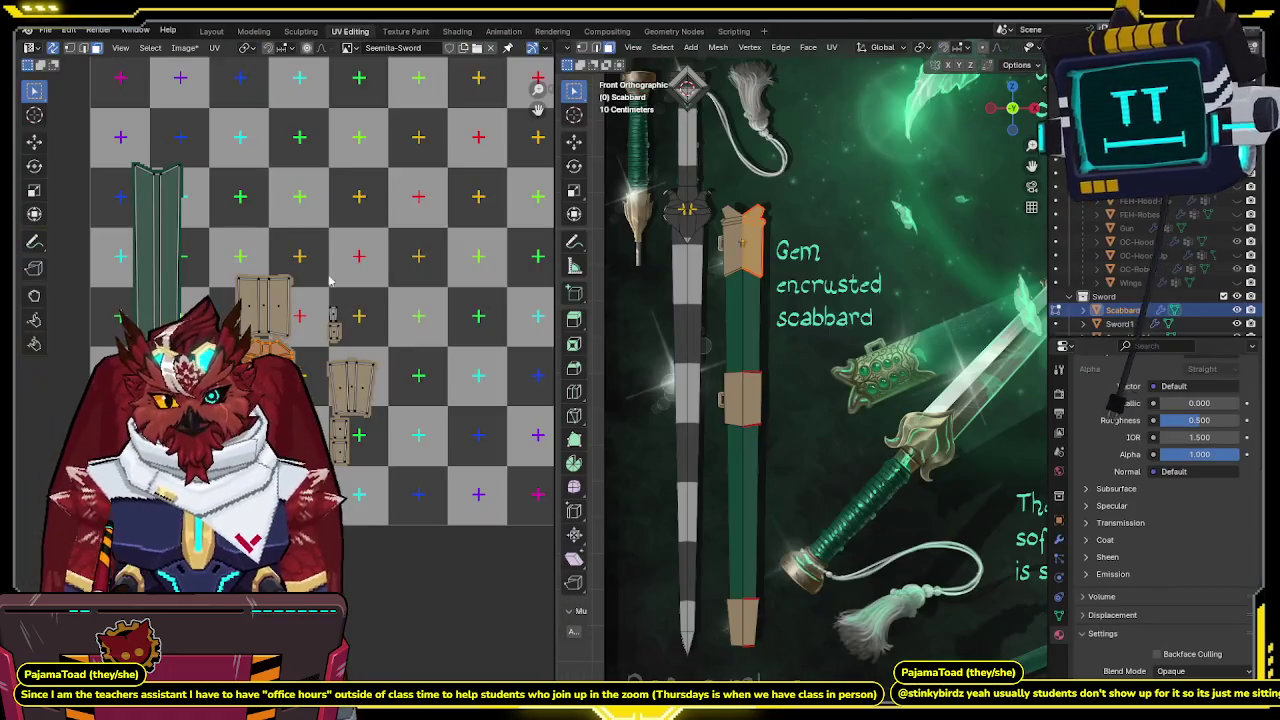
# Unwrap the selected scabbard pieces and scale them to 4.0 px/cm texel density.
pyautogui.keyDown('shift'); pyautogui.moveTo(730, 316); pyautogui.dragTo(800, 351, button='middle'); pyautogui.keyUp('shift')
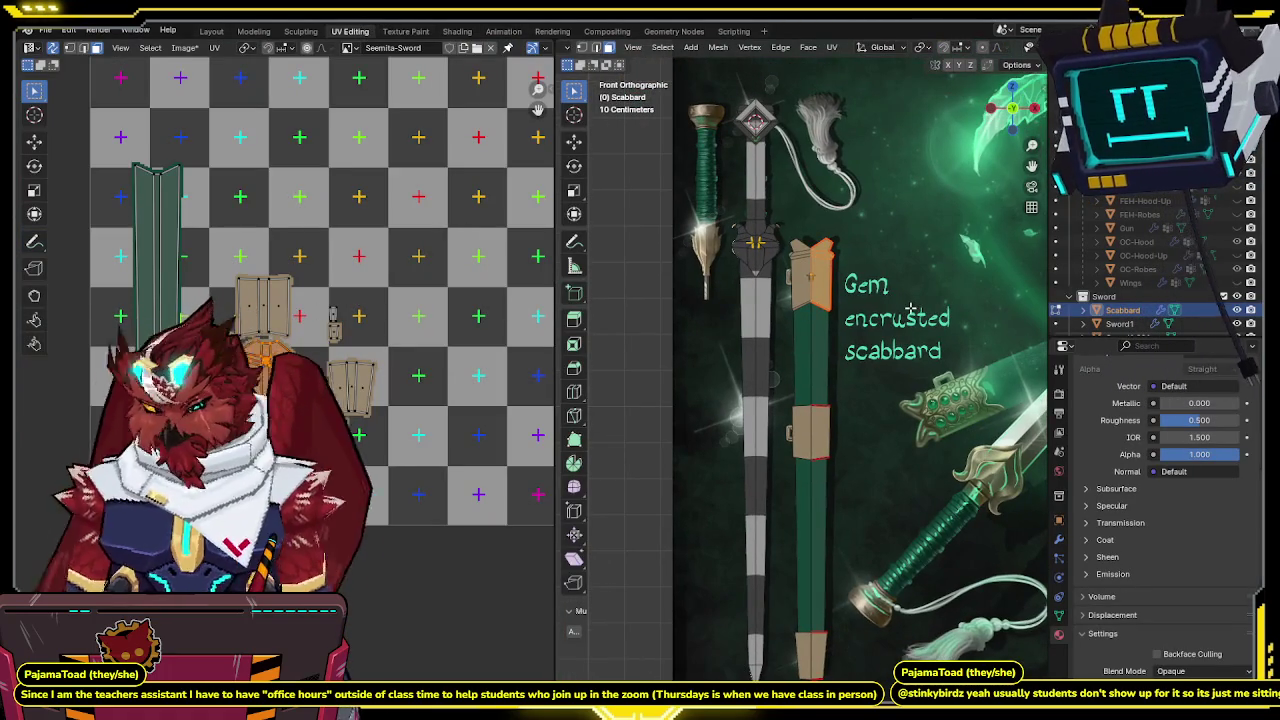
pyautogui.press('u')
pyautogui.click(880, 240)
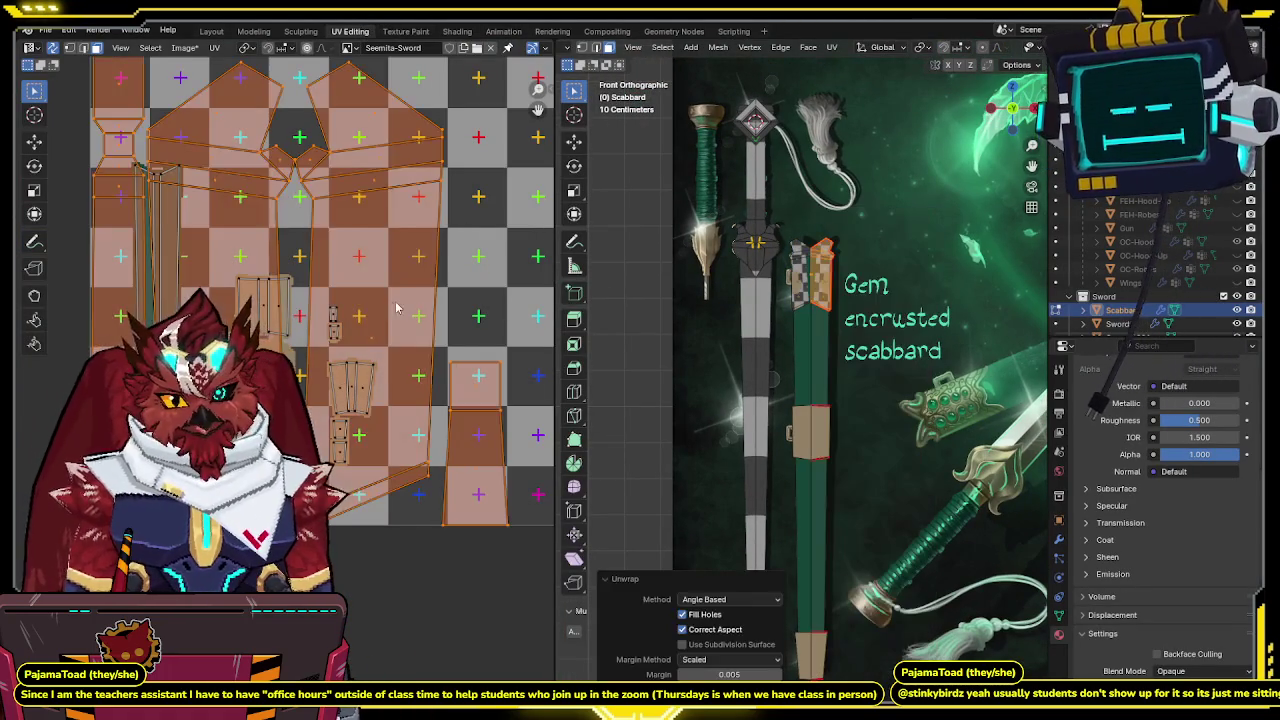
pyautogui.scroll(-3, 400, 300)
pyautogui.press('n')
pyautogui.click(546, 245)
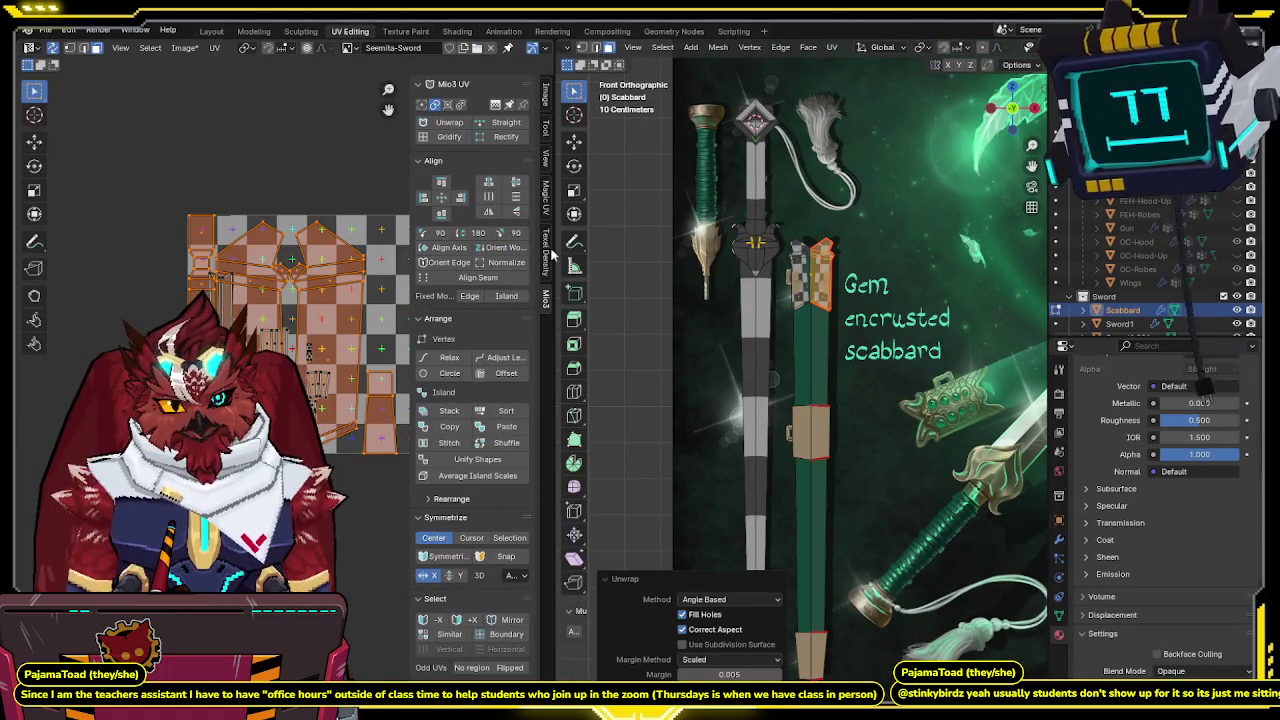
pyautogui.click(474, 324)
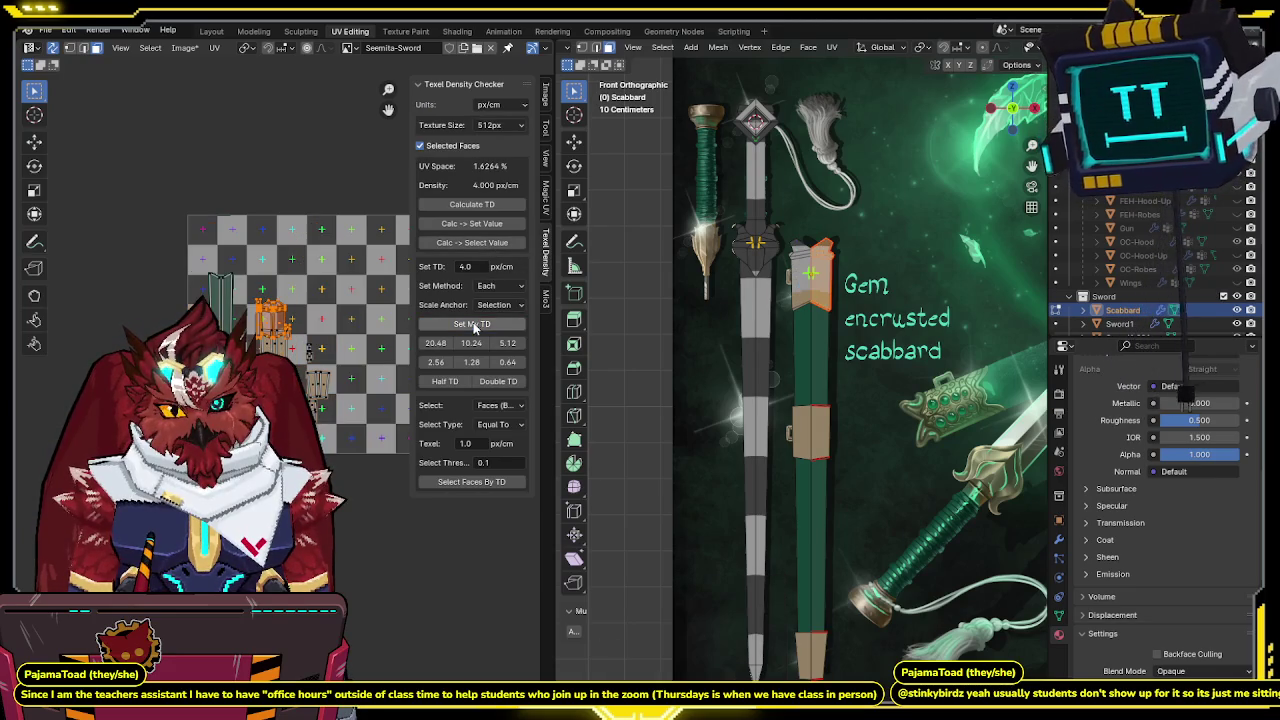
pyautogui.click(543, 295)
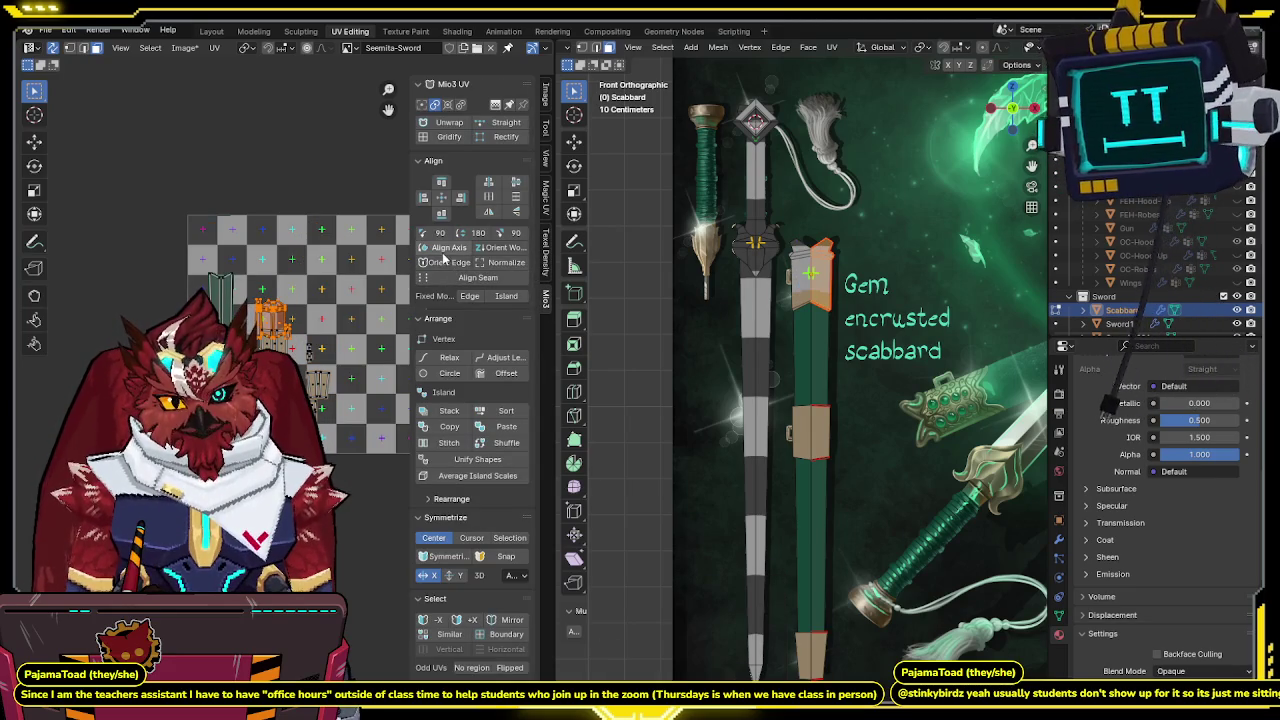
pyautogui.press('n')
# Move the orange island lower in UV space and bring up the Pack Islands options.
pyautogui.scroll(4, 318, 320)
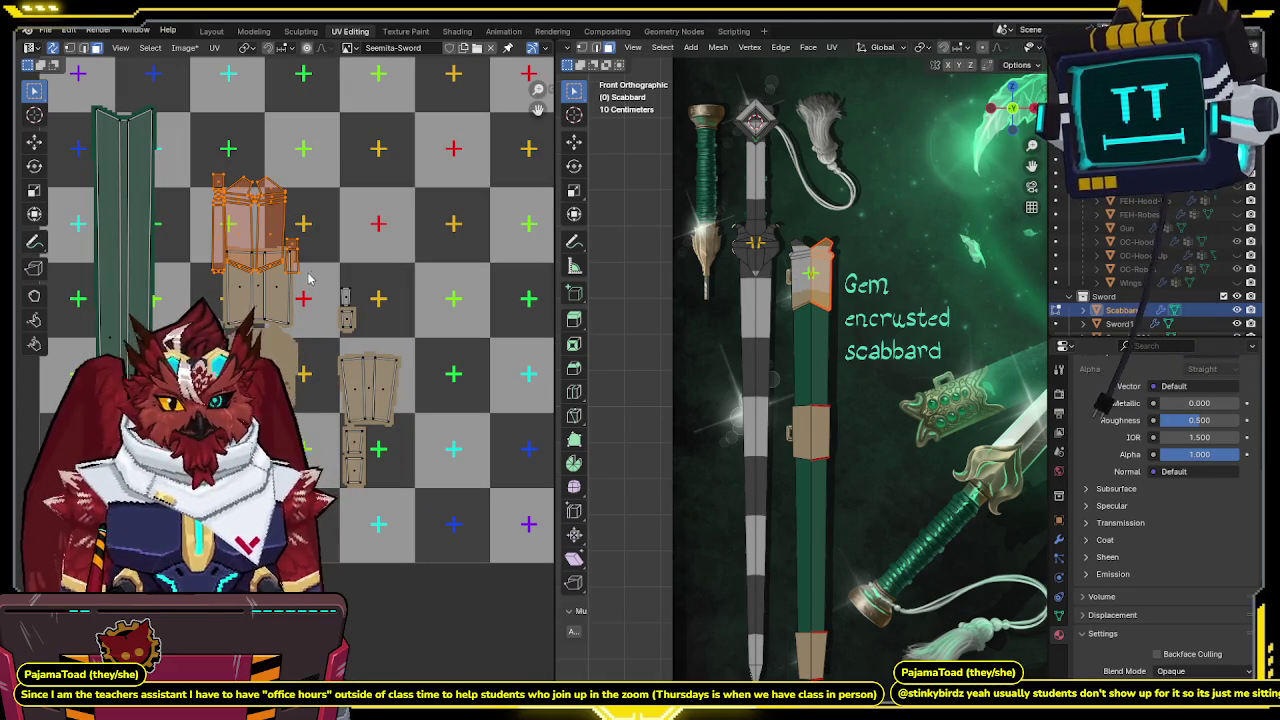
pyautogui.moveTo(292, 420); pyautogui.dragTo(323, 428, button='middle')
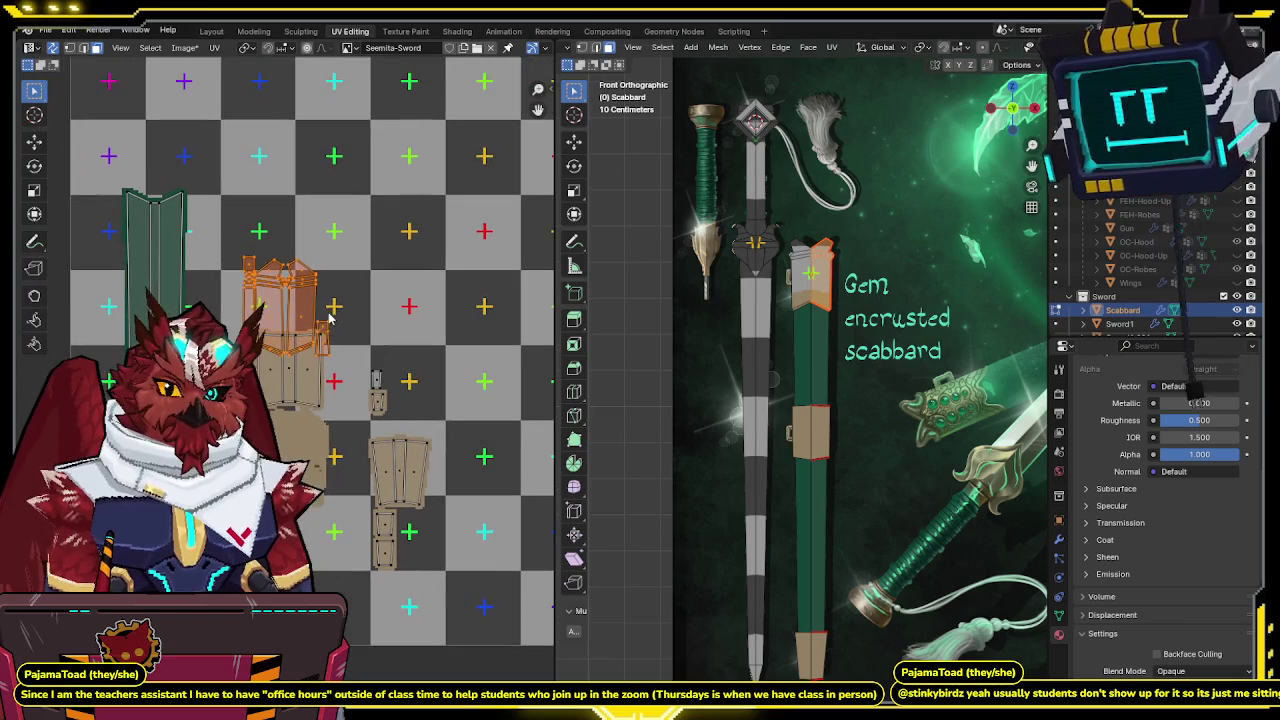
pyautogui.press('g')
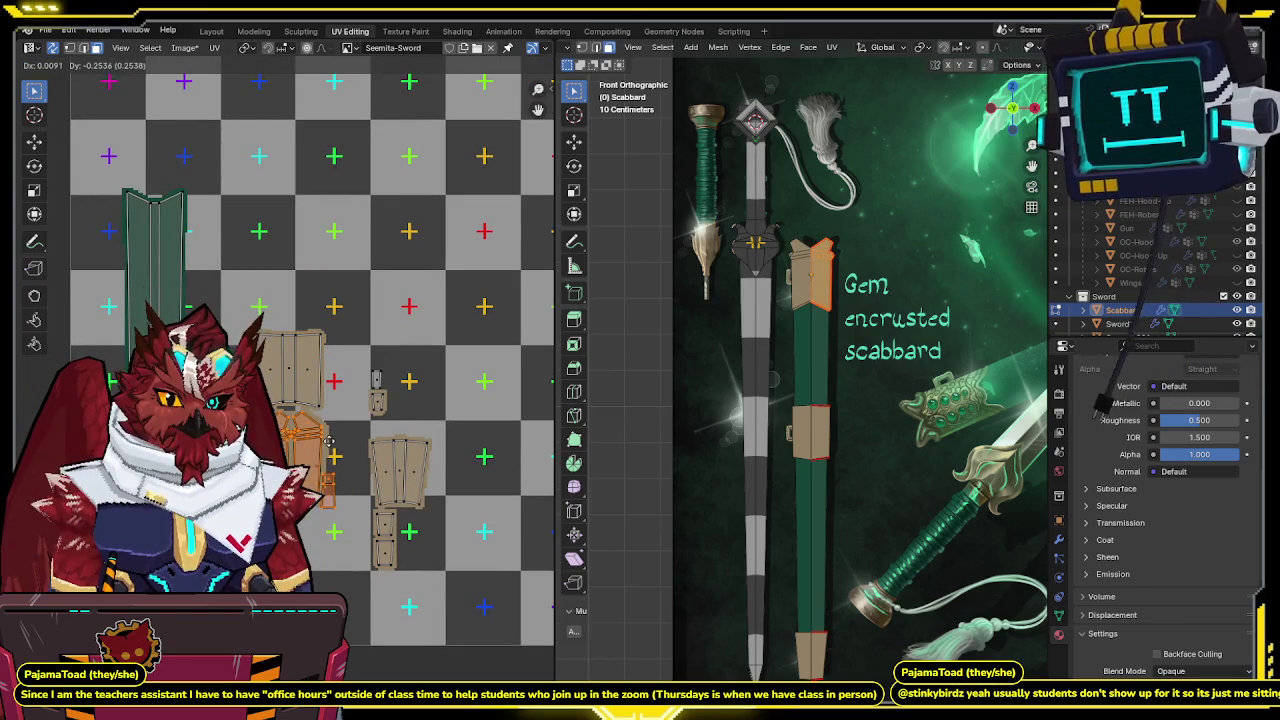
pyautogui.click(340, 441)
pyautogui.scroll(1, 345, 441)
pyautogui.scroll(1, 345, 441)
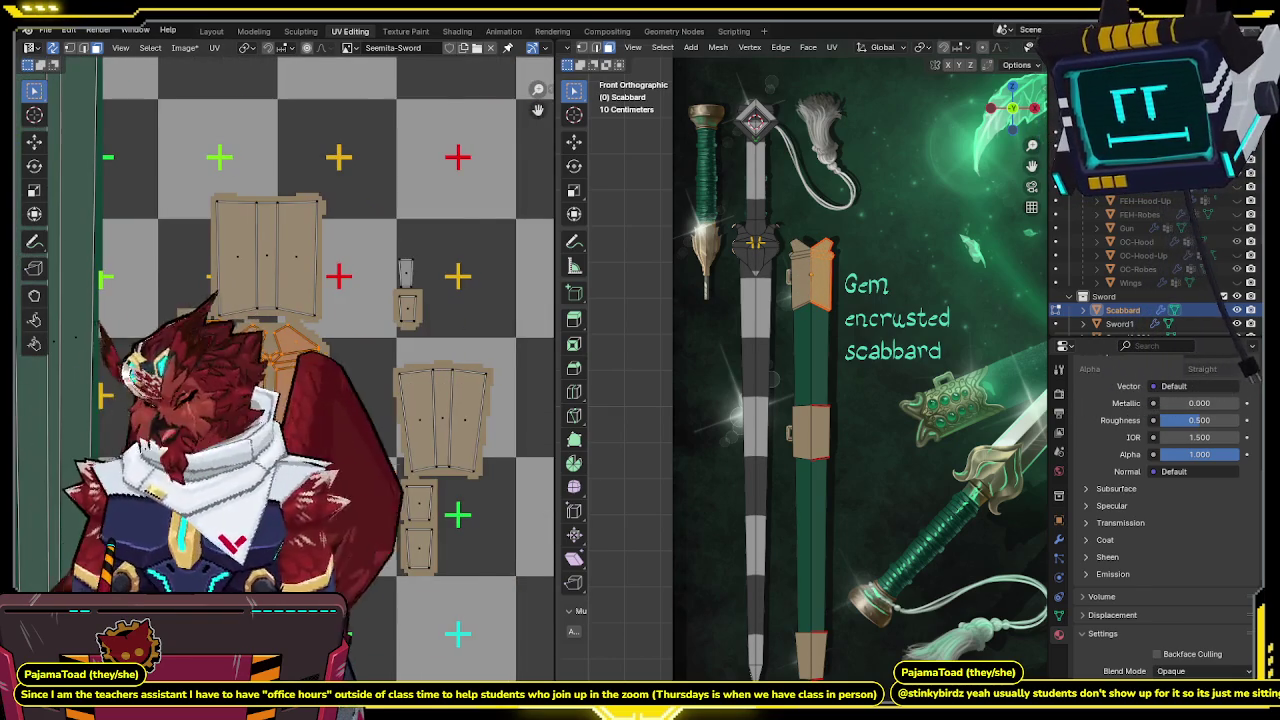
pyautogui.press('n')
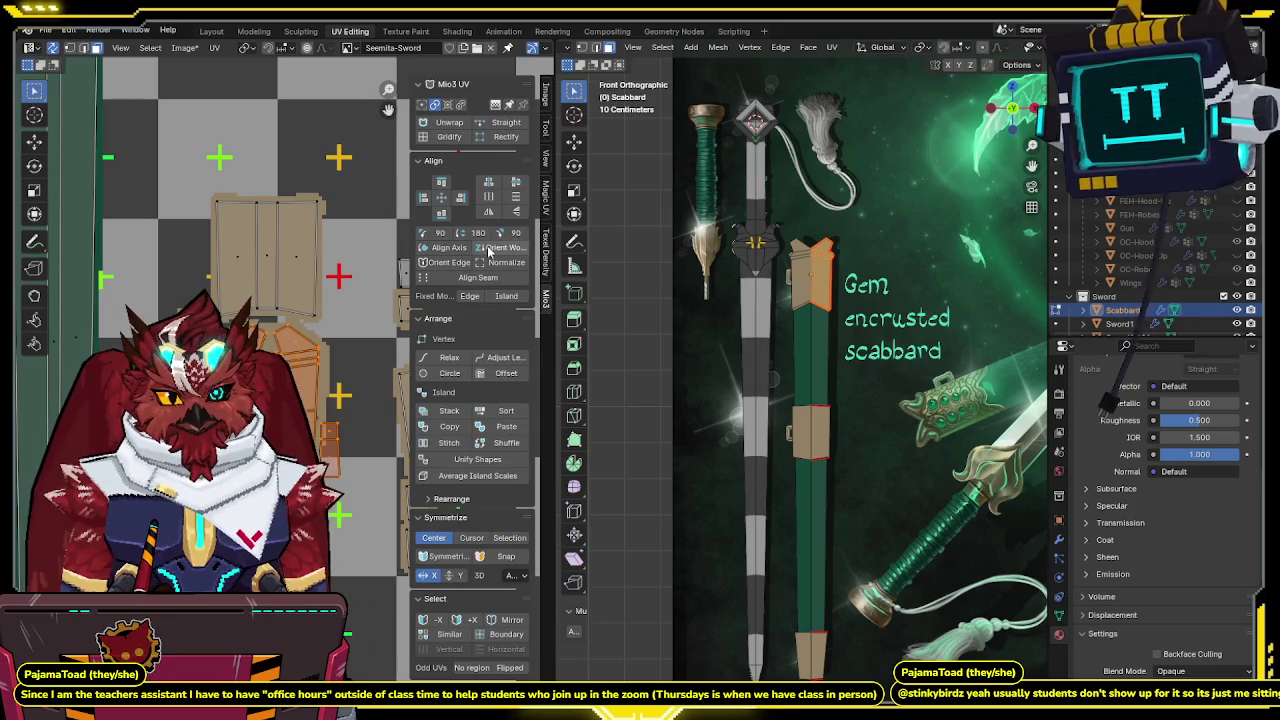
pyautogui.press('n')
pyautogui.scroll(2, 356, 365)
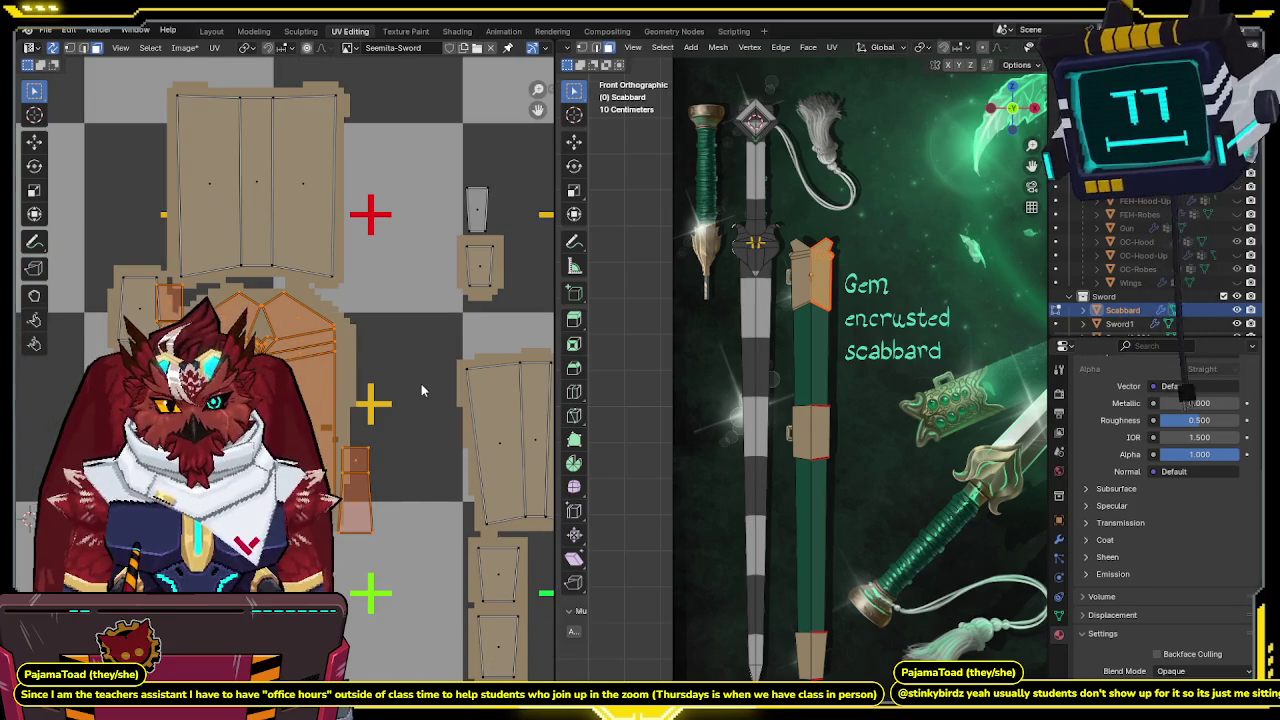
pyautogui.hotkey('ctrl', 'p')
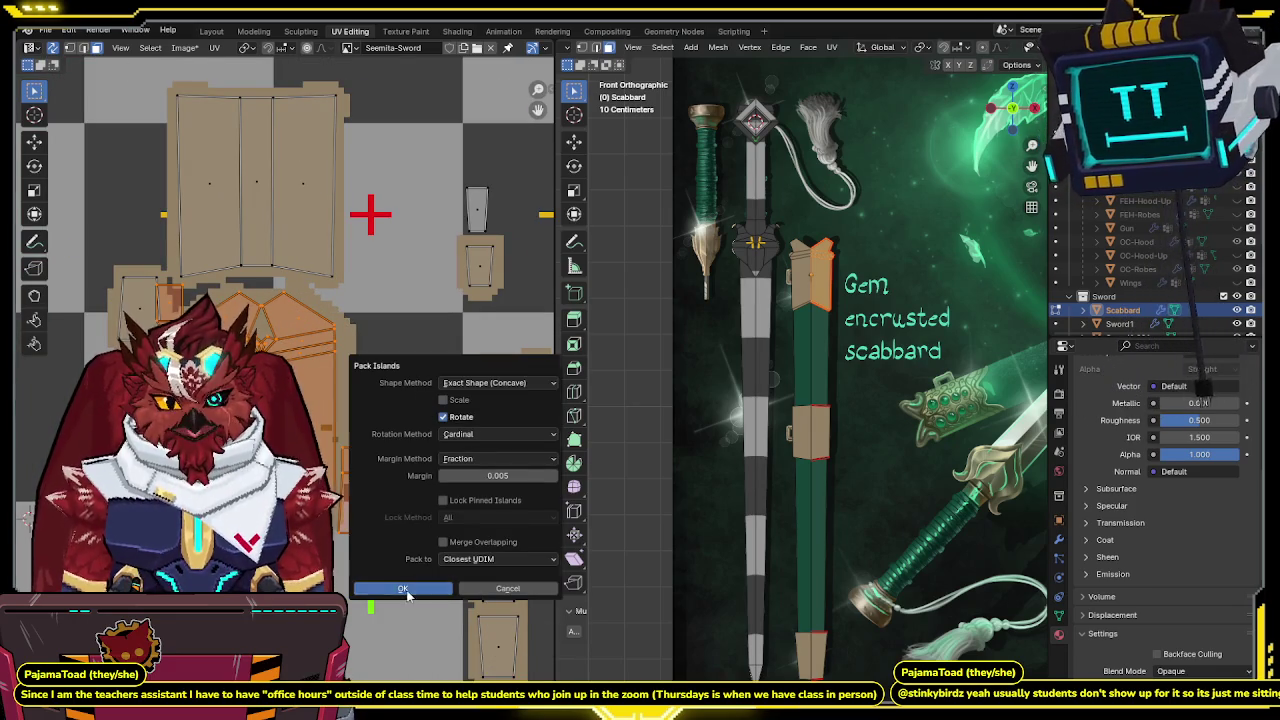
# Pack the scabbard's UV islands and move them lower on the texture.
pyautogui.click(400, 587)
pyautogui.scroll(-5, 363, 477)
pyautogui.press('g')
pyautogui.scroll(3, 385, 335)
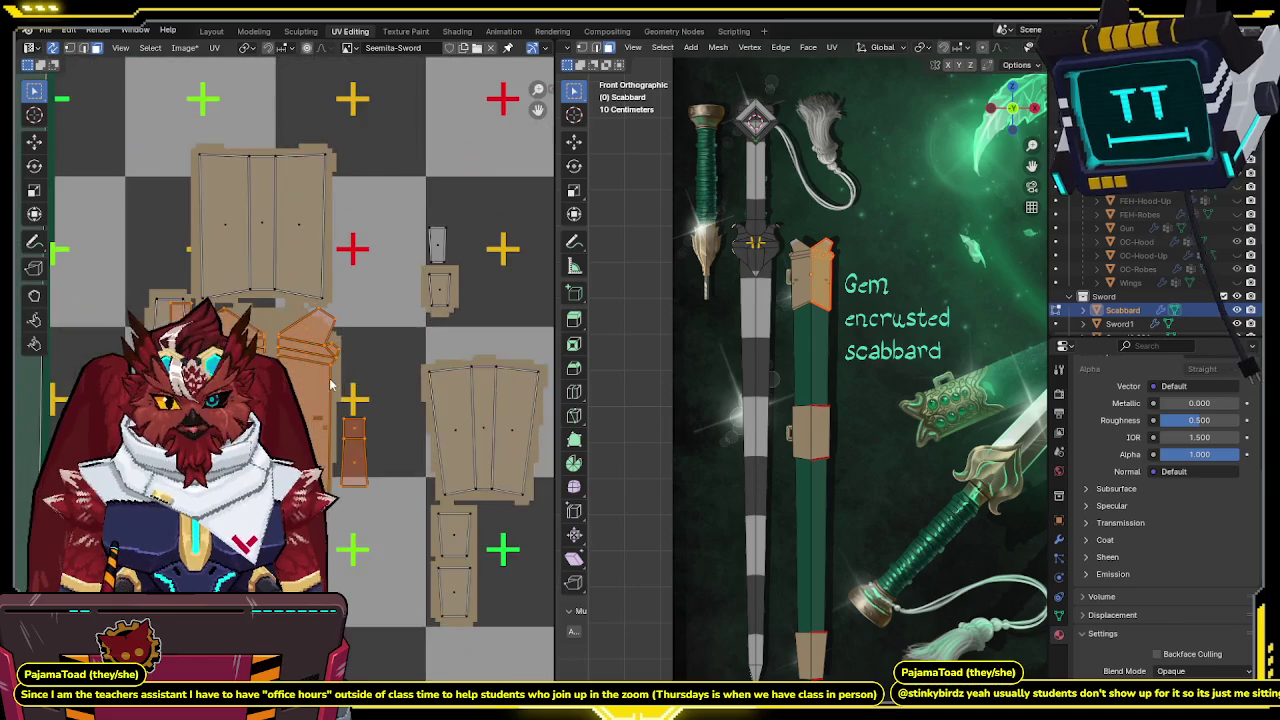
pyautogui.scroll(2, 350, 365)
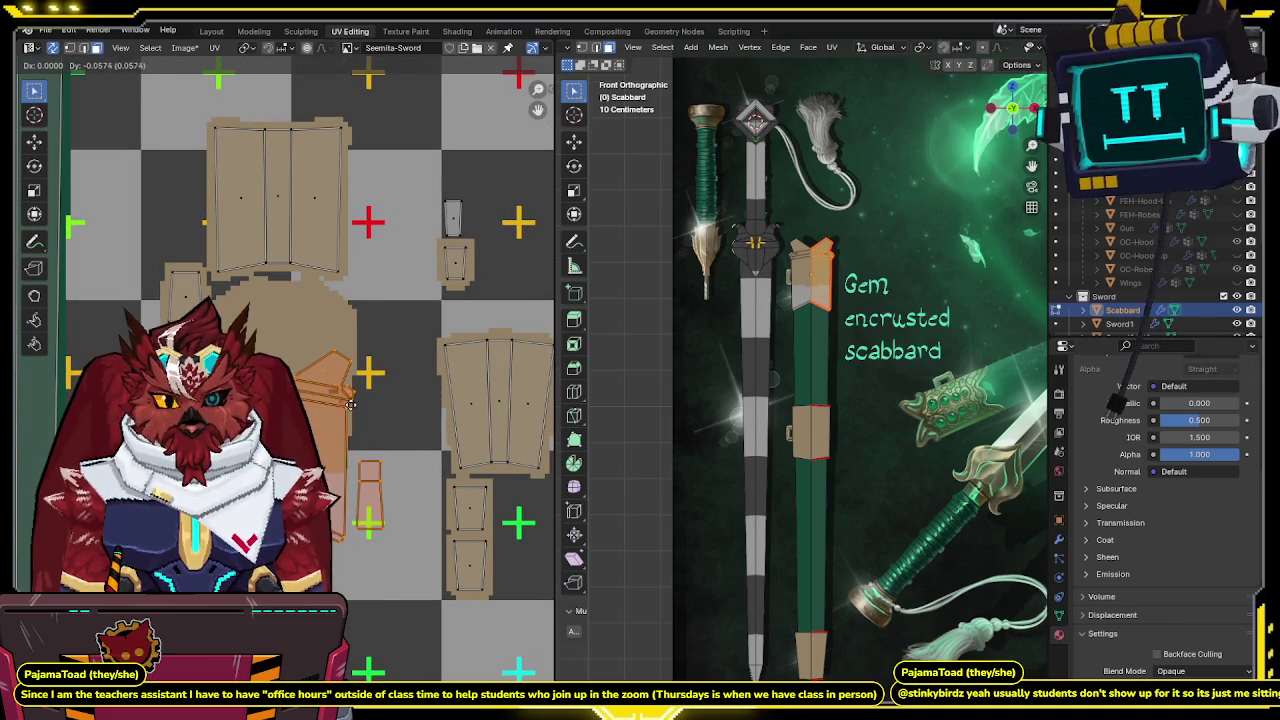
pyautogui.click(337, 458)
pyautogui.moveTo(337, 458); pyautogui.dragTo(361, 378, button='middle')
pyautogui.press('g')
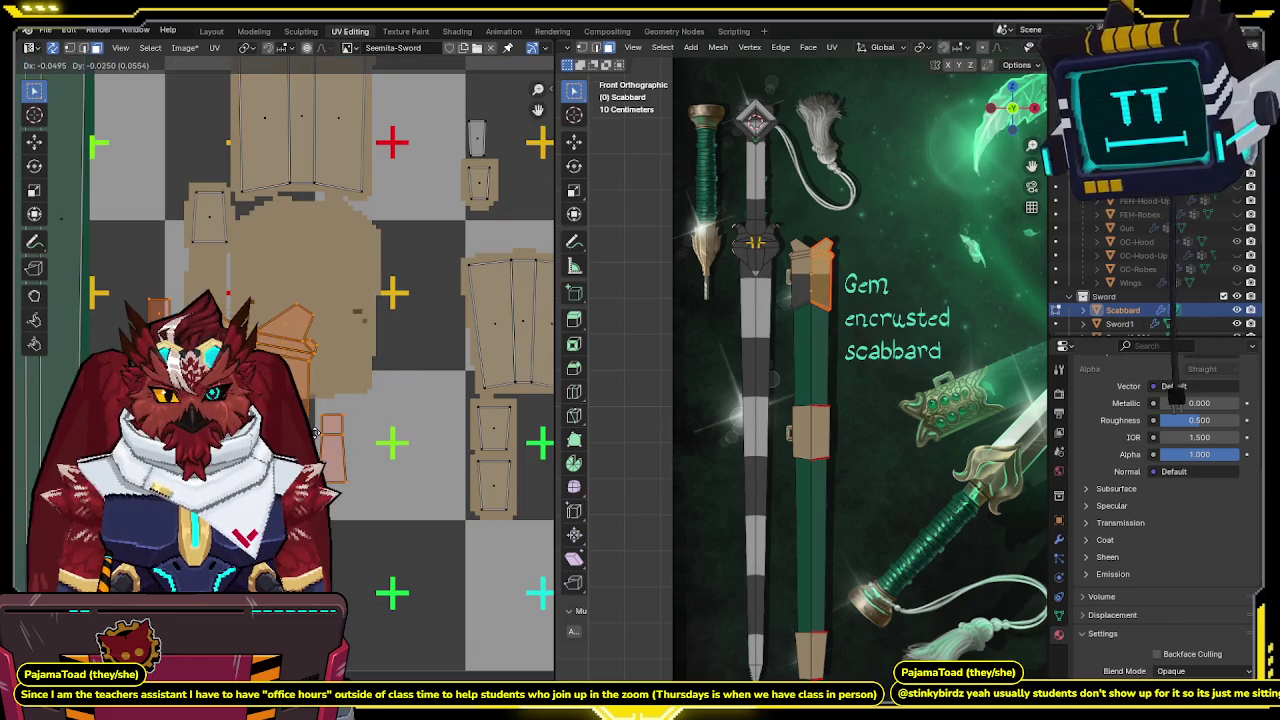
pyautogui.click(338, 390)
# Nudge the islands slightly along X and select all of the scabbard.
pyautogui.scroll(2, 338, 390)
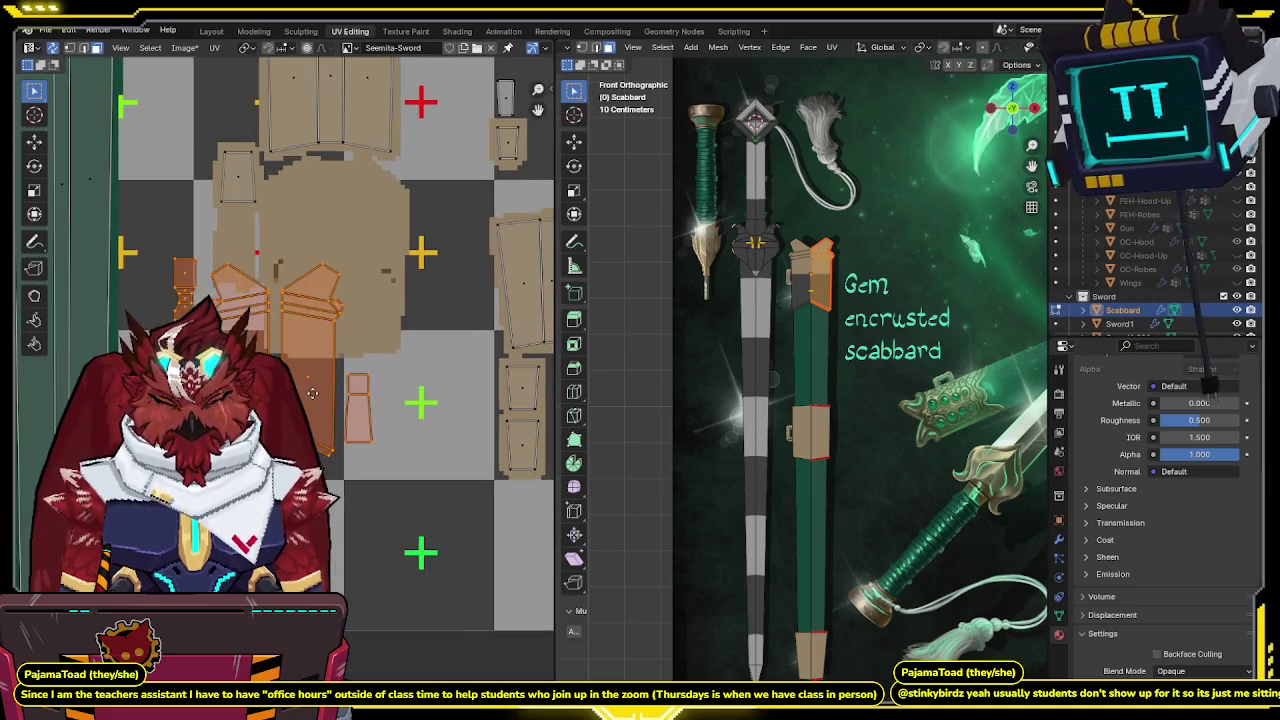
pyautogui.scroll(2, 338, 390)
pyautogui.press('g')
pyautogui.press('x')
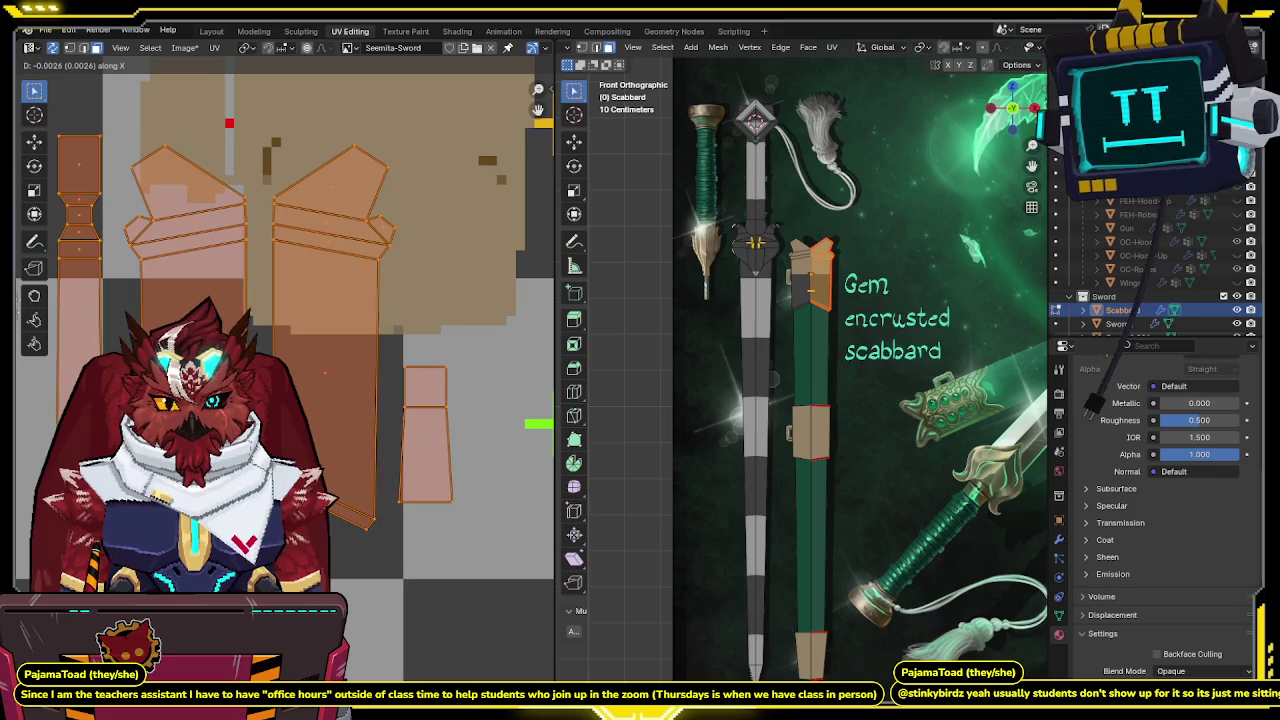
pyautogui.click(278, 342)
pyautogui.scroll(-2, 278, 342)
pyautogui.scroll(-2, 278, 342)
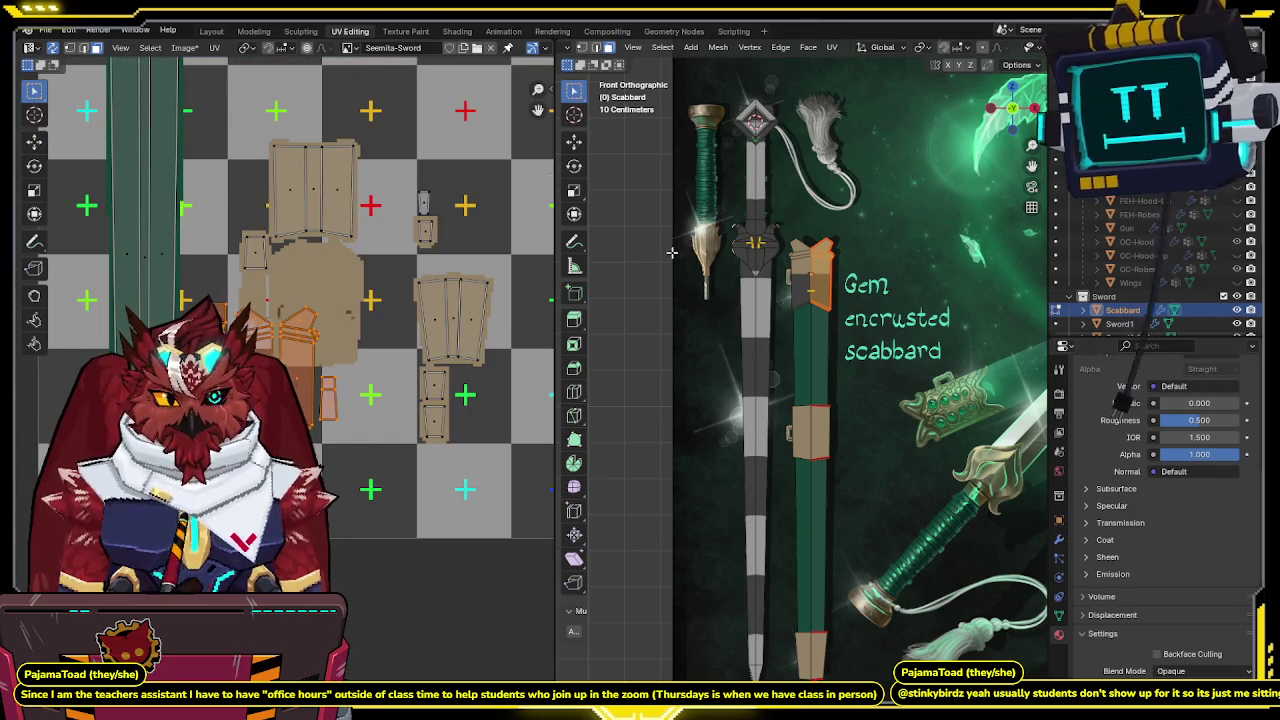
pyautogui.press('a')
pyautogui.scroll(-2, 876, 344)
# Compare UVs by editing Sword1 and the scabbard together, then return to the scabbard alone.
pyautogui.press('Tab')
pyautogui.click(775, 348)
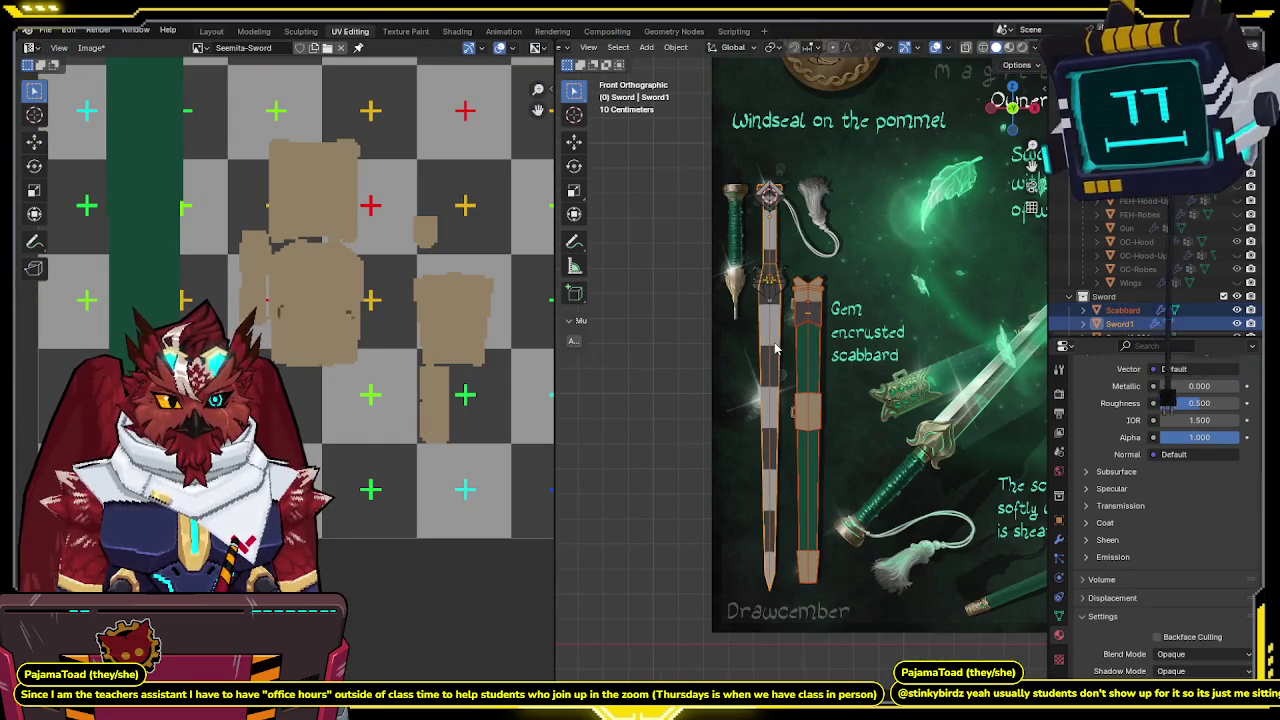
pyautogui.keyDown('shift'); pyautogui.click(806, 282); pyautogui.keyUp('shift')
pyautogui.press('Tab')
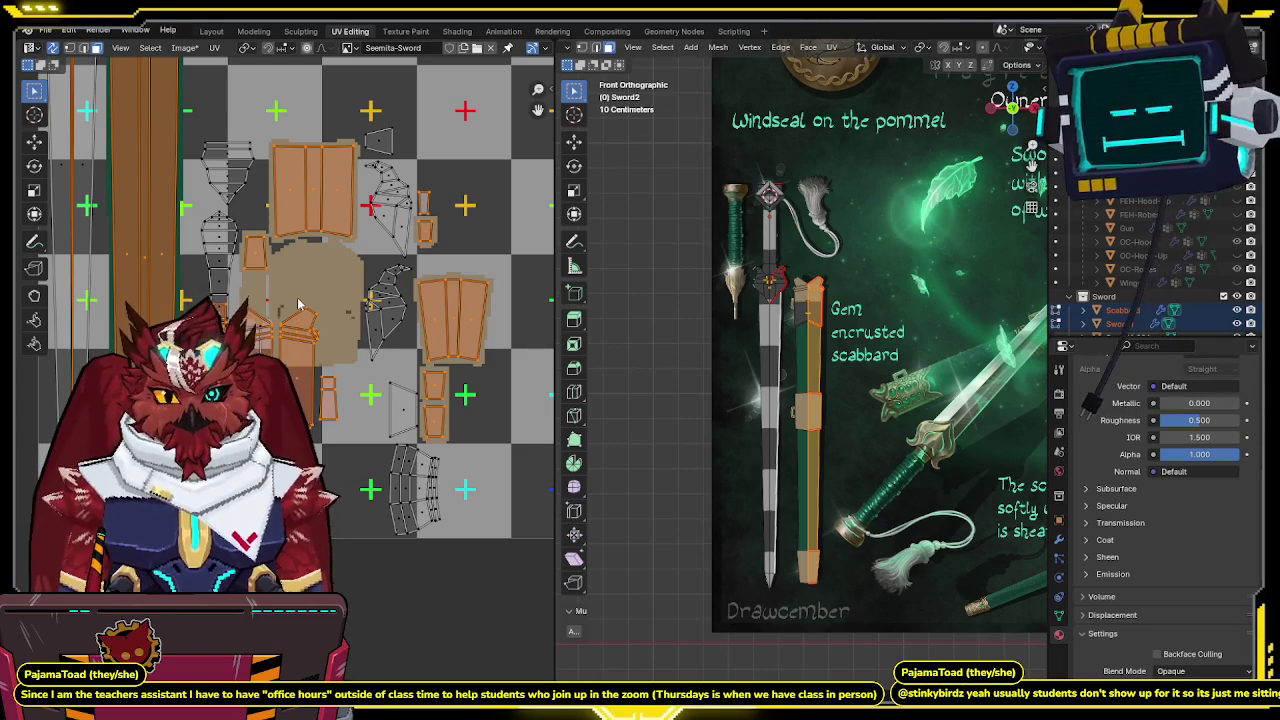
pyautogui.press('Tab')
pyautogui.click(808, 400)
pyautogui.press('Tab')
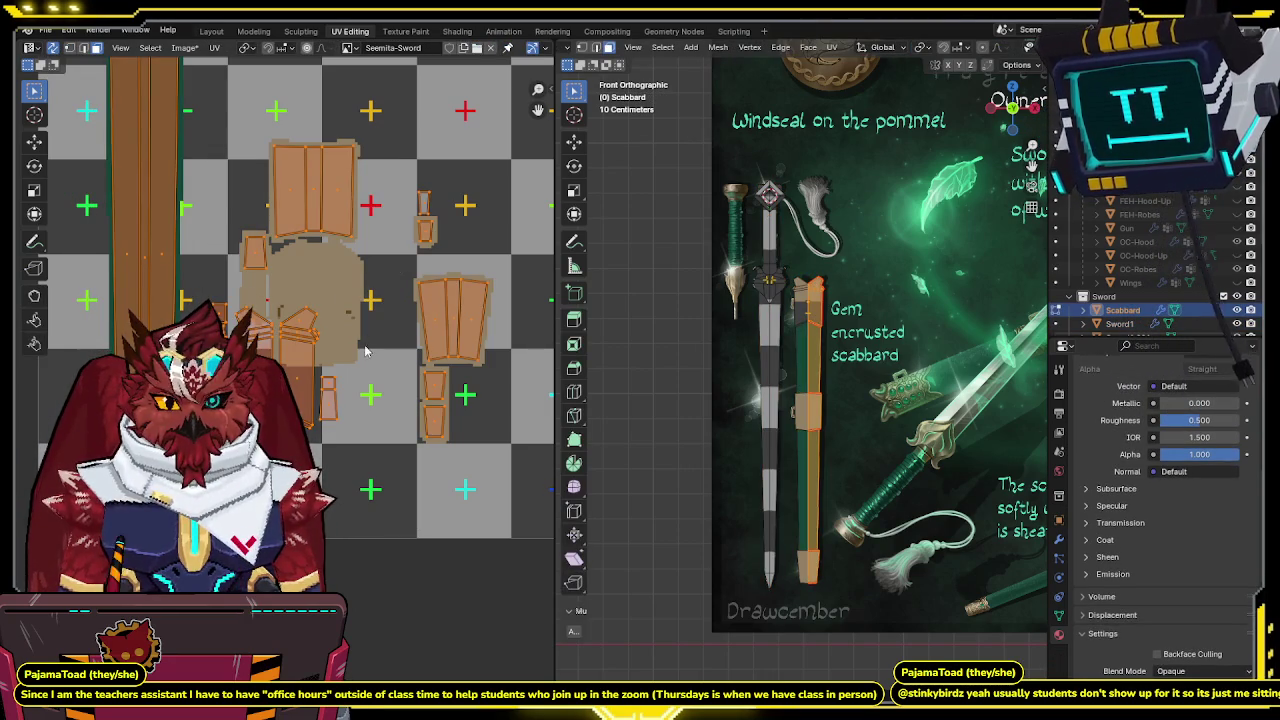
# Move the middle UV island into place and make the sword the active object.
pyautogui.click(345, 288)
pyautogui.moveTo(345, 288); pyautogui.dragTo(328, 305, button='middle')
pyautogui.press('g')
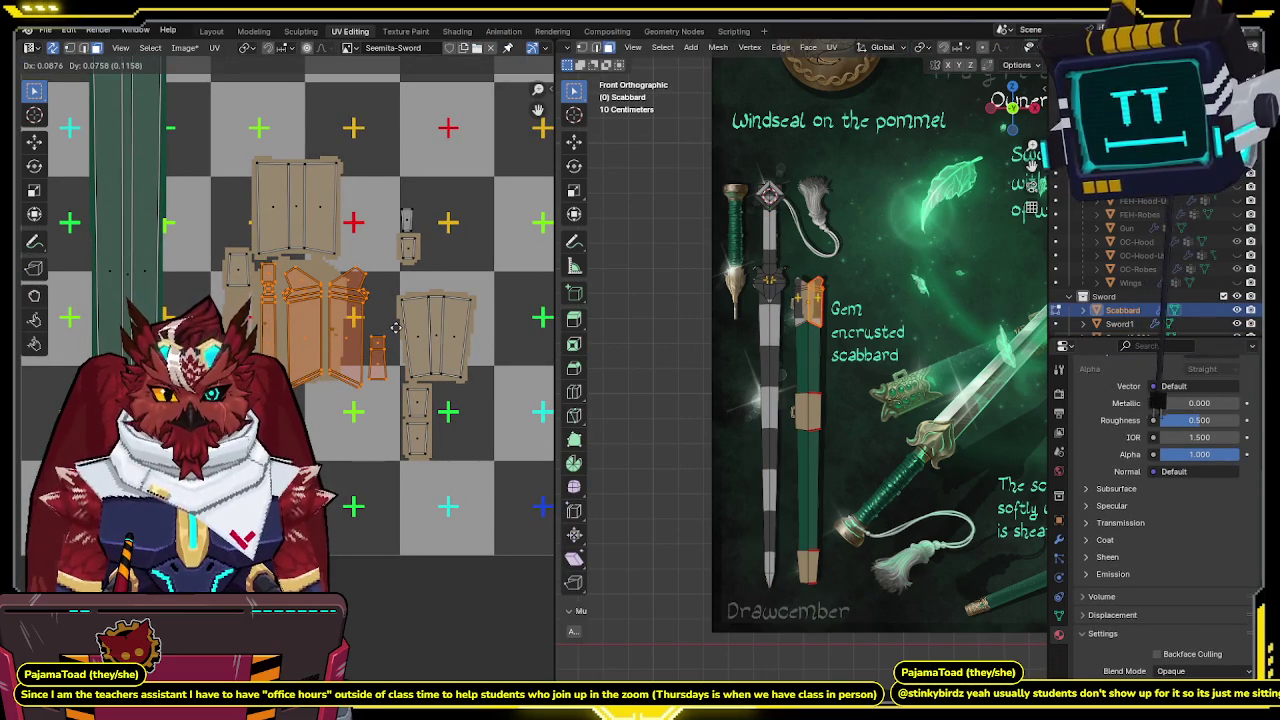
pyautogui.click(396, 328)
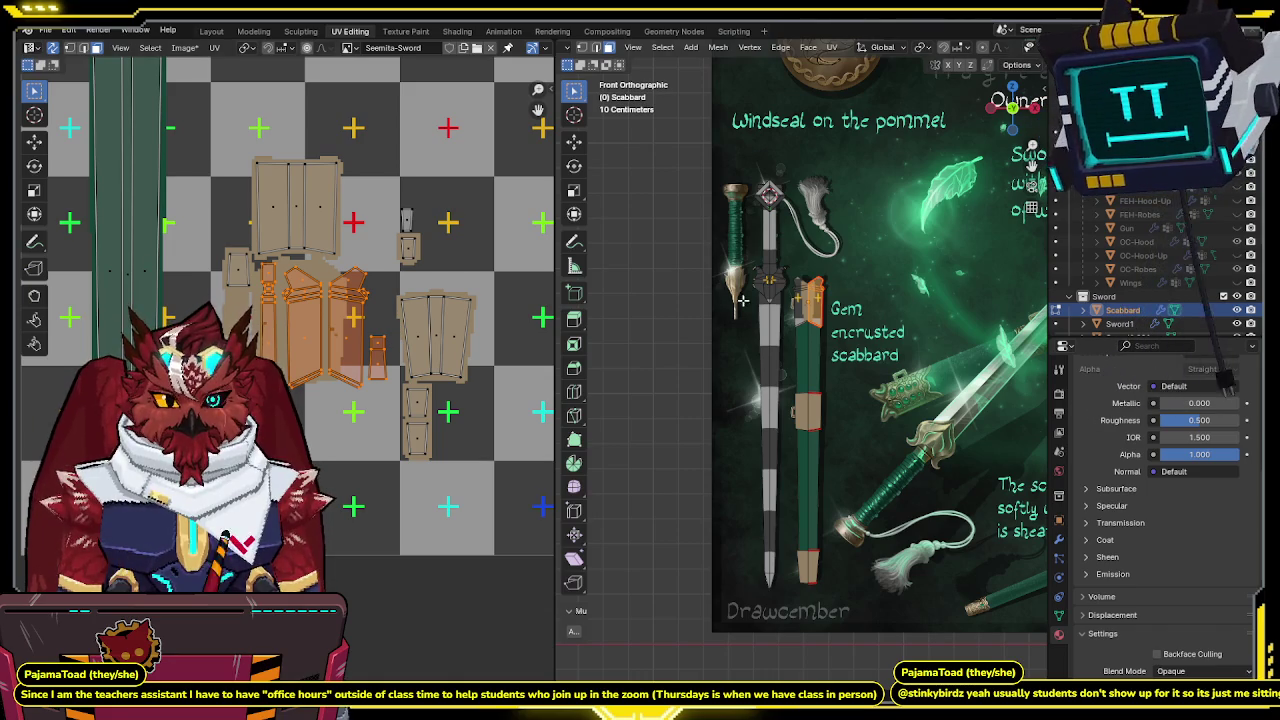
pyautogui.press('Tab')
pyautogui.keyDown('shift'); pyautogui.click(776, 258); pyautogui.keyUp('shift')
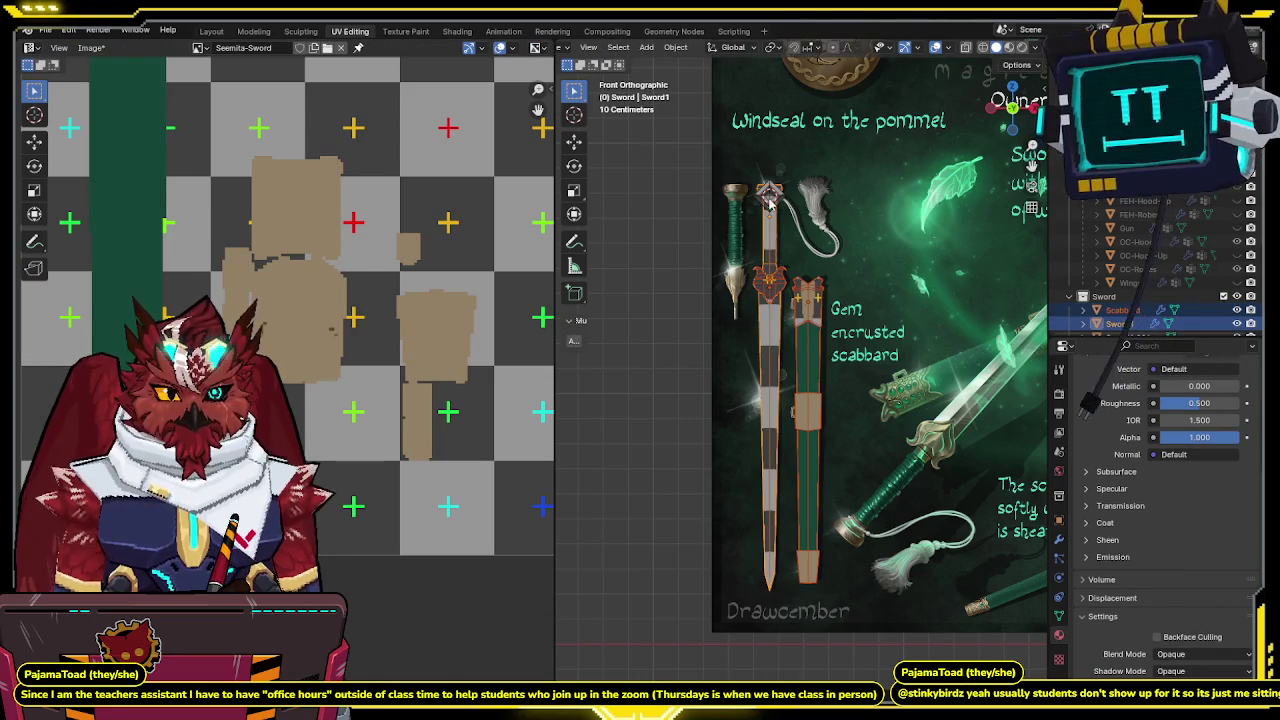
# Select the sword and its guard and inspect their UV islands.
pyautogui.moveTo(874, 231); pyautogui.dragTo(797, 297, button='middle')
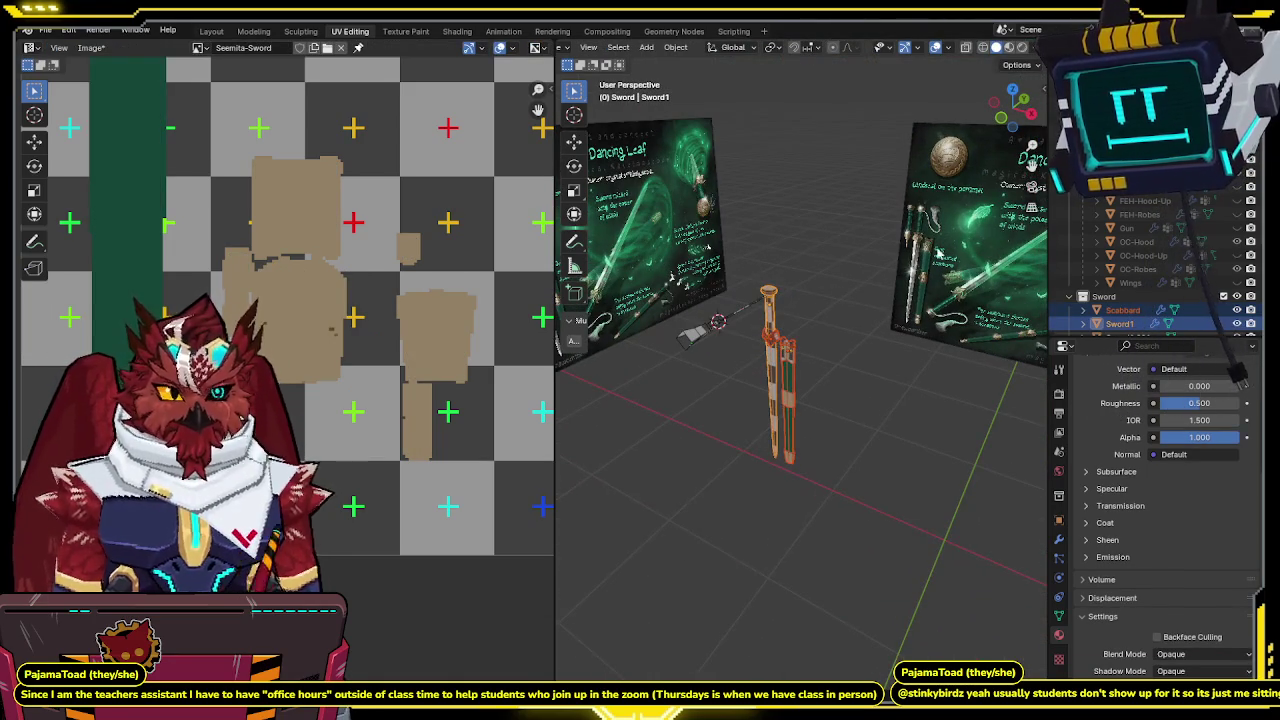
pyautogui.scroll(-5, 1231, 262)
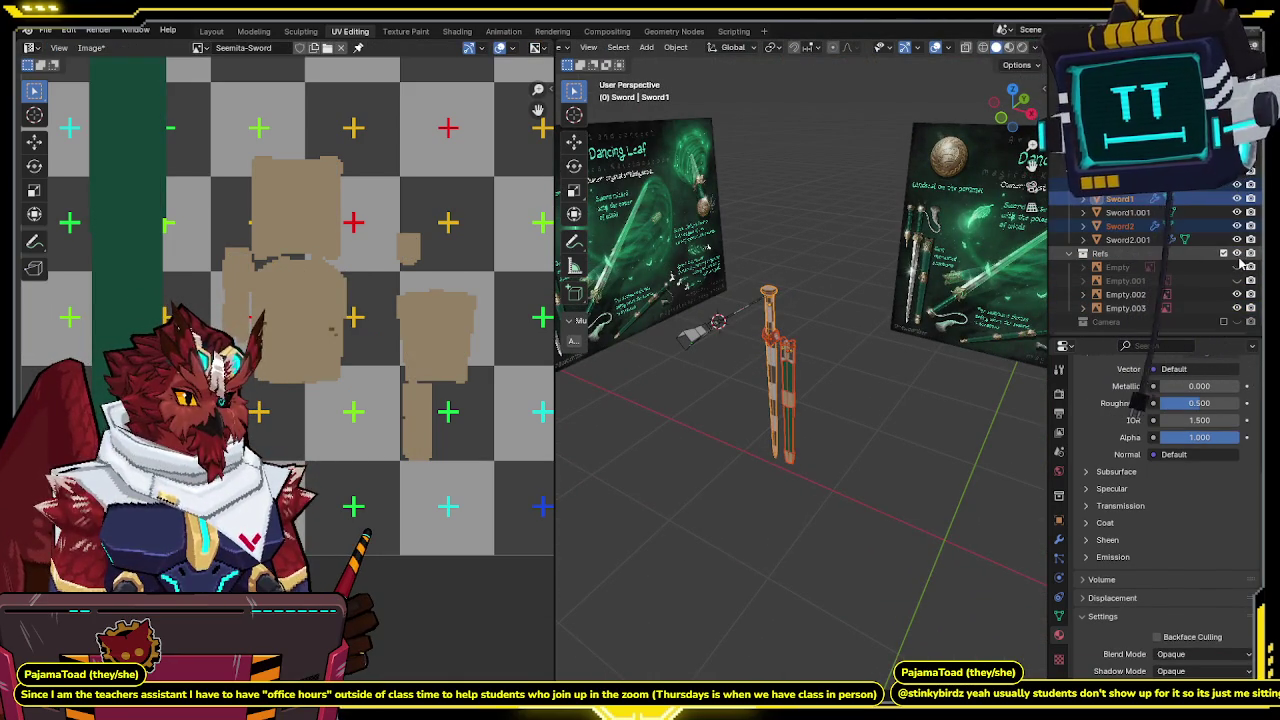
pyautogui.click(1240, 176)
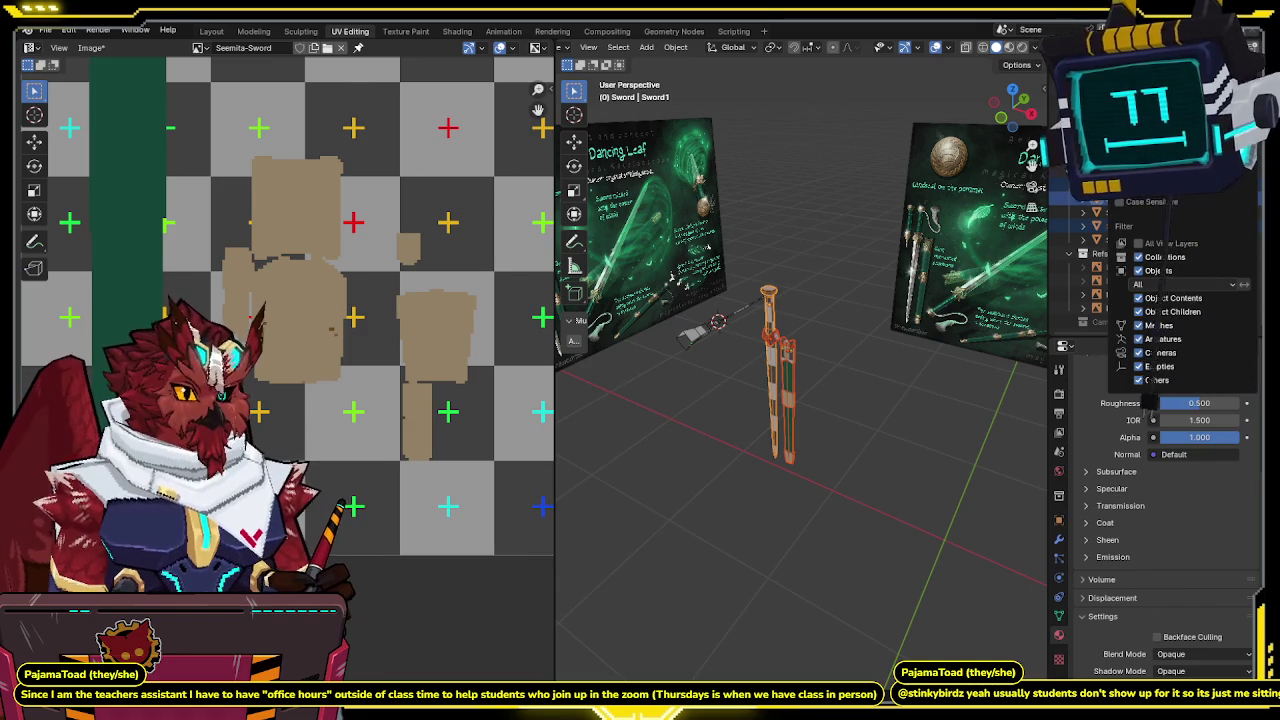
pyautogui.moveTo(852, 224); pyautogui.dragTo(676, 516)
pyautogui.press('Tab')
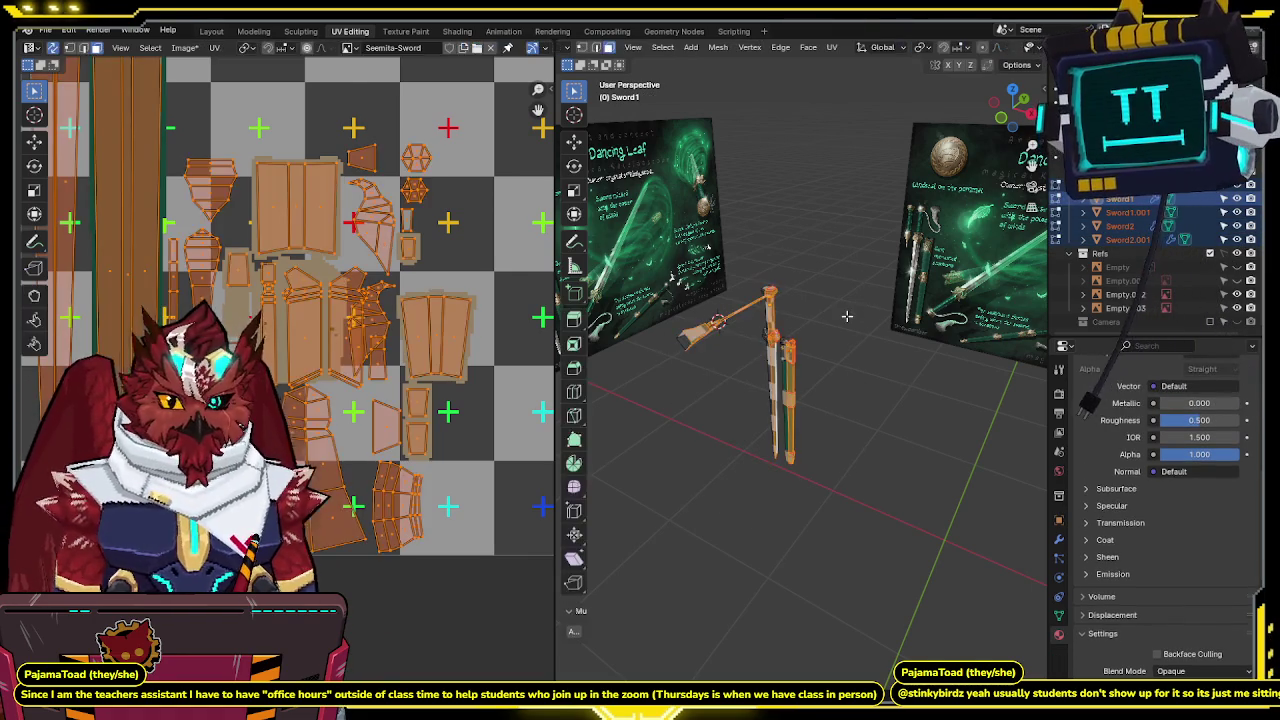
pyautogui.moveTo(393, 289); pyautogui.dragTo(353, 300, button='middle')
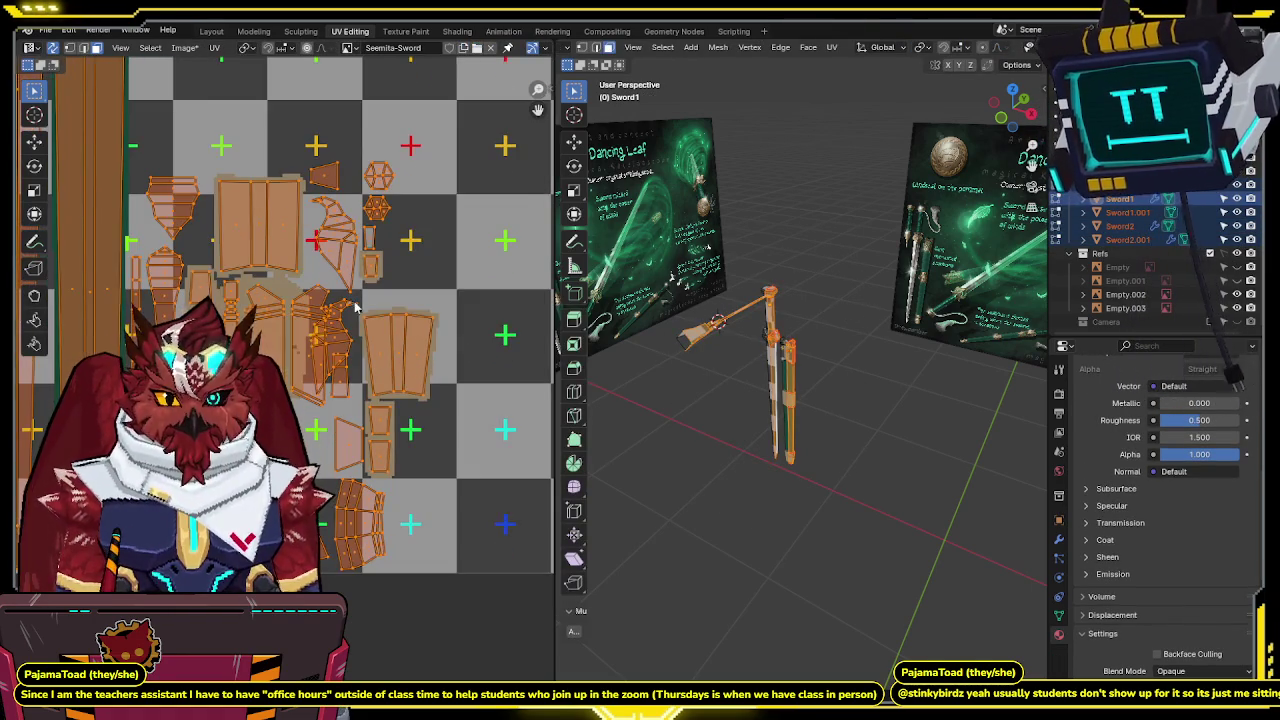
pyautogui.press('Tab')
# Back in the scabbard's Edit Mode, select its guard-area UV islands.
pyautogui.click(797, 365)
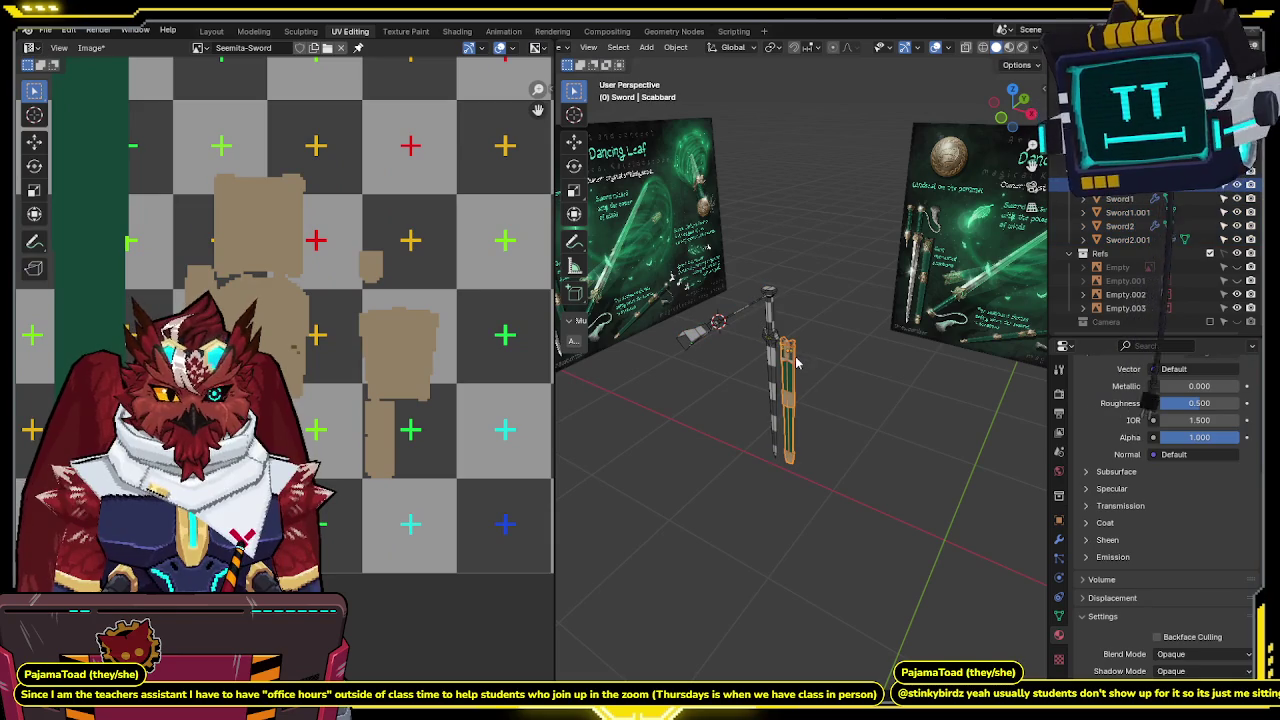
pyautogui.press('Tab')
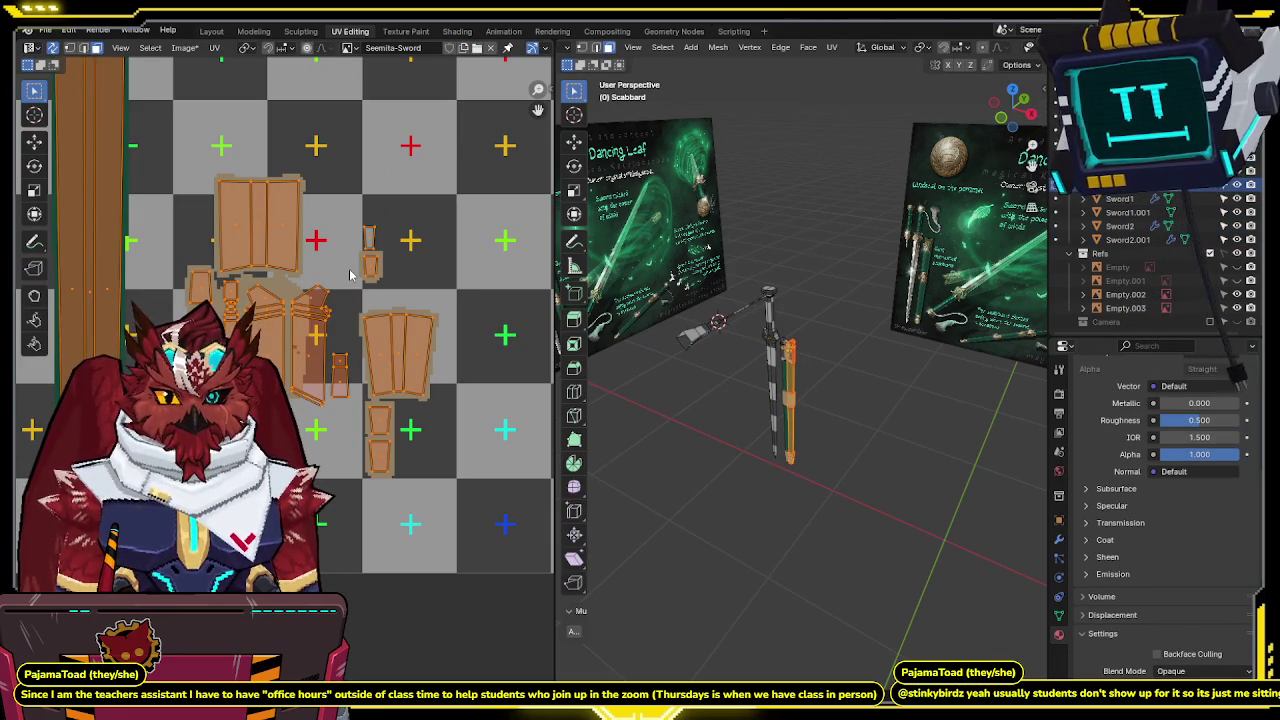
pyautogui.moveTo(346, 277); pyautogui.dragTo(214, 422)
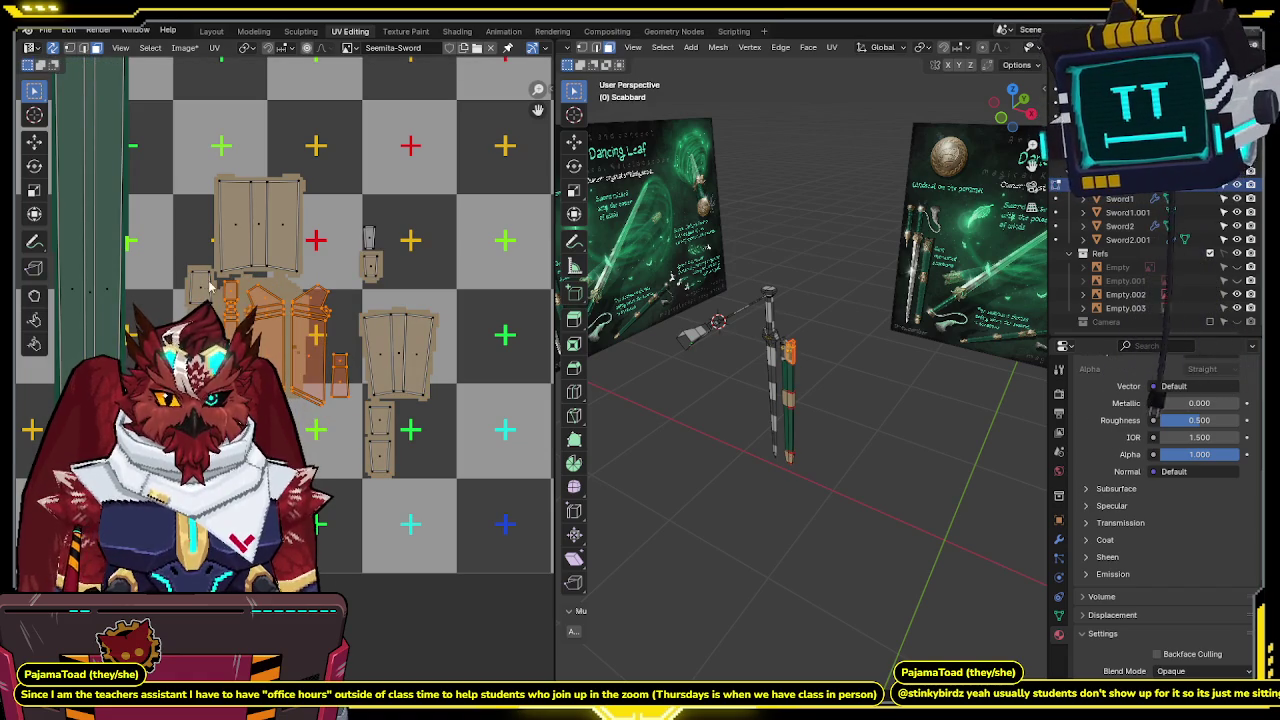
pyautogui.click(808, 323)
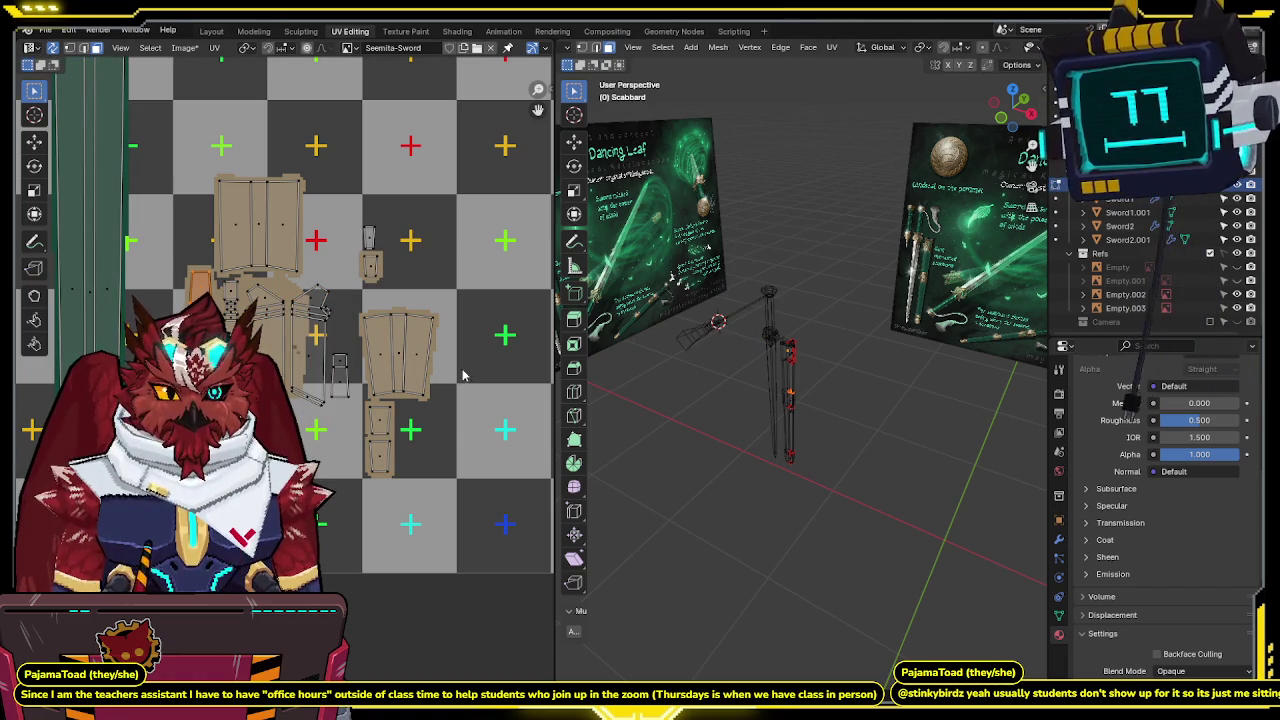
pyautogui.press('a')
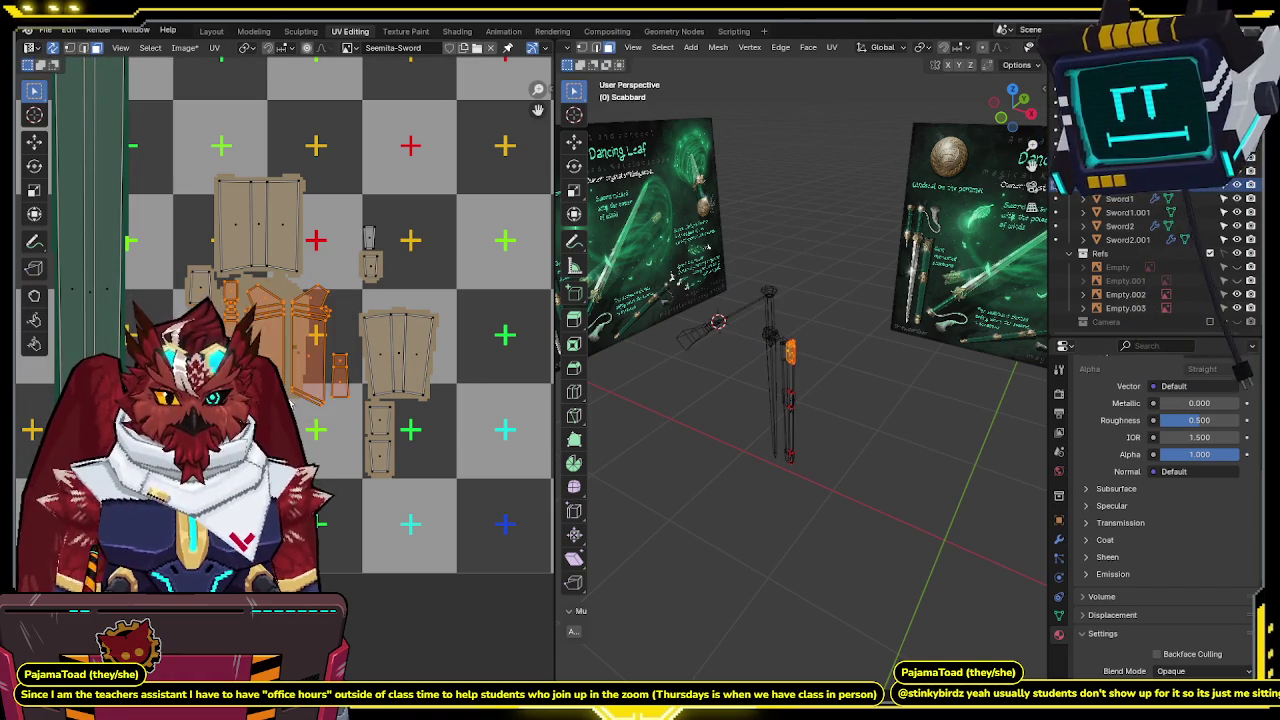
pyautogui.moveTo(408, 365); pyautogui.dragTo(288, 322, button='middle')
# Move the selected scabbard islands lower right, then edit sword and scabbard together.
pyautogui.press('g')
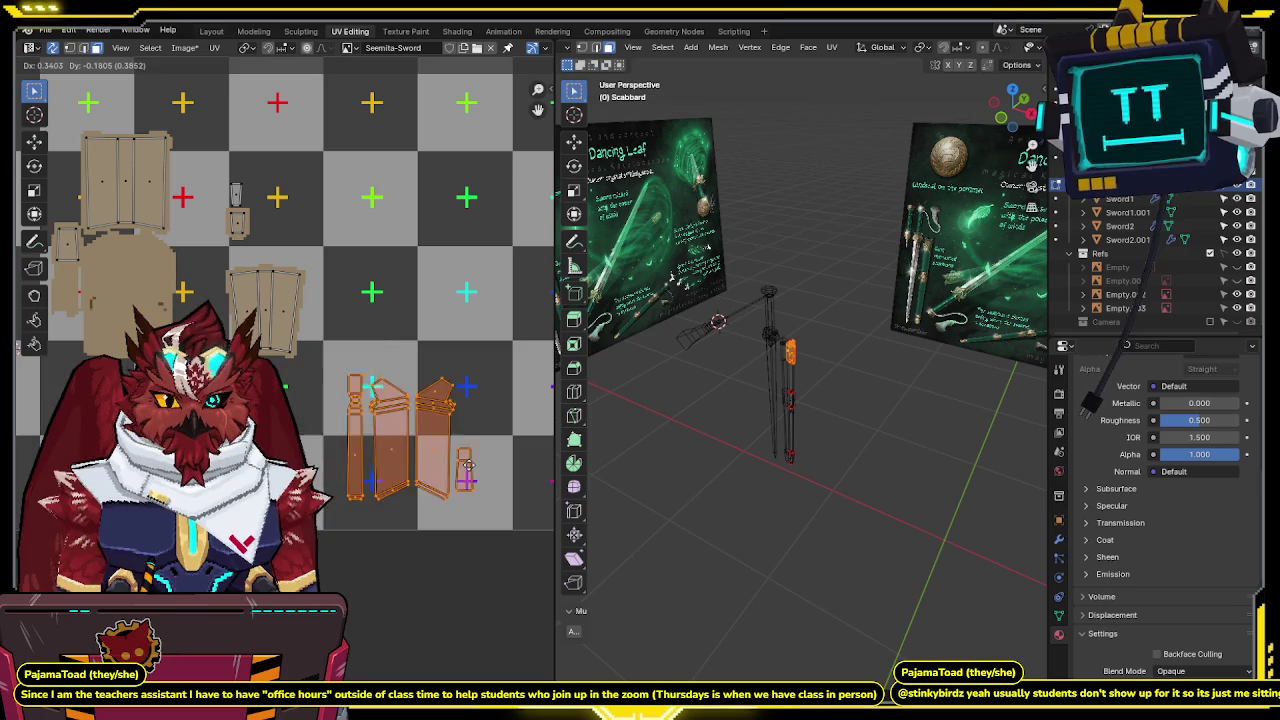
pyautogui.click(398, 459)
pyautogui.press('Tab')
pyautogui.moveTo(830, 245); pyautogui.dragTo(680, 460)
pyautogui.press('Tab')
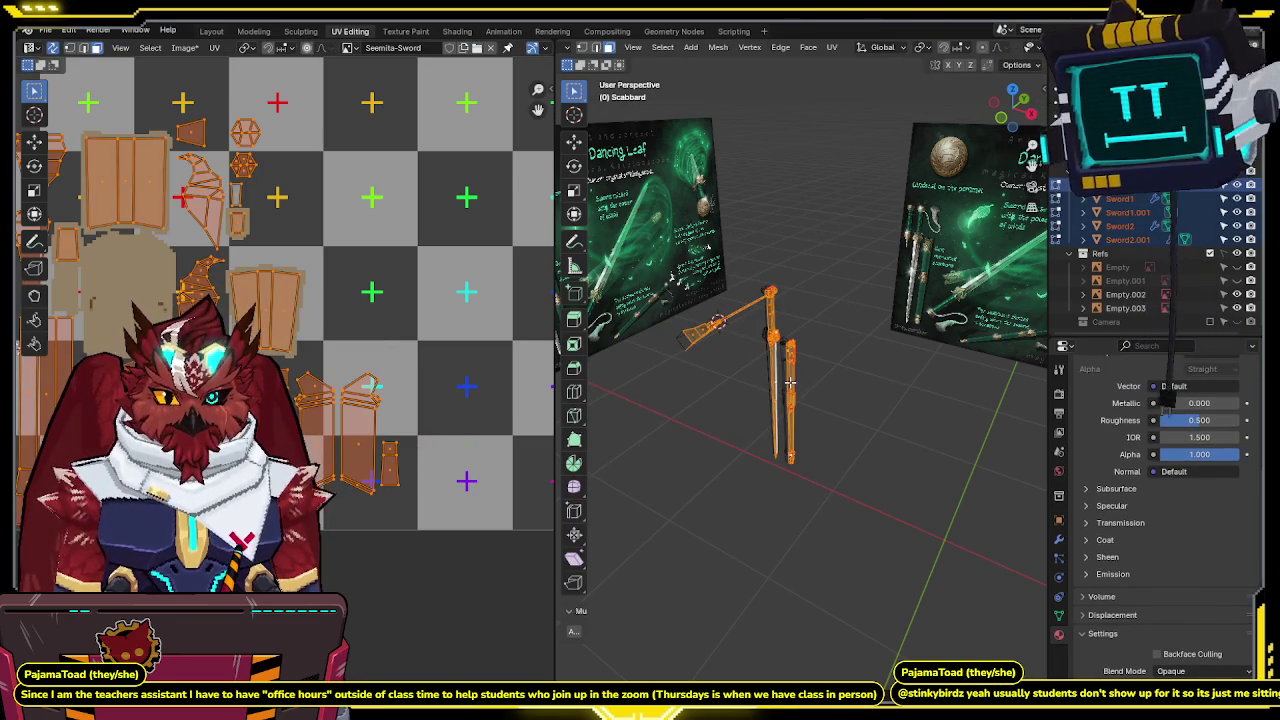
pyautogui.moveTo(252, 325); pyautogui.dragTo(366, 373, button='middle')
pyautogui.moveTo(448, 387); pyautogui.dragTo(448, 371, button='middle')
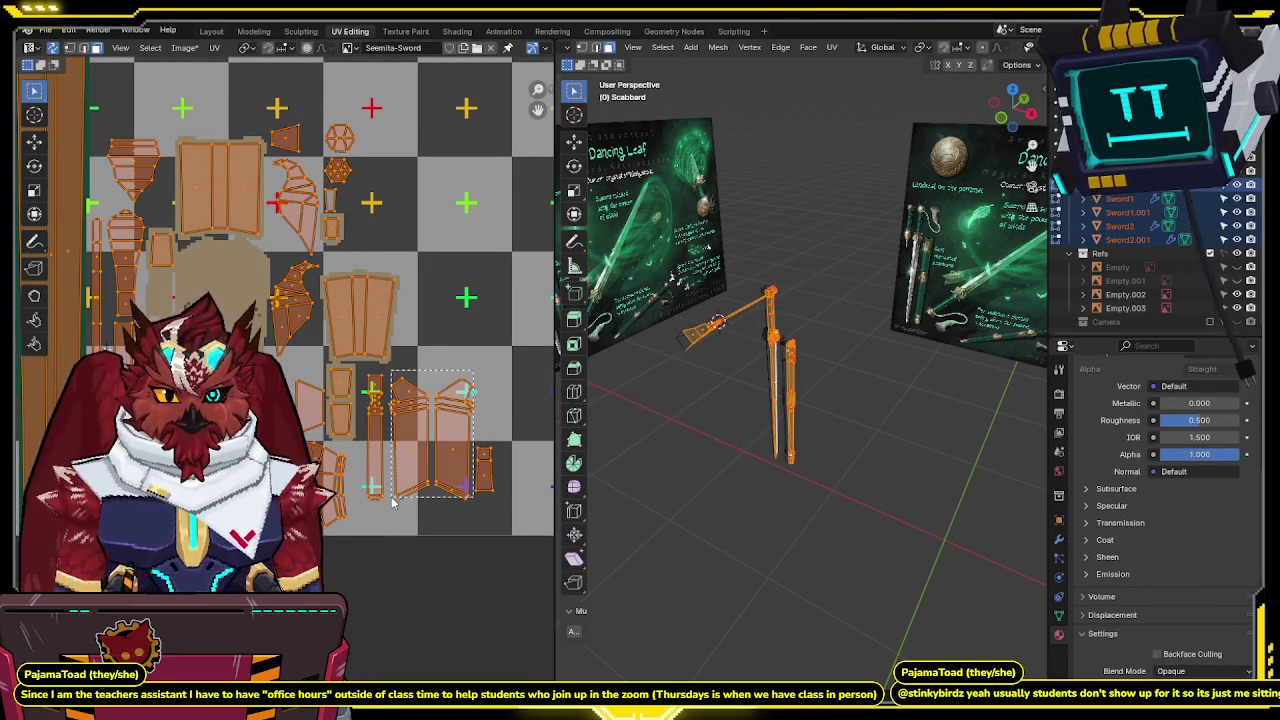
# Shift the scabbard's island pair up-left and another island far left, then return to Texture Paint.
pyautogui.click(433, 500)
pyautogui.press('g')
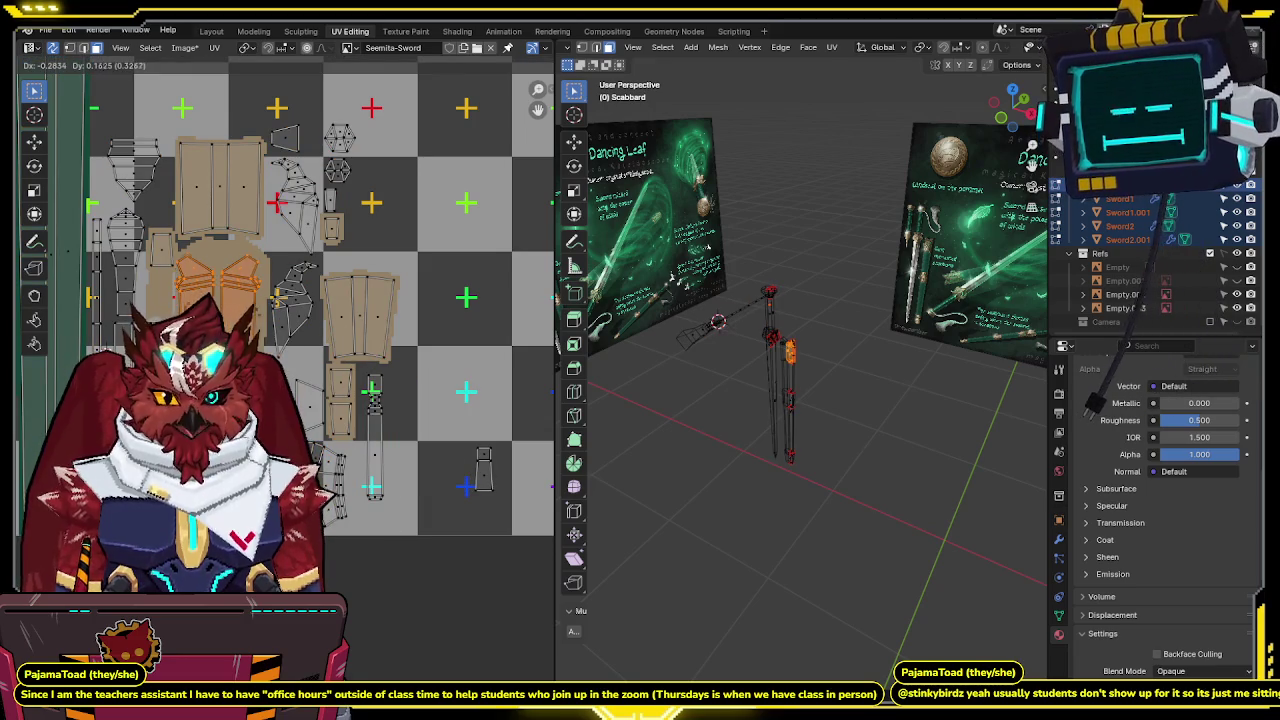
pyautogui.click(262, 314)
pyautogui.click(483, 468)
pyautogui.press('g')
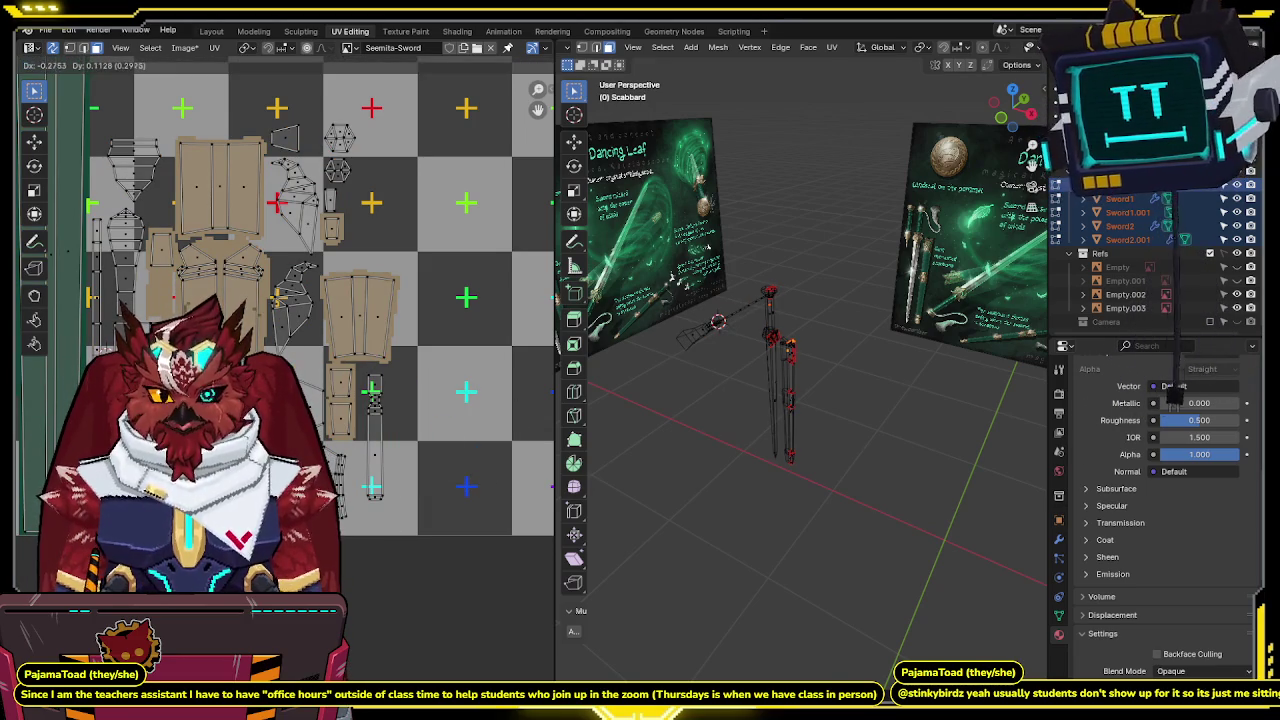
pyautogui.click(88, 322)
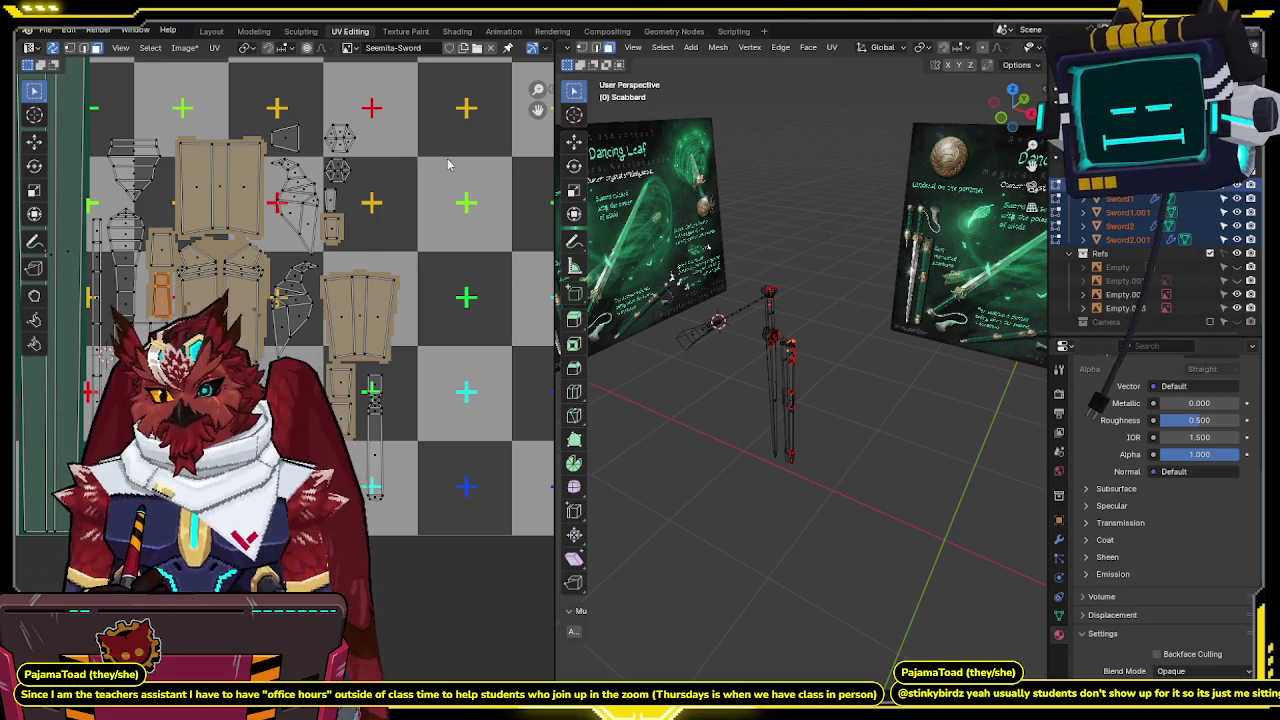
pyautogui.click(420, 33)
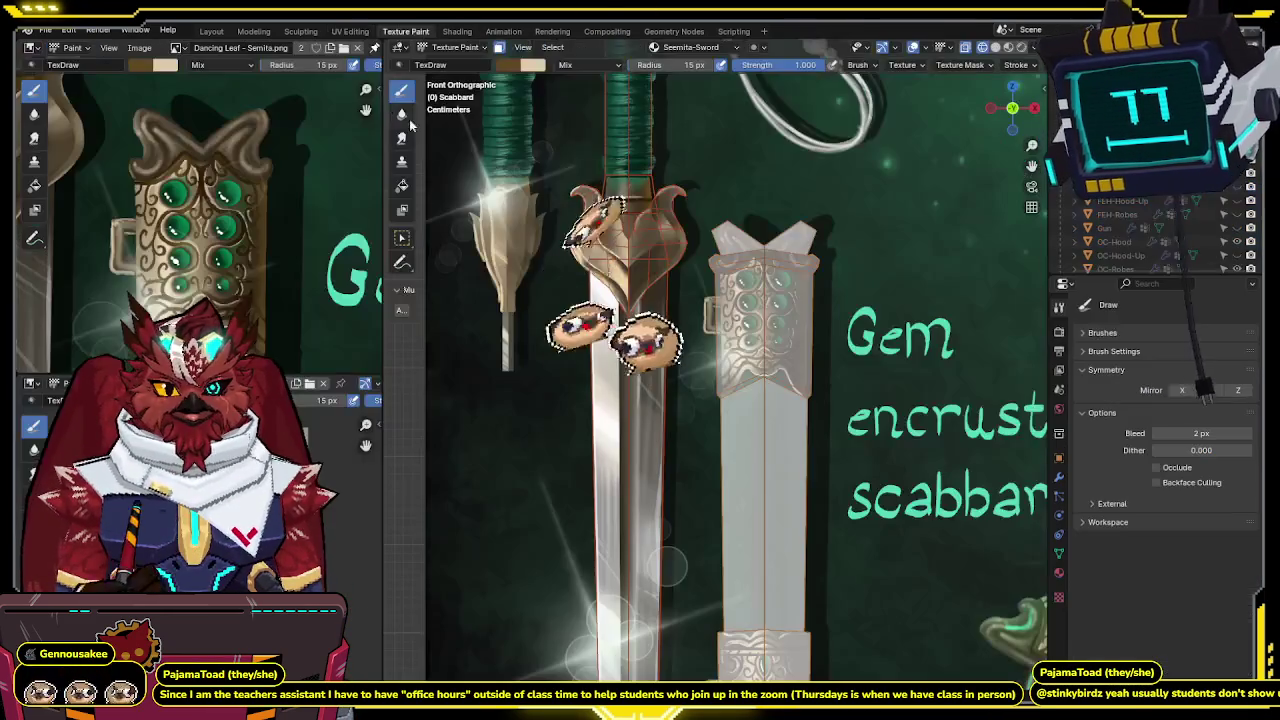
# Select the scabbard's seam-bounded top band in Edit Mode.
pyautogui.press('Tab')
pyautogui.moveTo(817, 227)
pyautogui.keyDown('shift'); pyautogui.mouseDown(button='middle')
pyautogui.moveTo(790, 293)
pyautogui.moveTo(698, 397)
pyautogui.moveTo(675, 375)
pyautogui.moveTo(565, 357)
pyautogui.moveTo(690, 259)
pyautogui.mouseUp(button='middle'); pyautogui.keyUp('shift')
pyautogui.press('l')
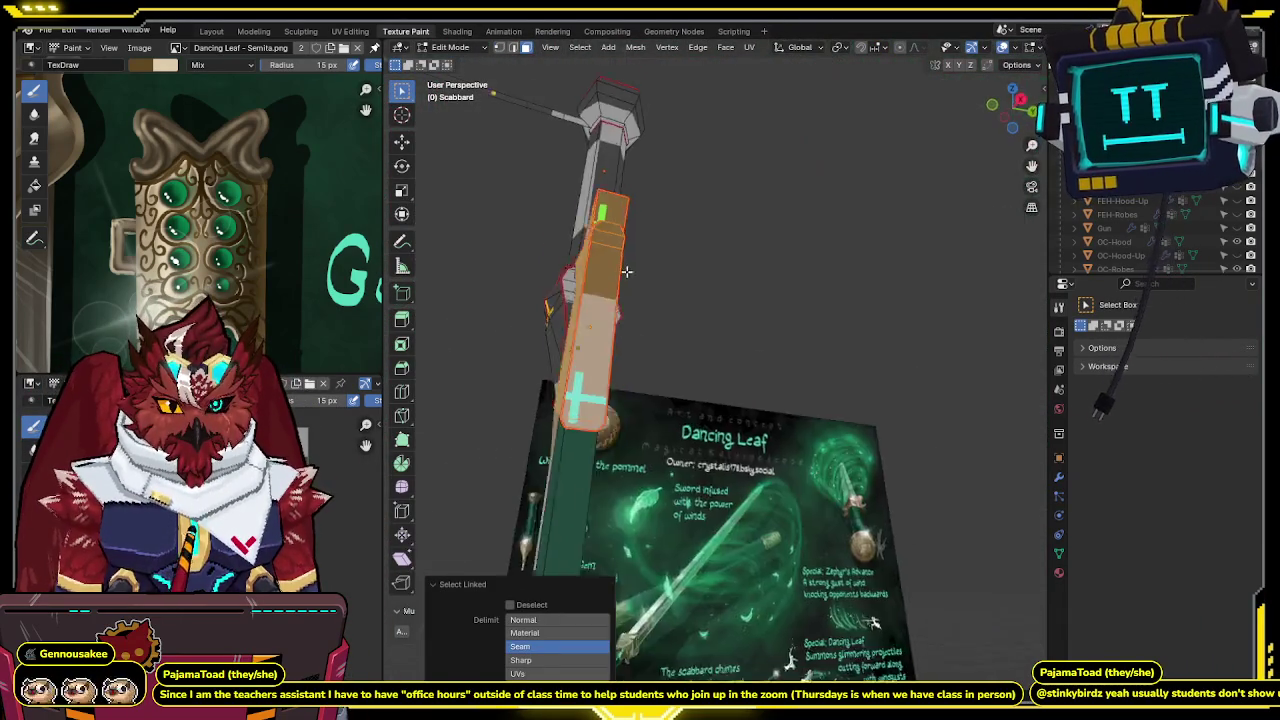
# Flood-fill the band with flat tan in Texture Paint, then restore the Draw brush in front view.
pyautogui.hotkey('ctrl', 'Tab')
pyautogui.click(742, 232)
pyautogui.moveTo(663, 217)
pyautogui.mouseDown(button='middle')
pyautogui.moveTo(690, 200)
pyautogui.moveTo(703, 280)
pyautogui.mouseUp(button='middle')
pyautogui.click(402, 186)
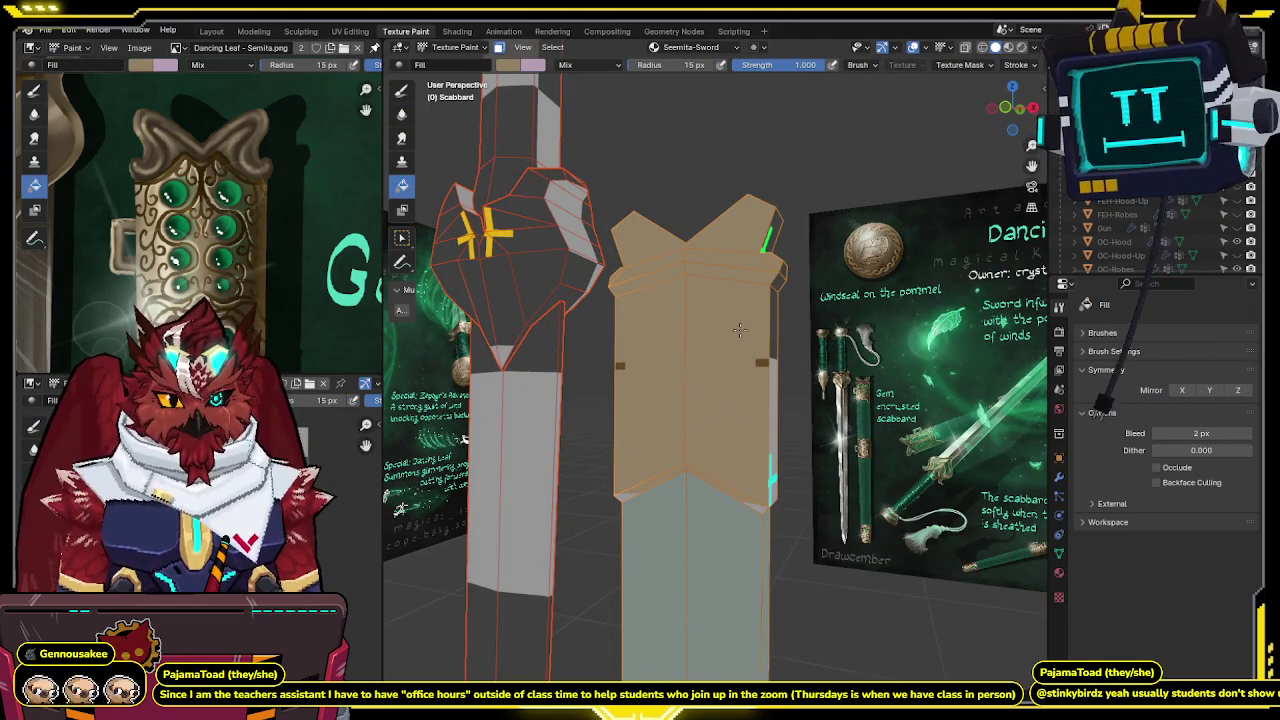
pyautogui.click(739, 330)
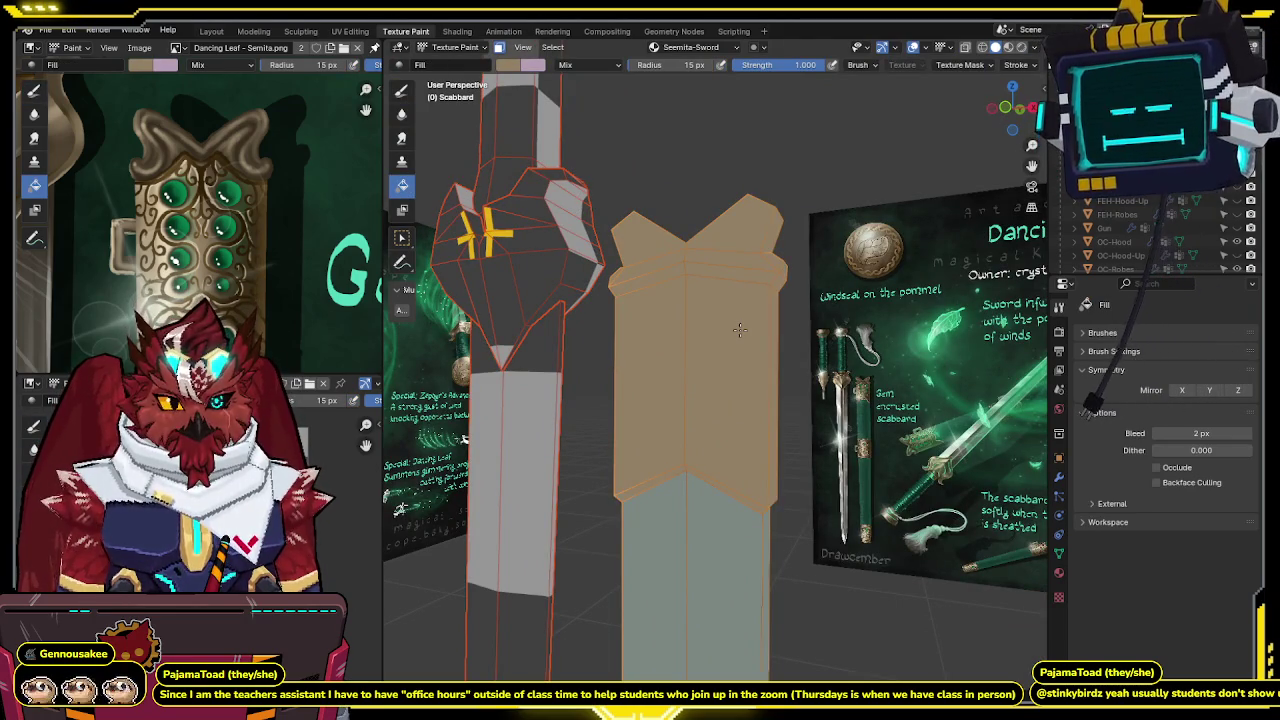
pyautogui.click(401, 91)
pyautogui.press('KP_1')
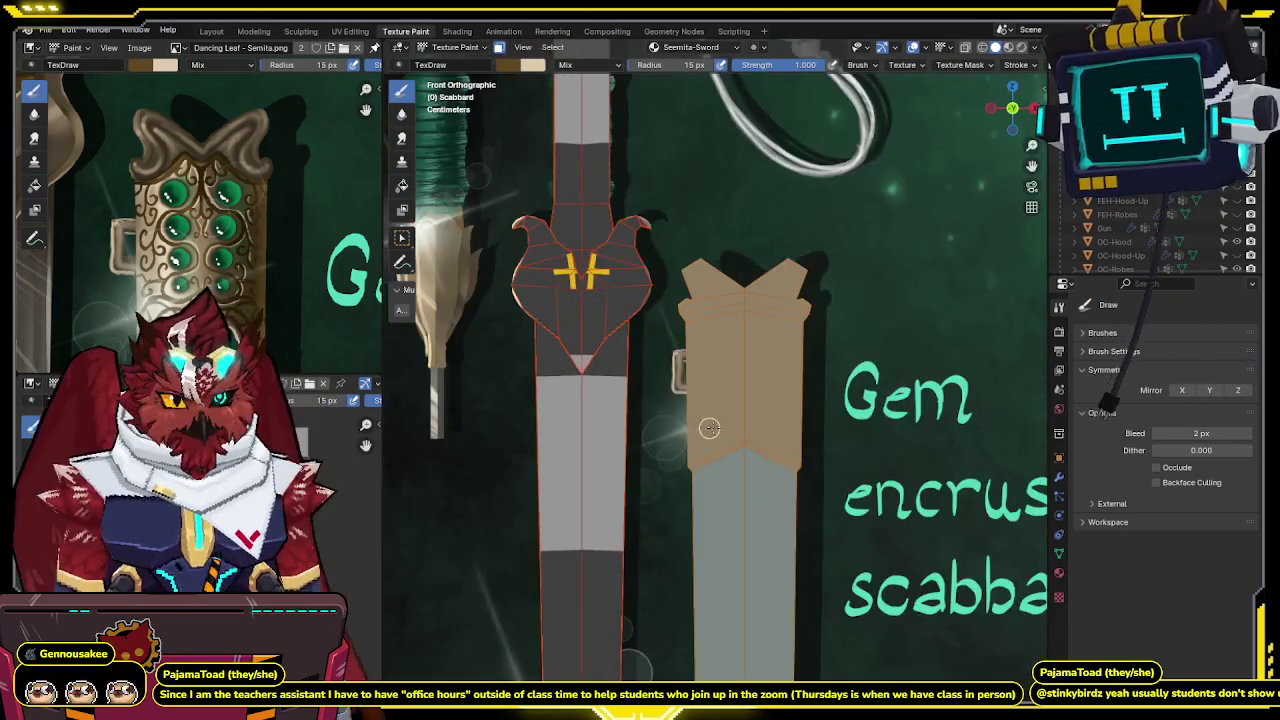
# Paint a dark brown pixel line along the top edge of the scabbard band.
pyautogui.press('z')
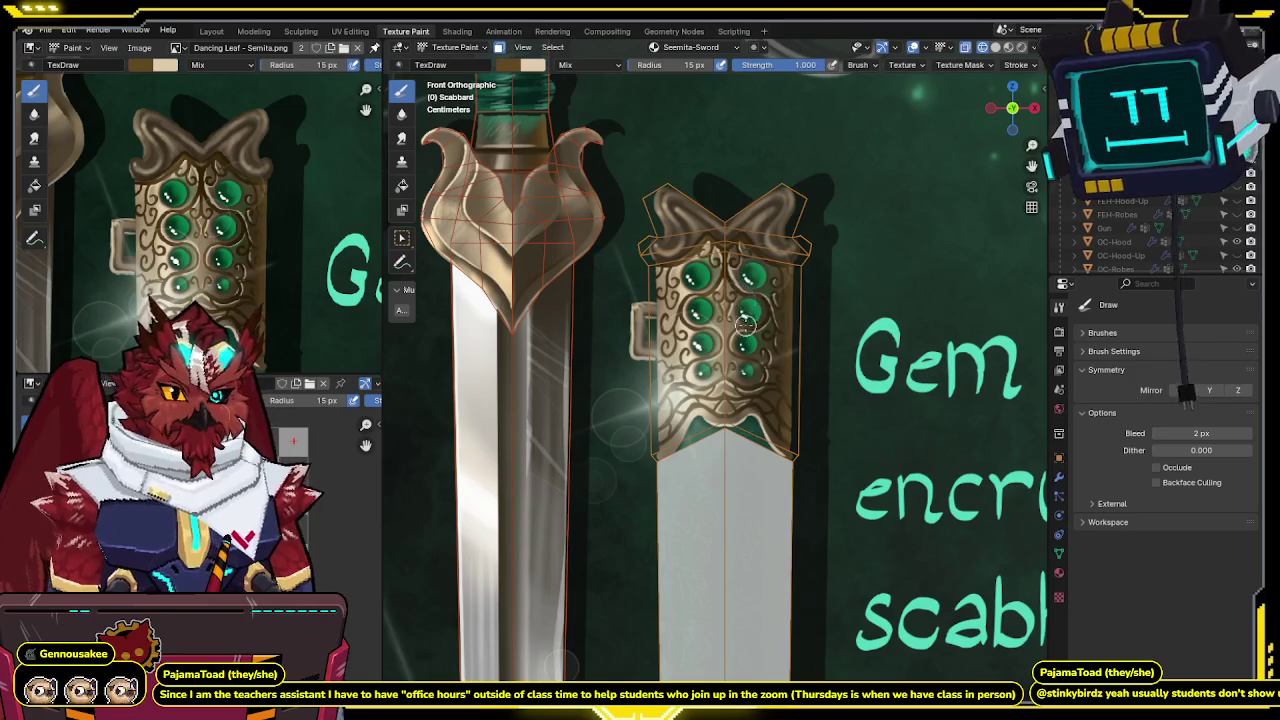
pyautogui.scroll(2, 748, 322)
pyautogui.scroll(2, 693, 244)
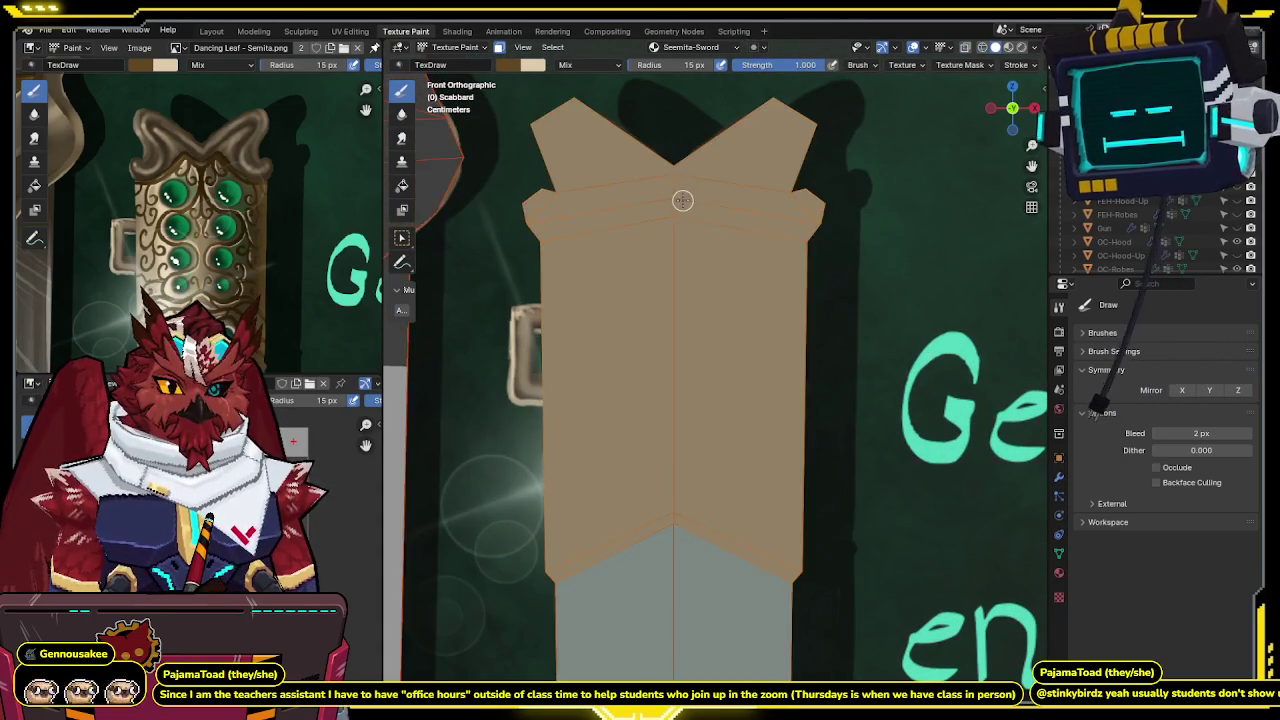
pyautogui.keyDown('shift'); pyautogui.moveTo(678, 223); pyautogui.dragTo(684, 258, button='middle'); pyautogui.keyUp('shift')
pyautogui.moveTo(681, 260); pyautogui.dragTo(771, 297)
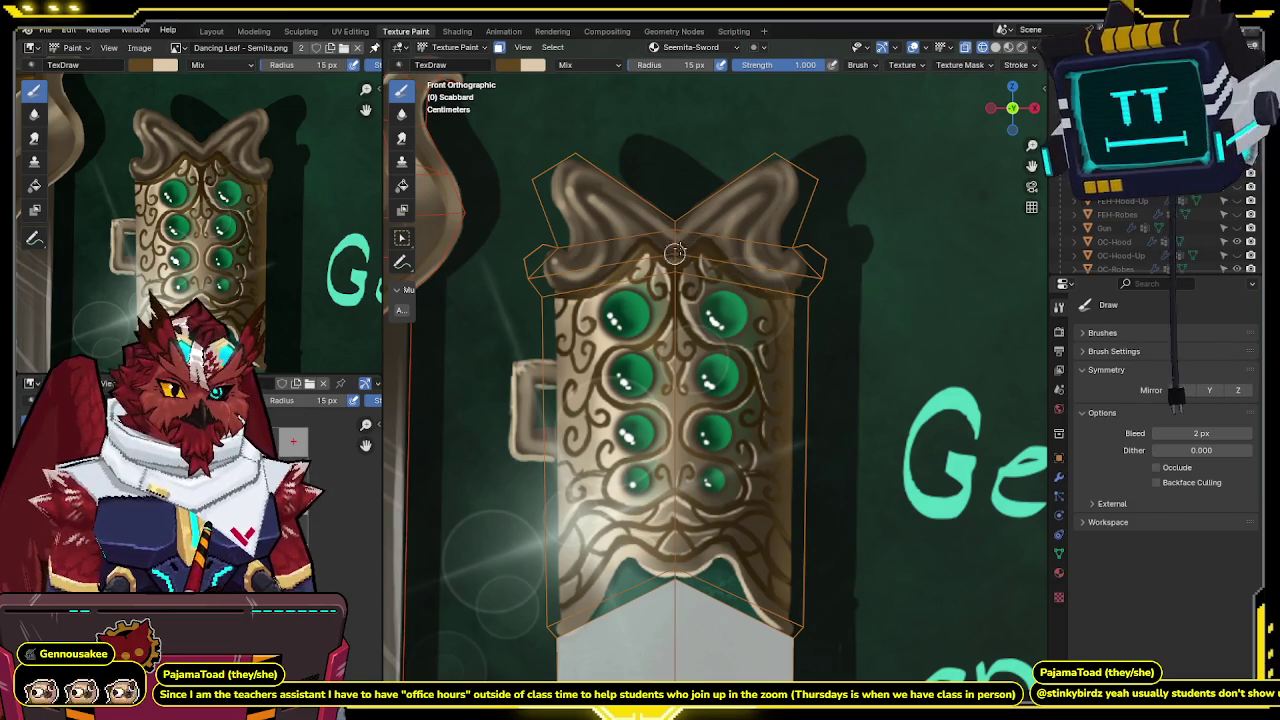
pyautogui.moveTo(700, 240); pyautogui.dragTo(707, 220)
pyautogui.moveTo(672, 263); pyautogui.dragTo(700, 251)
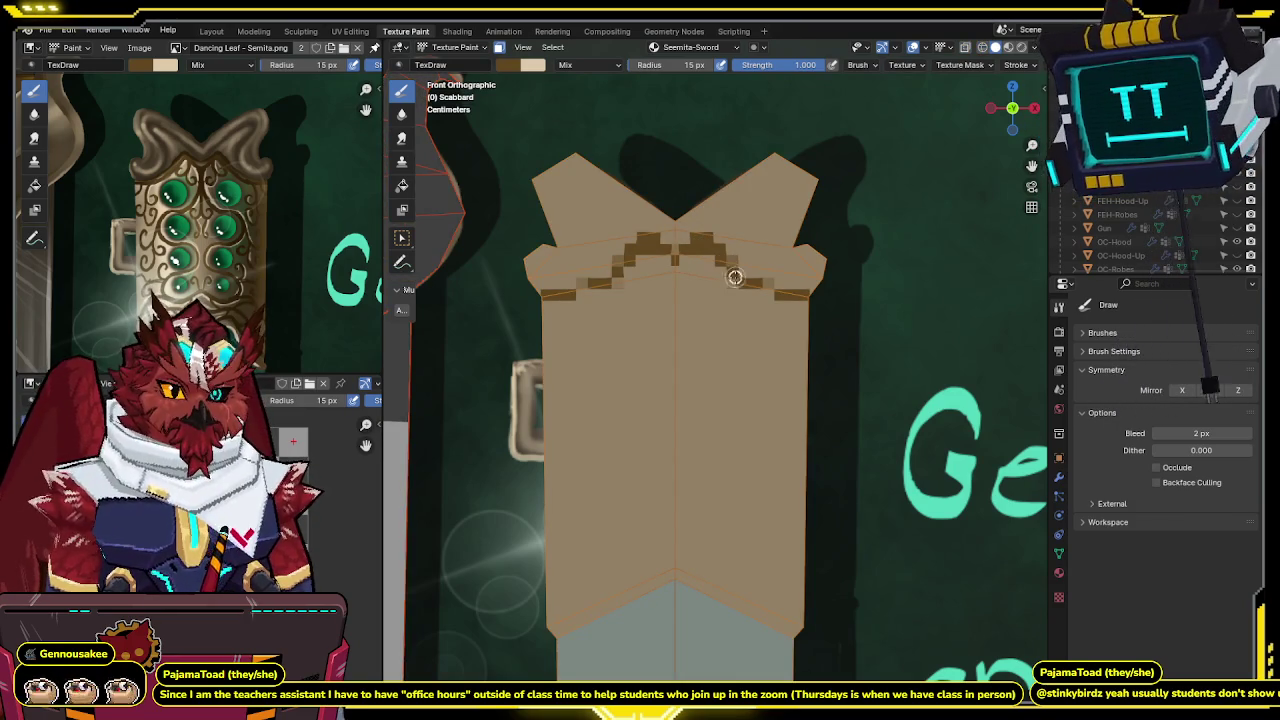
# Toggle the concept art on and off to compare it with the pixel trim.
pyautogui.hotkey('ctrl', 'z')
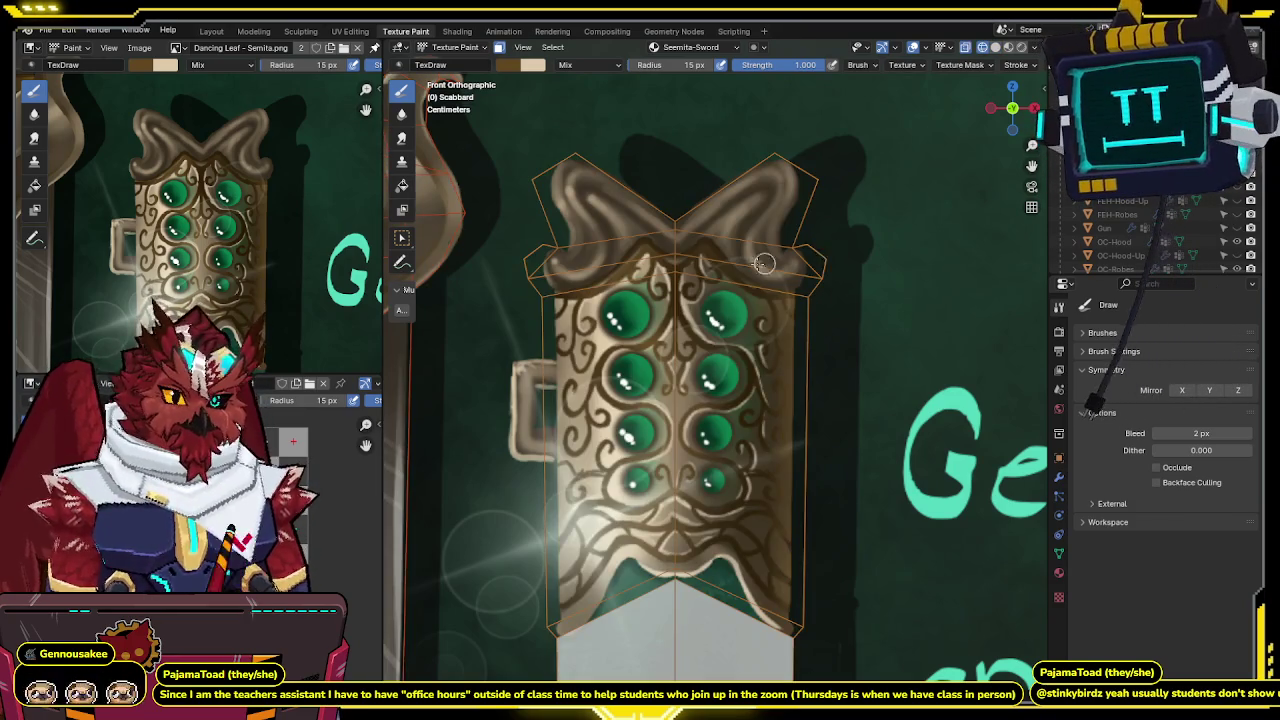
pyautogui.hotkey('ctrl', 'shift', 'z')
pyautogui.hotkey('ctrl', 'z')
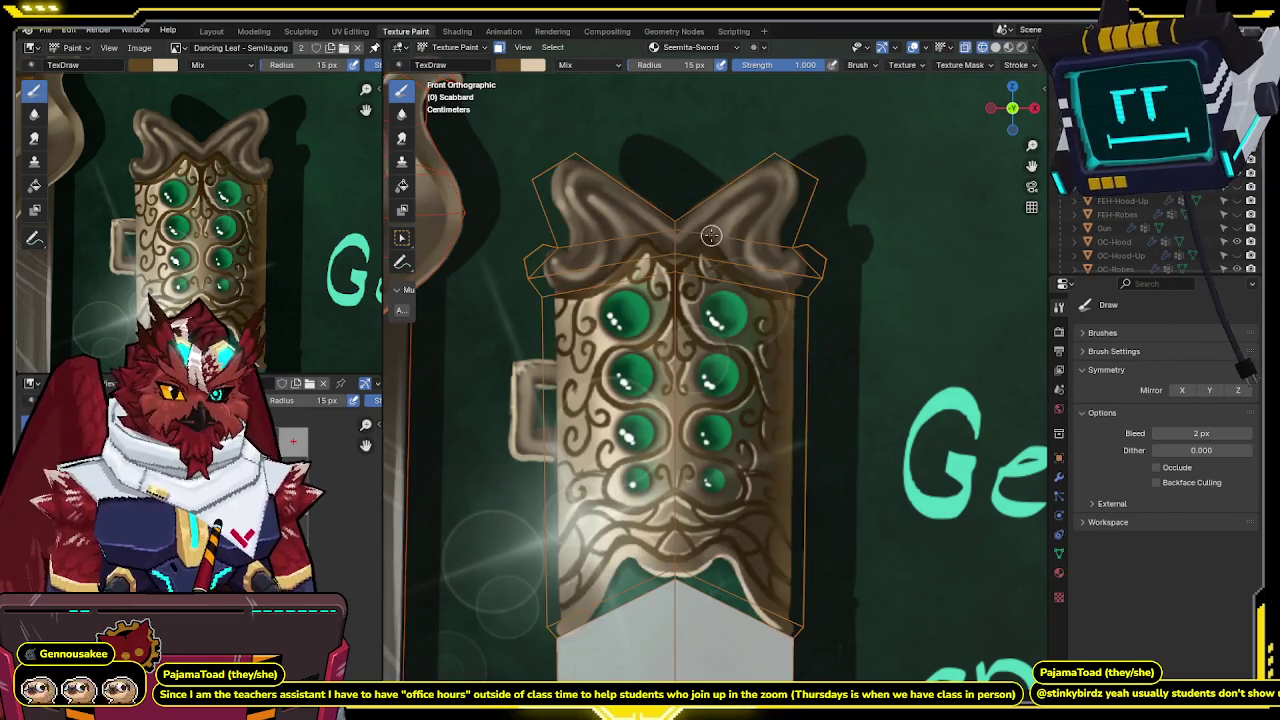
pyautogui.hotkey('ctrl', 'shift', 'z')
pyautogui.hotkey('ctrl', 'z')
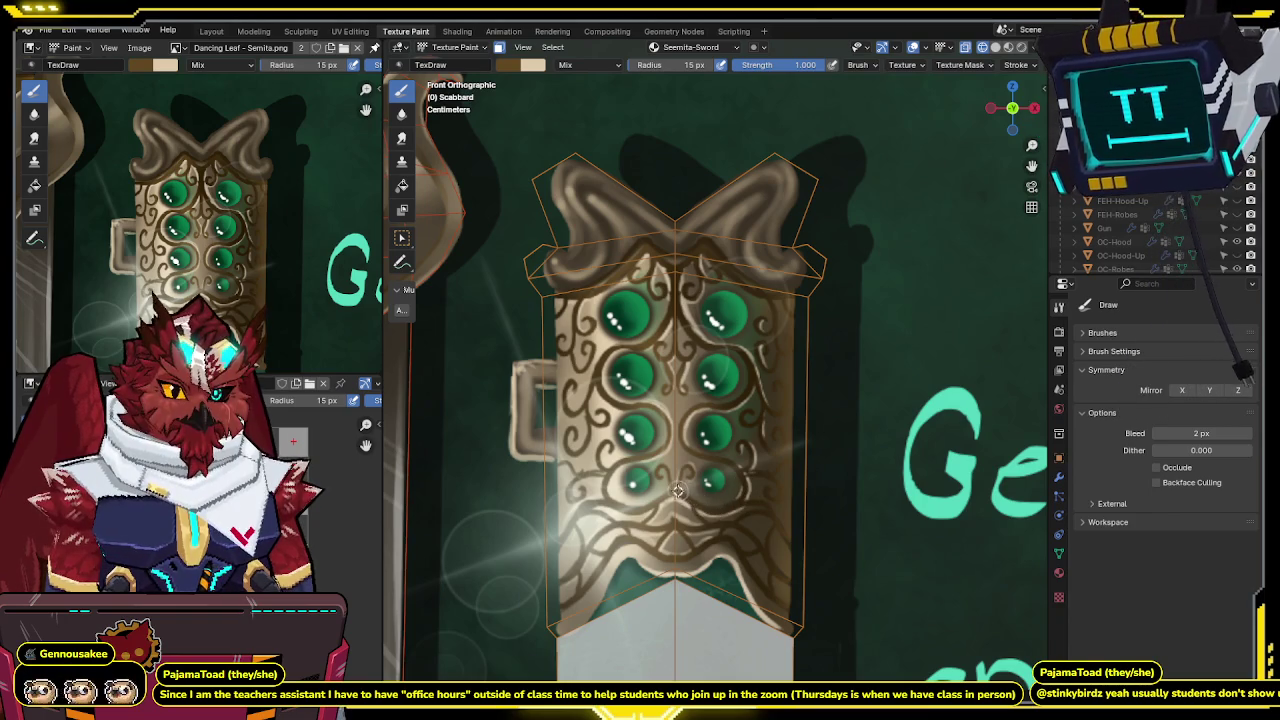
# Extend the scrollwork into mirrored curls, checking it repeatedly against the concept art.
pyautogui.hotkey('ctrl', 'z')
pyautogui.keyDown('shift'); pyautogui.moveTo(679, 491); pyautogui.dragTo(732, 320, button='middle'); pyautogui.keyUp('shift')
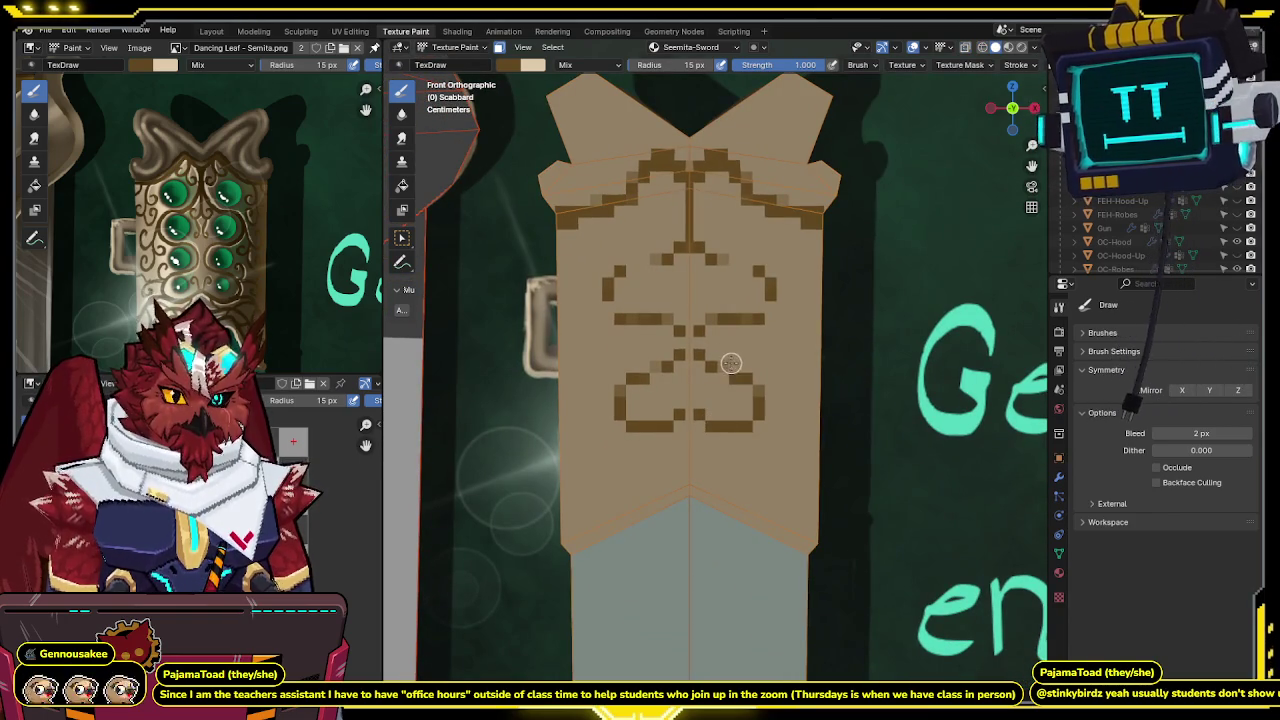
pyautogui.hotkey('ctrl', 'shift', 'z')
pyautogui.hotkey('ctrl', 'z')
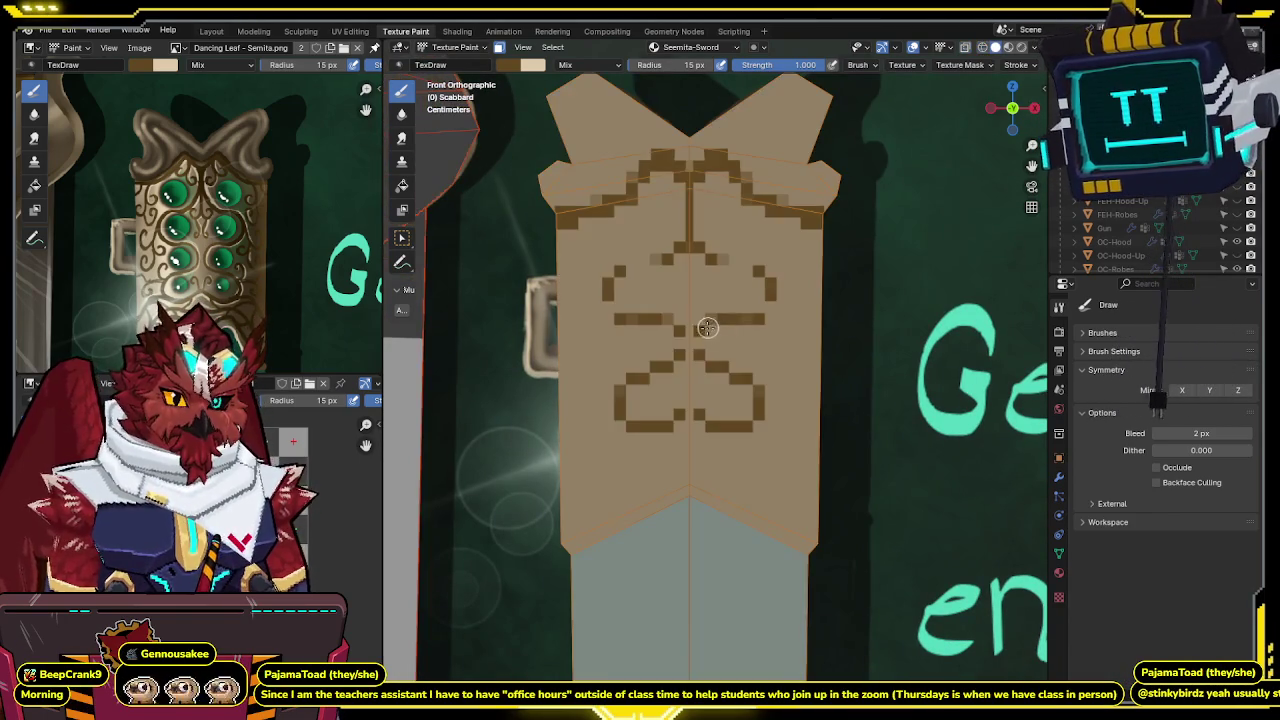
pyautogui.hotkey('ctrl', 'shift', 'z')
pyautogui.hotkey('ctrl', 'z')
pyautogui.hotkey('ctrl', 'shift', 'z')
pyautogui.hotkey('ctrl', 'z')
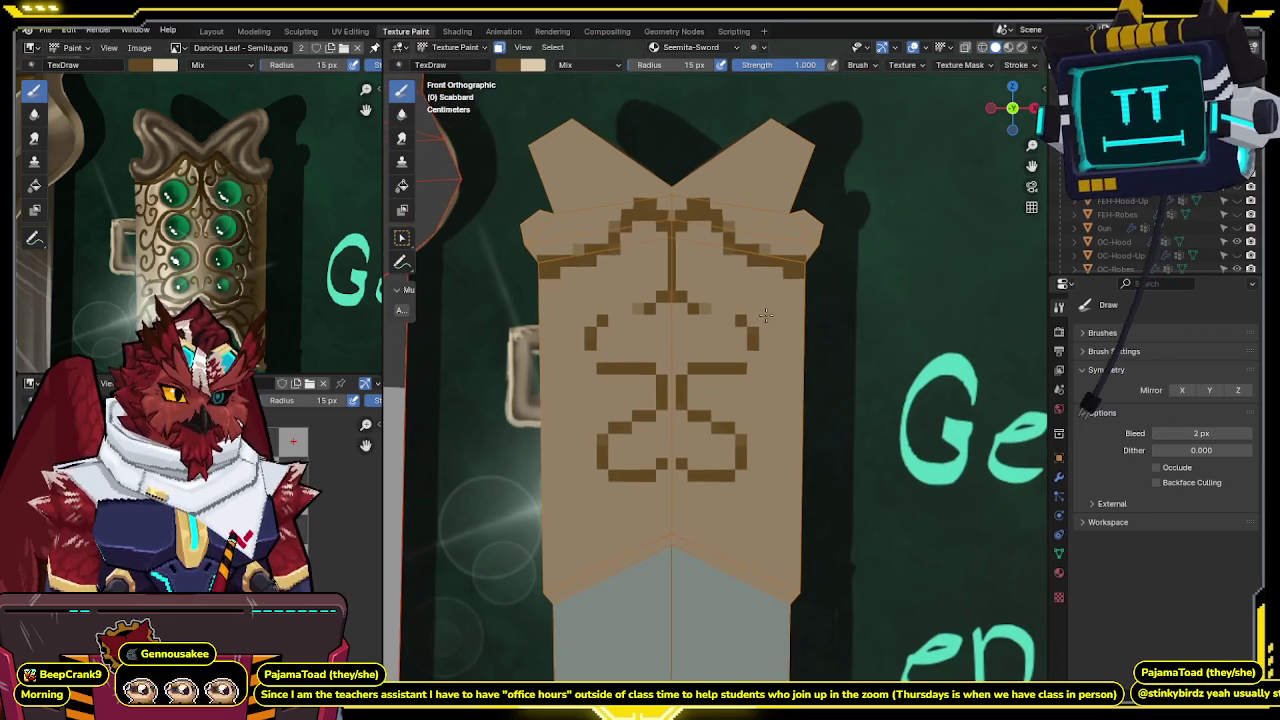
pyautogui.hotkey('ctrl', 'z')
pyautogui.hotkey('ctrl', 'shift', 'z')
pyautogui.hotkey('ctrl', 'z')
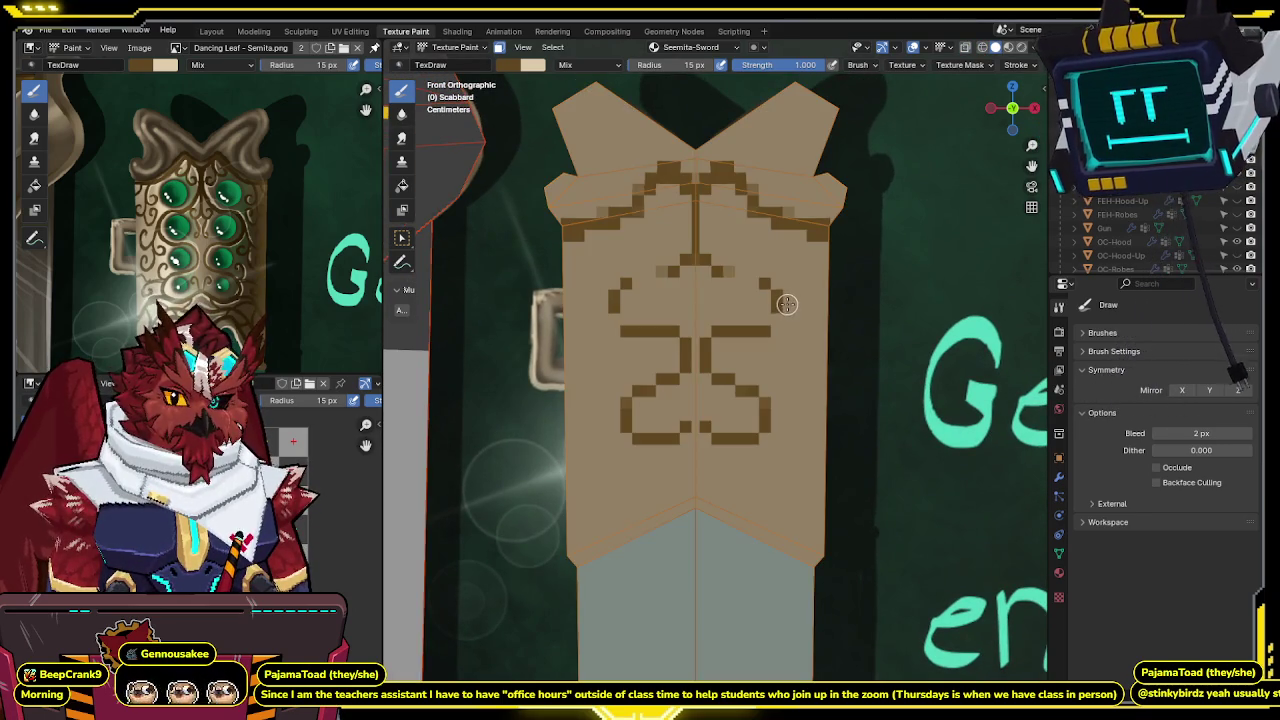
# Inspect the scrollwork at an angle and front-on against the reference, then enter Edit Mode.
pyautogui.moveTo(783, 307); pyautogui.dragTo(650, 250, button='middle')
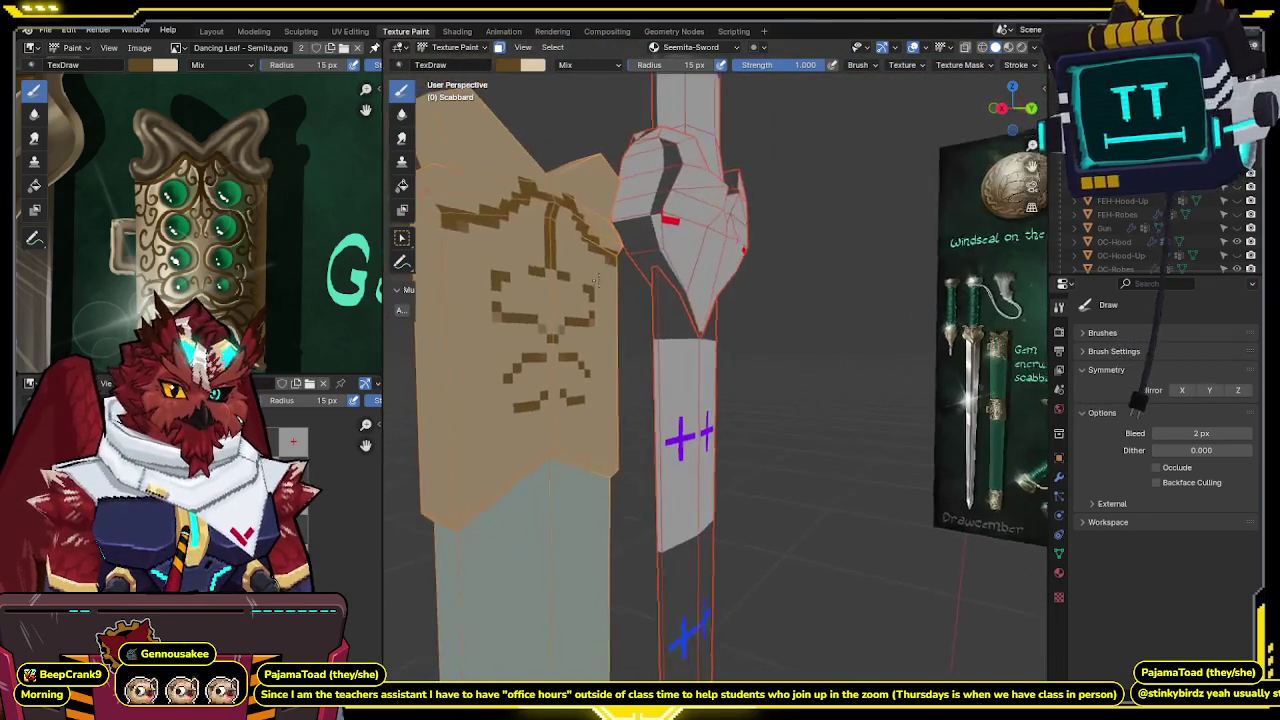
pyautogui.press('KP_1')
pyautogui.hotkey('ctrl', 'shift', 'z')
pyautogui.hotkey('ctrl', 'z')
pyautogui.hotkey('ctrl', 'shift', 'z')
pyautogui.hotkey('ctrl', 'z')
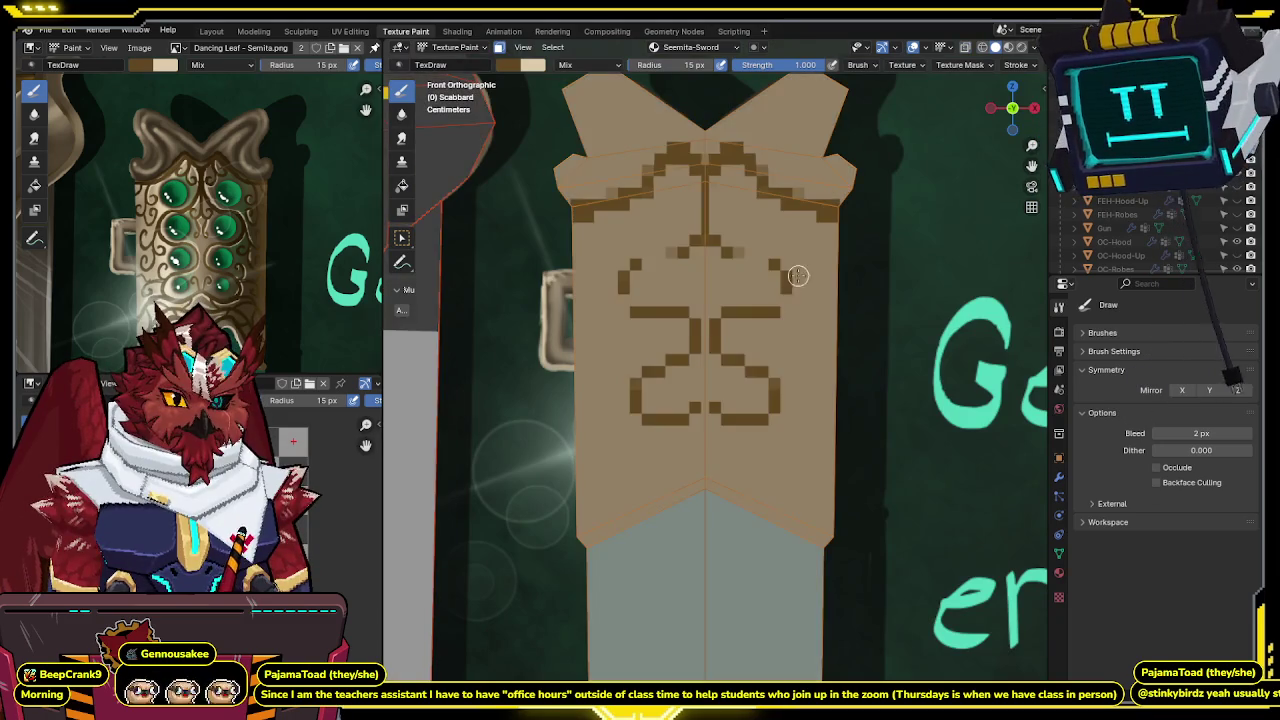
pyautogui.hotkey('ctrl', 'shift', 'z')
pyautogui.hotkey('ctrl', 'z')
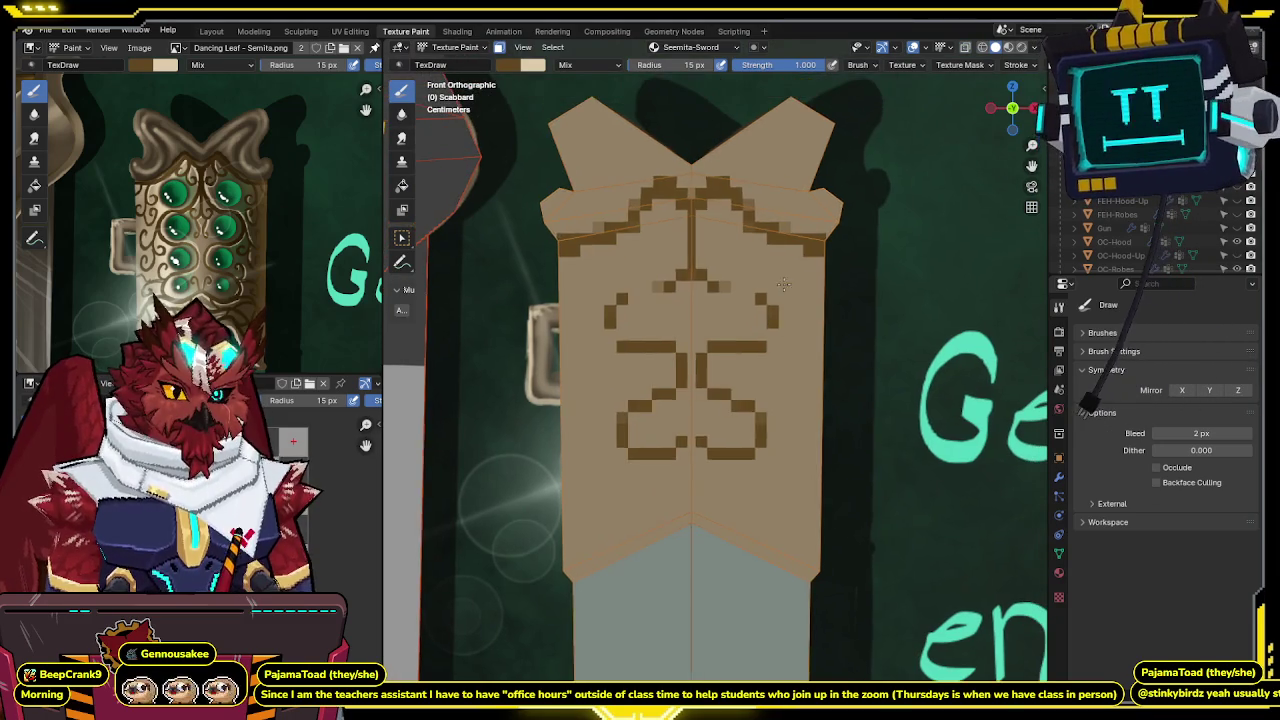
pyautogui.hotkey('ctrl', 'shift', 'z')
pyautogui.hotkey('ctrl', 'z')
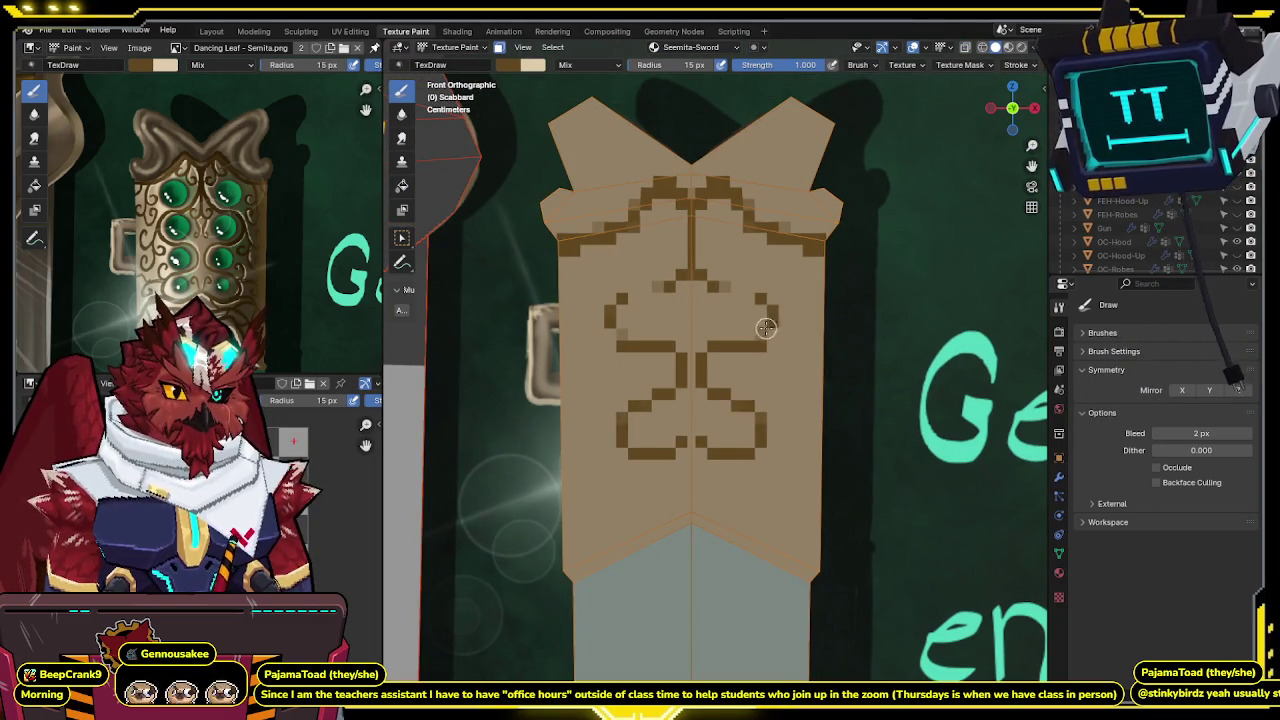
pyautogui.hotkey('ctrl', 'shift', 'z')
pyautogui.hotkey('ctrl', 'z')
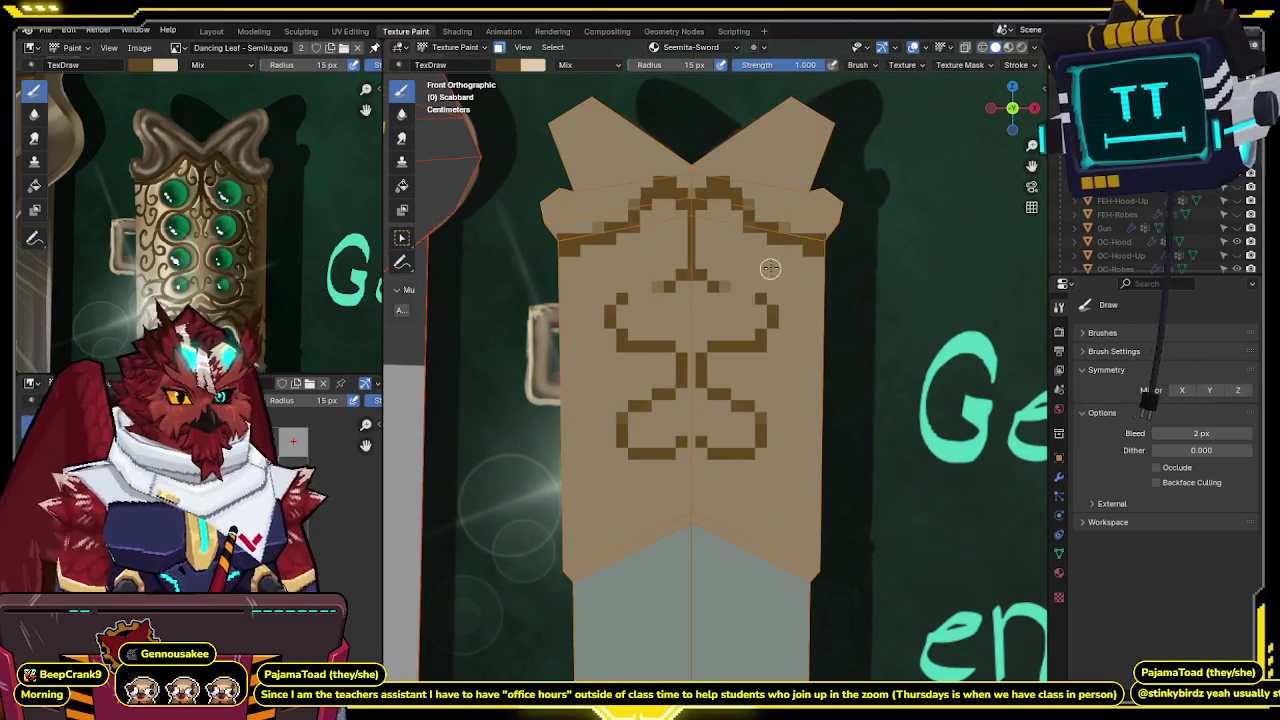
pyautogui.scroll(-2, 766, 275)
pyautogui.press('Tab')
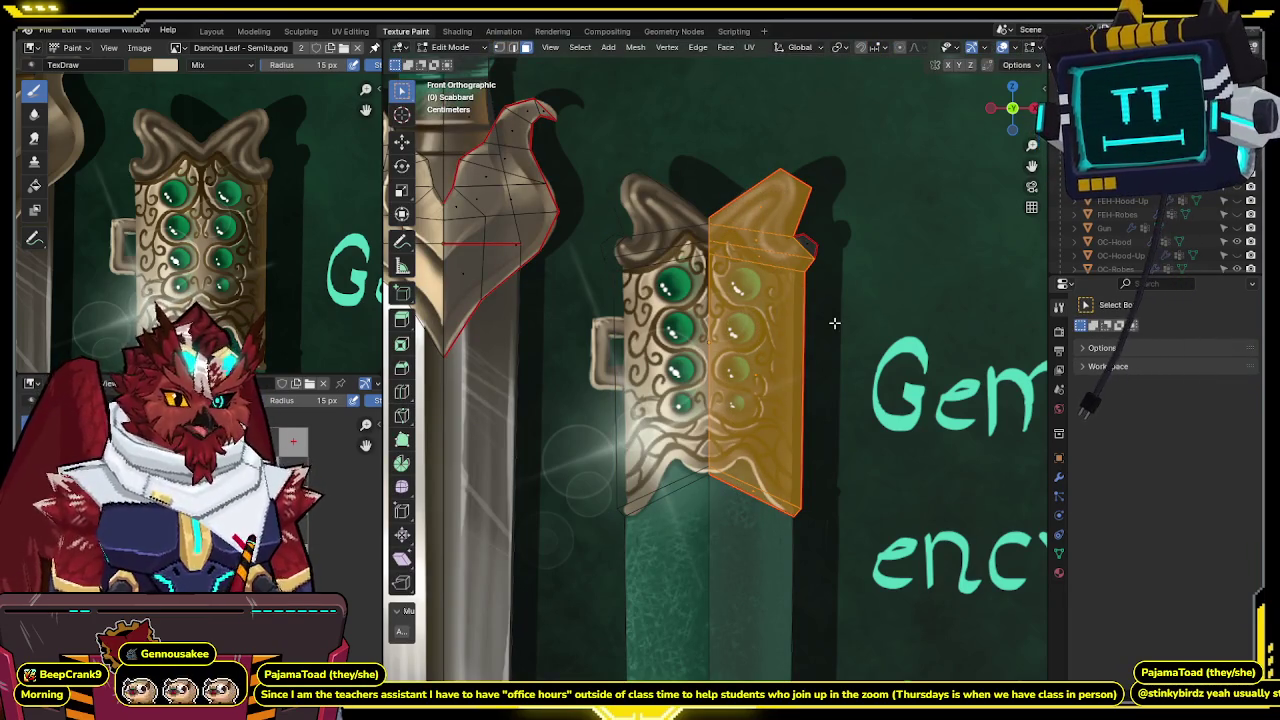
# Select the scabbard's seam-bounded middle band faces, including the end-piece's right half.
pyautogui.hotkey('ctrl', 'l')
pyautogui.scroll(-5, 850, 335)
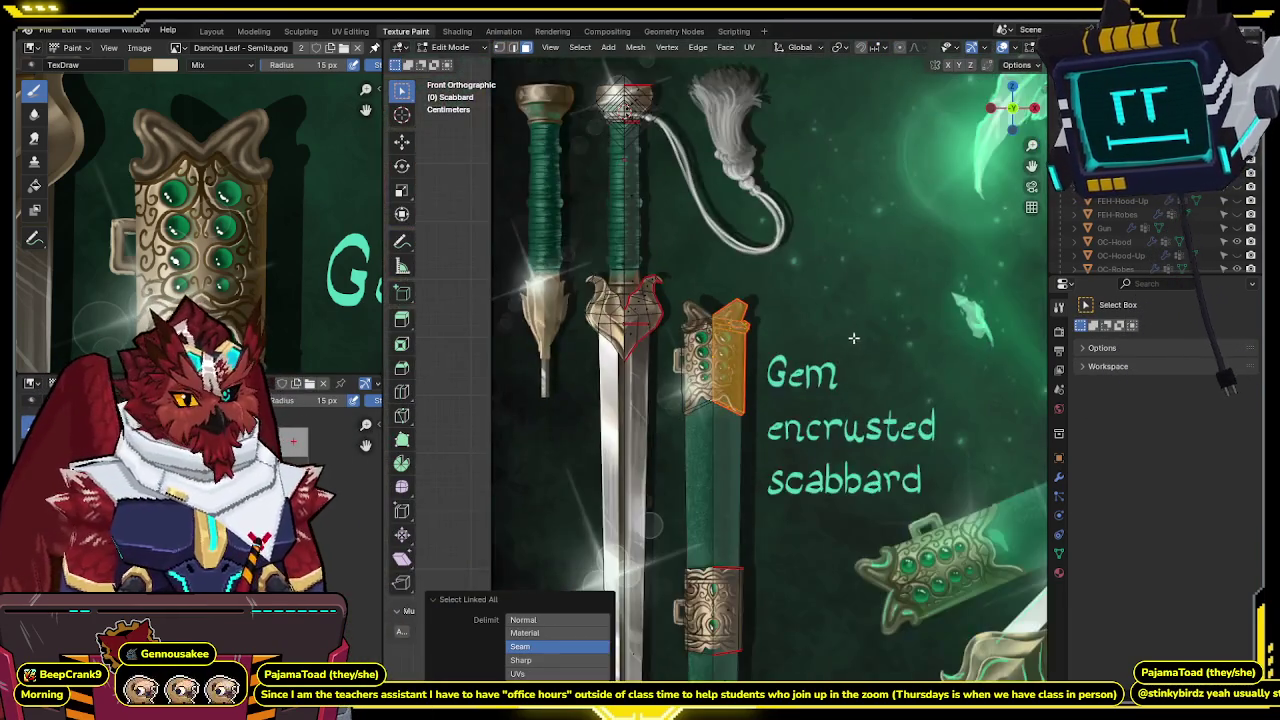
pyautogui.scroll(4, 855, 338)
pyautogui.scroll(4, 836, 267)
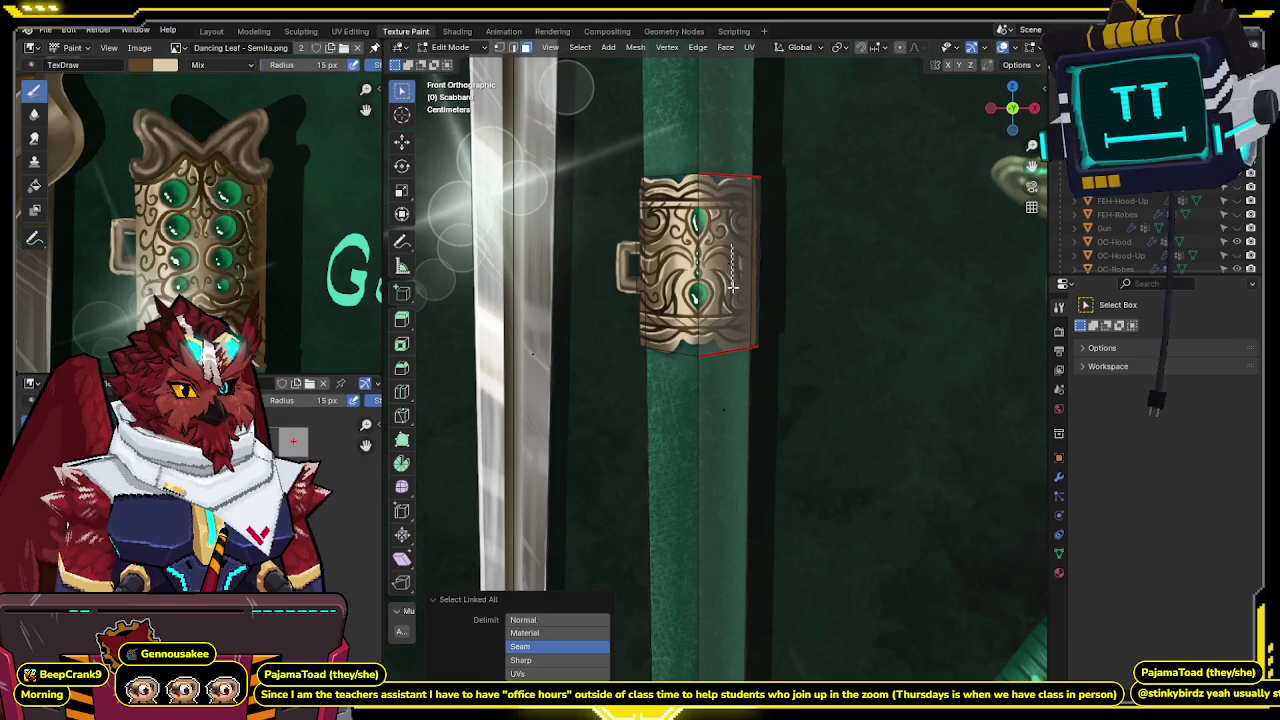
pyautogui.keyDown('shift'); pyautogui.scroll(-5, 740, 320); pyautogui.keyUp('shift')
pyautogui.keyDown('shift'); pyautogui.scroll(-4, 750, 350); pyautogui.keyUp('shift')
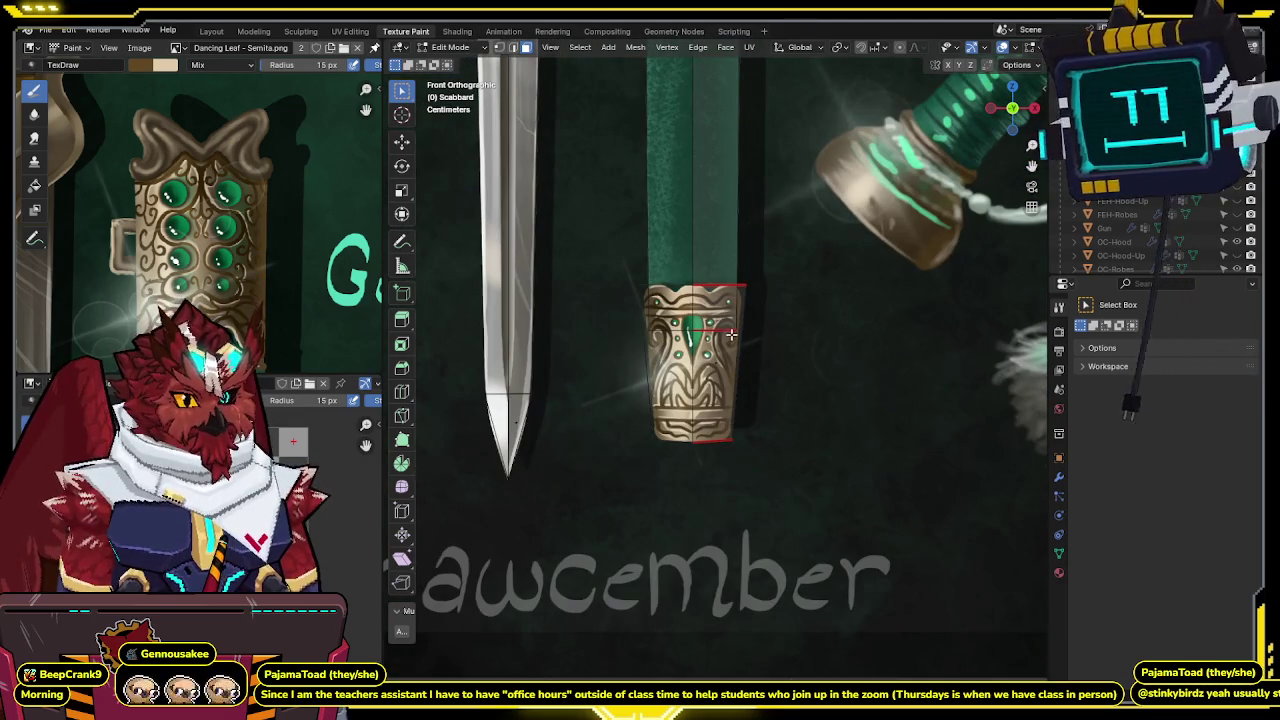
pyautogui.moveTo(707, 376); pyautogui.dragTo(720, 367)
pyautogui.scroll(-2, 786, 309)
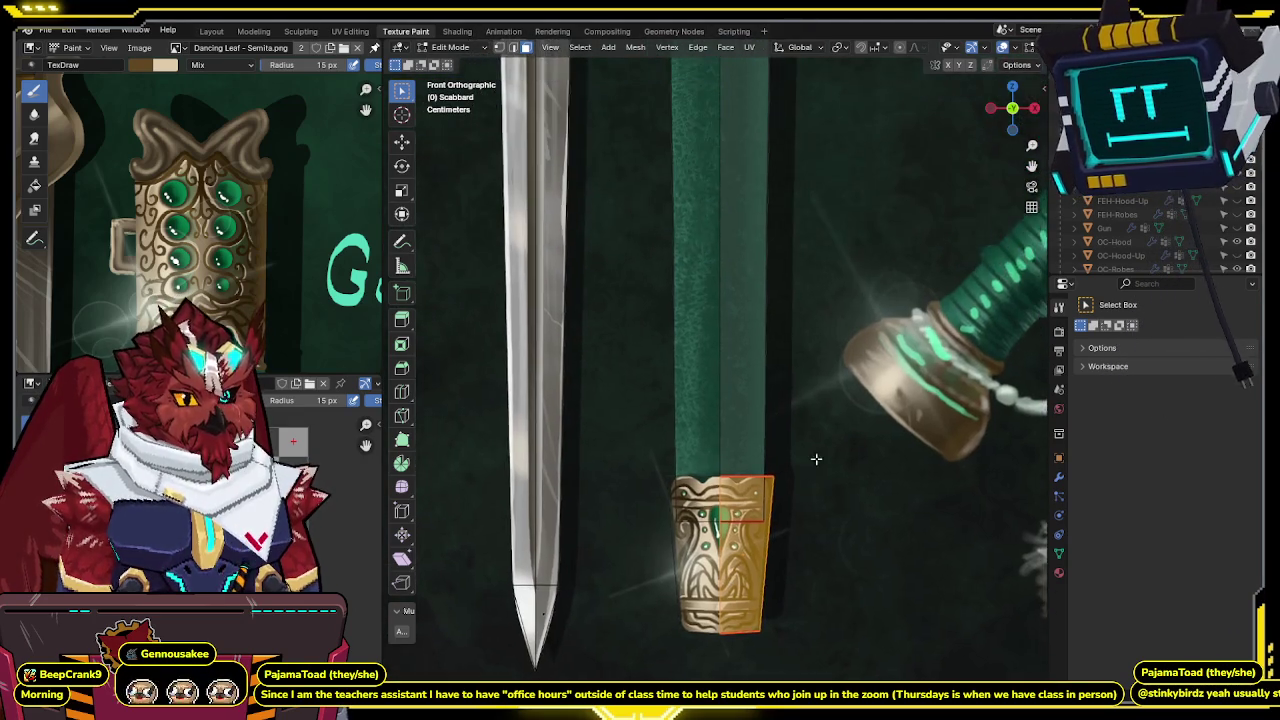
pyautogui.scroll(-3, 800, 250)
pyautogui.scroll(3, 806, 189)
pyautogui.scroll(2, 780, 293)
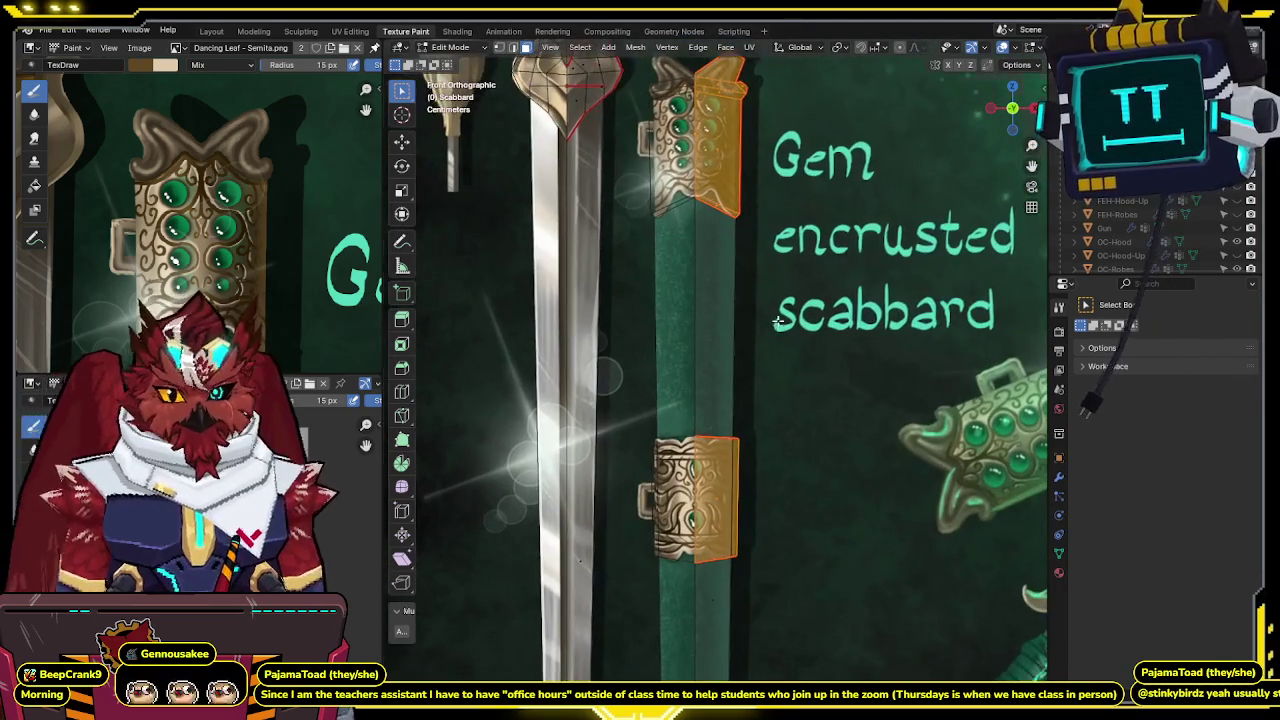
pyautogui.scroll(-5, 780, 293)
pyautogui.scroll(5, 700, 300)
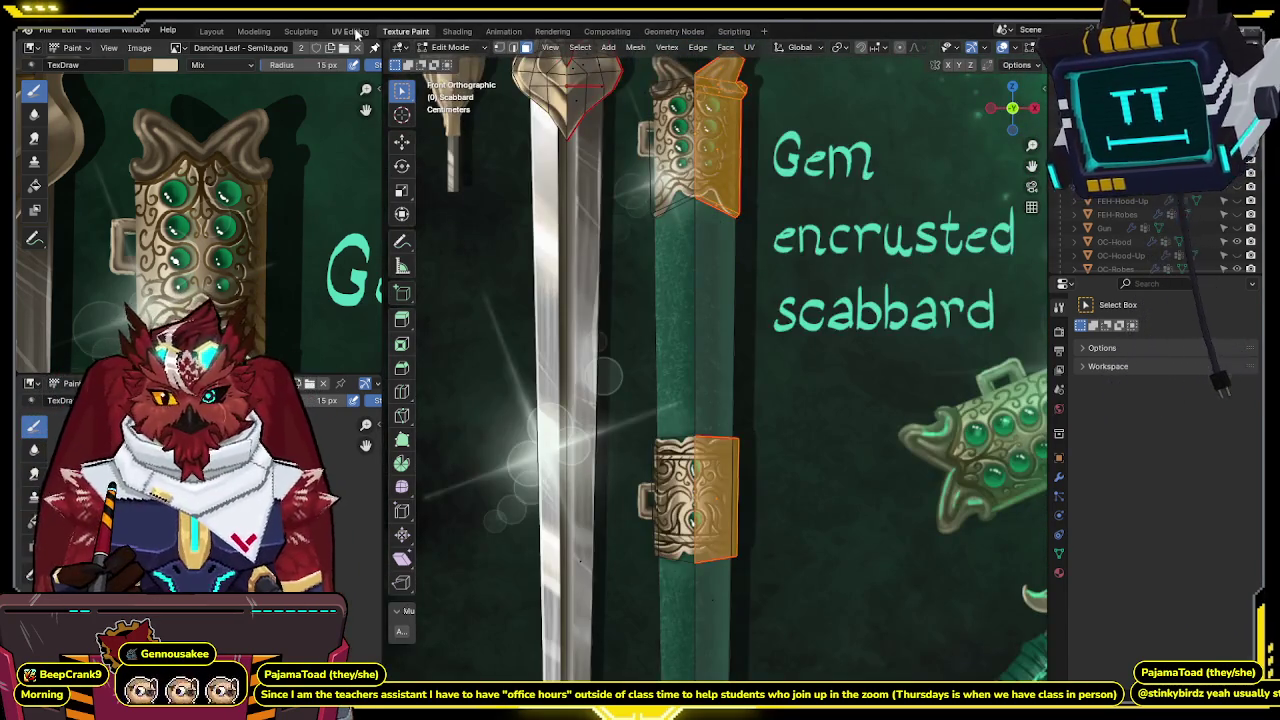
# Project the band faces from the front view in UV Editing and show the UV sidebar.
pyautogui.click(350, 31)
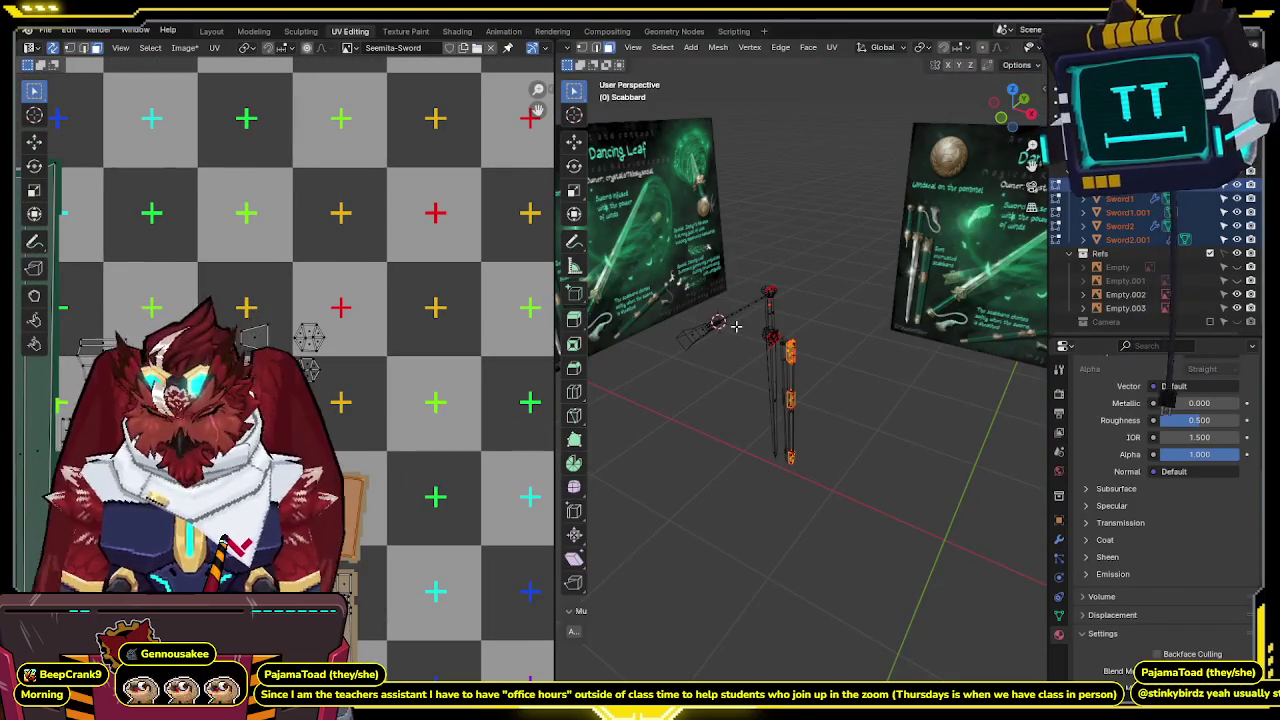
pyautogui.press('KP_1')
pyautogui.scroll(3, 822, 318)
pyautogui.scroll(3, 822, 318)
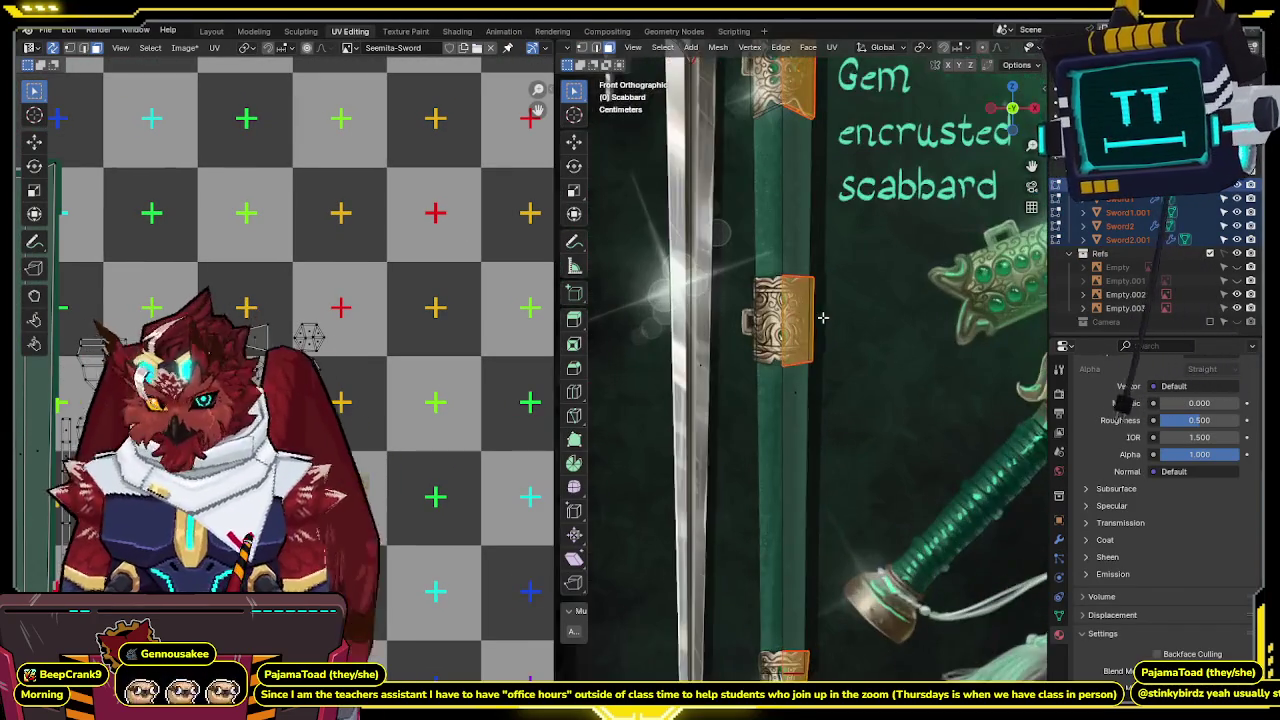
pyautogui.scroll(2, 822, 318)
pyautogui.press('u')
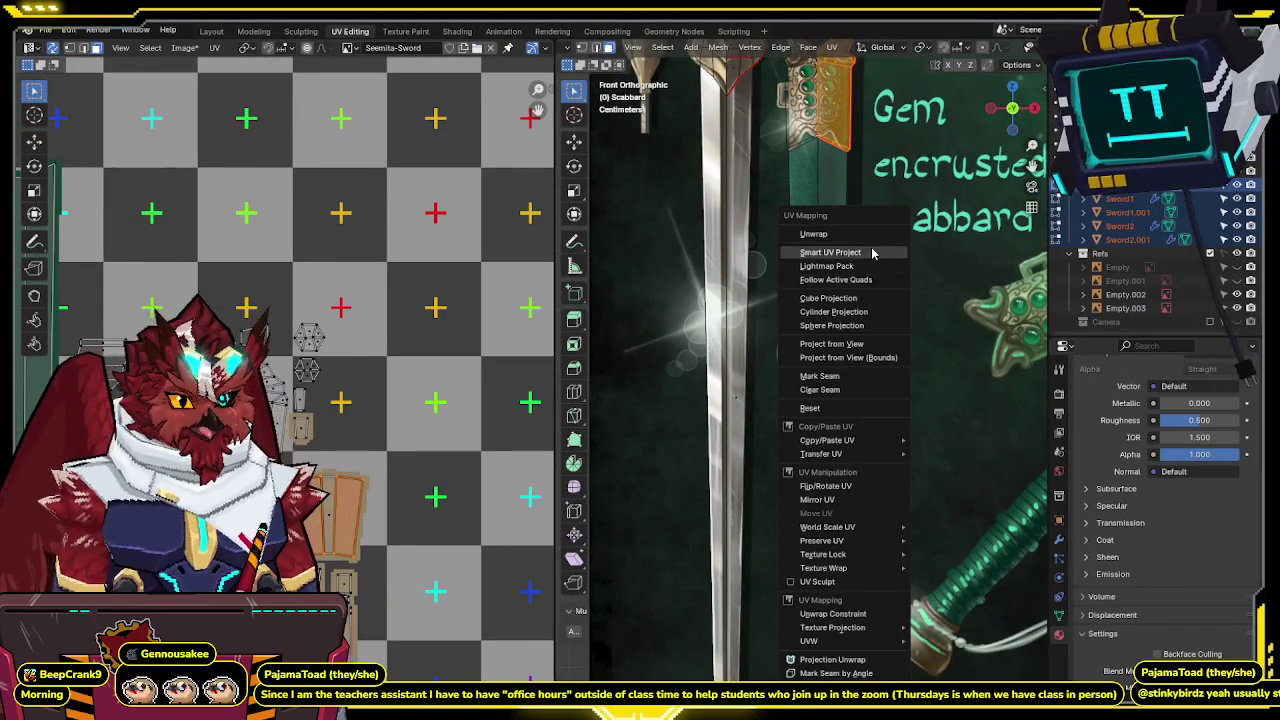
pyautogui.click(865, 345)
pyautogui.scroll(-5, 435, 308)
pyautogui.press('n')
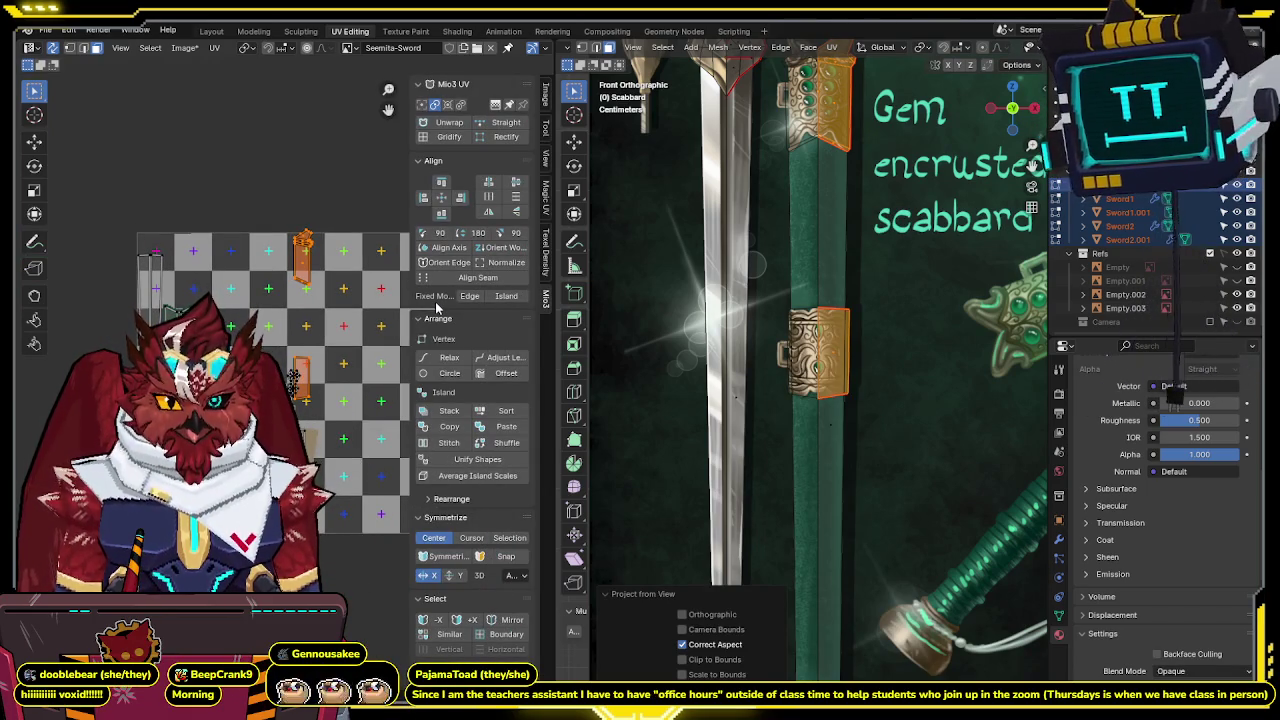
# Hide the UV sidebar and move the band islands lower and right.
pyautogui.click(546, 262)
pyautogui.press('n')
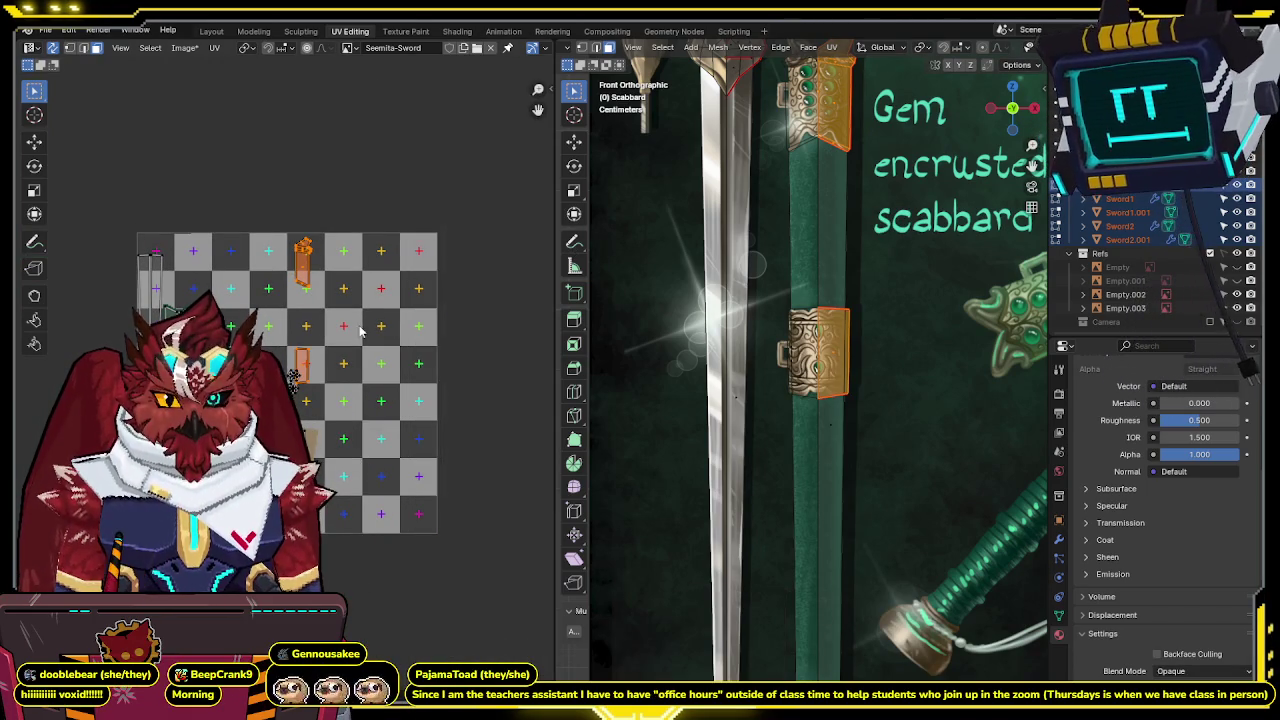
pyautogui.scroll(2, 361, 331)
pyautogui.press('g')
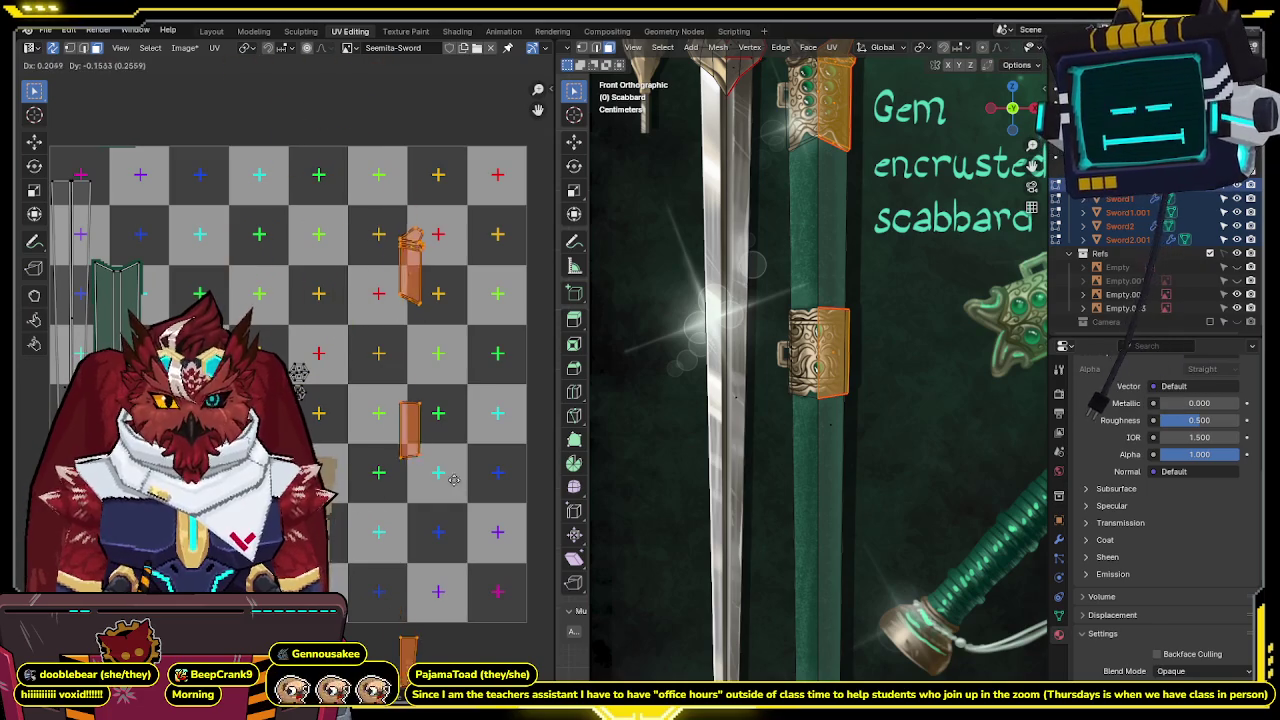
pyautogui.click(429, 378)
pyautogui.press('g')
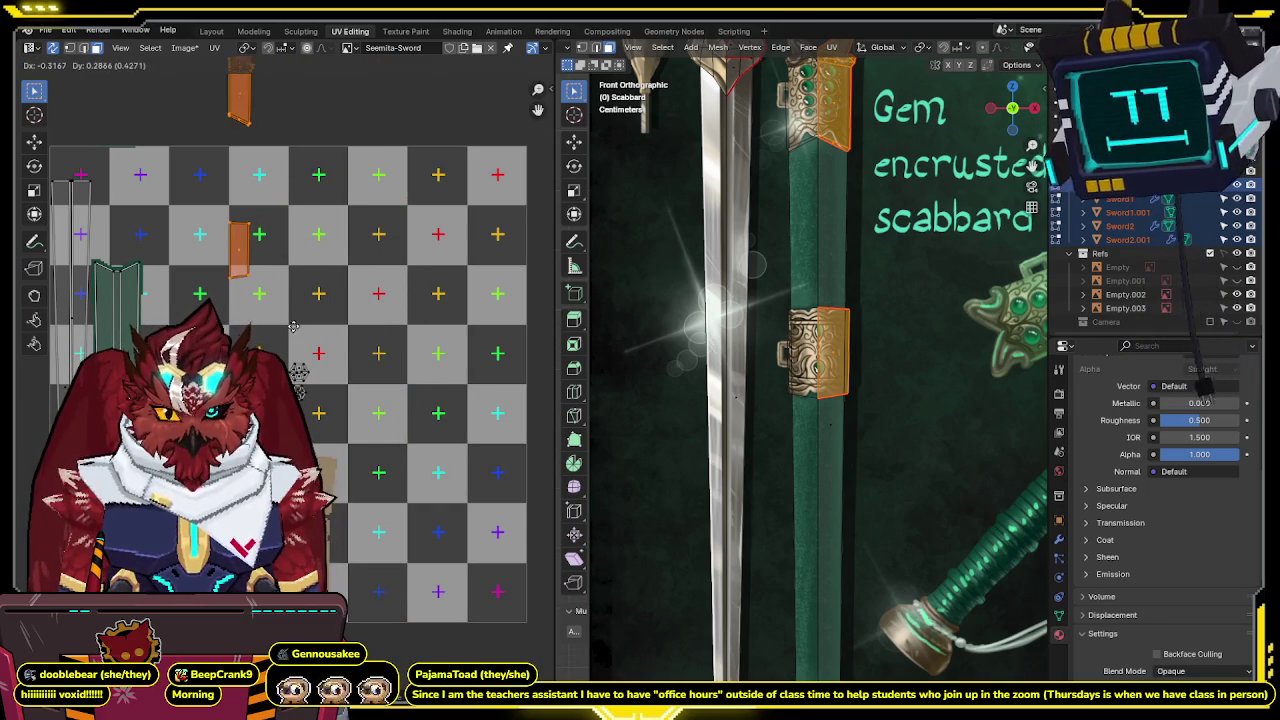
pyautogui.click(447, 263)
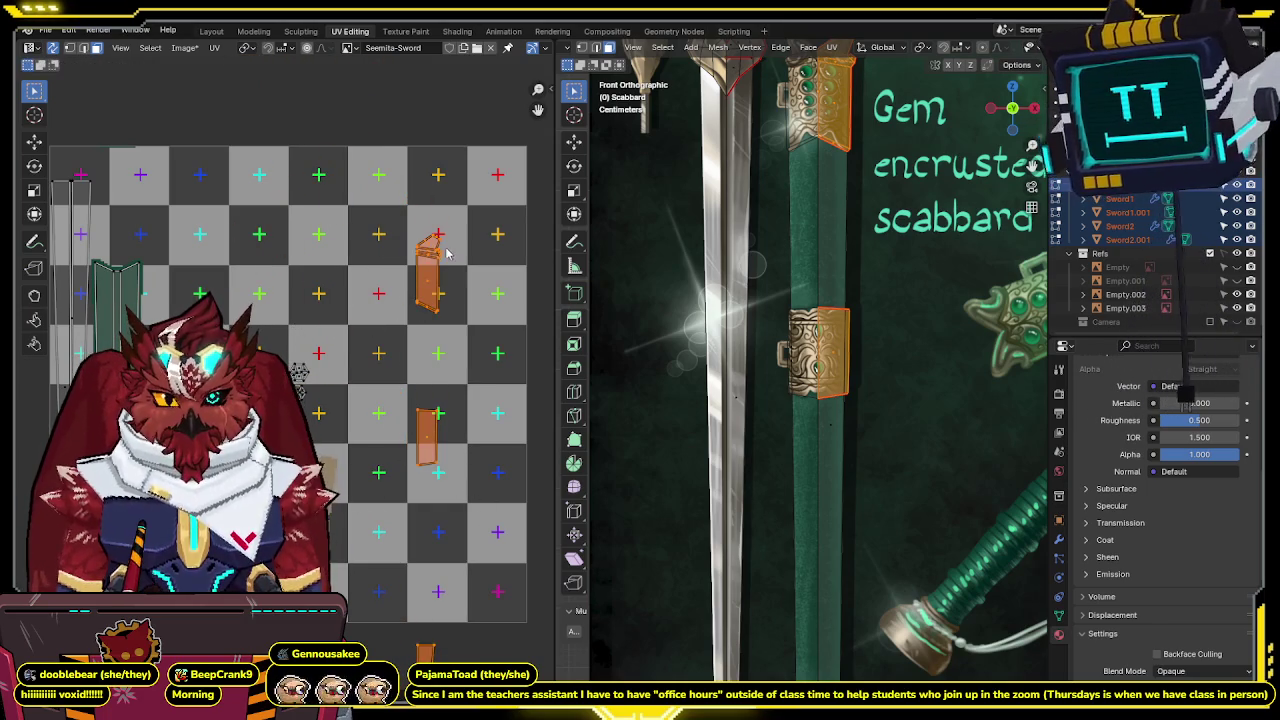
# Place the upper and remaining band islands individually onto the tan scabbard region.
pyautogui.moveTo(415, 316); pyautogui.dragTo(386, 372)
pyautogui.press('g')
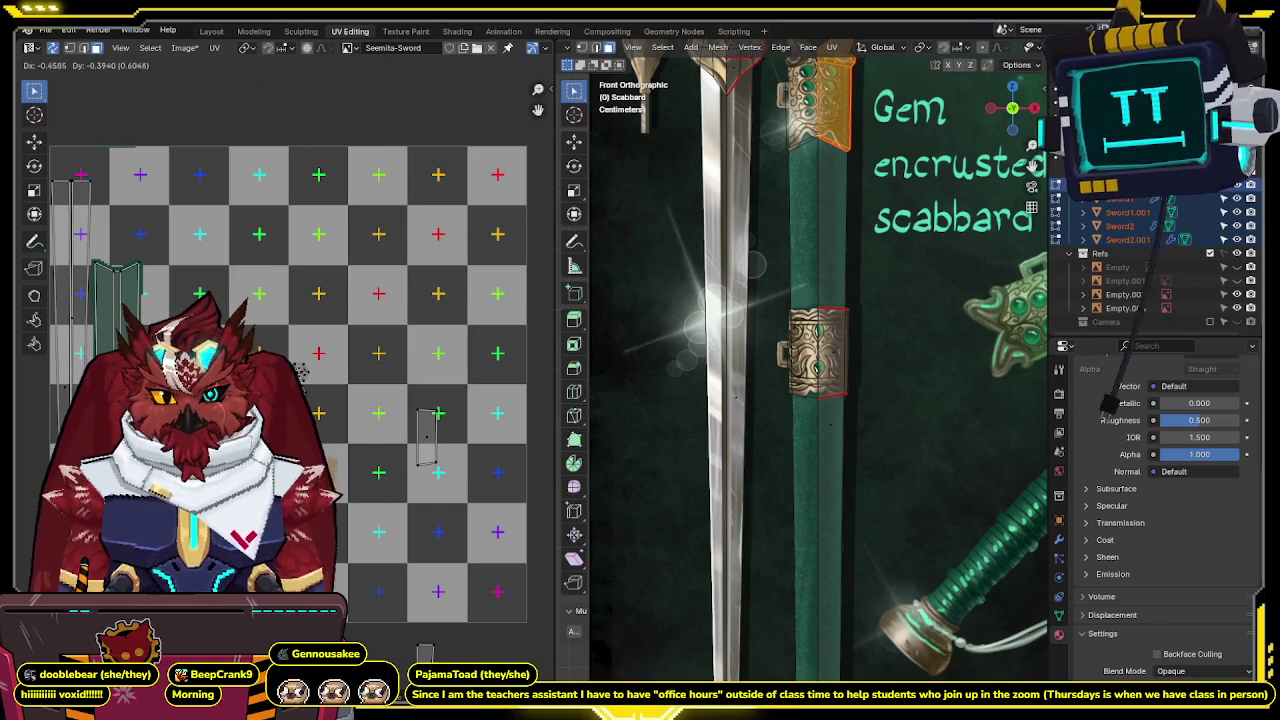
pyautogui.click(437, 433)
pyautogui.press('g')
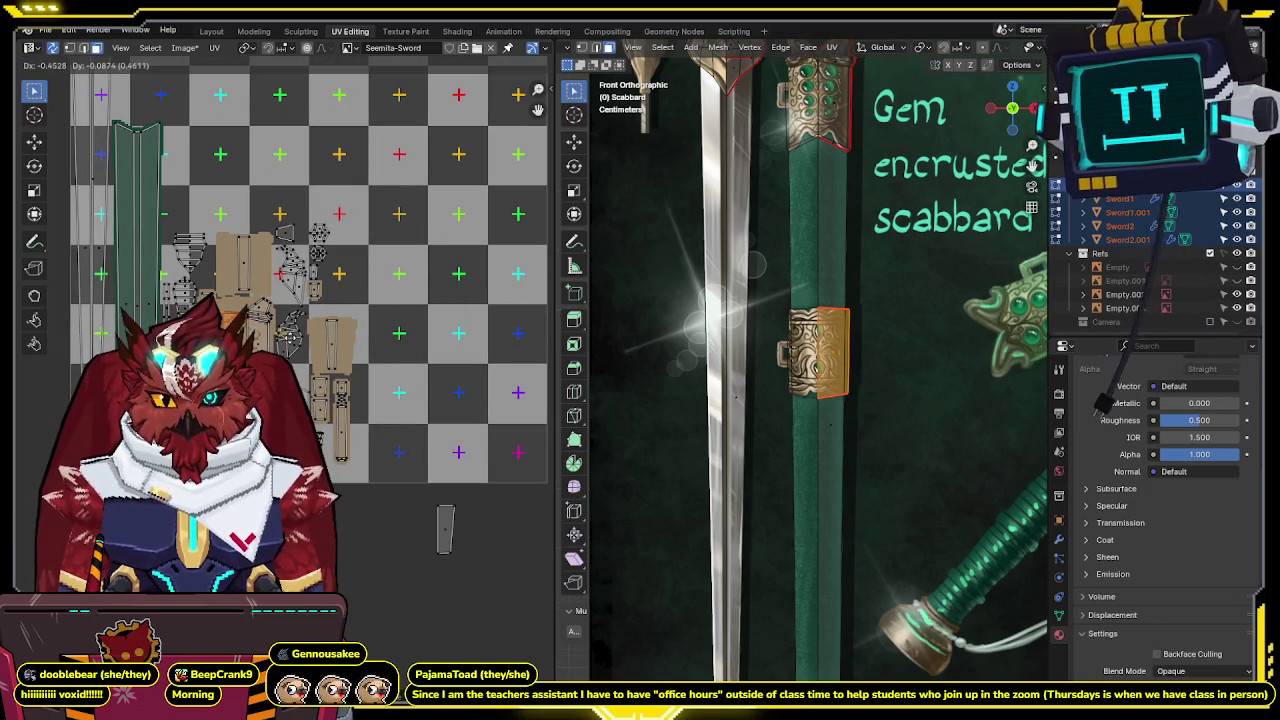
pyautogui.click(299, 346)
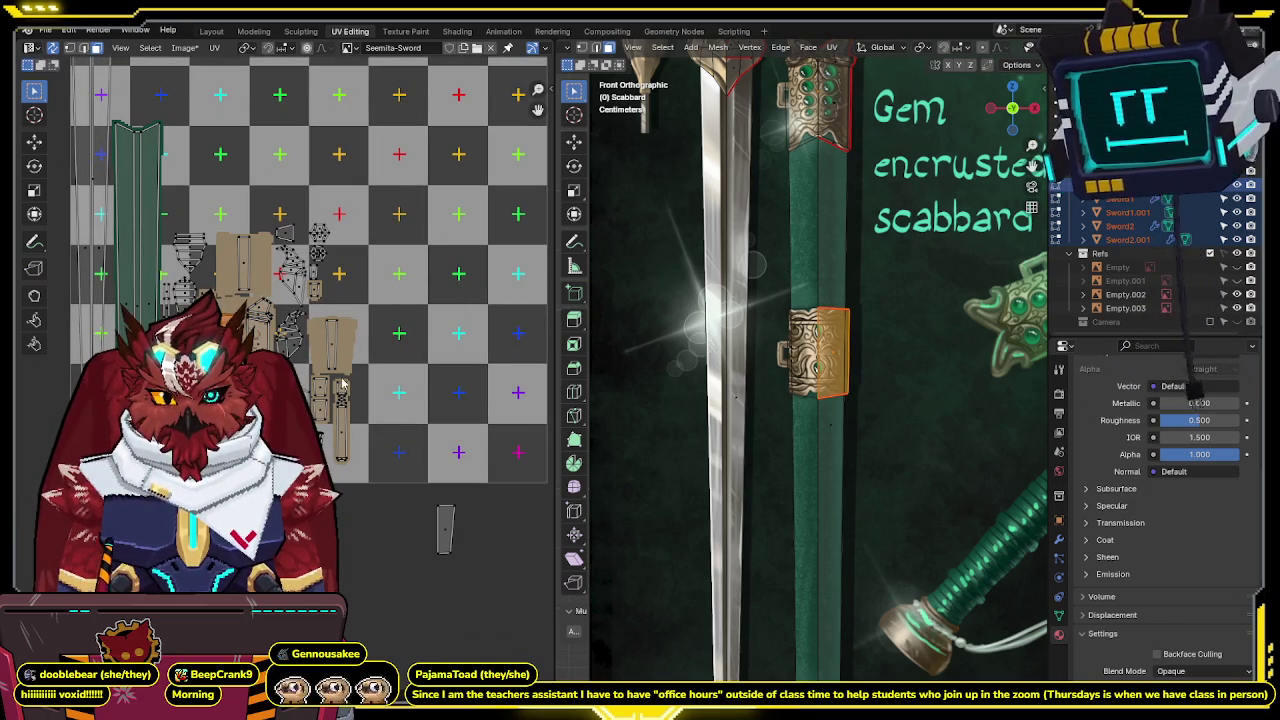
pyautogui.moveTo(435, 550); pyautogui.dragTo(436, 546)
pyautogui.press('g')
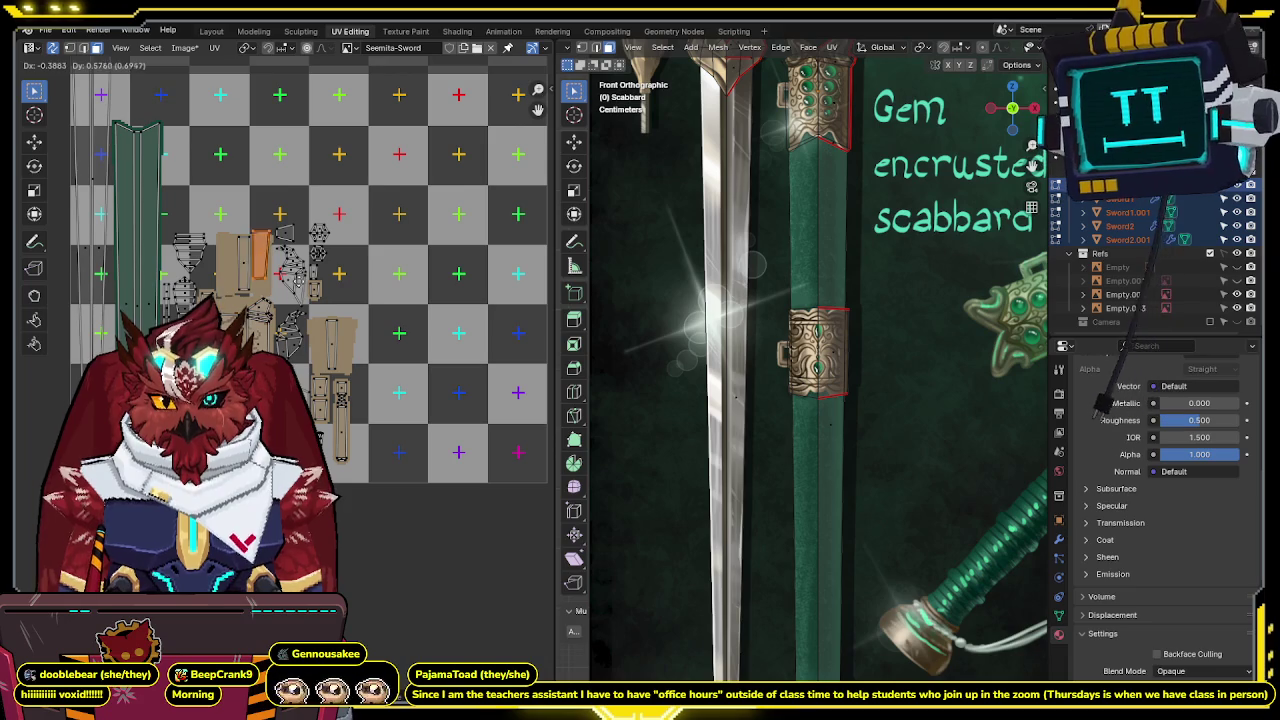
pyautogui.scroll(1, 298, 290)
pyautogui.scroll(1, 298, 290)
pyautogui.scroll(1, 298, 290)
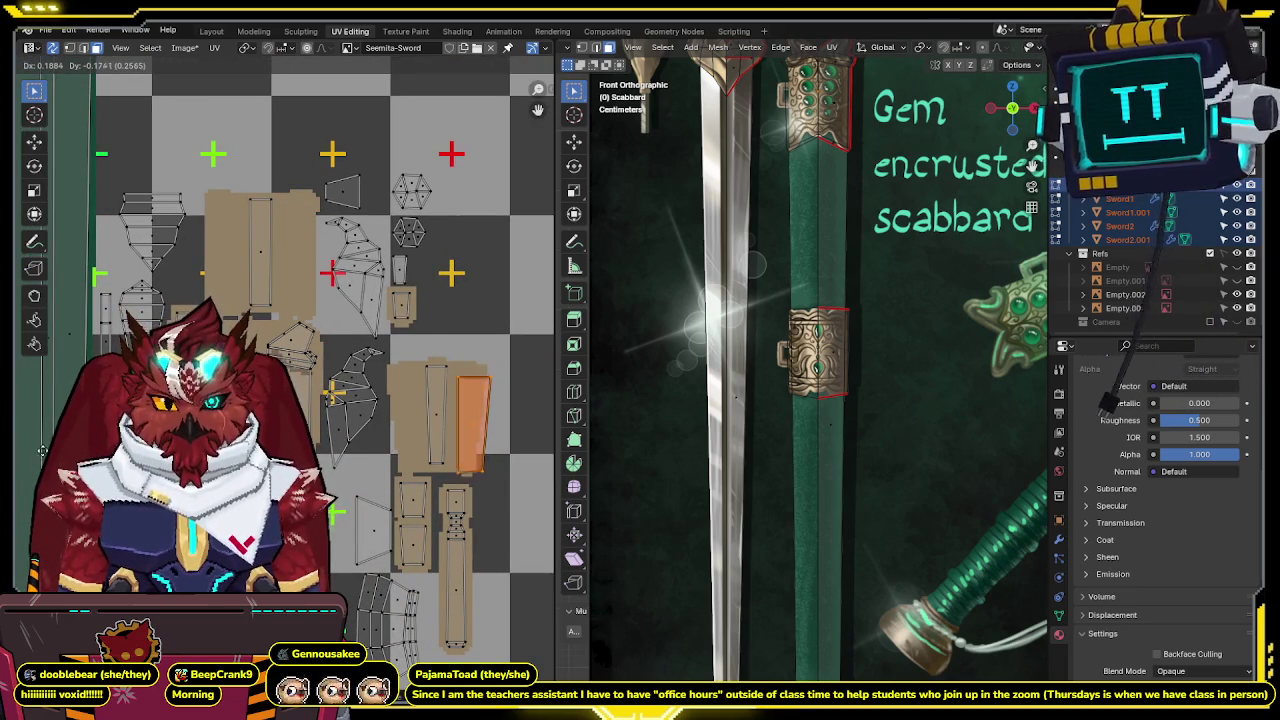
pyautogui.click(325, 287)
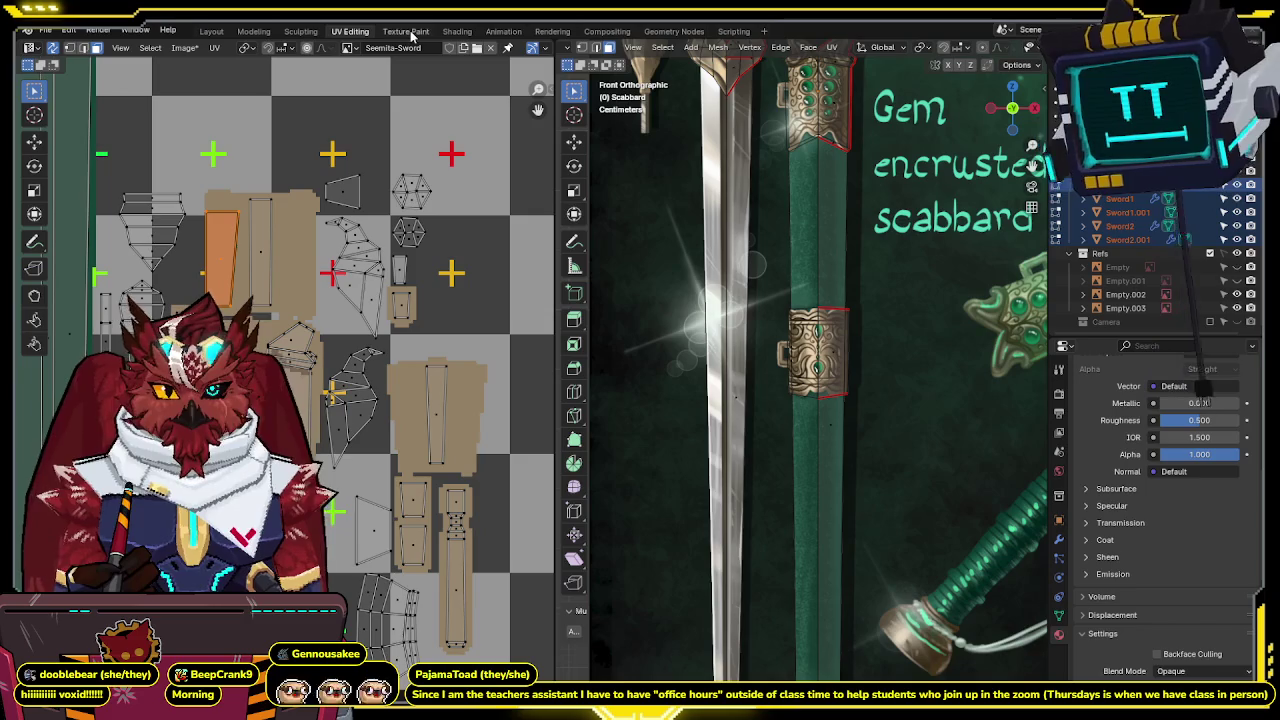
pyautogui.hotkey('ctrl', 'pagedown')
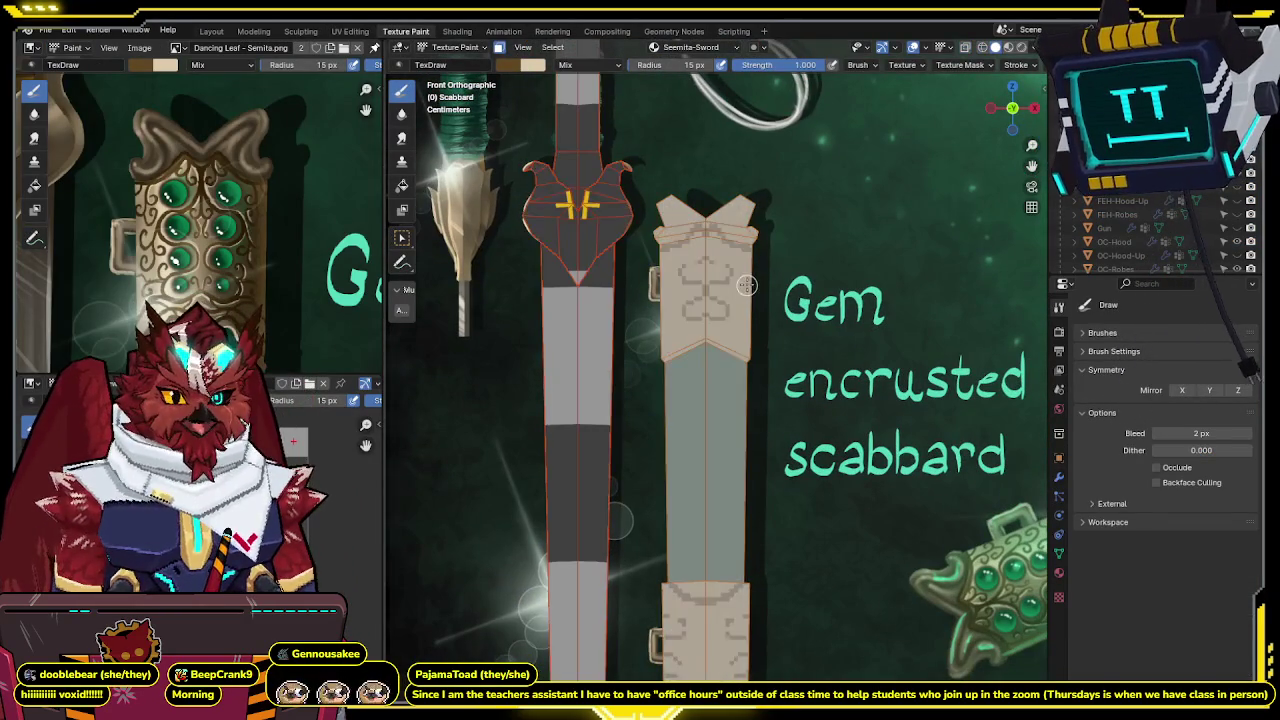
# Fill the scabbard's seam-linked top band with flat tan.
pyautogui.keyDown('shift'); pyautogui.moveTo(748, 248); pyautogui.dragTo(763, 326, button='middle'); pyautogui.keyUp('shift')
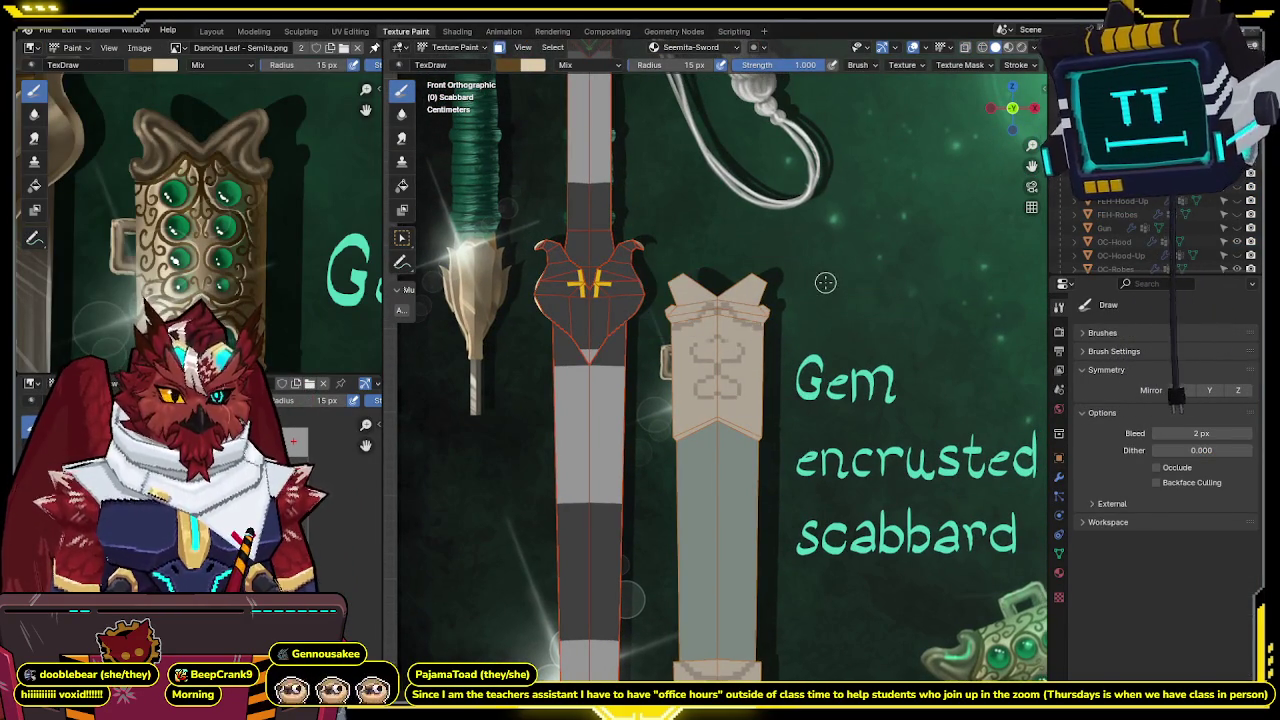
pyautogui.click(403, 186)
pyautogui.press('Tab')
pyautogui.moveTo(799, 270)
pyautogui.mouseDown(button='middle')
pyautogui.moveTo(693, 378)
pyautogui.moveTo(597, 388)
pyautogui.moveTo(727, 179)
pyautogui.mouseUp(button='middle')
pyautogui.press('l')
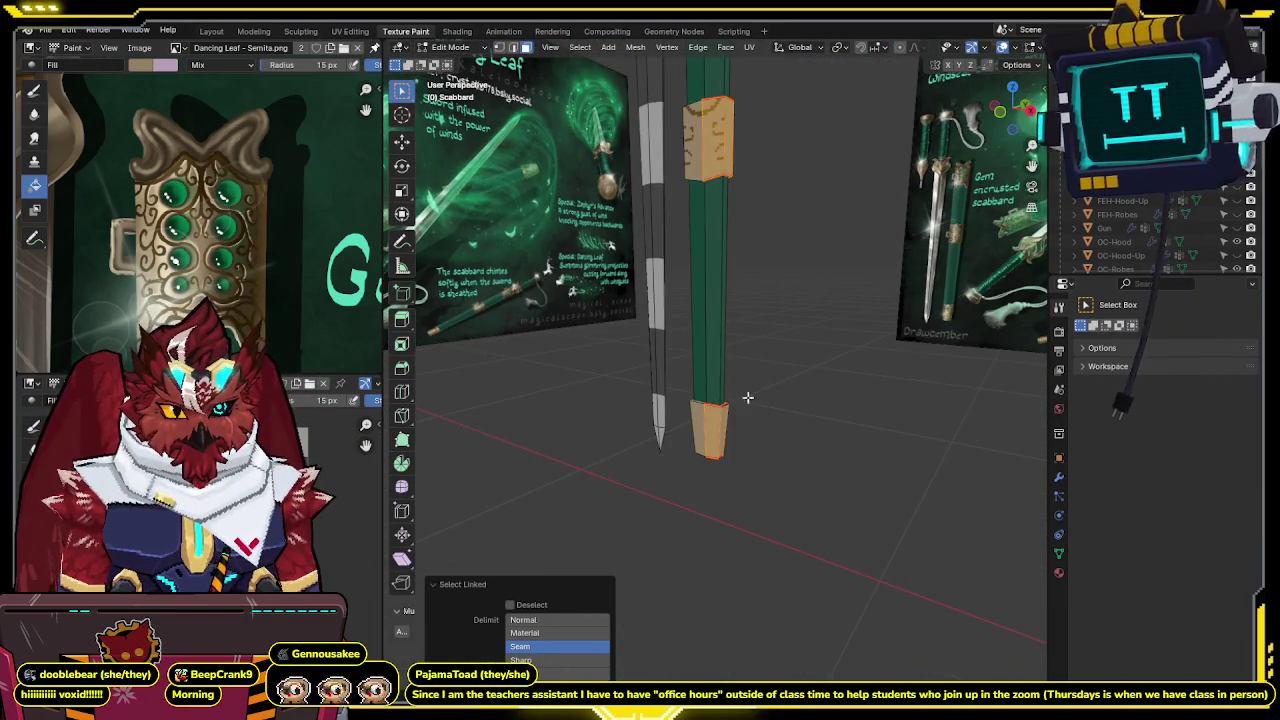
pyautogui.press('Tab')
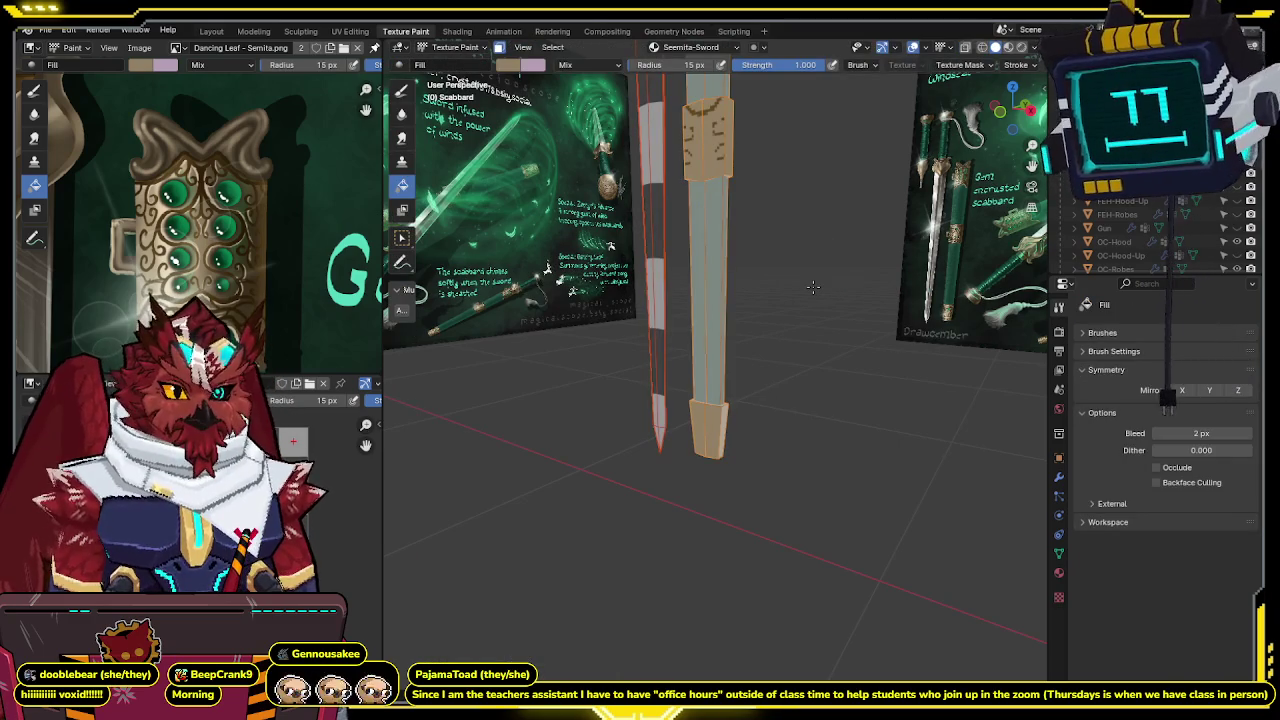
# Restore the Draw brush and frame the scabbard front-on beside the reference in flat shading.
pyautogui.click(401, 91)
pyautogui.moveTo(724, 196); pyautogui.dragTo(698, 402, button='middle')
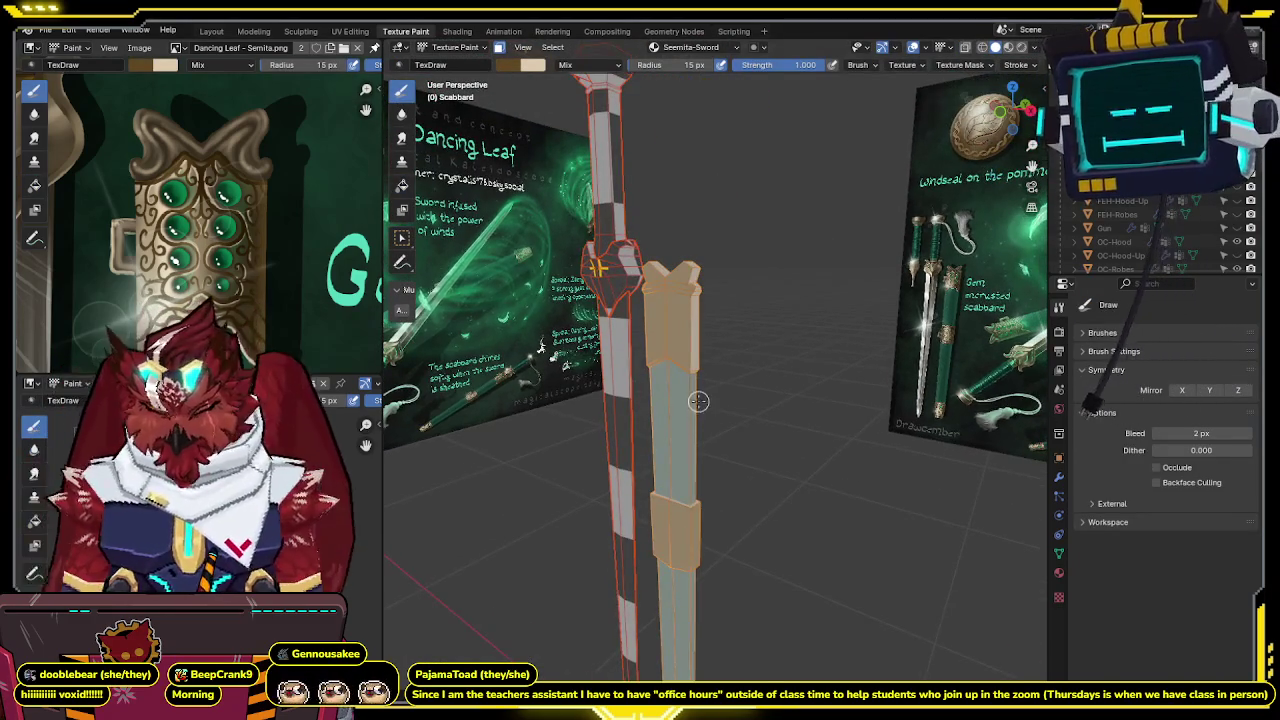
pyautogui.press('KP_1')
pyautogui.scroll(2, 737, 434)
pyautogui.scroll(-2, 737, 434)
pyautogui.scroll(1, 737, 434)
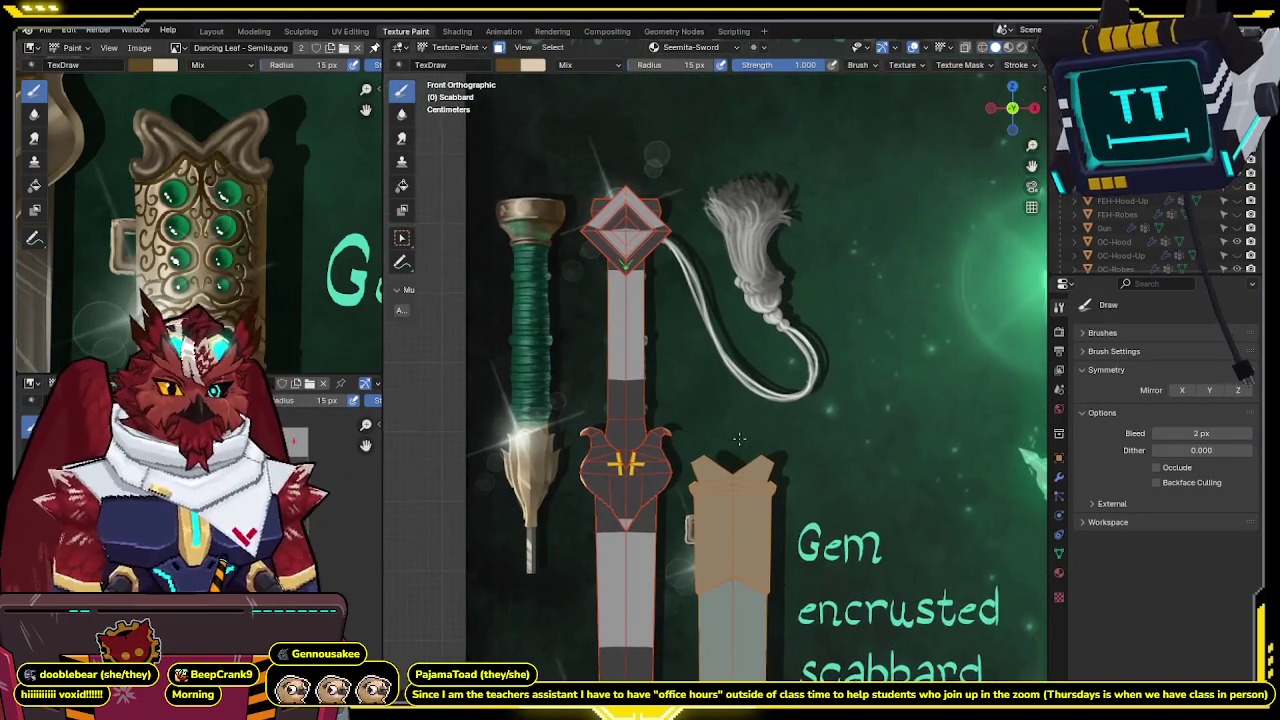
pyautogui.scroll(3, 737, 434)
pyautogui.keyDown('shift'); pyautogui.moveTo(737, 430); pyautogui.dragTo(724, 314, button='middle'); pyautogui.keyUp('shift')
pyautogui.press('z')
pyautogui.scroll(1, 724, 310)
pyautogui.scroll(2, 725, 300)
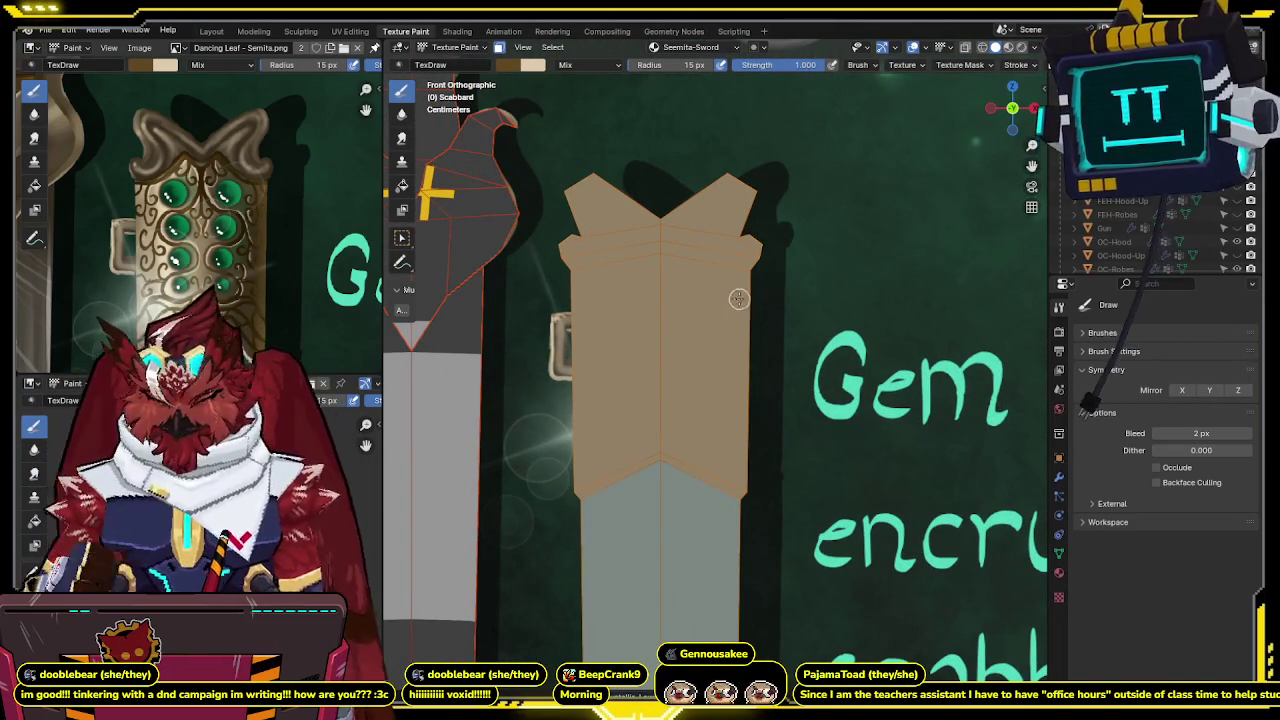
# Frame the scabbard's top band and paint a dark brown stepped trim along its top edge.
pyautogui.scroll(-6, 640, 440)
pyautogui.press('z')
pyautogui.scroll(-1, 590, 518)
pyautogui.scroll(-1, 603, 517)
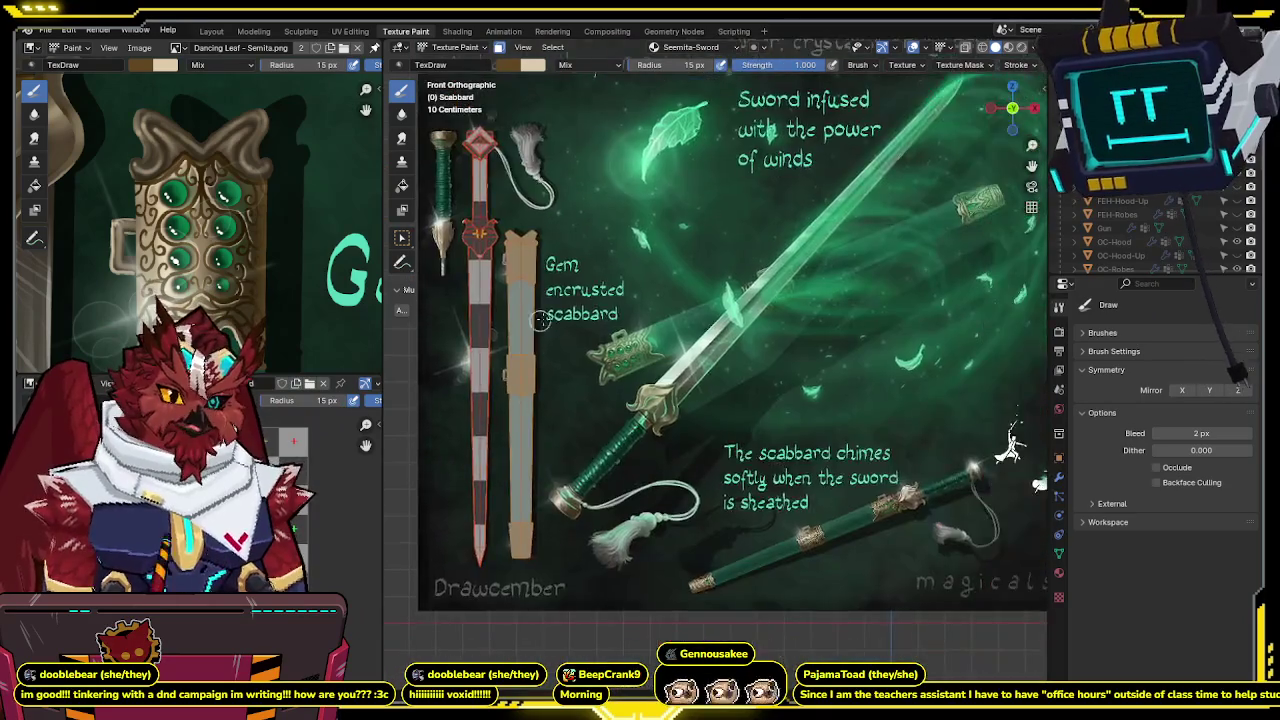
pyautogui.scroll(-2, 680, 430)
pyautogui.scroll(-1, 762, 336)
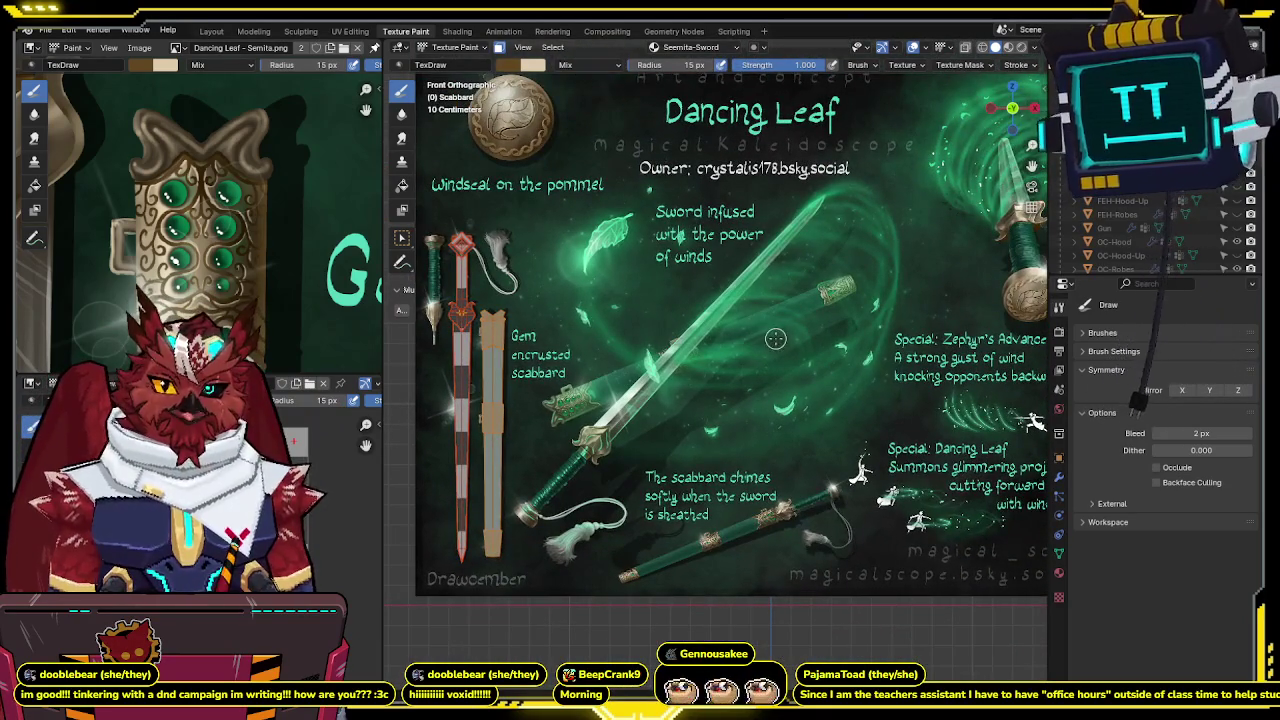
pyautogui.scroll(1, 776, 338)
pyautogui.scroll(1, 760, 310)
pyautogui.scroll(1, 740, 280)
pyautogui.scroll(3, 712, 219)
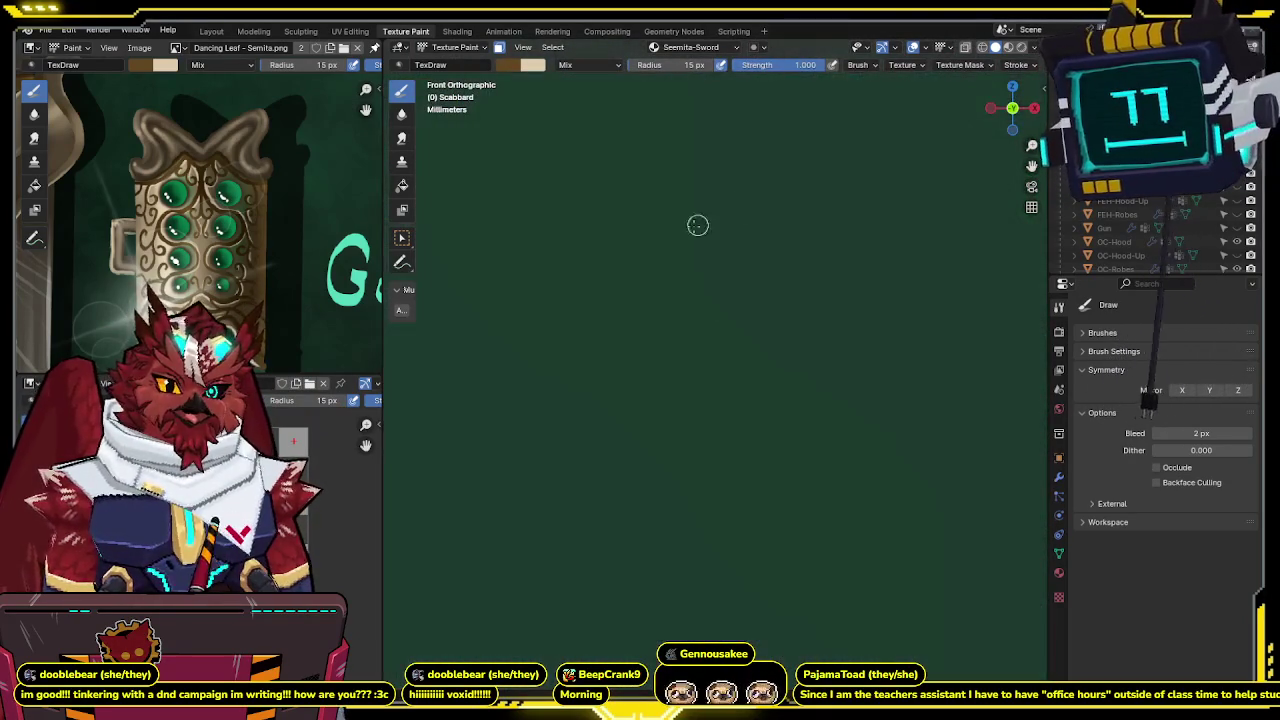
pyautogui.scroll(-1, 530, 450)
pyautogui.scroll(-2, 506, 491)
pyautogui.scroll(-2, 490, 510)
pyautogui.keyDown('shift'); pyautogui.moveTo(598, 338); pyautogui.dragTo(700, 300, button='middle'); pyautogui.keyUp('shift')
pyautogui.scroll(2, 706, 297)
pyautogui.scroll(5, 734, 306)
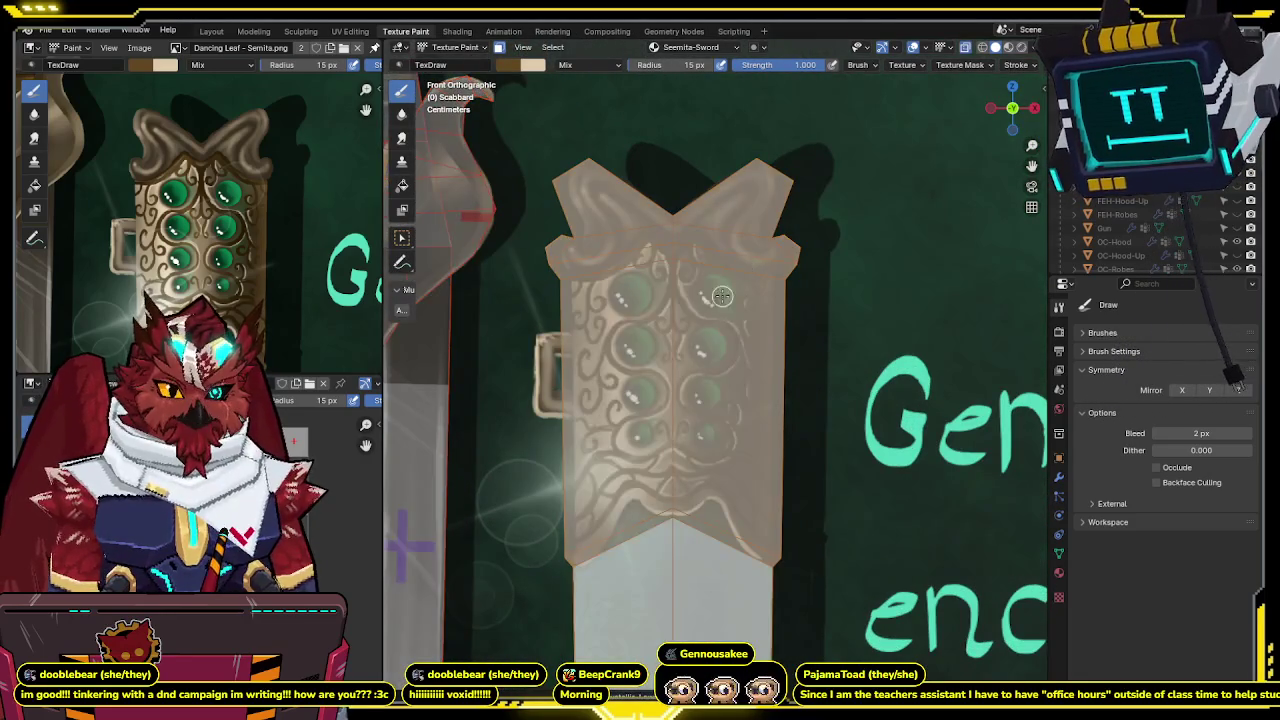
pyautogui.scroll(1, 700, 240)
pyautogui.keyDown('shift'); pyautogui.moveTo(681, 207); pyautogui.dragTo(726, 260, button='middle'); pyautogui.keyUp('shift')
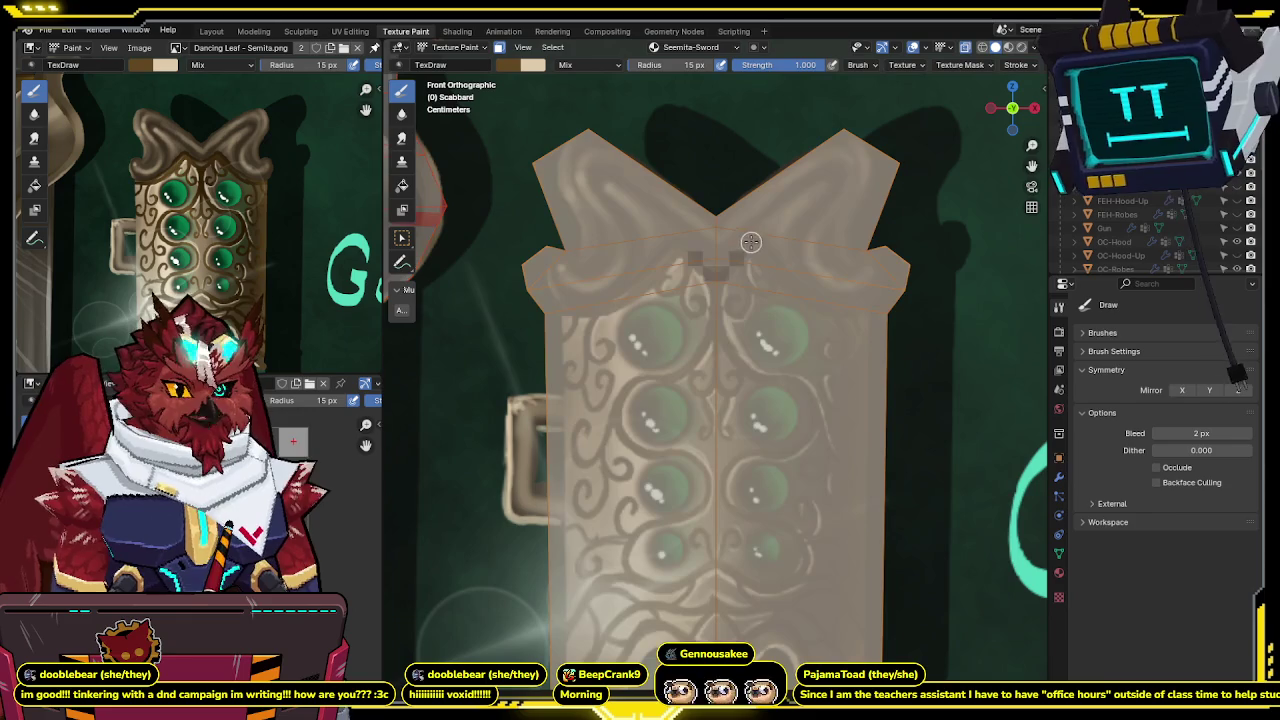
pyautogui.moveTo(776, 269); pyautogui.dragTo(804, 294)
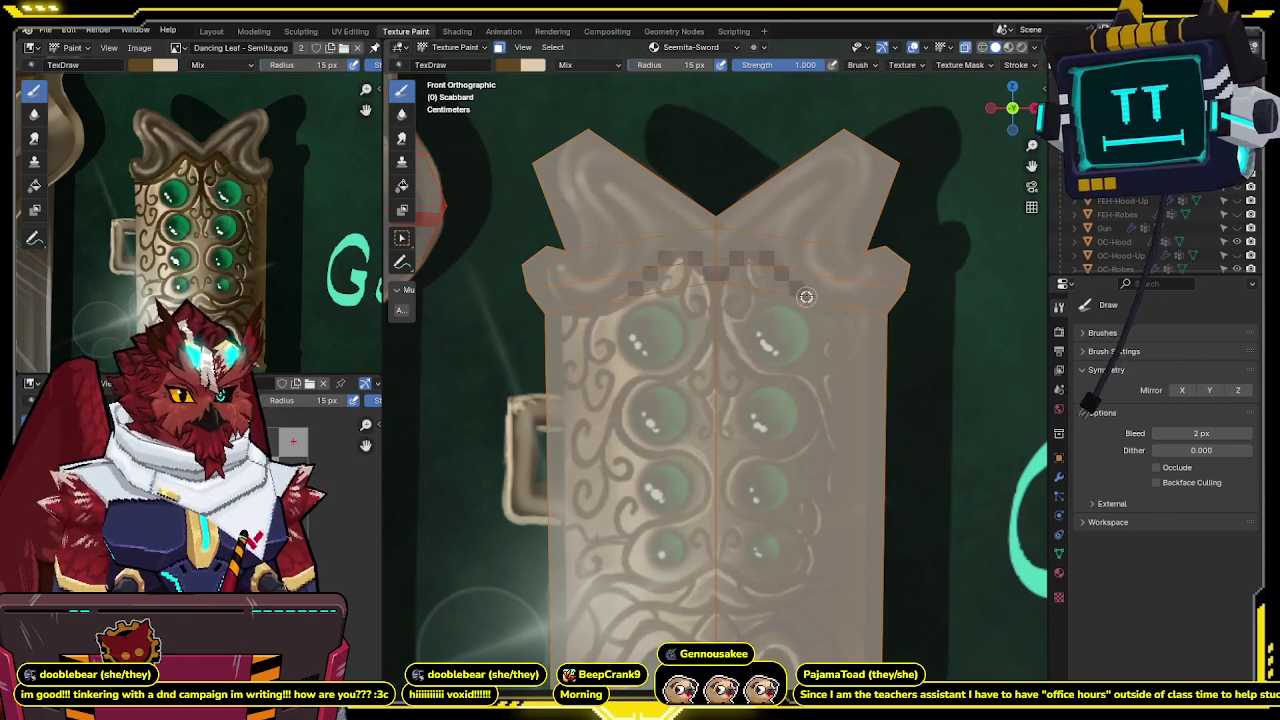
# Set the brush radius to 47 px with Occlude and Backface Culling enabled, then return to UV Editing.
pyautogui.press('f')
pyautogui.click(905, 312)
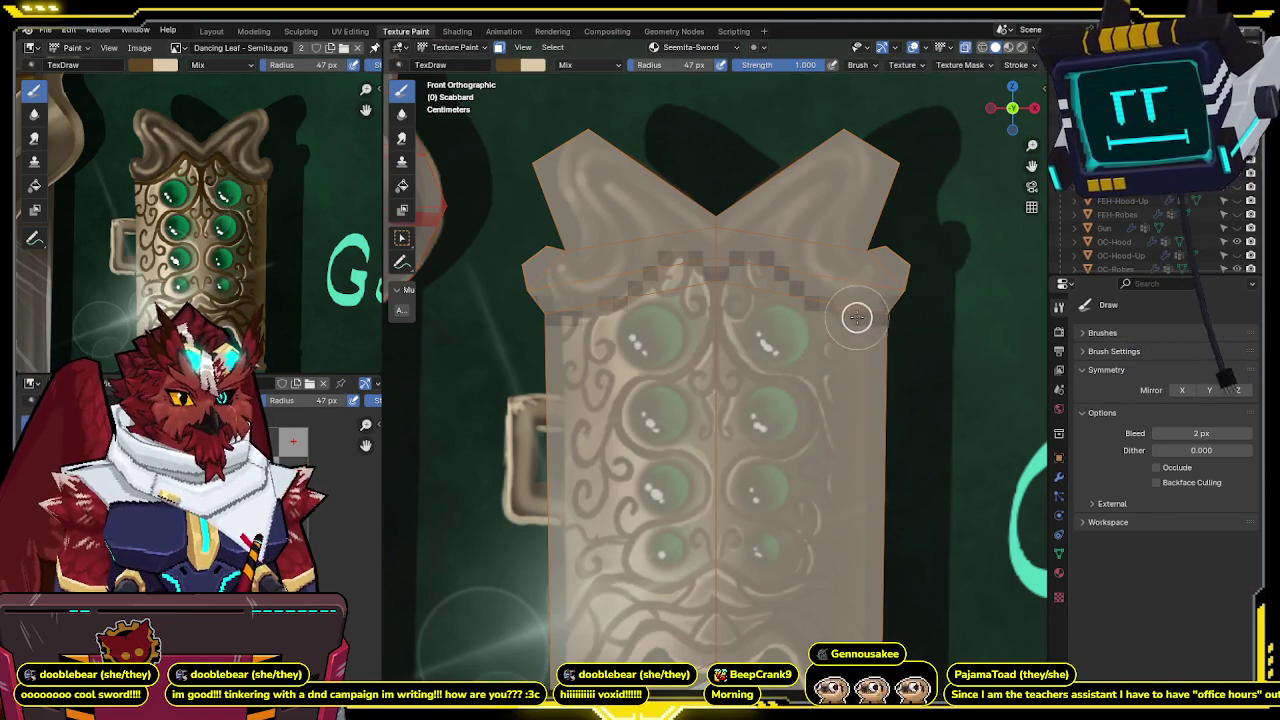
pyautogui.click(1158, 468)
pyautogui.click(1157, 482)
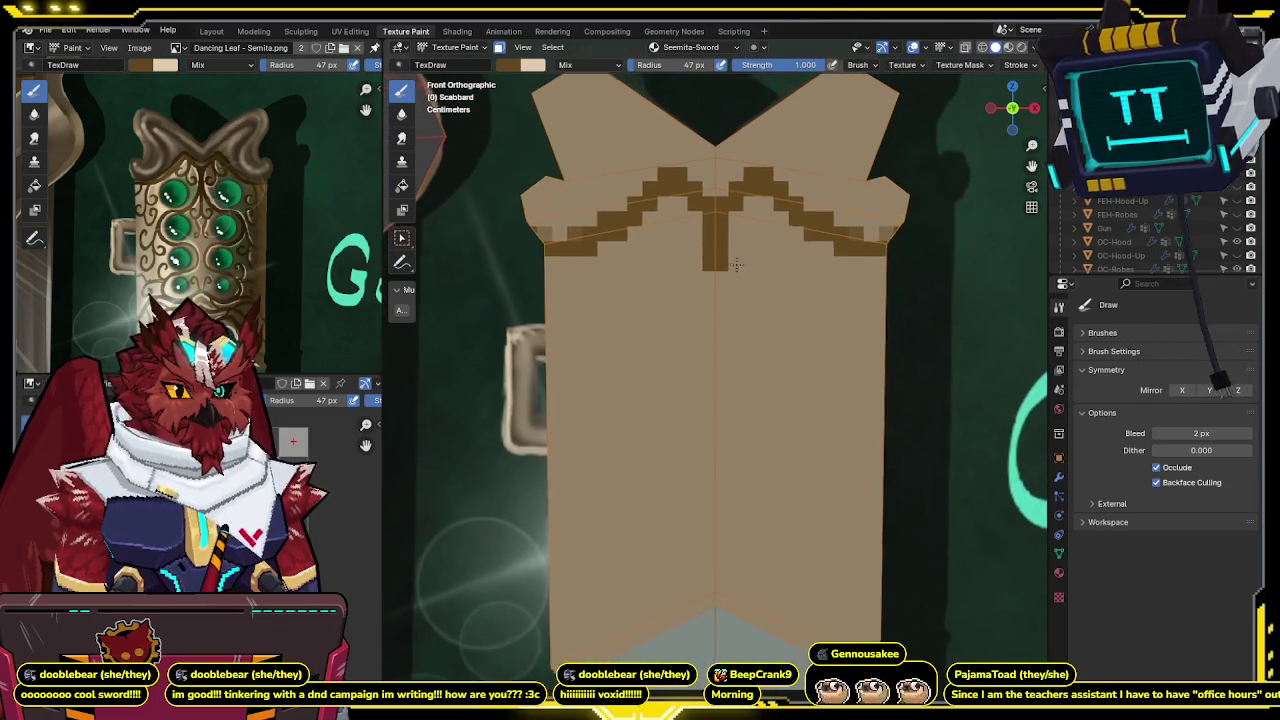
pyautogui.click(340, 30)
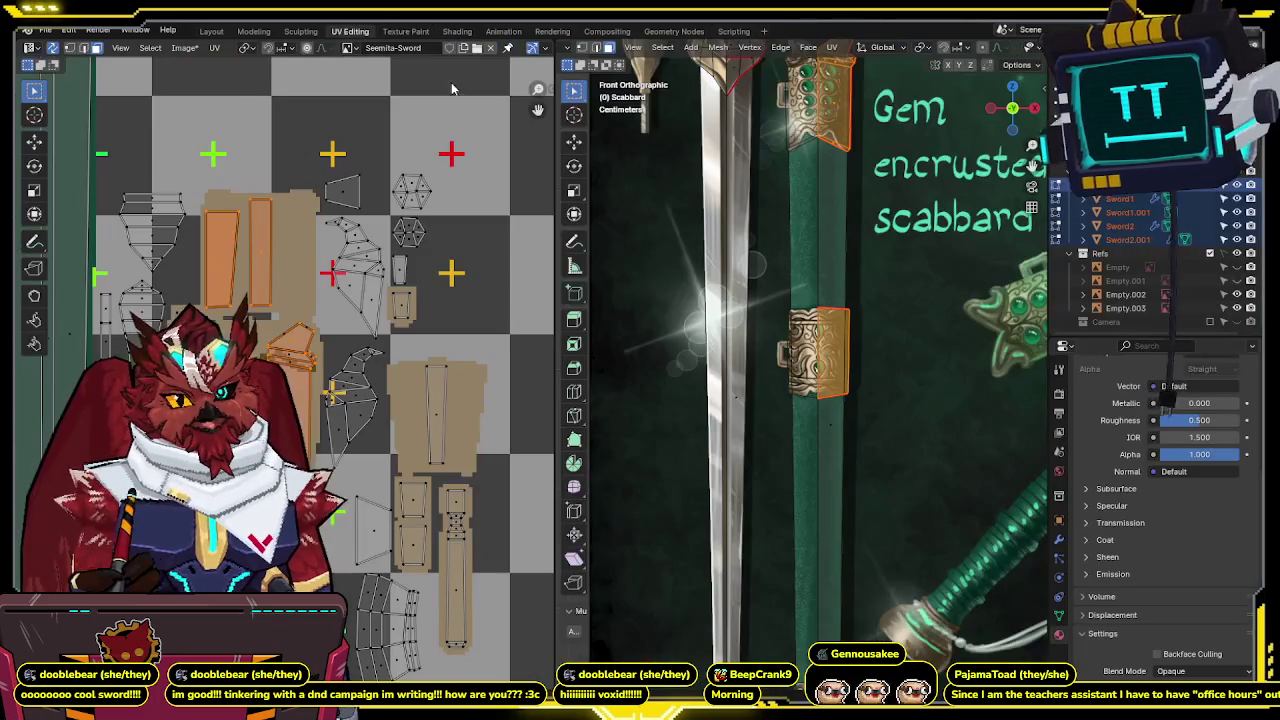
# Select the band's right half in X-ray and slide its UV island horizontally.
pyautogui.scroll(-3, 842, 308)
pyautogui.press('KP_Decimal')
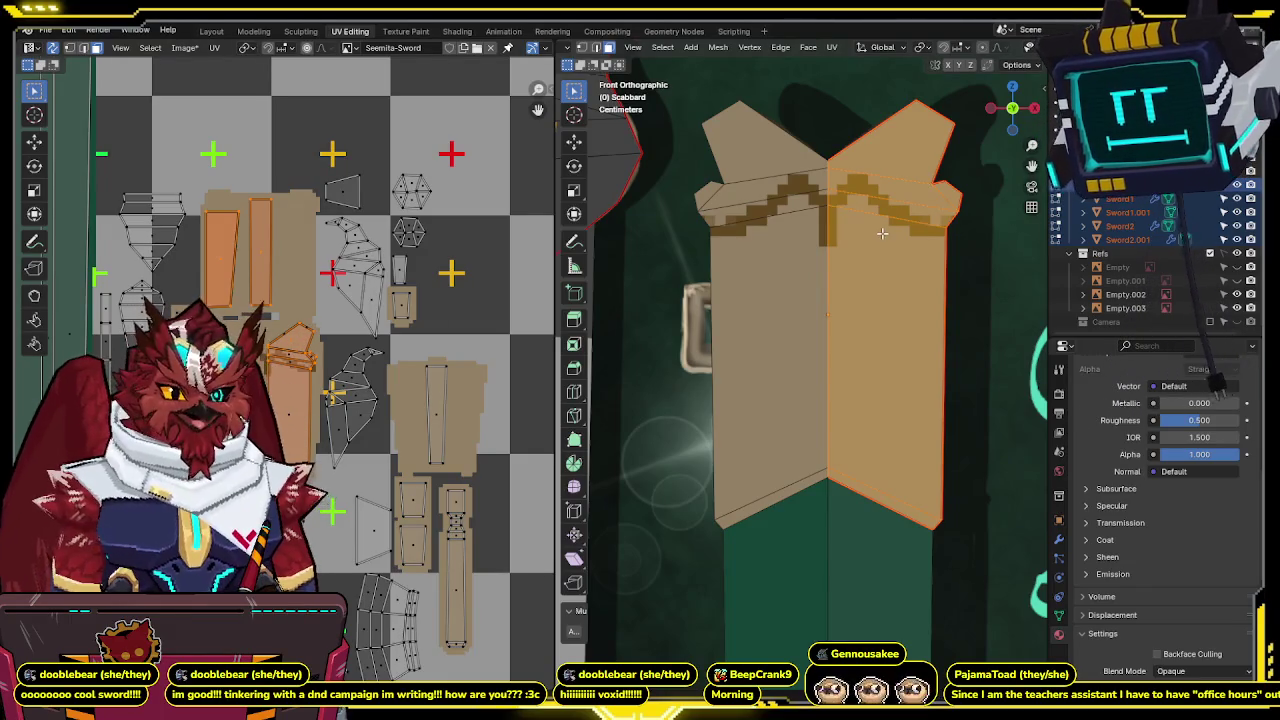
pyautogui.hotkey('alt', 'z')
pyautogui.hotkey('alt', 'a')
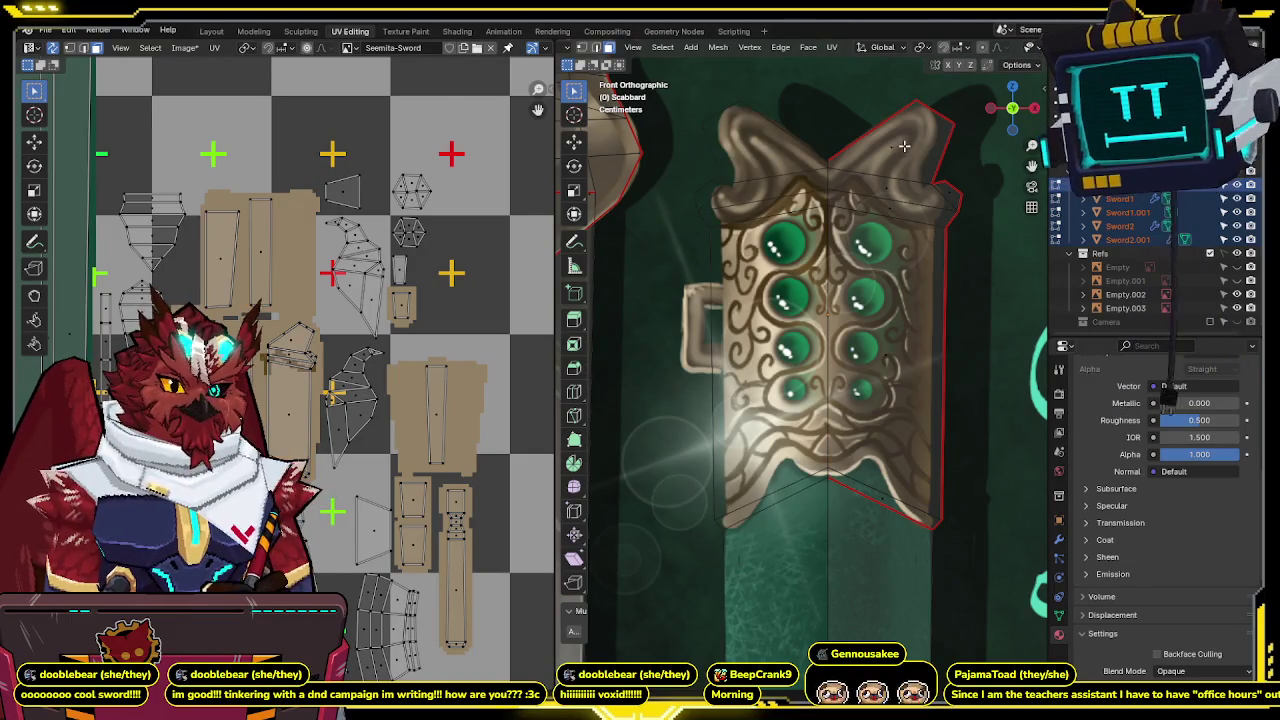
pyautogui.hotkey('ctrl', 'l')
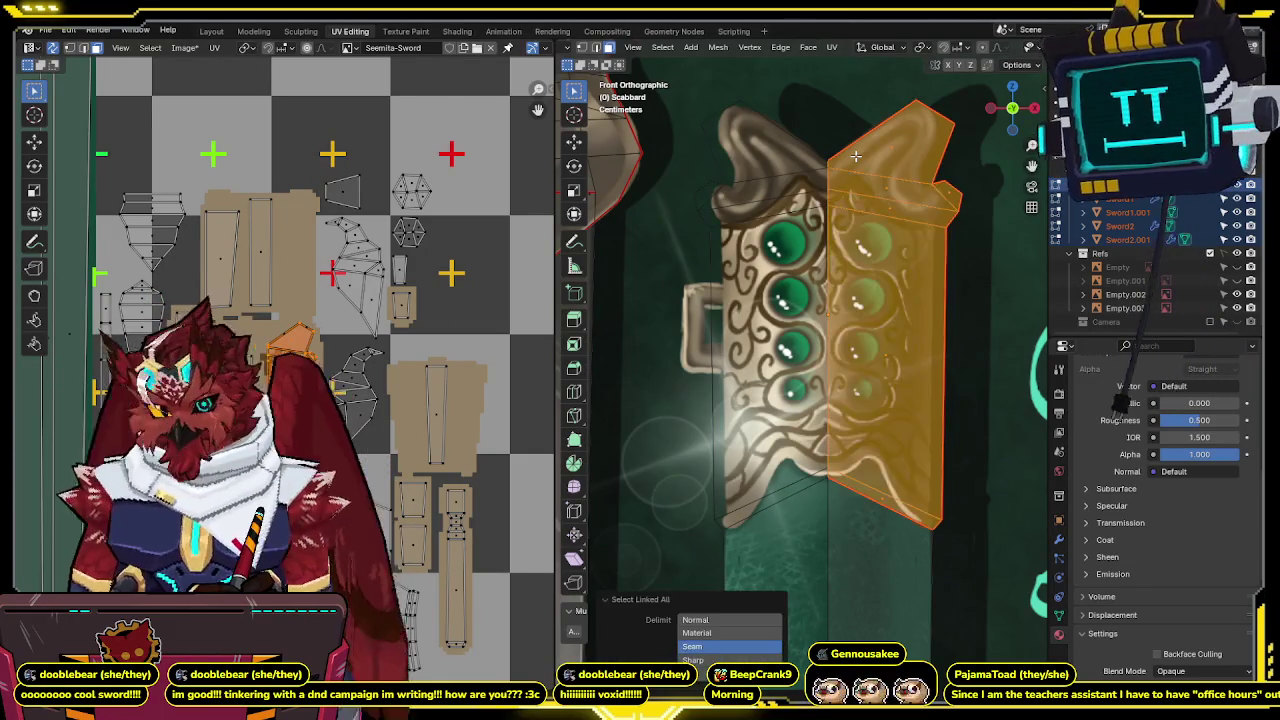
pyautogui.scroll(2, 363, 340)
pyautogui.press('g')
pyautogui.press('x')
pyautogui.click(350, 340)
# From the front view, slide the selected UV island horizontally into place.
pyautogui.moveTo(800, 350); pyautogui.dragTo(860, 300, button='middle')
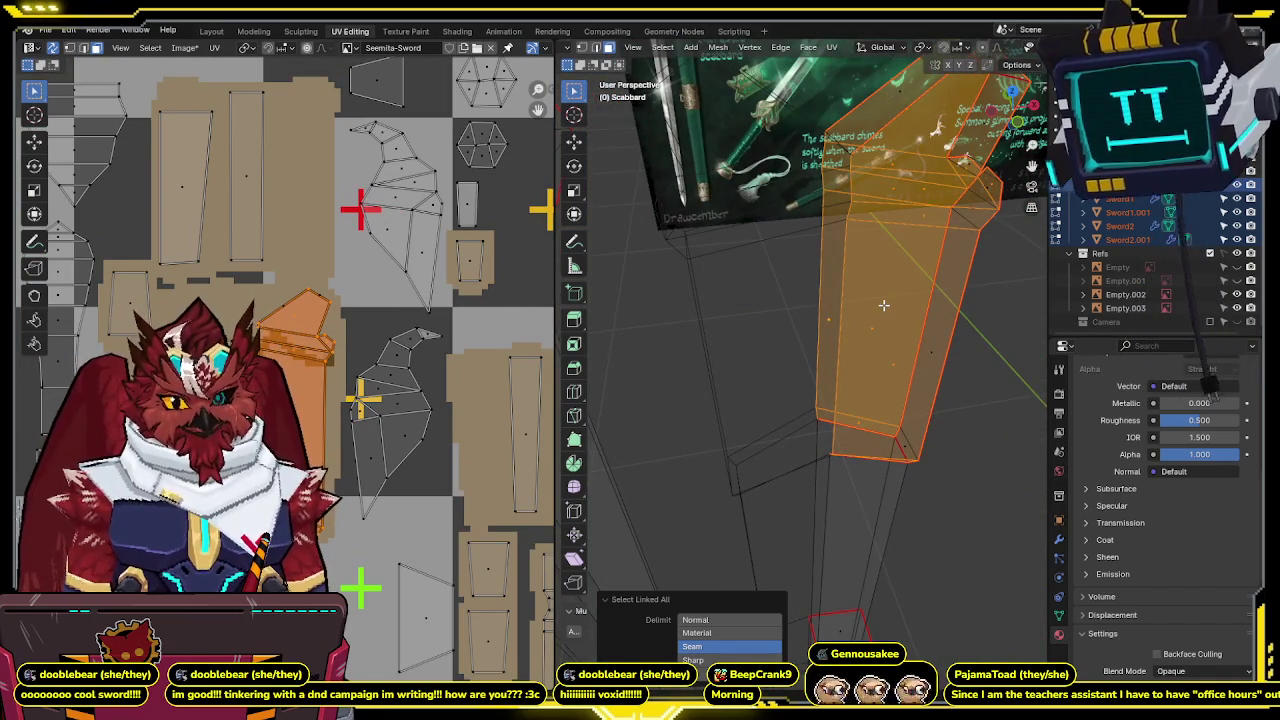
pyautogui.press('KP_1')
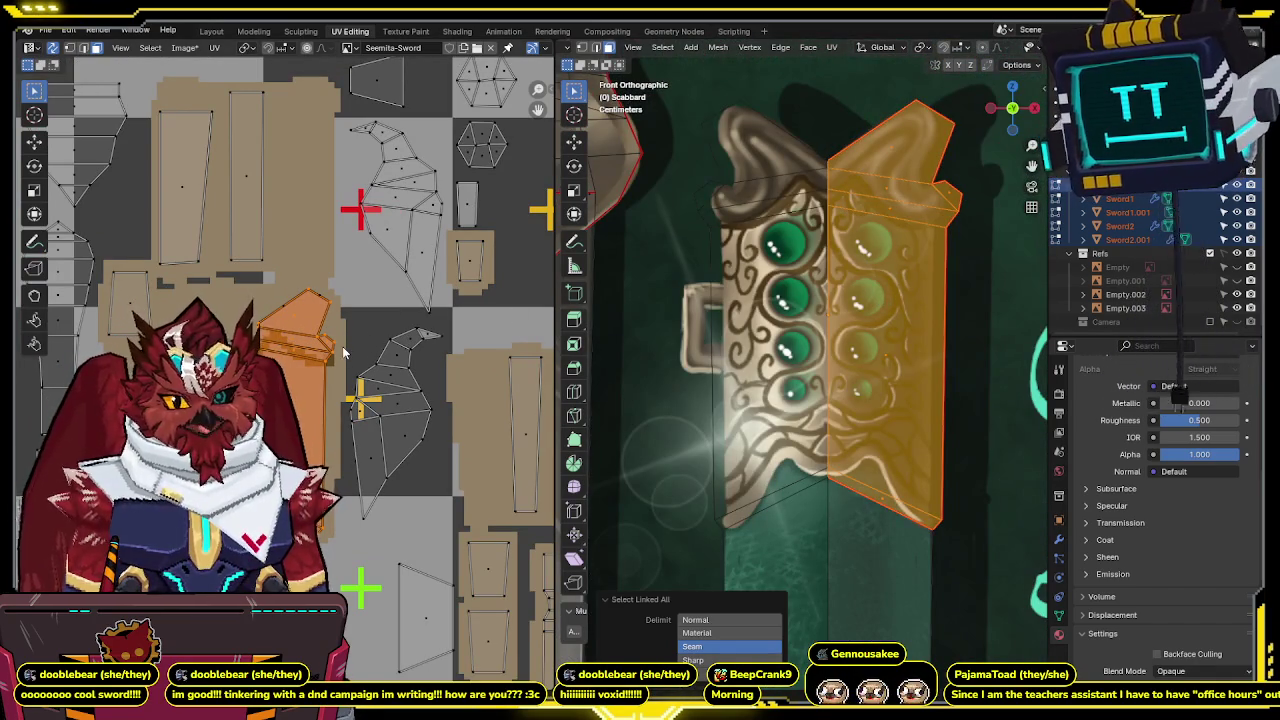
pyautogui.press('g')
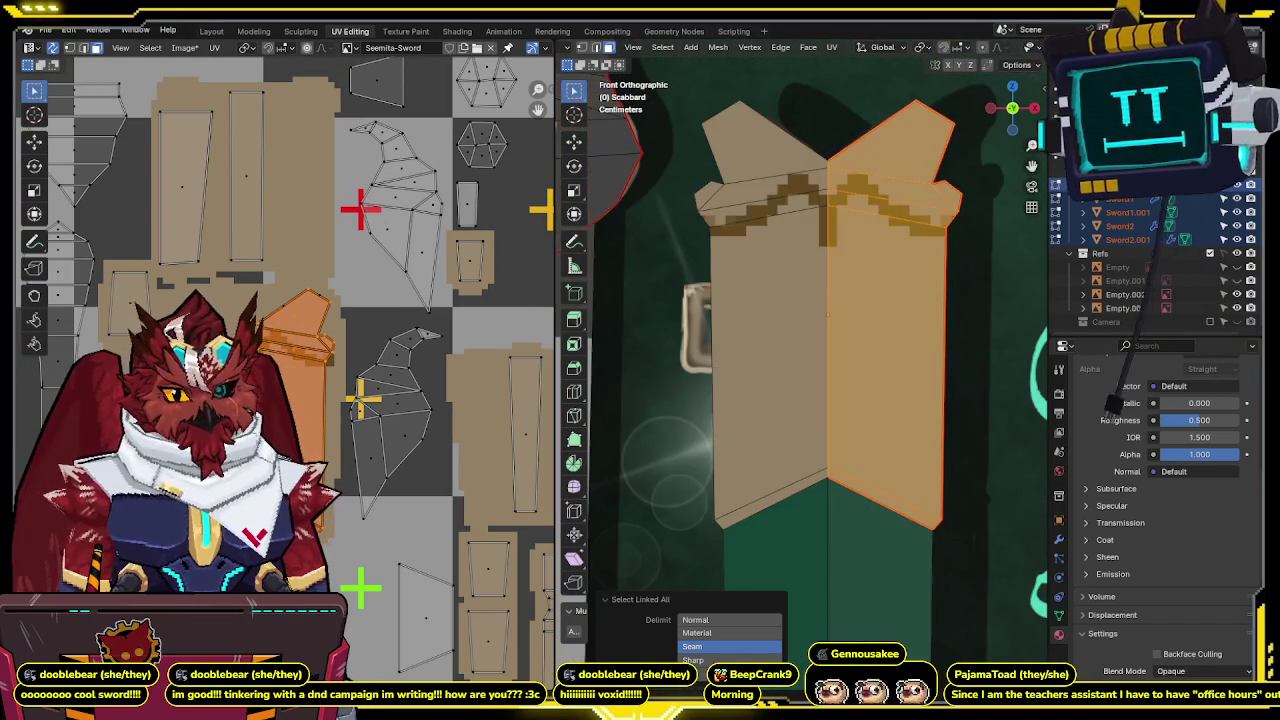
pyautogui.press('x')
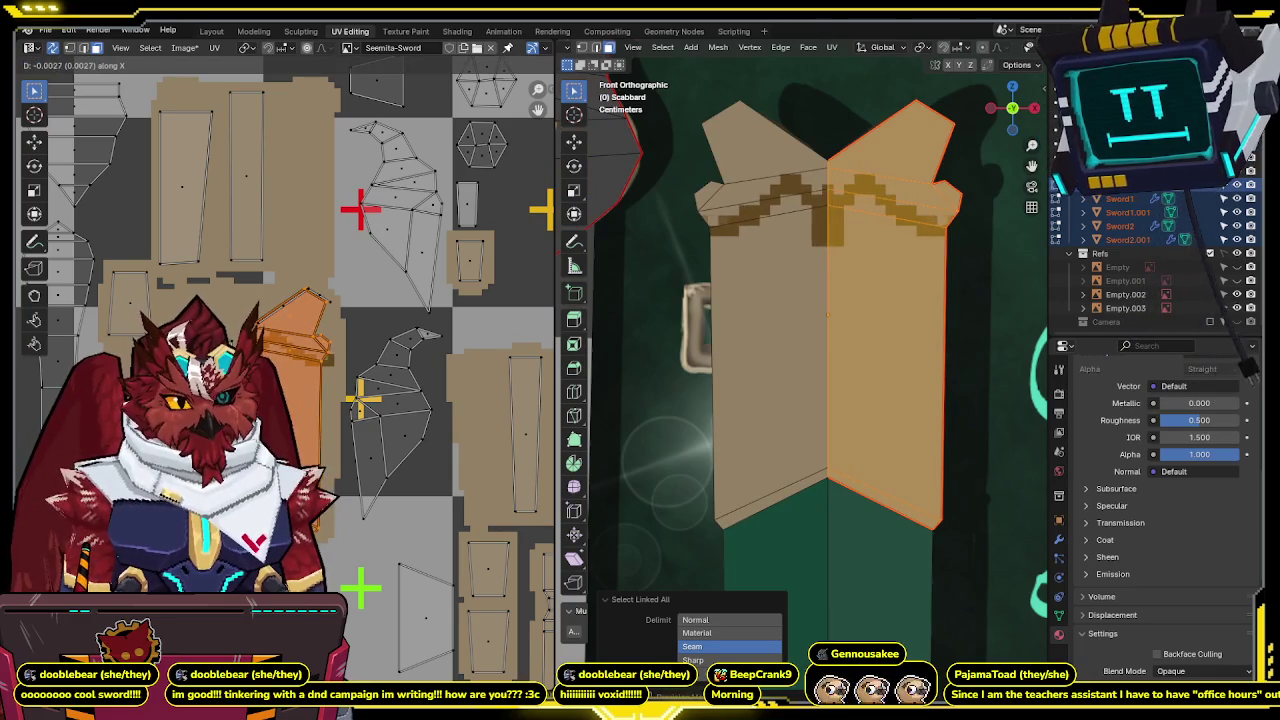
pyautogui.click(311, 386)
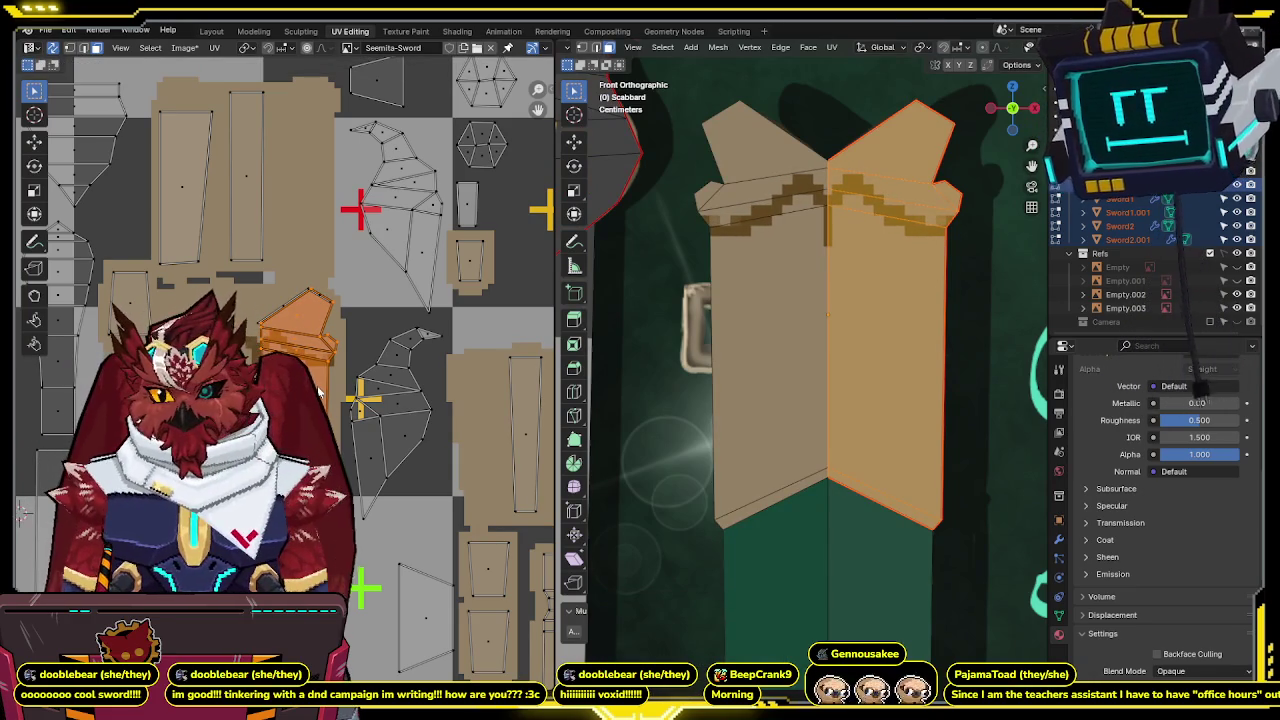
# Select all the connected faces of the scabbard's top piece.
pyautogui.scroll(-5, 858, 300)
pyautogui.moveTo(858, 300); pyautogui.dragTo(871, 298, button='middle')
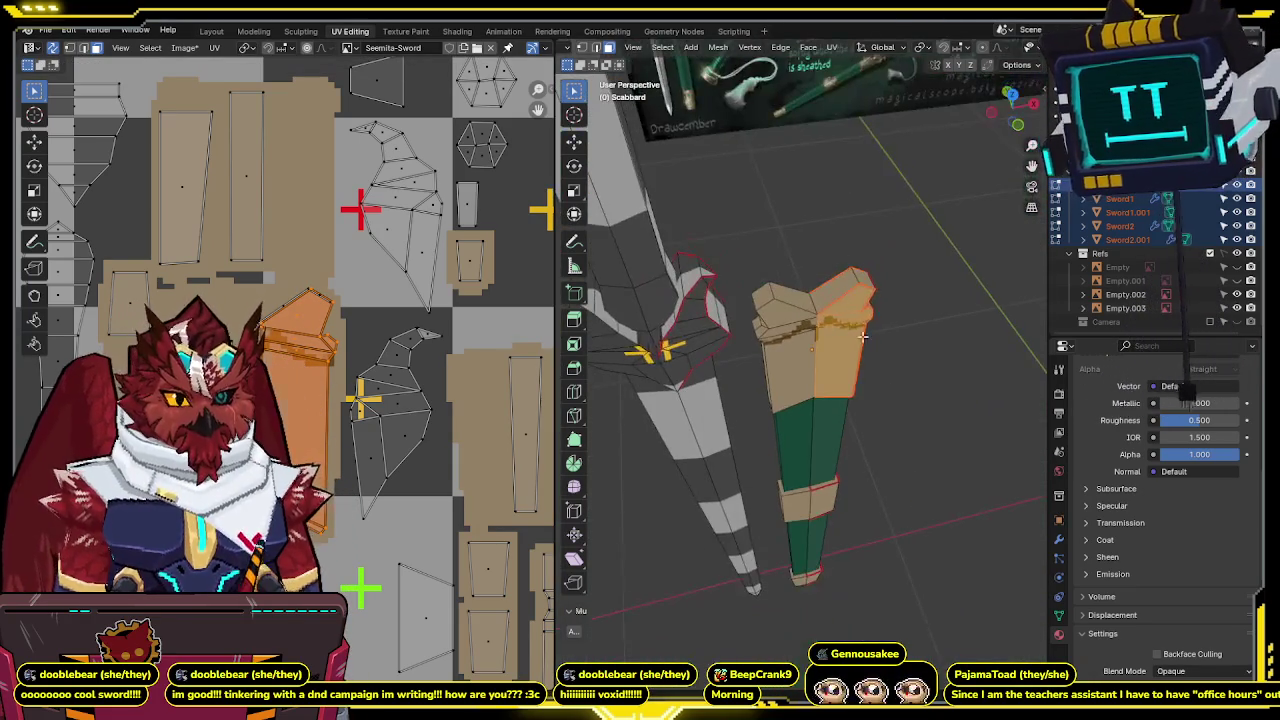
pyautogui.press('l')
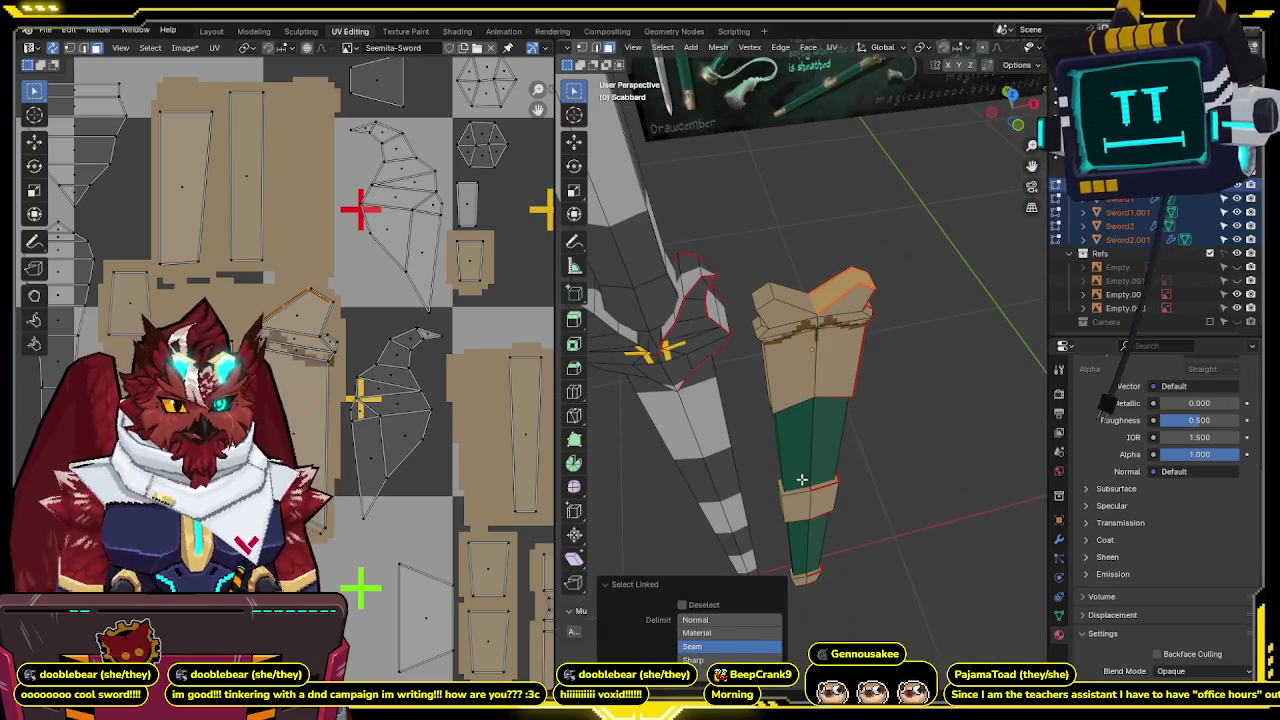
pyautogui.press('l')
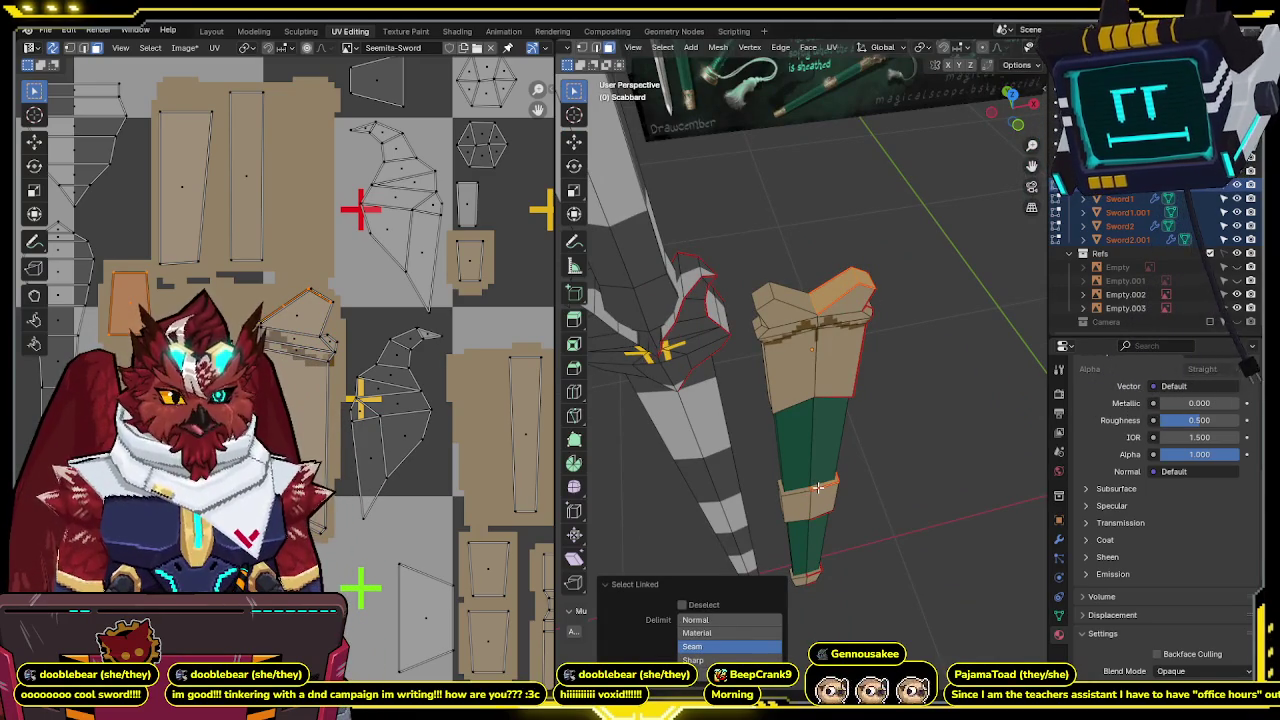
pyautogui.moveTo(894, 400)
pyautogui.mouseDown(button='middle')
pyautogui.moveTo(787, 399)
pyautogui.moveTo(880, 357)
pyautogui.mouseUp(button='middle')
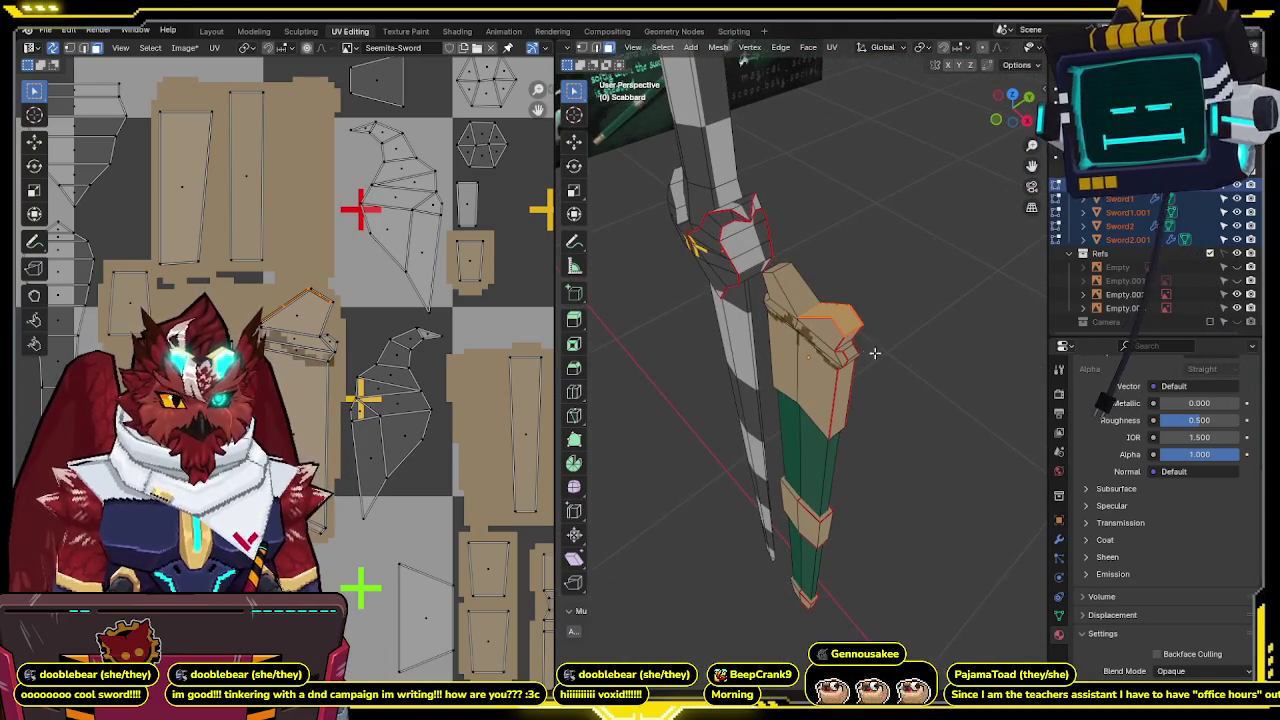
pyautogui.press('l')
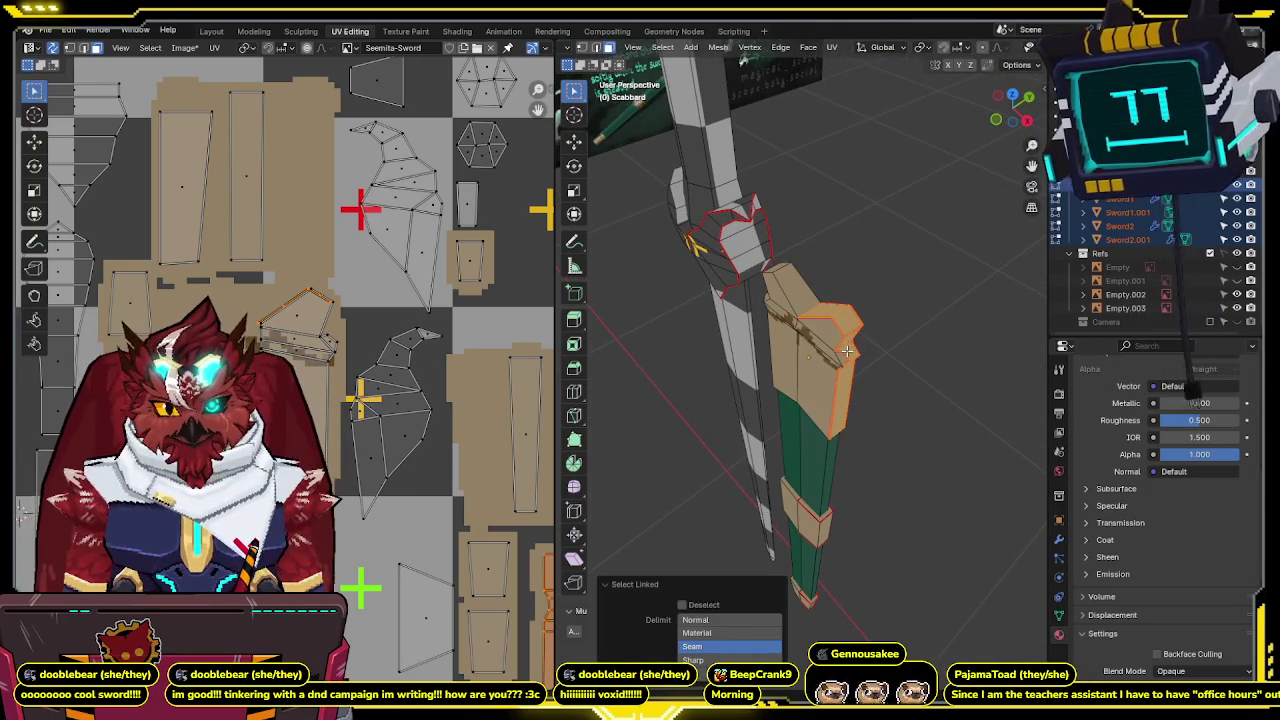
pyautogui.scroll(-5, 372, 378)
pyautogui.scroll(4, 372, 378)
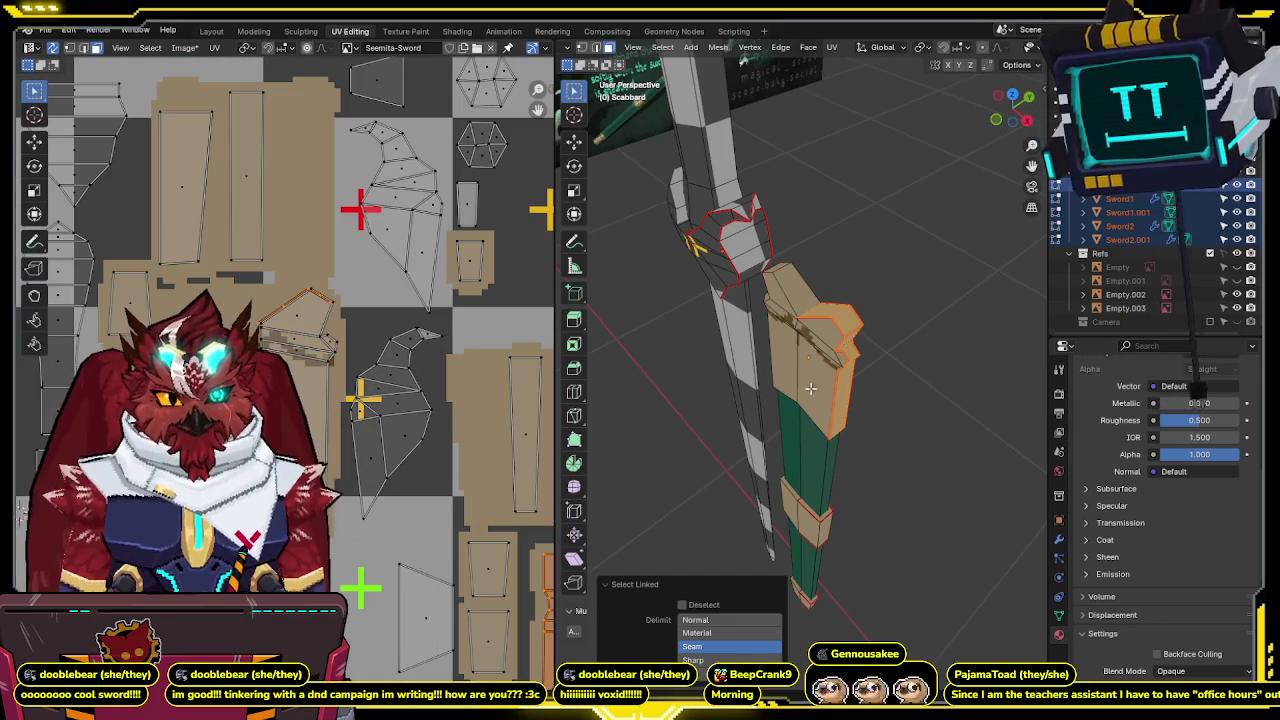
# Unwrap the top piece at 4 px/cm texel density, place its UVs, and enter Texture Paint.
pyautogui.press('u')
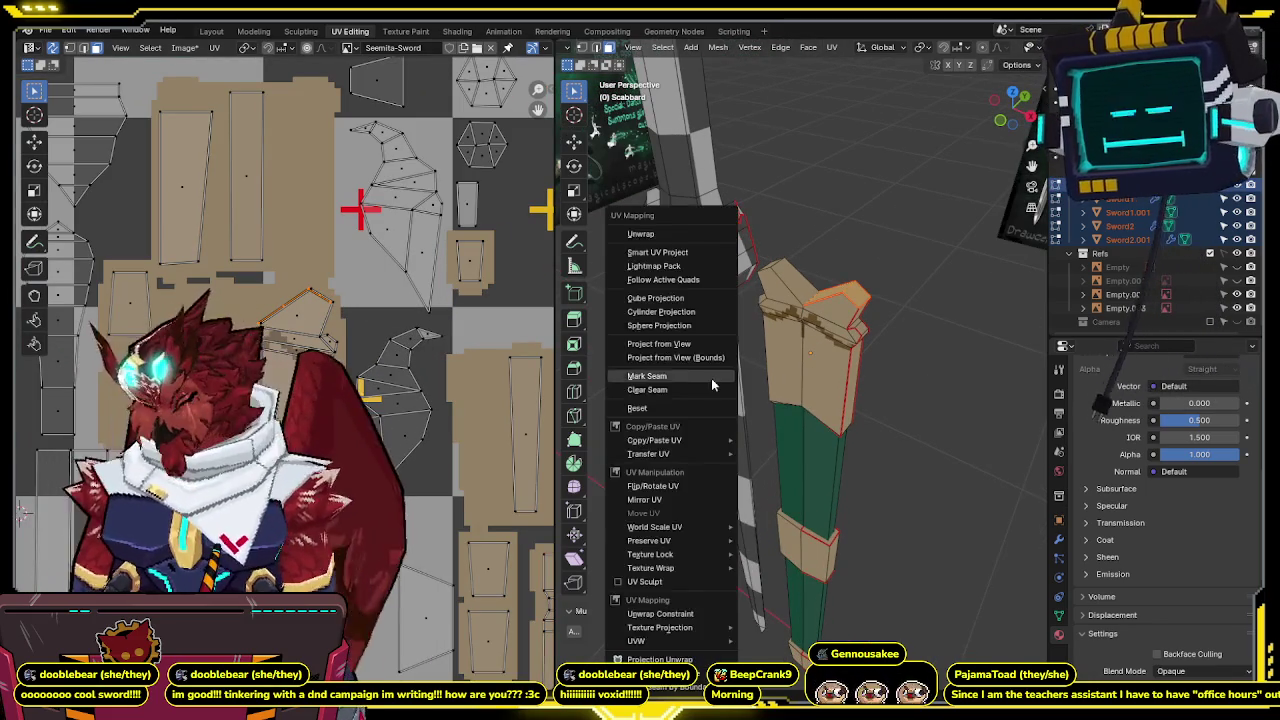
pyautogui.click(630, 237)
pyautogui.scroll(-4, 390, 314)
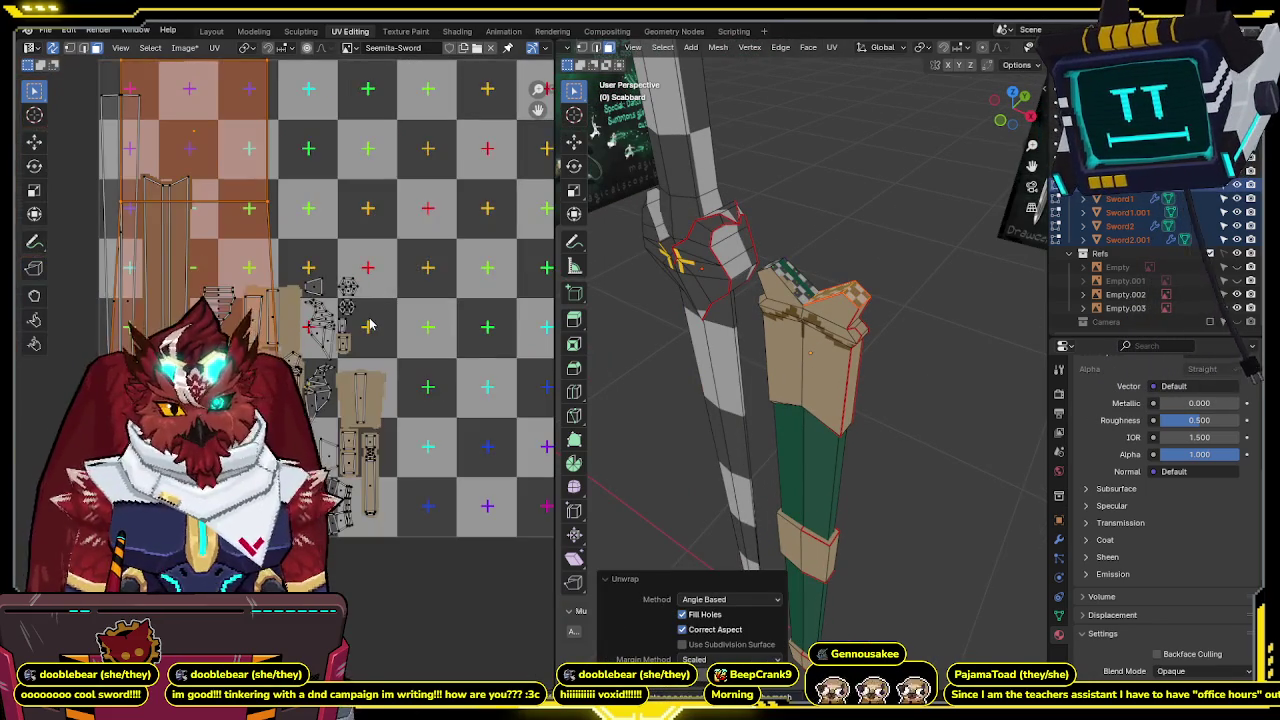
pyautogui.press('n')
pyautogui.click(463, 325)
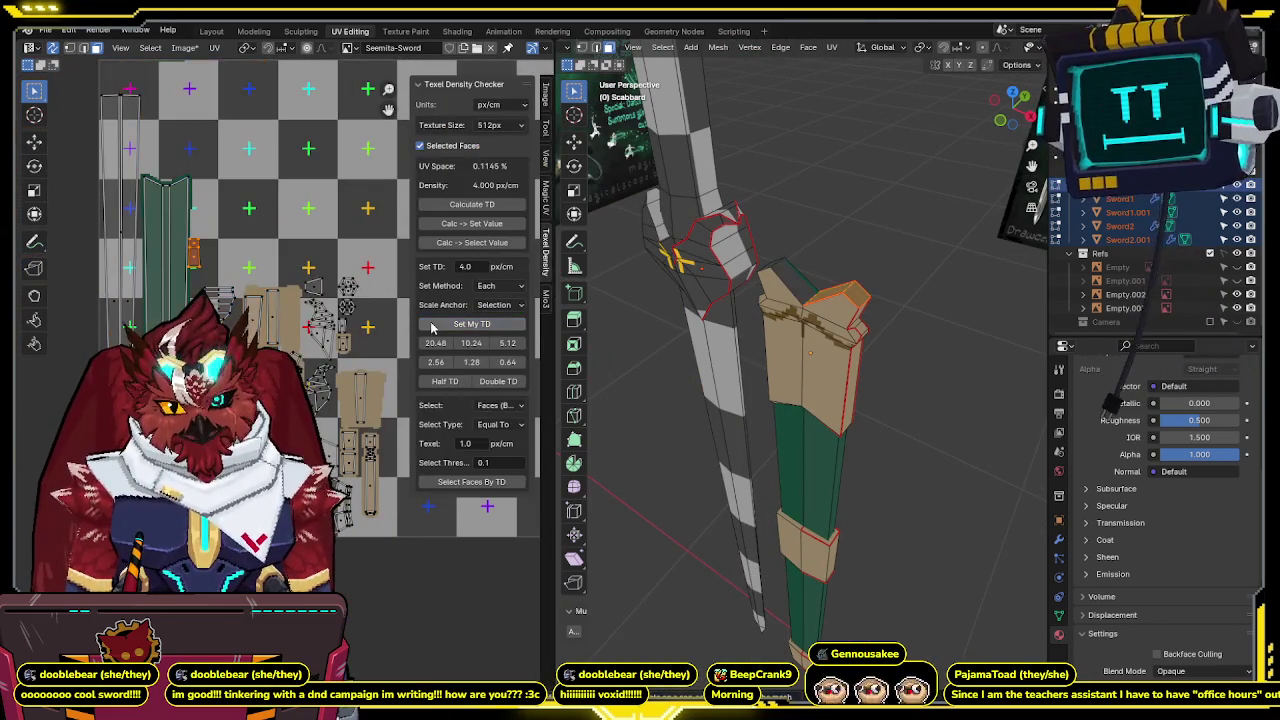
pyautogui.press('n')
pyautogui.press('g')
pyautogui.press('Return')
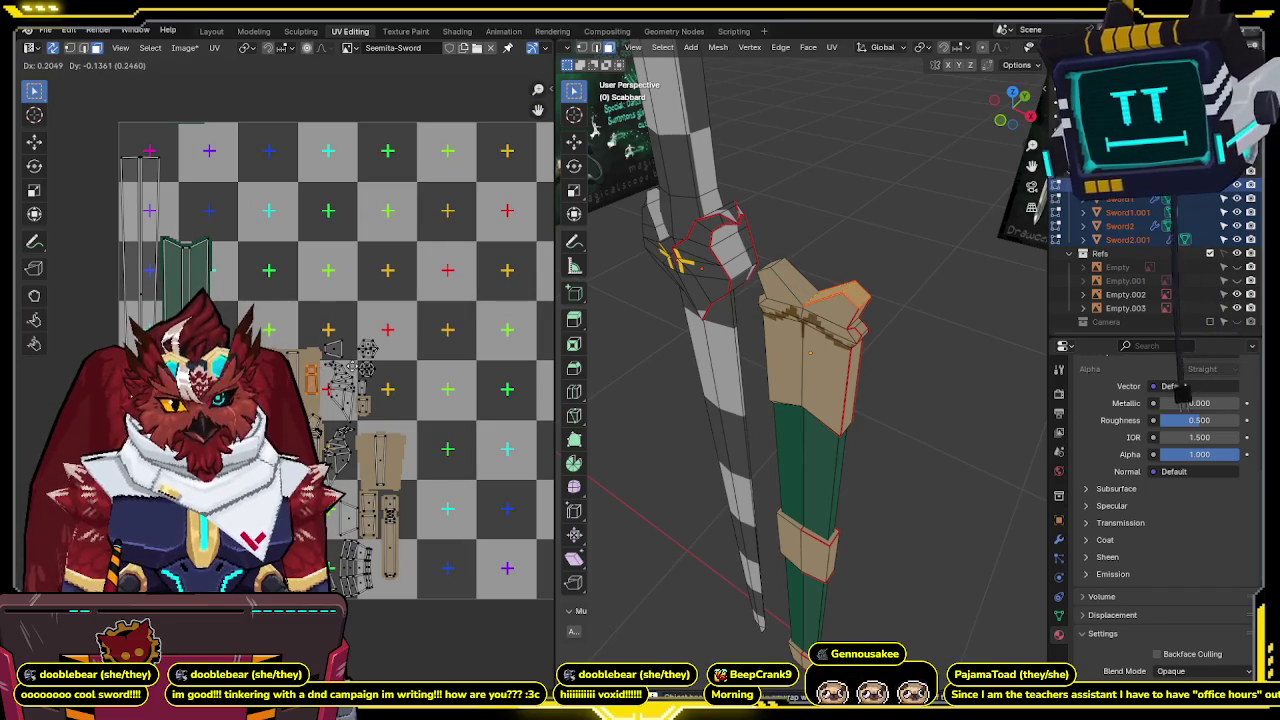
pyautogui.press('a')
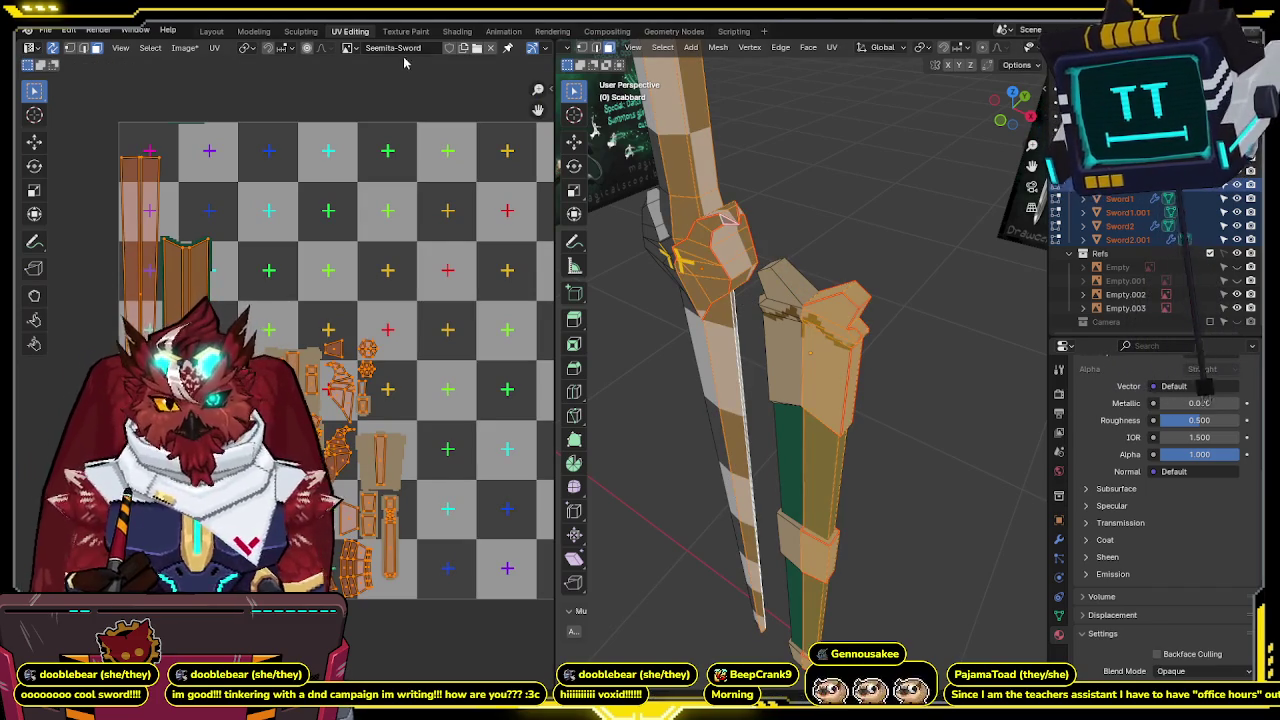
pyautogui.hotkey('ctrl', 'pagedown')
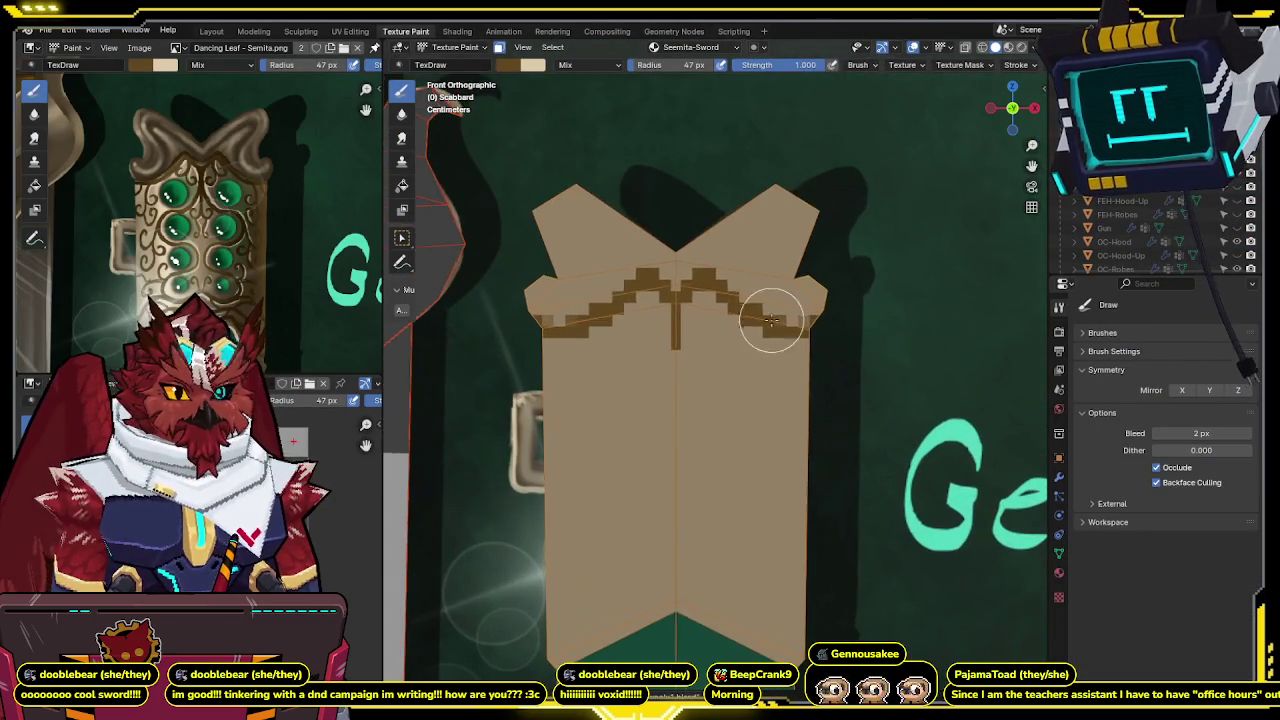
# Undo stray trim blocks against the concept art and paint mirrored pixels at the outer corners.
pyautogui.scroll(3, 763, 286)
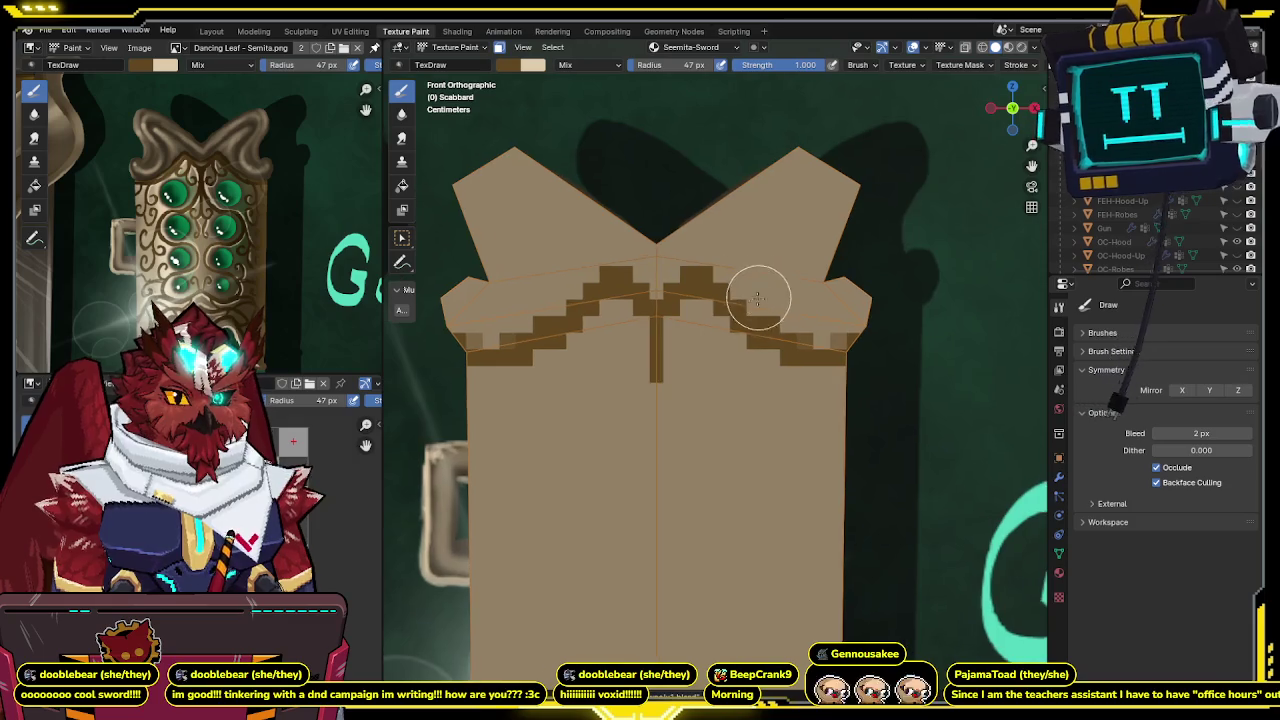
pyautogui.scroll(-1, 700, 300)
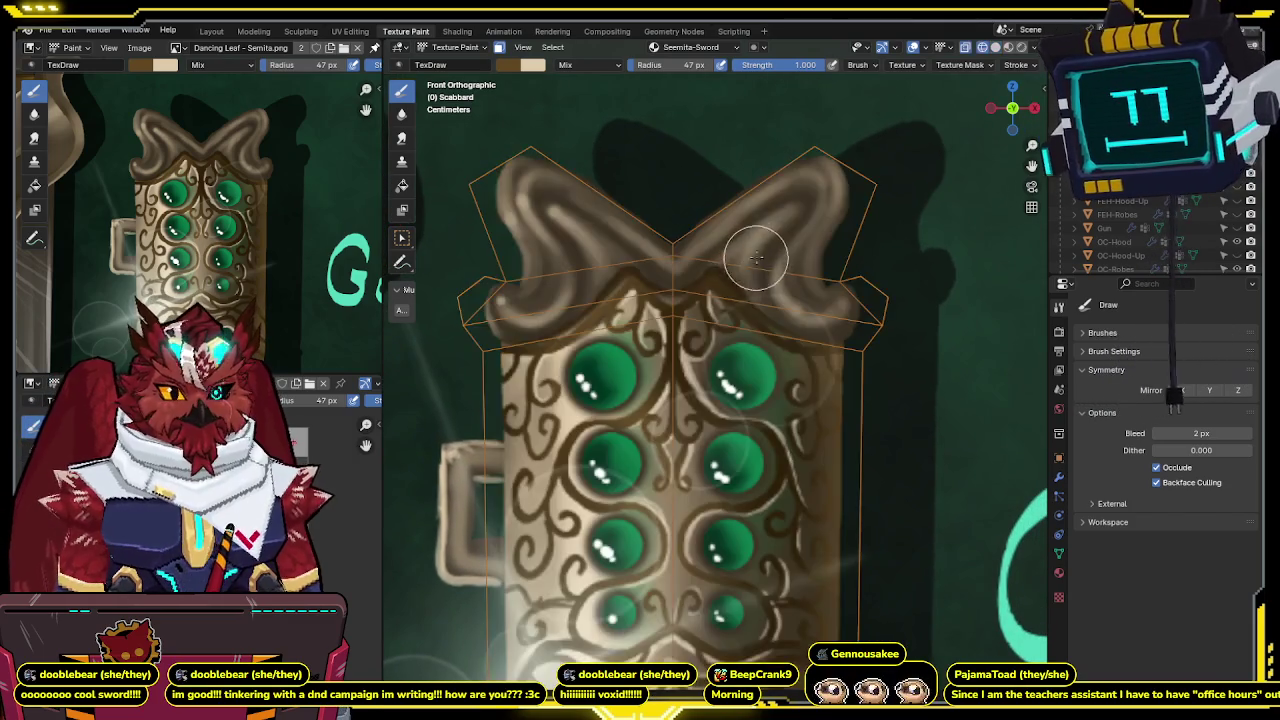
pyautogui.hotkey('ctrl', 'z')
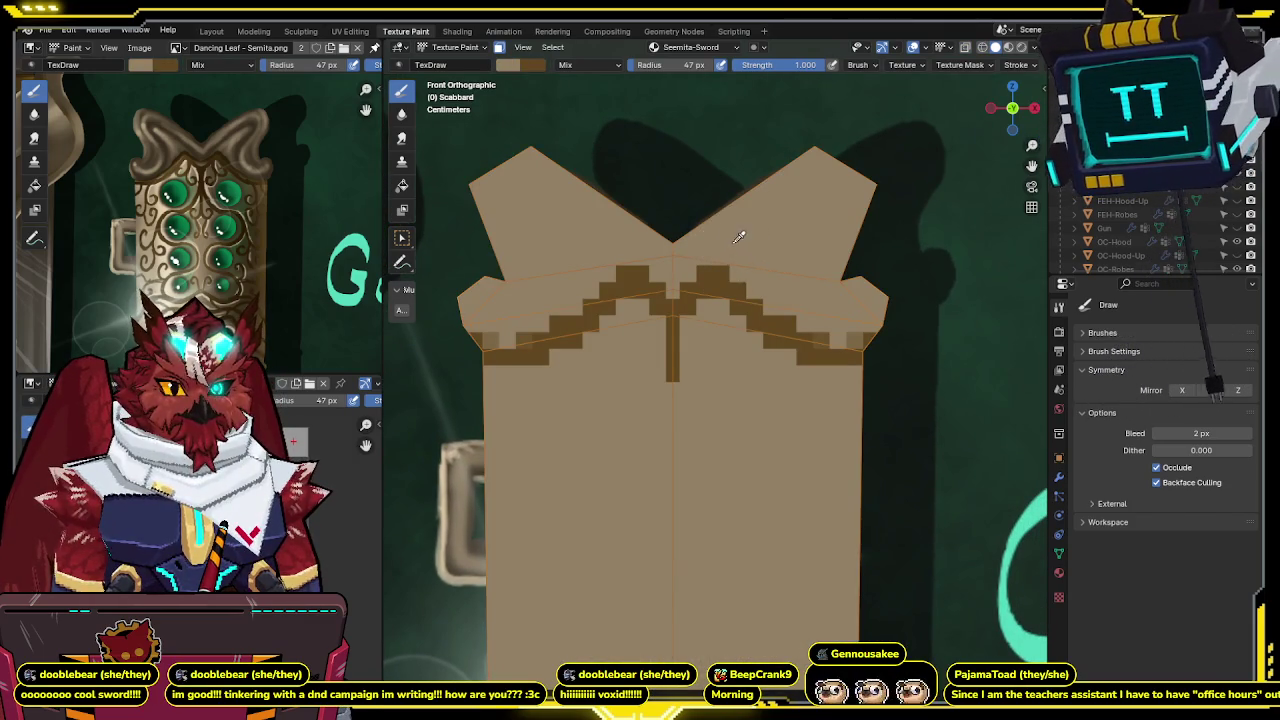
pyautogui.hotkey('ctrl', 'shift', 'z')
pyautogui.hotkey('ctrl', 'z')
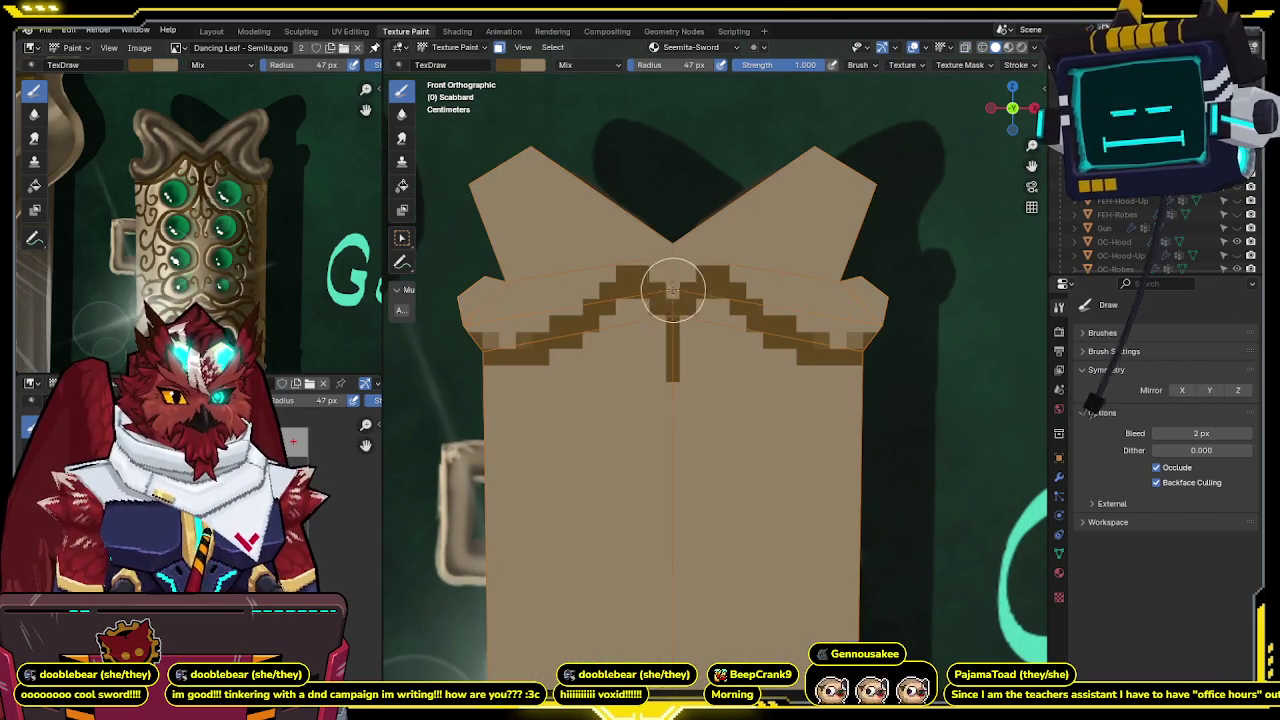
pyautogui.hotkey('ctrl', 'z')
pyautogui.hotkey('ctrl', 'z')
pyautogui.hotkey('ctrl', 'z')
pyautogui.hotkey('ctrl', 'shift', 'z')
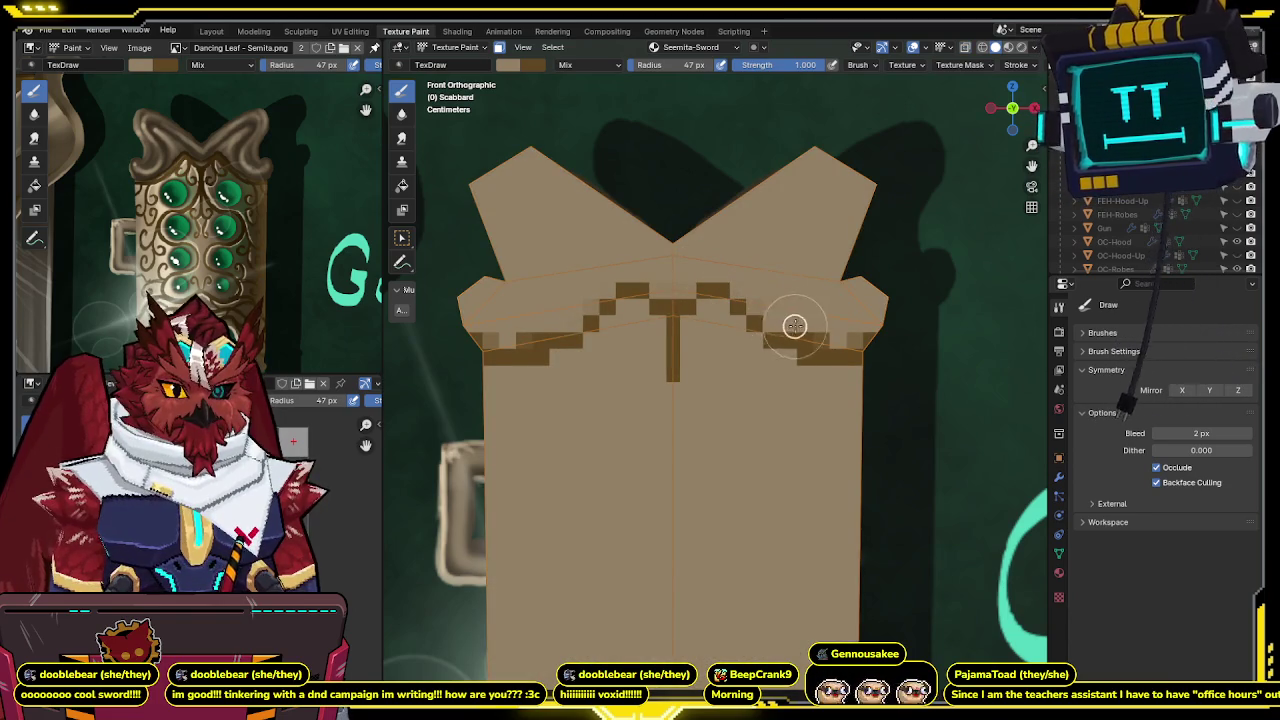
pyautogui.hotkey('ctrl', 'shift', 'z')
pyautogui.hotkey('ctrl', 'z')
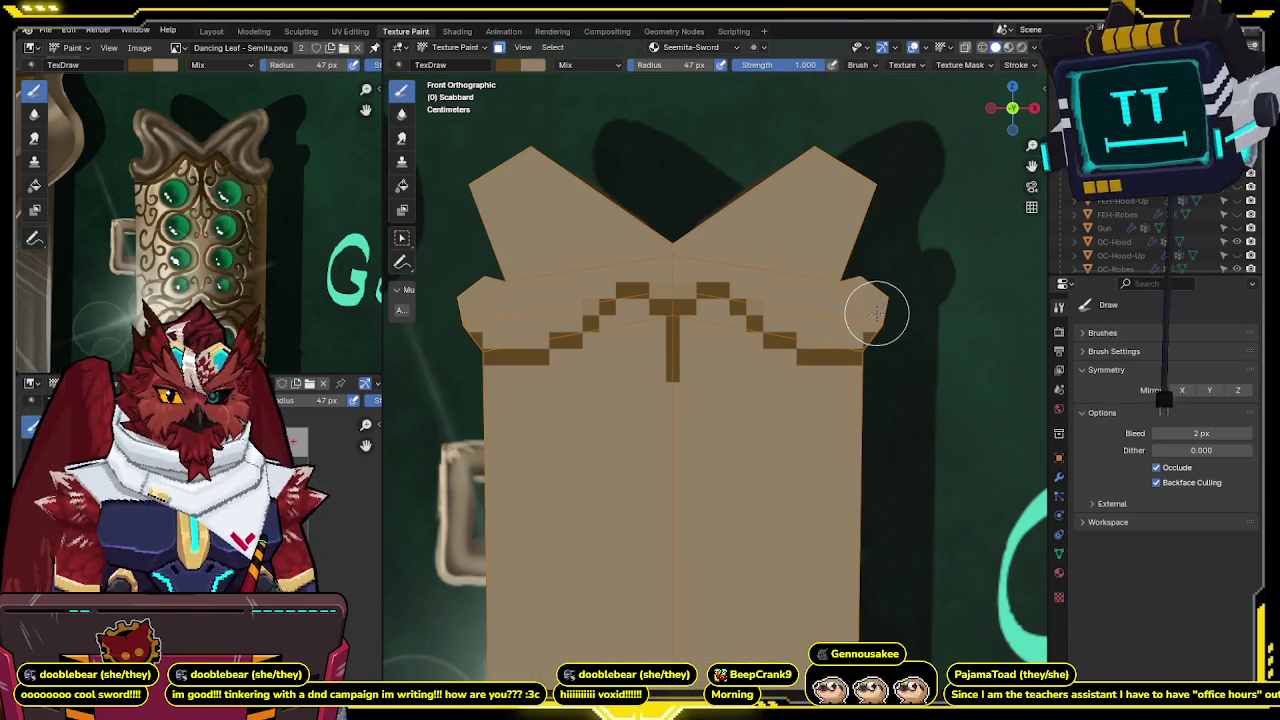
pyautogui.moveTo(880, 318); pyautogui.dragTo(894, 302)
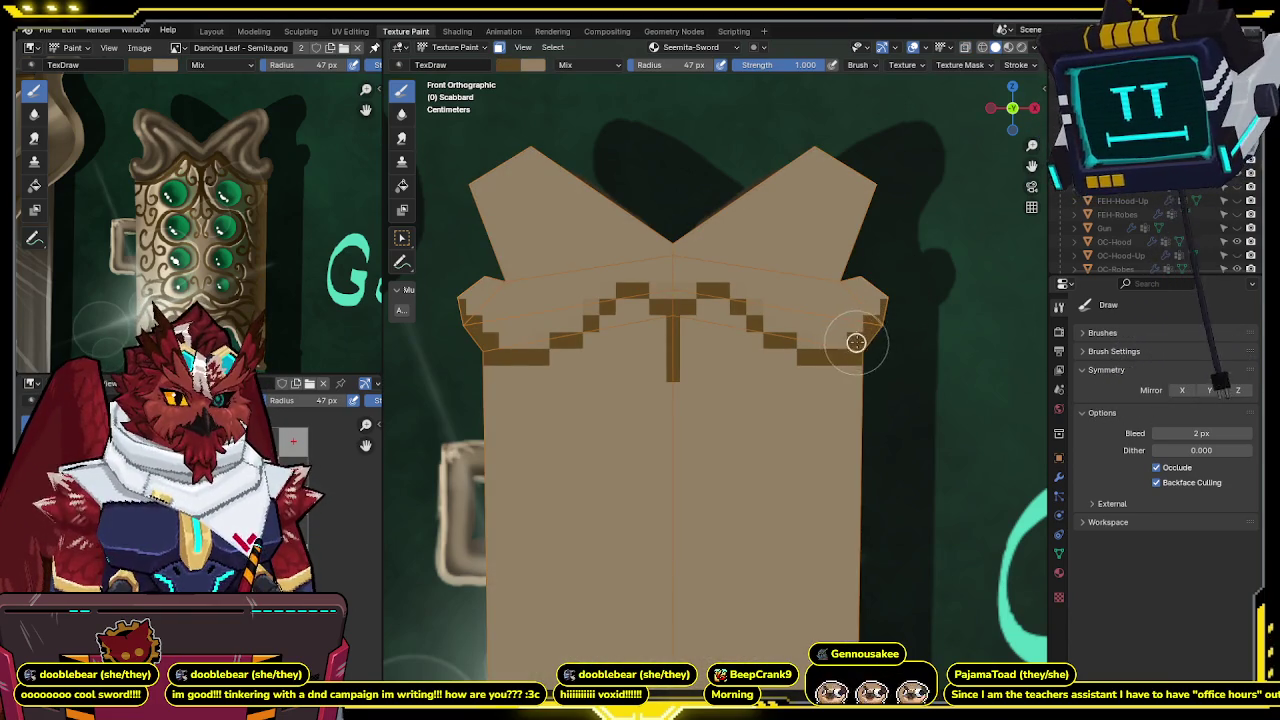
pyautogui.hotkey('ctrl', 'z')
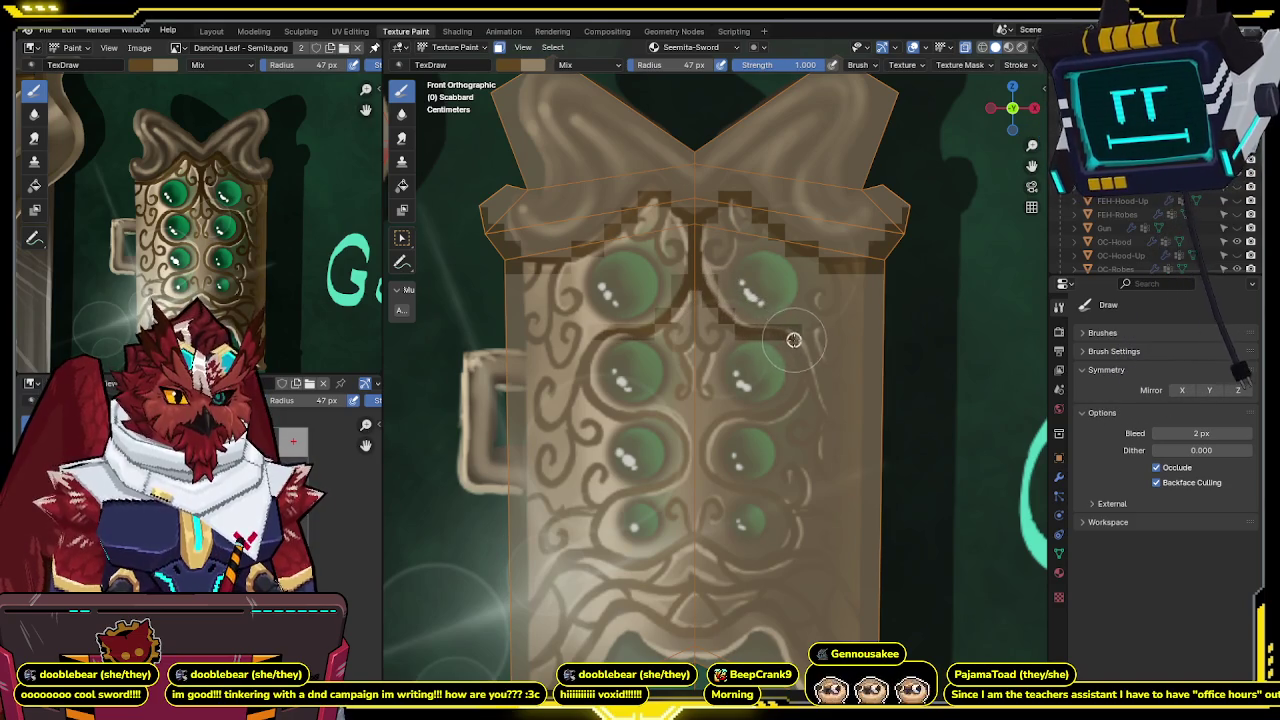
# Paint mirrored scroll curves around the right middle gem and across the lower band.
pyautogui.moveTo(804, 390); pyautogui.dragTo(744, 417)
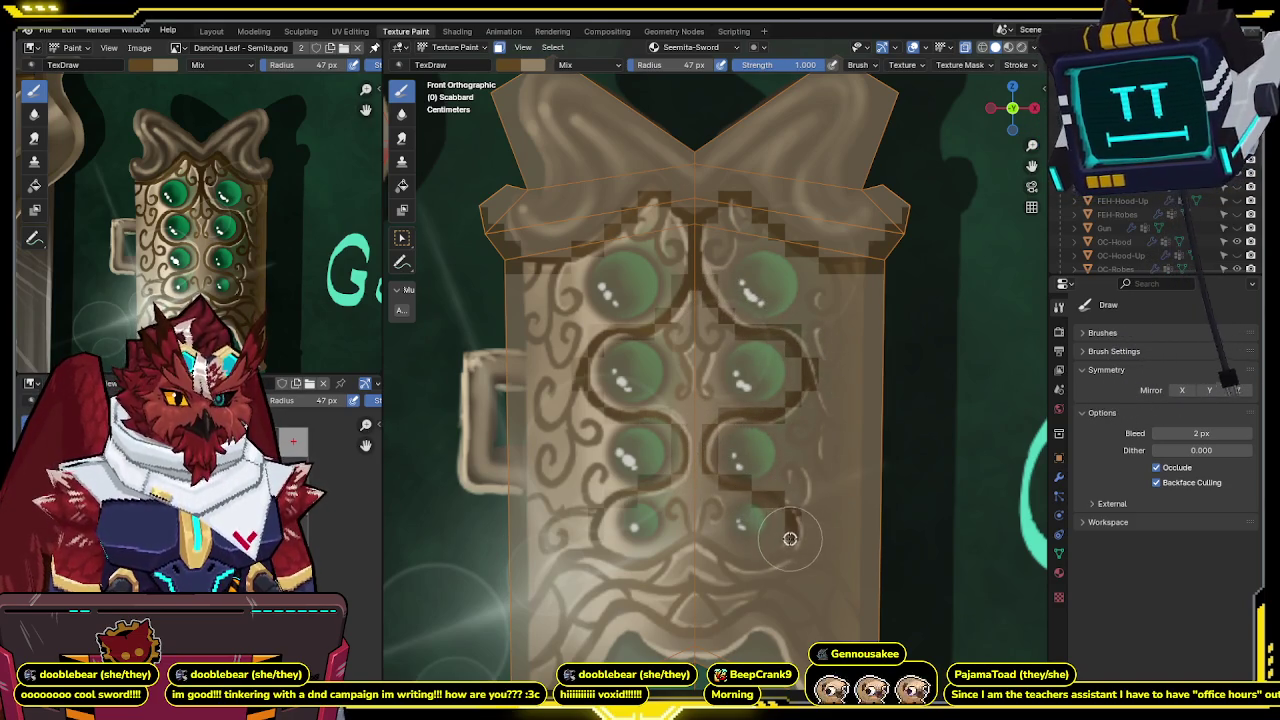
pyautogui.moveTo(772, 562); pyautogui.dragTo(726, 559)
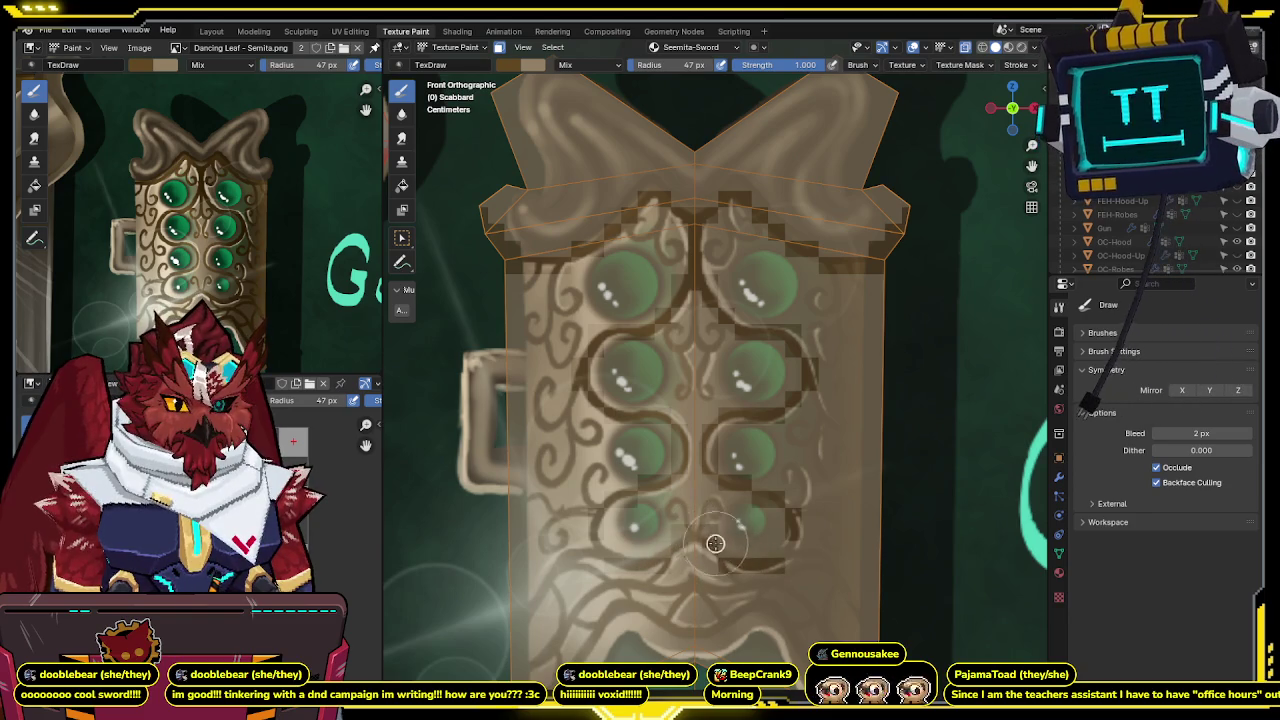
pyautogui.scroll(-2, 786, 514)
# Flip between front and back views to check the scrollwork against the concept art.
pyautogui.press('ctrl+KP_1')
pyautogui.press('KP_1')
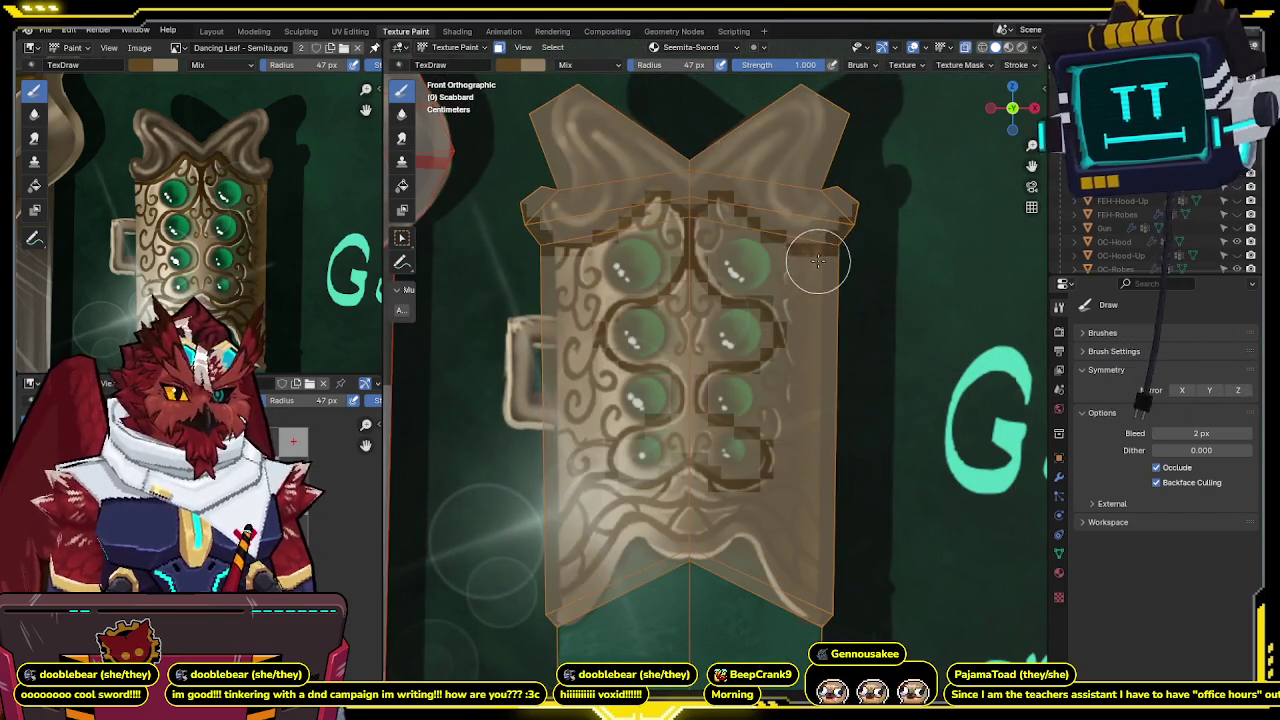
pyautogui.press('ctrl+KP_1')
pyautogui.press('KP_1')
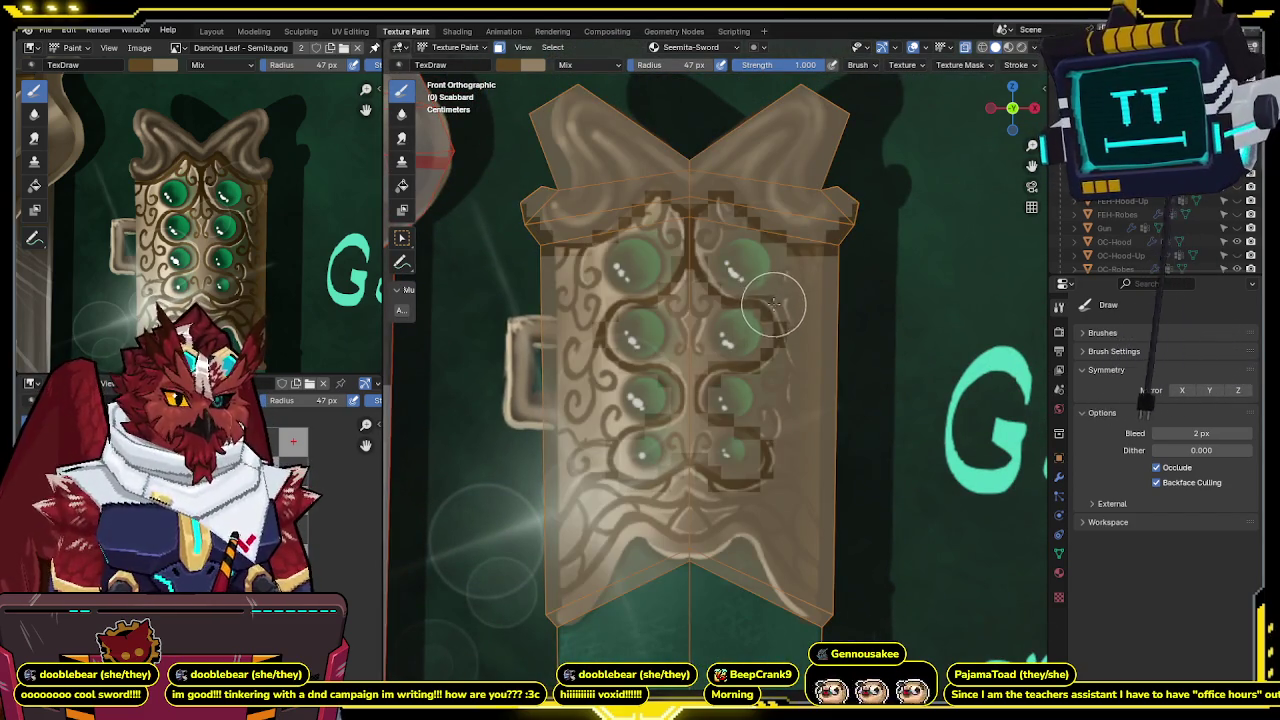
pyautogui.press('ctrl+KP_1')
pyautogui.press('KP_1')
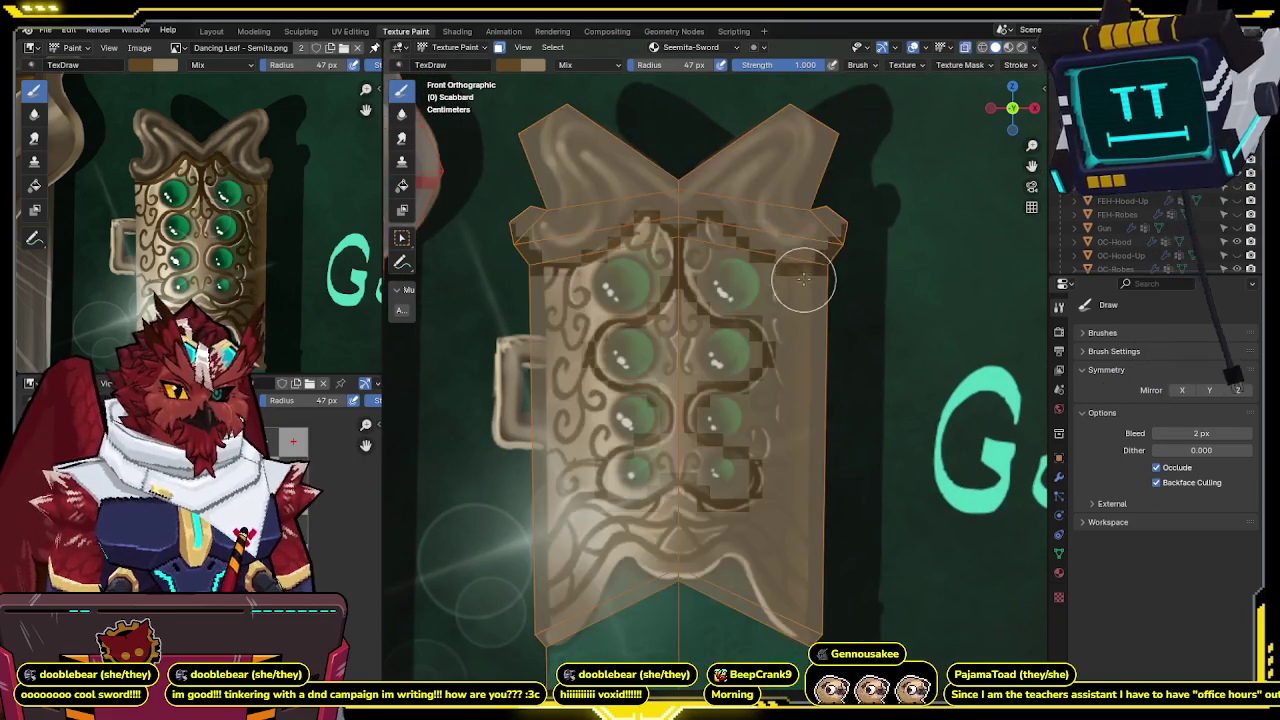
pyautogui.press('ctrl+KP_1')
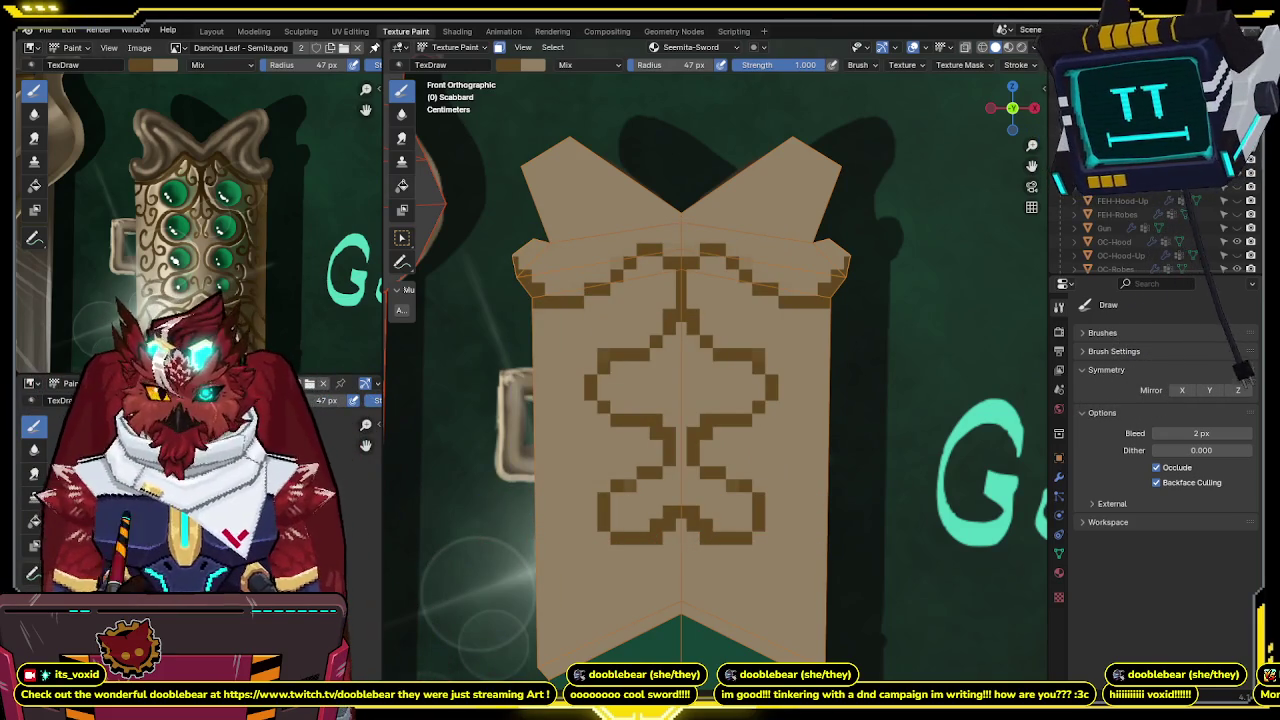
# Sample a dark brown and paint the upper wing pieces with it, mirrored.
pyautogui.press('z')
pyautogui.press('2')
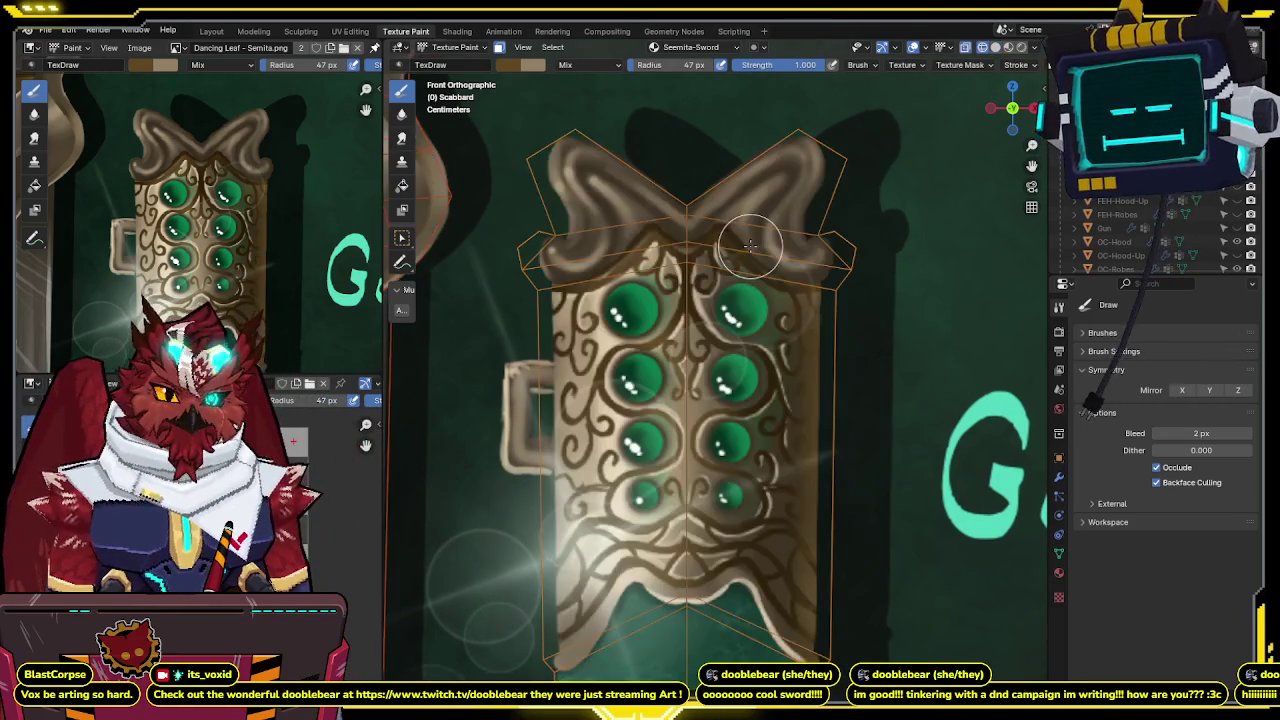
pyautogui.keyDown('shift'); pyautogui.moveTo(750, 245); pyautogui.dragTo(720, 325, button='middle'); pyautogui.keyUp('shift')
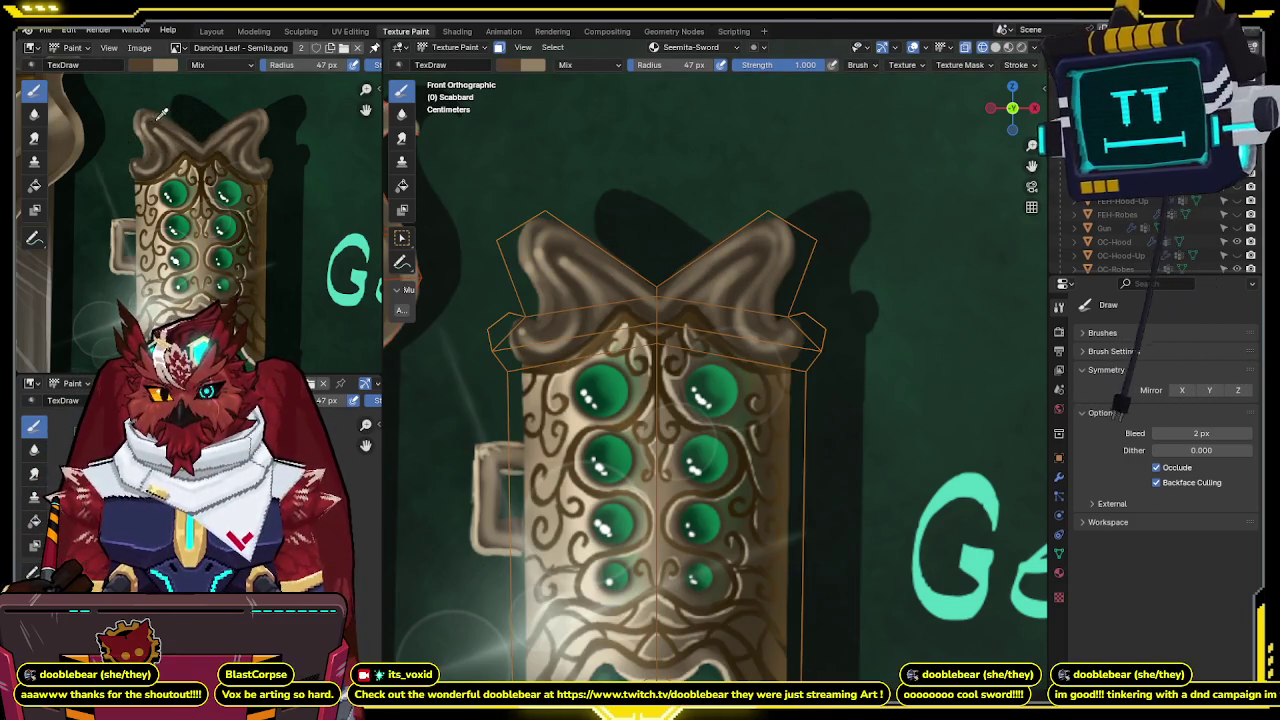
pyautogui.moveTo(663, 337)
pyautogui.mouseDown()
pyautogui.moveTo(640, 309)
pyautogui.moveTo(634, 340)
pyautogui.moveTo(662, 326)
pyautogui.mouseUp()
pyautogui.press('s')
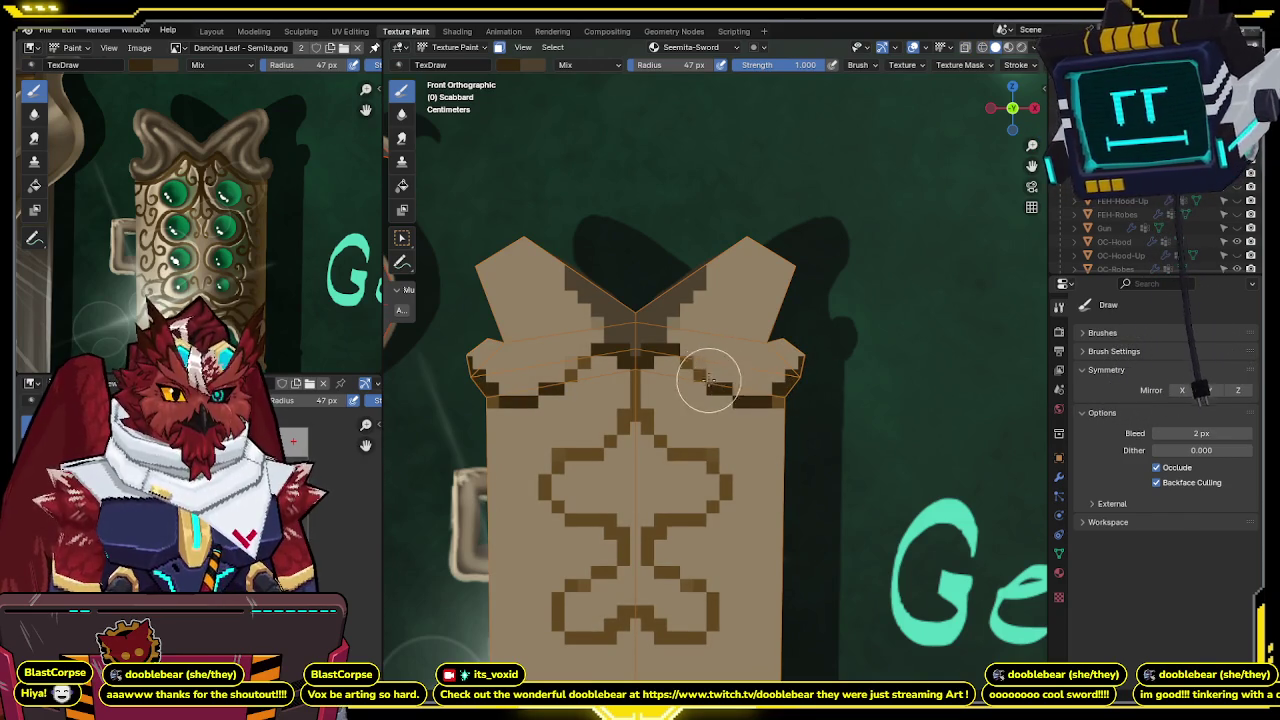
pyautogui.moveTo(696, 339)
pyautogui.mouseDown()
pyautogui.moveTo(688, 289)
pyautogui.moveTo(757, 294)
pyautogui.moveTo(724, 331)
pyautogui.moveTo(743, 360)
pyautogui.moveTo(766, 317)
pyautogui.moveTo(791, 355)
pyautogui.mouseUp()
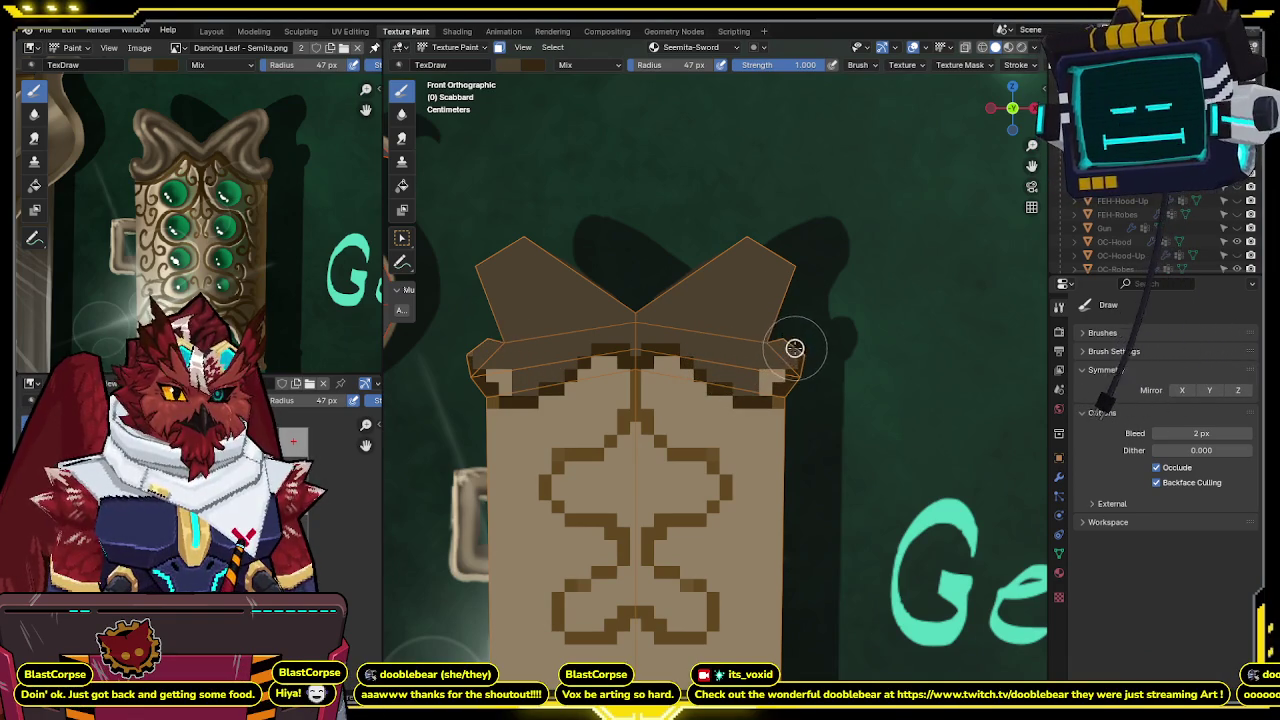
# Compare the scabbard with the reference look and lower brush strength to about half.
pyautogui.keyDown('shift'); pyautogui.moveTo(755, 303); pyautogui.dragTo(790, 303, button='middle'); pyautogui.keyUp('shift')
pyautogui.hotkey('alt', 'h')
pyautogui.press('h')
pyautogui.moveTo(816, 62); pyautogui.dragTo(746, 81)
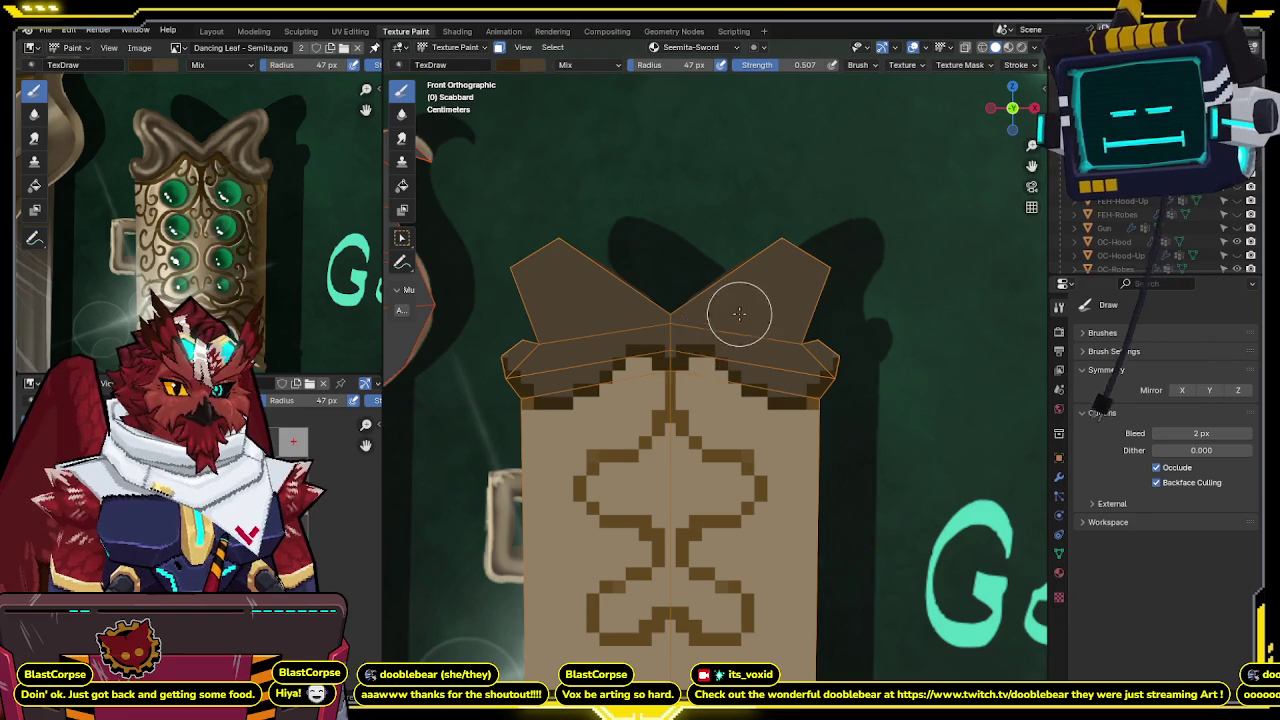
# Toggle repeatedly between the reference shading and flat pixel texture to compare the wings.
pyautogui.hotkey('alt', 'h')
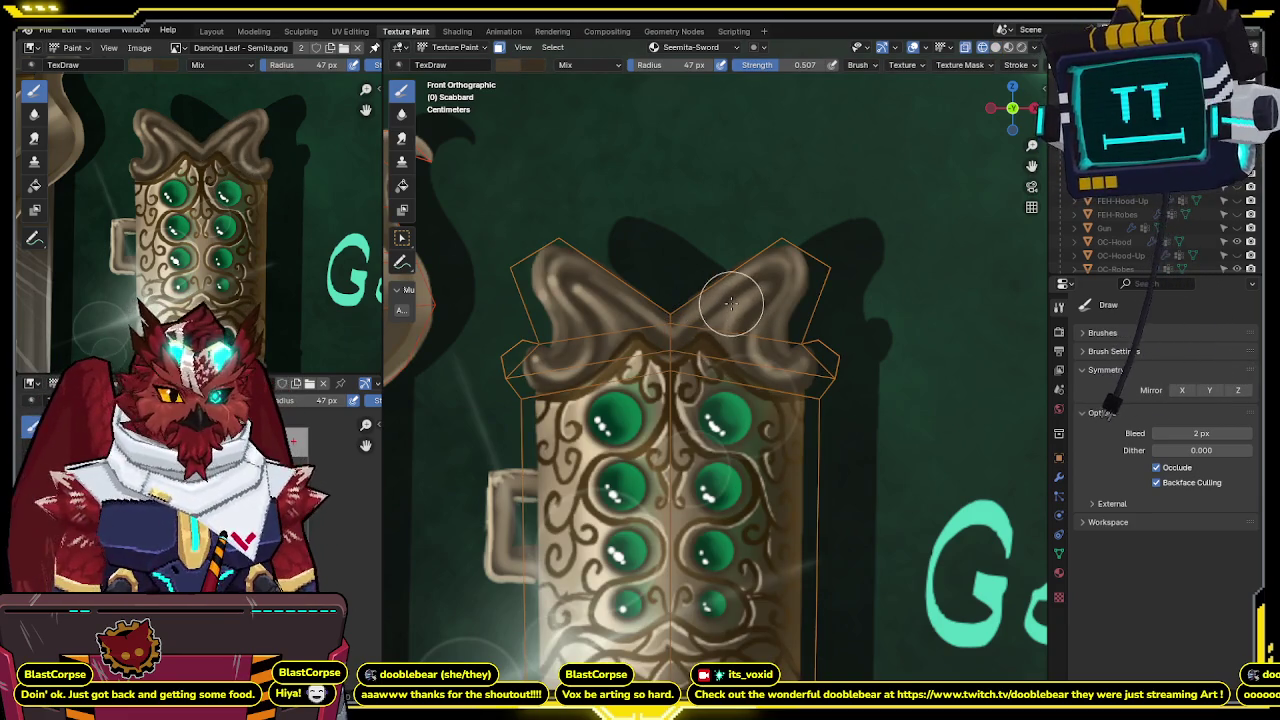
pyautogui.press('z')
pyautogui.press('z')
pyautogui.press('z')
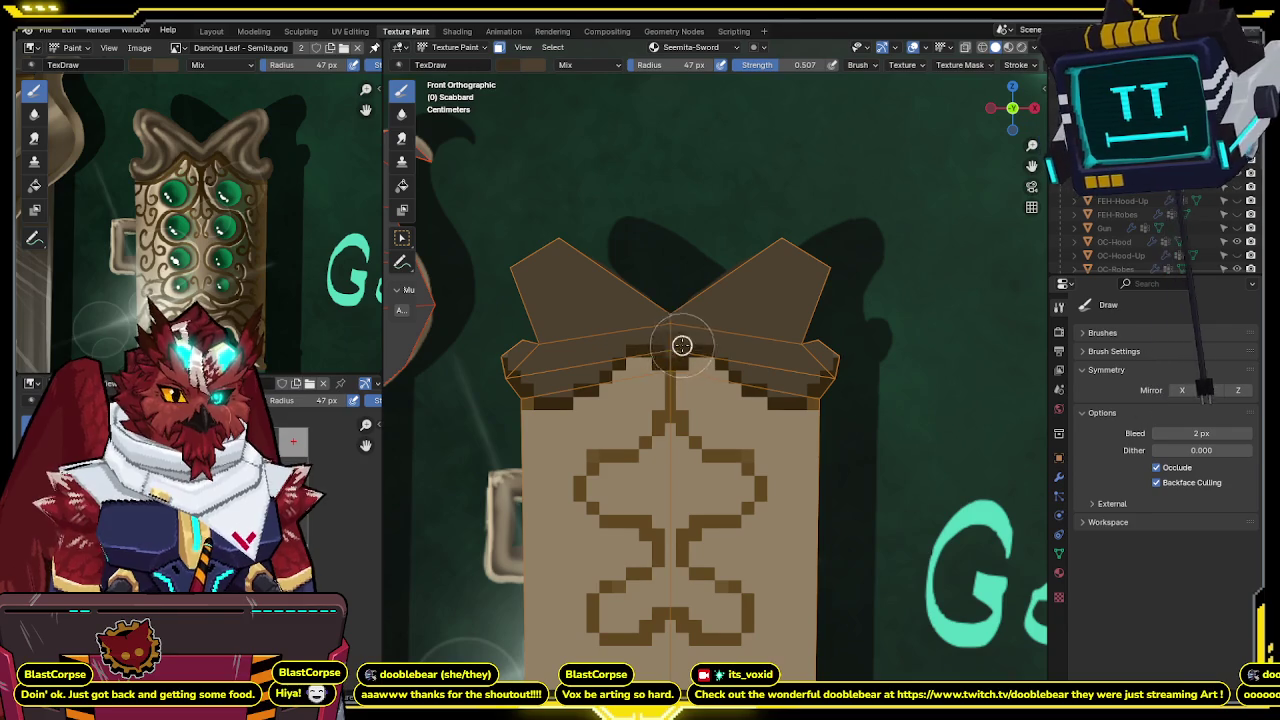
pyautogui.press('z')
pyautogui.press('z')
pyautogui.press('z')
pyautogui.press('z')
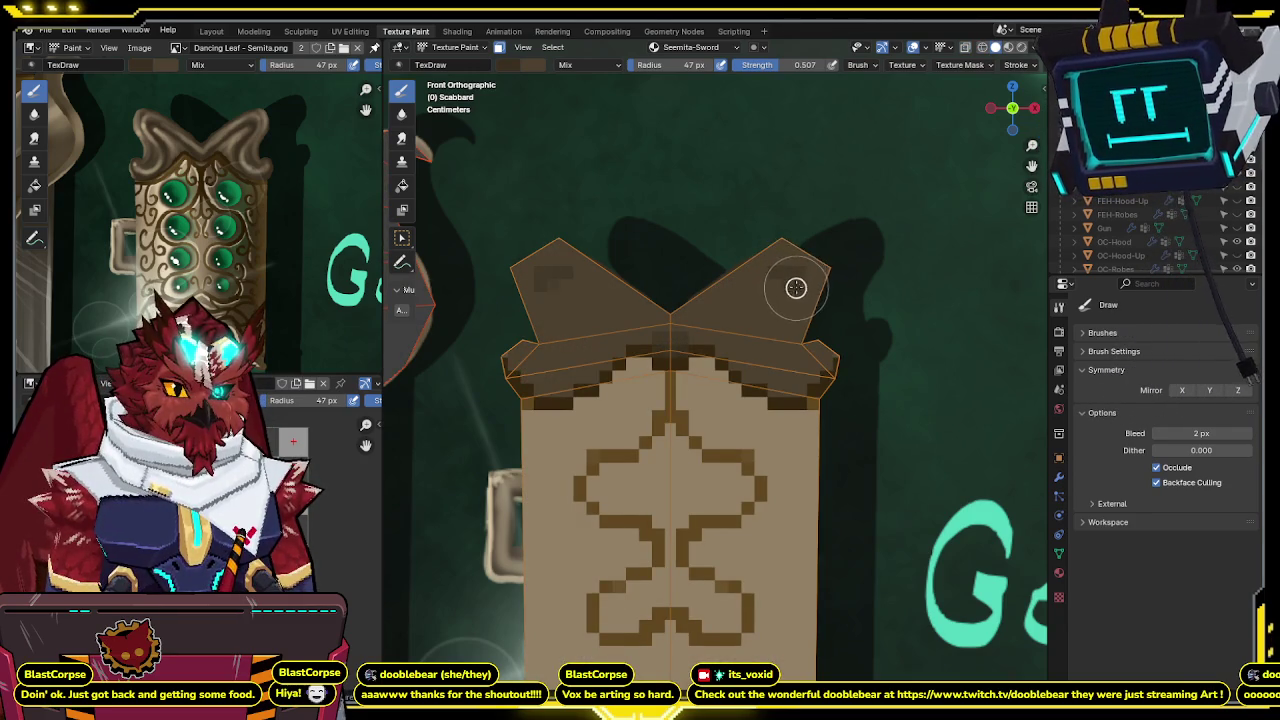
pyautogui.press('z')
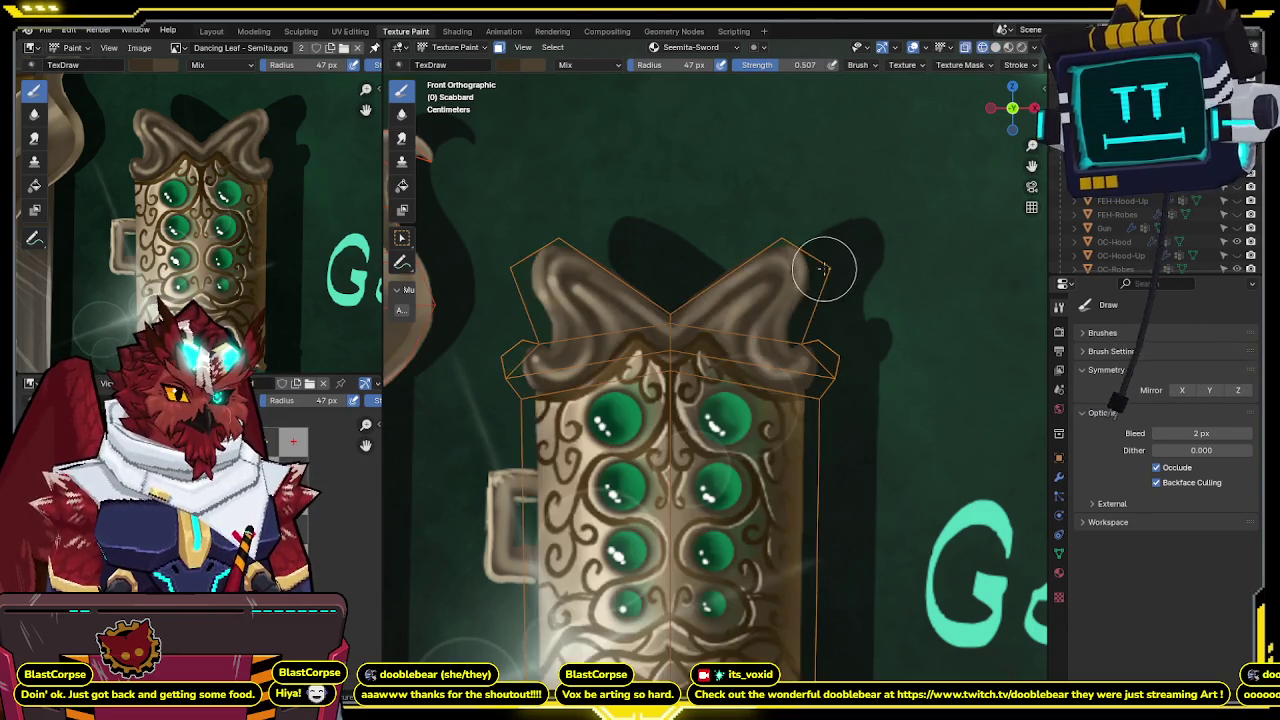
pyautogui.press('z')
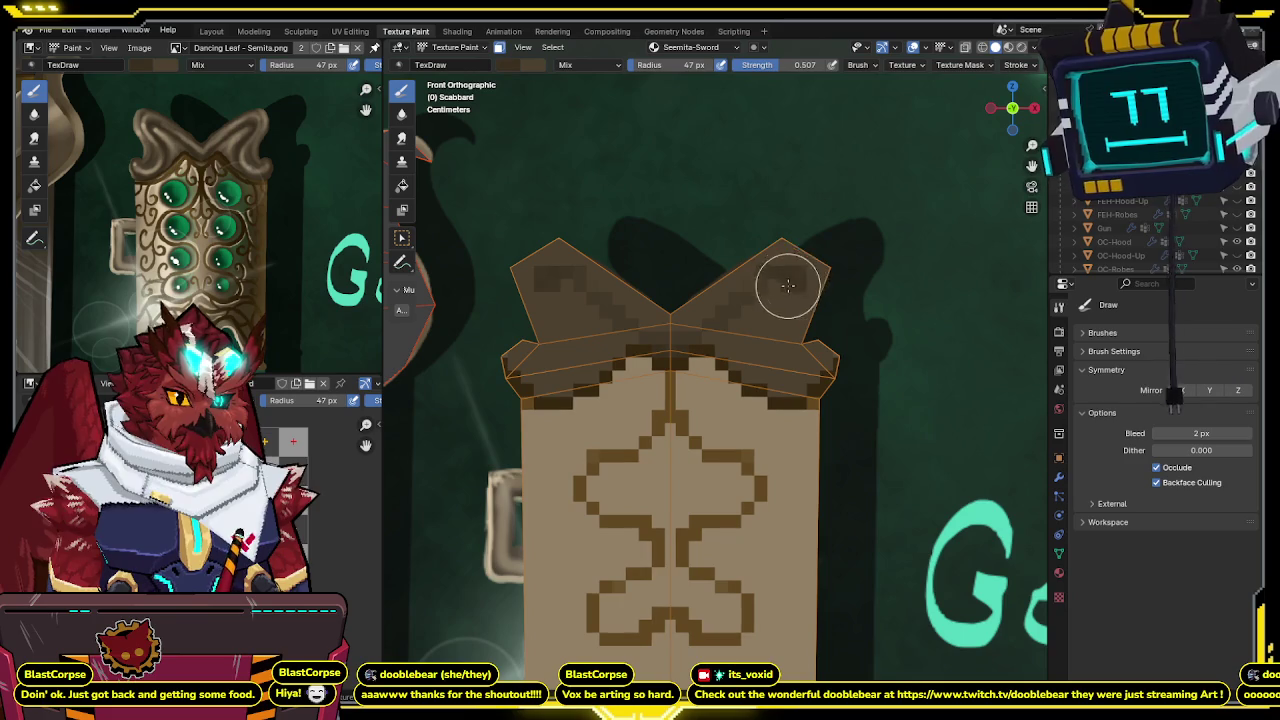
pyautogui.press('z')
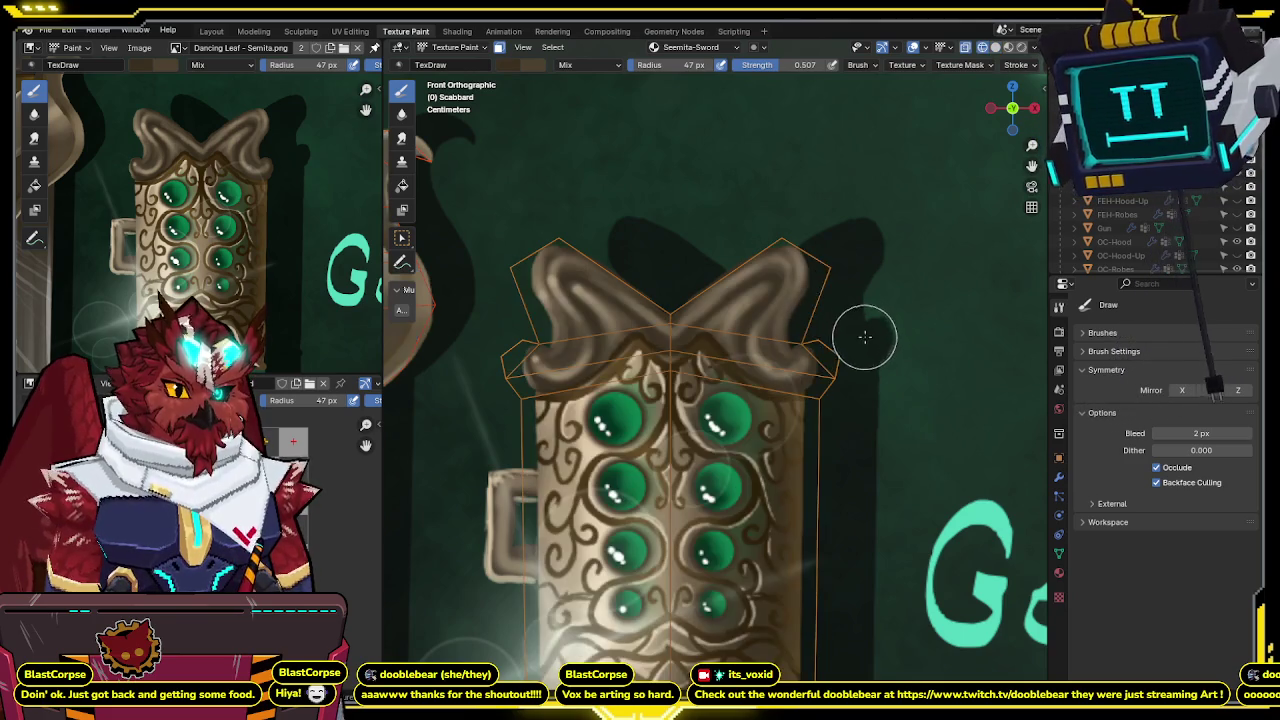
pyautogui.press('z')
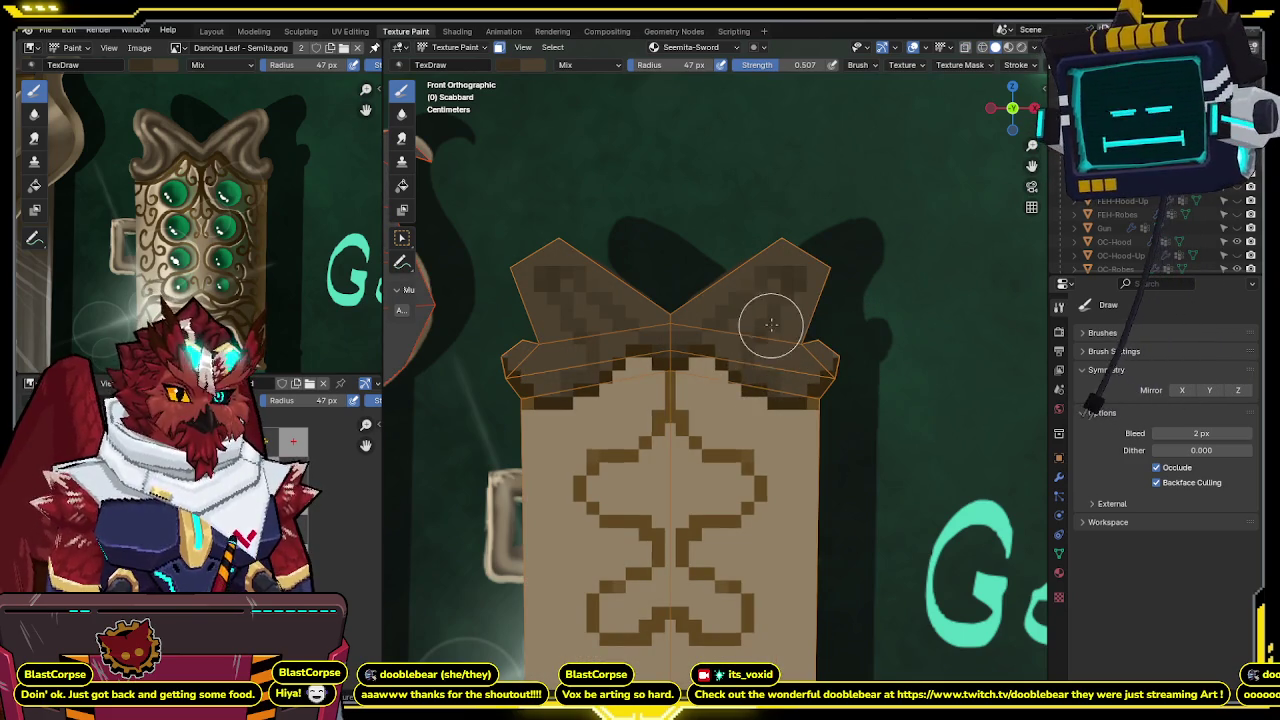
pyautogui.press('z')
pyautogui.press('z')
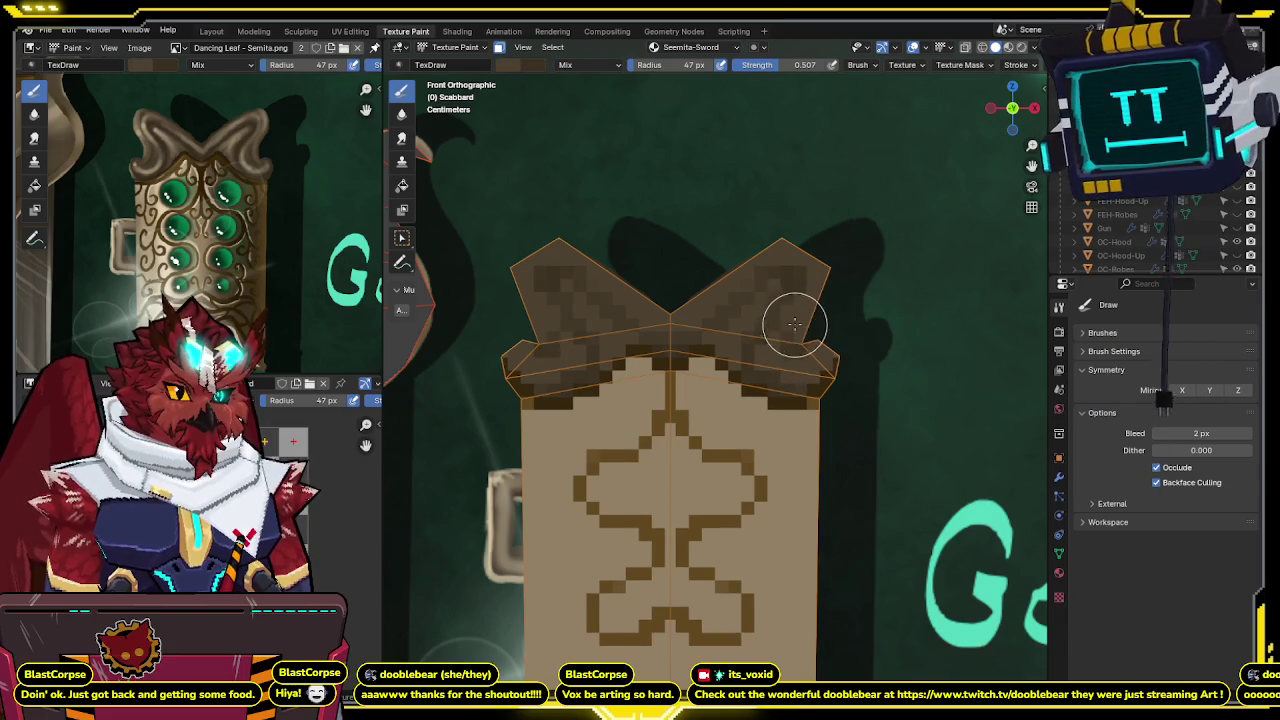
pyautogui.press('z')
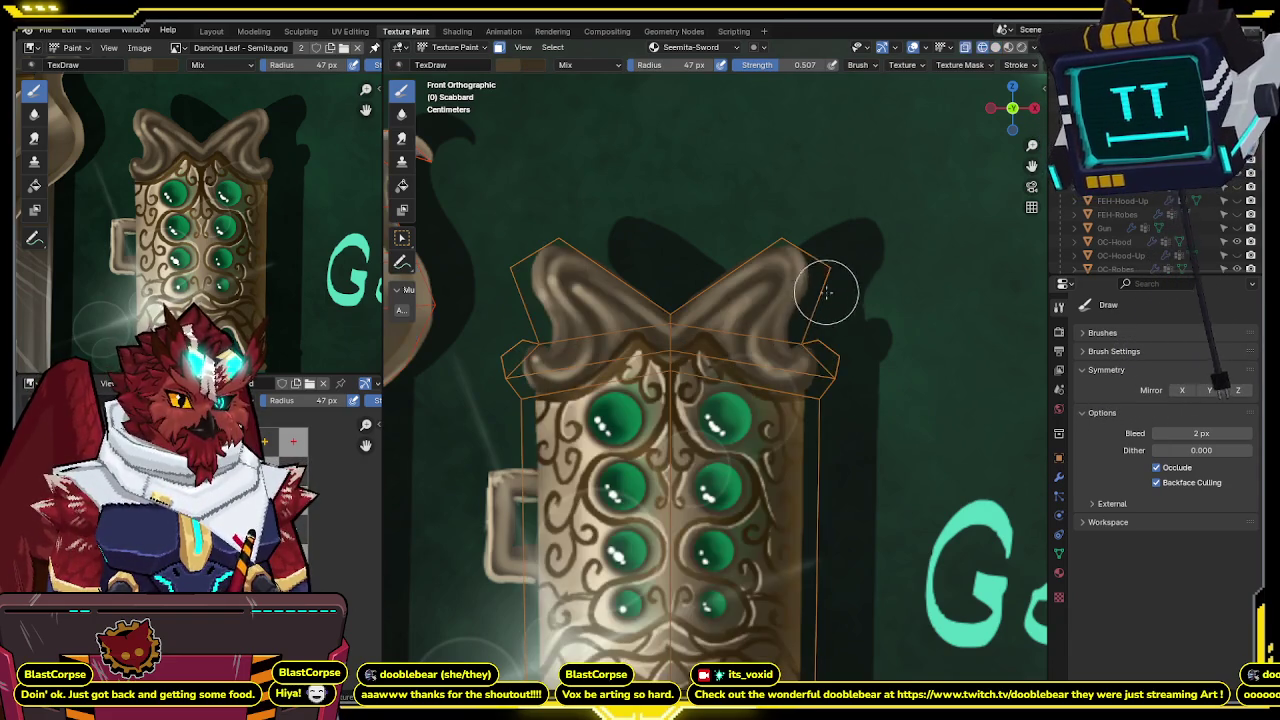
pyautogui.press('z')
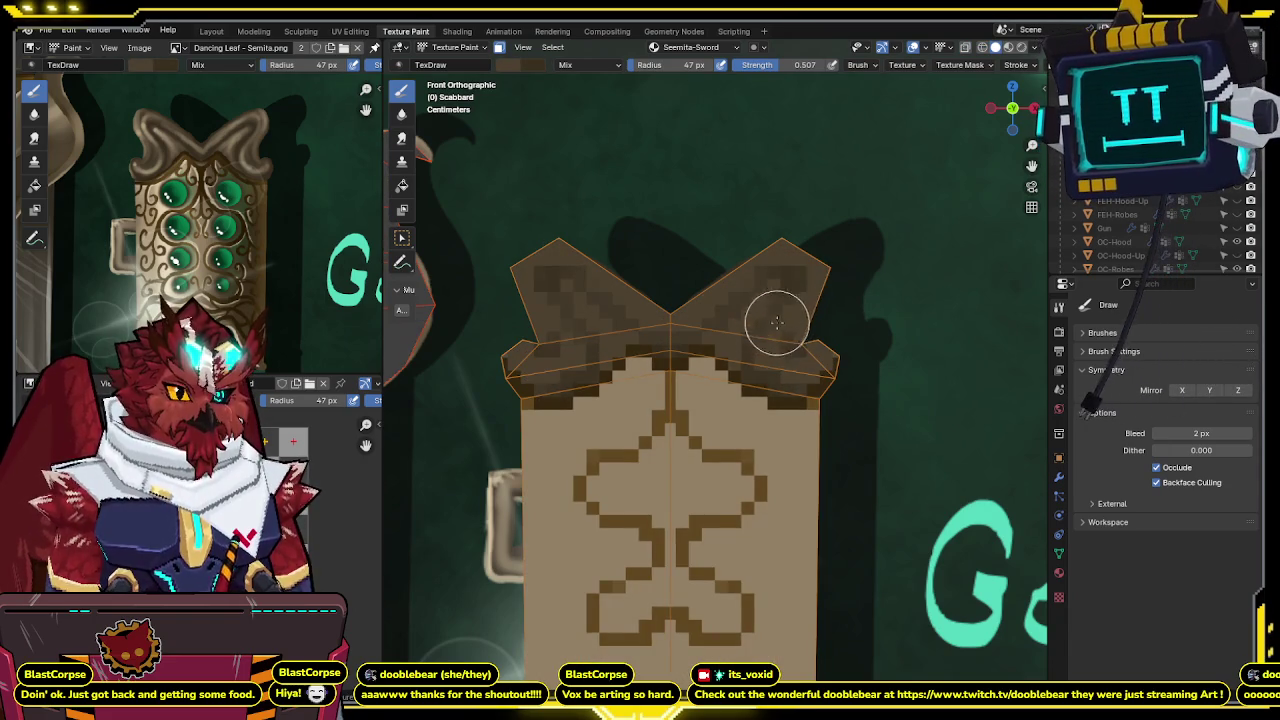
pyautogui.hotkey('ctrl', 'z')
pyautogui.hotkey('ctrl', 'shift', 'z')
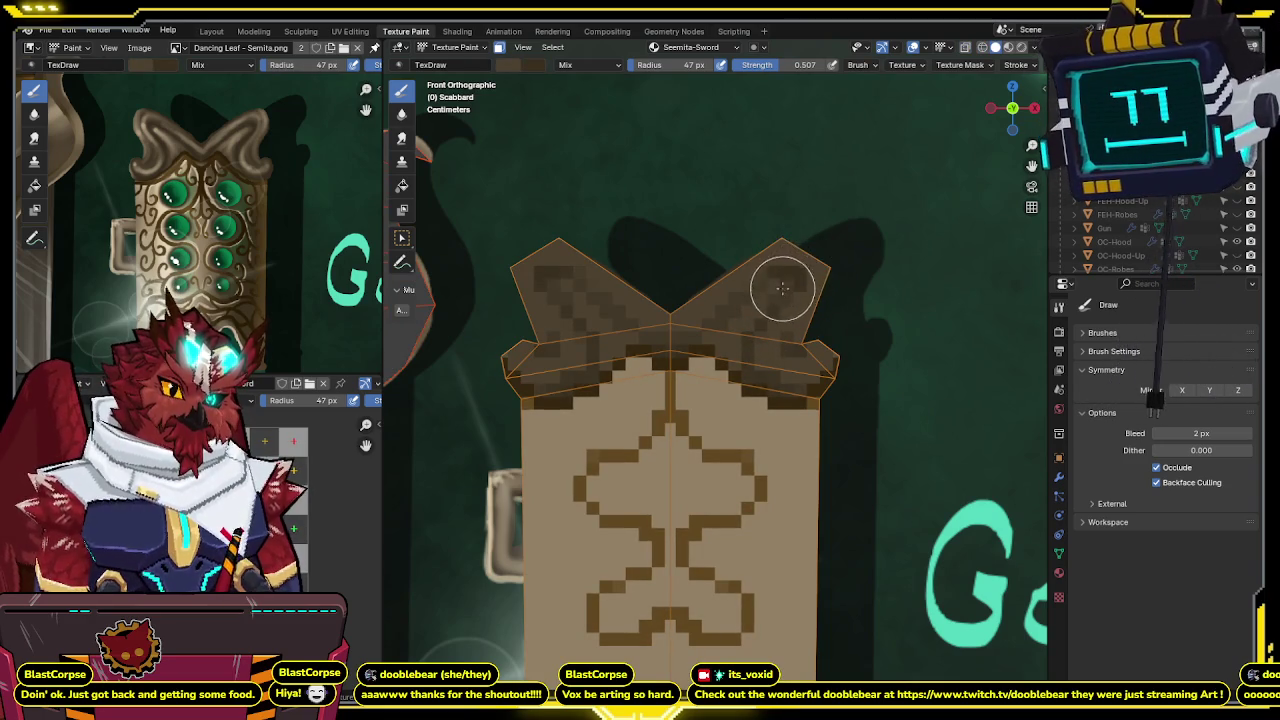
pyautogui.hotkey('ctrl', 'shift', 'z')
pyautogui.hotkey('ctrl', 'z')
pyautogui.hotkey('ctrl', 'shift', 'z')
pyautogui.hotkey('ctrl', 'z')
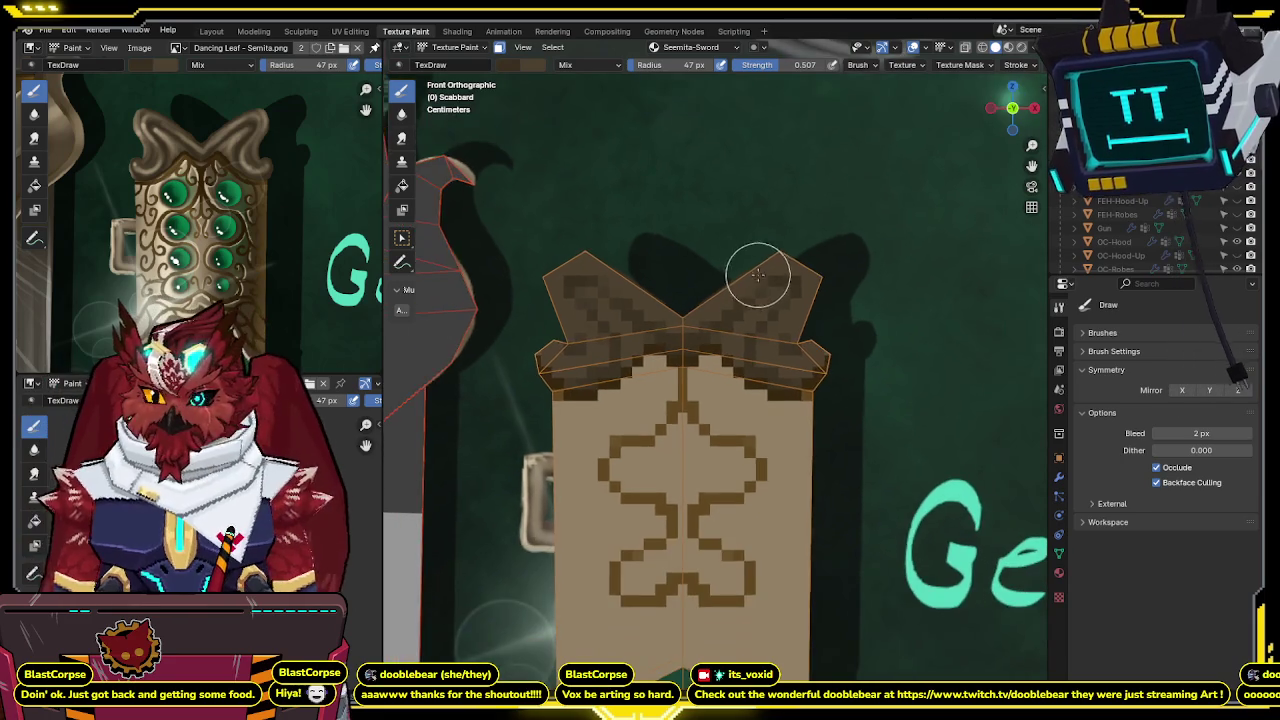
pyautogui.scroll(1, 750, 262)
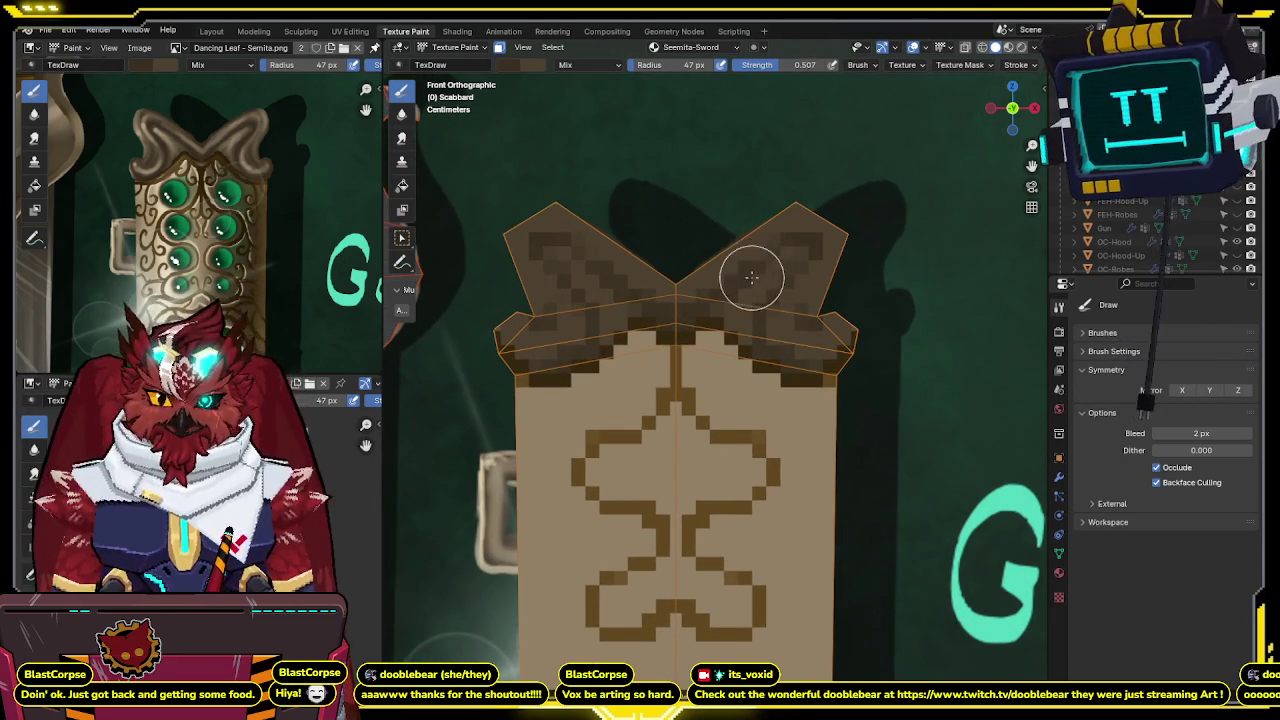
# Paint light mirrored tan streaks across both wings toward the tips, darkening part of the right stripe.
pyautogui.press('ctrl+KP_1')
pyautogui.press('KP_1')
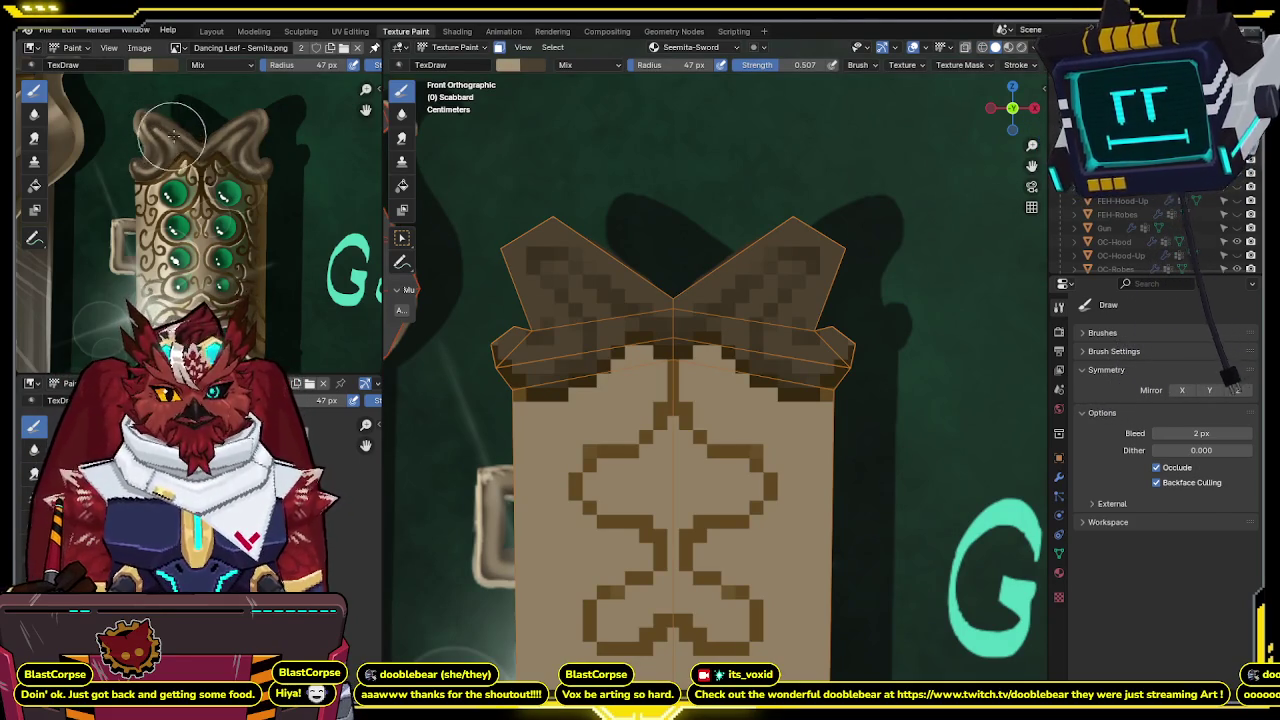
pyautogui.press('ctrl+KP_1')
pyautogui.press('KP_1')
pyautogui.moveTo(797, 266); pyautogui.dragTo(769, 284)
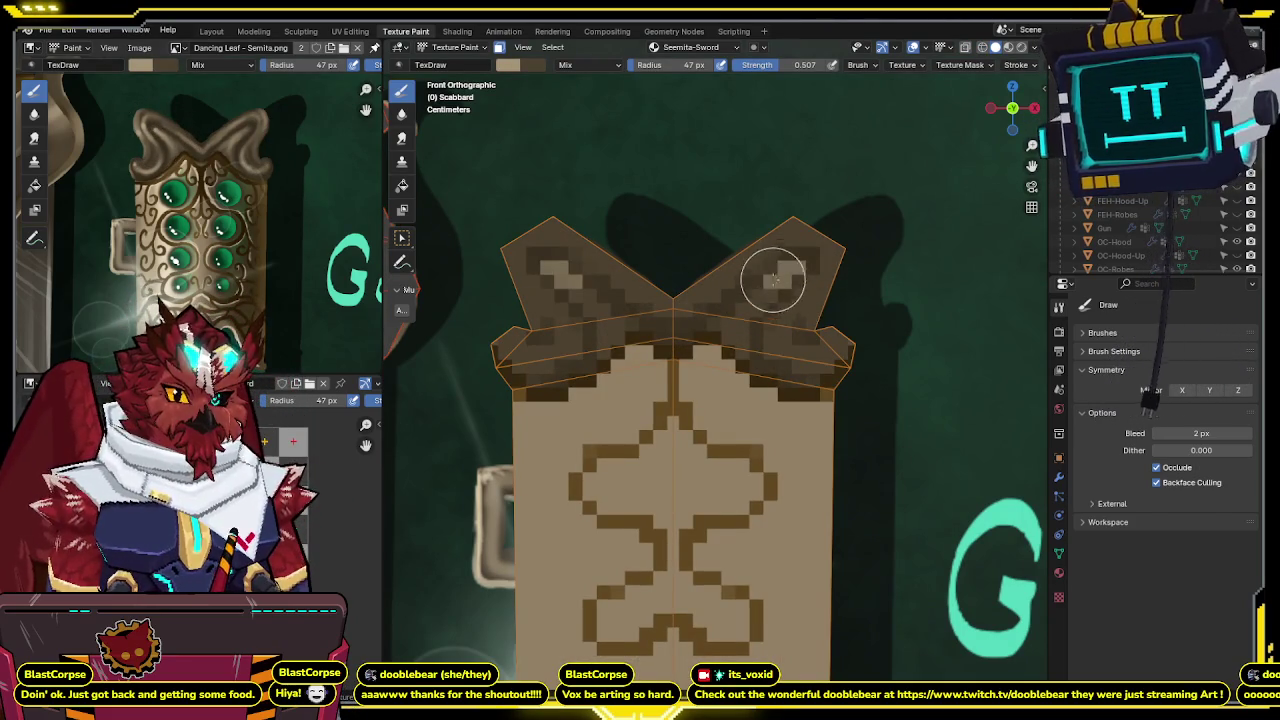
pyautogui.press('ctrl+KP_1')
pyautogui.press('KP_1')
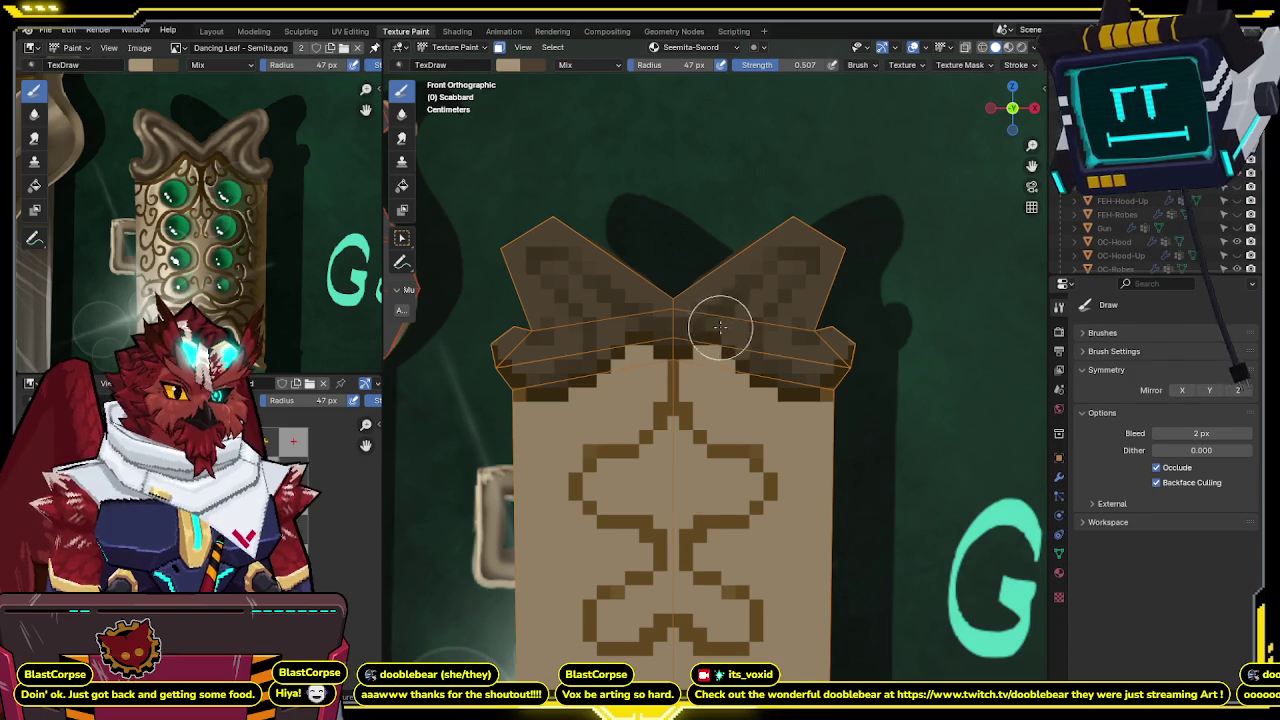
pyautogui.moveTo(722, 323); pyautogui.dragTo(779, 282)
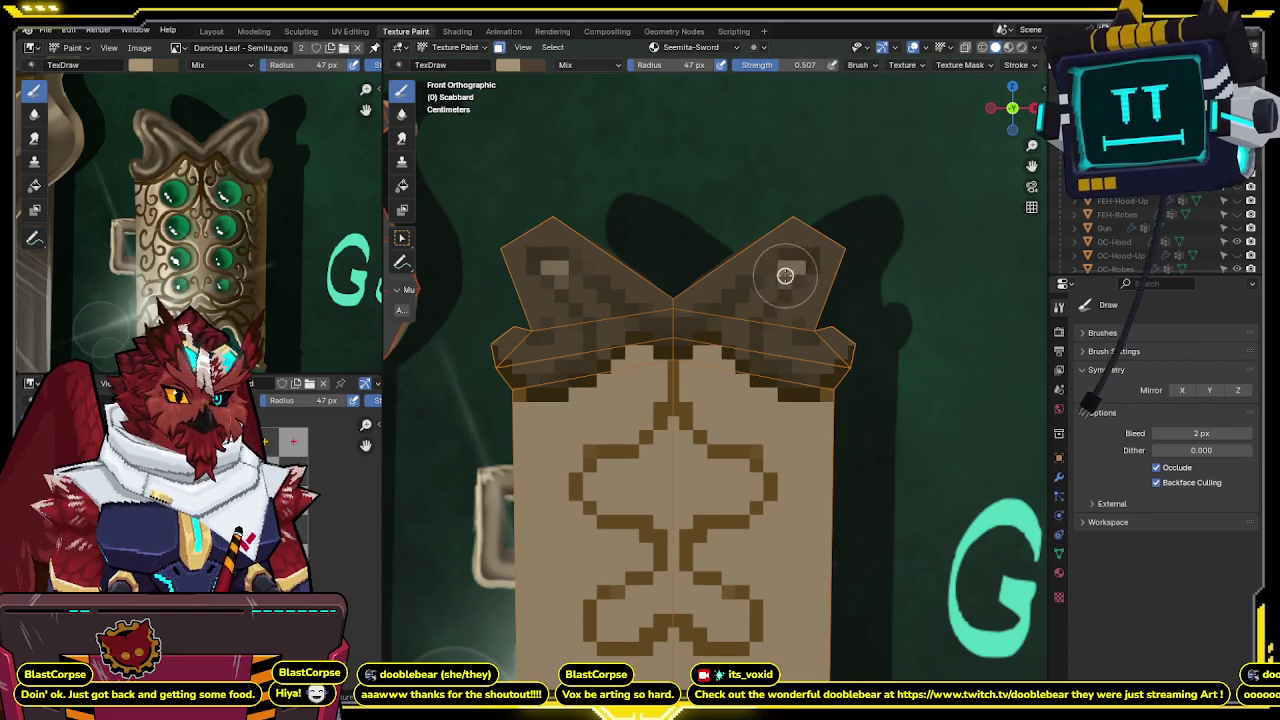
pyautogui.moveTo(765, 280); pyautogui.dragTo(790, 268)
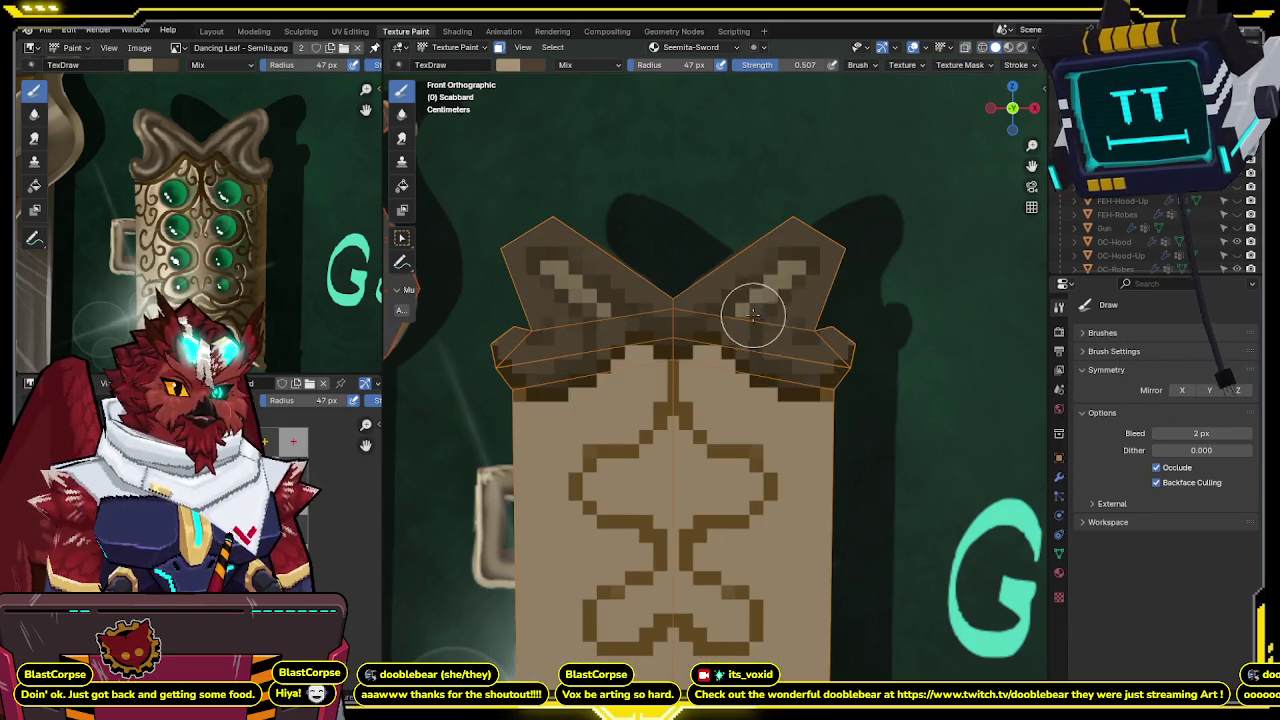
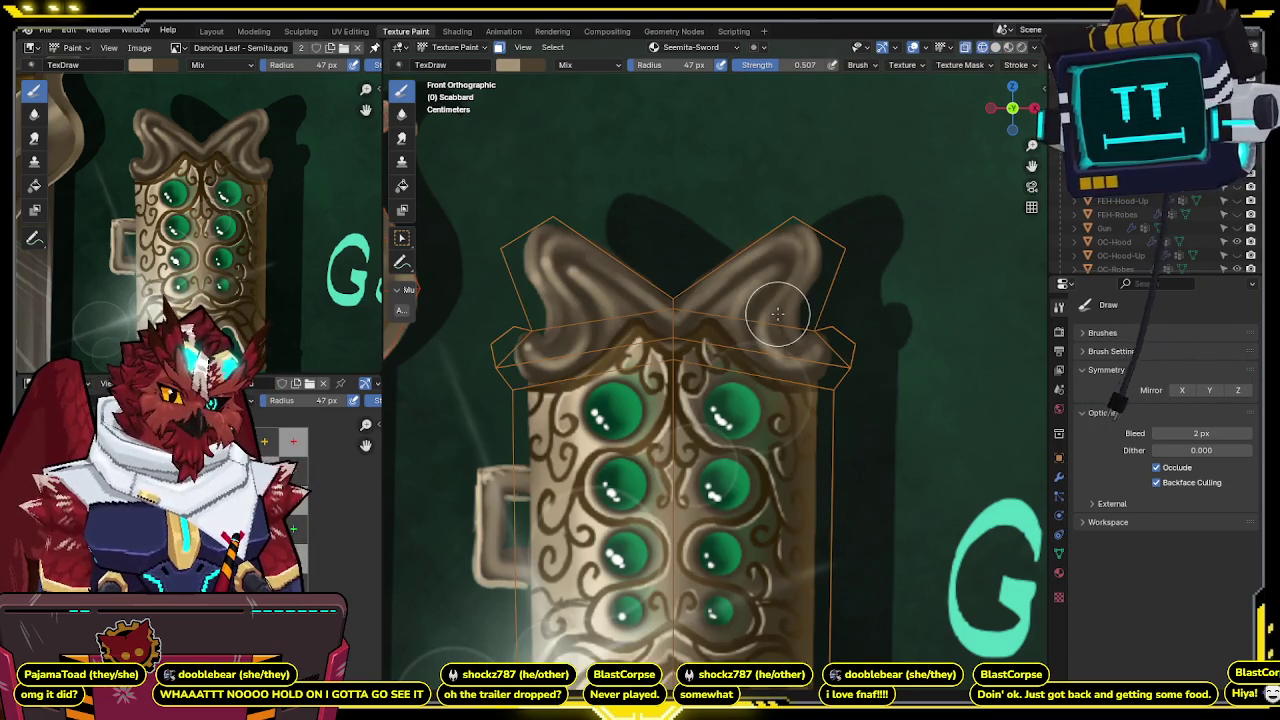
# Toggle between the pixel-art band and the ornate reference while panning and zooming the scabbard.
pyautogui.hotkey('ctrl', 'z')
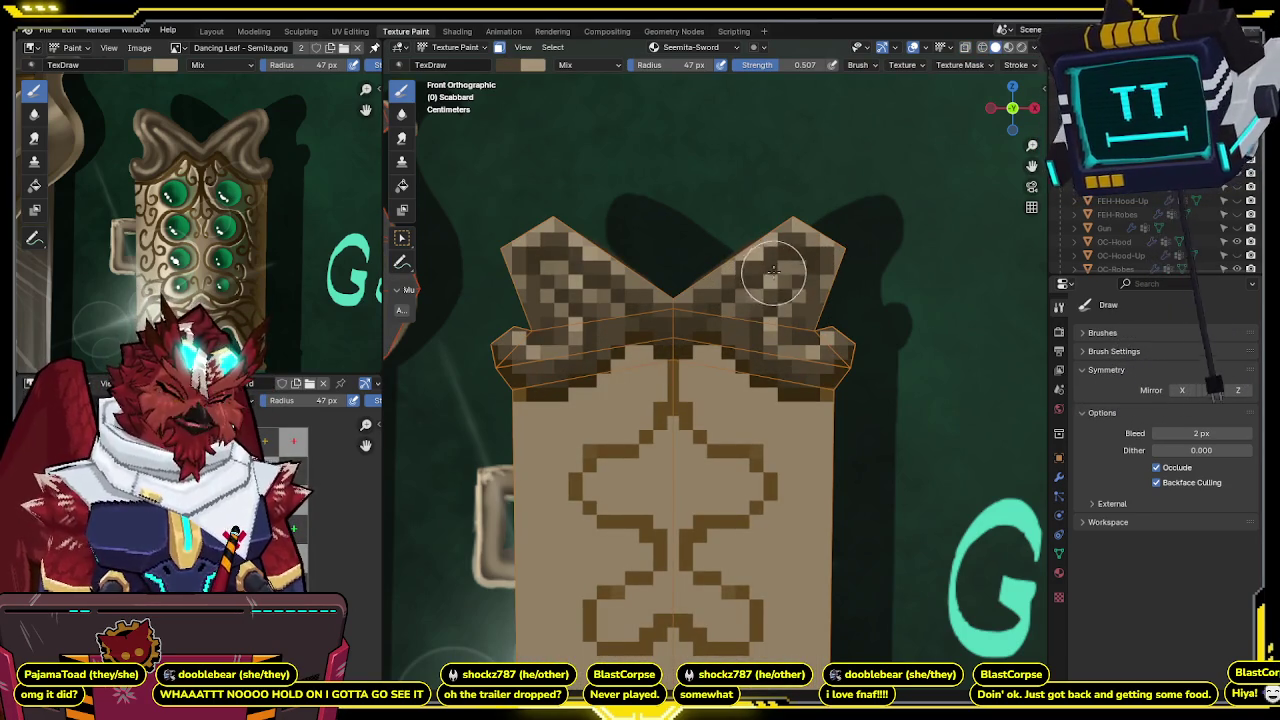
pyautogui.hotkey('ctrl', 'shift', 'z')
pyautogui.hotkey('ctrl', 'z')
pyautogui.keyDown('shift'); pyautogui.moveTo(781, 262); pyautogui.dragTo(803, 238, button='middle'); pyautogui.keyUp('shift')
pyautogui.hotkey('ctrl', 'shift', 'z')
pyautogui.hotkey('ctrl', 'z')
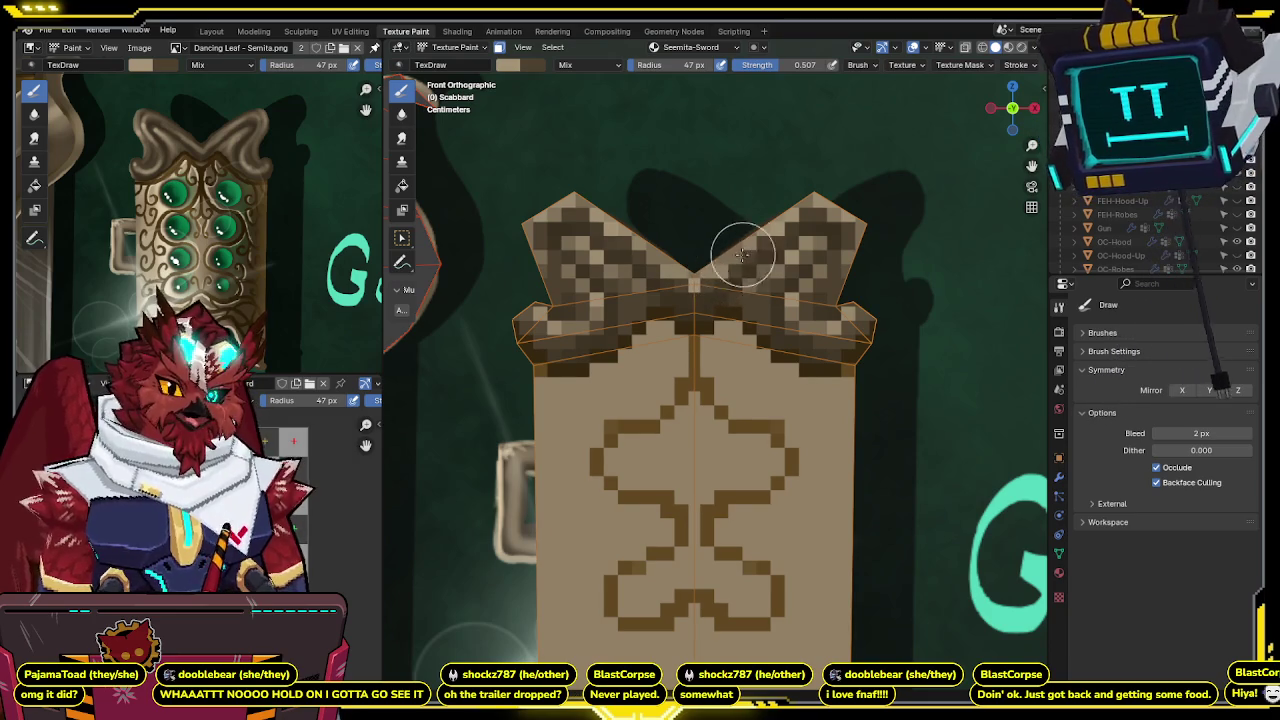
pyautogui.hotkey('ctrl', 'shift', 'z')
pyautogui.hotkey('ctrl', 'z')
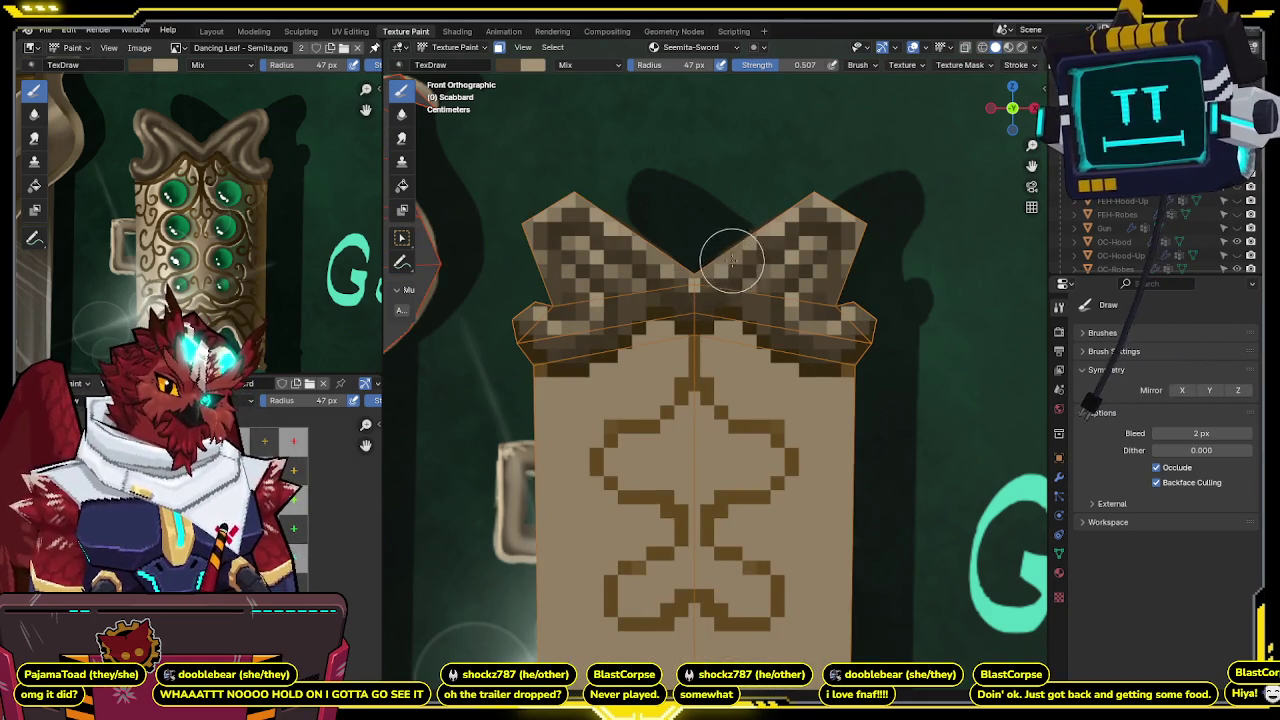
pyautogui.scroll(-2, 704, 289)
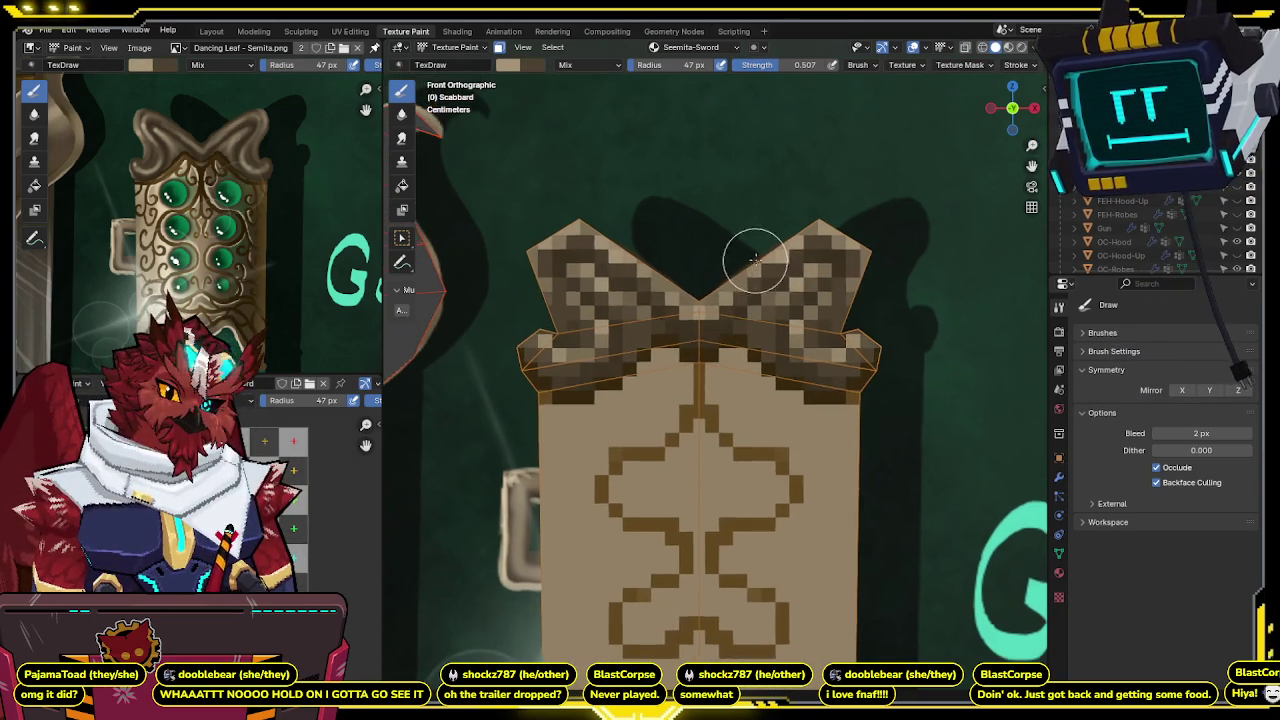
pyautogui.scroll(-1, 704, 289)
pyautogui.hotkey('ctrl', 'shift', 'z')
pyautogui.scroll(1, 720, 296)
pyautogui.scroll(1, 720, 296)
pyautogui.hotkey('ctrl', 'z')
pyautogui.hotkey('ctrl', 'shift', 'z')
pyautogui.hotkey('ctrl', 'z')
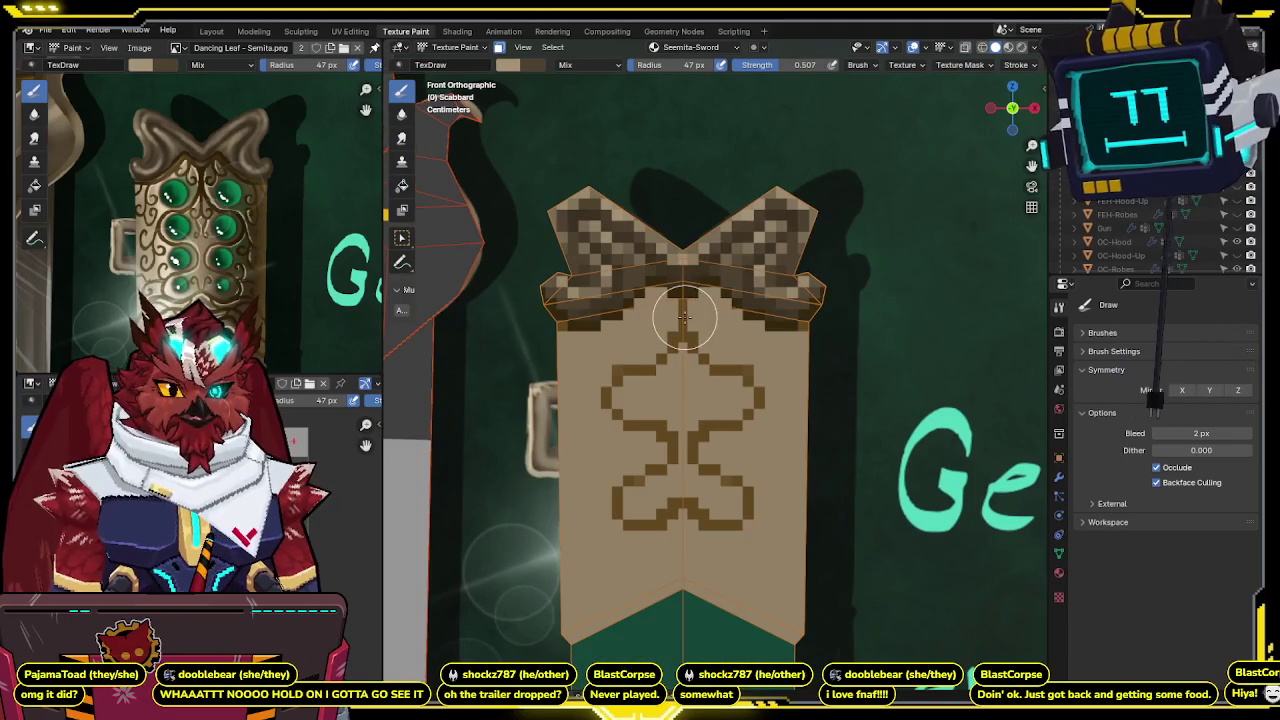
# Step back through earlier band pattern states against the reference, ending on the pixel-art texture.
pyautogui.hotkey('ctrl', 'z')
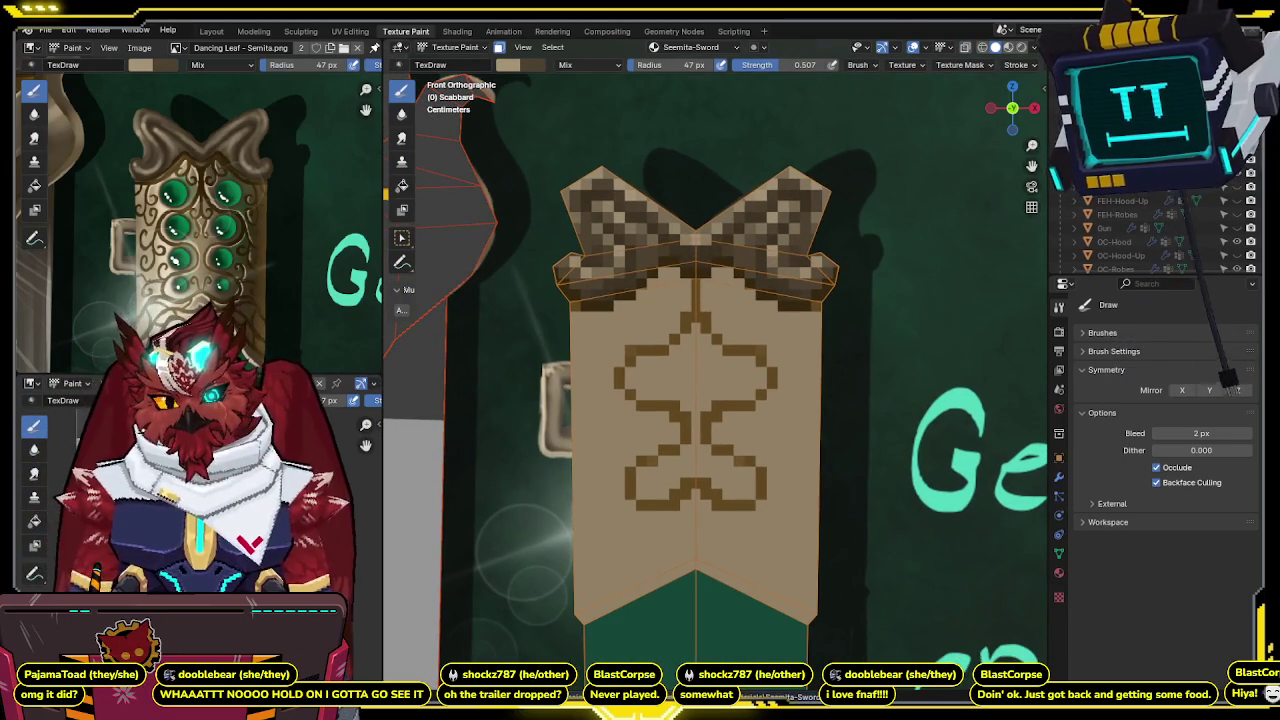
pyautogui.hotkey('ctrl', 'z')
pyautogui.hotkey('ctrl', 'shift', 'z')
pyautogui.hotkey('ctrl', 'shift', 'z')
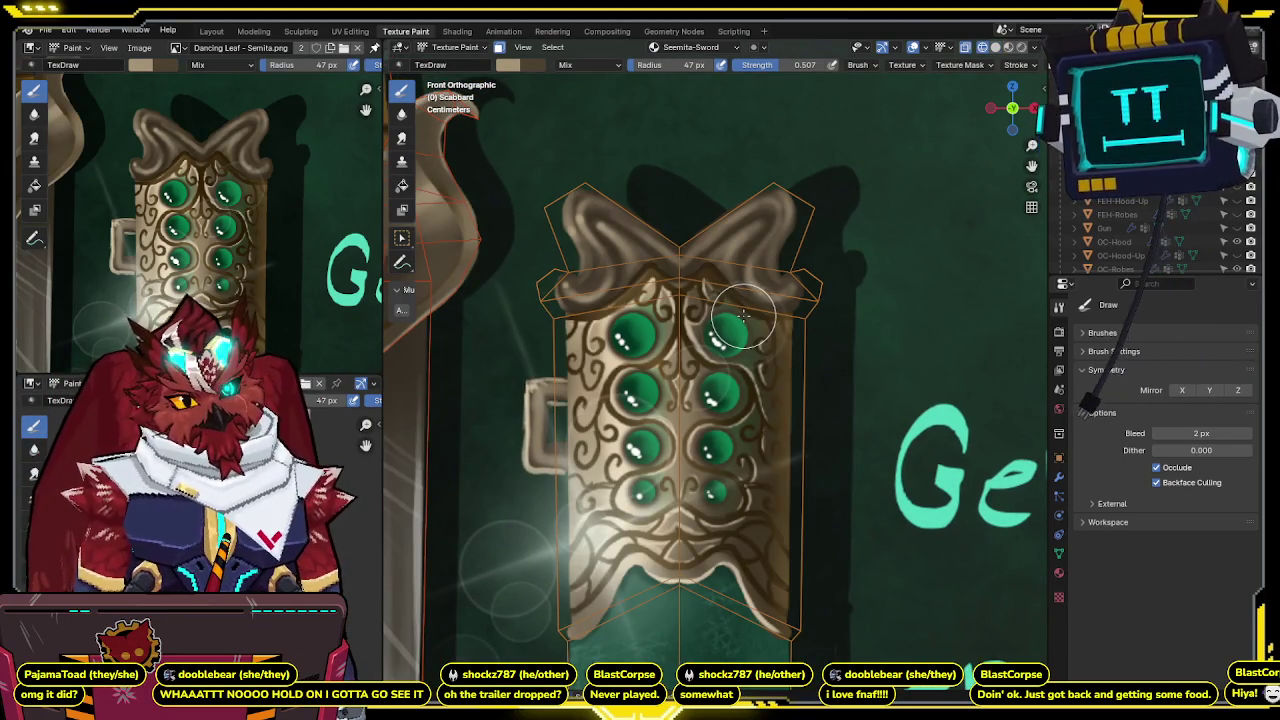
pyautogui.hotkey('ctrl', 'z')
pyautogui.hotkey('ctrl', 'shift', 'z')
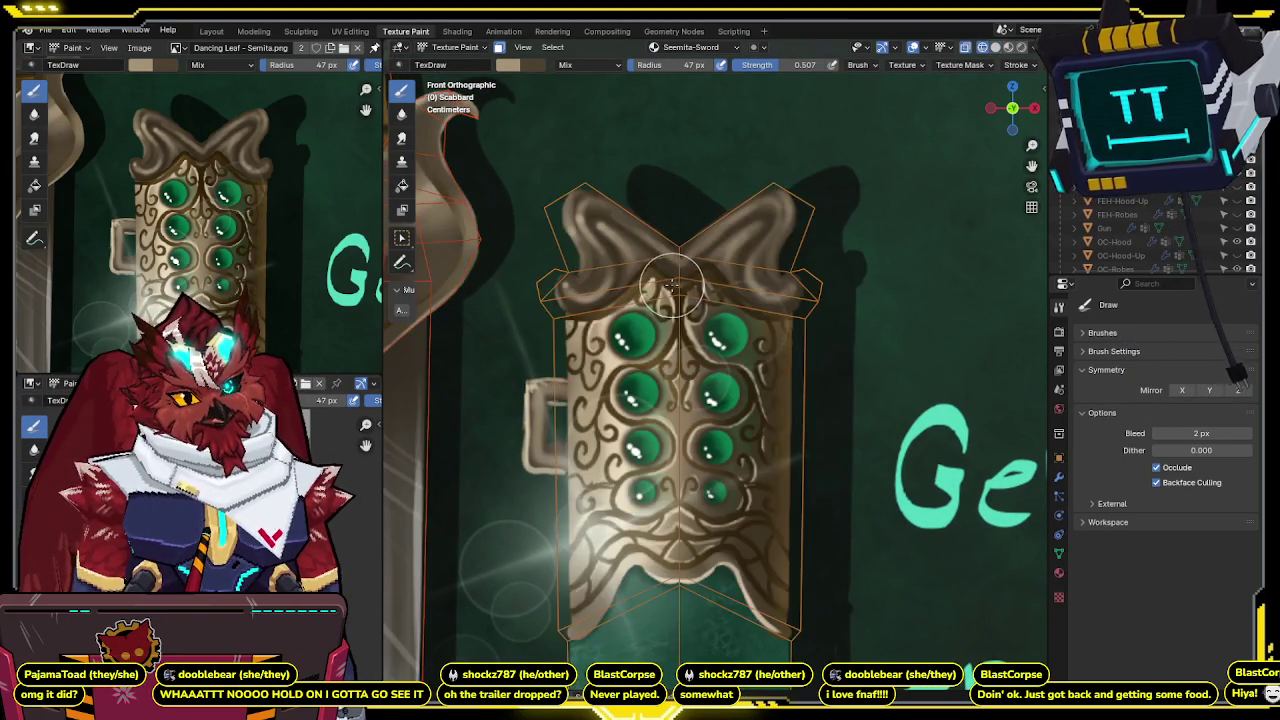
pyautogui.hotkey('ctrl', 'z')
pyautogui.hotkey('ctrl', 'shift', 'z')
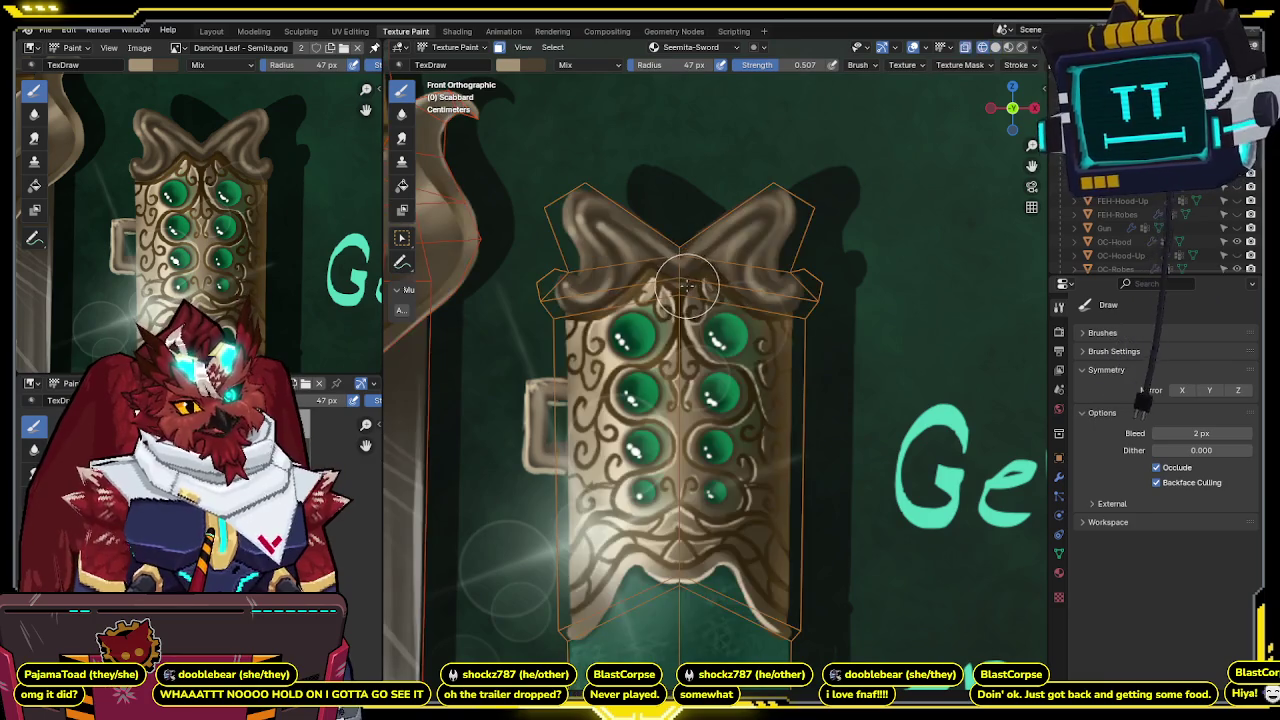
pyautogui.hotkey('ctrl', 'z')
pyautogui.hotkey('ctrl', 'shift', 'z')
pyautogui.hotkey('ctrl', 'z')
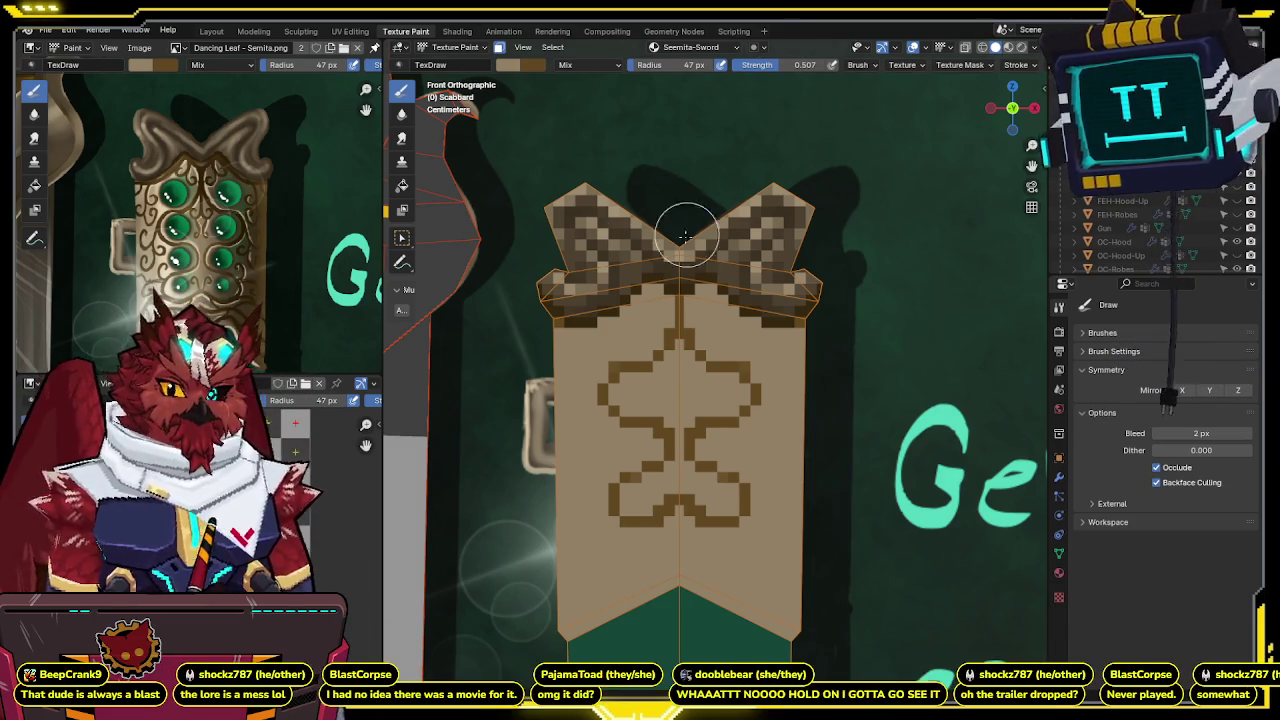
# Zoom onto the tan band and compare the pixel-art band with the ornate reference.
pyautogui.scroll(1, 670, 234)
pyautogui.keyDown('shift'); pyautogui.moveTo(710, 267); pyautogui.dragTo(670, 234, button='middle'); pyautogui.keyUp('shift')
pyautogui.hotkey('ctrl', 'z')
pyautogui.hotkey('ctrl', 'shift', 'z')
pyautogui.hotkey('ctrl', 'z')
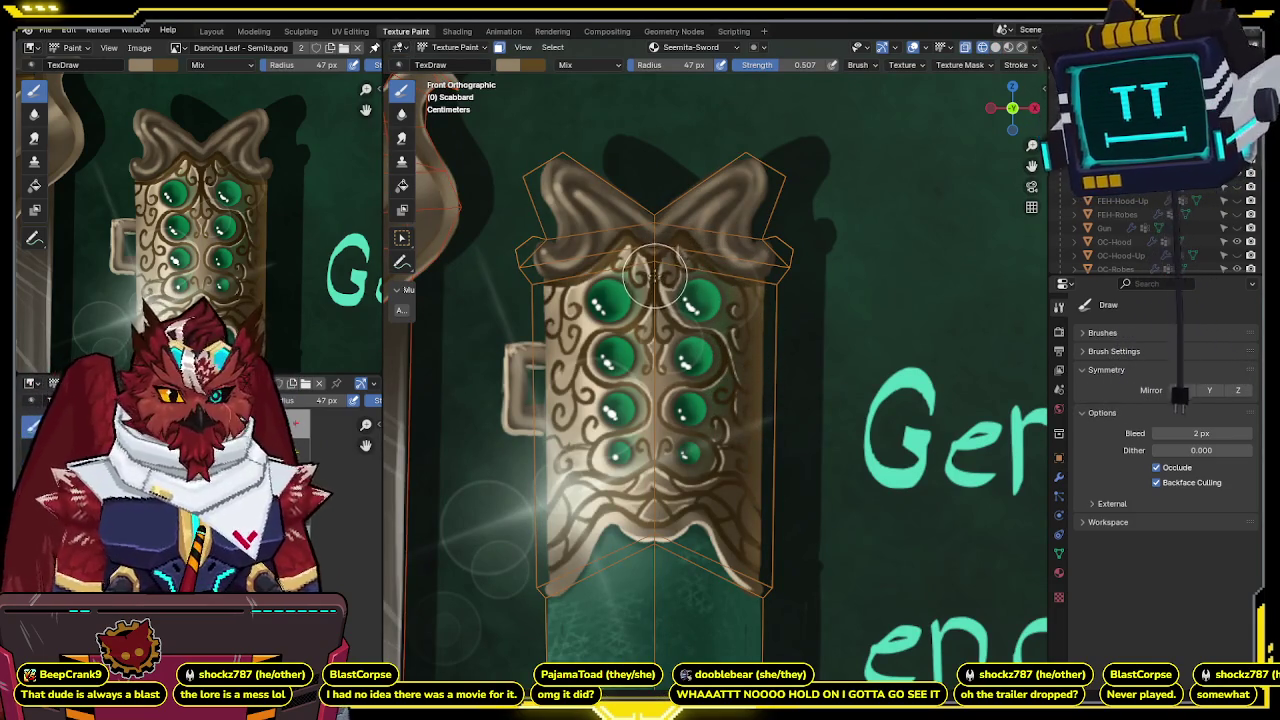
pyautogui.hotkey('ctrl', 'shift', 'z')
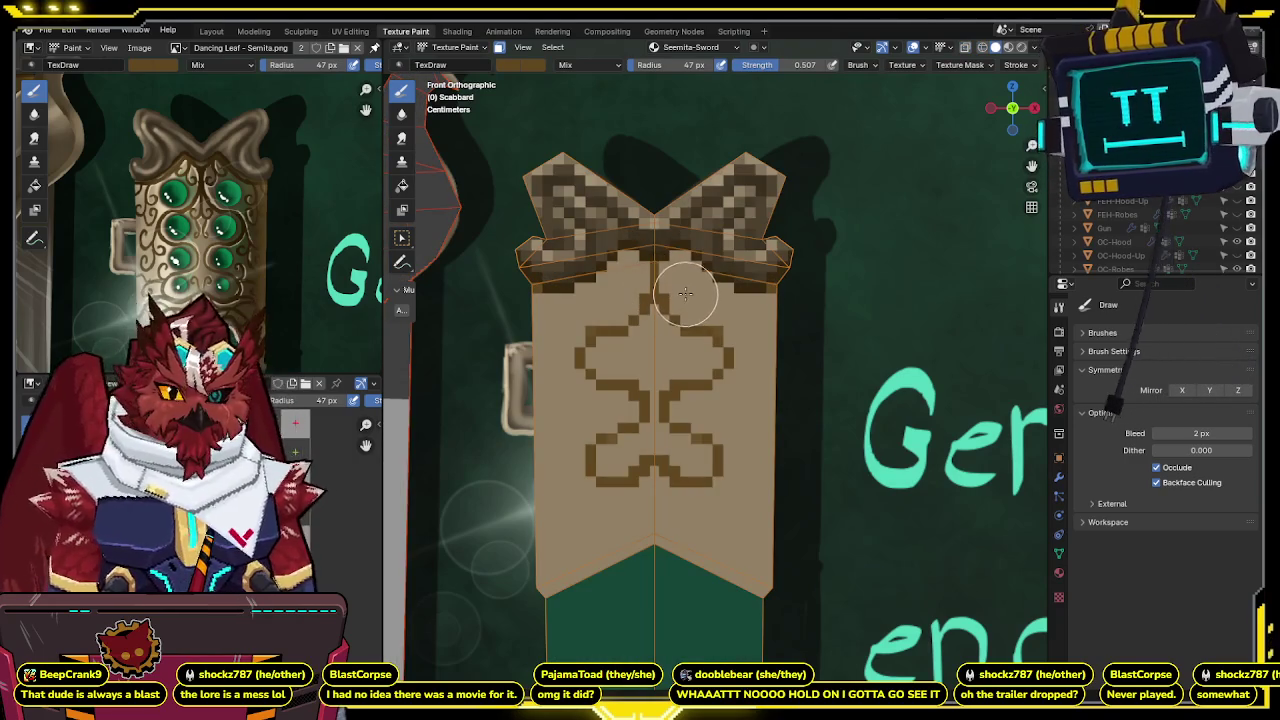
pyautogui.hotkey('ctrl', 'shift', 'z')
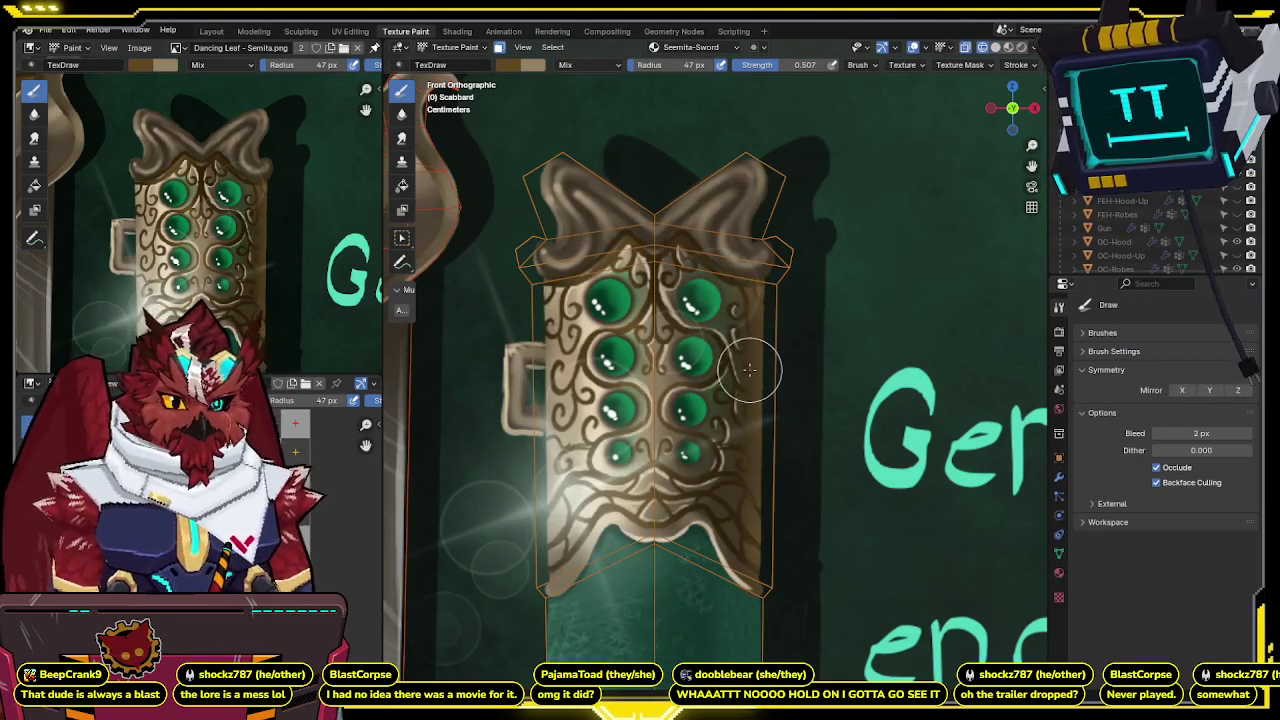
pyautogui.hotkey('ctrl', 'z')
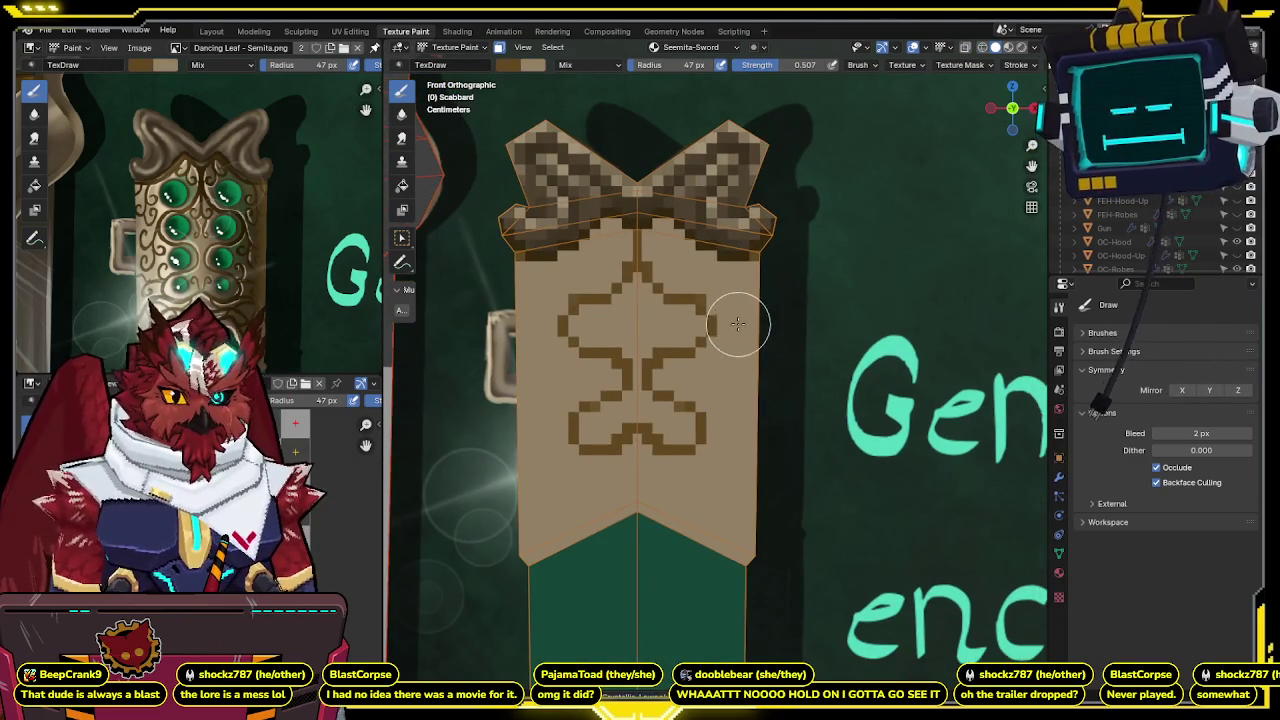
pyautogui.hotkey('ctrl', 'shift', 'z')
pyautogui.hotkey('ctrl', 'z')
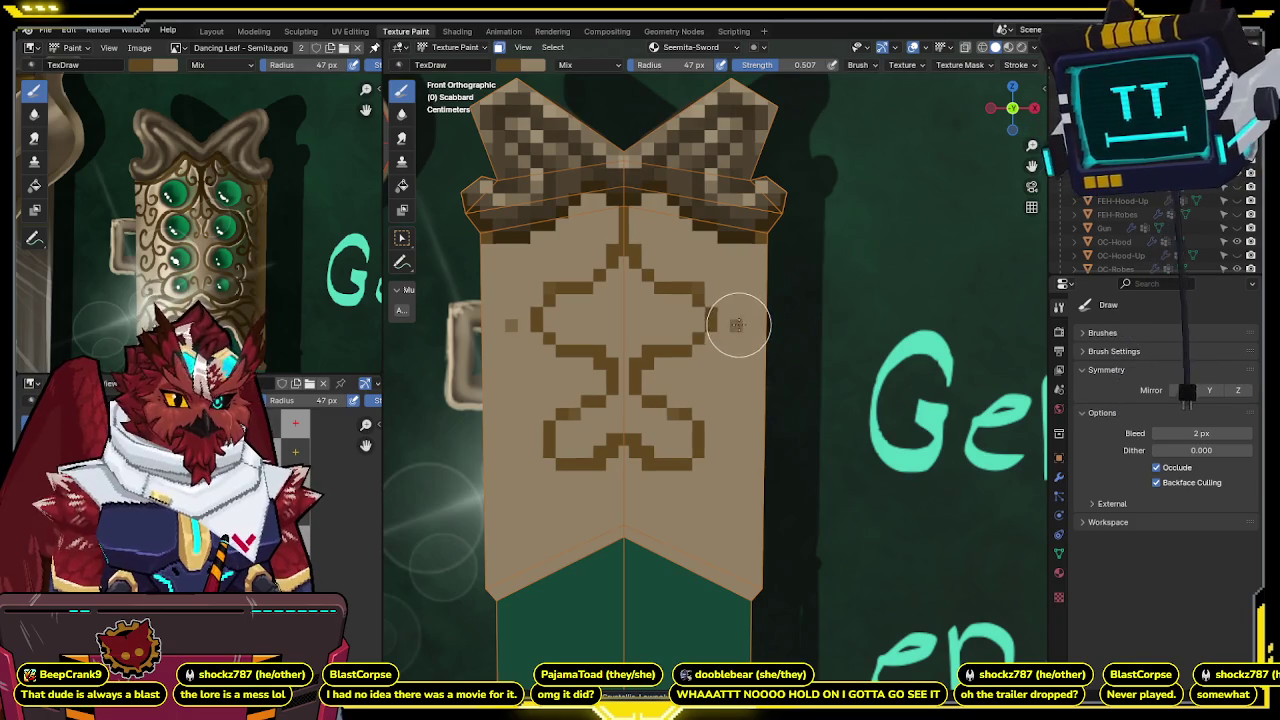
pyautogui.hotkey('ctrl', 'shift', 'z')
pyautogui.hotkey('ctrl', 'z')
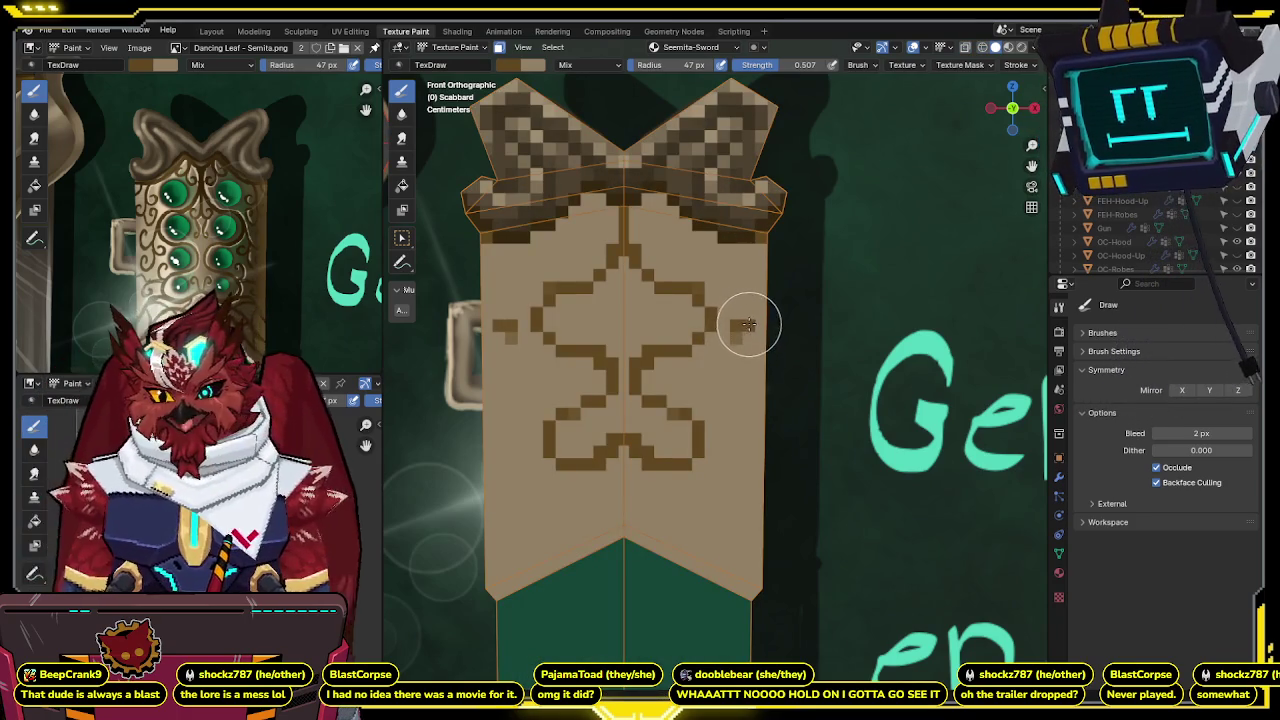
pyautogui.hotkey('ctrl', 'shift', 'z')
pyautogui.press('z')
pyautogui.press('Escape')
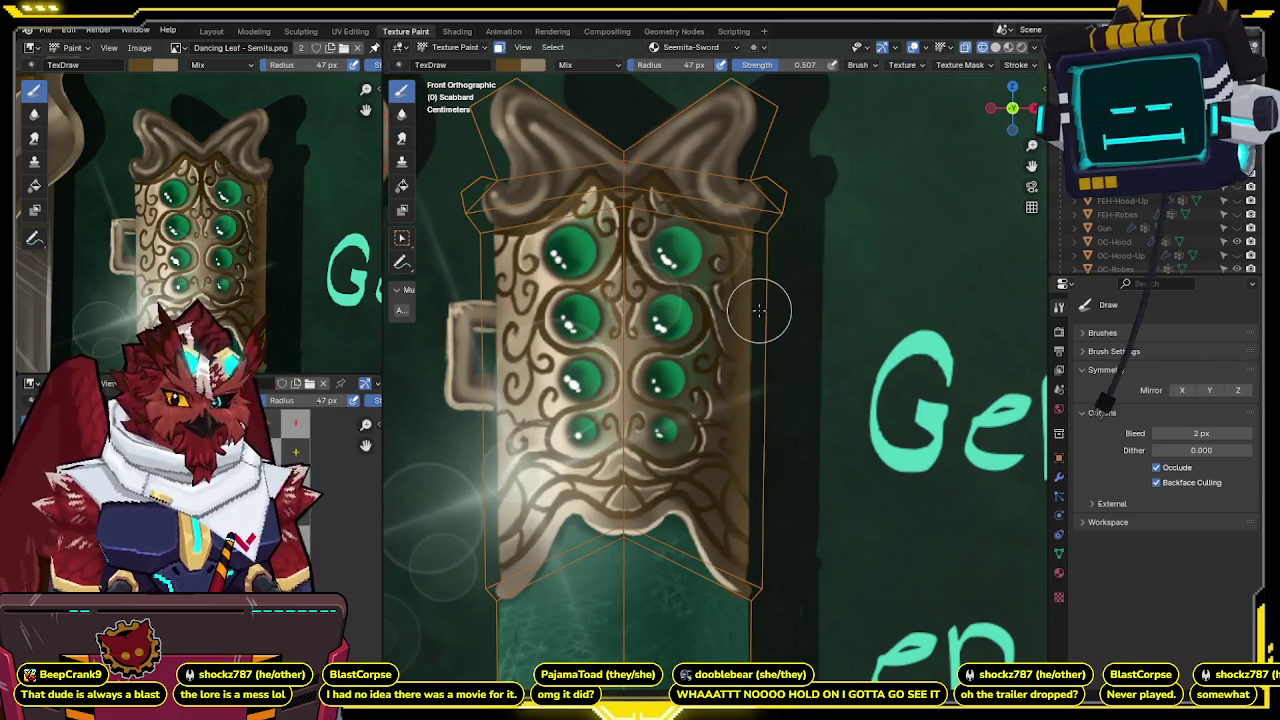
pyautogui.hotkey('ctrl', 'z')
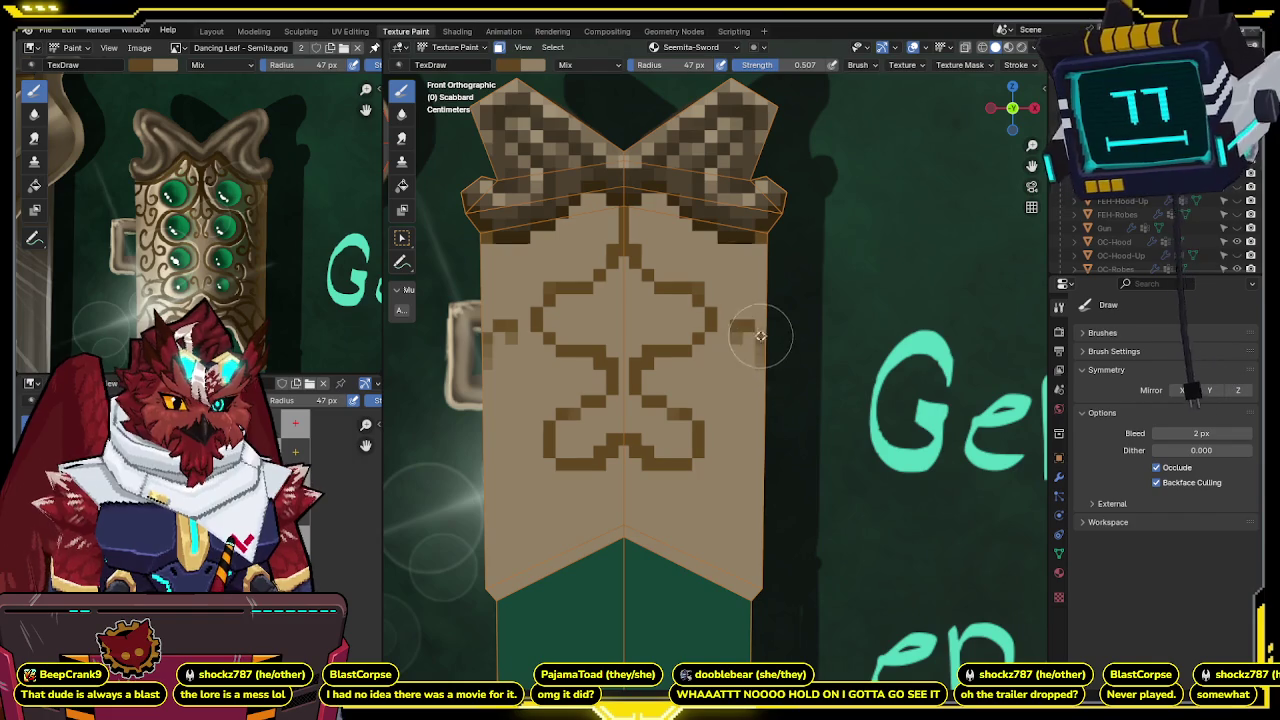
# Check the new mirrored brown curls beside the central ornament against the reference design.
pyautogui.hotkey('ctrl', 'shift', 'z')
pyautogui.hotkey('ctrl', 'z')
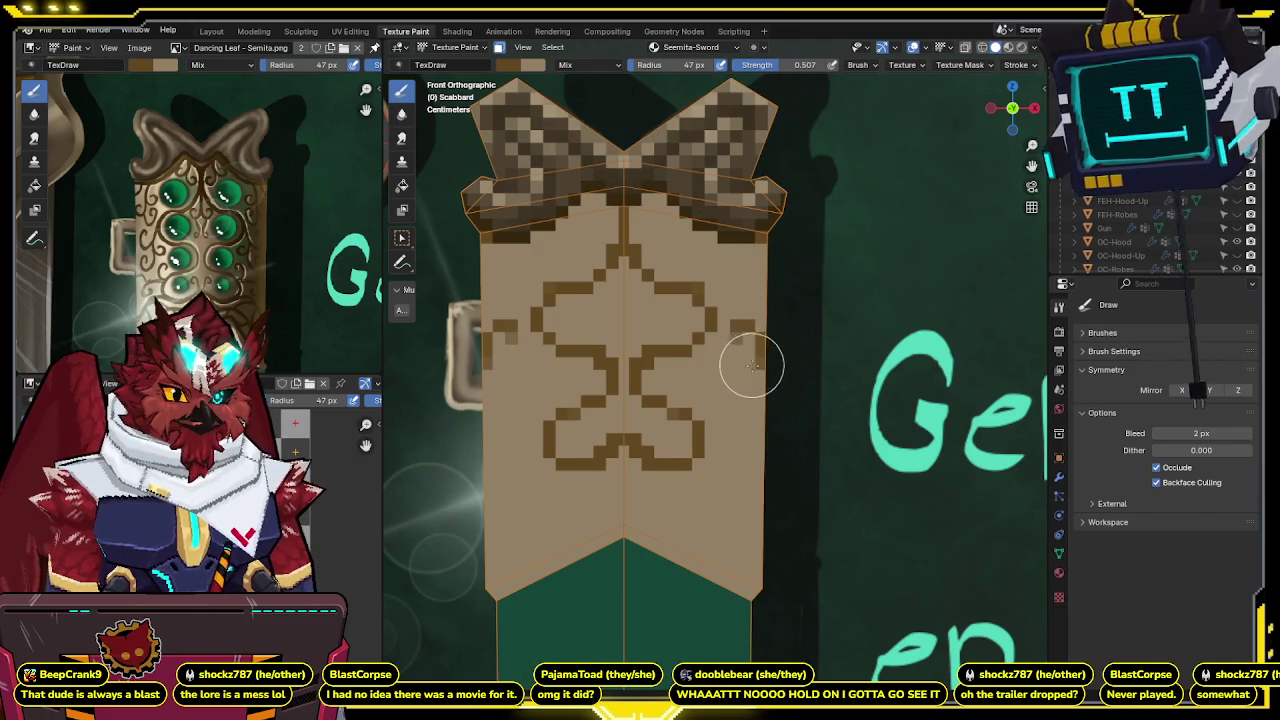
pyautogui.hotkey('ctrl', 'shift', 'z')
pyautogui.hotkey('ctrl', 'z')
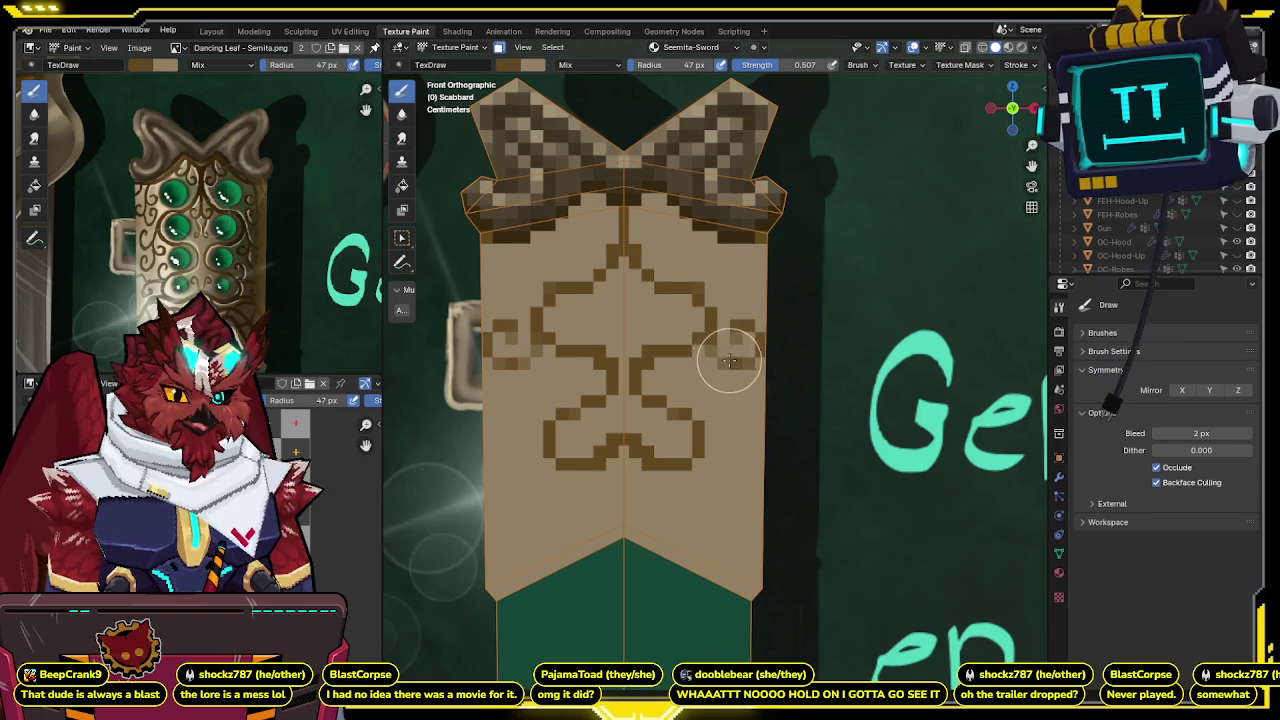
pyautogui.hotkey('ctrl', 'shift', 'z')
pyautogui.hotkey('ctrl', 'z')
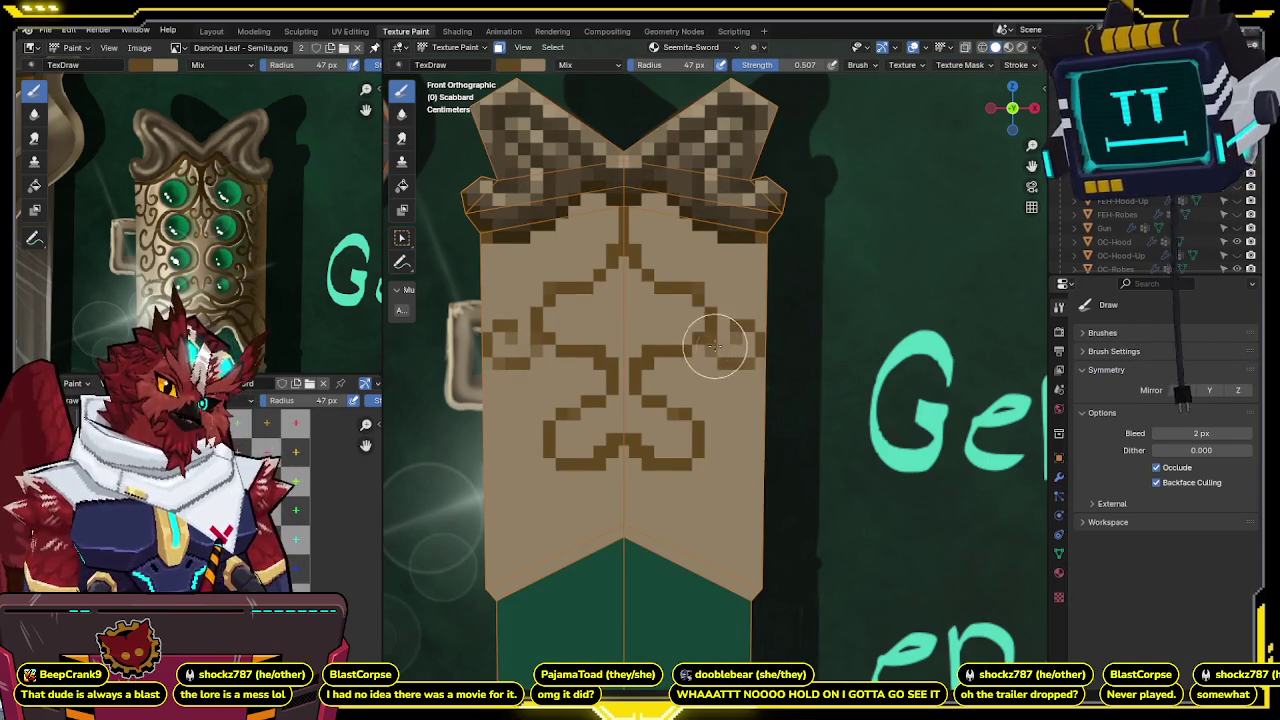
pyautogui.hotkey('ctrl', 'shift', 'z')
pyautogui.hotkey('ctrl', 'z')
pyautogui.hotkey('ctrl', 'shift', 'z')
pyautogui.hotkey('ctrl', 'z')
pyautogui.hotkey('ctrl', 'shift', 'z')
pyautogui.hotkey('ctrl', 'z')
pyautogui.hotkey('ctrl', 'shift', 'z')
pyautogui.hotkey('ctrl', 'z')
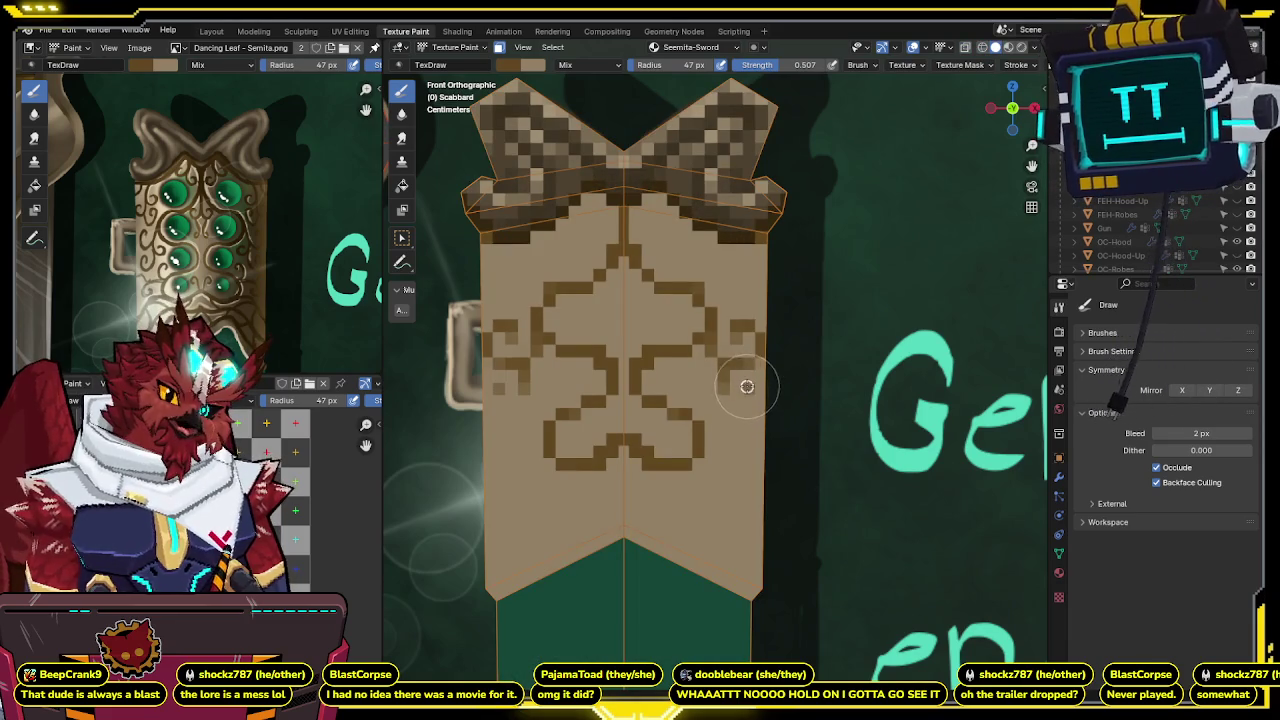
pyautogui.hotkey('ctrl', 'shift', 'z')
pyautogui.hotkey('ctrl', 'z')
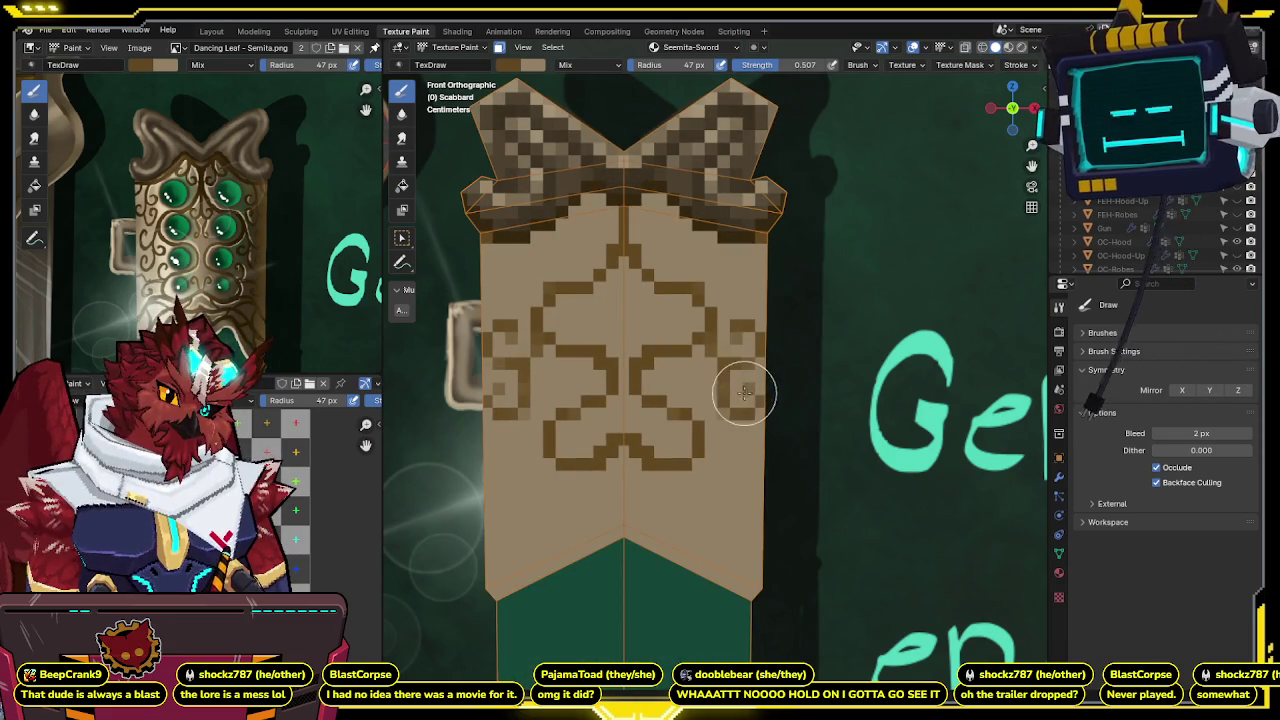
pyautogui.hotkey('ctrl', 'shift', 'z')
pyautogui.hotkey('ctrl', 'z')
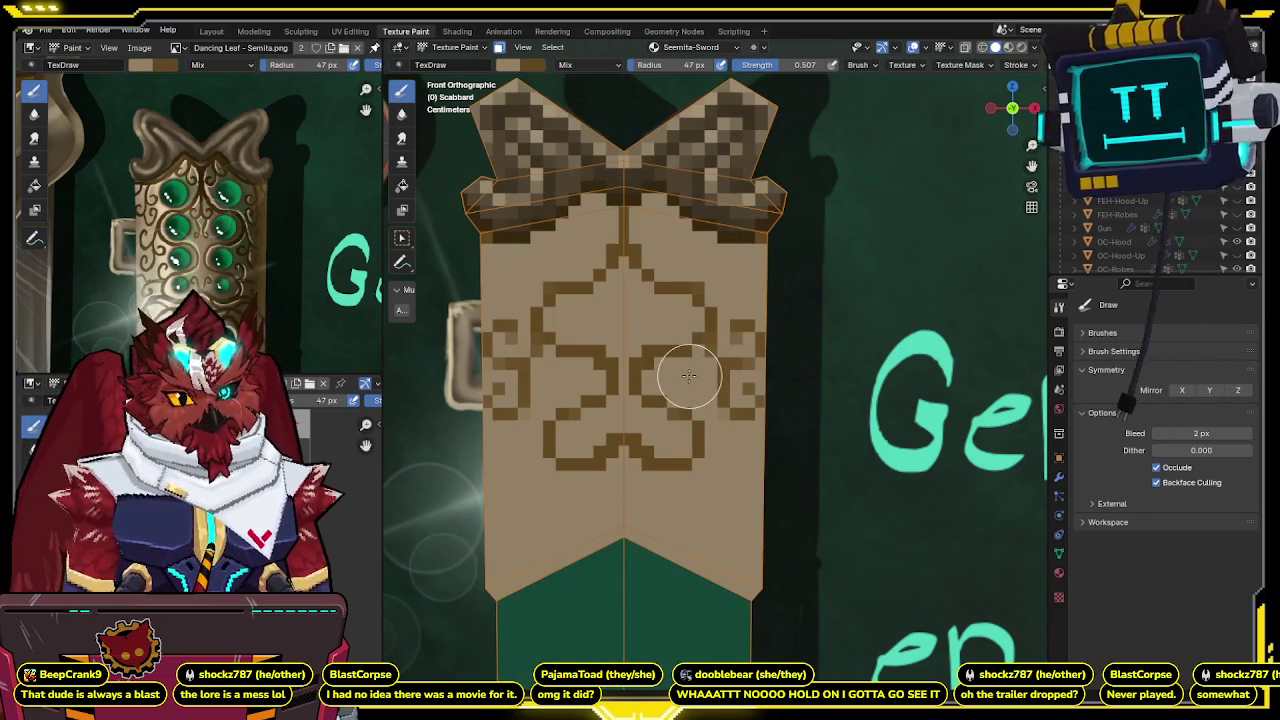
# Discard a light dab in the side curls and zoom out to review the brown curl loops.
pyautogui.click(697, 376)
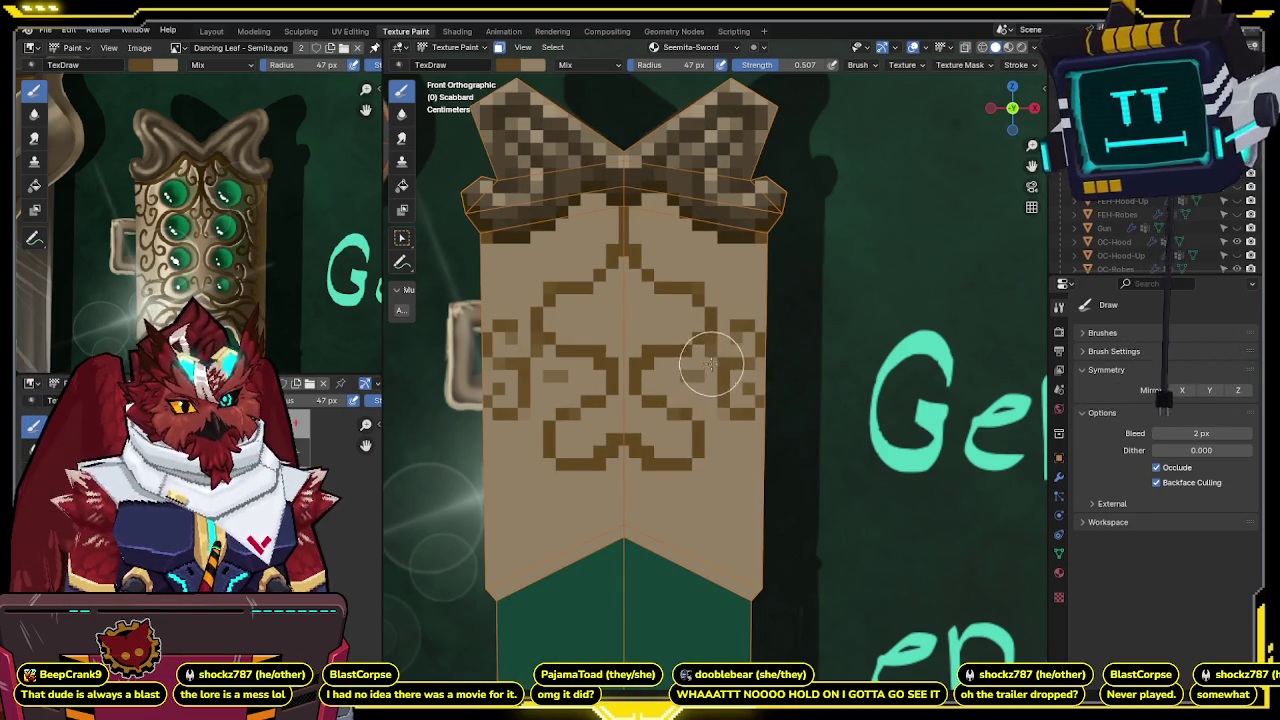
pyautogui.hotkey('ctrl', 'z')
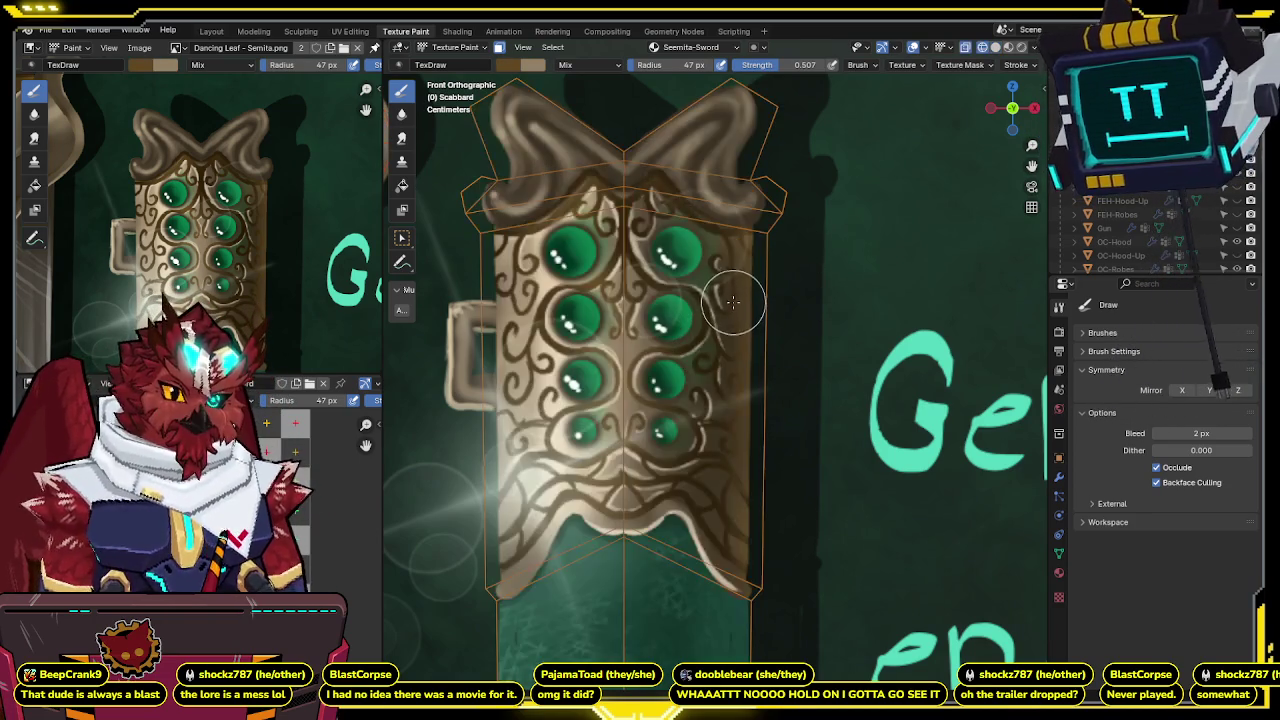
pyautogui.hotkey('ctrl', 'shift', 'z')
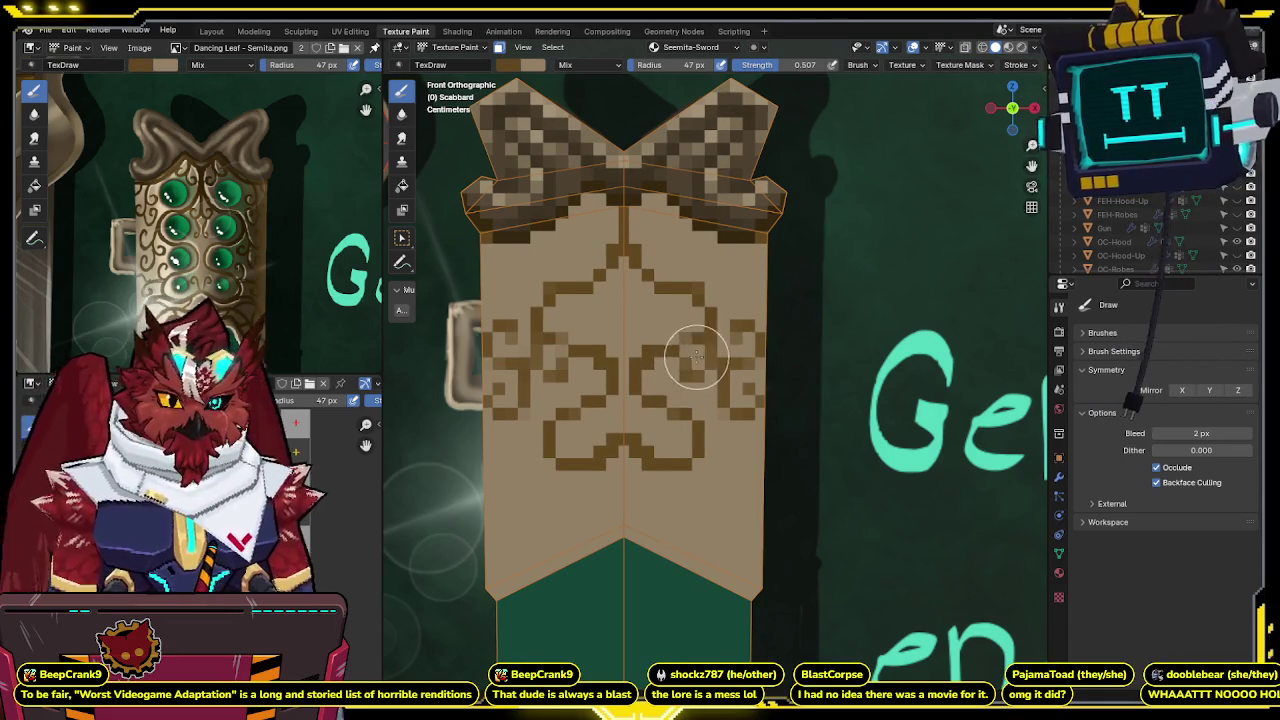
pyautogui.keyDown('shift'); pyautogui.scroll(-1, 697, 357); pyautogui.keyUp('shift')
pyautogui.keyDown('shift'); pyautogui.scroll(-1, 690, 350); pyautogui.keyUp('shift')
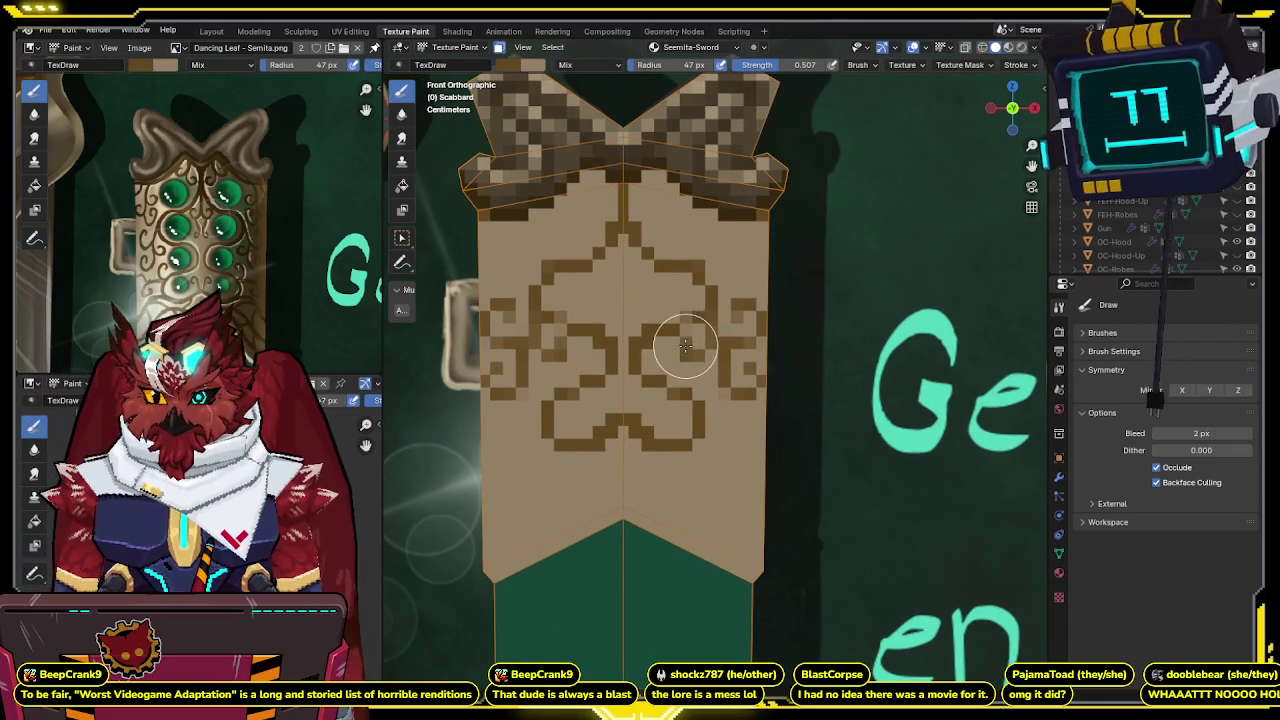
pyautogui.scroll(-1, 683, 340)
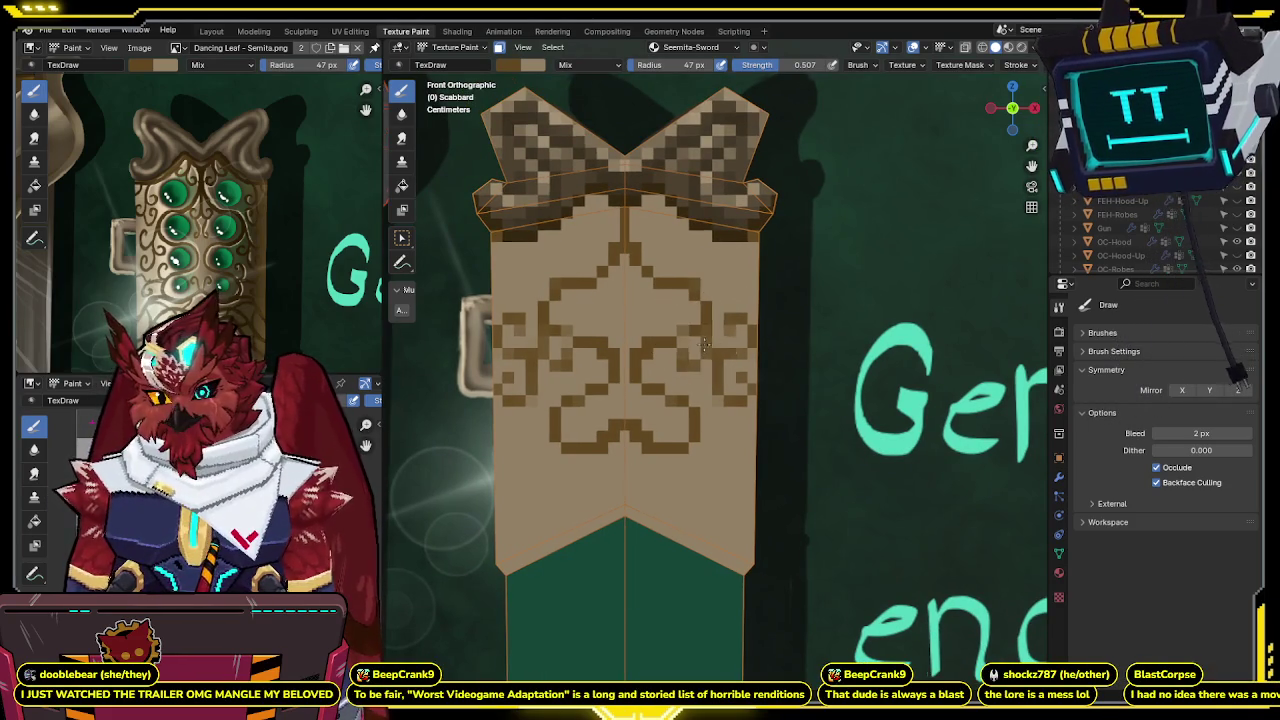
pyautogui.keyDown('shift'); pyautogui.scroll(-1, 705, 345); pyautogui.keyUp('shift')
pyautogui.keyDown('shift'); pyautogui.scroll(-1, 702, 316); pyautogui.keyUp('shift')
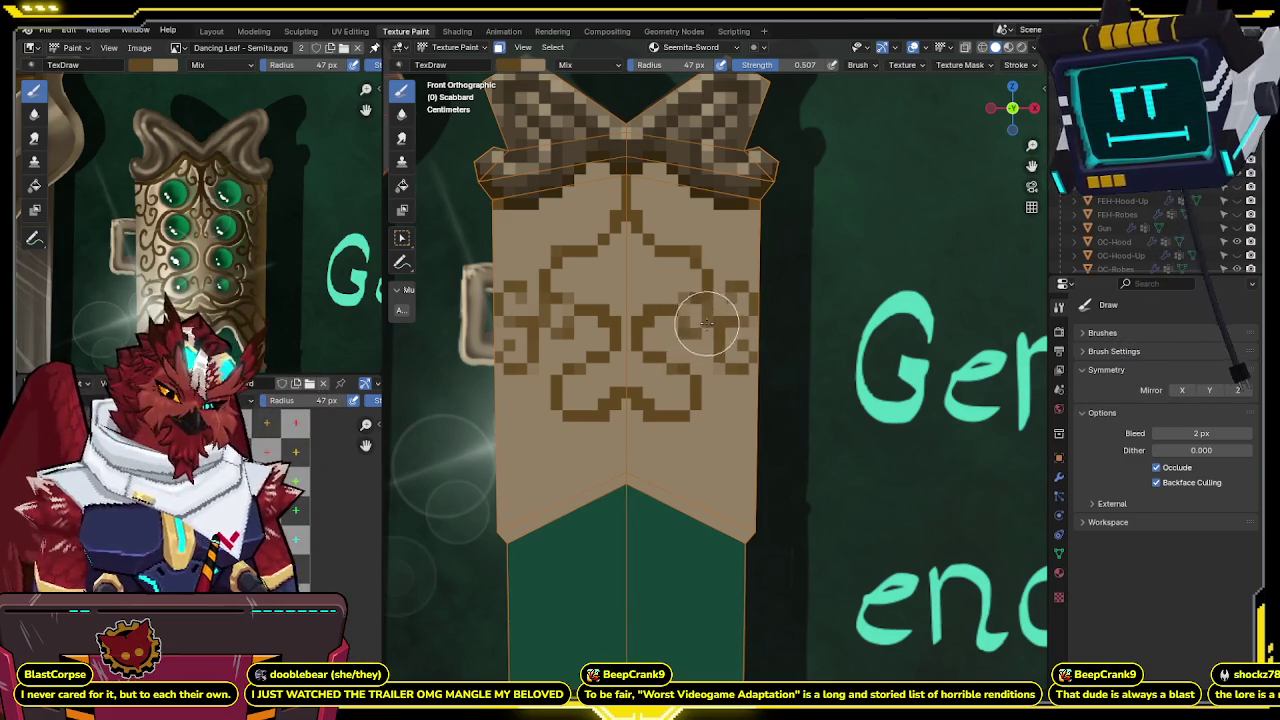
# Flick repeatedly between the pixel-art texture and the detailed jewelled reference.
pyautogui.hotkey('ctrl', 'z')
pyautogui.hotkey('ctrl', 'shift', 'z')
pyautogui.hotkey('ctrl', 'z')
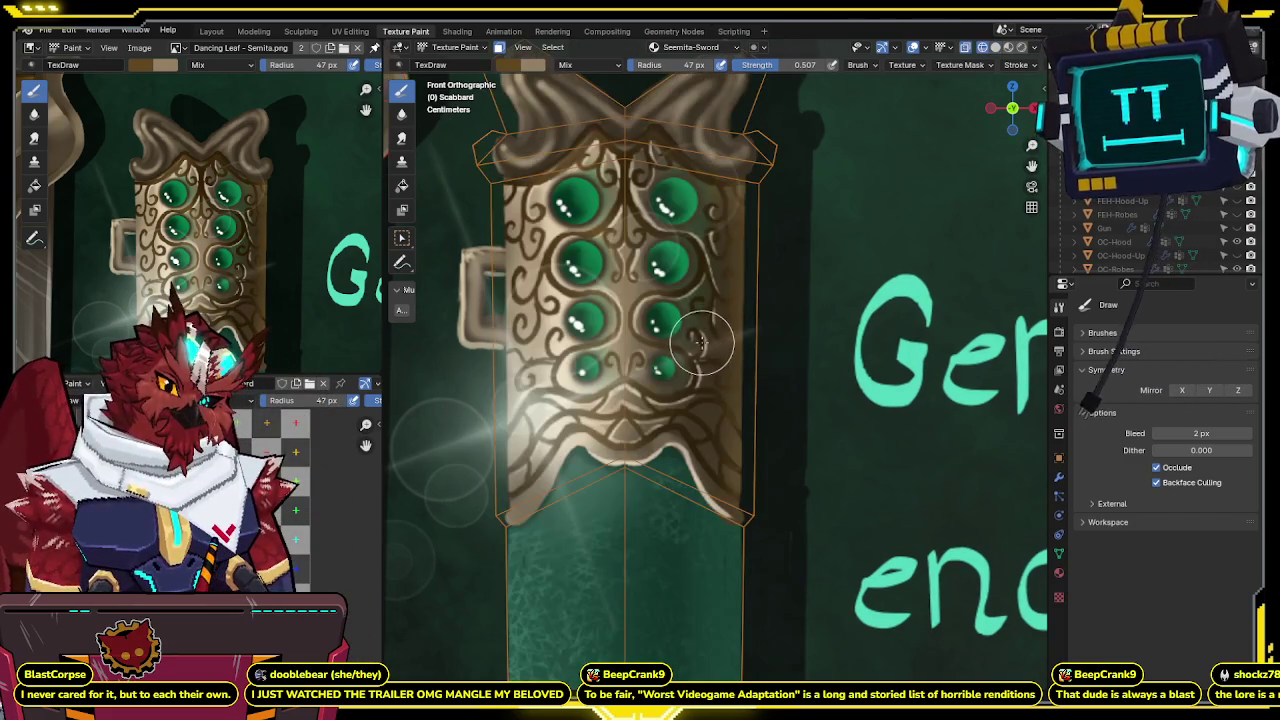
pyautogui.hotkey('ctrl', 'shift', 'z')
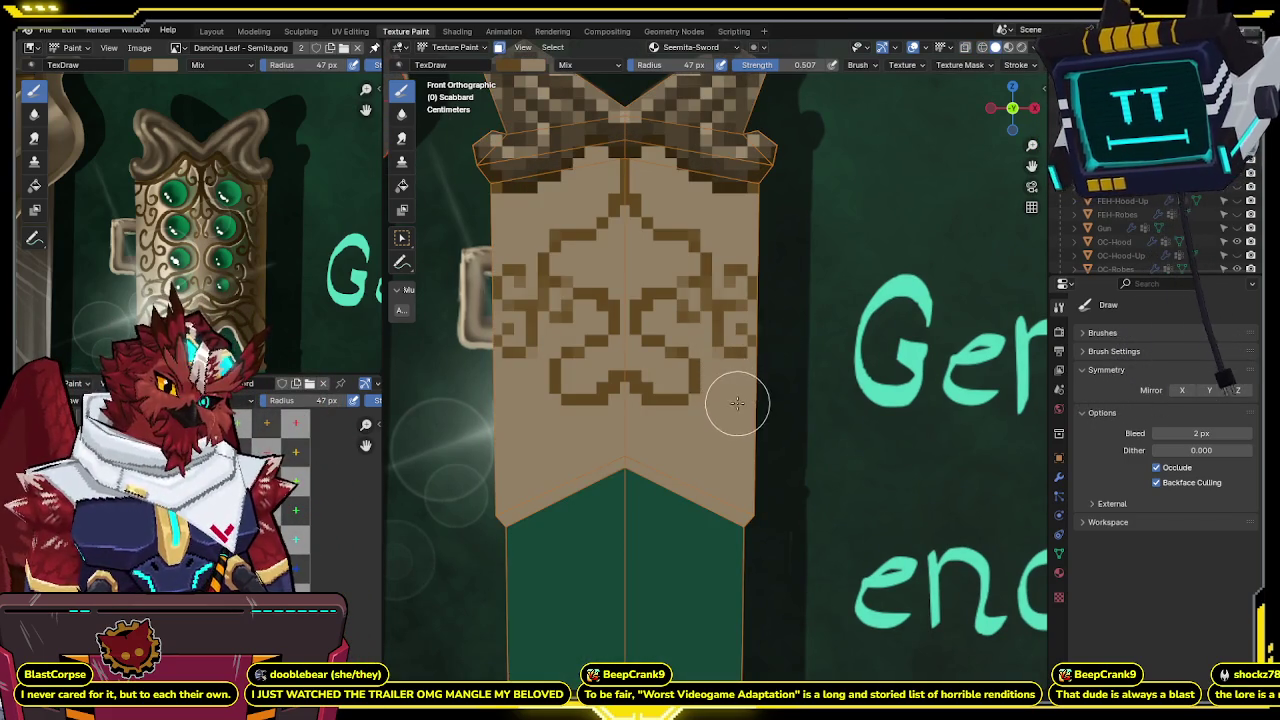
pyautogui.hotkey('ctrl', 'z')
pyautogui.hotkey('ctrl', 'shift', 'z')
pyautogui.hotkey('ctrl', 'z')
pyautogui.hotkey('ctrl', 'shift', 'z')
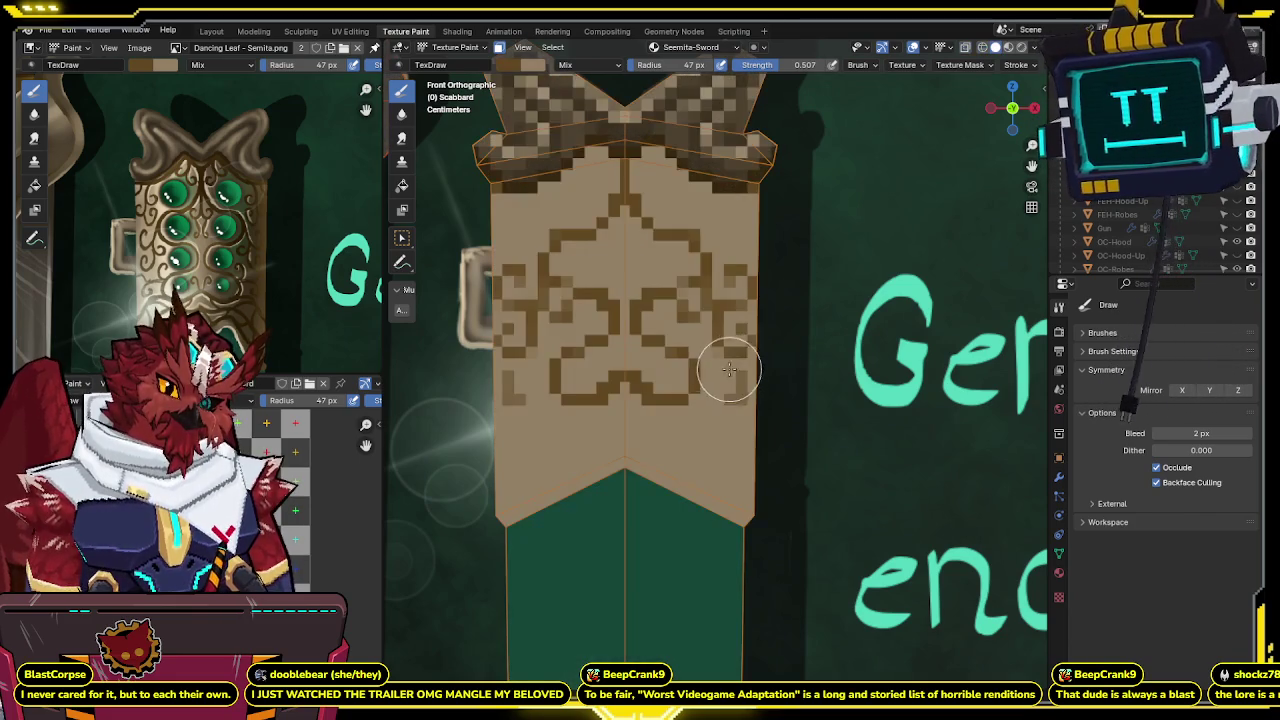
pyautogui.hotkey('ctrl', 'z')
pyautogui.hotkey('ctrl', 'shift', 'z')
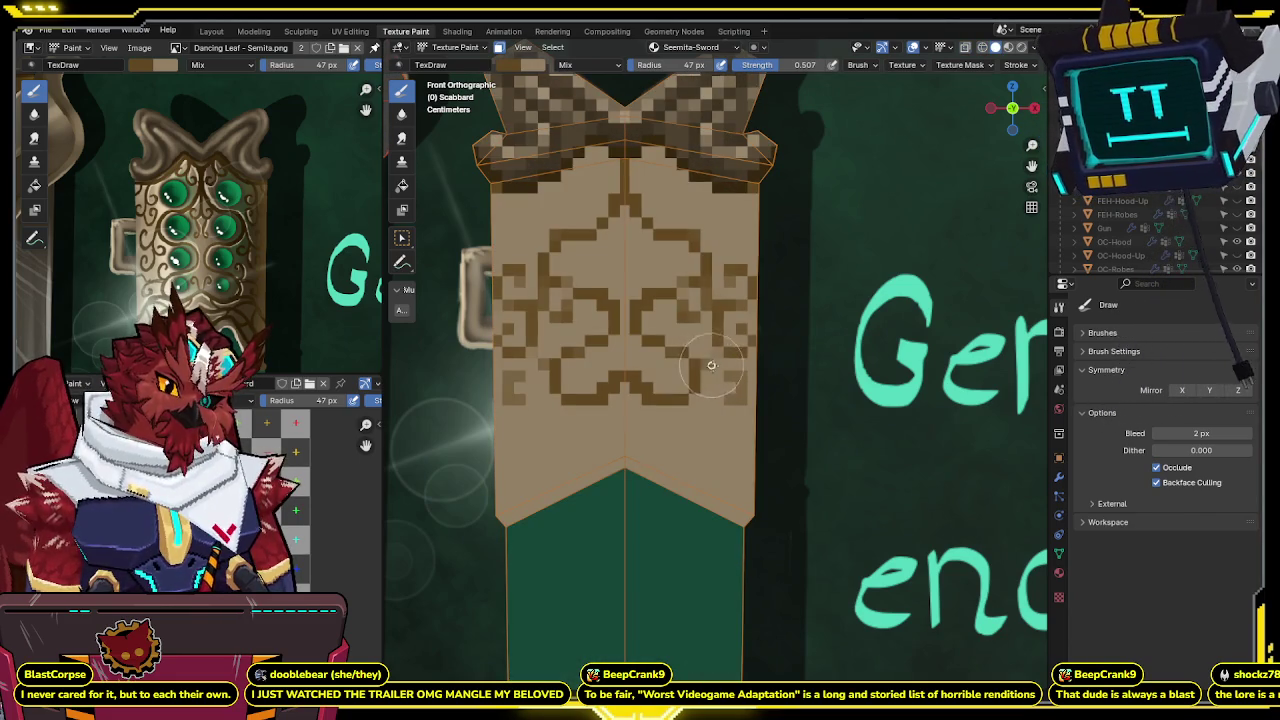
pyautogui.hotkey('ctrl', 'z')
pyautogui.hotkey('ctrl', 'shift', 'z')
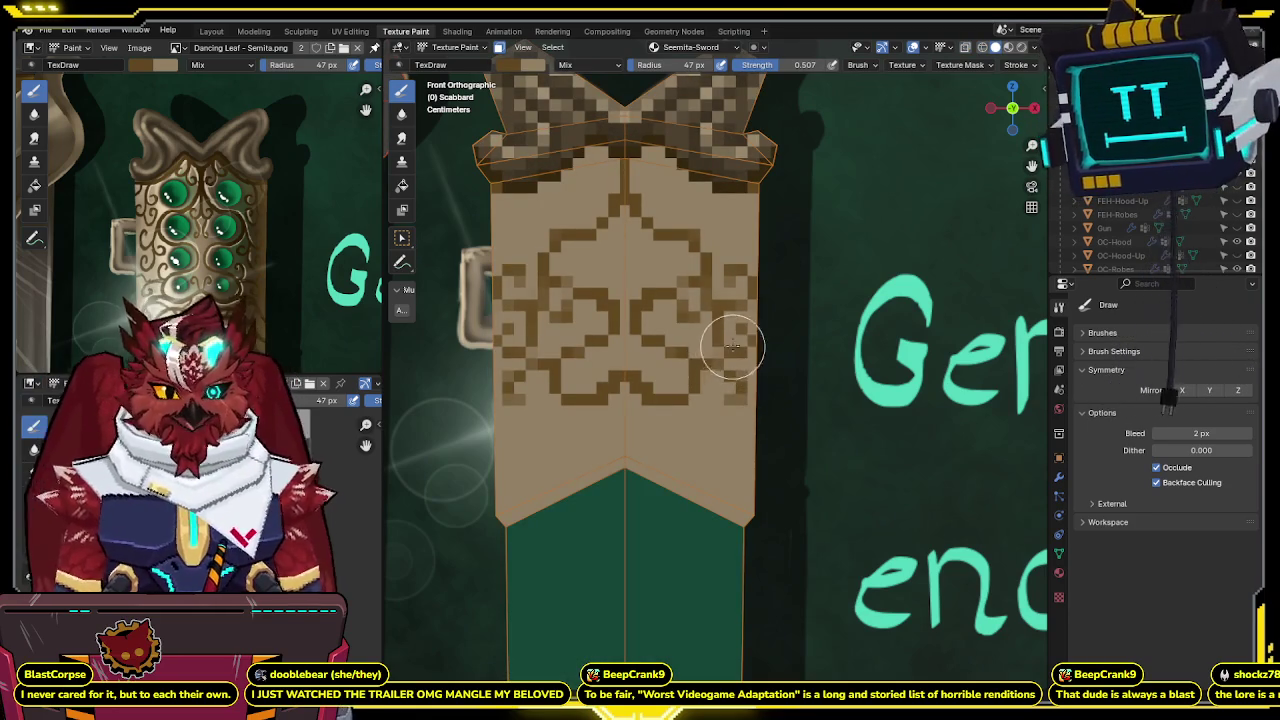
pyautogui.hotkey('ctrl', 'z')
pyautogui.hotkey('ctrl', 'shift', 'z')
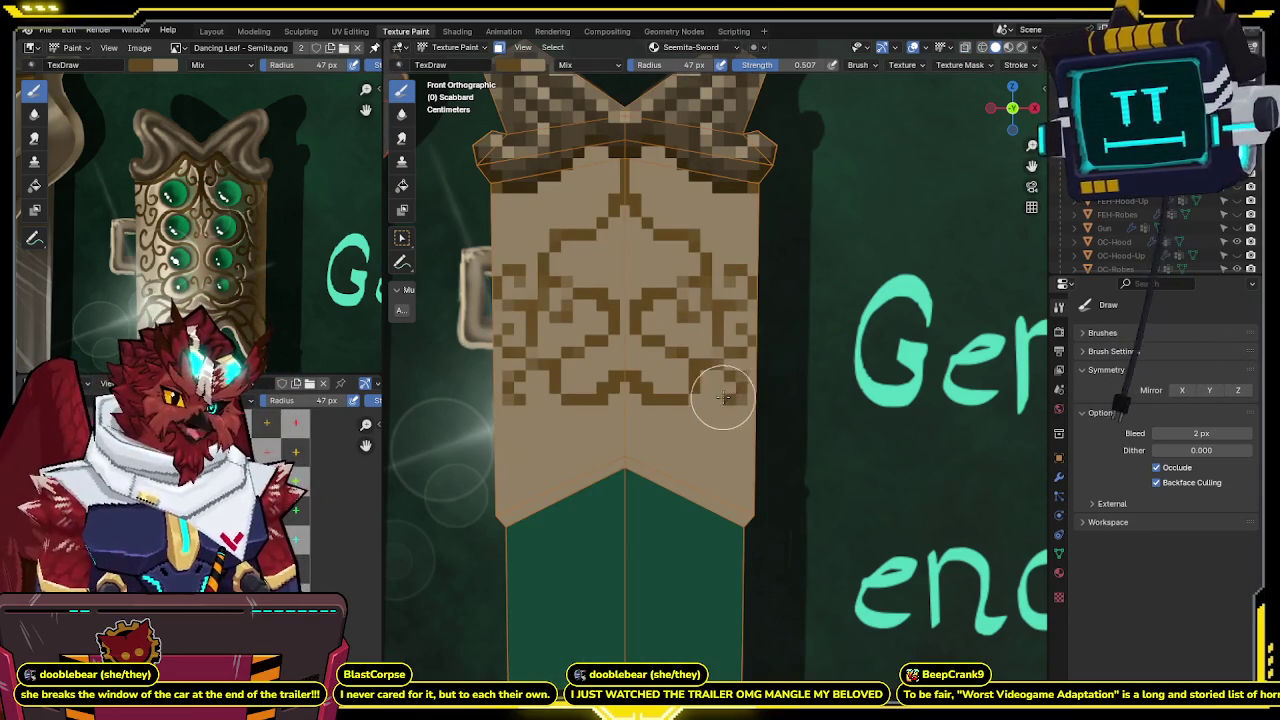
pyautogui.hotkey('ctrl', 'z')
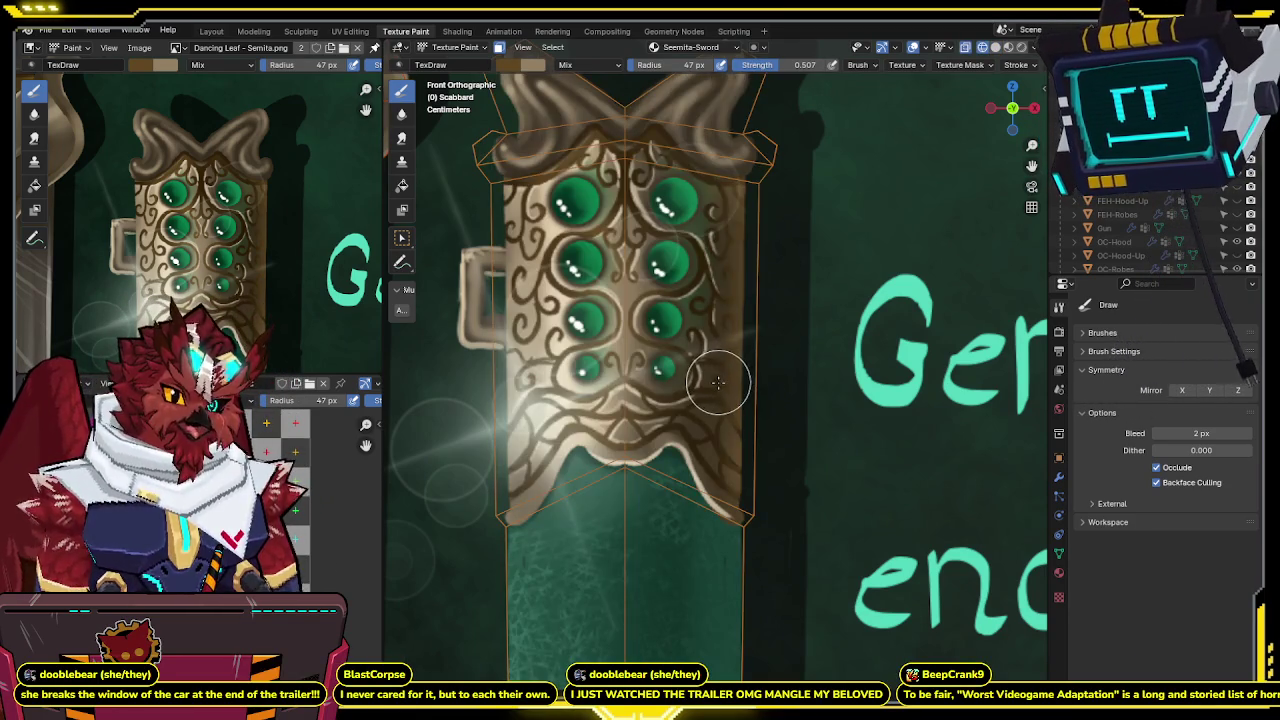
pyautogui.hotkey('ctrl', 'shift', 'z')
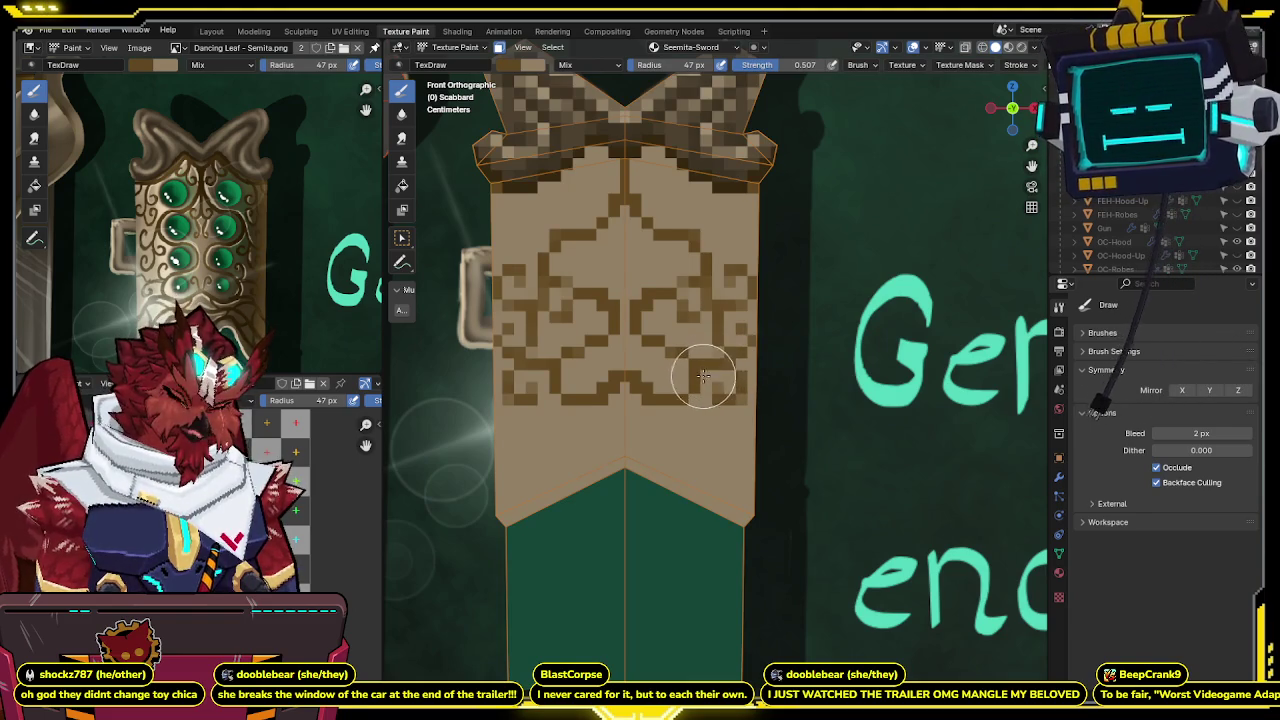
# Recenter the view and add a short brown bar beneath the central knotwork.
pyautogui.keyDown('shift'); pyautogui.moveTo(706, 375); pyautogui.dragTo(708, 347, button='middle'); pyautogui.keyUp('shift')
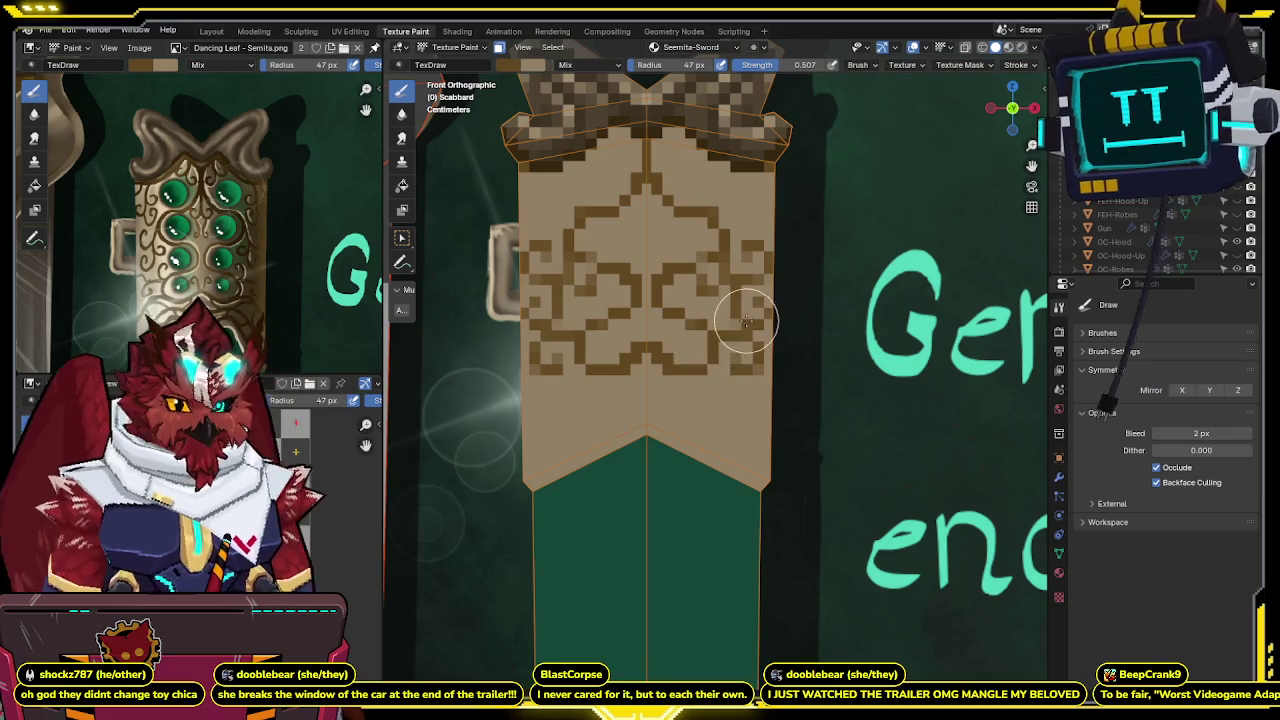
pyautogui.press('z')
pyautogui.press('z')
pyautogui.press('z')
pyautogui.press('z')
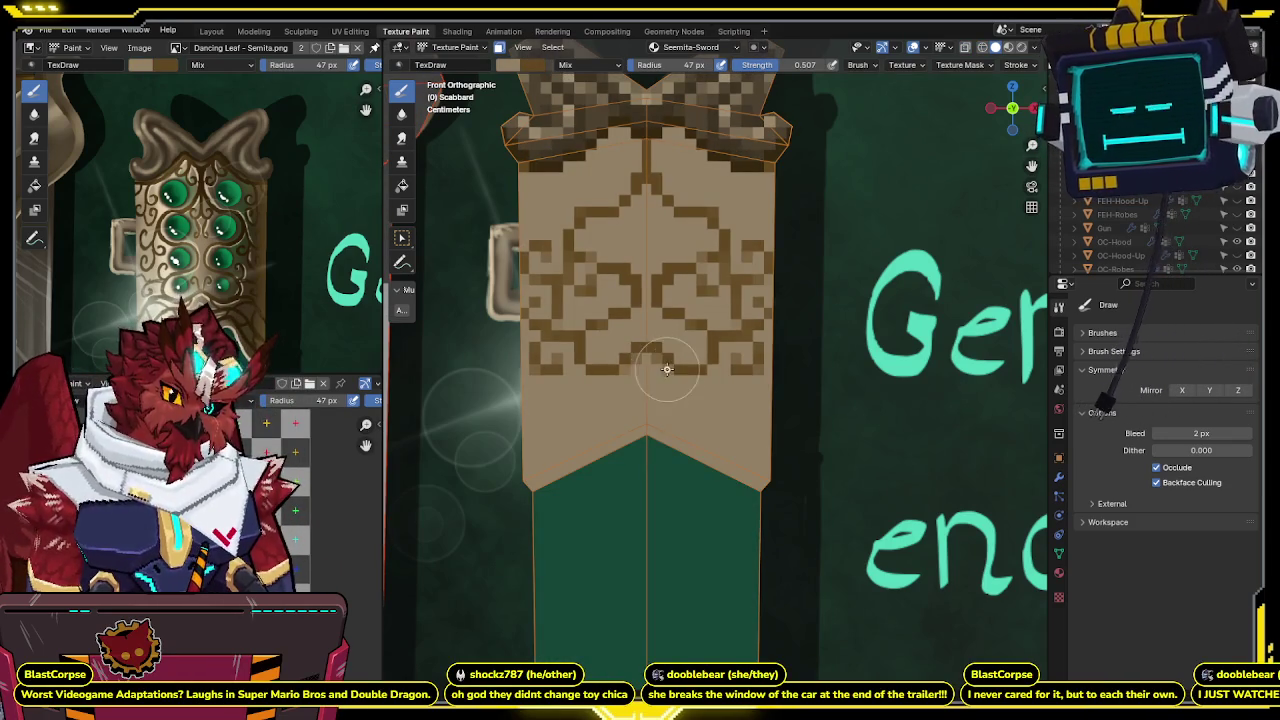
pyautogui.keyDown('shift'); pyautogui.moveTo(667, 369); pyautogui.dragTo(675, 353, button='middle'); pyautogui.keyUp('shift')
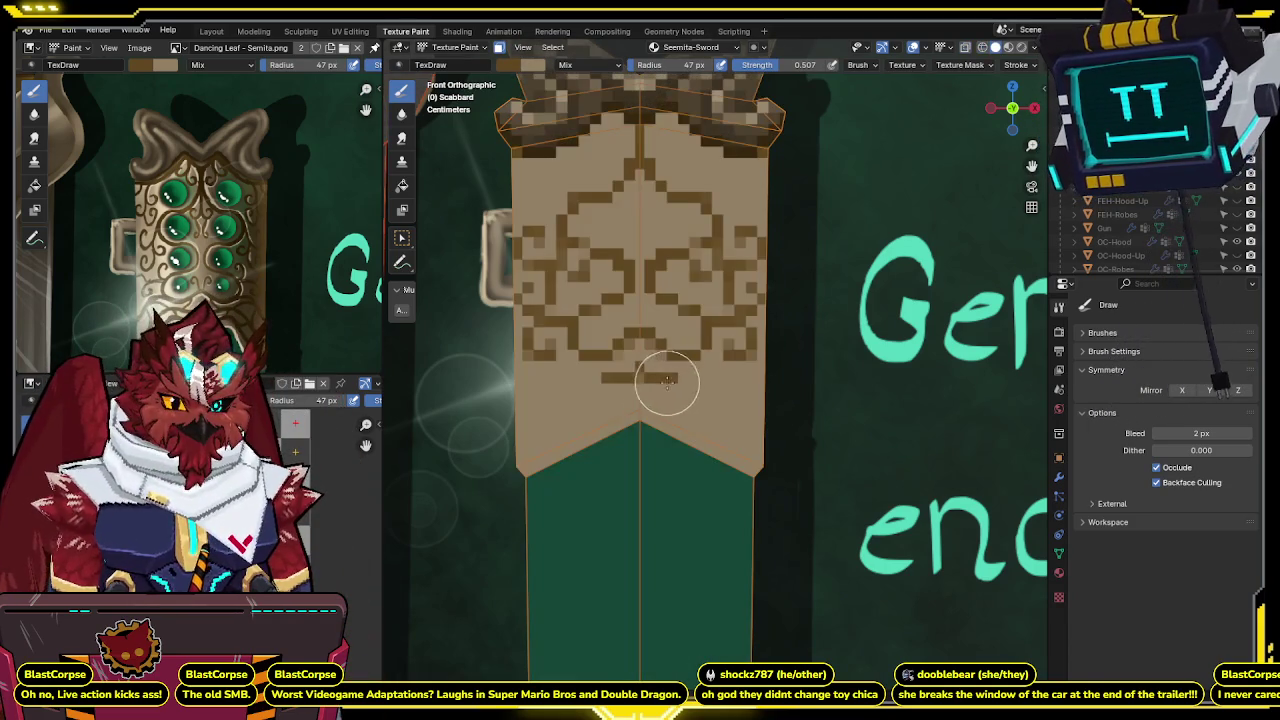
# Pan to the band's tip, undo a stray mark, and compare with the green-gem reference.
pyautogui.moveTo(646, 402)
pyautogui.keyDown('shift'); pyautogui.mouseDown(button='middle')
pyautogui.moveTo(645, 353)
pyautogui.moveTo(655, 357)
pyautogui.mouseUp(button='middle'); pyautogui.keyUp('shift')
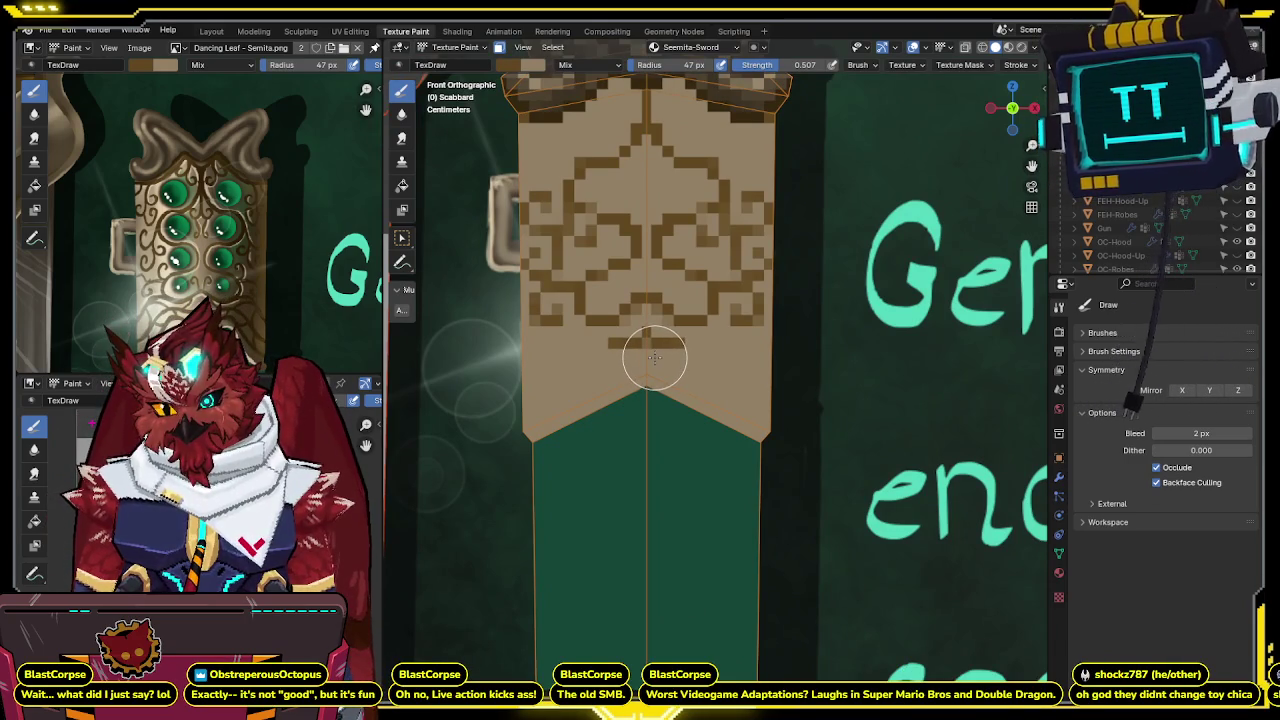
pyautogui.keyDown('shift'); pyautogui.moveTo(655, 357); pyautogui.dragTo(657, 351, button='middle'); pyautogui.keyUp('shift')
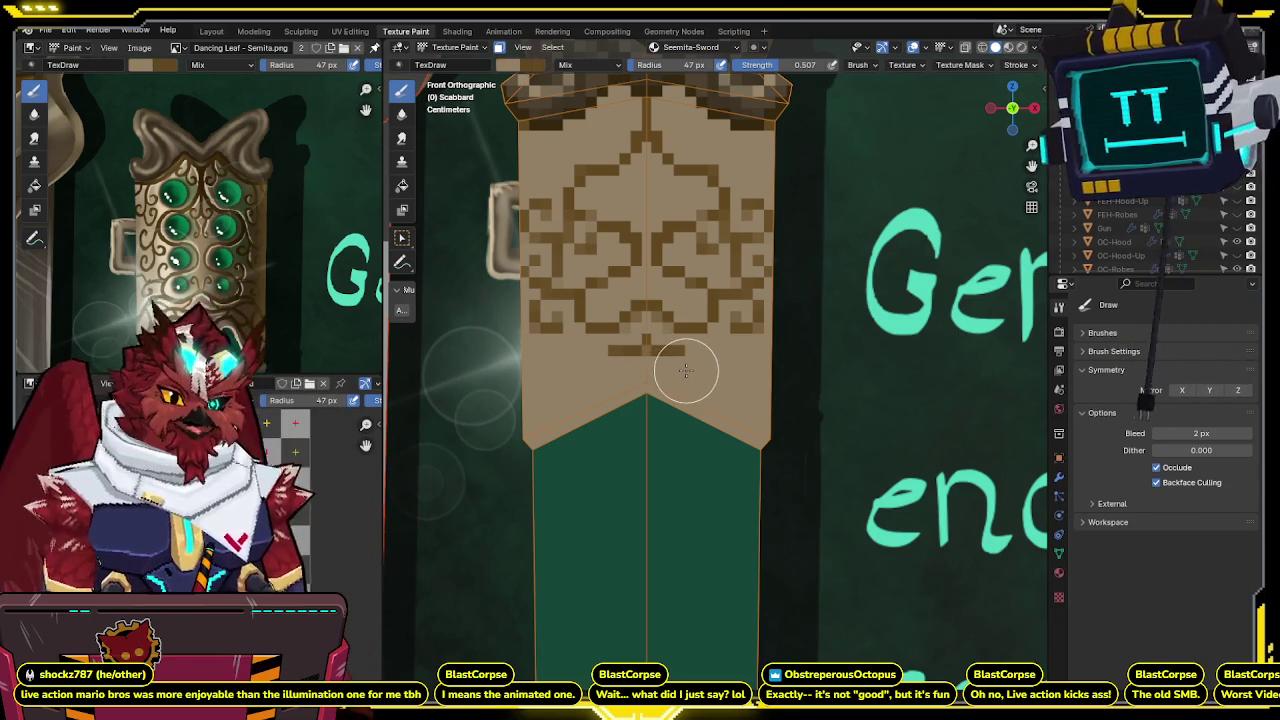
pyautogui.hotkey('ctrl', 'z')
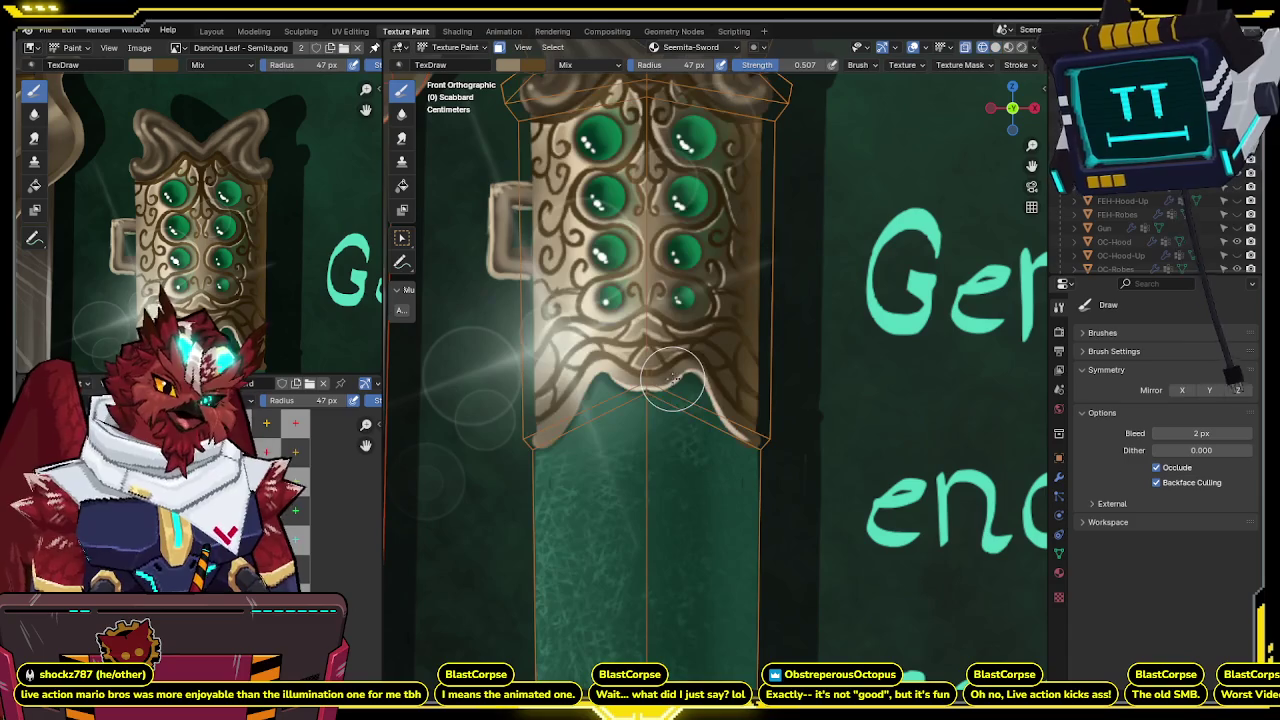
pyautogui.hotkey('ctrl', 'z')
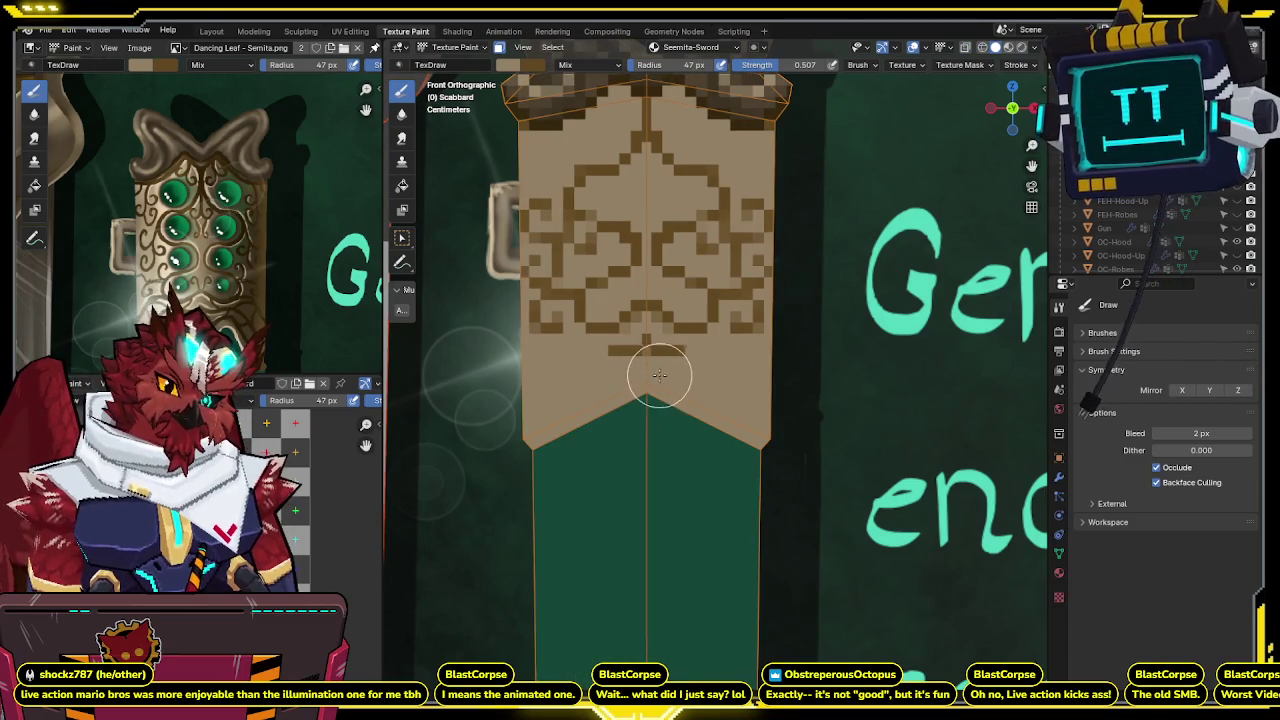
pyautogui.hotkey('ctrl', 'shift', 'z')
pyautogui.hotkey('ctrl', 'z')
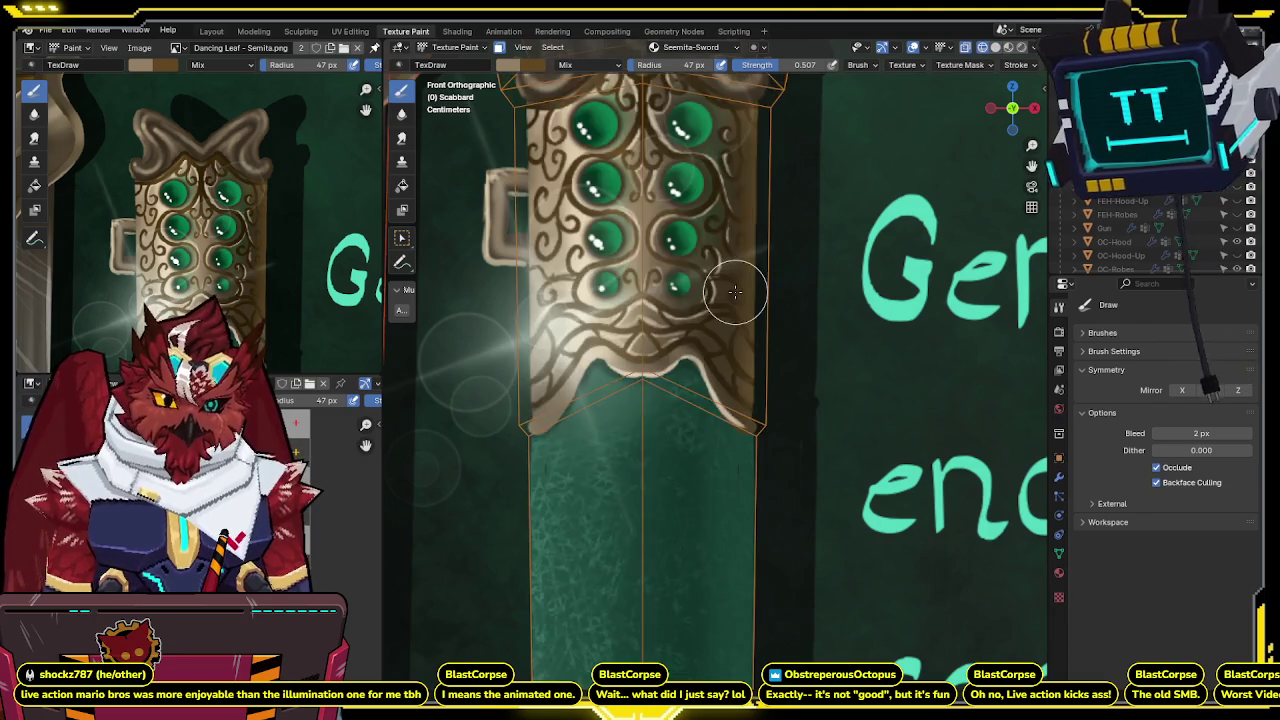
# Paint a mirrored brown bar and dark pixels along the band's pointed lower edge.
pyautogui.moveTo(678, 342); pyautogui.dragTo(702, 325)
pyautogui.keyDown('shift'); pyautogui.moveTo(700, 325); pyautogui.dragTo(712, 310, button='middle'); pyautogui.keyUp('shift')
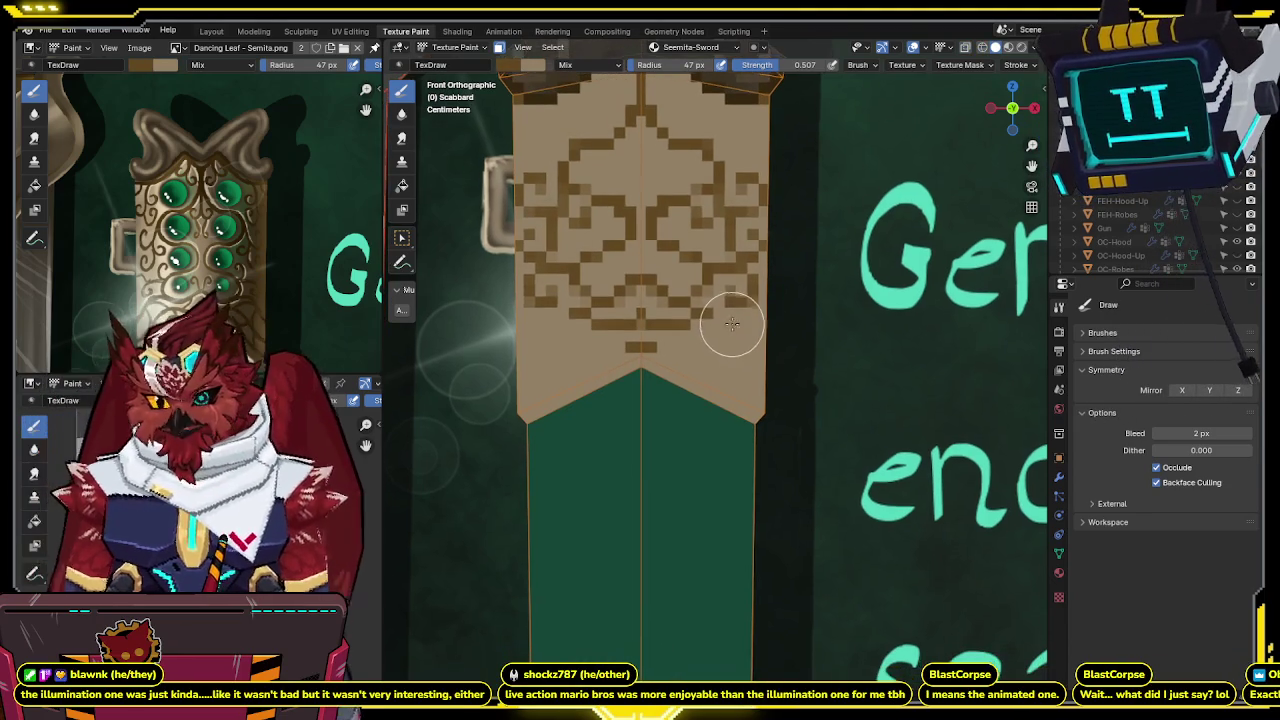
pyautogui.moveTo(726, 324); pyautogui.dragTo(719, 318)
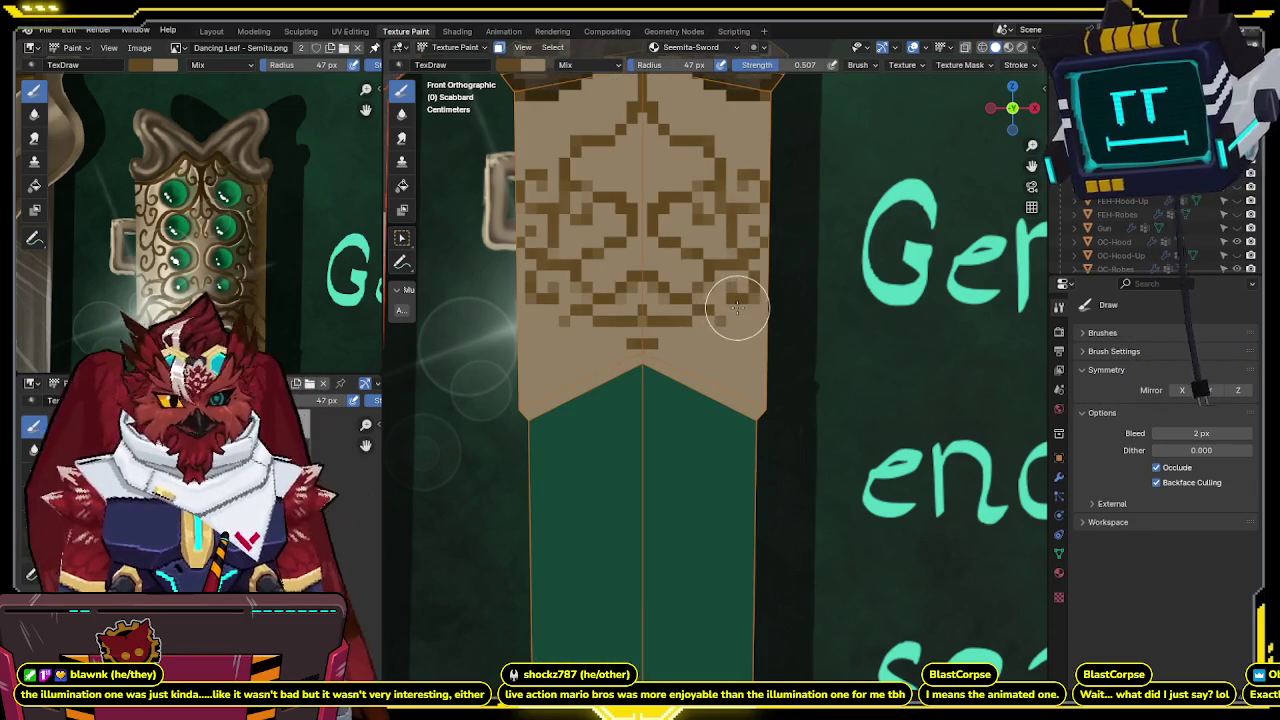
pyautogui.click(719, 320)
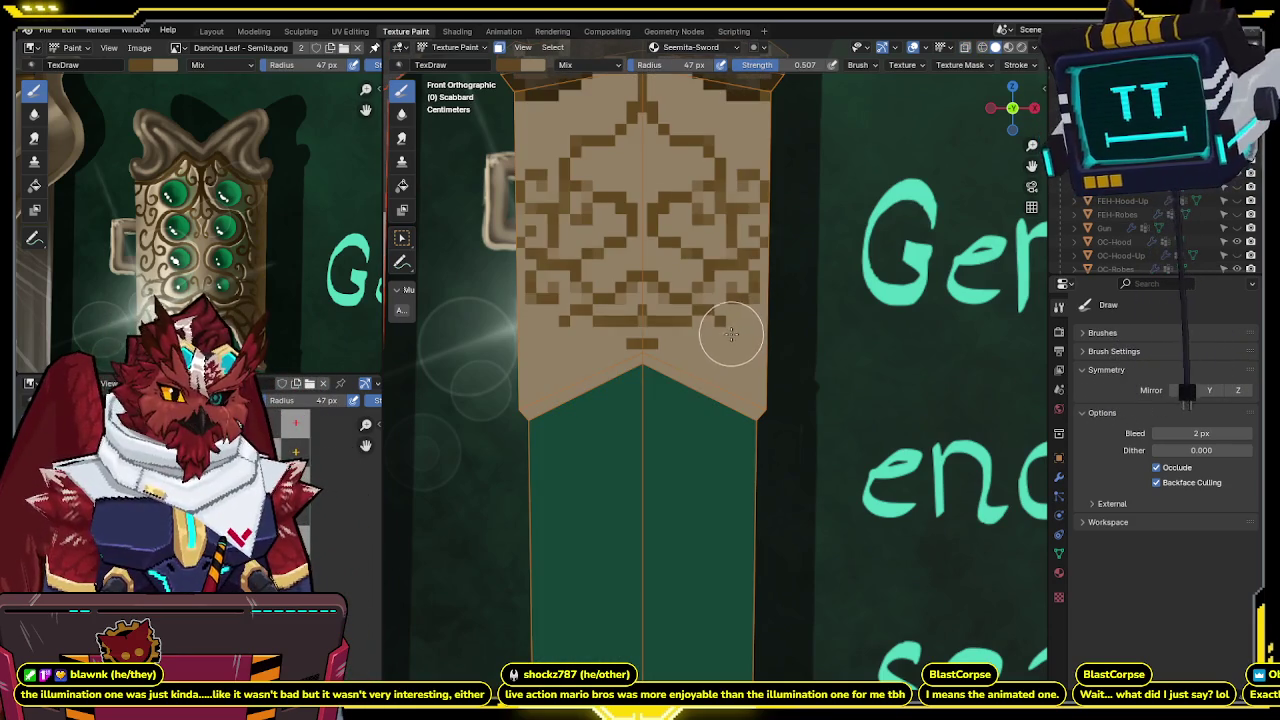
pyautogui.click(735, 340)
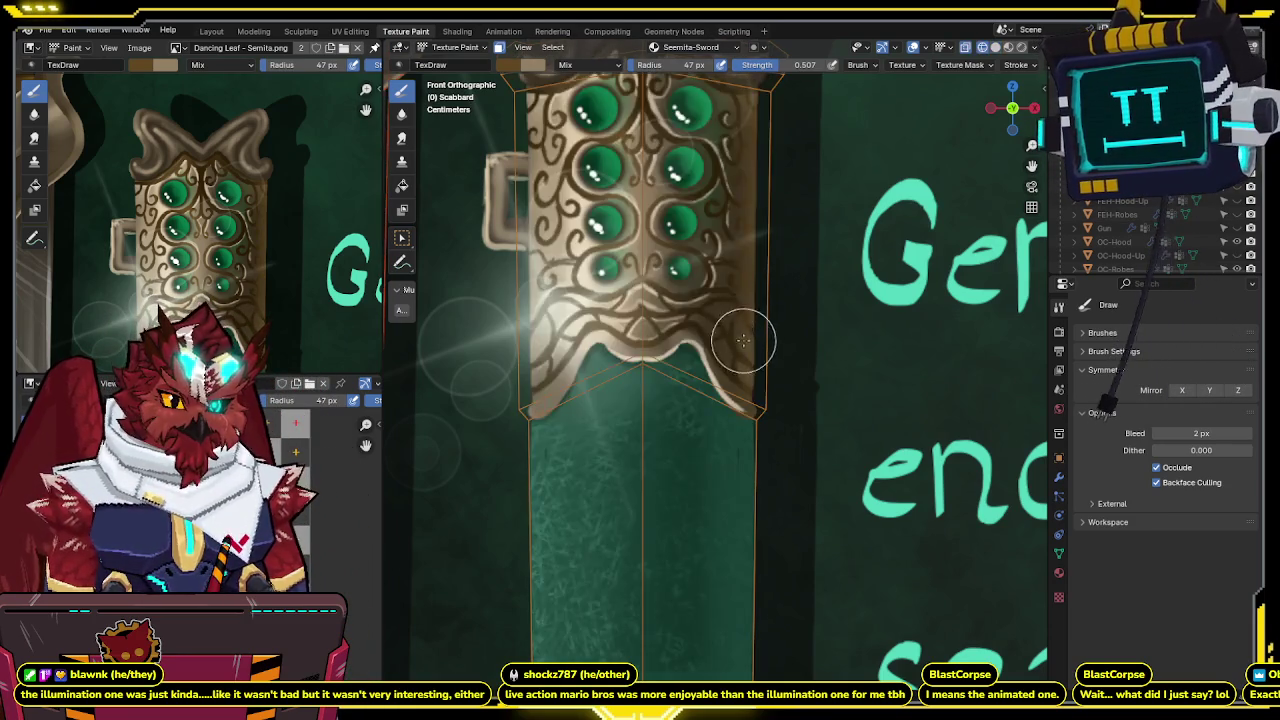
pyautogui.click(743, 347)
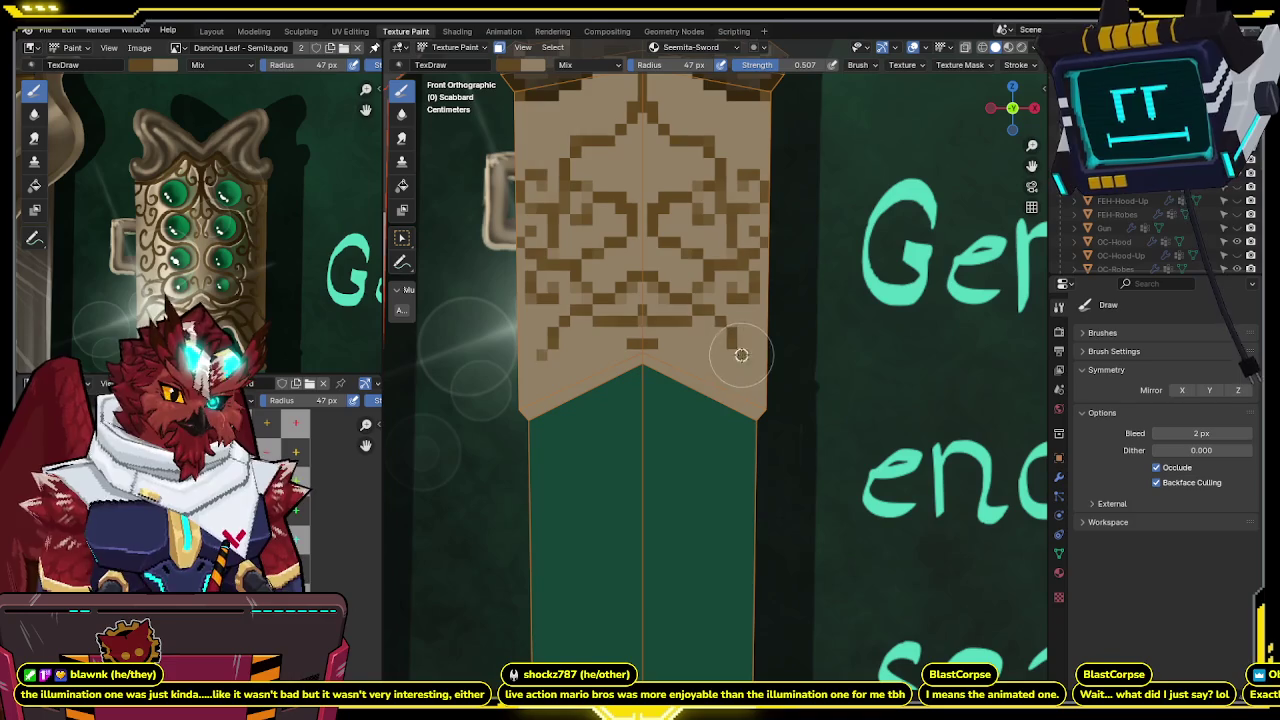
pyautogui.click(752, 364)
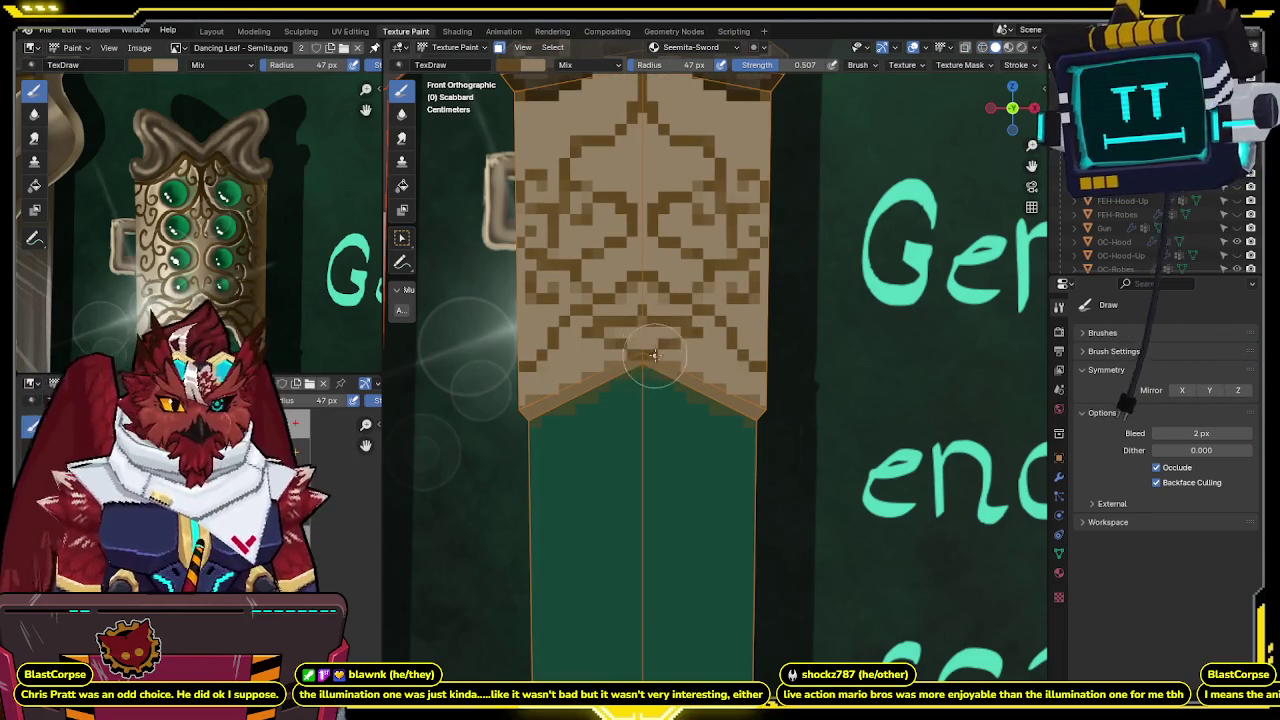
# Scroll to the band and toggle between the pixel art and the detailed ornate reference.
pyautogui.keyDown('ctrl'); pyautogui.hscroll(1, 666, 331); pyautogui.keyUp('ctrl')
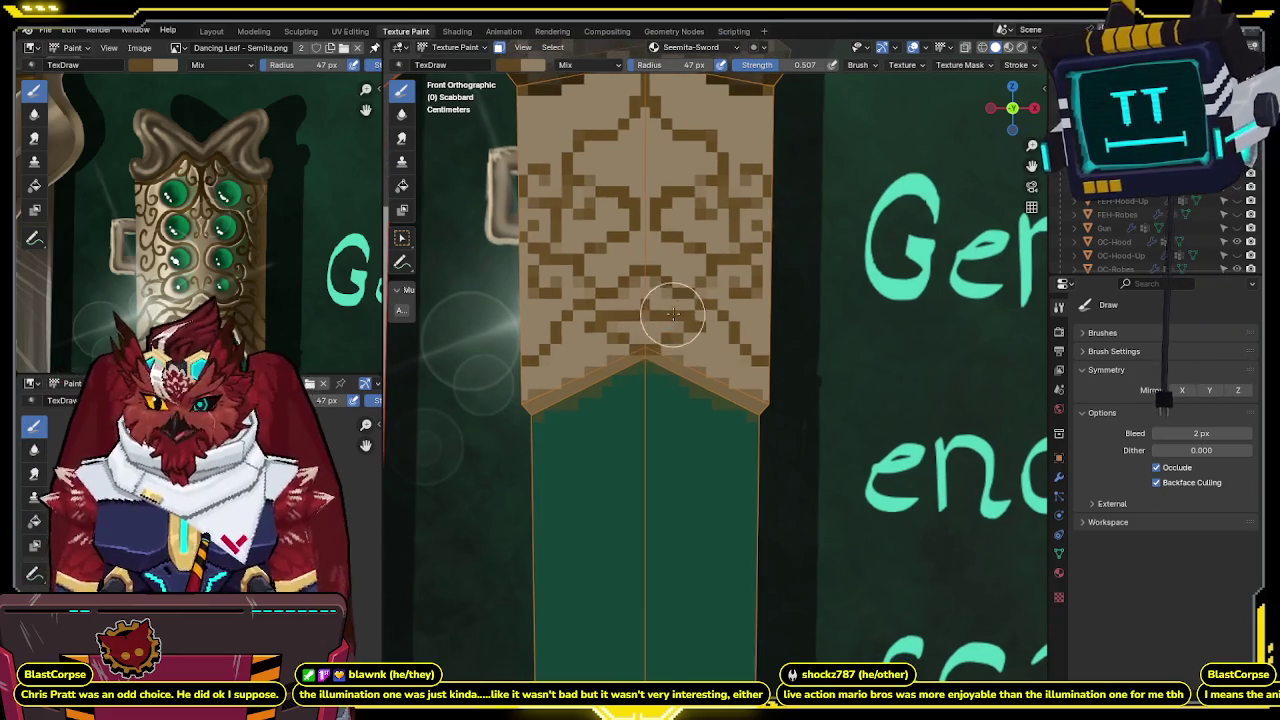
pyautogui.keyDown('ctrl'); pyautogui.hscroll(1, 667, 316); pyautogui.keyUp('ctrl')
pyautogui.scroll(1, 664, 318)
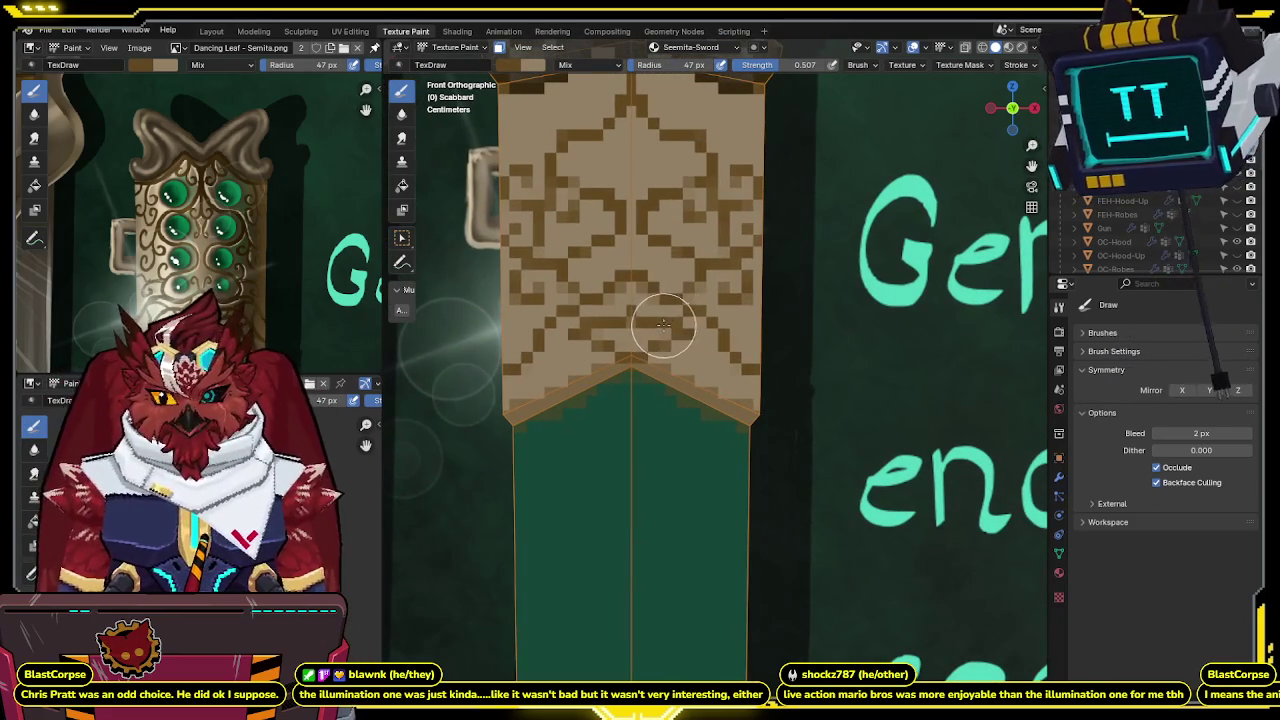
pyautogui.hotkey('ctrl', 'z')
pyautogui.hotkey('ctrl', 'shift', 'z')
pyautogui.hotkey('ctrl', 'z')
pyautogui.hotkey('ctrl', 'shift', 'z')
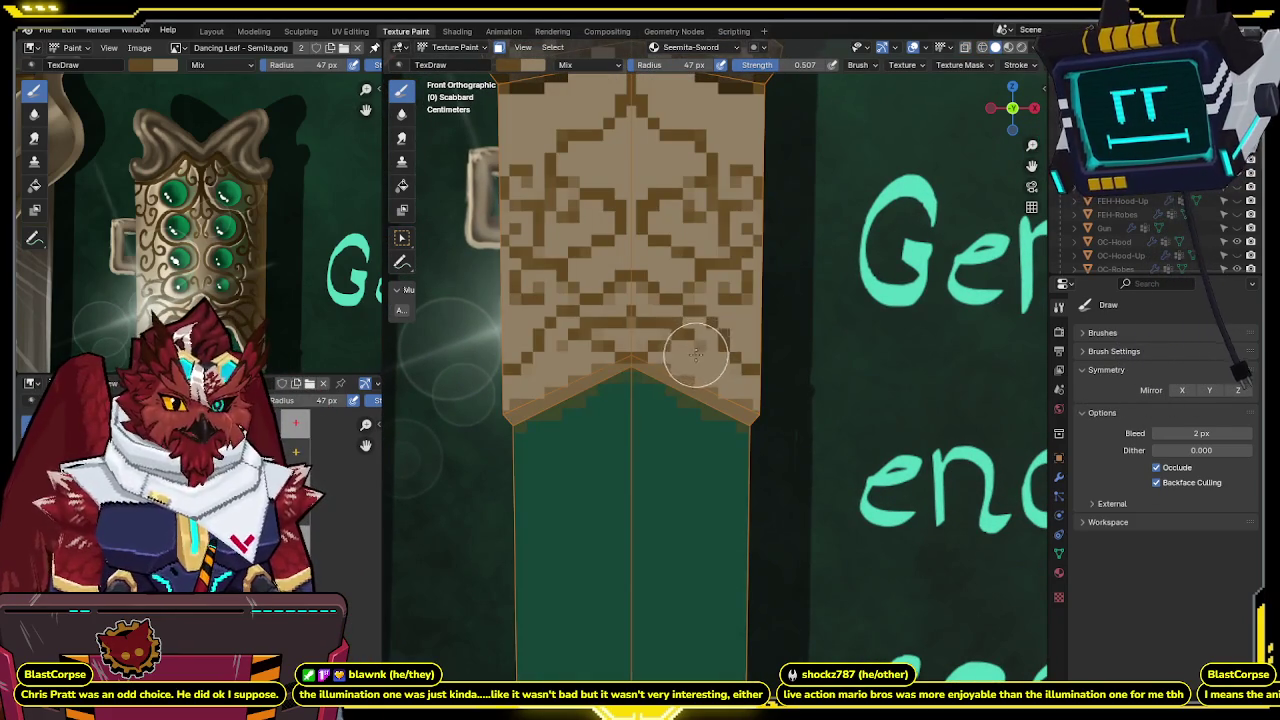
pyautogui.hotkey('ctrl', 'z')
pyautogui.hotkey('ctrl', 'shift', 'z')
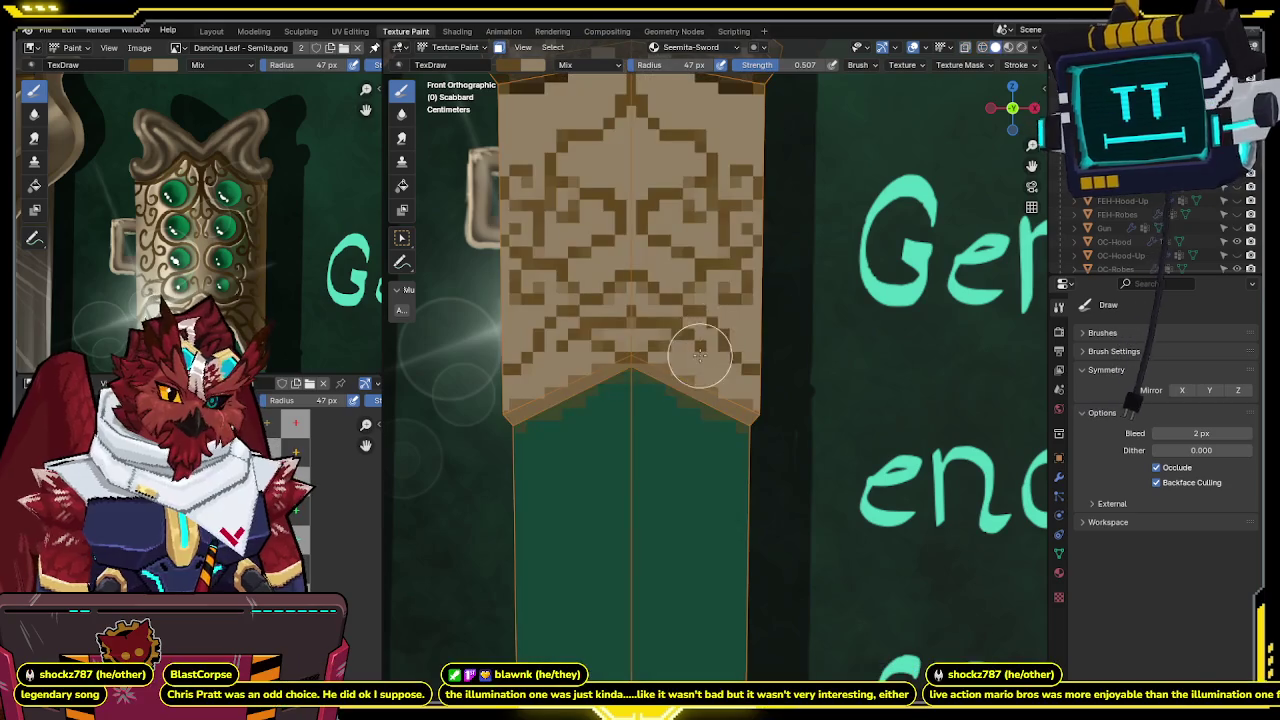
pyautogui.hotkey('ctrl', 'z')
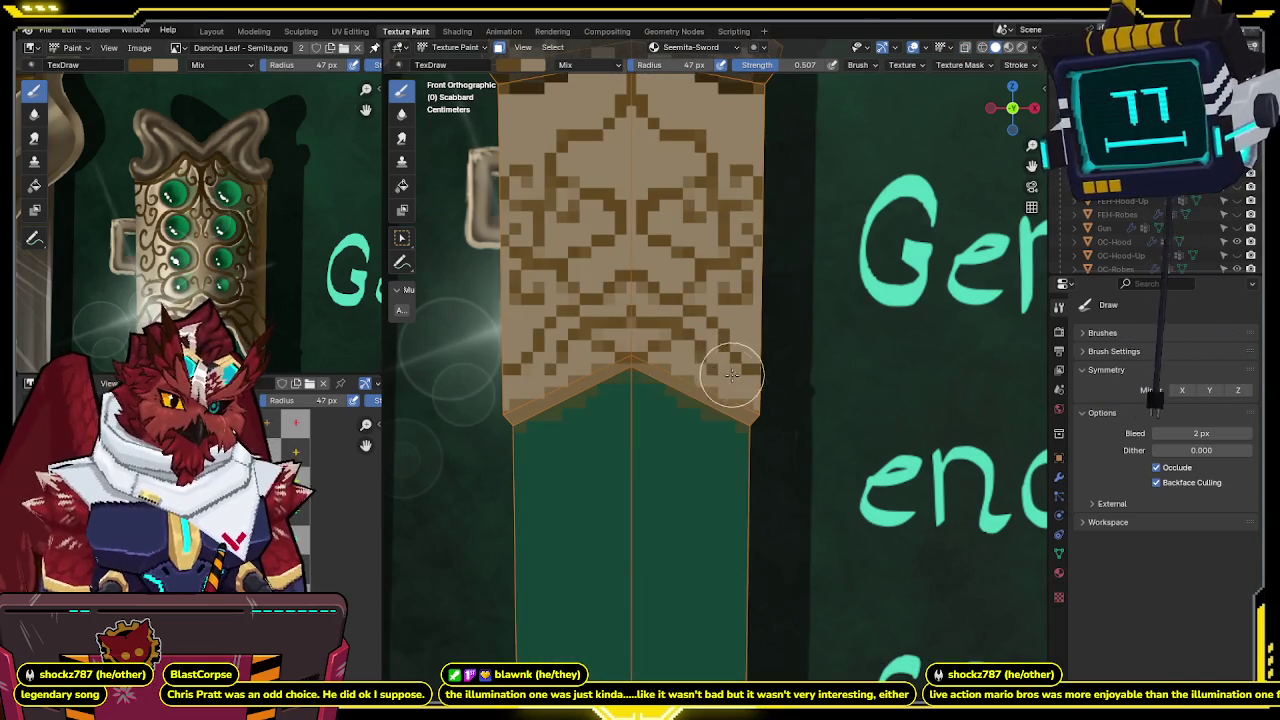
# Pan onto the tan band and add brown pixels near the top centre of the knotwork.
pyautogui.keyDown('shift'); pyautogui.moveTo(743, 378); pyautogui.dragTo(734, 355, button='middle'); pyautogui.keyUp('shift')
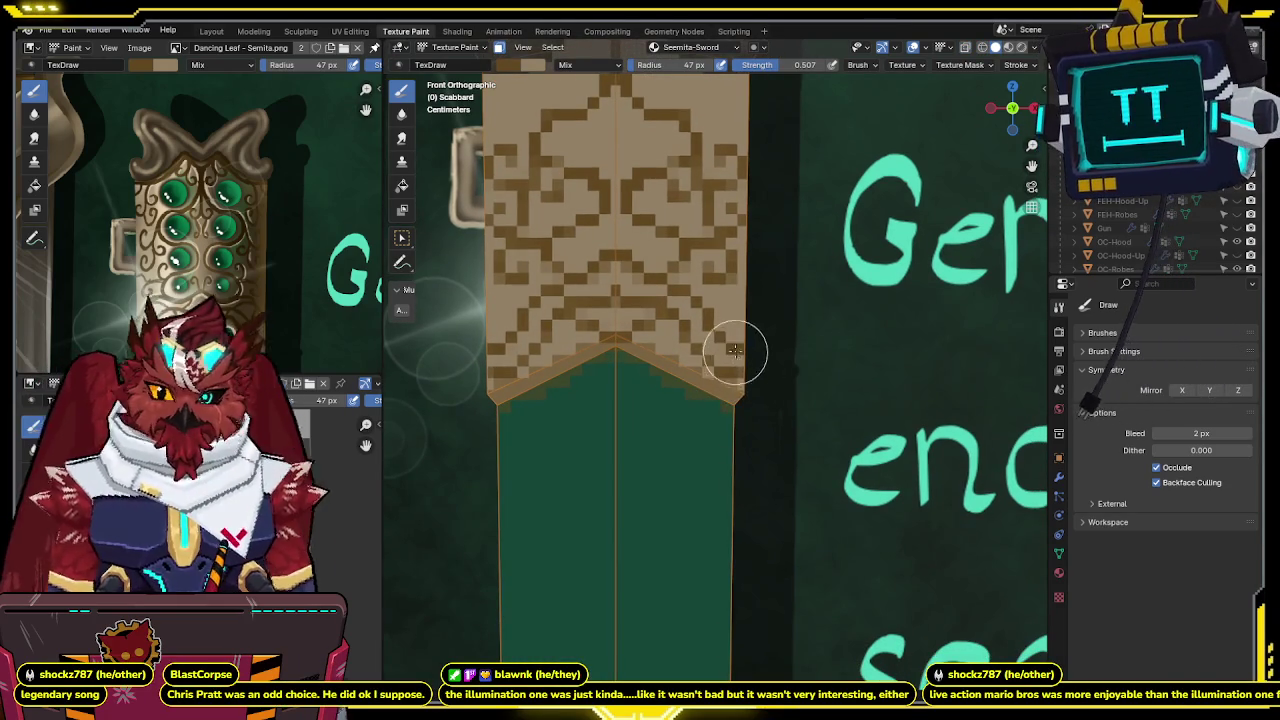
pyautogui.keyDown('shift'); pyautogui.moveTo(737, 357); pyautogui.dragTo(730, 352, button='middle'); pyautogui.keyUp('shift')
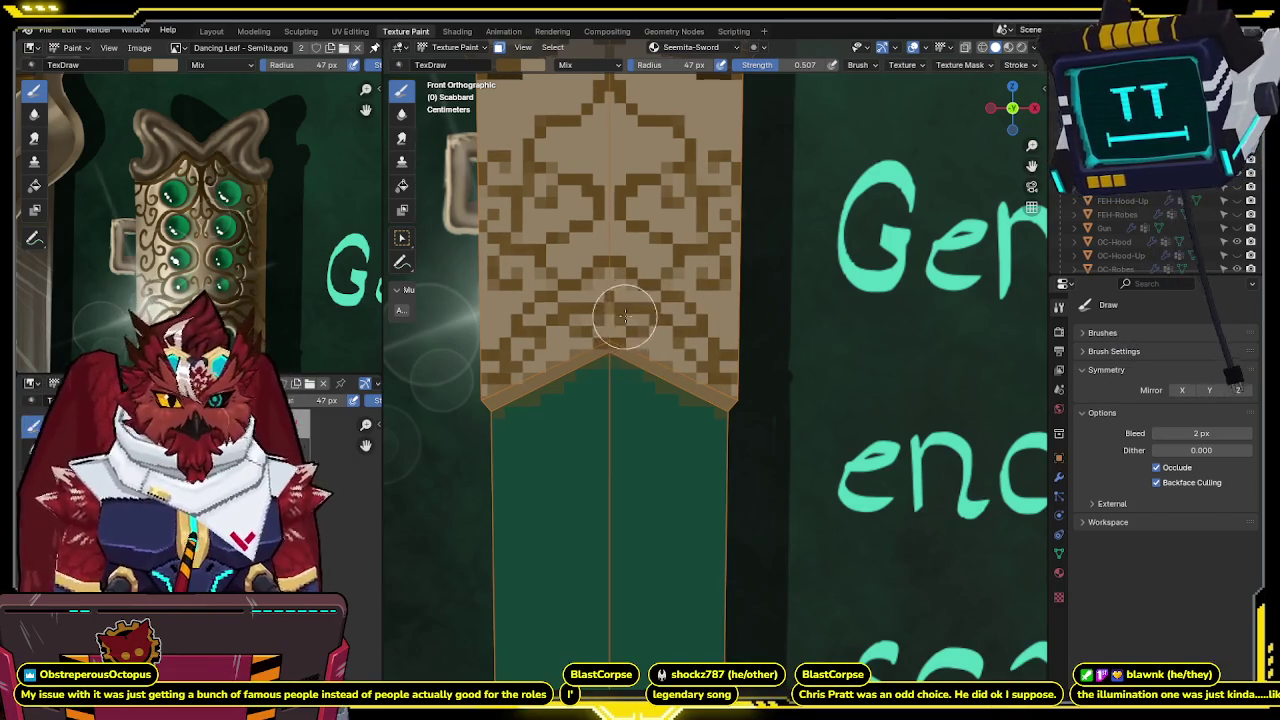
pyautogui.moveTo(678, 275)
pyautogui.keyDown('shift'); pyautogui.mouseDown(button='middle')
pyautogui.moveTo(666, 271)
pyautogui.moveTo(633, 311)
pyautogui.mouseUp(button='middle'); pyautogui.keyUp('shift')
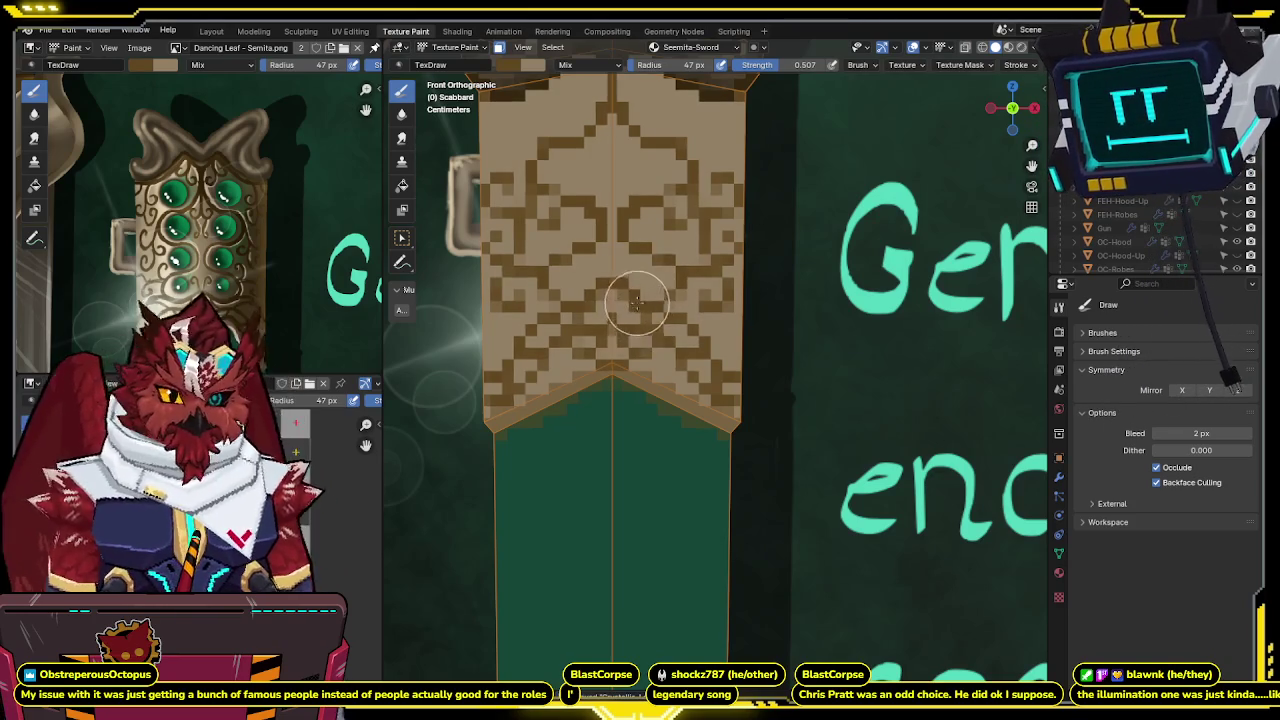
pyautogui.keyDown('shift'); pyautogui.moveTo(645, 278); pyautogui.dragTo(625, 295, button='middle'); pyautogui.keyUp('shift')
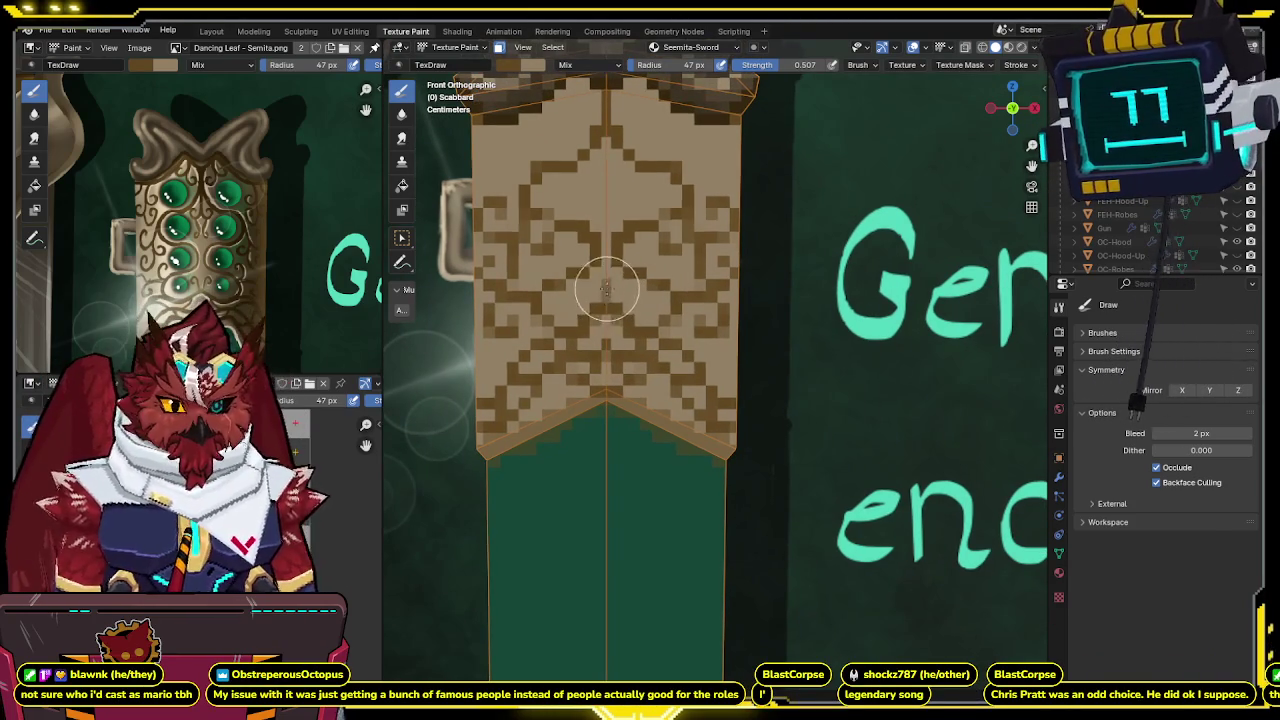
pyautogui.keyDown('shift'); pyautogui.moveTo(650, 247); pyautogui.dragTo(651, 262, button='middle'); pyautogui.keyUp('shift')
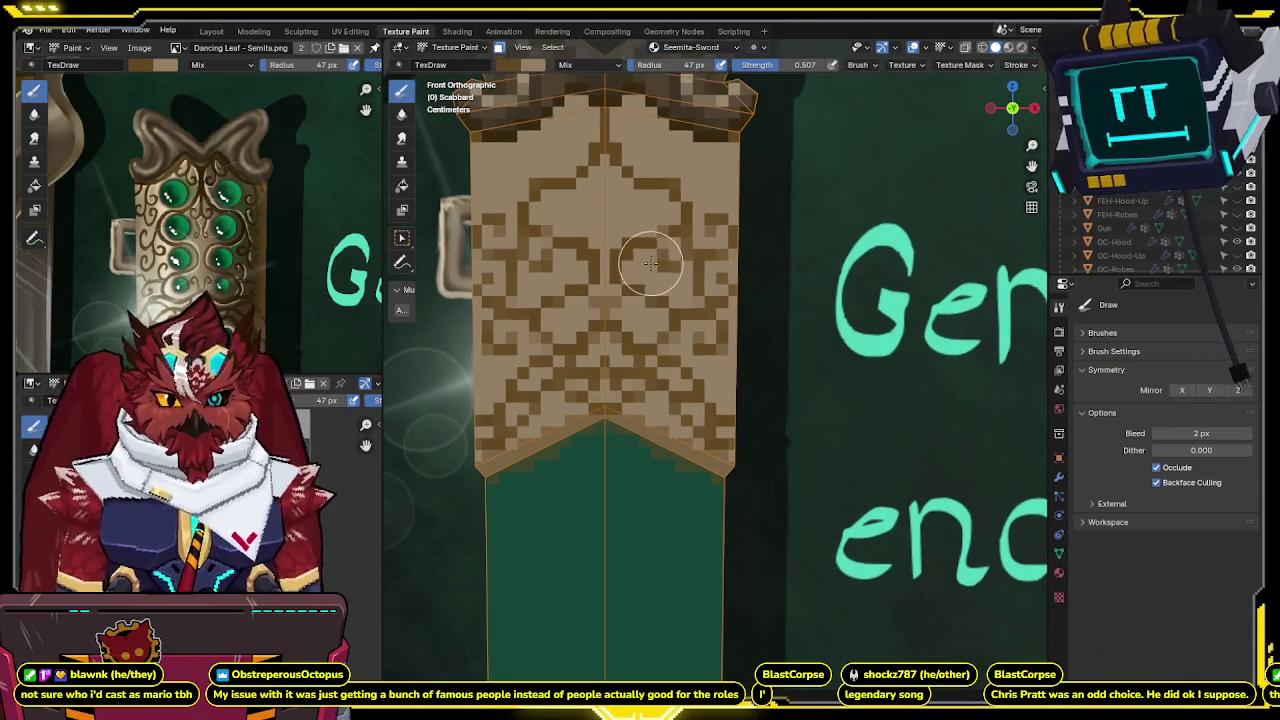
pyautogui.scroll(2, 611, 210)
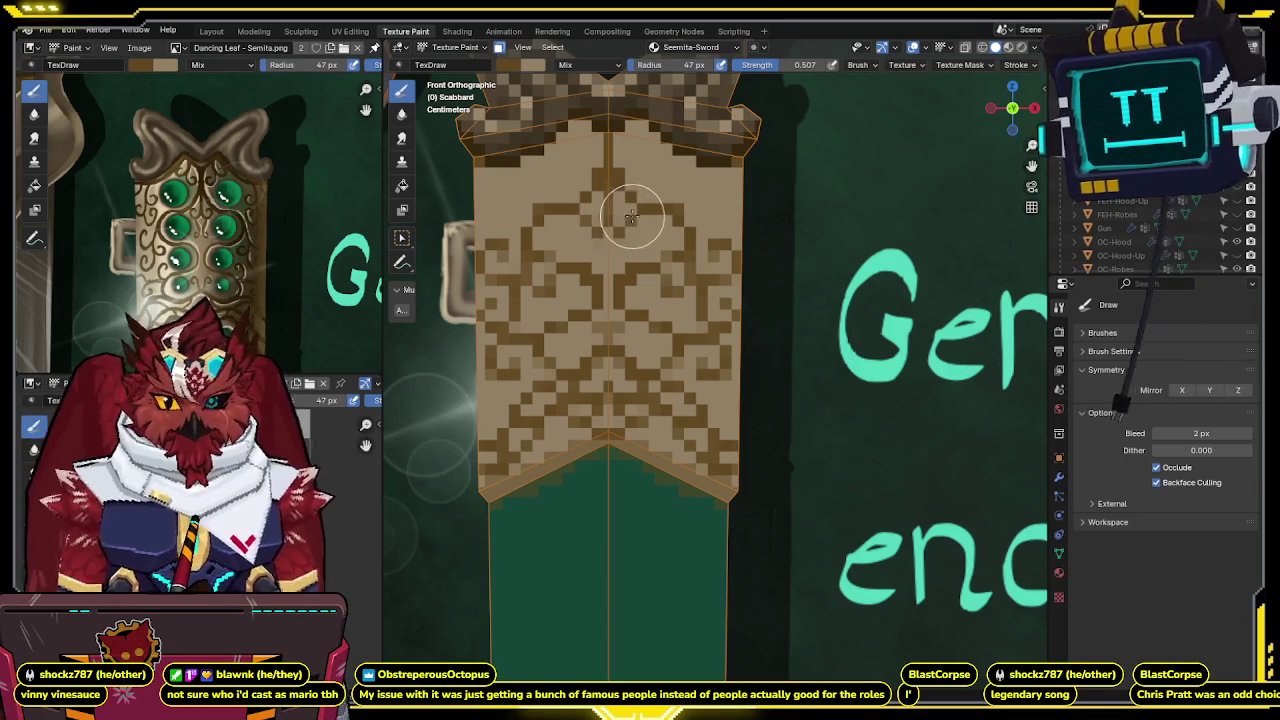
# Add brown pixels along the band's upper right edge, then orbit to check the pattern.
pyautogui.scroll(-2, 627, 215)
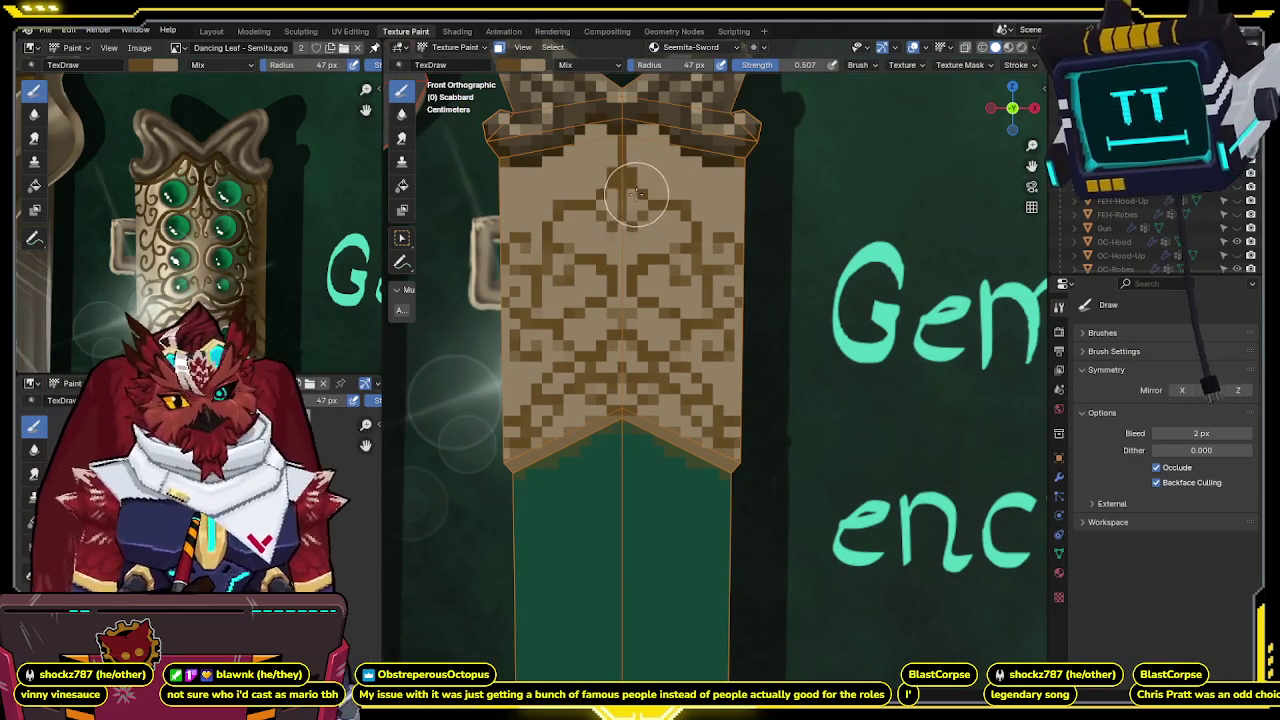
pyautogui.scroll(2, 635, 195)
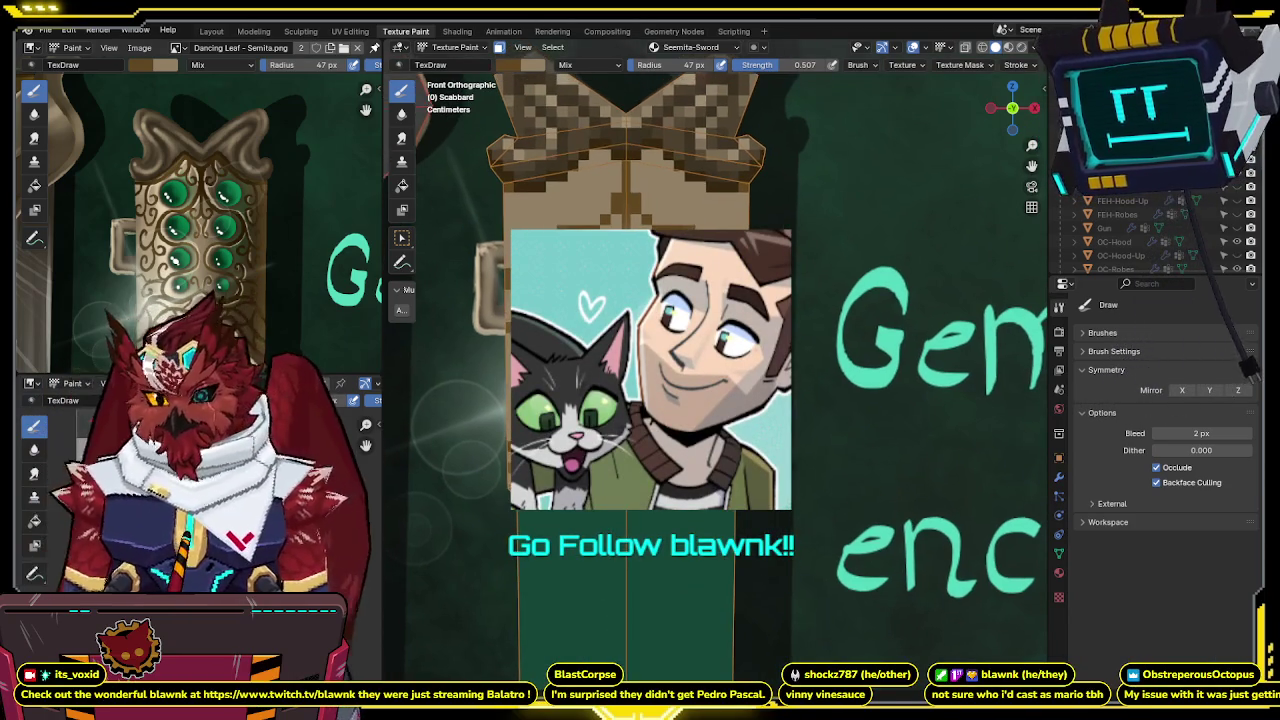
pyautogui.keyDown('shift'); pyautogui.moveTo(696, 234); pyautogui.dragTo(659, 215, button='middle'); pyautogui.keyUp('shift')
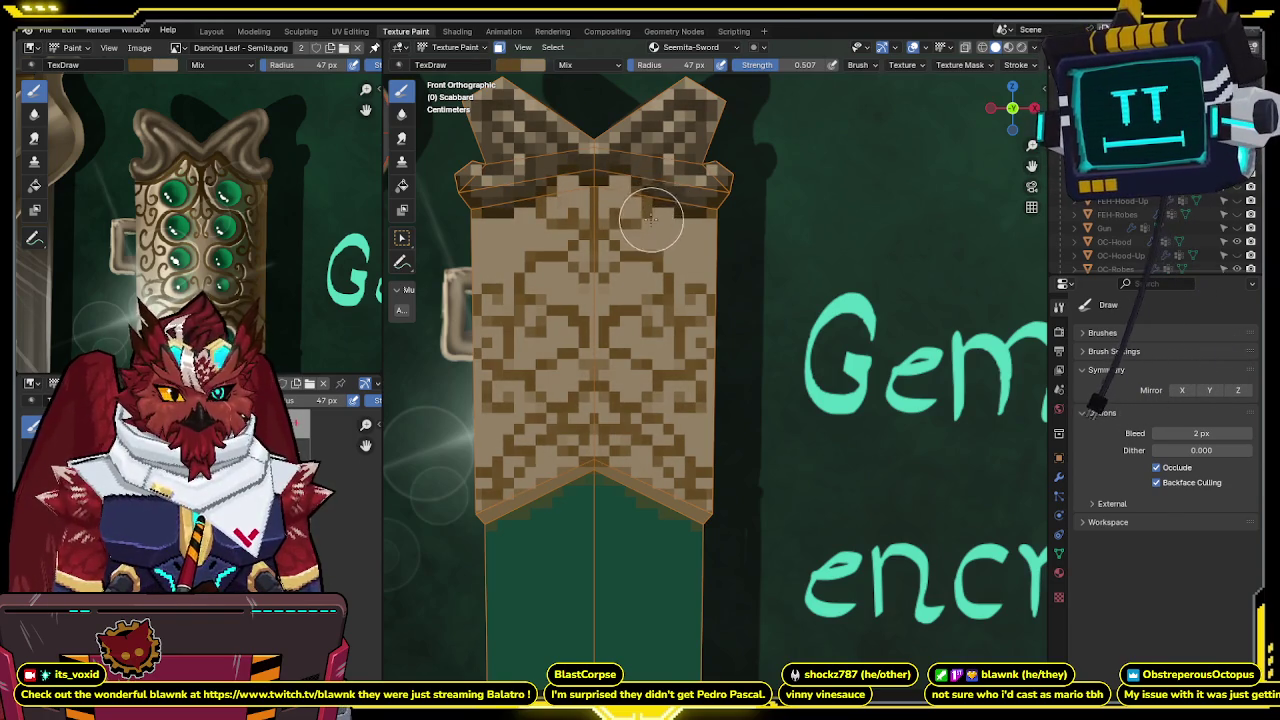
pyautogui.keyDown('shift'); pyautogui.moveTo(660, 224); pyautogui.dragTo(700, 230, button='middle'); pyautogui.keyUp('shift')
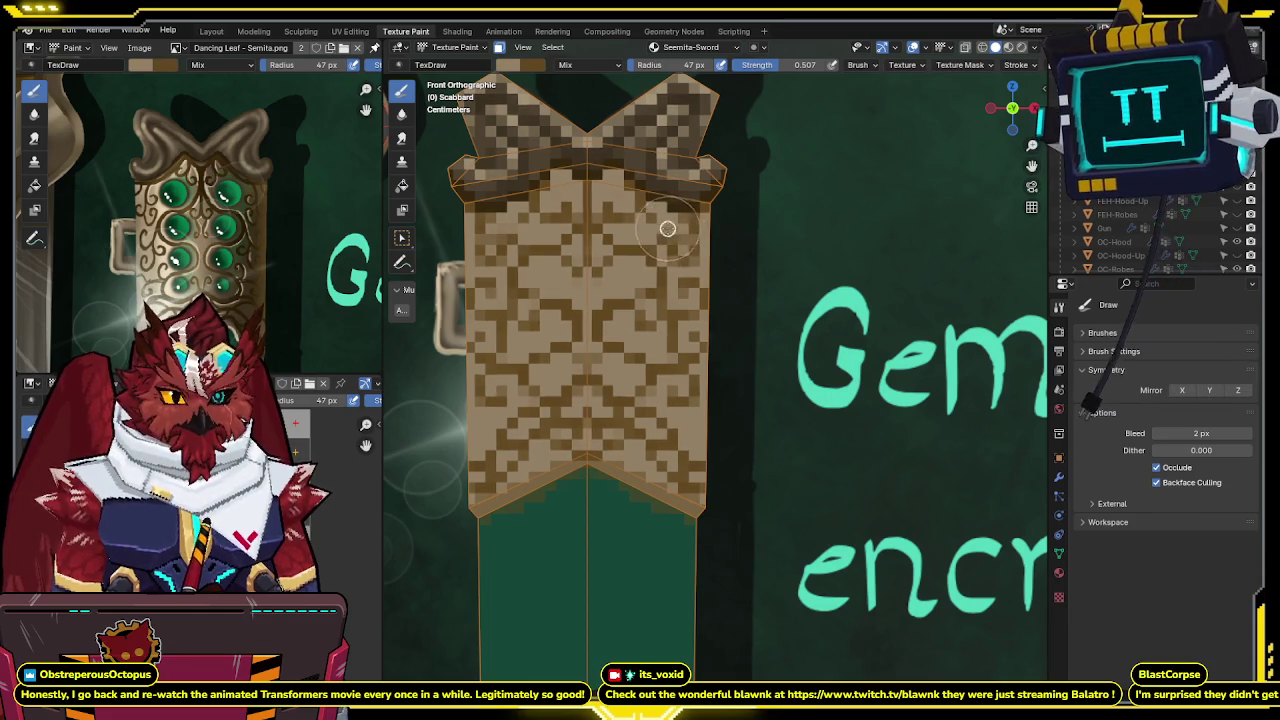
pyautogui.scroll(-1, 670, 228)
pyautogui.scroll(-1, 665, 228)
pyautogui.scroll(-1, 658, 228)
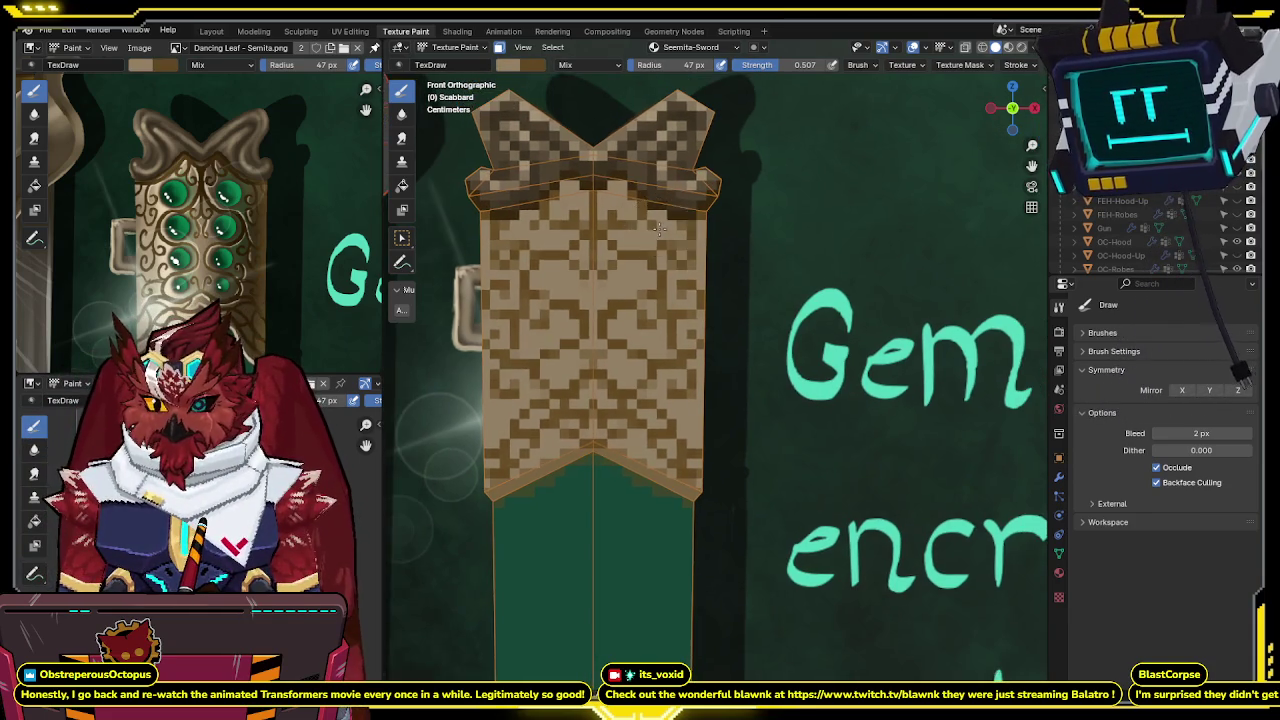
pyautogui.scroll(2, 660, 228)
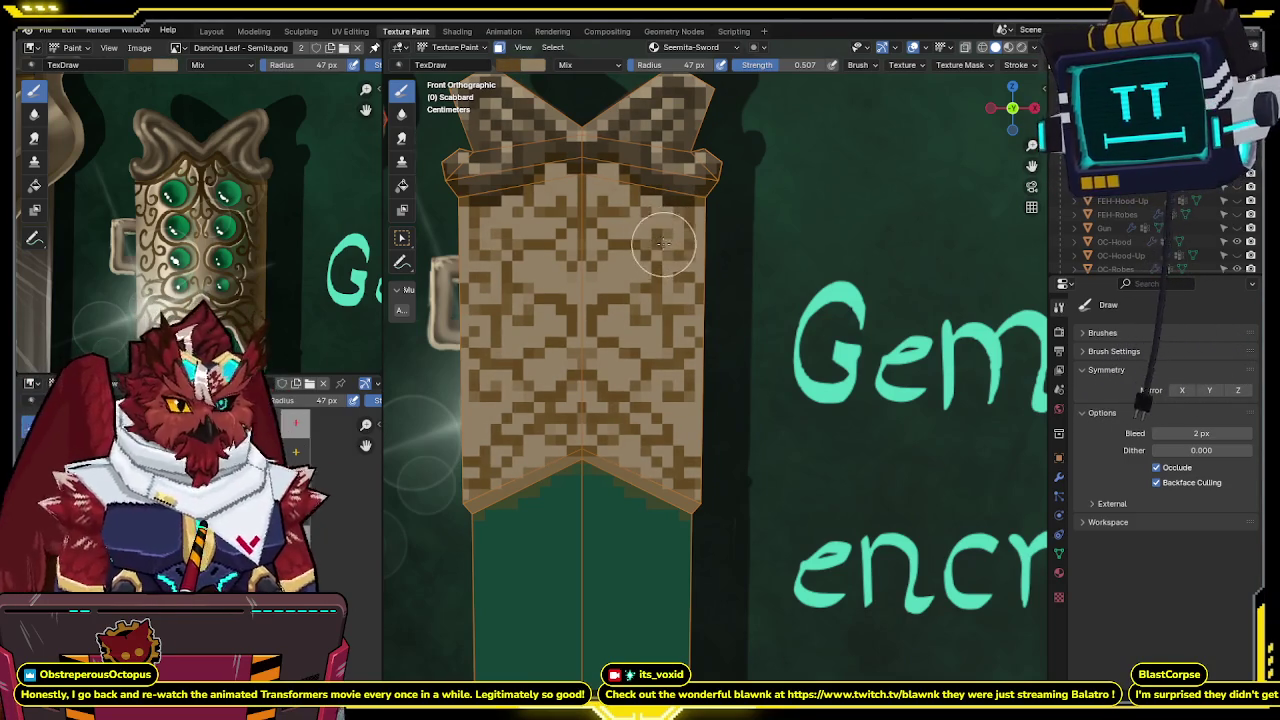
pyautogui.scroll(-1, 700, 235)
pyautogui.moveTo(695, 248); pyautogui.dragTo(637, 250, button='middle')
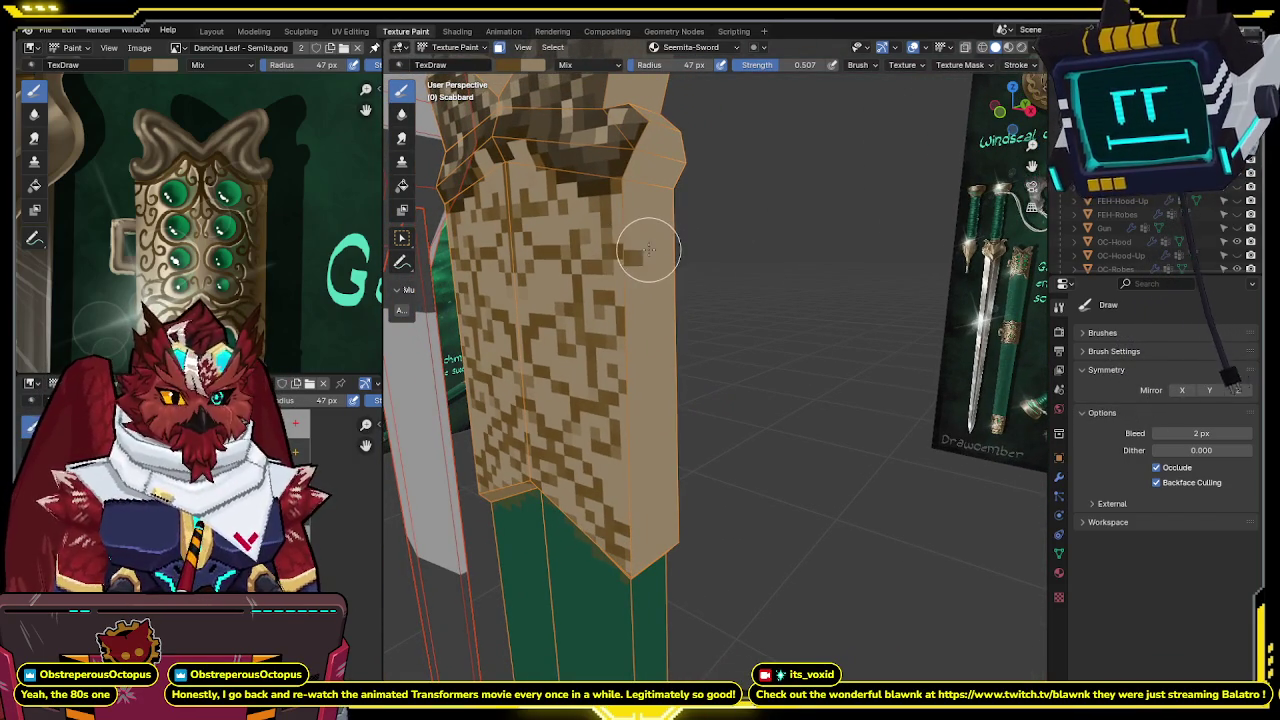
# Select the seam-bounded strip in Edit Mode and view it in the UV Editing workspace.
pyautogui.press('Tab')
pyautogui.hotkey('alt', 'a')
pyautogui.press('l')
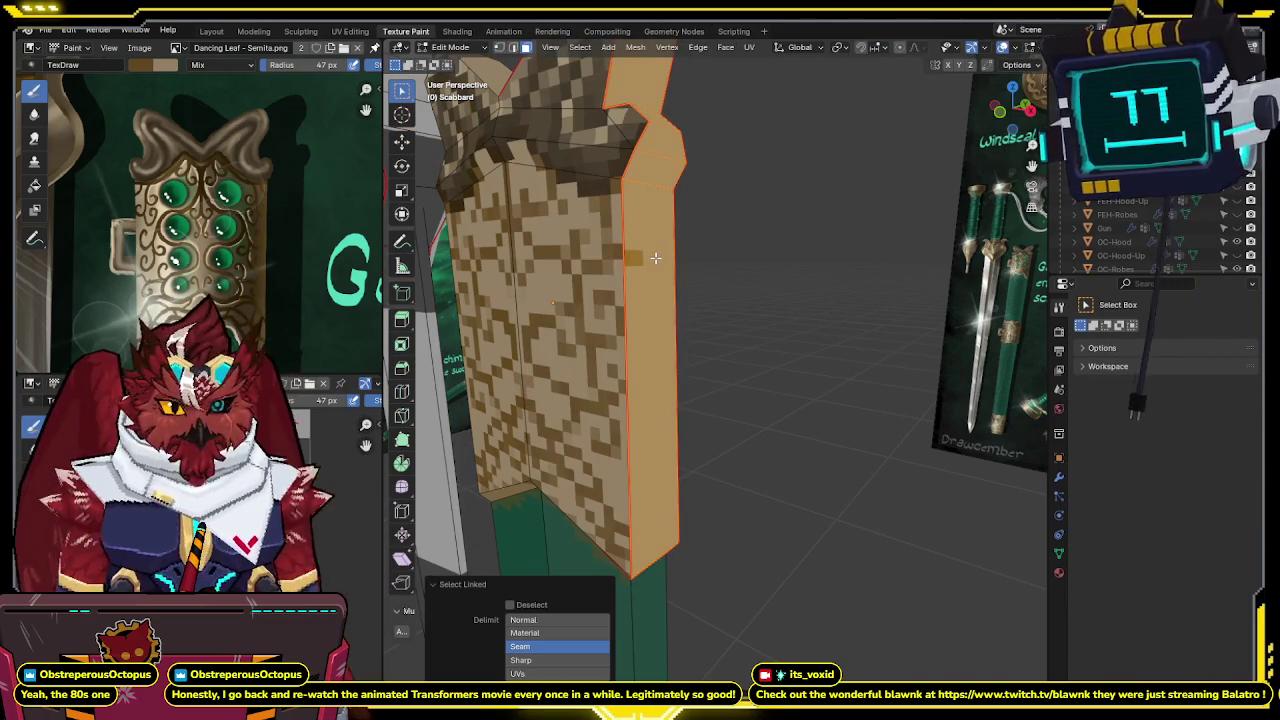
pyautogui.click(350, 31)
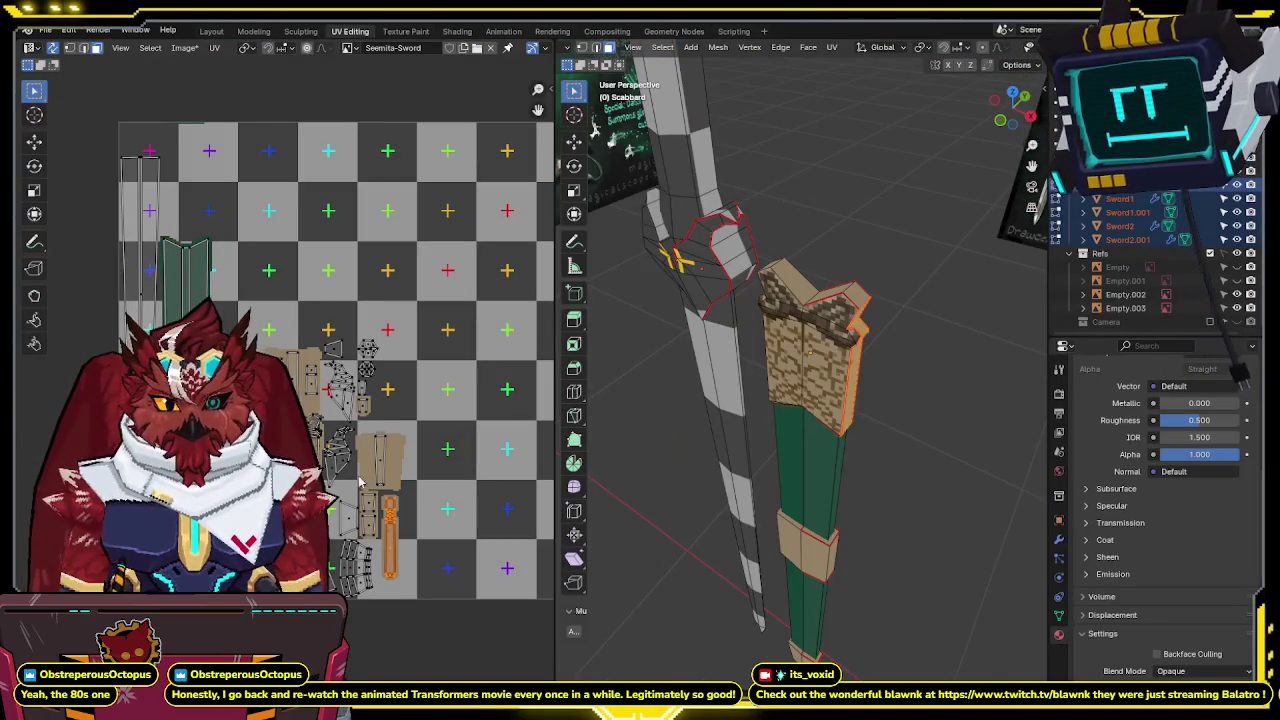
pyautogui.moveTo(760, 290)
pyautogui.mouseDown(button='middle')
pyautogui.moveTo(830, 302)
pyautogui.moveTo(851, 353)
pyautogui.mouseUp(button='middle')
pyautogui.scroll(2, 830, 302)
pyautogui.scroll(3, 851, 353)
pyautogui.scroll(3, 320, 395)
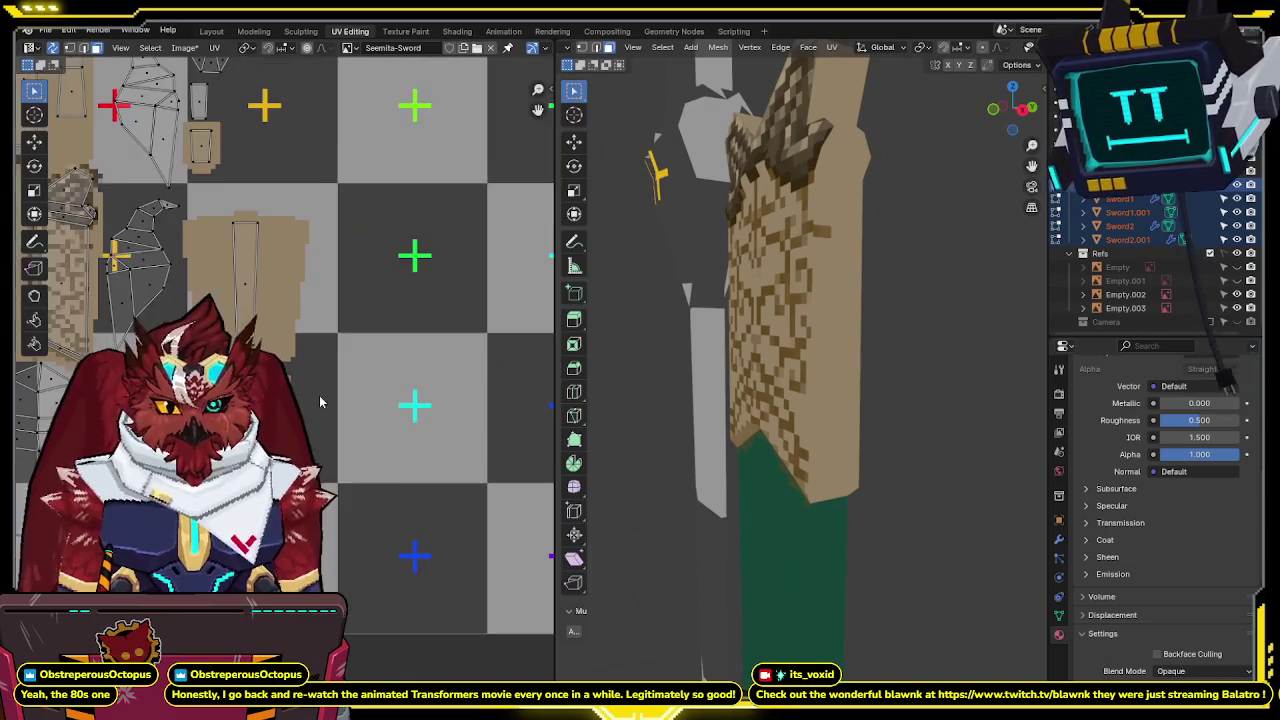
pyautogui.scroll(2, 354, 363)
# Nudge the strip slightly along Y in the UV layout and return to Texture Paint.
pyautogui.press('g')
pyautogui.press('y')
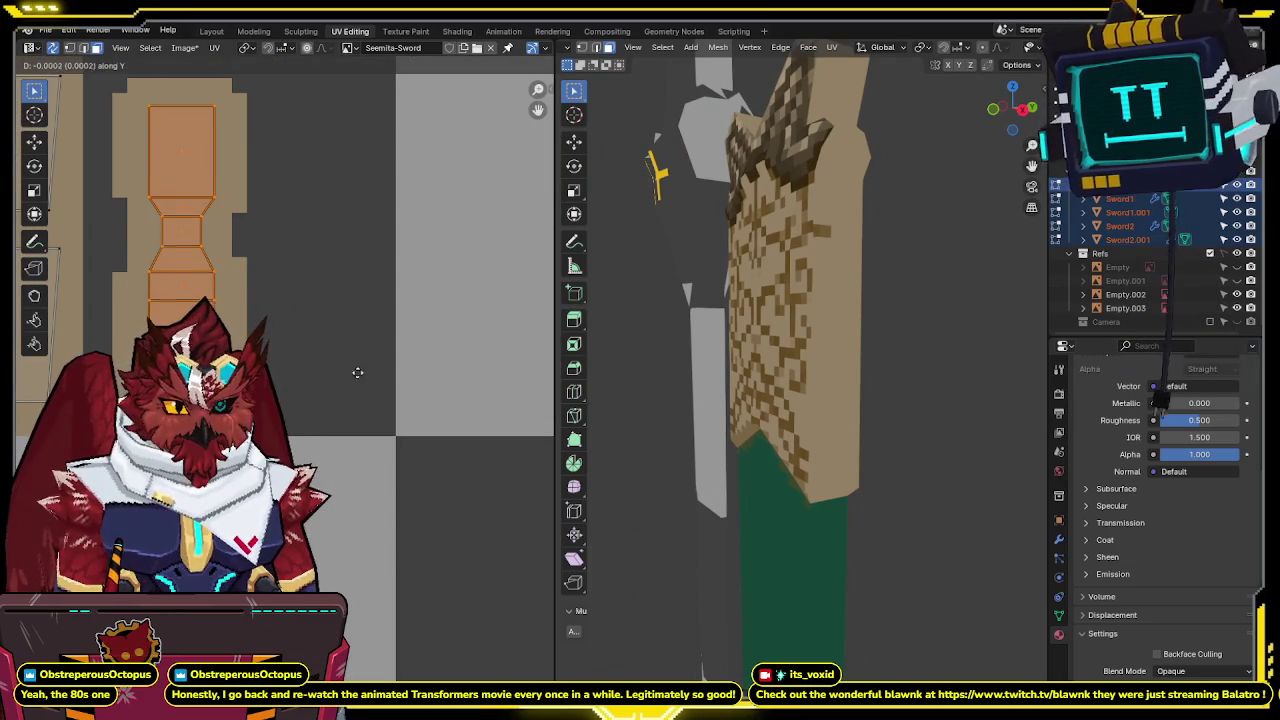
pyautogui.click(356, 410)
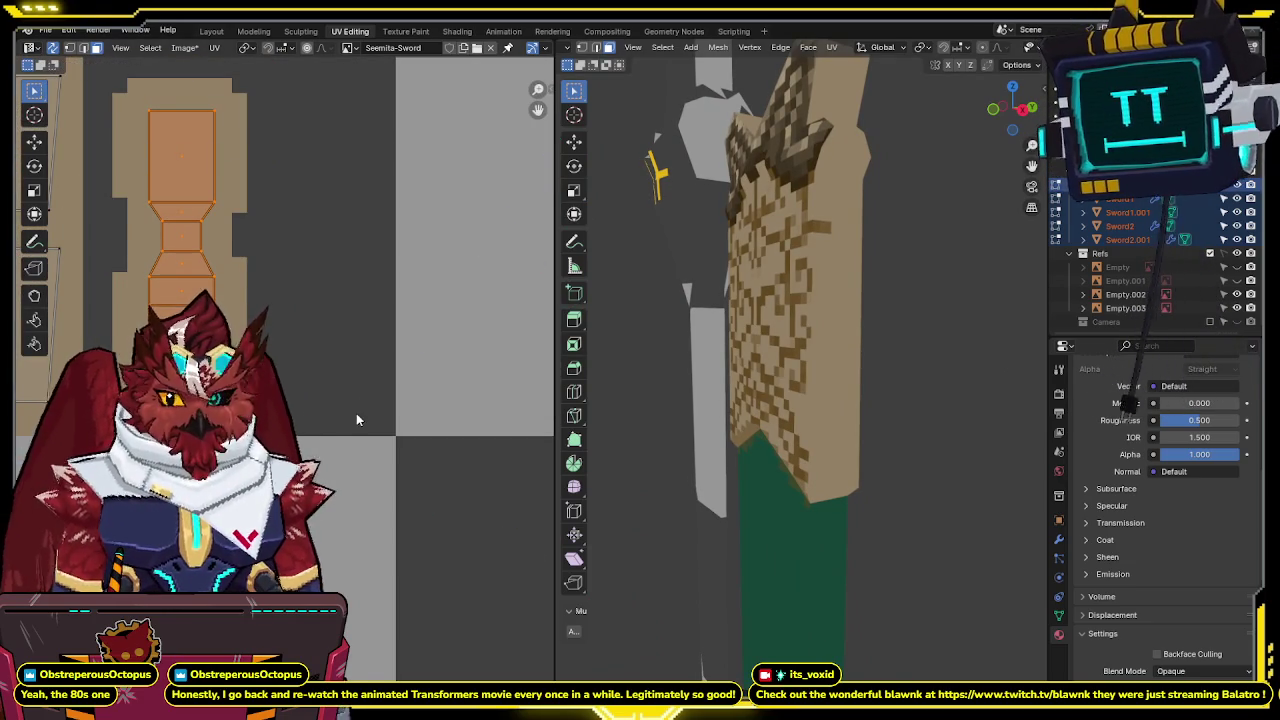
pyautogui.click(406, 31)
pyautogui.moveTo(786, 239)
pyautogui.mouseDown(button='middle')
pyautogui.moveTo(561, 264)
pyautogui.moveTo(640, 240)
pyautogui.mouseUp(button='middle')
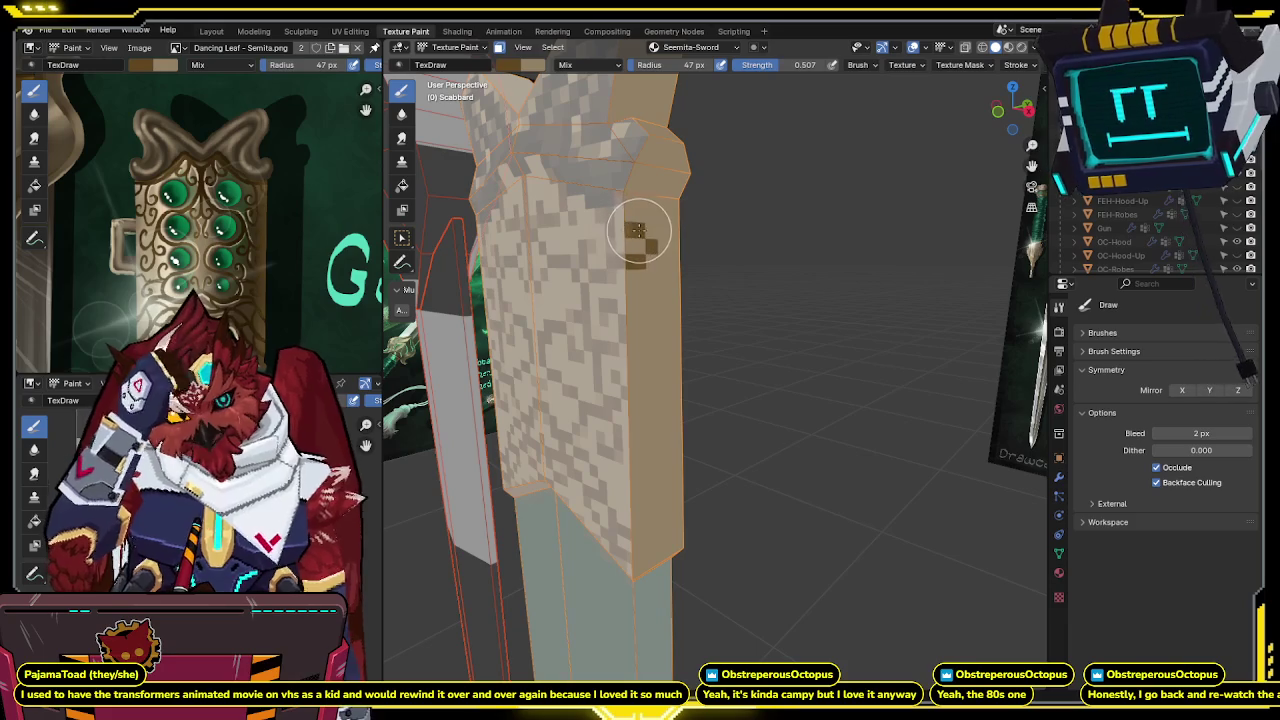
pyautogui.moveTo(640, 230); pyautogui.dragTo(591, 277, button='middle')
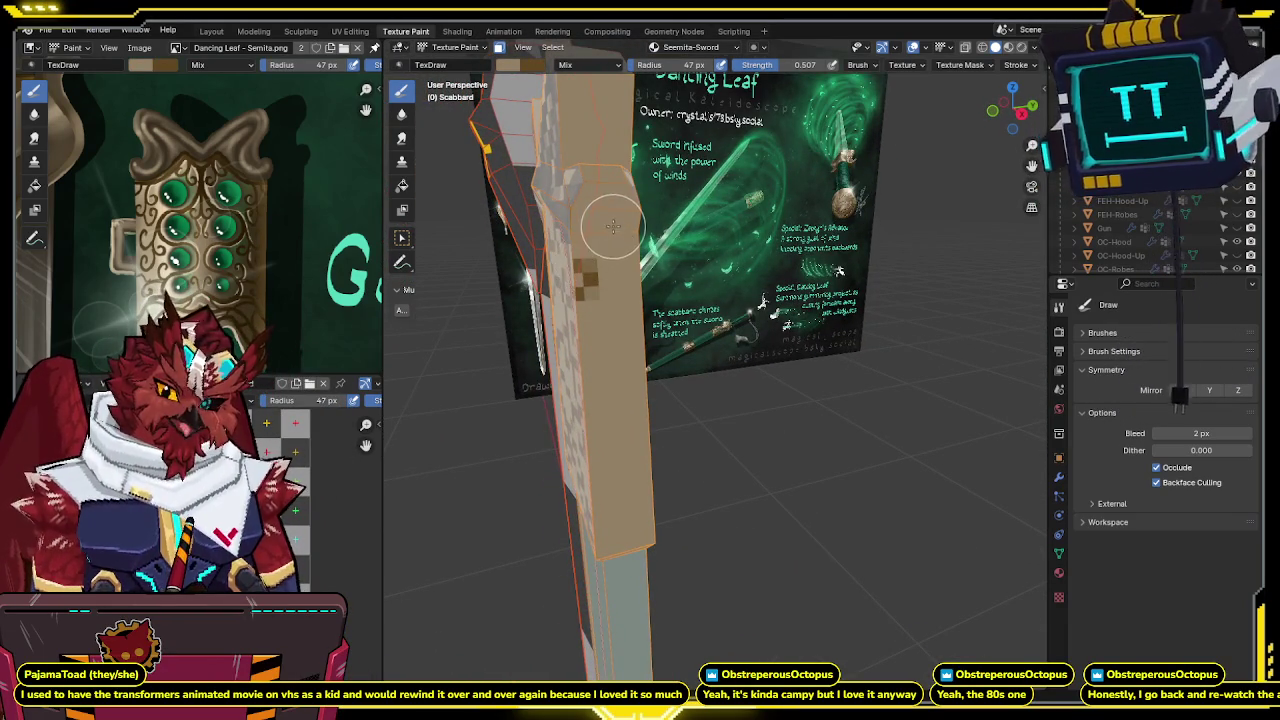
pyautogui.moveTo(613, 226); pyautogui.dragTo(627, 240, button='middle')
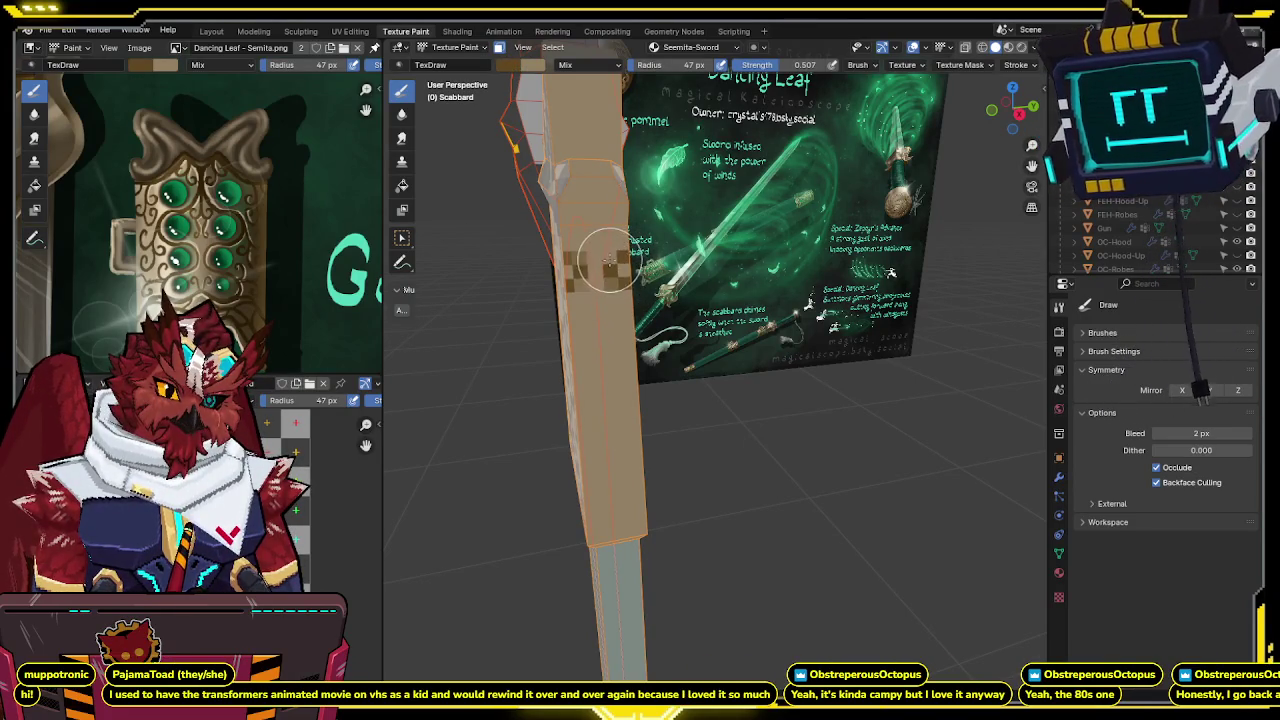
pyautogui.moveTo(620, 250); pyautogui.dragTo(657, 250, button='middle')
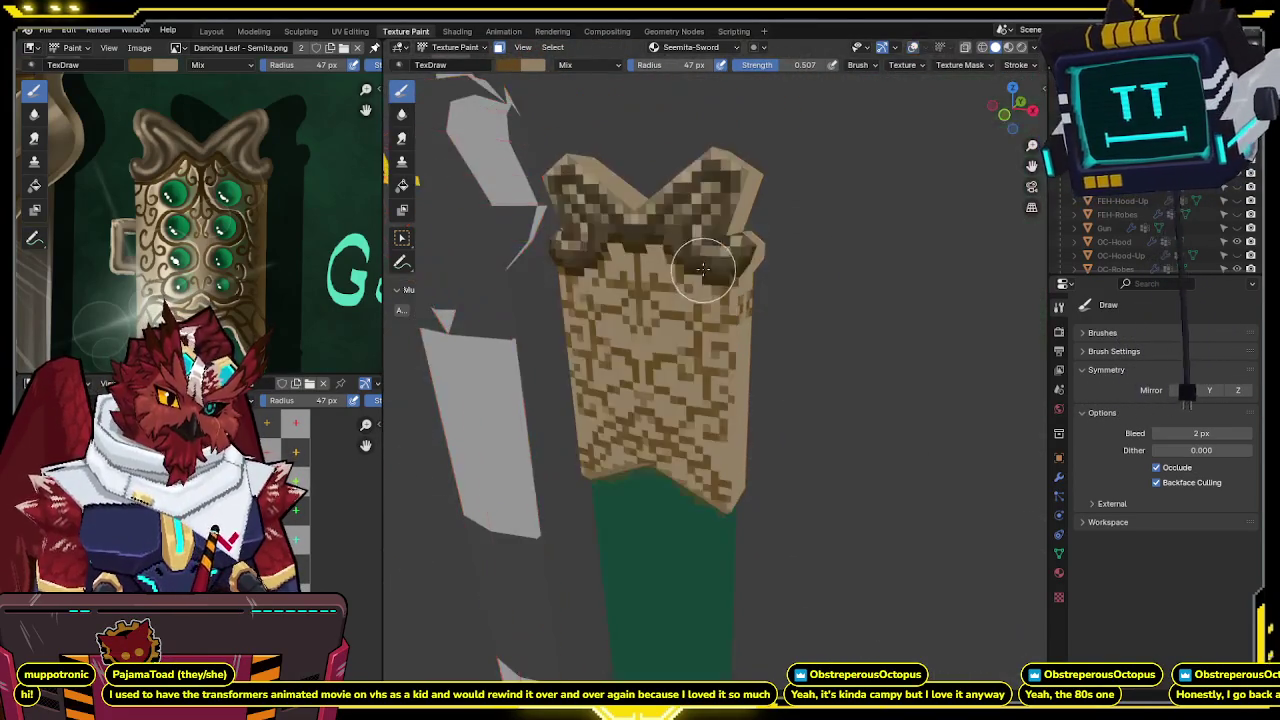
pyautogui.scroll(2, 657, 250)
pyautogui.scroll(1, 690, 240)
pyautogui.scroll(2, 711, 232)
pyautogui.moveTo(711, 232)
pyautogui.mouseDown(button='middle')
pyautogui.moveTo(697, 255)
pyautogui.moveTo(676, 241)
pyautogui.mouseUp(button='middle')
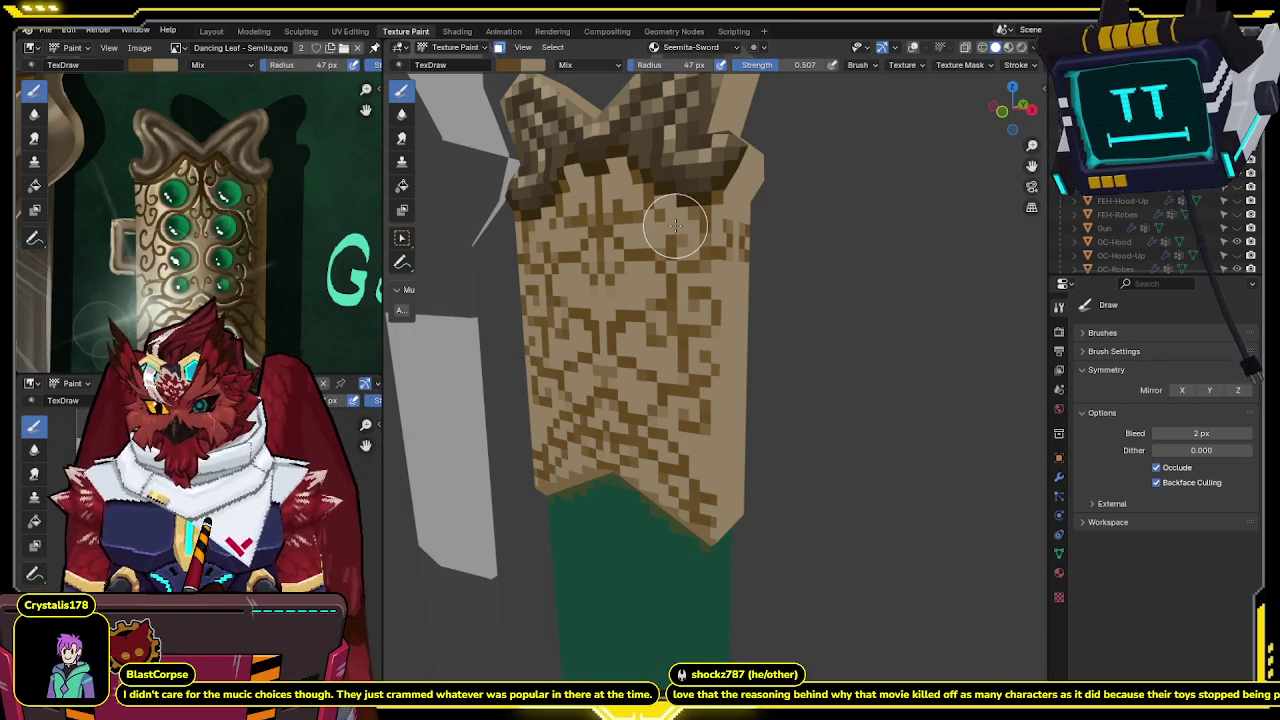
pyautogui.moveTo(666, 265); pyautogui.dragTo(657, 296, button='middle')
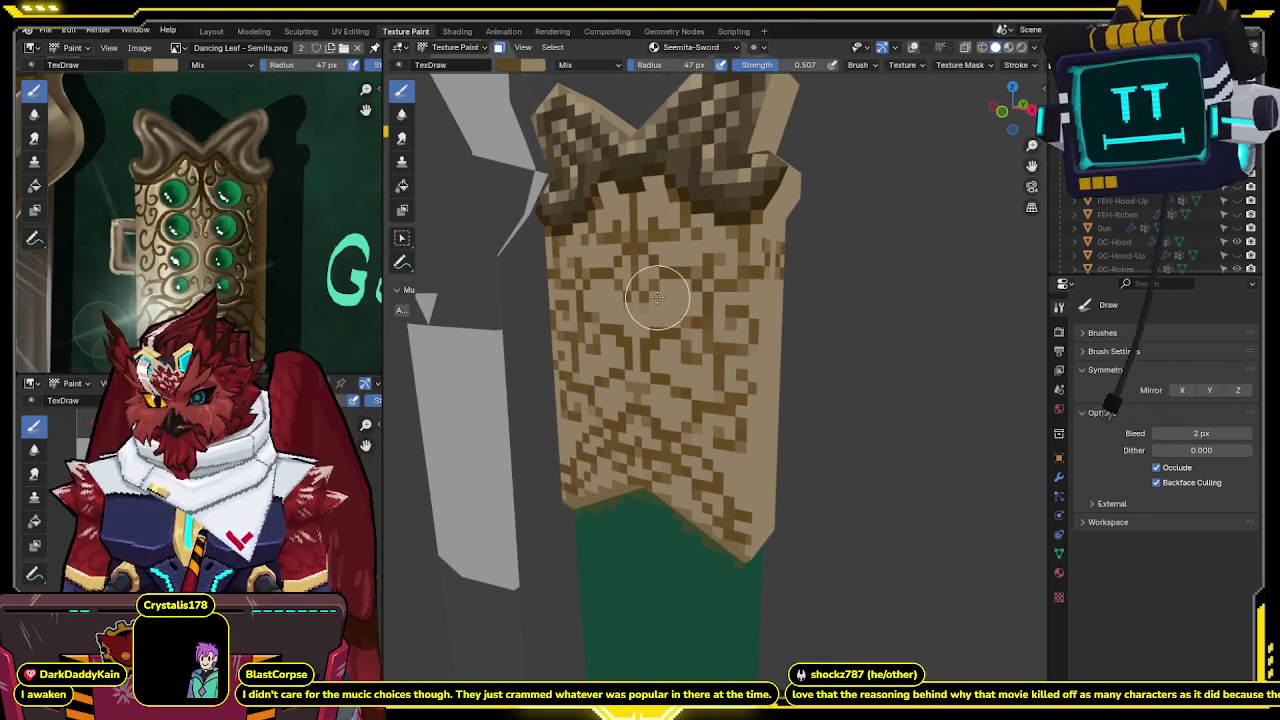
pyautogui.press('KP_1')
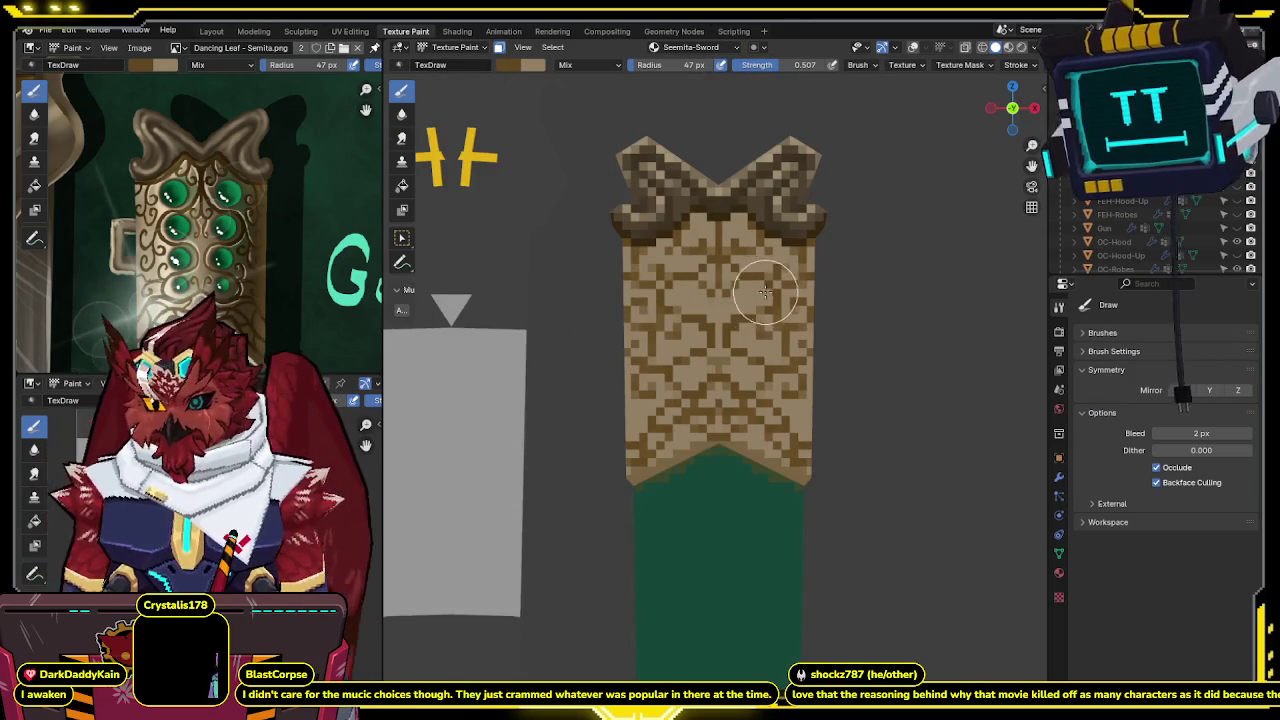
pyautogui.scroll(2, 766, 294)
pyautogui.scroll(1, 725, 300)
pyautogui.scroll(1, 718, 315)
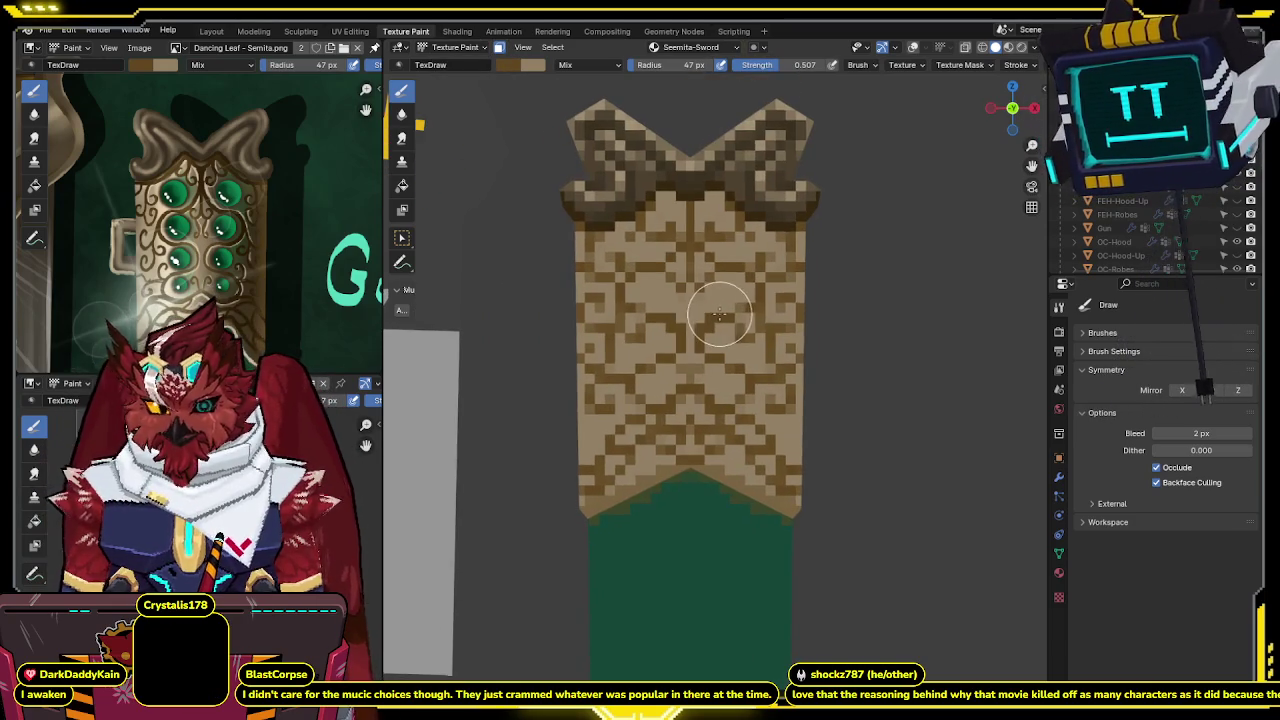
pyautogui.scroll(-5, 718, 315)
pyautogui.scroll(-3, 766, 343)
pyautogui.scroll(-1, 800, 300)
pyautogui.scroll(-3, 820, 270)
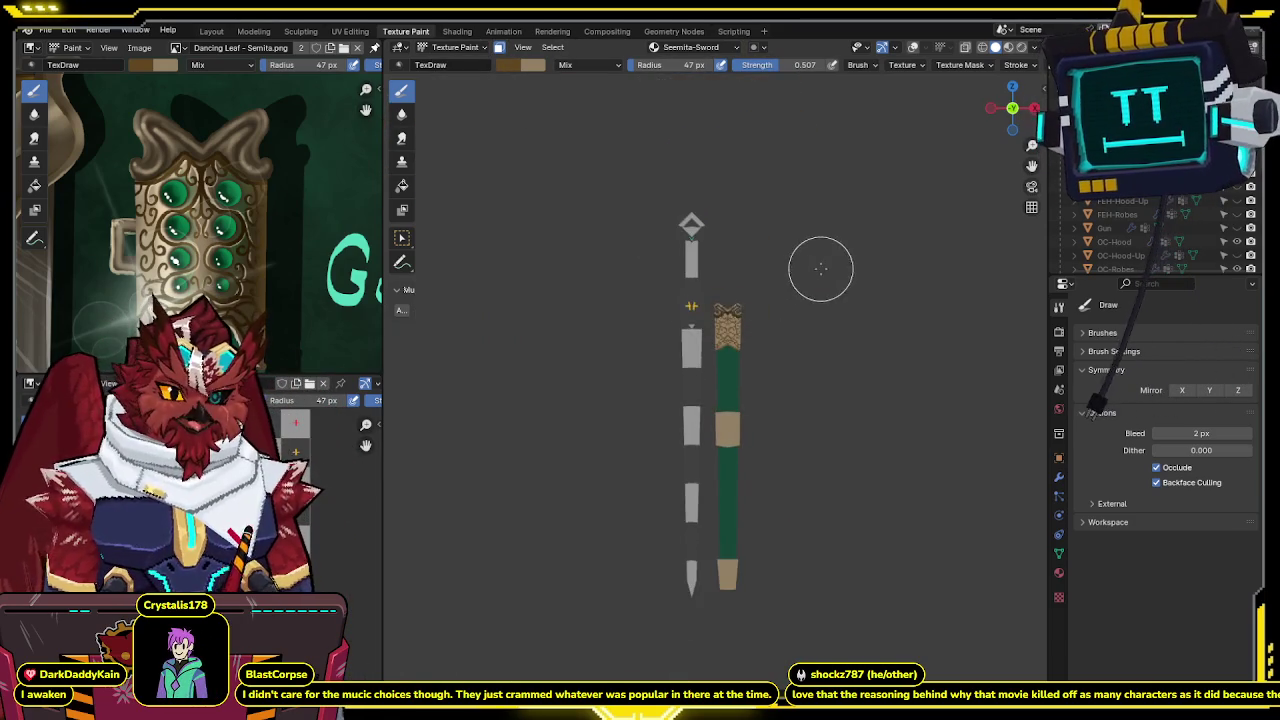
pyautogui.moveTo(815, 272); pyautogui.dragTo(751, 320, button='middle')
pyautogui.hotkey('ctrl', 'Tab')
# Switch to Object mode in the Layout workspace and centre a front view of sword and scabbard with overlays on.
pyautogui.click(639, 318)
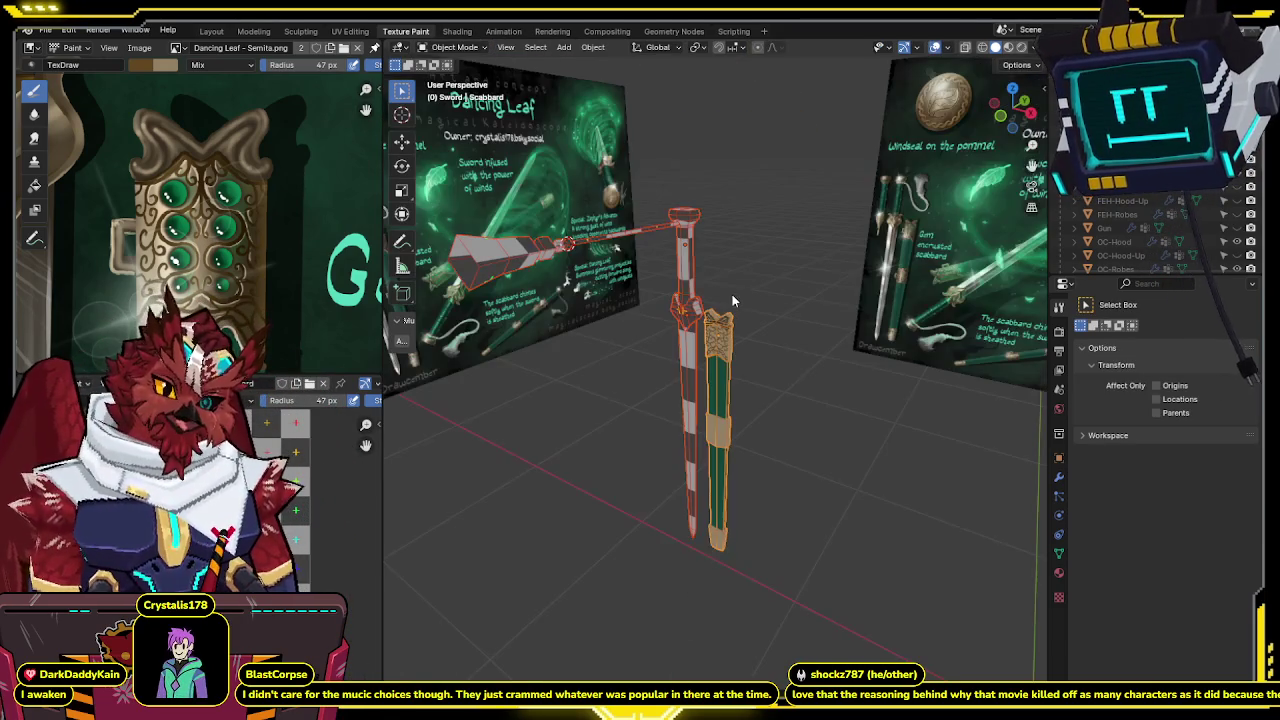
pyautogui.click(211, 31)
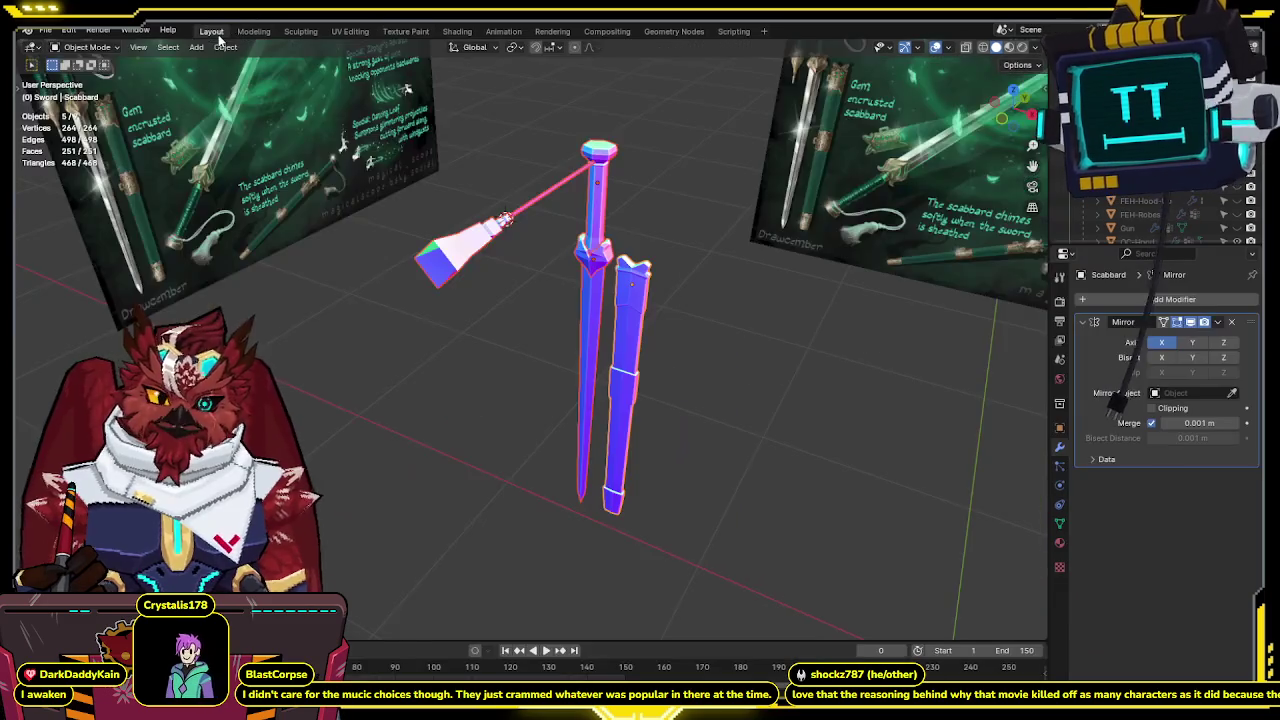
pyautogui.moveTo(749, 263)
pyautogui.mouseDown(button='middle')
pyautogui.moveTo(920, 206)
pyautogui.moveTo(769, 257)
pyautogui.moveTo(751, 214)
pyautogui.moveTo(716, 195)
pyautogui.moveTo(576, 234)
pyautogui.moveTo(472, 202)
pyautogui.moveTo(561, 176)
pyautogui.mouseUp(button='middle')
pyautogui.scroll(5, 561, 176)
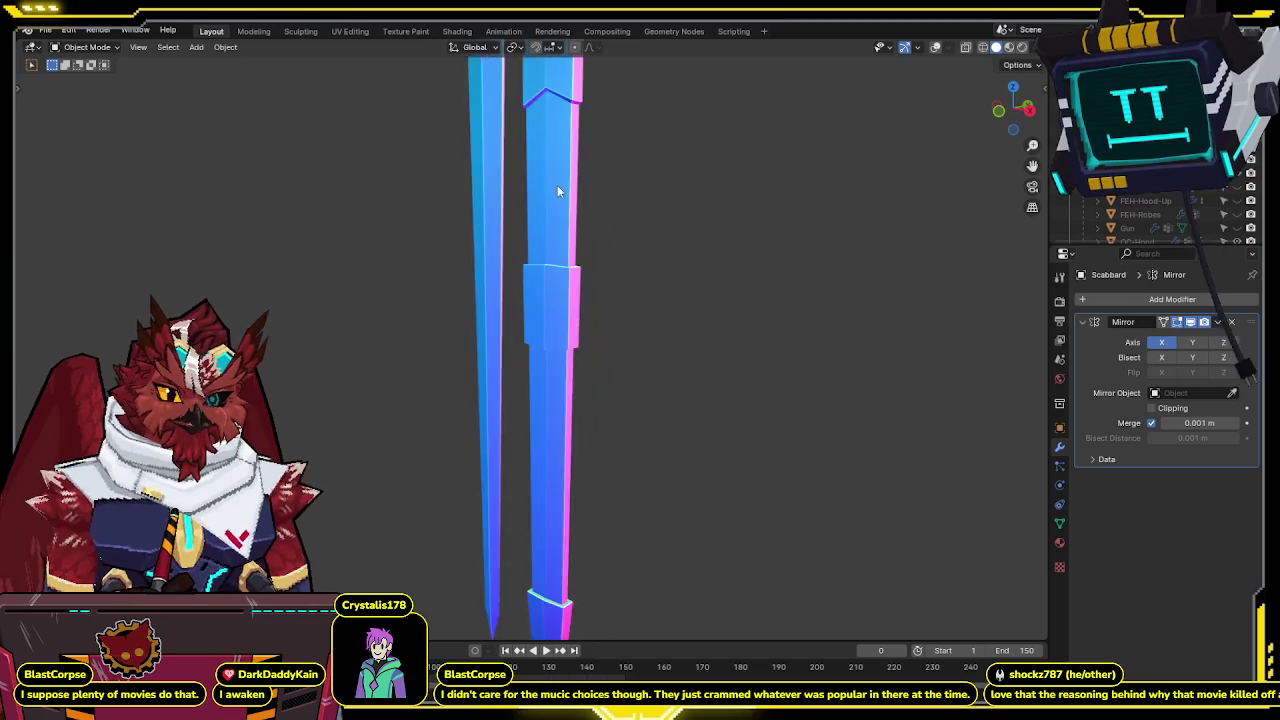
pyautogui.scroll(3, 624, 193)
pyautogui.scroll(-5, 605, 408)
pyautogui.moveTo(647, 359); pyautogui.dragTo(636, 357, button='middle')
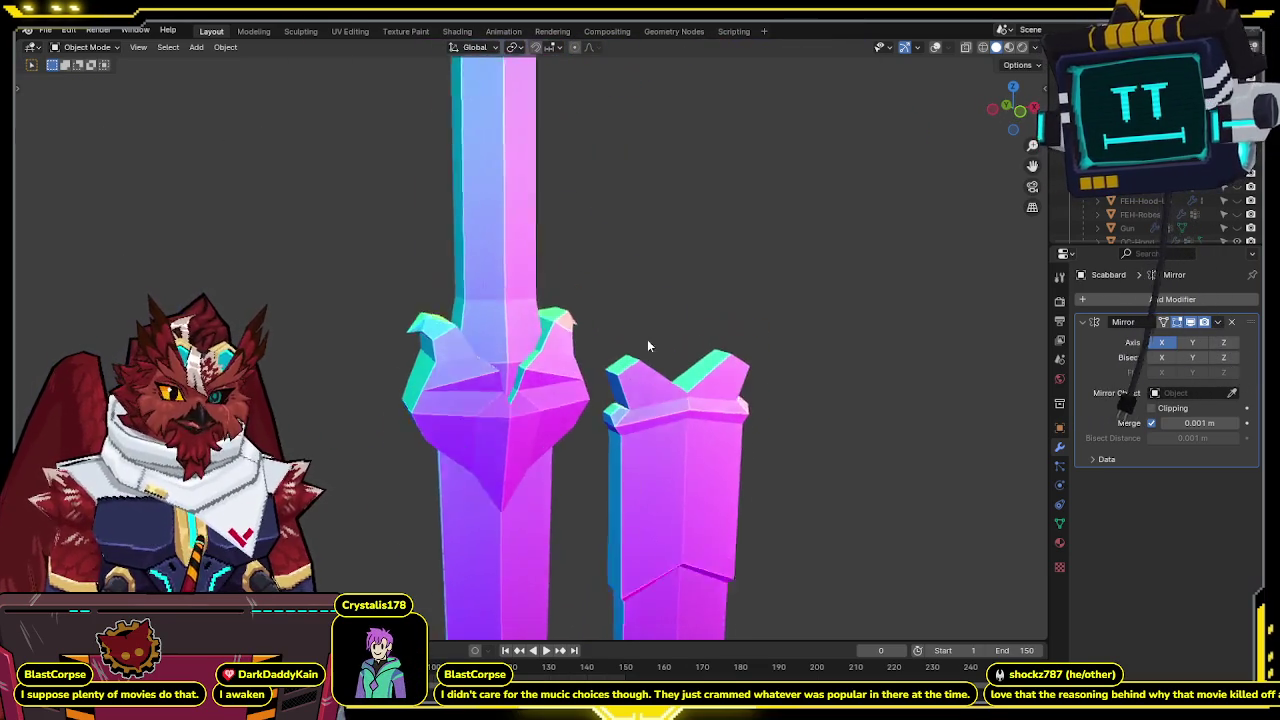
pyautogui.press('KP_1')
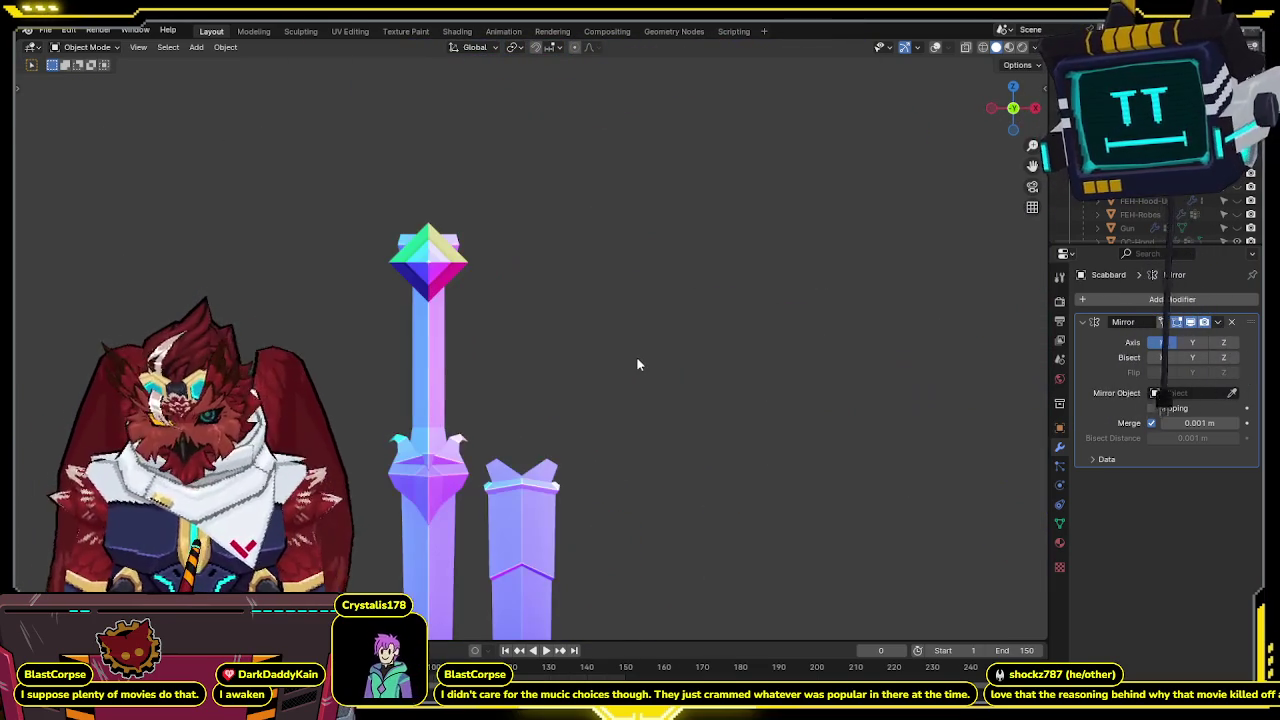
pyautogui.moveTo(603, 397)
pyautogui.keyDown('shift'); pyautogui.mouseDown(button='middle')
pyautogui.moveTo(613, 117)
pyautogui.moveTo(613, 214)
pyautogui.moveTo(626, 160)
pyautogui.moveTo(596, 306)
pyautogui.moveTo(583, 226)
pyautogui.moveTo(563, 366)
pyautogui.moveTo(580, 297)
pyautogui.moveTo(595, 370)
pyautogui.moveTo(517, 394)
pyautogui.moveTo(617, 369)
pyautogui.moveTo(700, 294)
pyautogui.moveTo(437, 383)
pyautogui.moveTo(482, 314)
pyautogui.moveTo(589, 413)
pyautogui.moveTo(660, 371)
pyautogui.moveTo(789, 386)
pyautogui.moveTo(604, 371)
pyautogui.moveTo(620, 149)
pyautogui.moveTo(597, 240)
pyautogui.moveTo(480, 251)
pyautogui.moveTo(519, 306)
pyautogui.moveTo(789, 277)
pyautogui.moveTo(1041, 379)
pyautogui.moveTo(413, 31)
pyautogui.mouseUp(button='middle'); pyautogui.keyUp('shift')
pyautogui.scroll(-3, 789, 277)
pyautogui.hotkey('shift', 'alt', 'z')
# Return to the Texture Paint workspace and zoom in on the scabbard's patterned tan band.
pyautogui.click(411, 31)
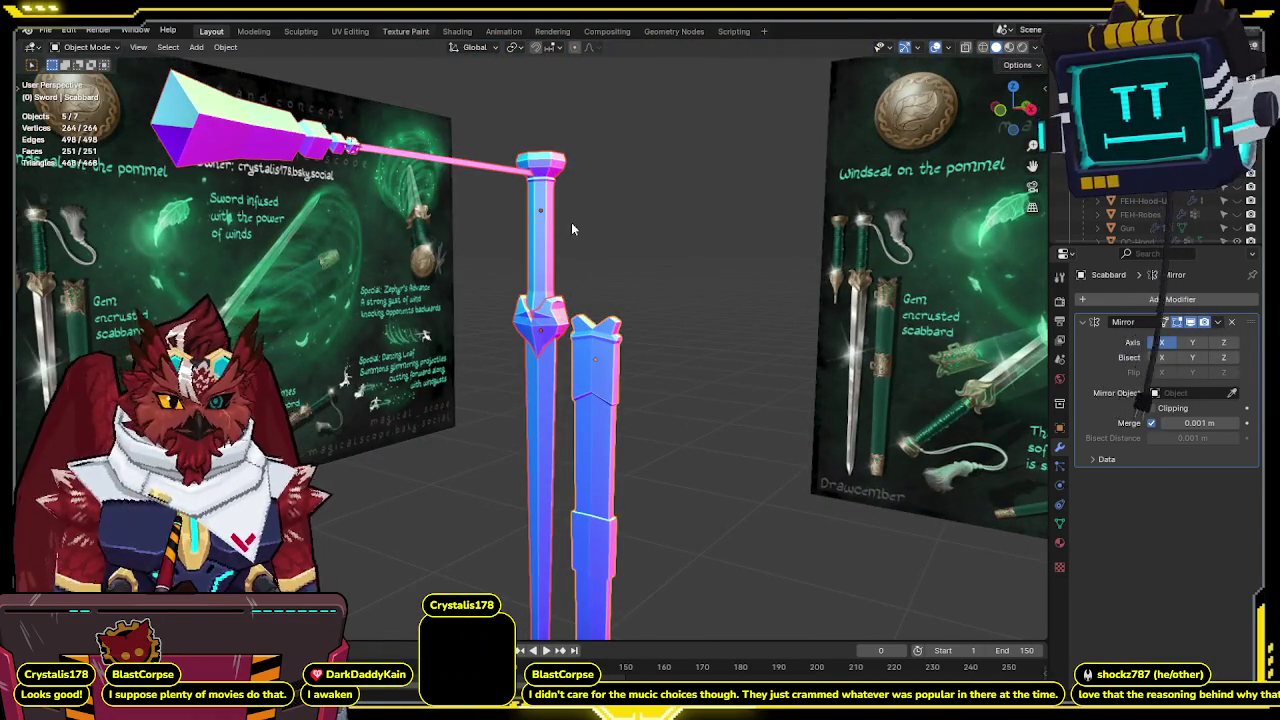
pyautogui.click(345, 31)
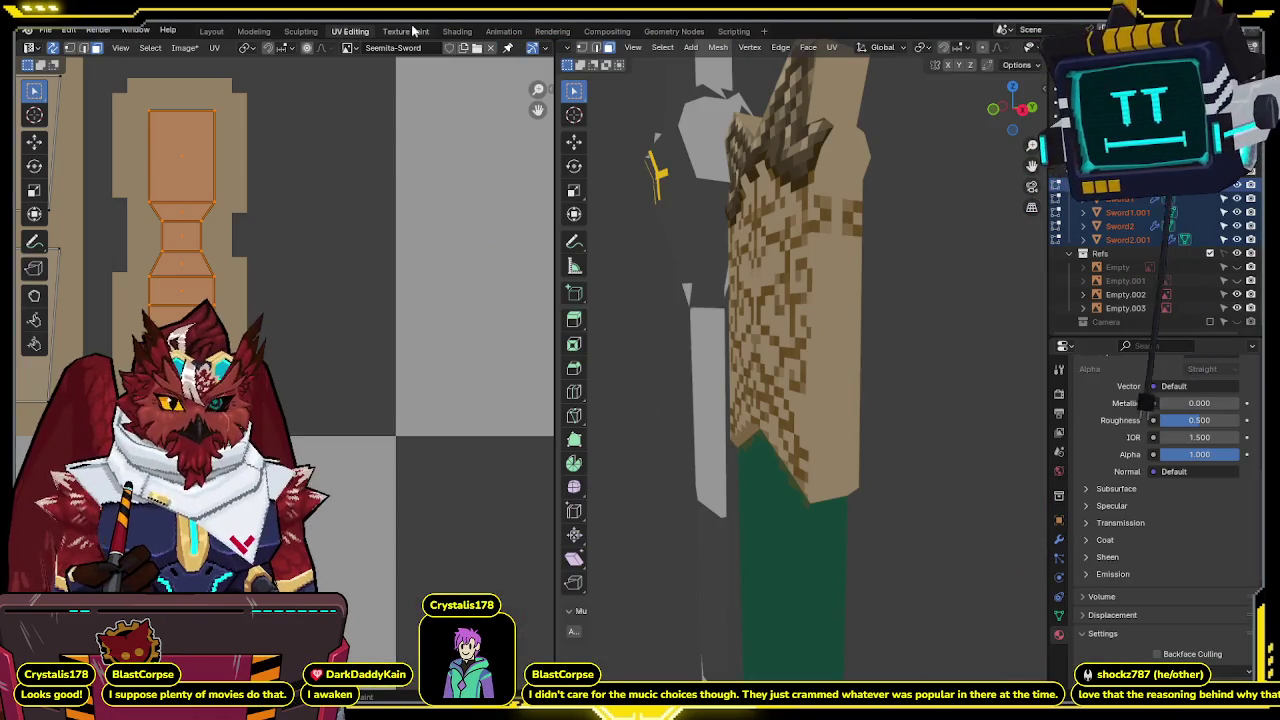
pyautogui.click(417, 31)
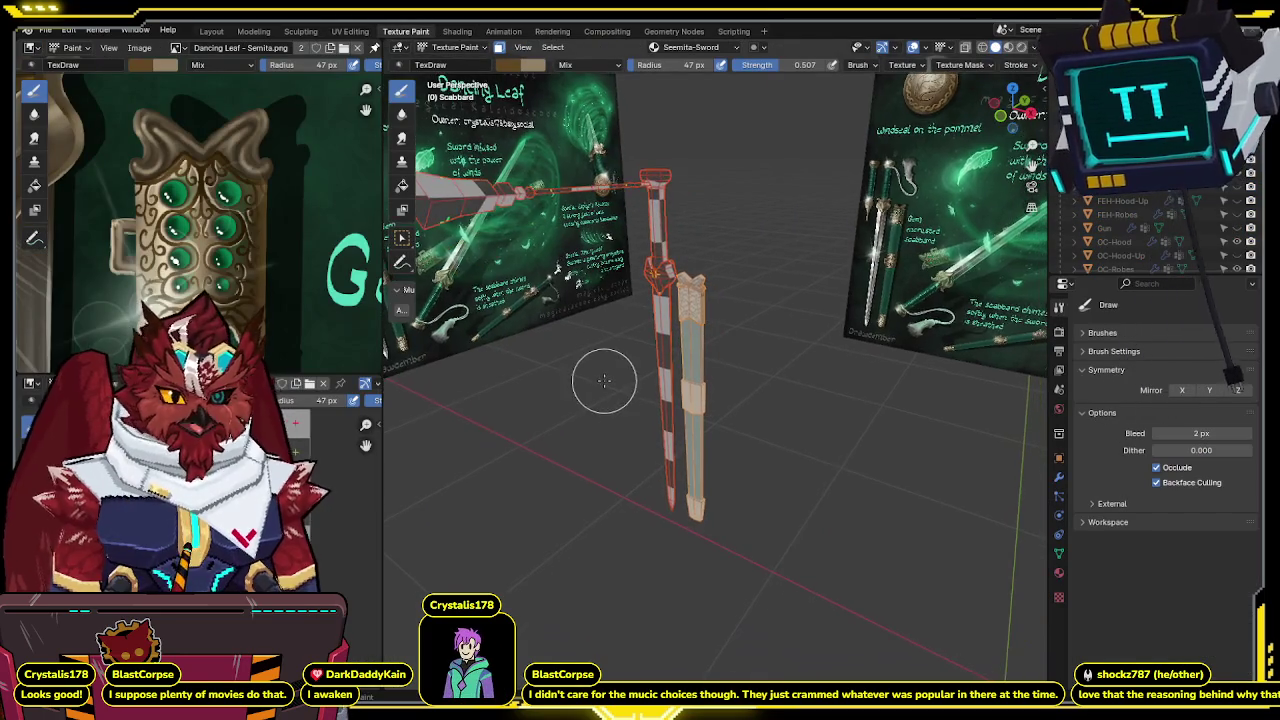
pyautogui.press('KP_Decimal')
pyautogui.press('KP_1')
pyautogui.scroll(2, 712, 341)
pyautogui.scroll(2, 712, 341)
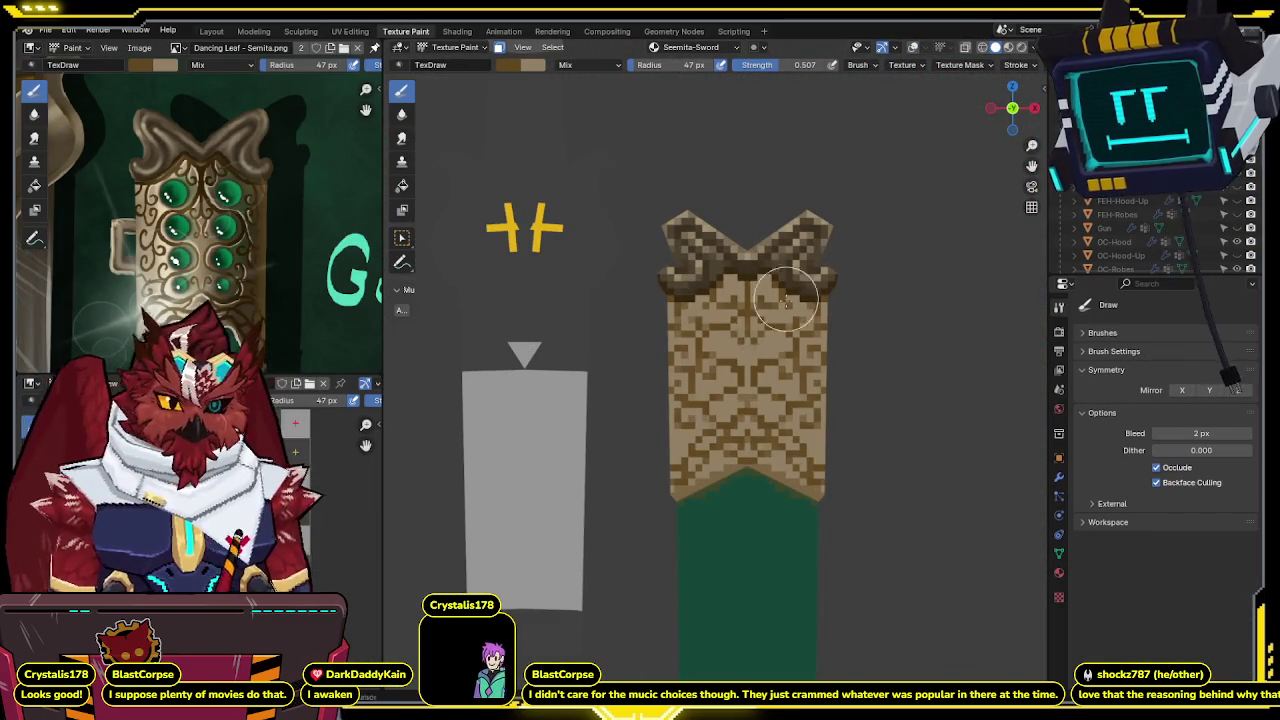
pyautogui.keyDown('shift'); pyautogui.moveTo(712, 341); pyautogui.dragTo(718, 255, button='middle'); pyautogui.keyUp('shift')
pyautogui.scroll(1, 720, 250)
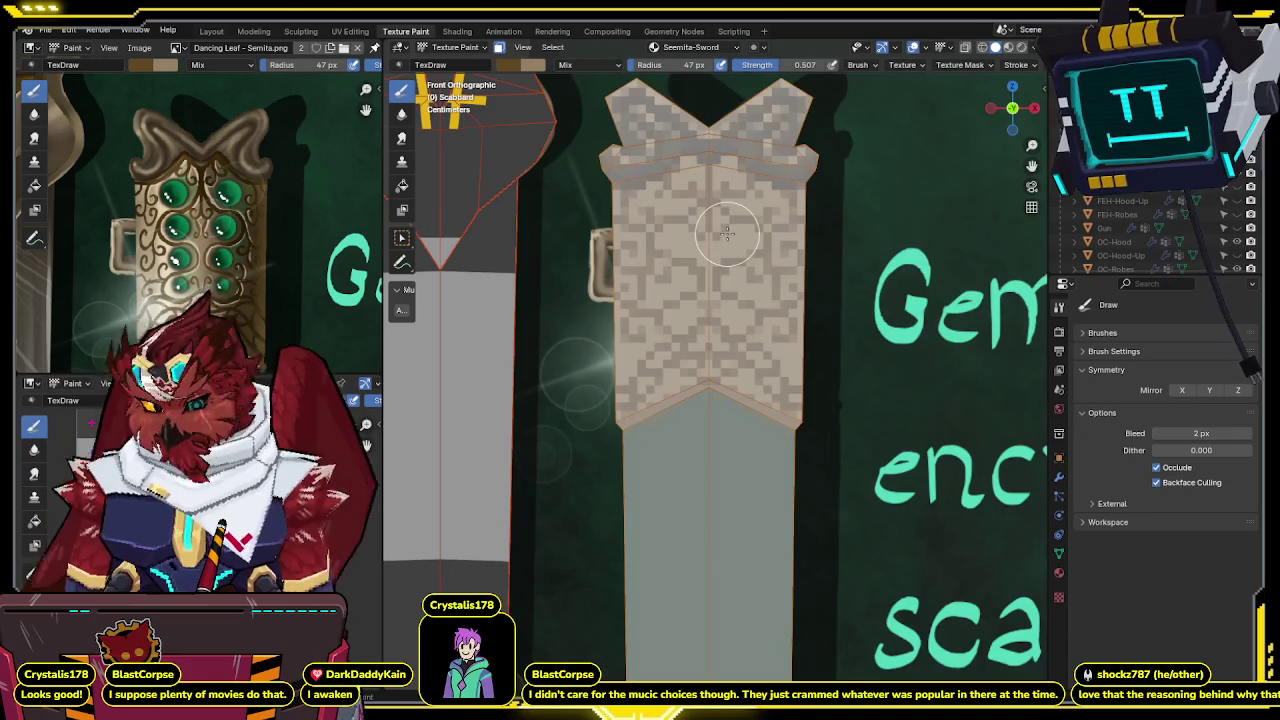
# Reframe and slightly tilt the scabbard view, toggling the overlays on and back off.
pyautogui.keyDown('shift'); pyautogui.moveTo(726, 232); pyautogui.dragTo(758, 254, button='middle'); pyautogui.keyUp('shift')
pyautogui.hotkey('shift', 'alt', 'z')
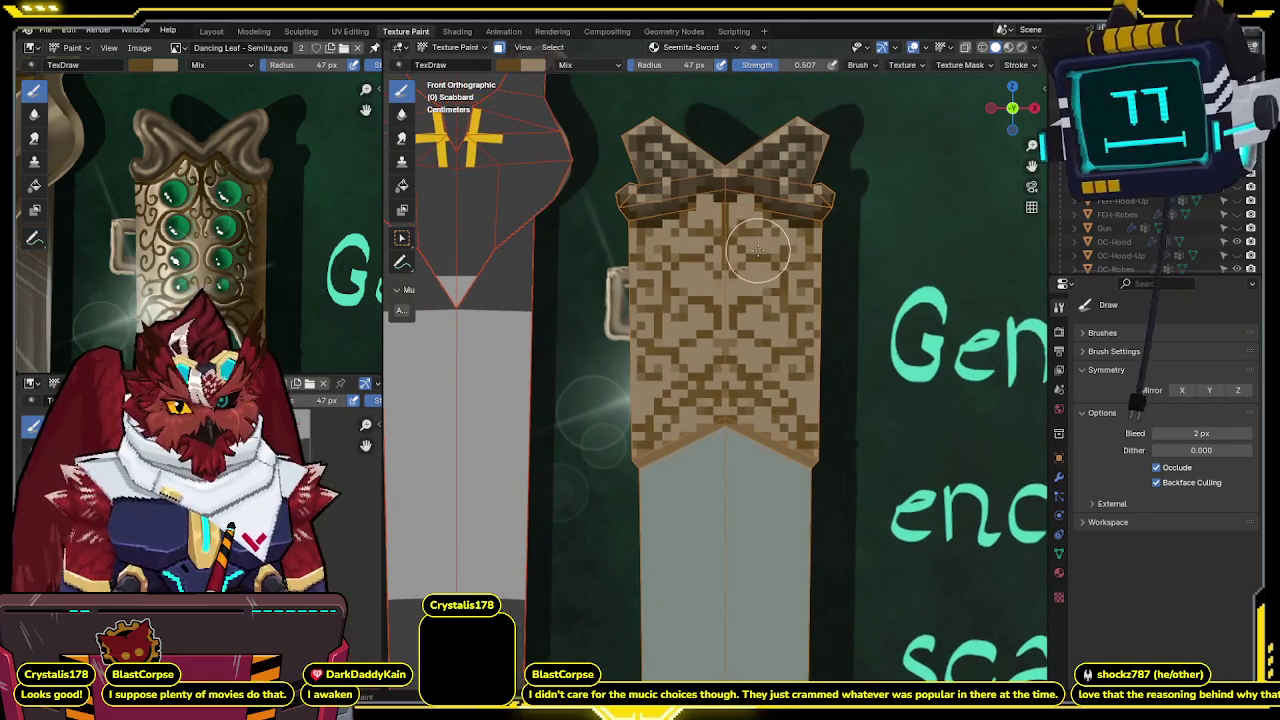
pyautogui.hotkey('shift', 'alt', 'z')
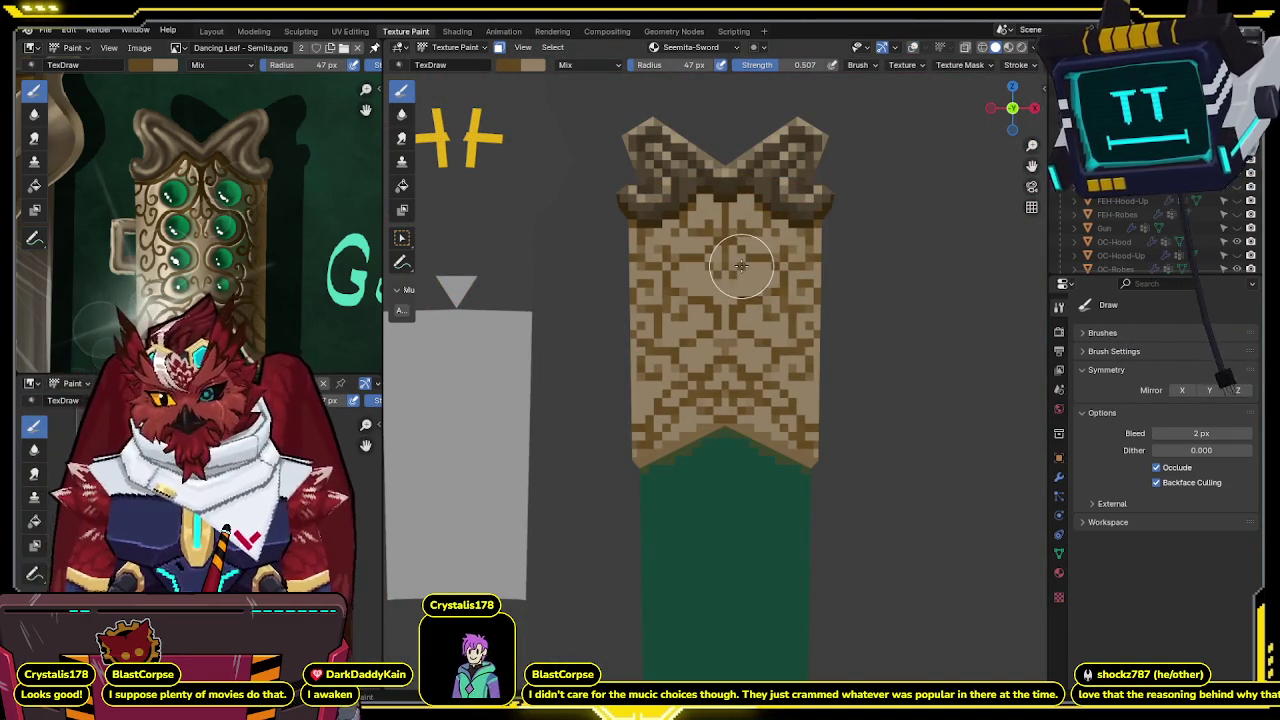
pyautogui.moveTo(741, 265); pyautogui.dragTo(747, 262, button='middle')
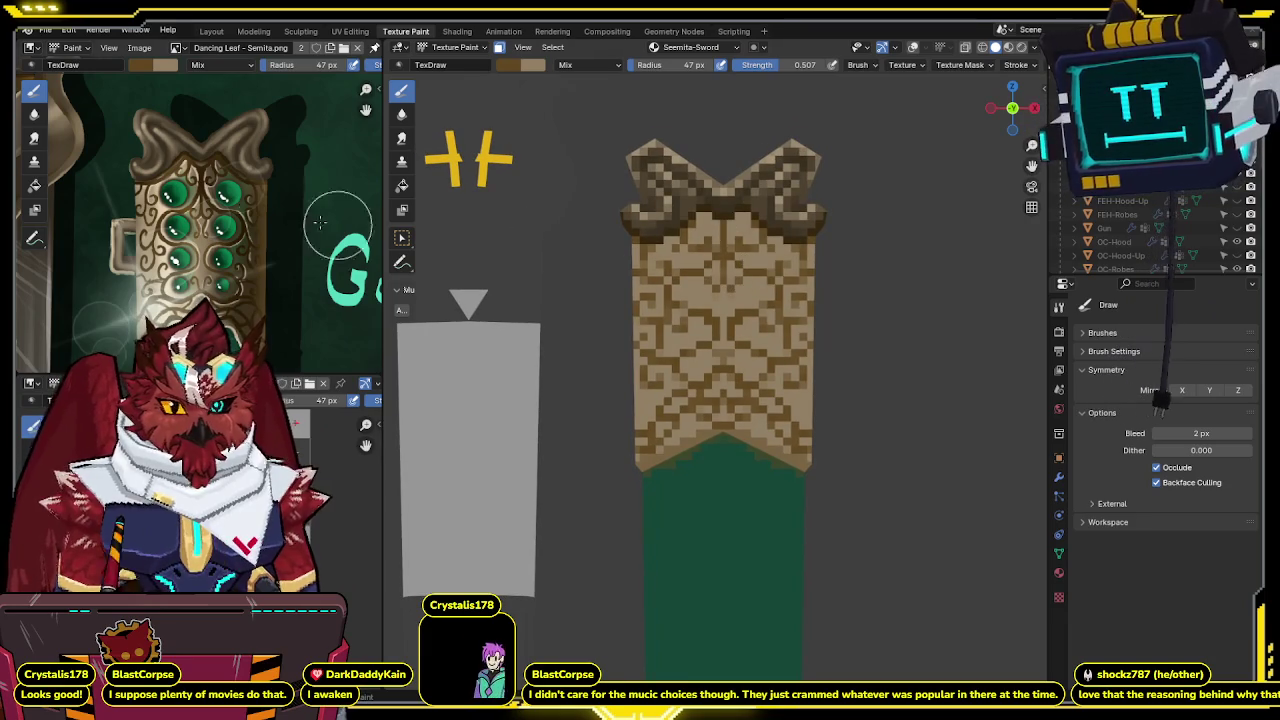
# Sample the reference gem green, set brush strength to 1.000, and paint a mirrored pair of gem dots.
pyautogui.press('s')
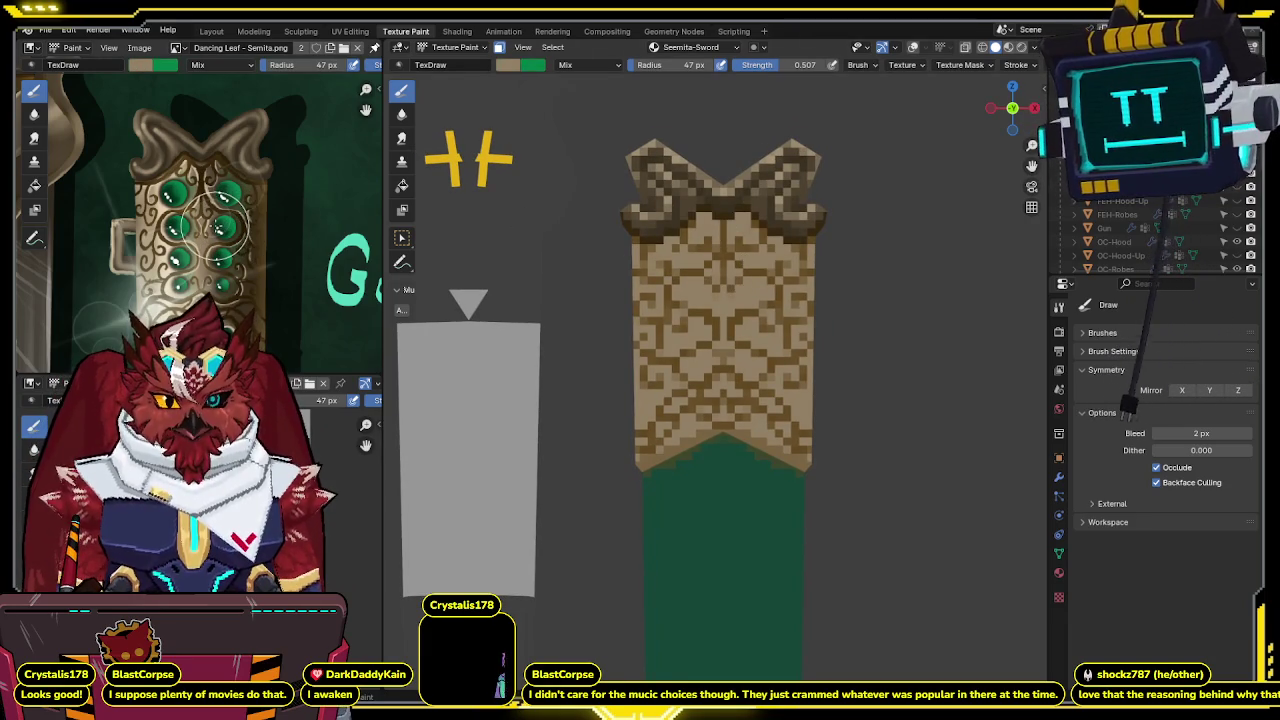
pyautogui.scroll(1, 600, 257)
pyautogui.scroll(1, 700, 180)
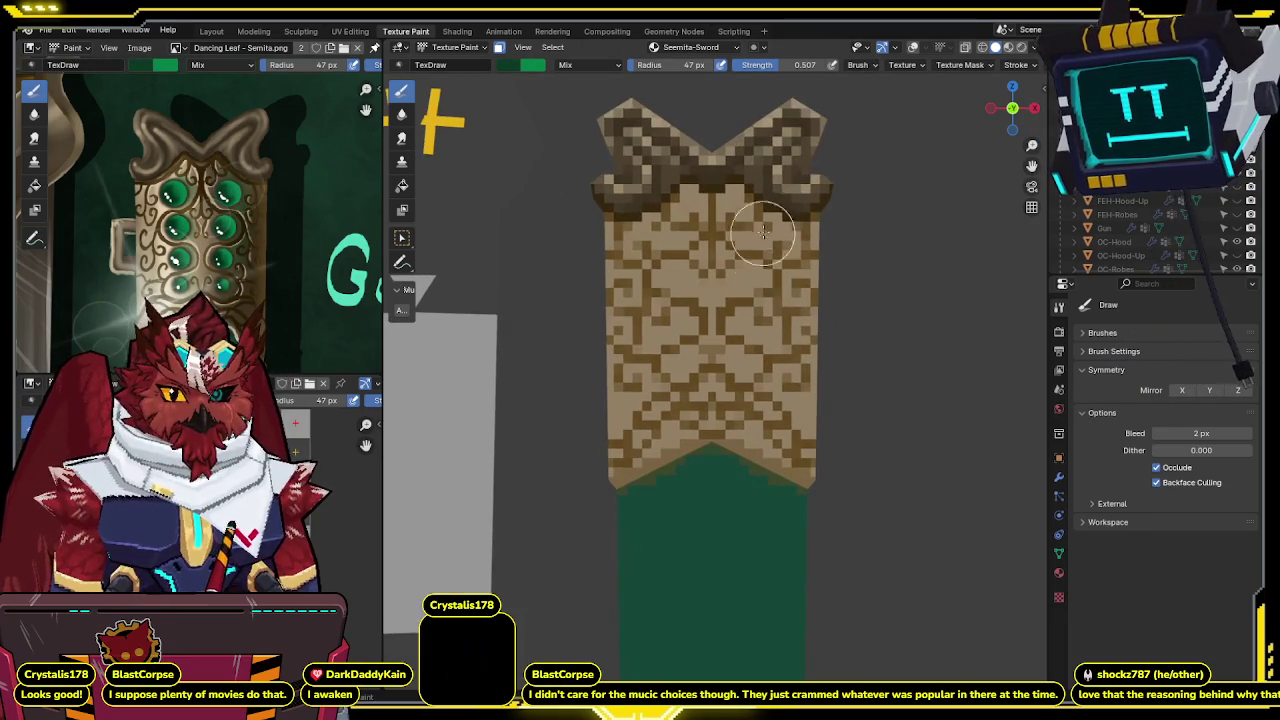
pyautogui.hotkey('shift', 'f')
pyautogui.click(760, 245)
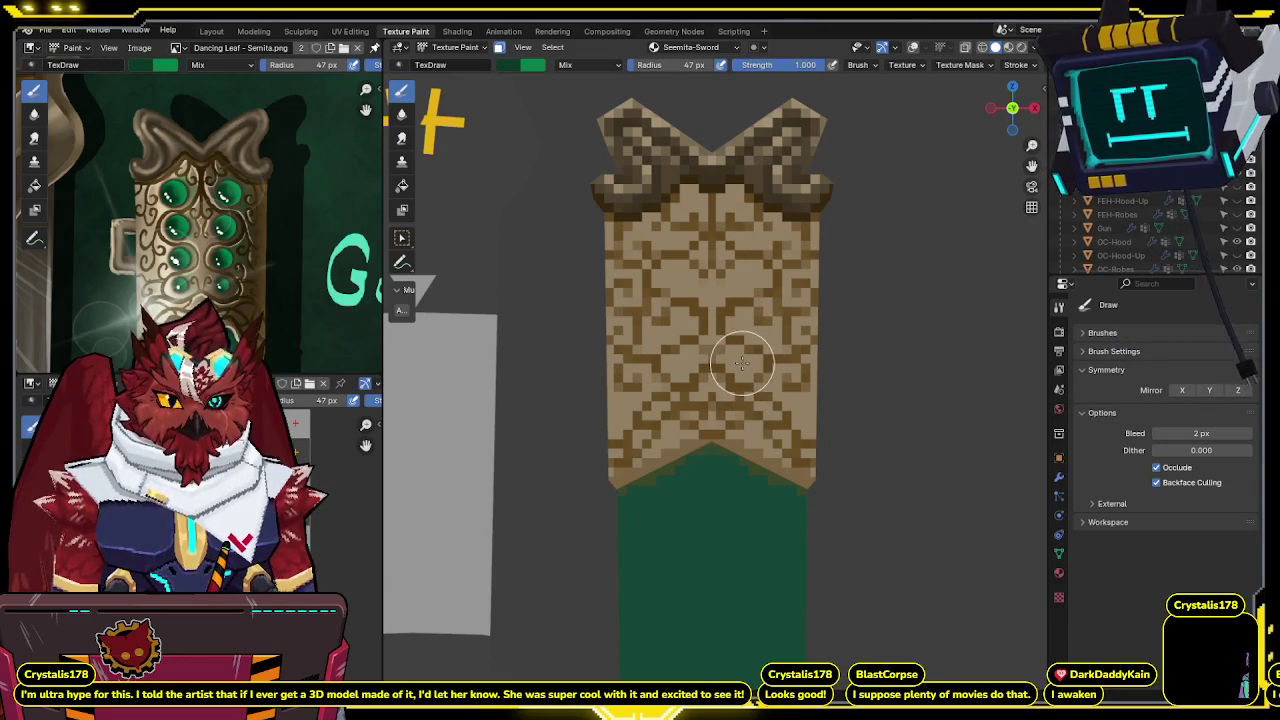
pyautogui.click(745, 362)
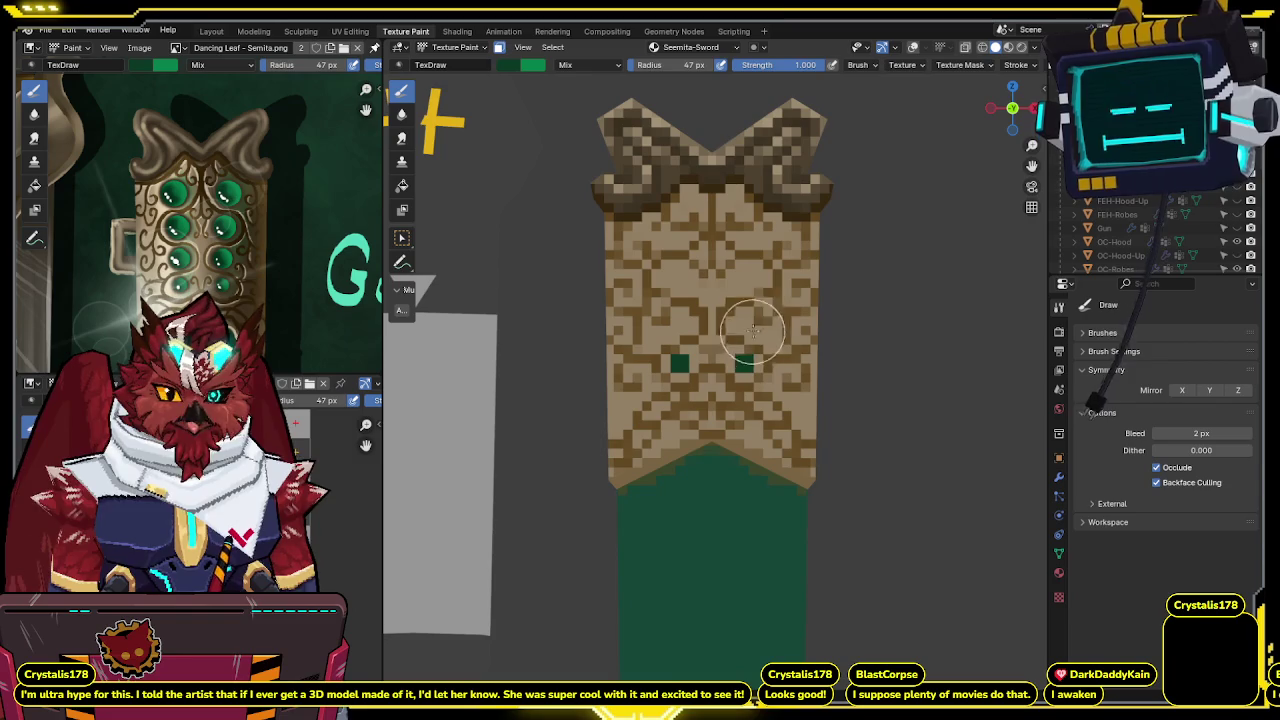
# Stamp more mirrored green gem squares above, near the band top and mid-band.
pyautogui.click(745, 323)
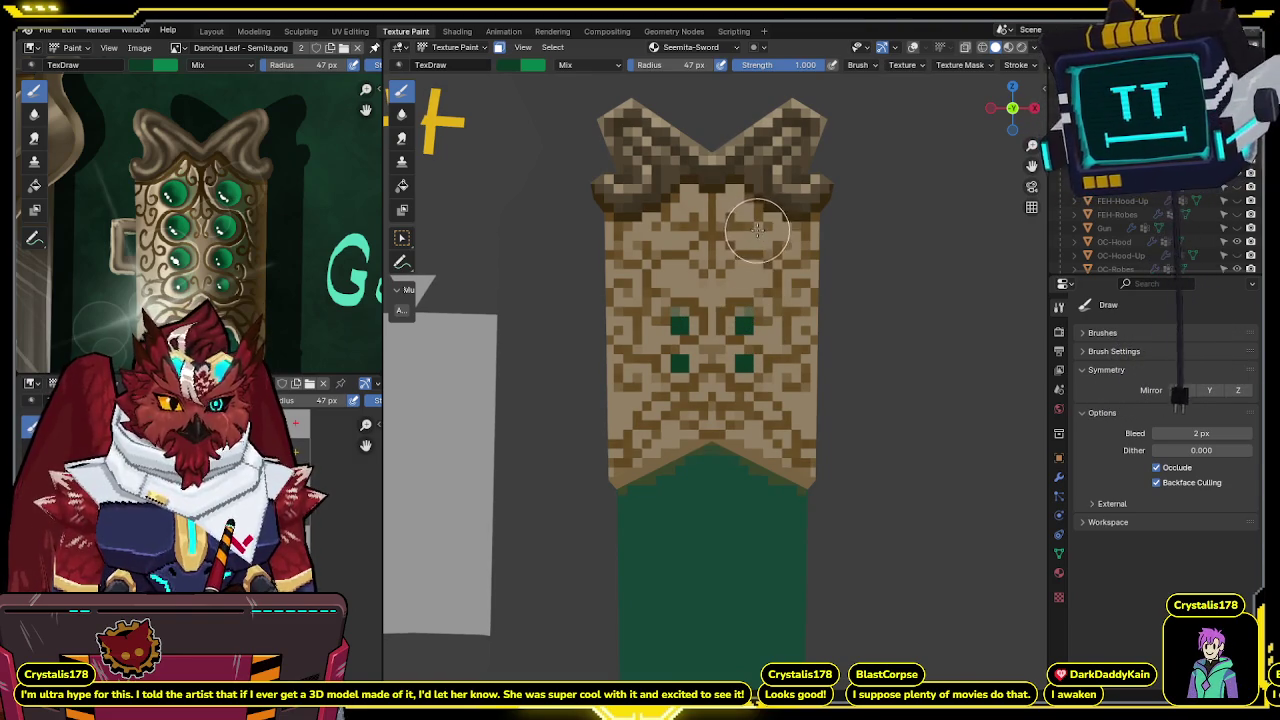
pyautogui.press('s')
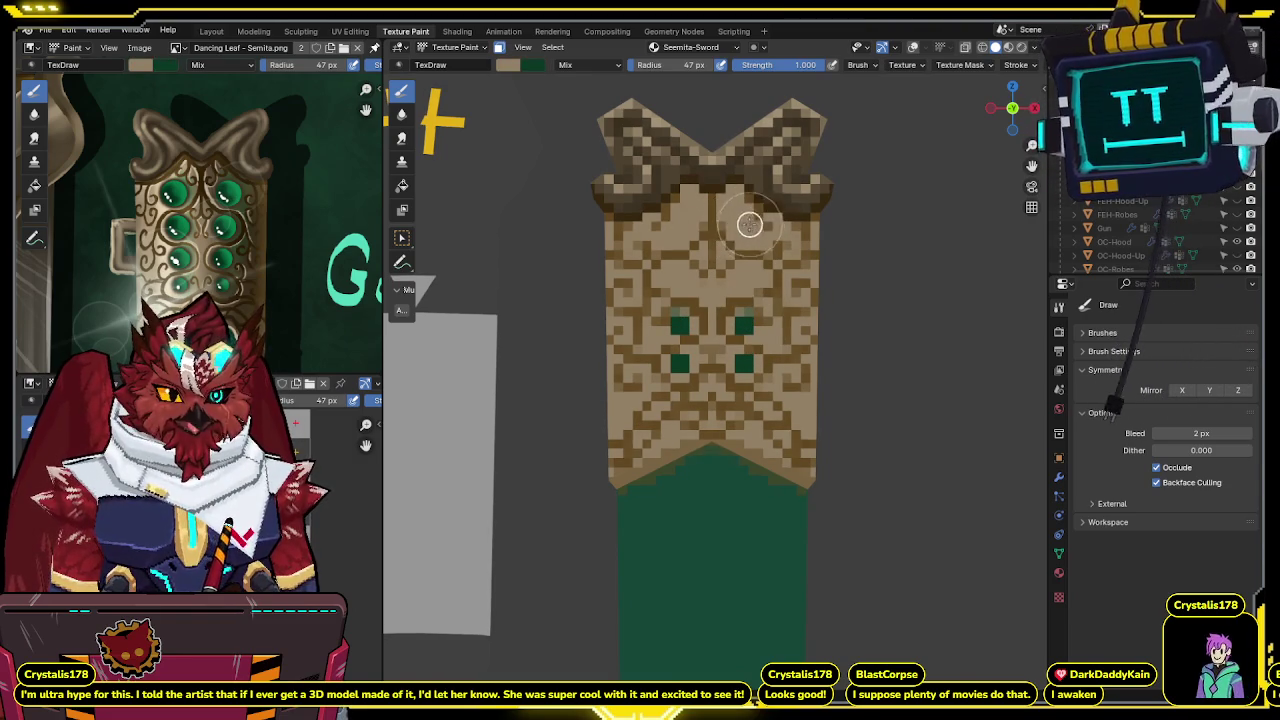
pyautogui.press('x')
pyautogui.click(748, 224)
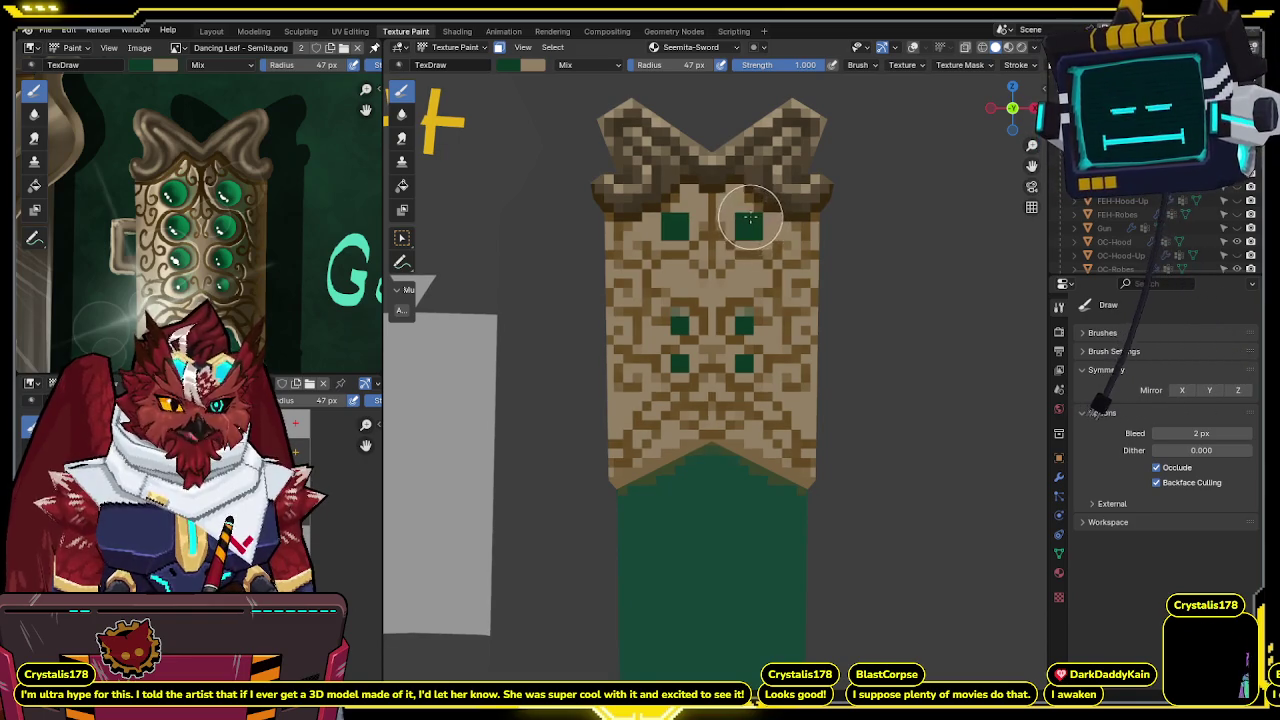
pyautogui.click(749, 280)
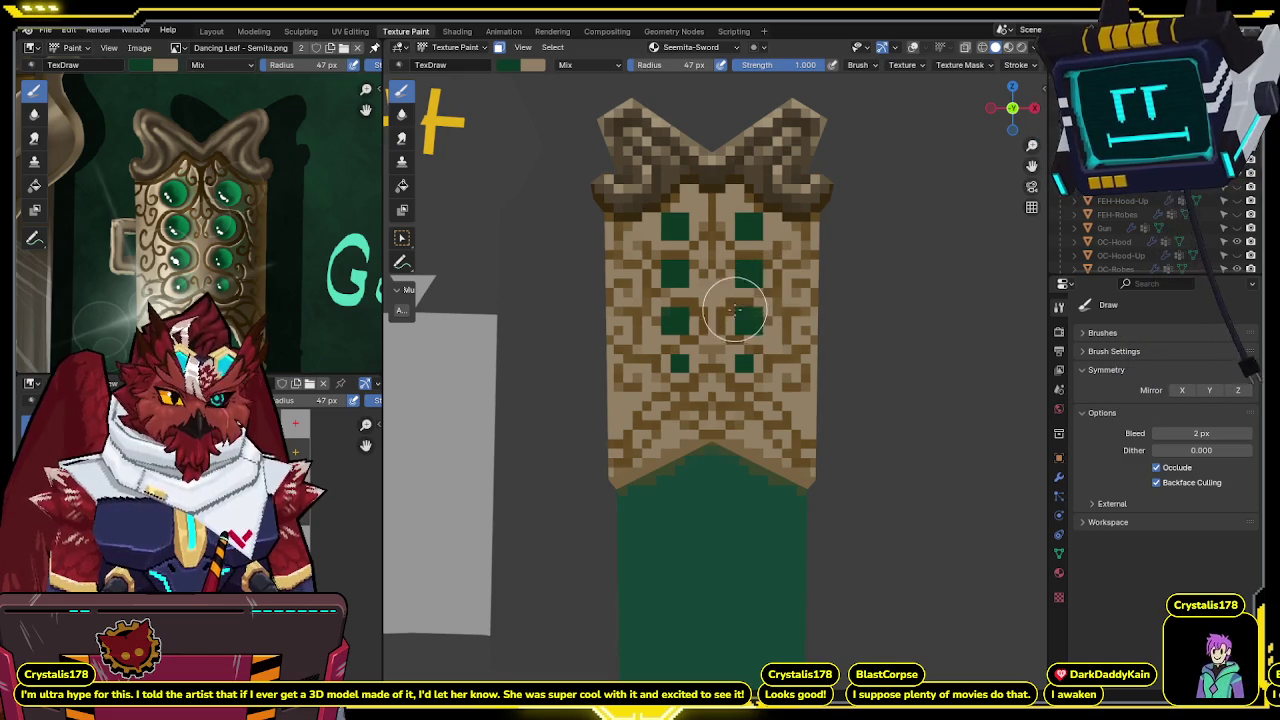
pyautogui.press('x')
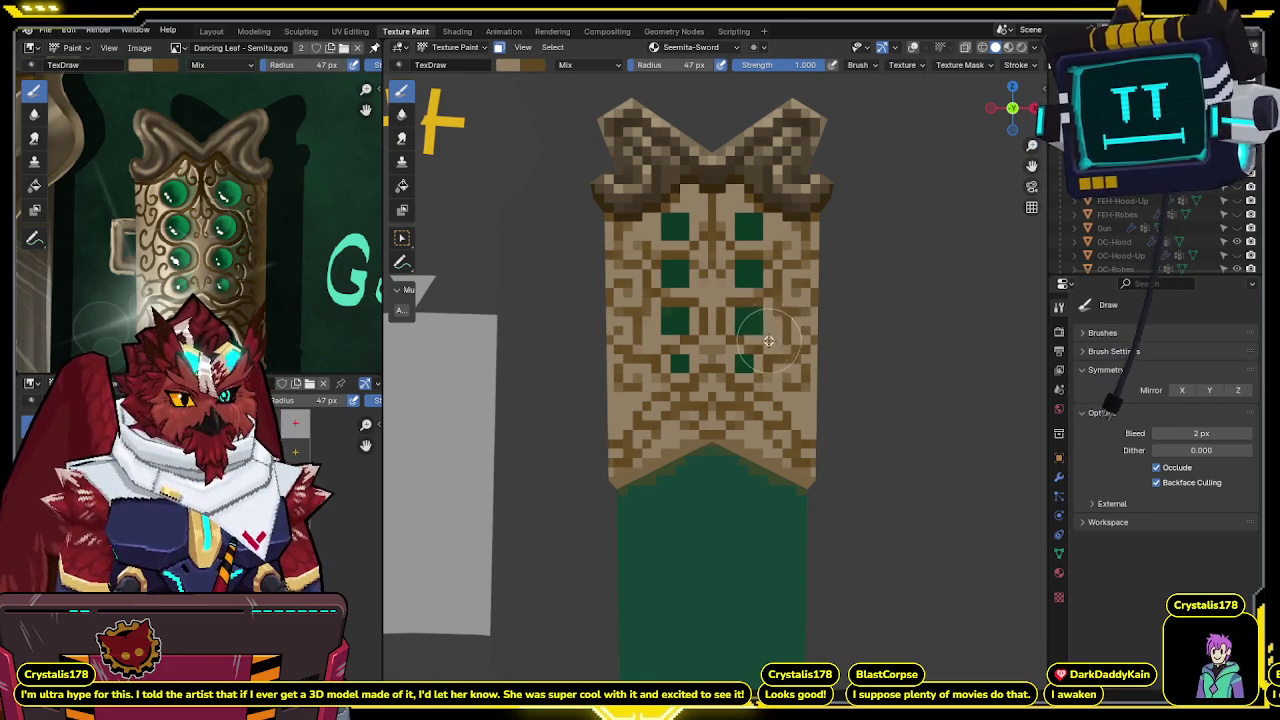
# Swap repeatedly between green and tan paint while orbiting and zooming to check the gem columns.
pyautogui.scroll(-1, 773, 300)
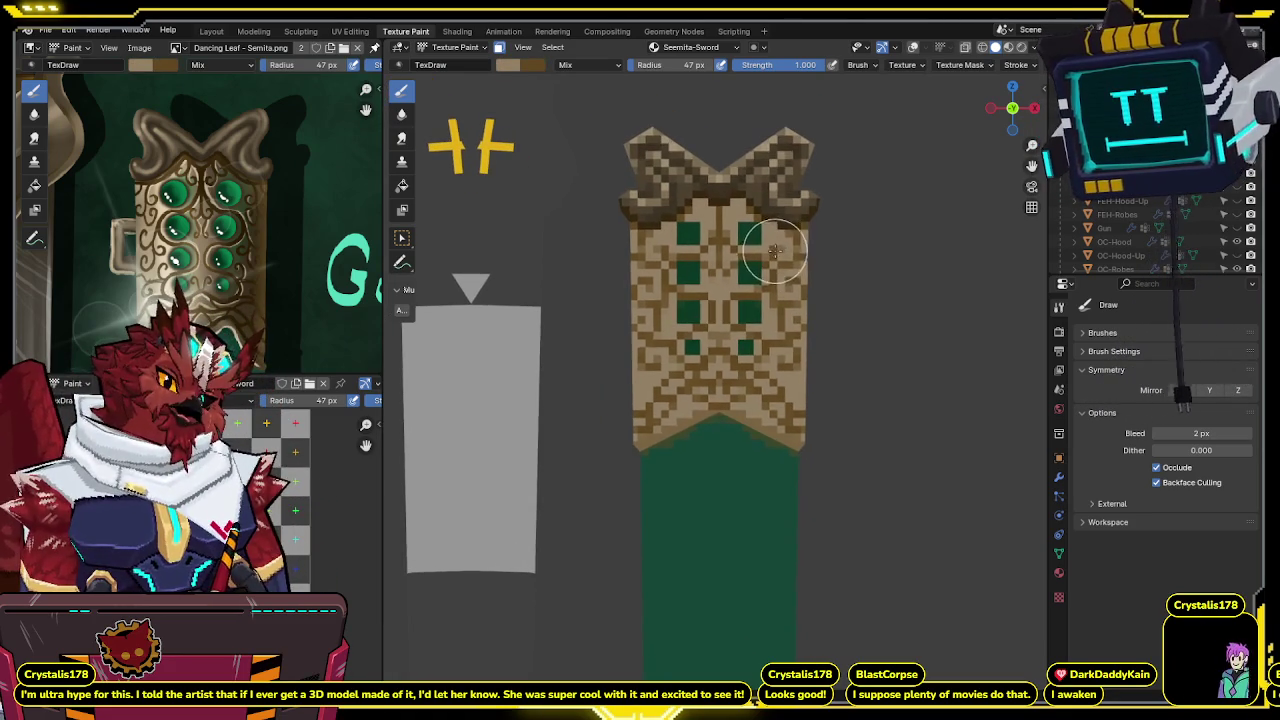
pyautogui.scroll(2, 760, 290)
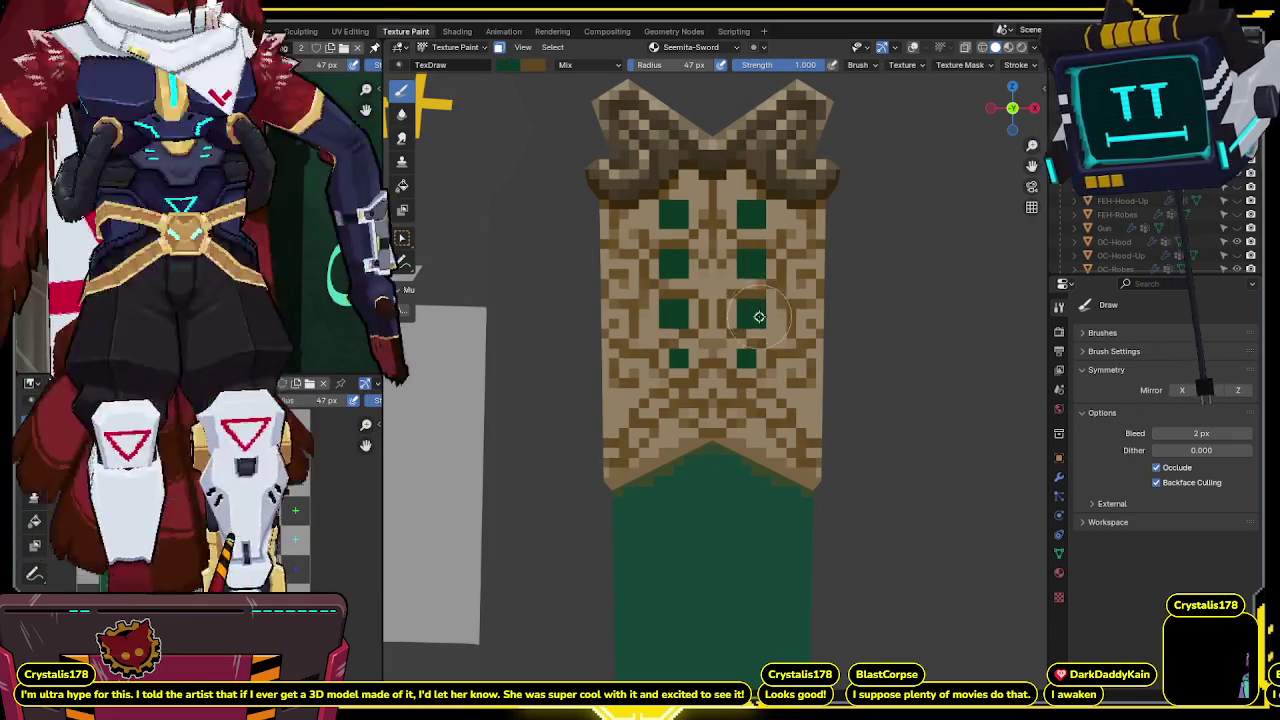
pyautogui.scroll(-1, 745, 303)
pyautogui.scroll(-1, 738, 301)
pyautogui.scroll(1, 740, 290)
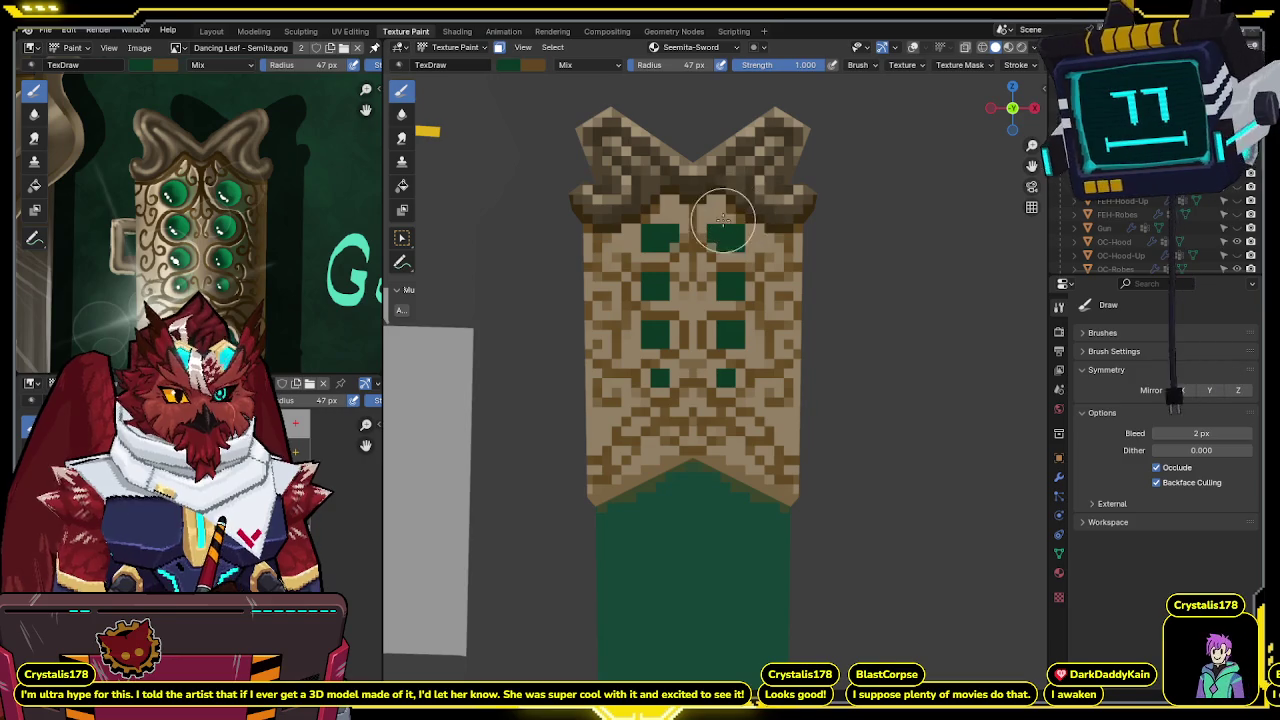
pyautogui.press('x')
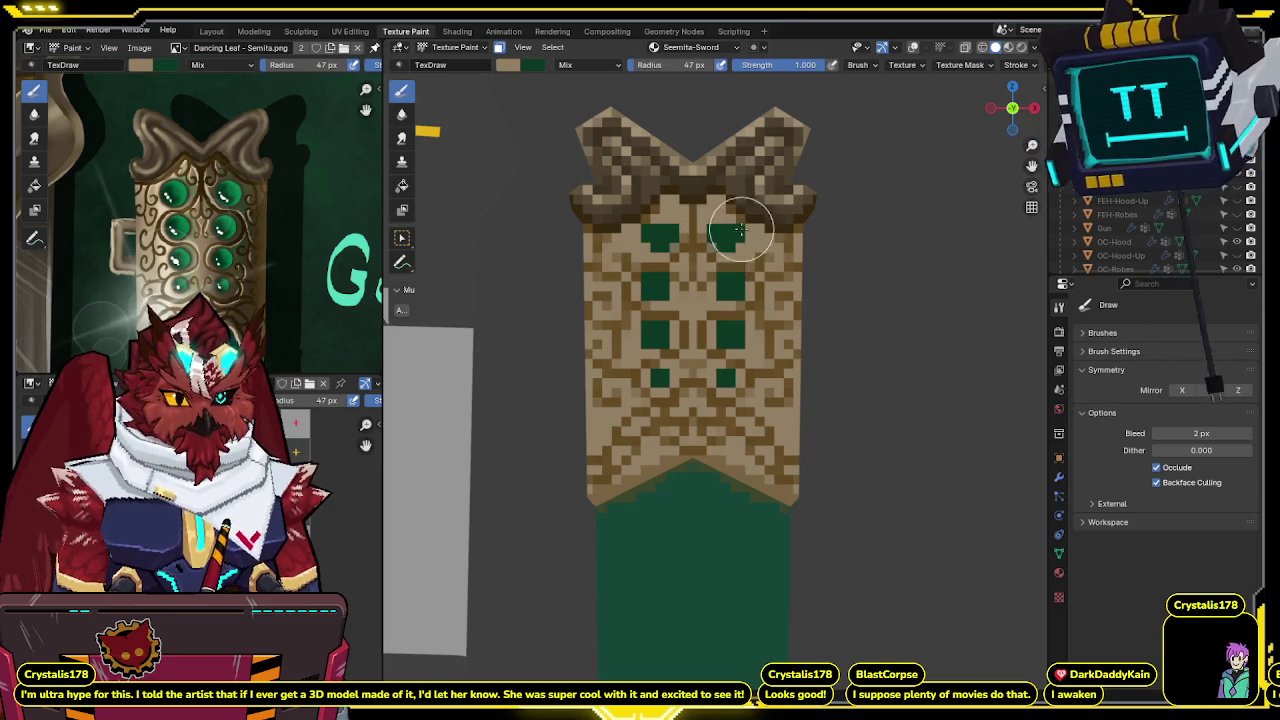
pyautogui.press('x')
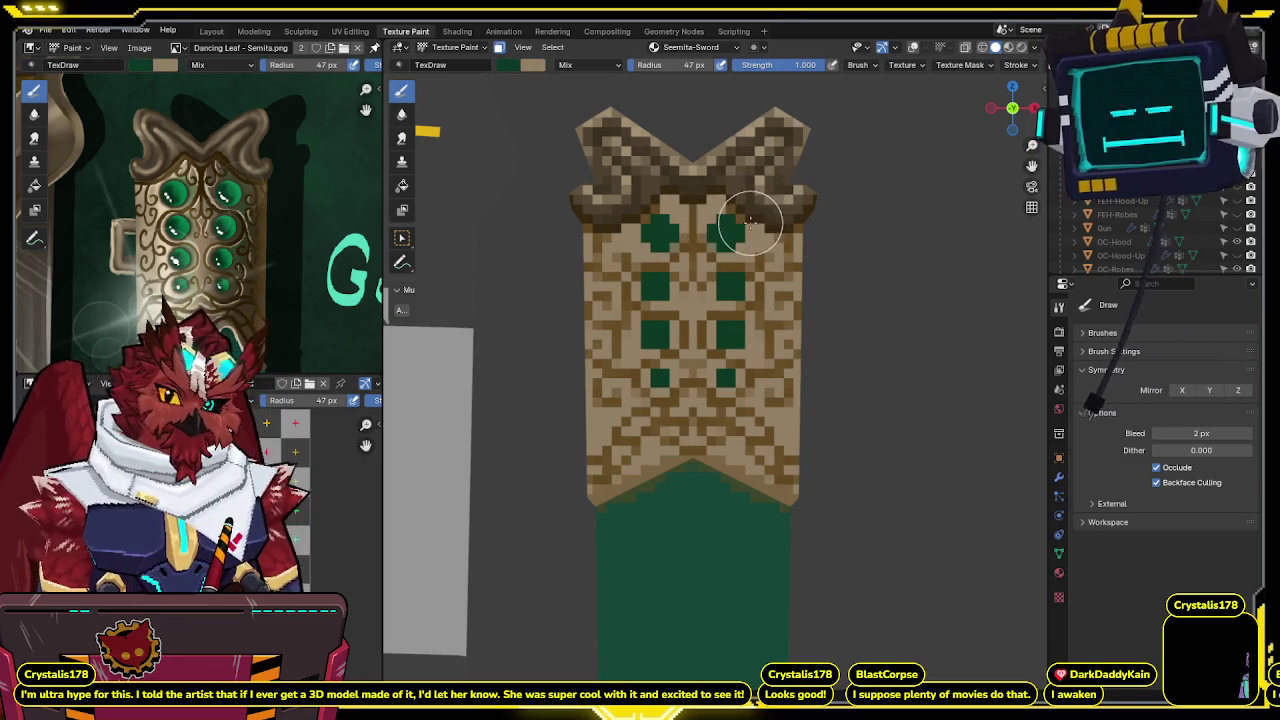
pyautogui.press('x')
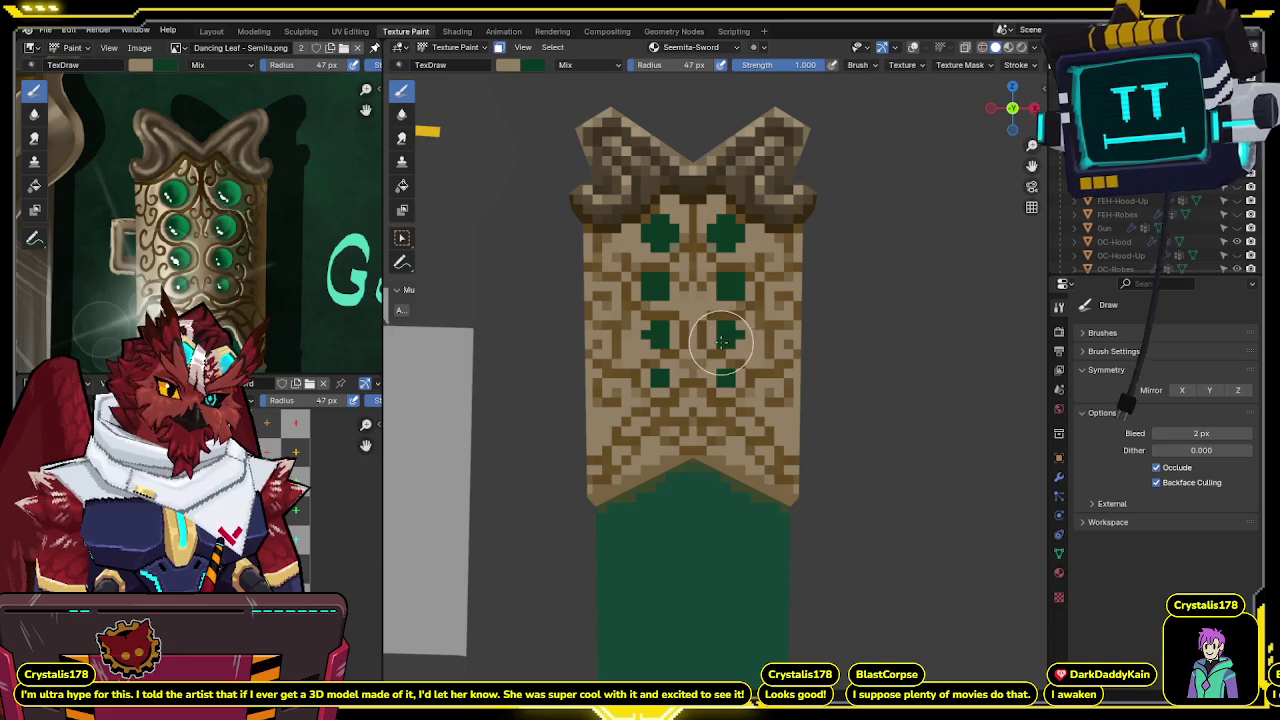
pyautogui.moveTo(752, 280); pyautogui.dragTo(743, 321, button='middle')
pyautogui.press('x')
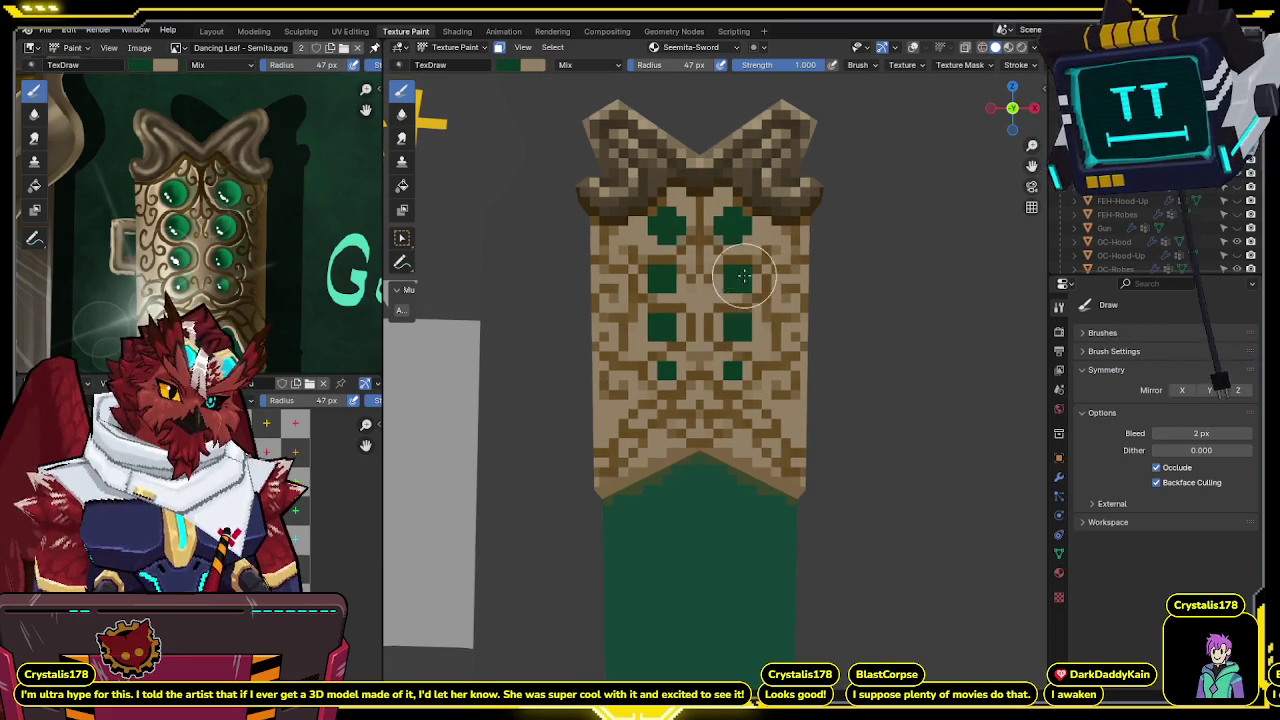
pyautogui.moveTo(743, 321); pyautogui.dragTo(733, 288, button='middle')
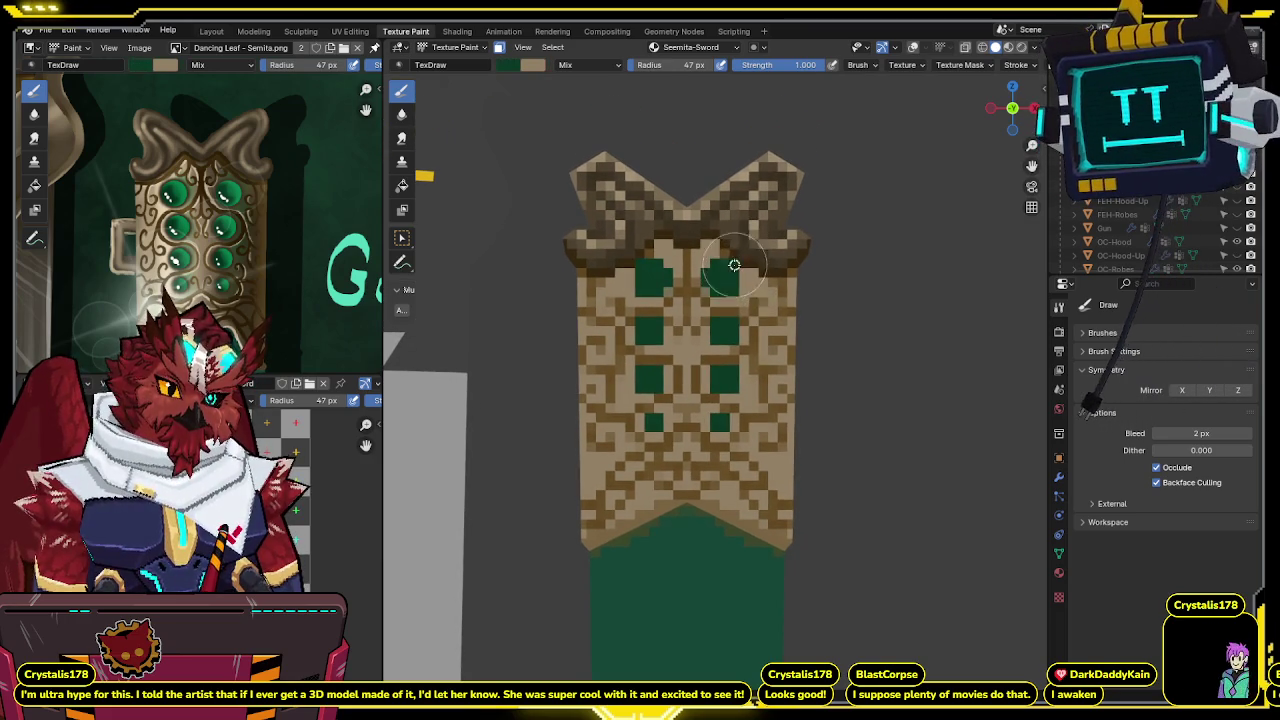
pyautogui.press('x')
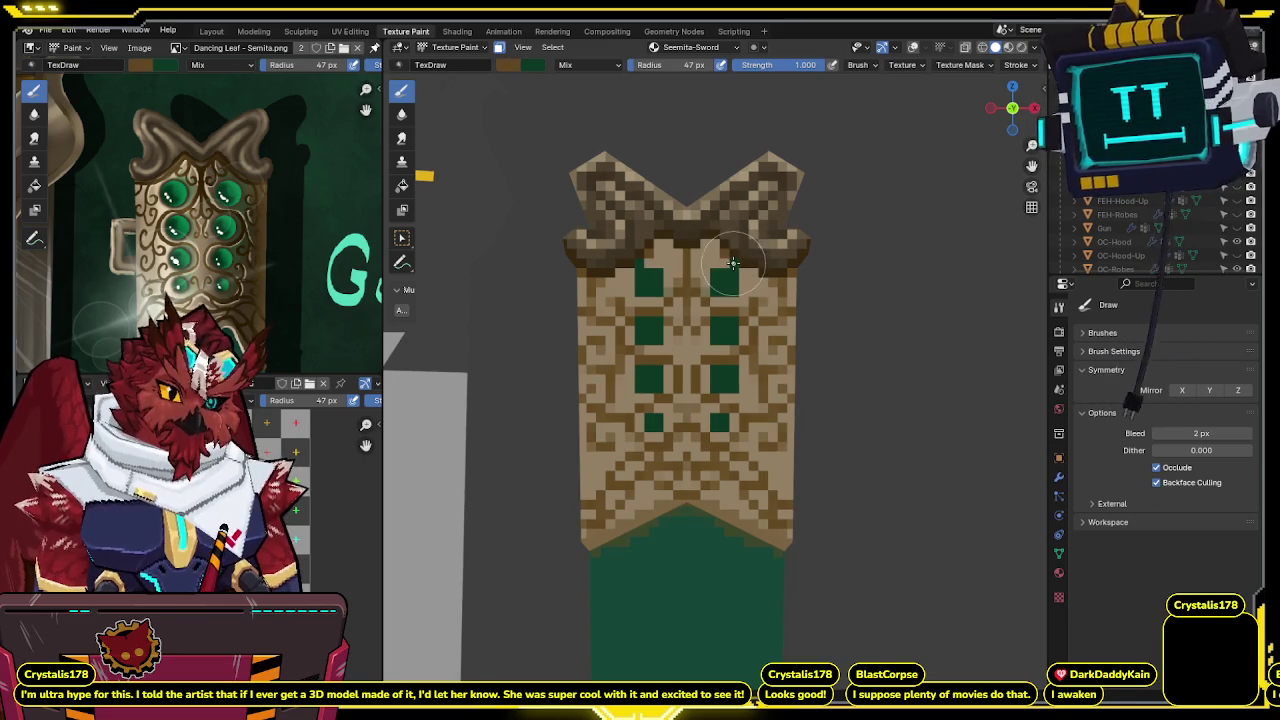
pyautogui.moveTo(724, 255); pyautogui.dragTo(754, 288, button='middle')
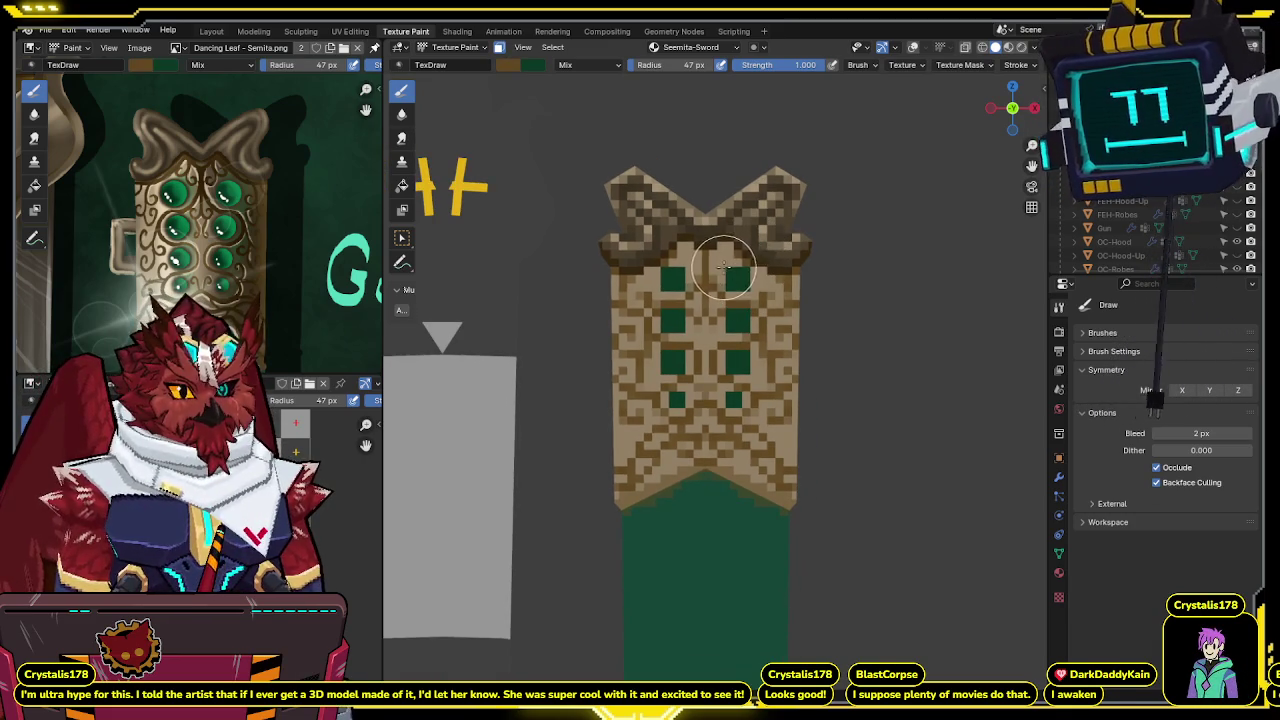
pyautogui.scroll(2, 727, 272)
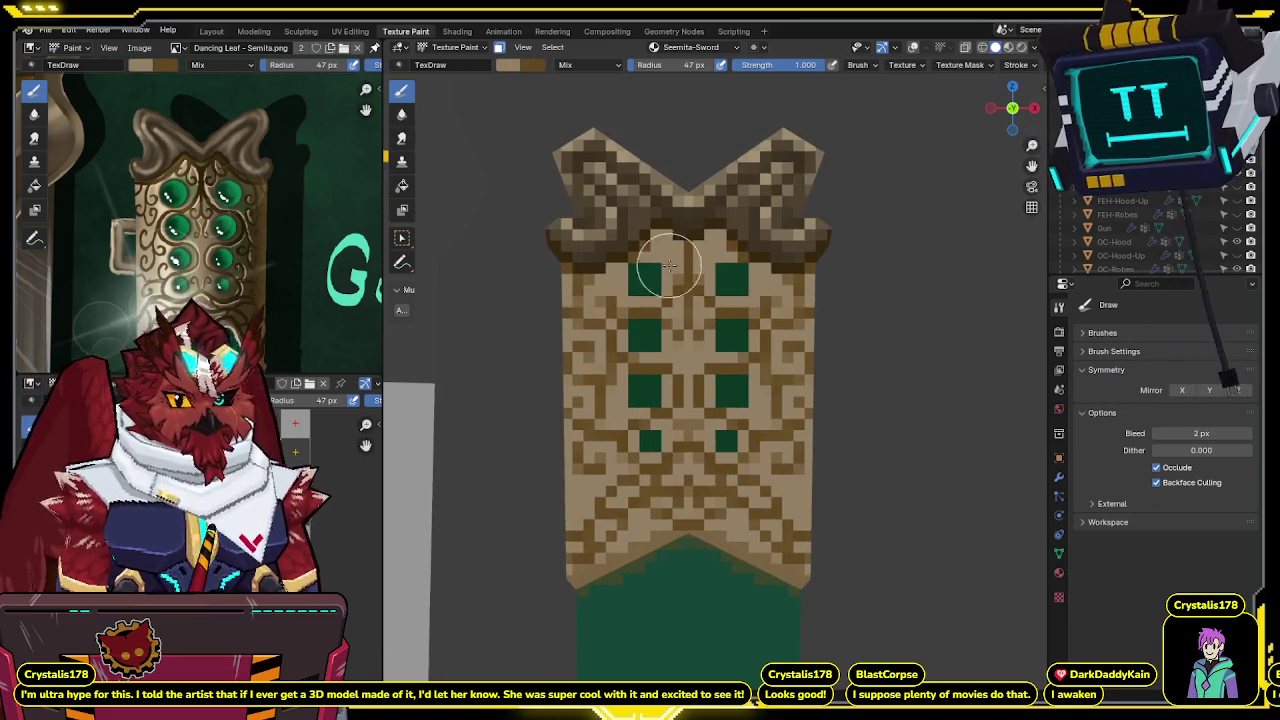
# Sample the reference gem green and highlight the top gems, undoing the third-row highlight.
pyautogui.press('s')
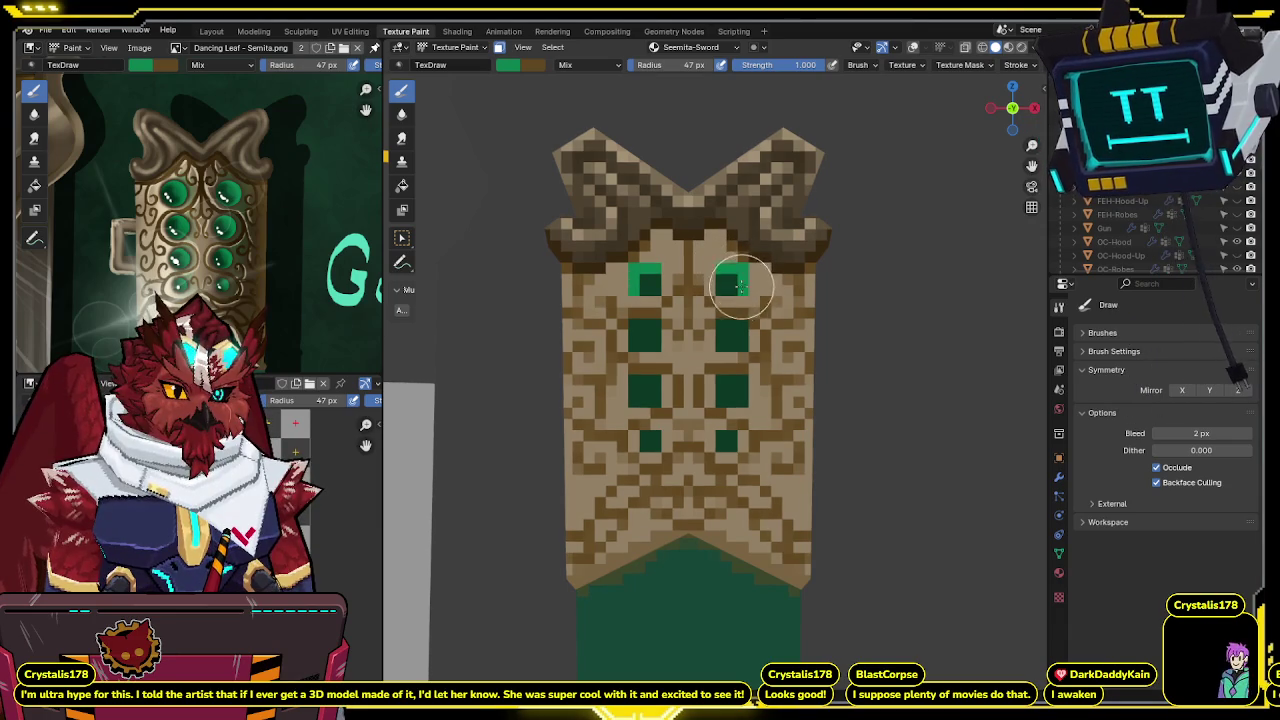
pyautogui.press('s')
pyautogui.press('x')
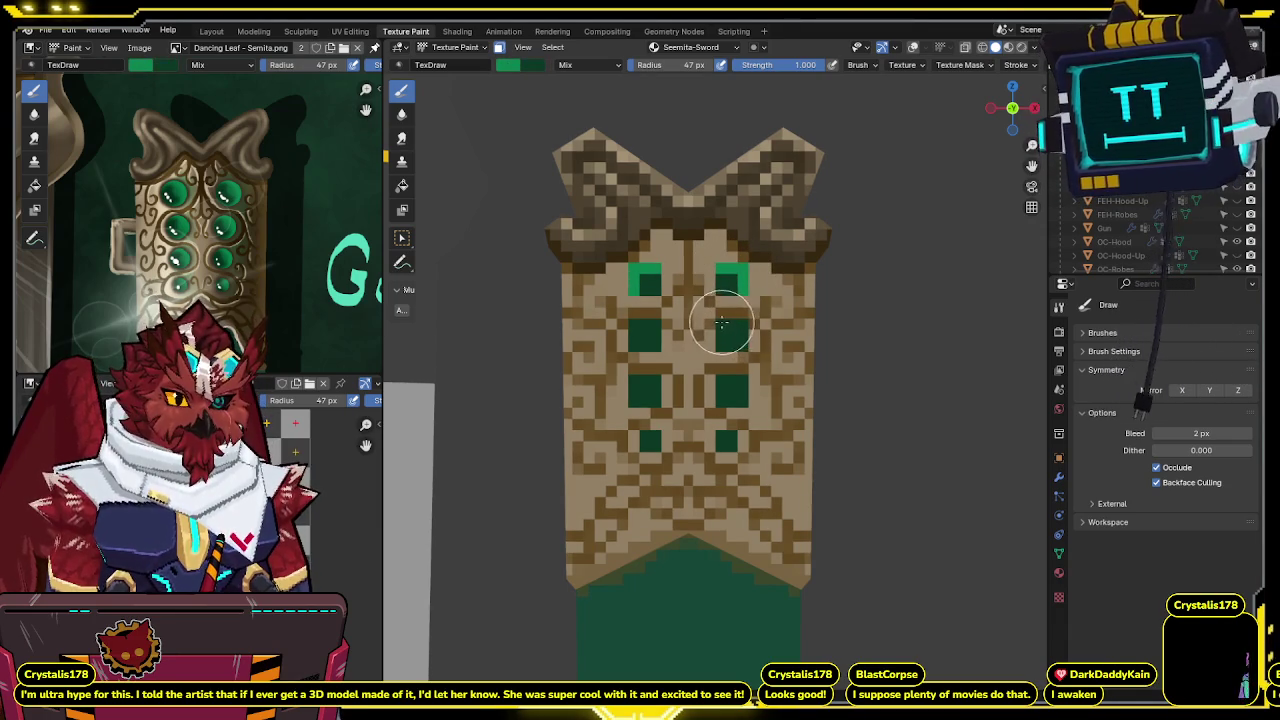
pyautogui.moveTo(722, 322); pyautogui.dragTo(740, 325)
pyautogui.moveTo(722, 379); pyautogui.dragTo(737, 381)
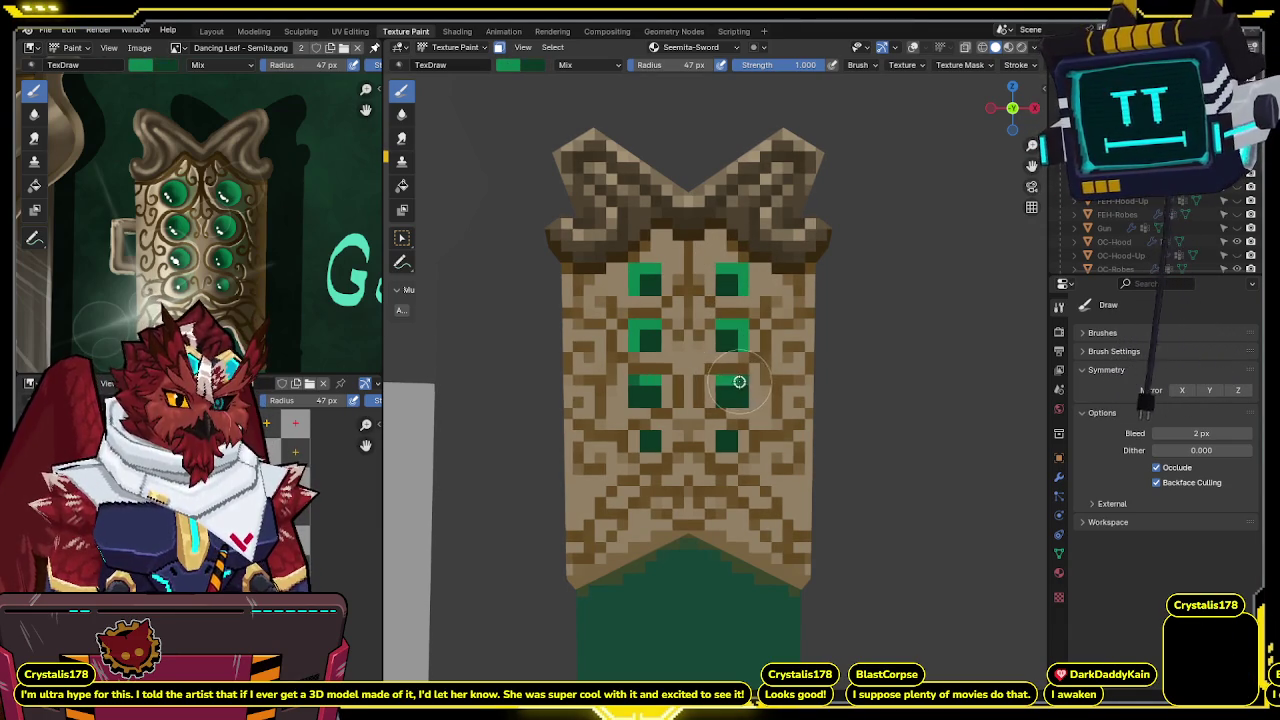
pyautogui.hotkey('ctrl', 'z')
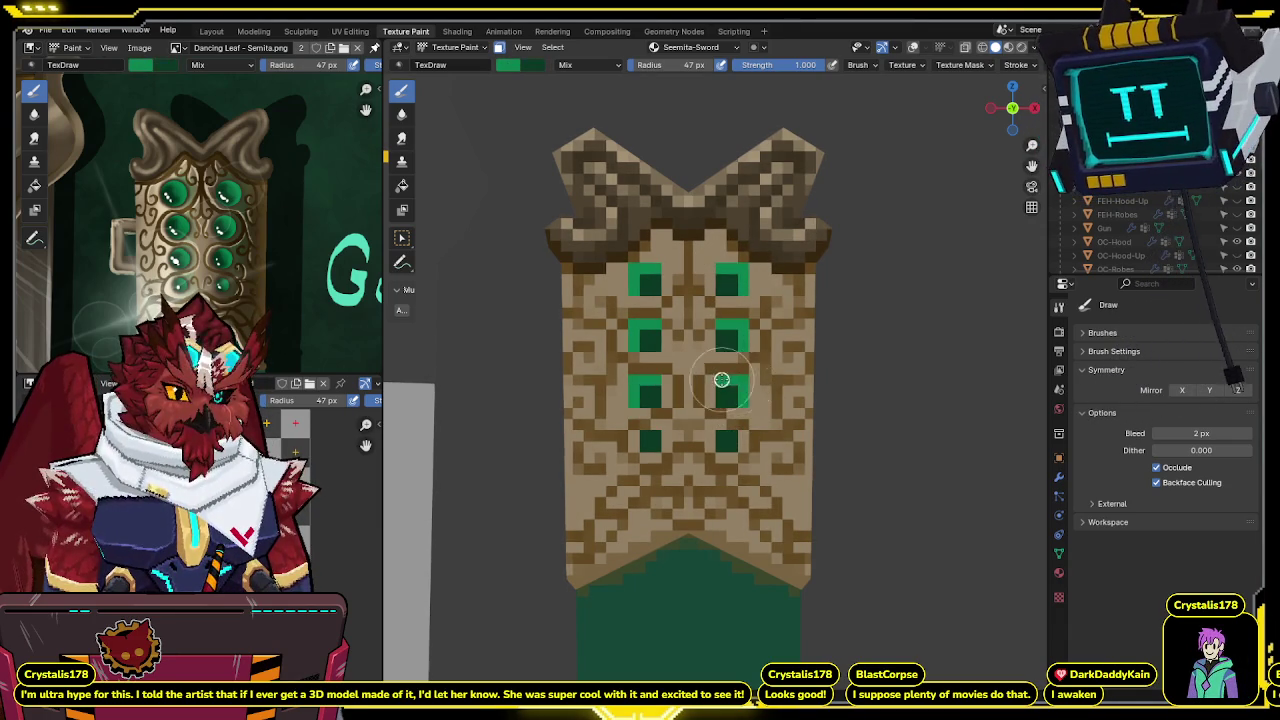
# Lower brush strength to 0.500, turn the gem panel to face the view, and switch paint to white.
pyautogui.keyDown('shift'); pyautogui.moveTo(731, 437); pyautogui.dragTo(736, 398, button='middle'); pyautogui.keyUp('shift')
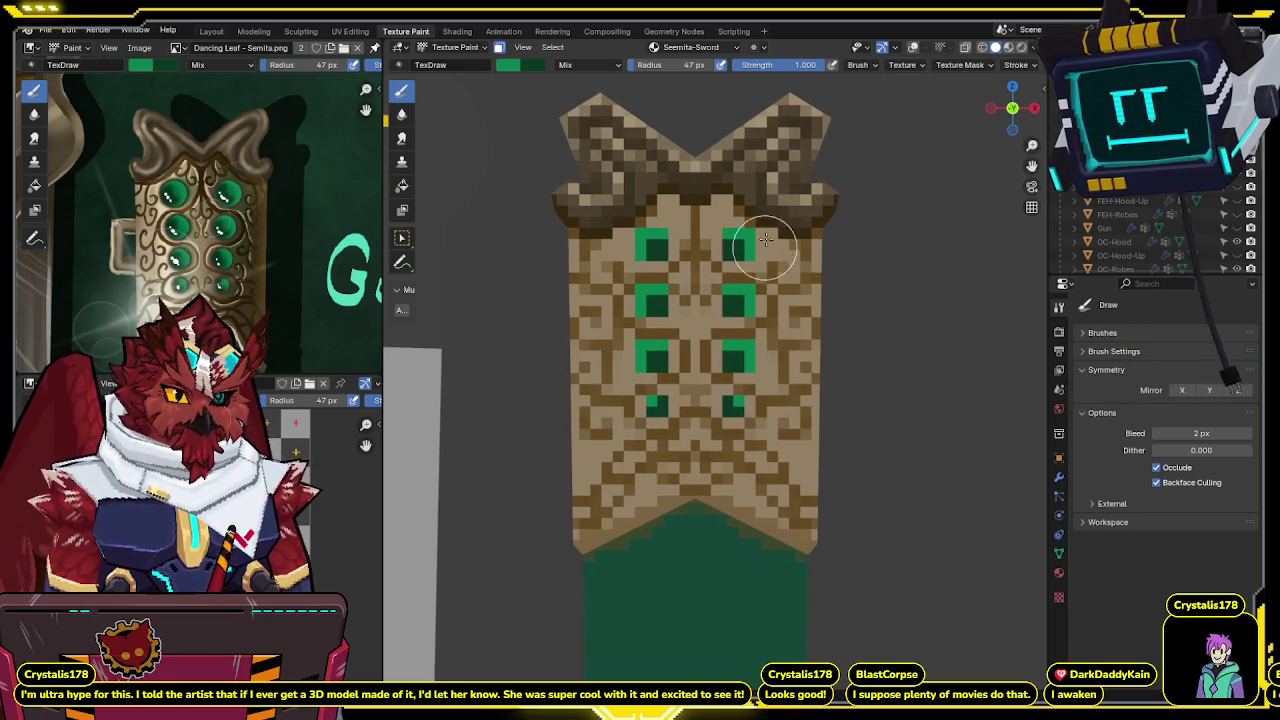
pyautogui.press('BackSpace')
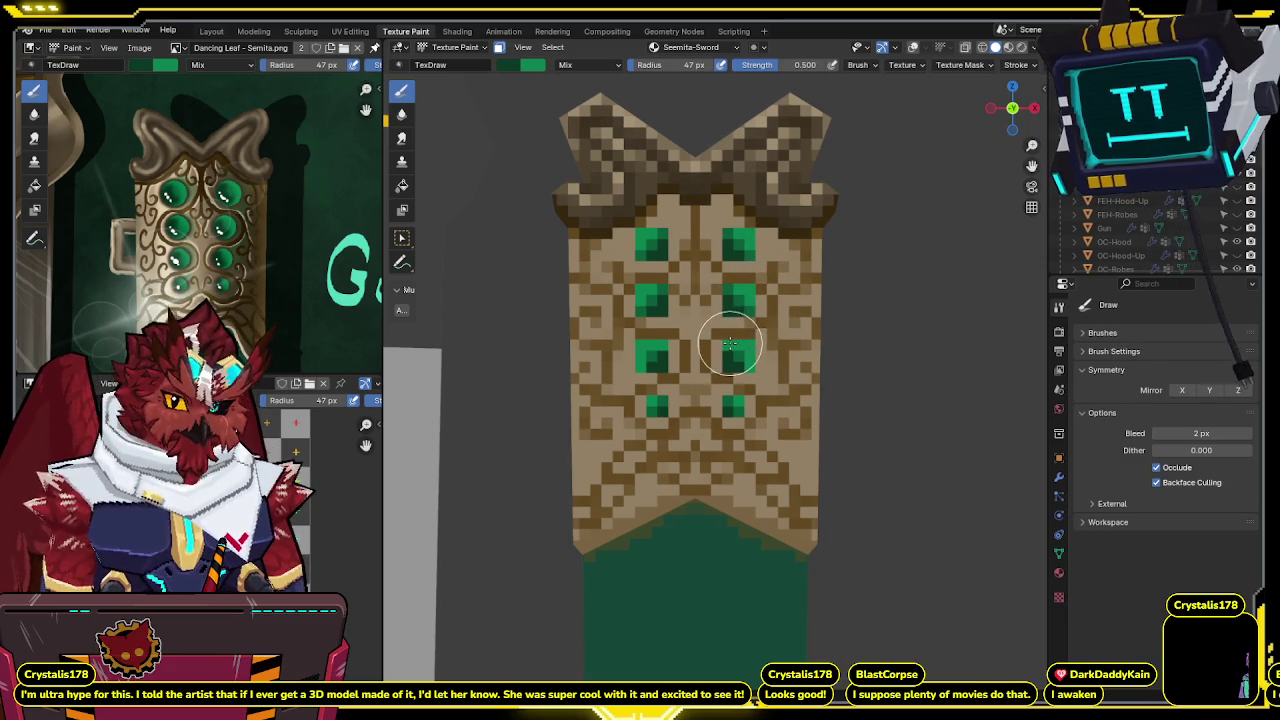
pyautogui.scroll(-1, 740, 340)
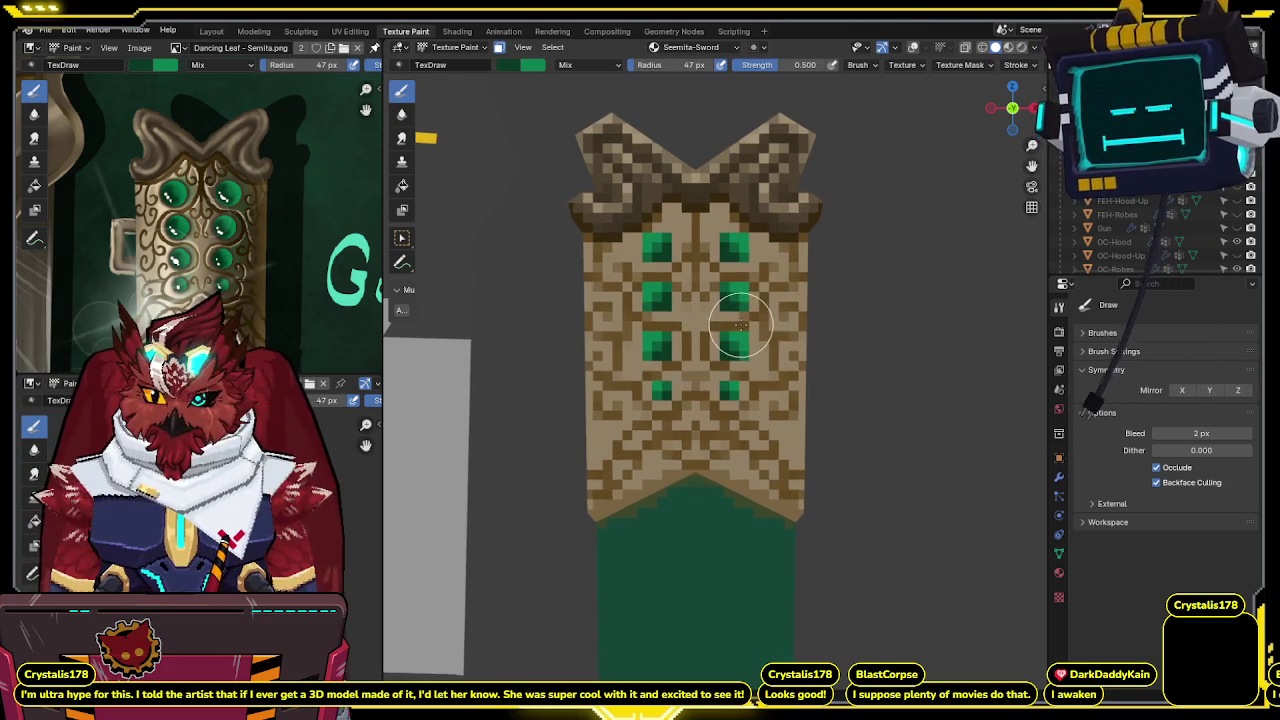
pyautogui.scroll(1, 742, 316)
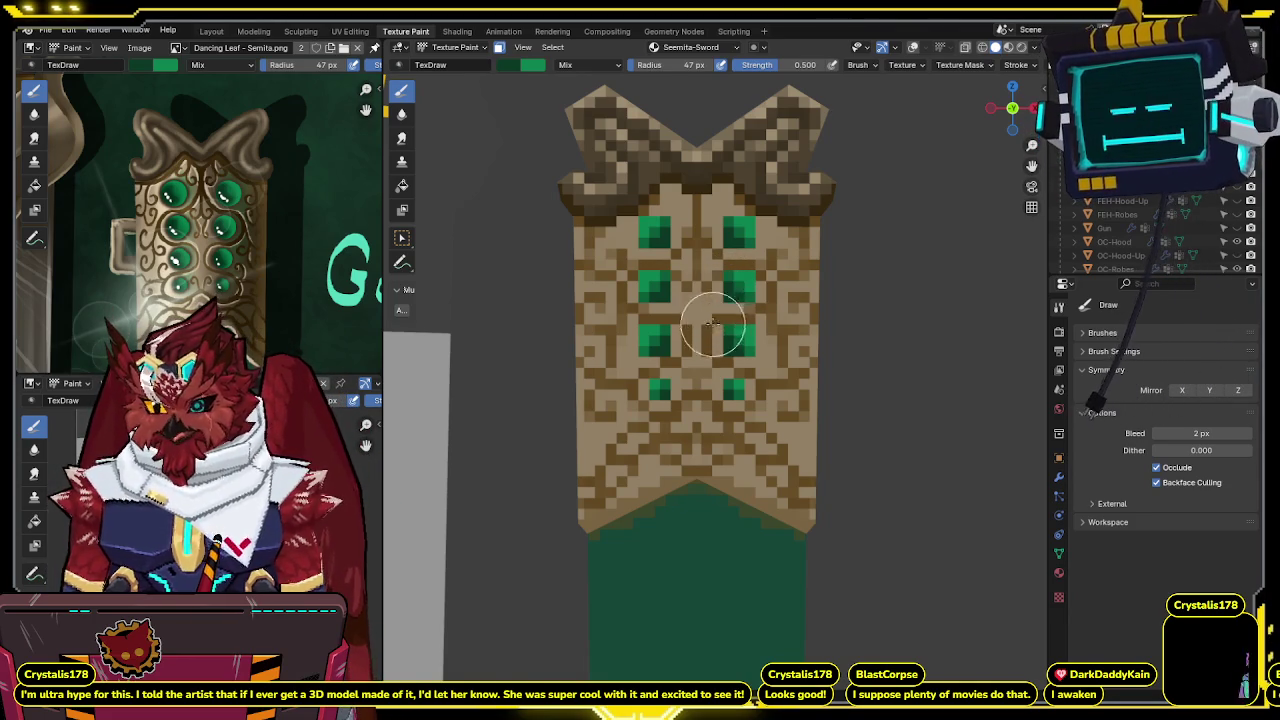
pyautogui.moveTo(713, 320); pyautogui.dragTo(790, 255, button='middle')
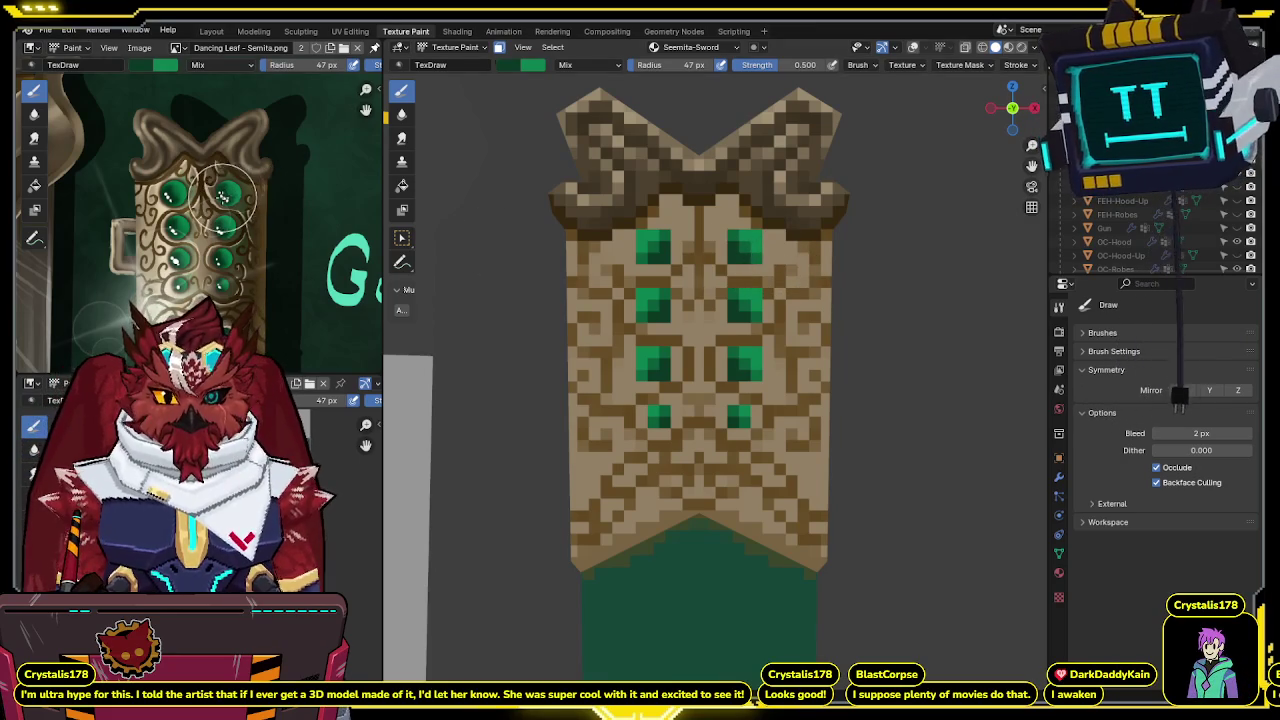
pyautogui.press('s')
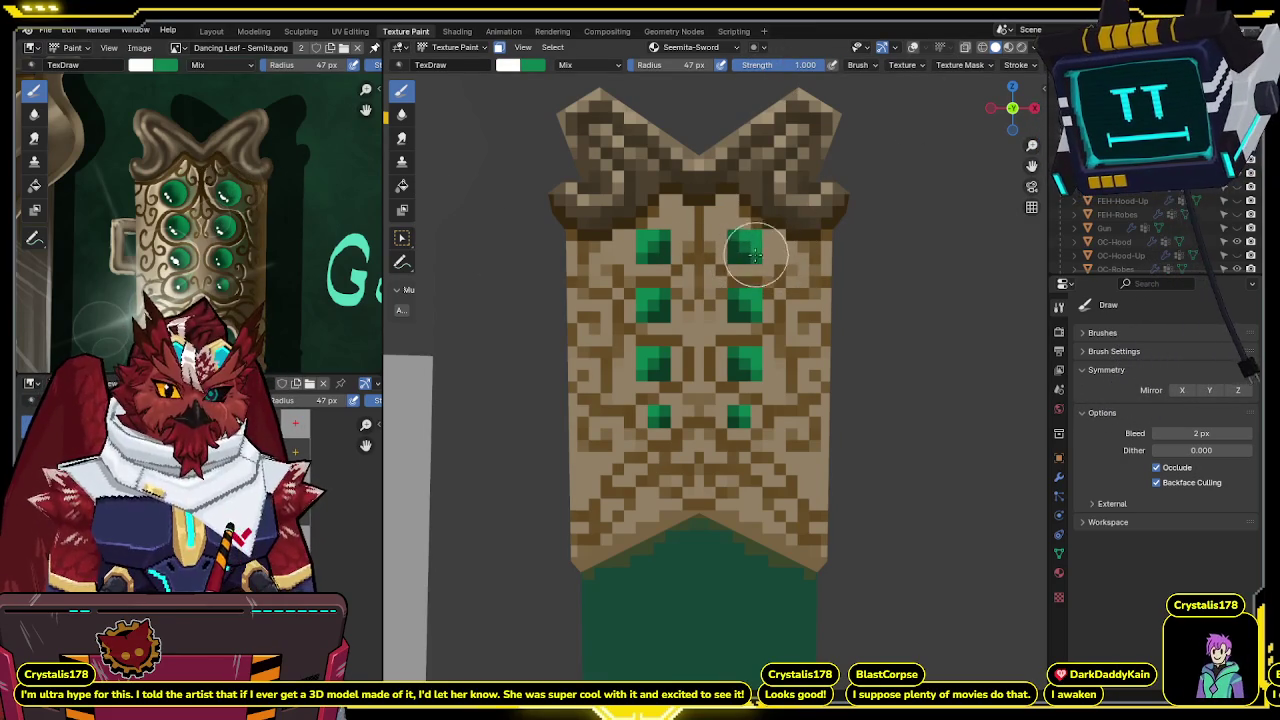
# Paint white highlights on the third-row gems, then resample gem green at about 0.46 strength.
pyautogui.hotkey('ctrl', 'z')
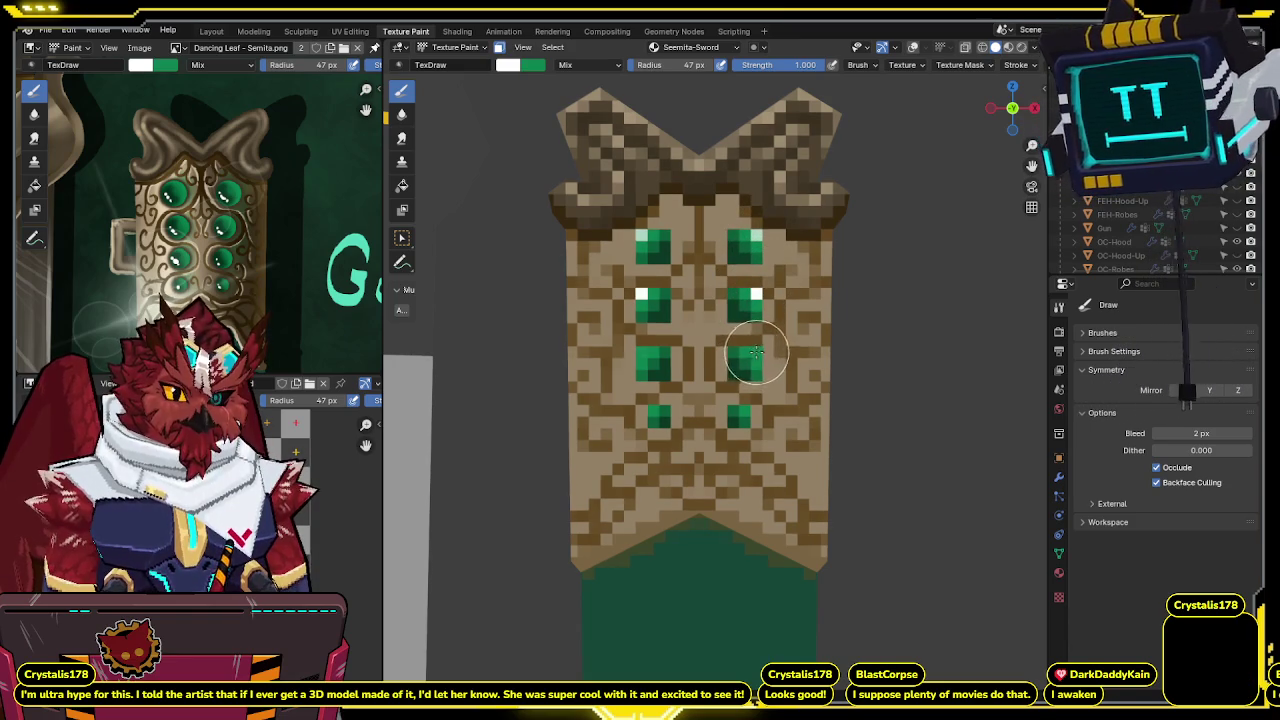
pyautogui.click(753, 352)
pyautogui.scroll(-2, 757, 357)
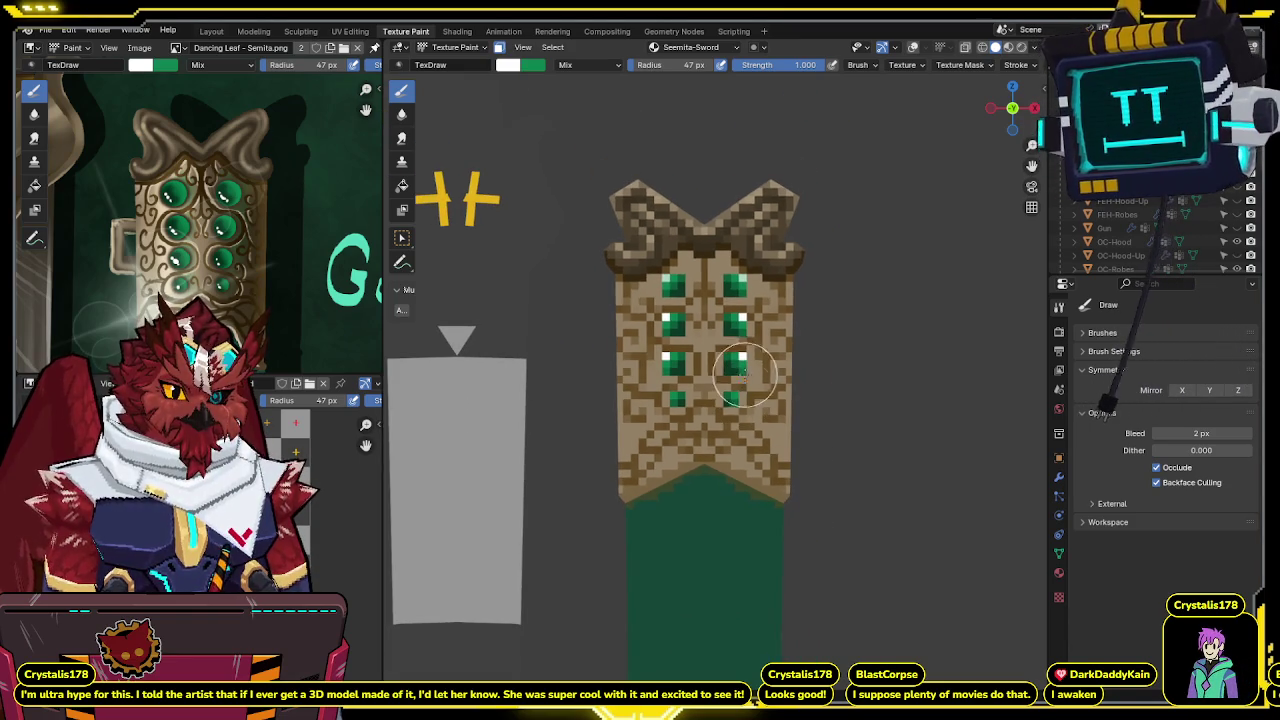
pyautogui.scroll(2, 750, 283)
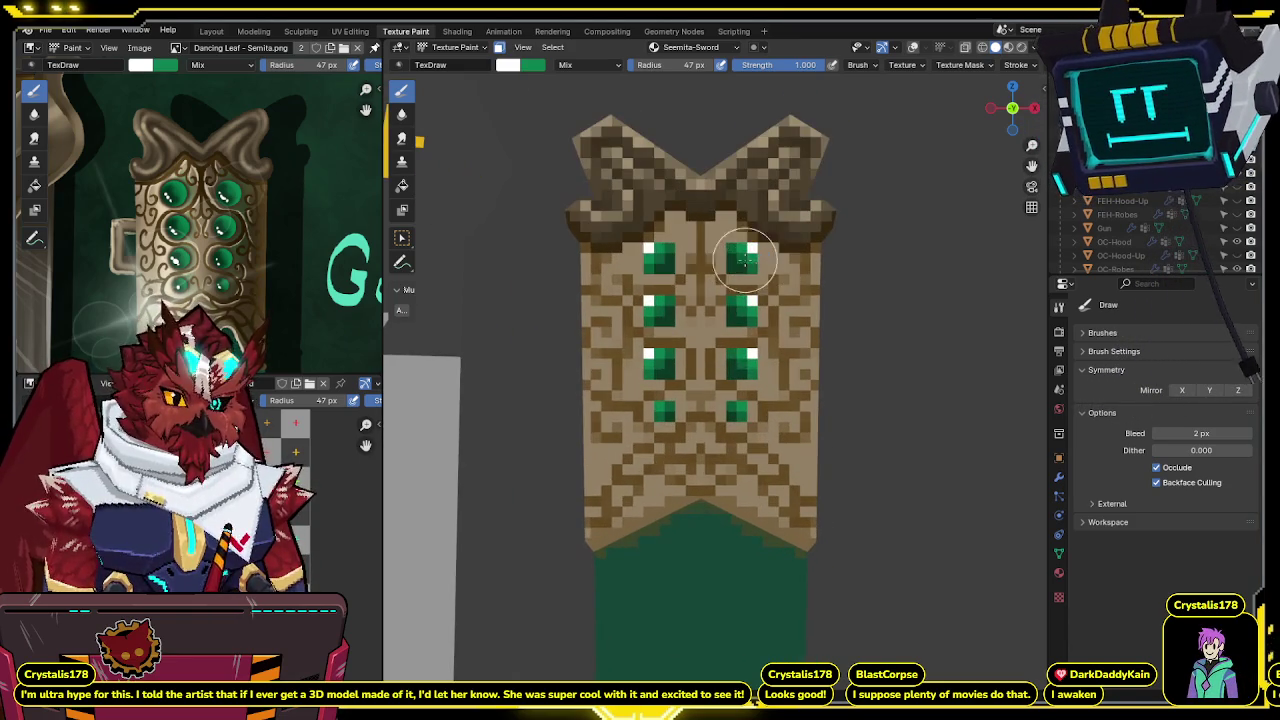
pyautogui.press('s')
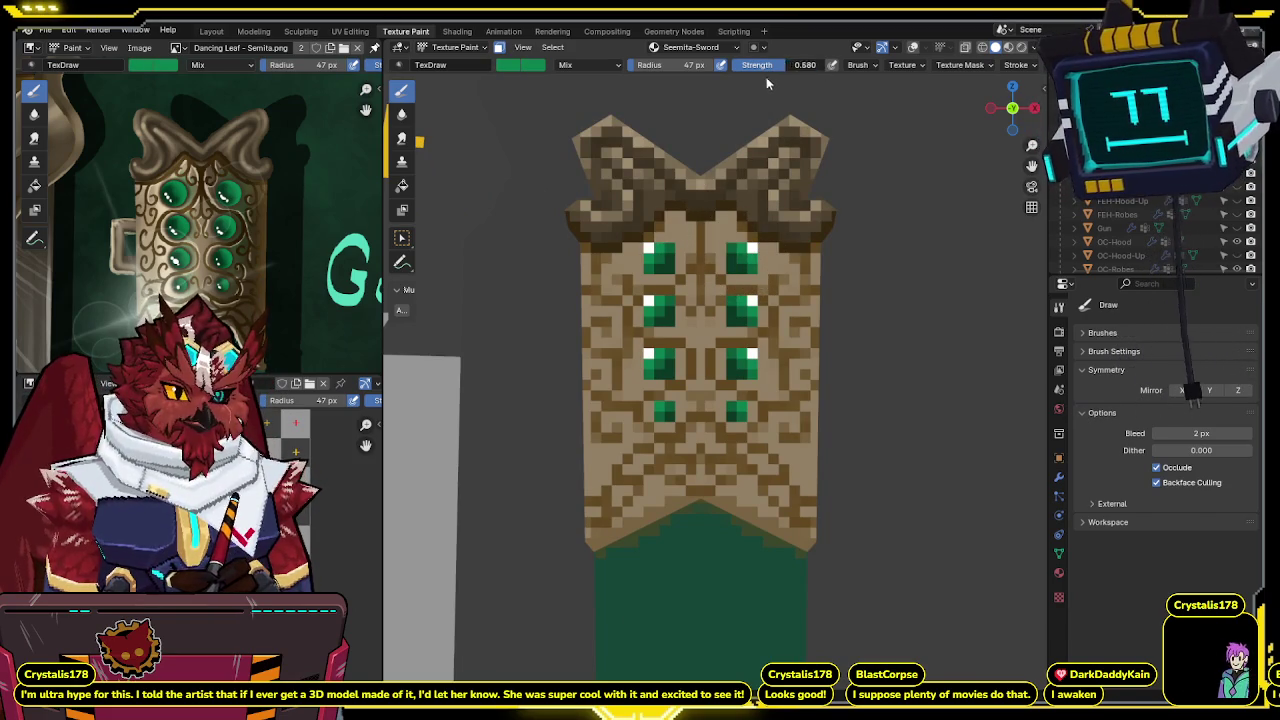
pyautogui.moveTo(769, 68); pyautogui.dragTo(755, 68)
pyautogui.scroll(1, 757, 262)
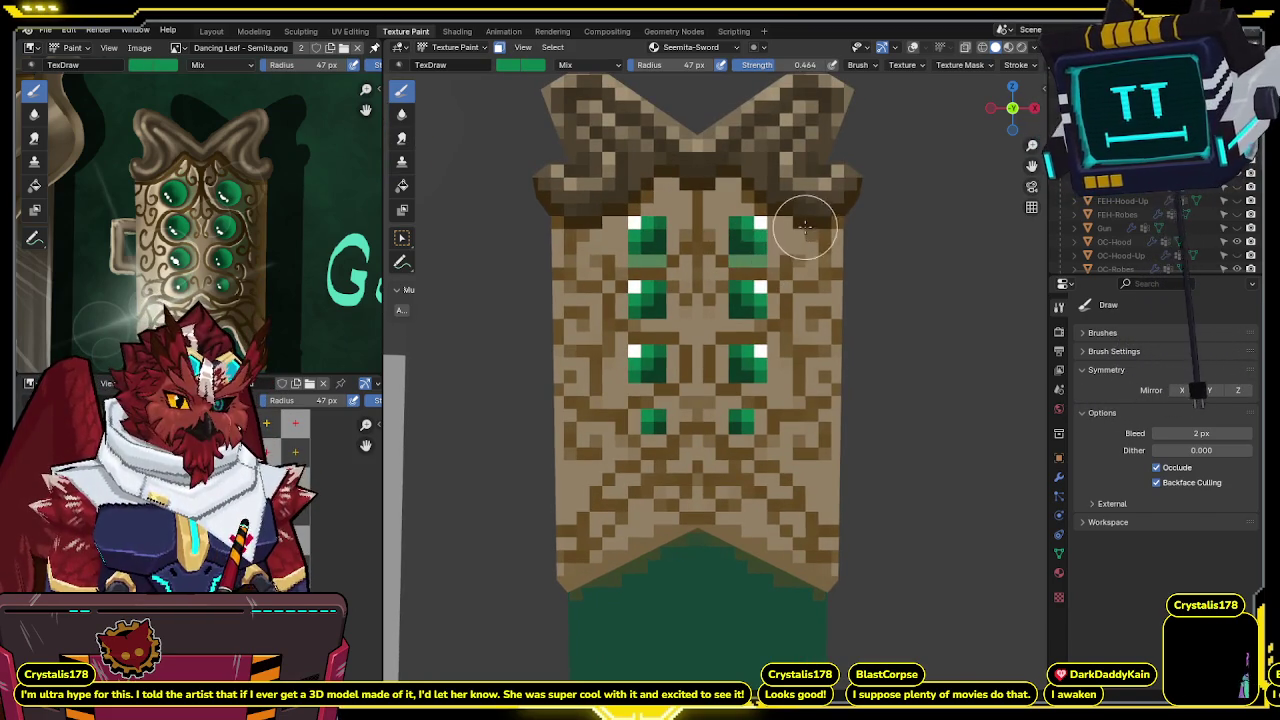
pyautogui.press('s')
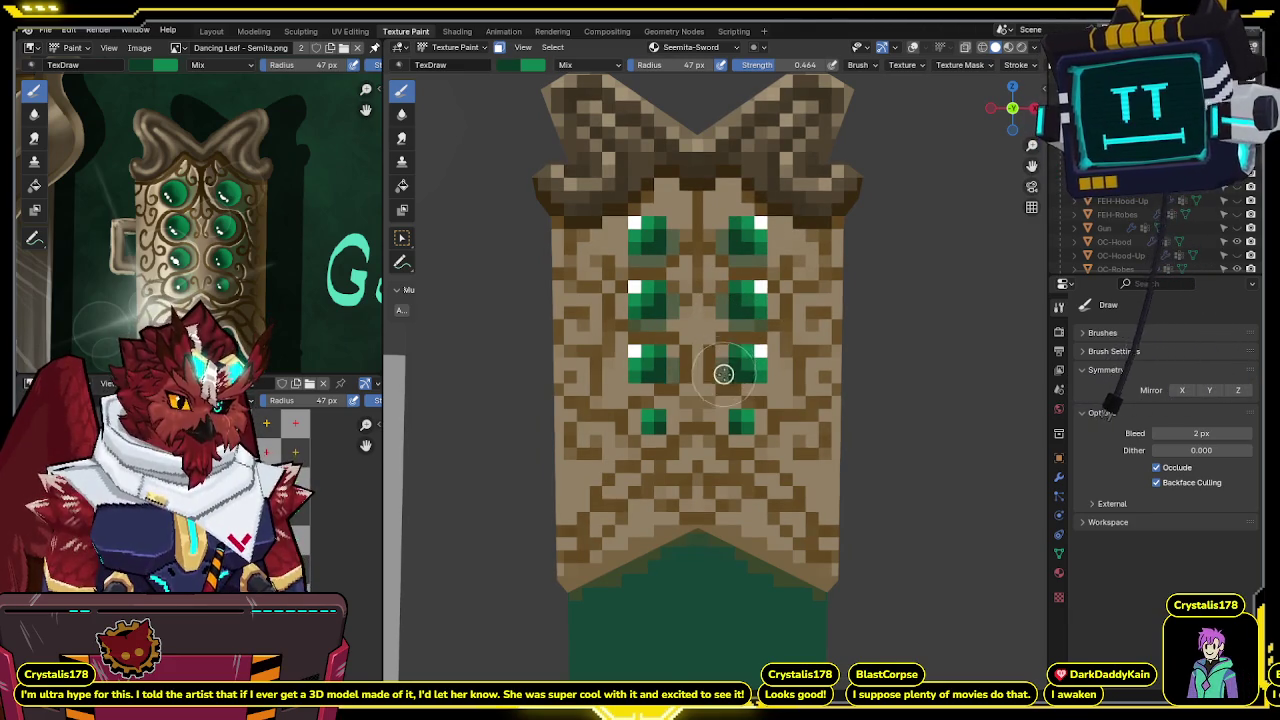
# Orbit, pan and zoom to centre and inspect the highlighted gem panel.
pyautogui.moveTo(746, 362)
pyautogui.keyDown('shift'); pyautogui.mouseDown(button='middle')
pyautogui.moveTo(746, 292)
pyautogui.moveTo(706, 383)
pyautogui.mouseUp(button='middle'); pyautogui.keyUp('shift')
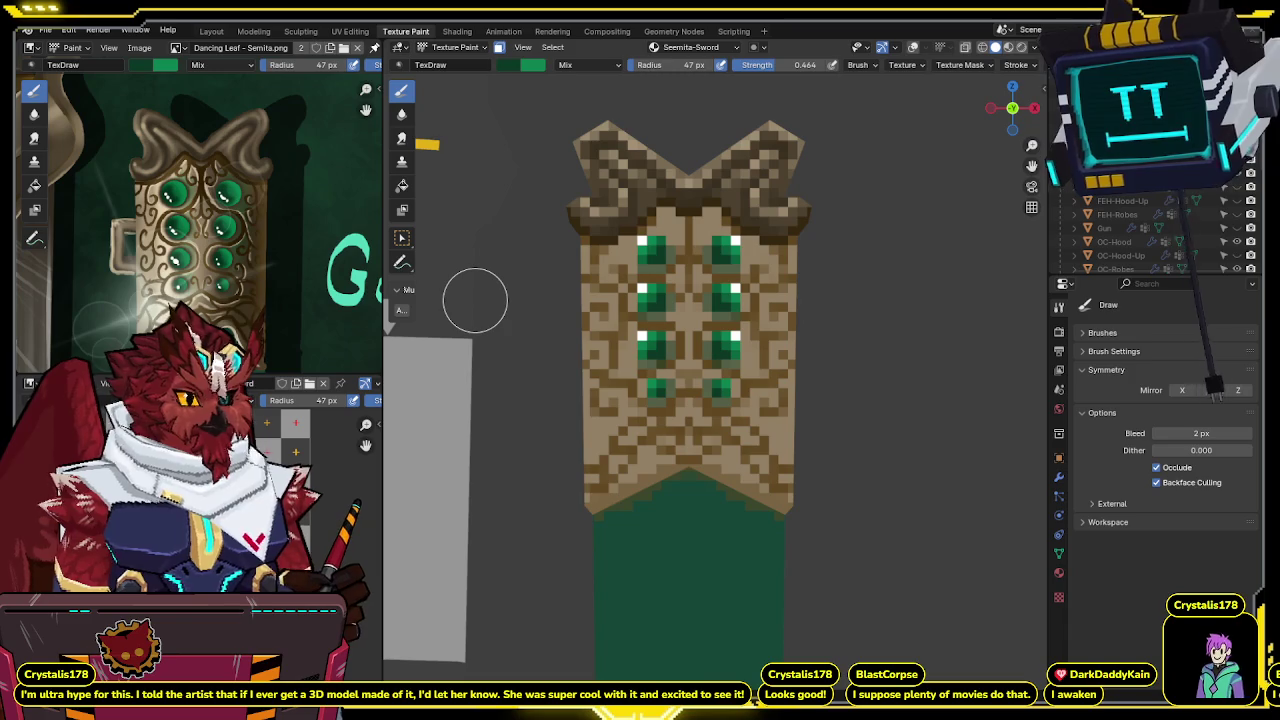
pyautogui.scroll(1, 845, 250)
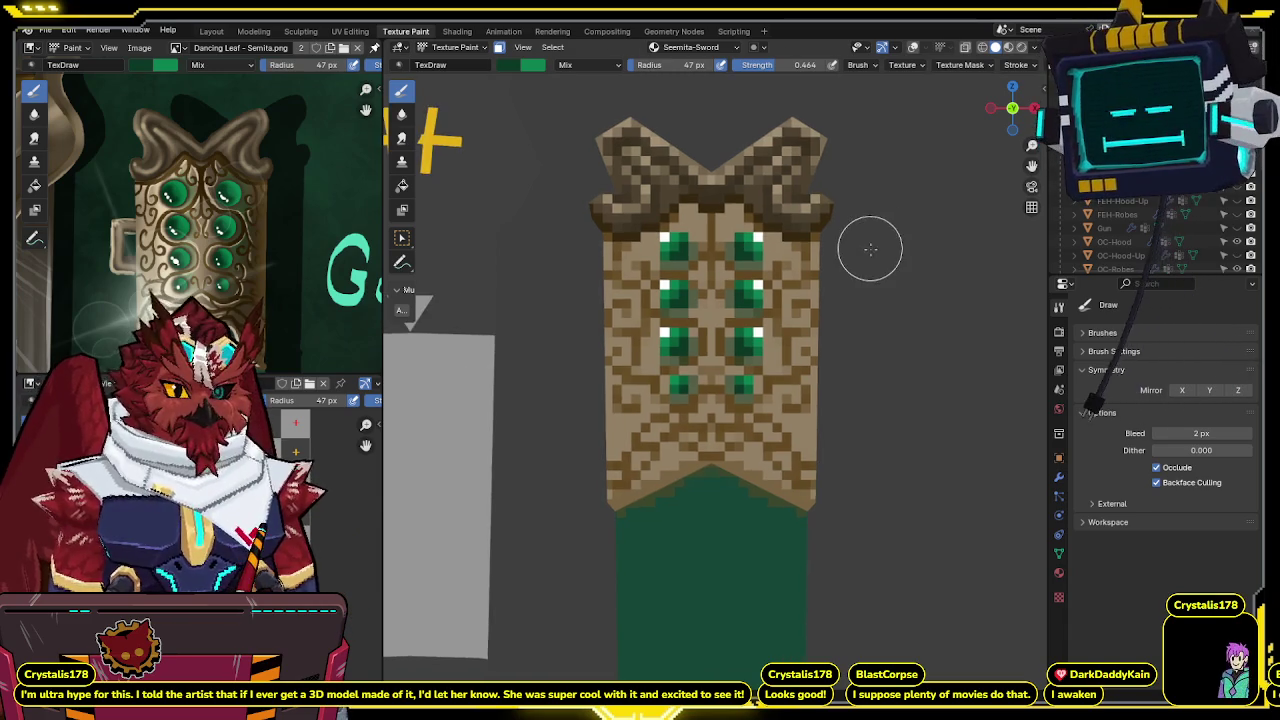
pyautogui.scroll(1, 866, 249)
pyautogui.moveTo(551, 346)
pyautogui.mouseDown(button='middle')
pyautogui.moveTo(551, 311)
pyautogui.moveTo(543, 331)
pyautogui.moveTo(594, 343)
pyautogui.moveTo(605, 321)
pyautogui.mouseUp(button='middle')
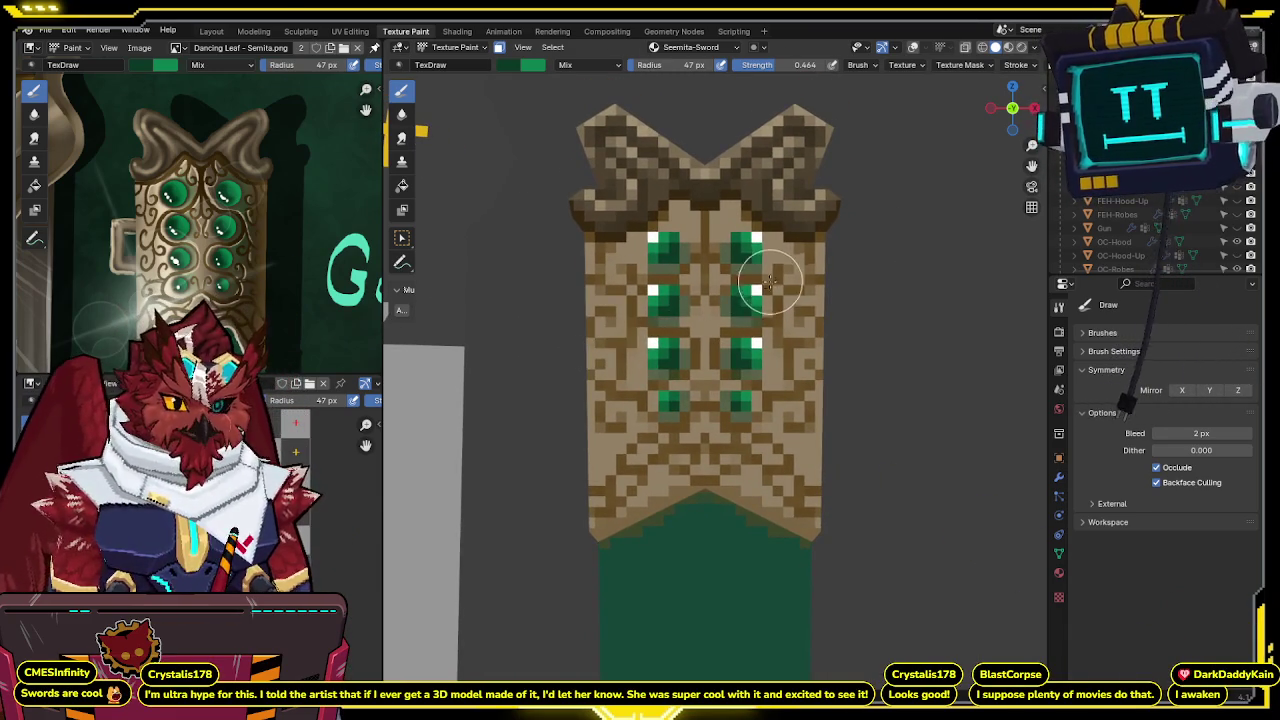
pyautogui.moveTo(760, 285); pyautogui.dragTo(757, 292, button='middle')
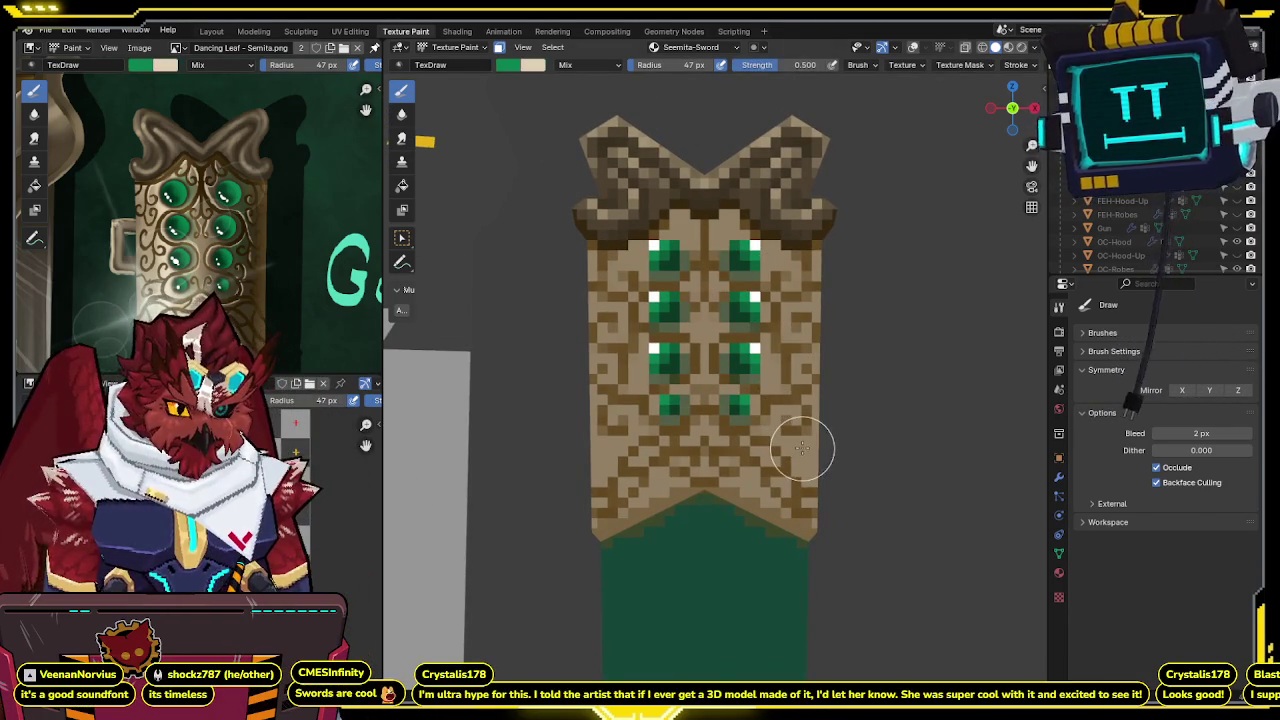
pyautogui.keyDown('shift'); pyautogui.moveTo(797, 447); pyautogui.dragTo(777, 382, button='middle'); pyautogui.keyUp('shift')
pyautogui.moveTo(670, 292); pyautogui.dragTo(704, 270, button='middle')
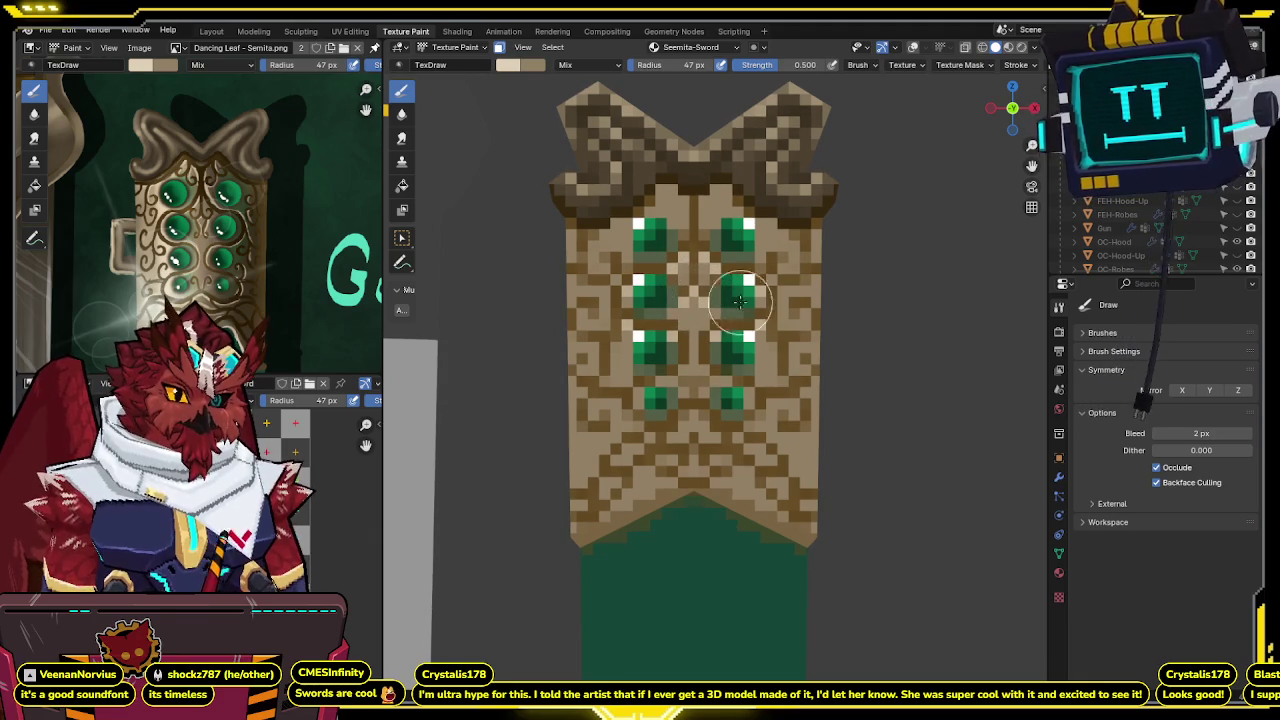
pyautogui.moveTo(770, 280); pyautogui.dragTo(778, 280, button='middle')
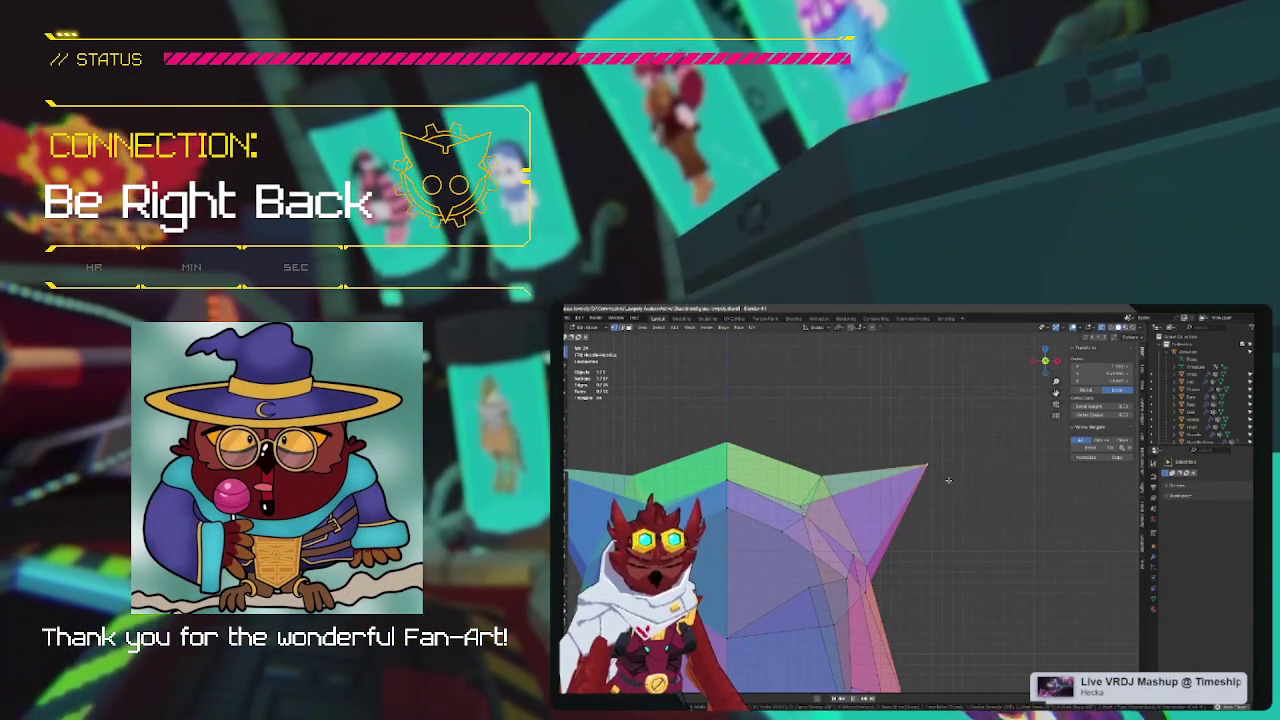
pyautogui.hotkey('ctrl', 'z')
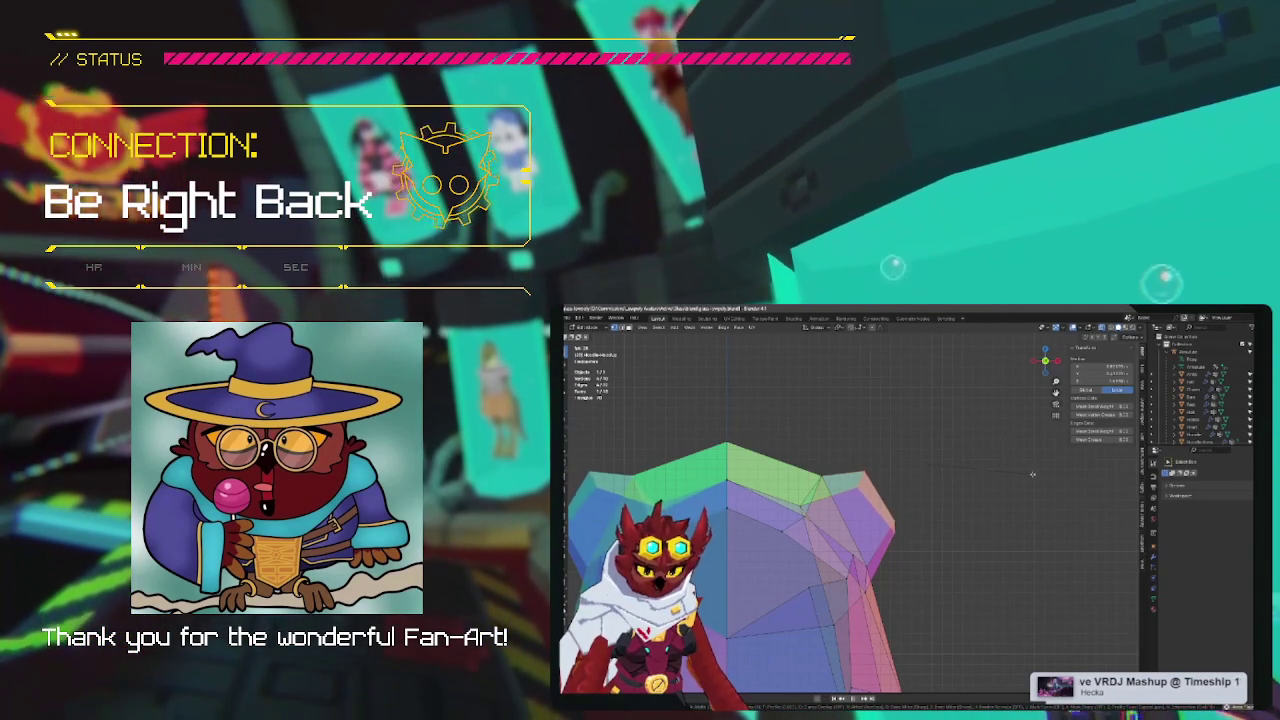
pyautogui.press('g')
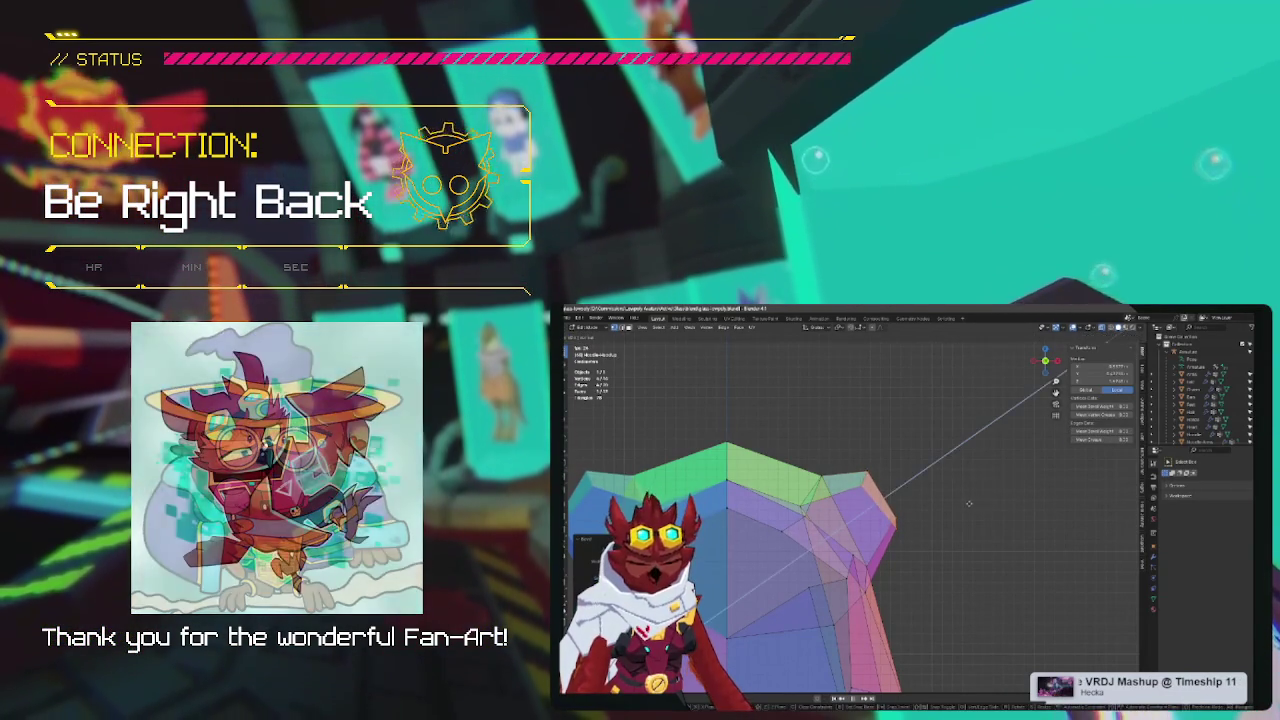
pyautogui.click(1019, 471)
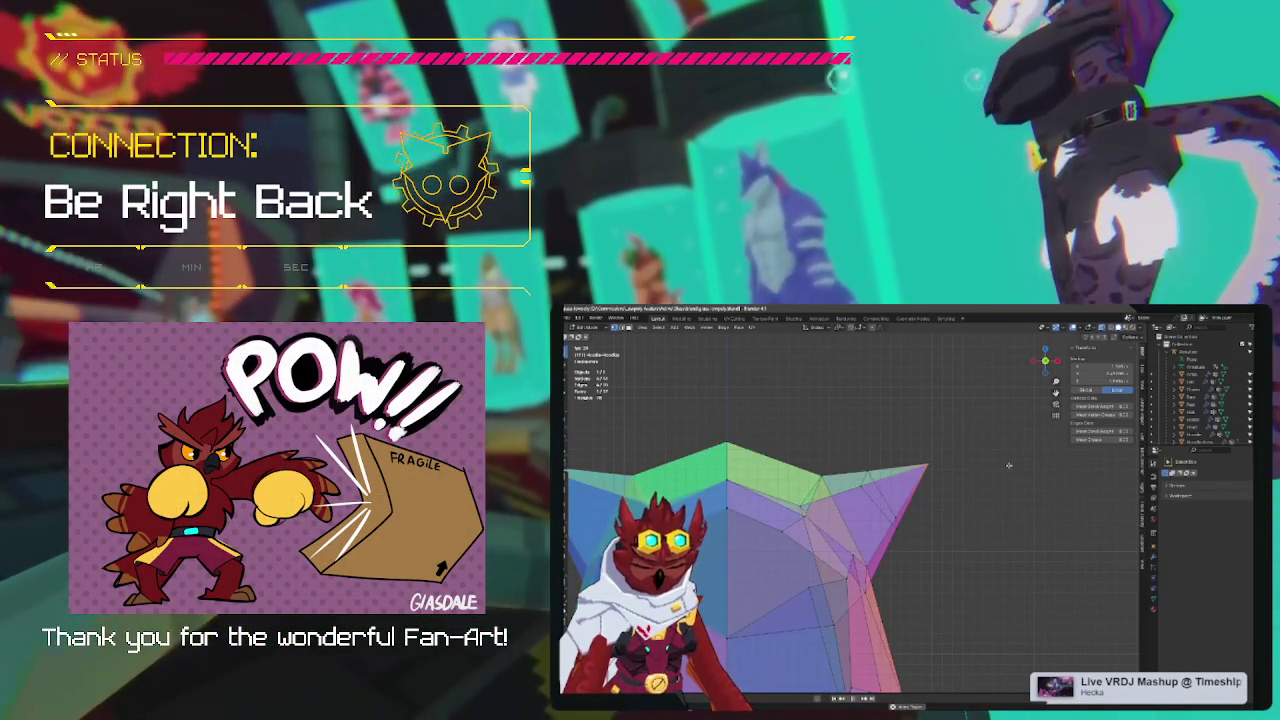
pyautogui.press('Tab')
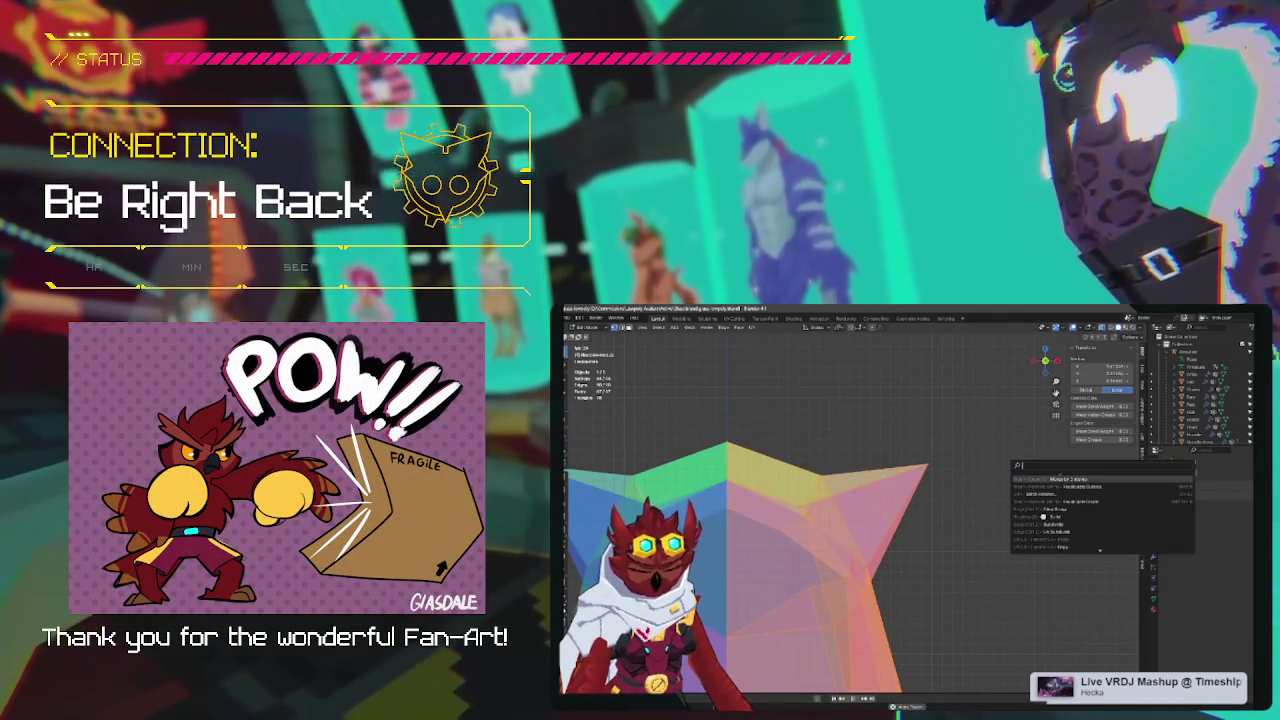
pyautogui.press('Tab')
pyautogui.press('Tab')
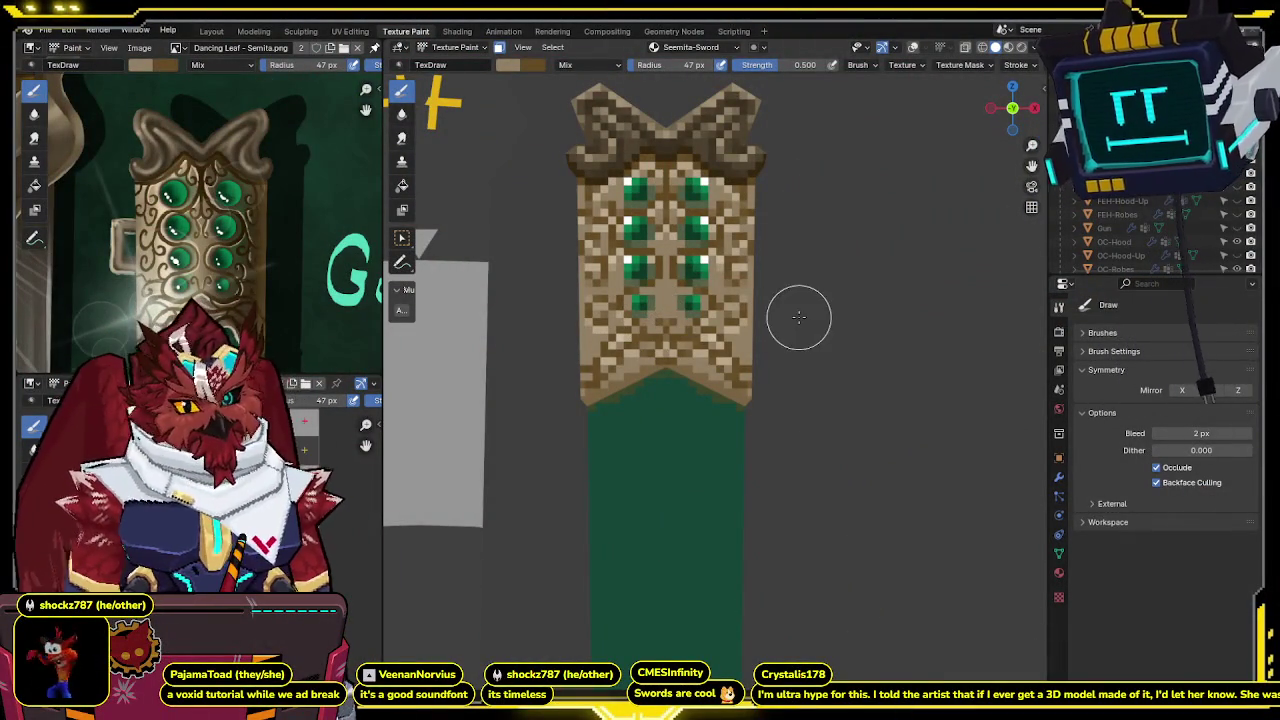
# Show overlays, orbit to an angled perspective, set brush strength to 0.5, and open the blend-mode list.
pyautogui.moveTo(790, 317); pyautogui.dragTo(737, 293, button='middle')
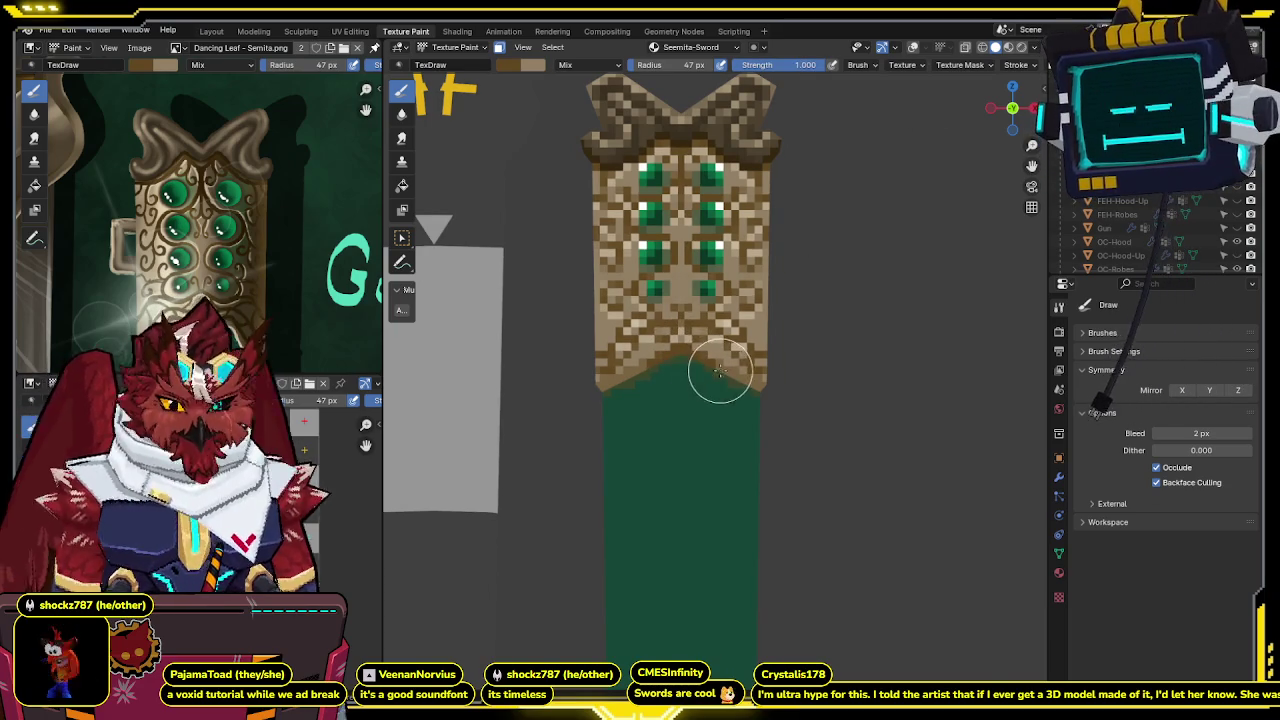
pyautogui.hotkey('shift', 'alt', 'z')
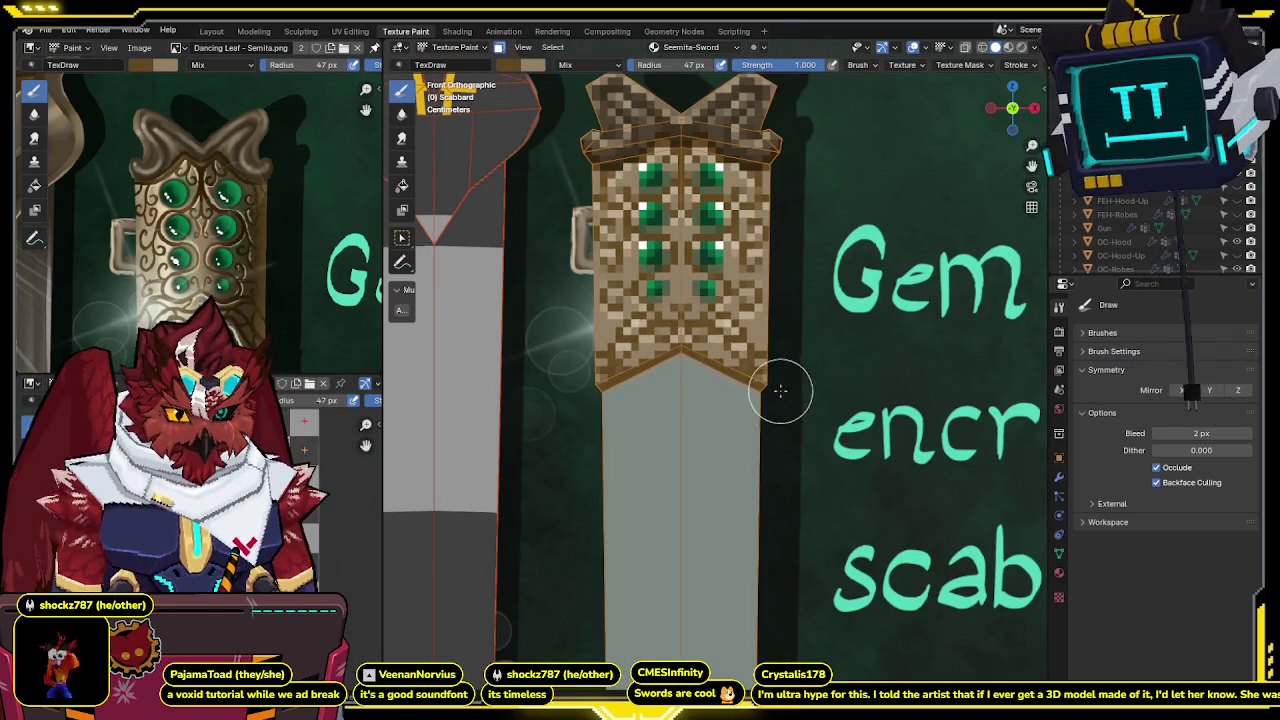
pyautogui.moveTo(778, 396); pyautogui.dragTo(649, 401, button='middle')
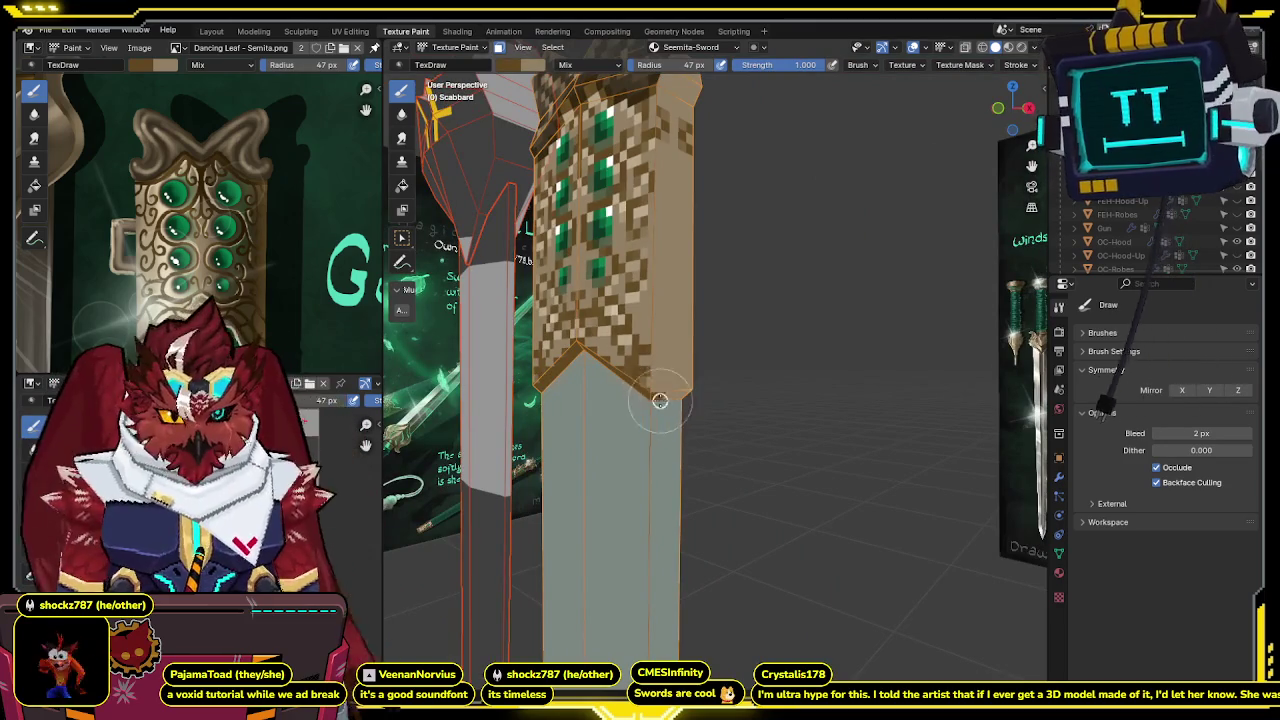
pyautogui.moveTo(662, 320)
pyautogui.mouseDown(button='middle')
pyautogui.moveTo(700, 251)
pyautogui.moveTo(675, 258)
pyautogui.moveTo(711, 275)
pyautogui.moveTo(695, 251)
pyautogui.mouseUp(button='middle')
pyautogui.write('0.5')
pyautogui.press('Return')
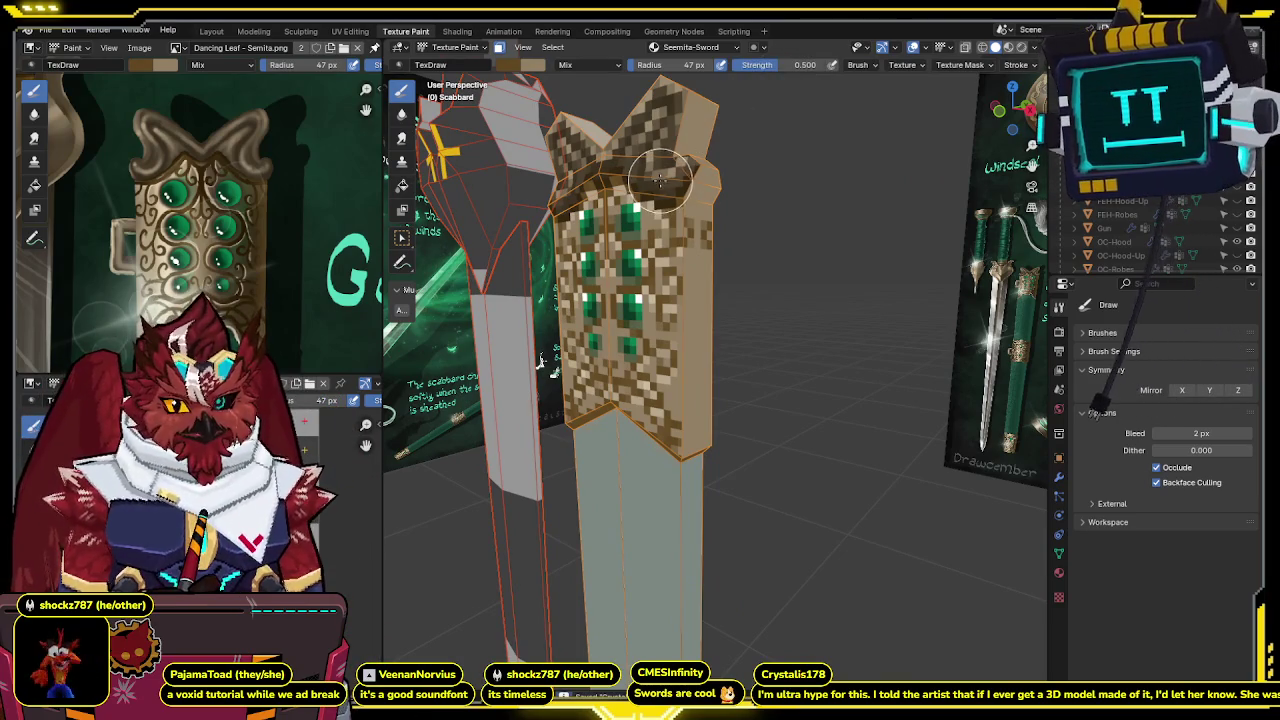
pyautogui.click(588, 65)
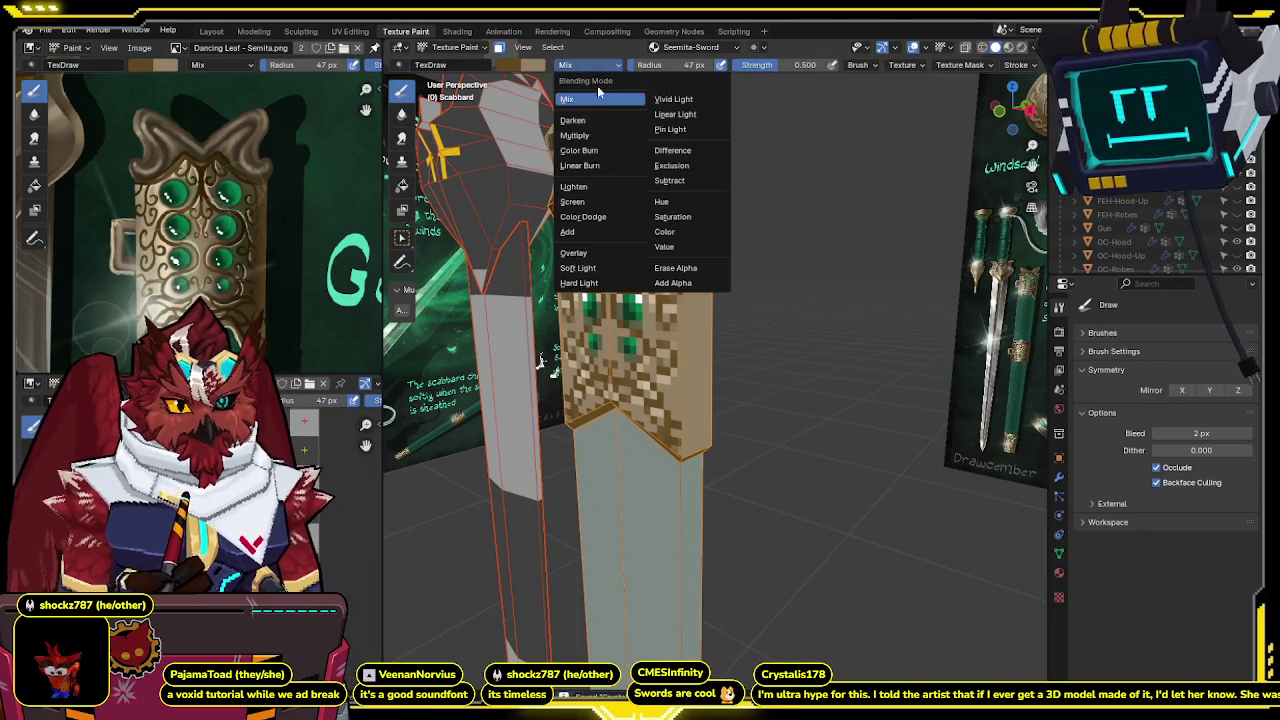
pyautogui.click(587, 136)
pyautogui.moveTo(679, 209); pyautogui.dragTo(681, 430)
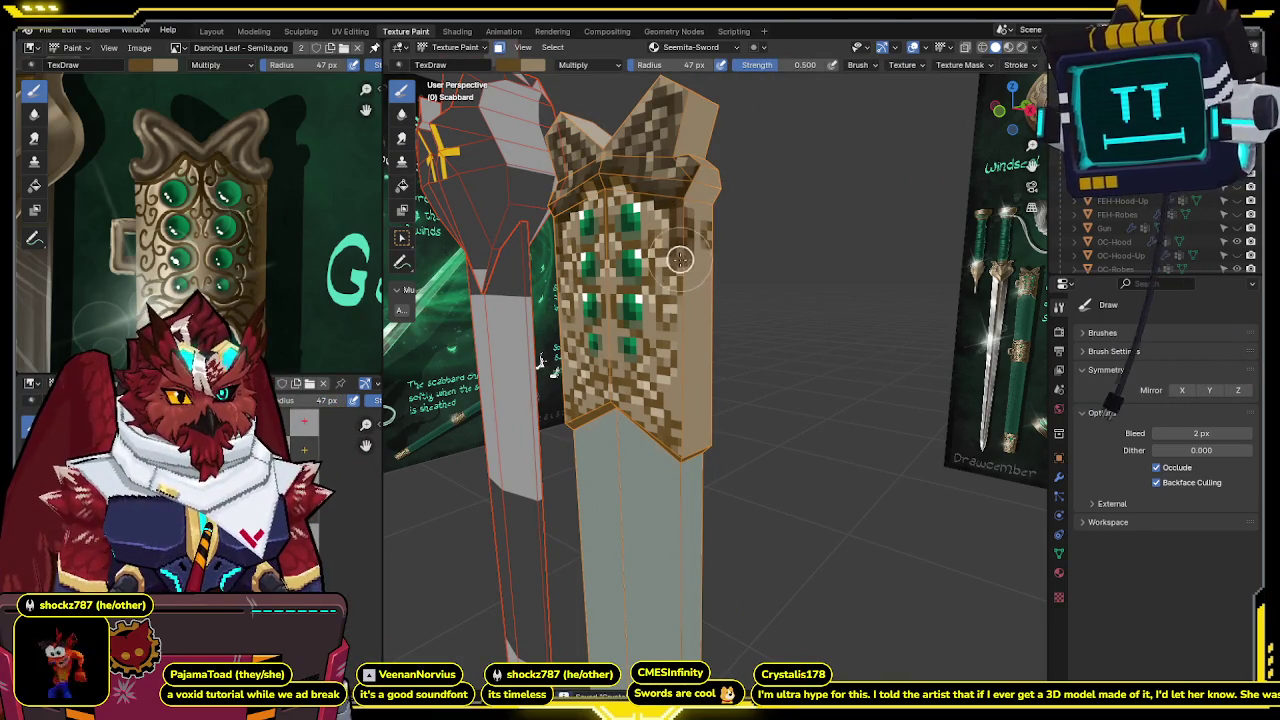
pyautogui.hotkey('ctrl', 'z')
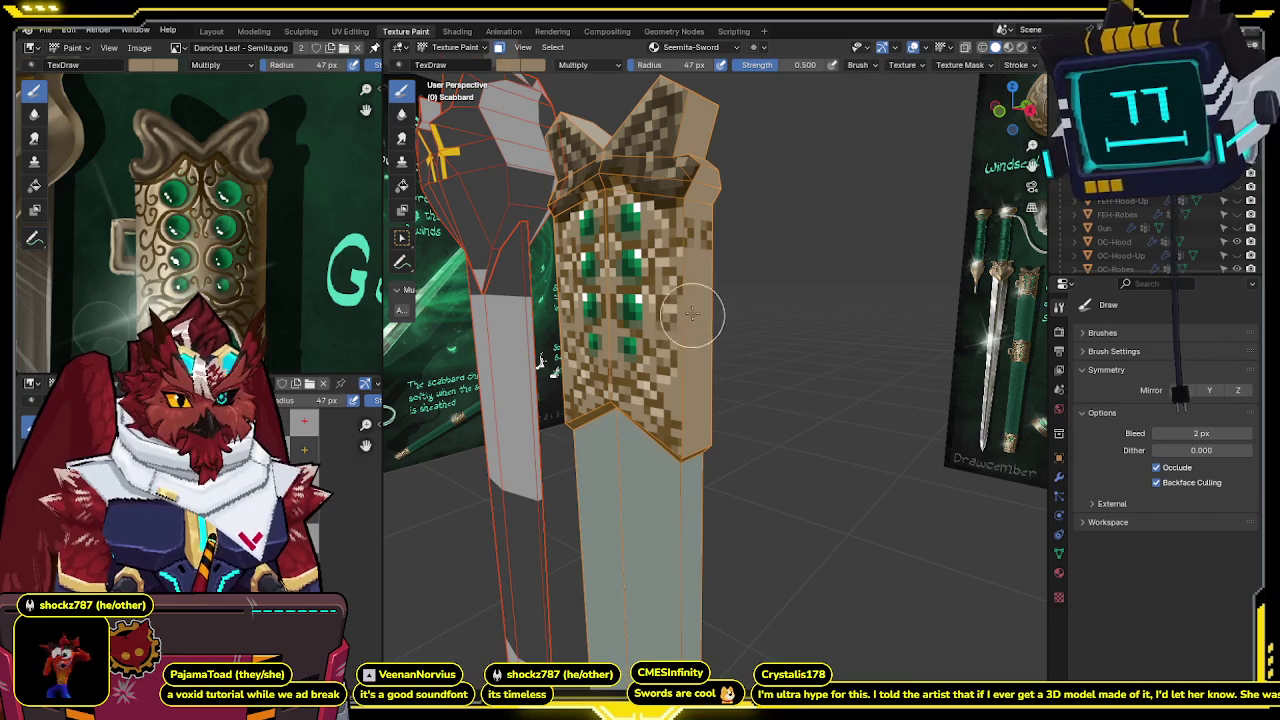
pyautogui.moveTo(678, 208)
pyautogui.mouseDown()
pyautogui.moveTo(678, 375)
pyautogui.moveTo(678, 262)
pyautogui.mouseUp()
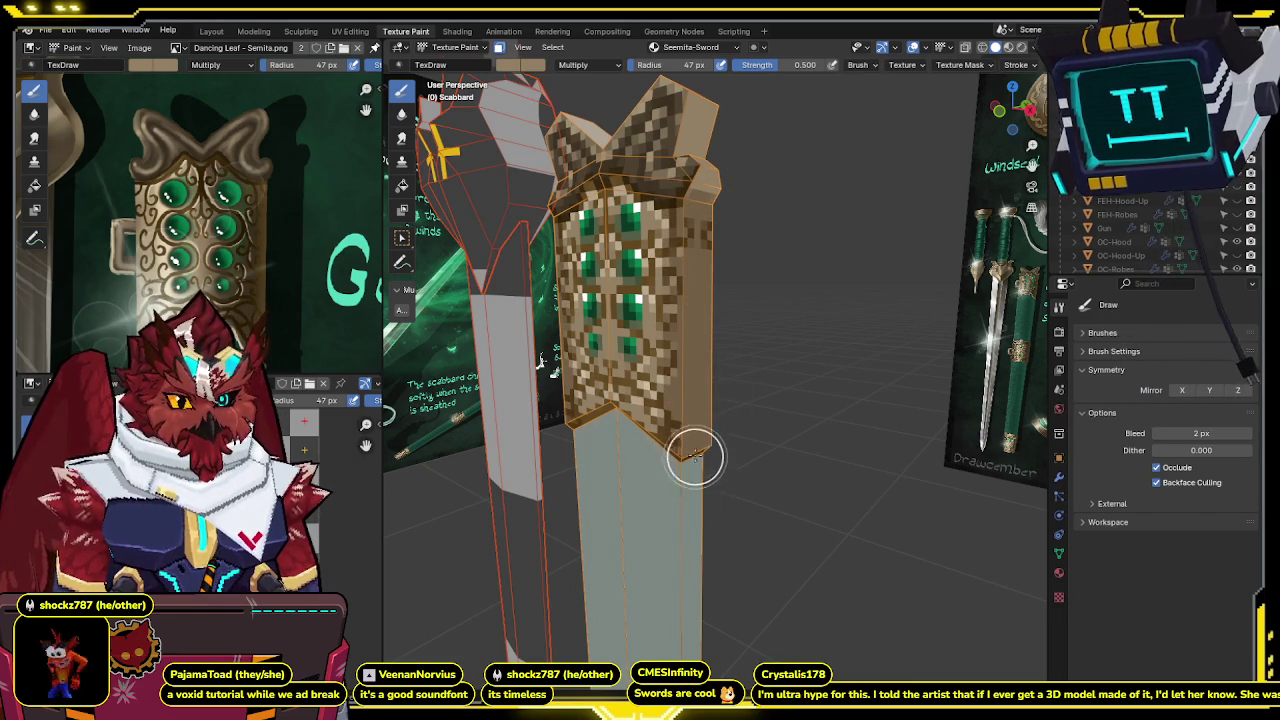
pyautogui.moveTo(700, 490); pyautogui.dragTo(985, 355, button='middle')
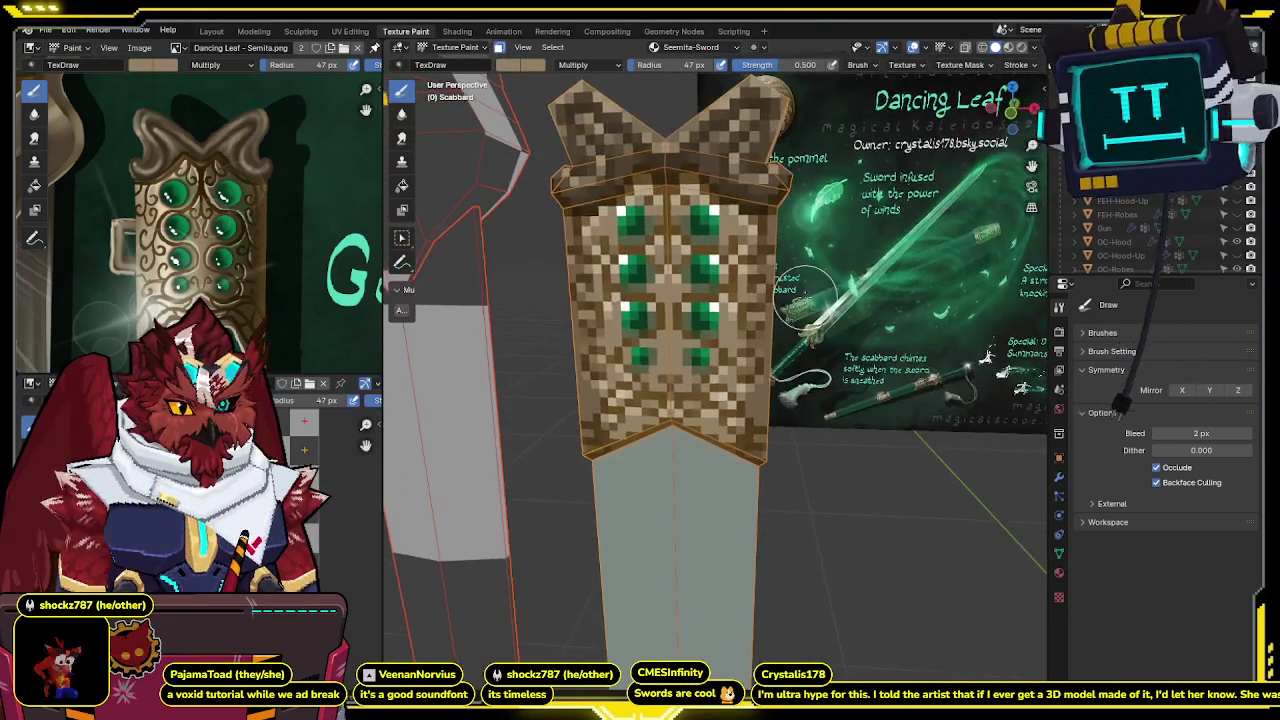
pyautogui.click(590, 64)
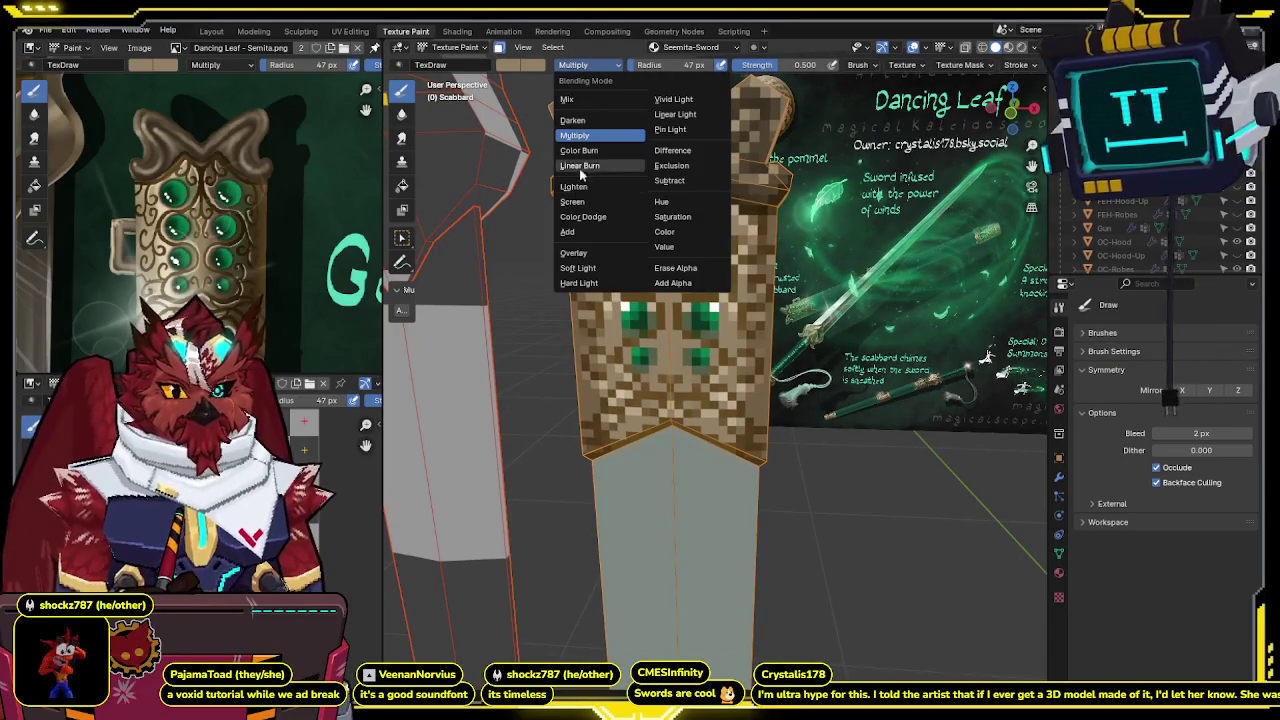
pyautogui.click(565, 200)
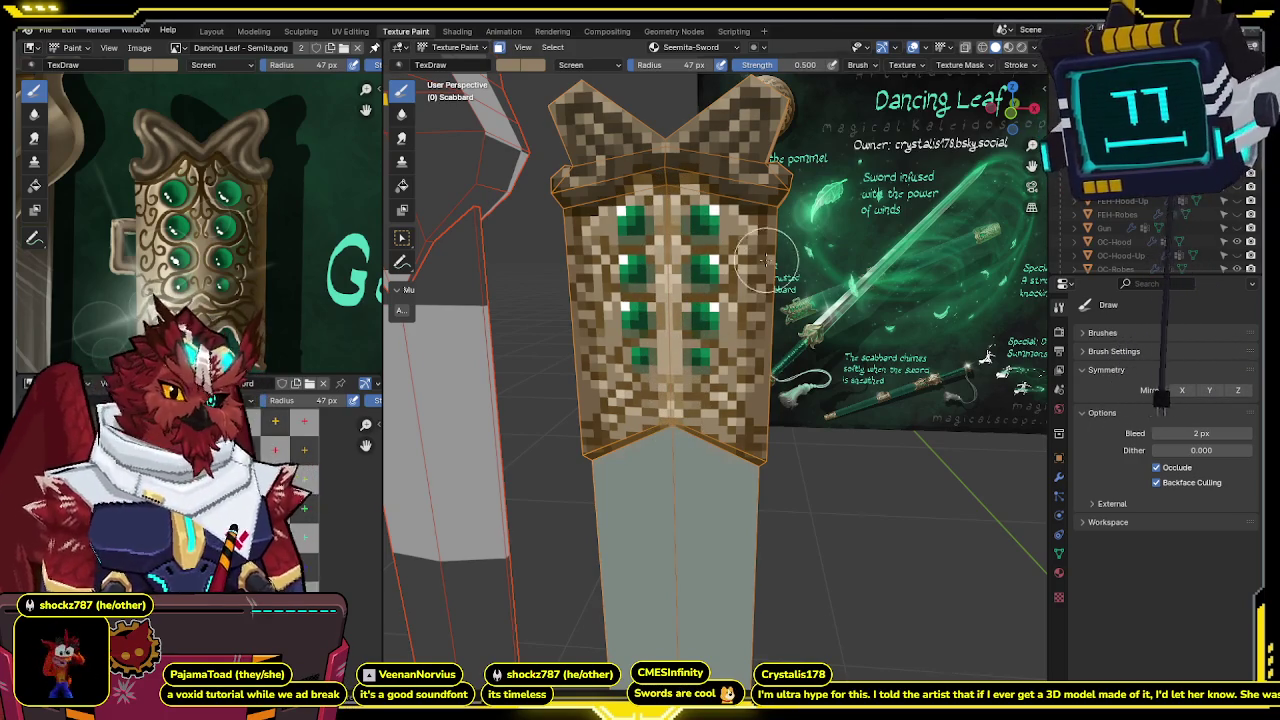
pyautogui.scroll(-2, 771, 260)
pyautogui.moveTo(771, 260)
pyautogui.mouseDown(button='middle')
pyautogui.moveTo(767, 250)
pyautogui.moveTo(700, 330)
pyautogui.mouseUp(button='middle')
pyautogui.scroll(4, 690, 340)
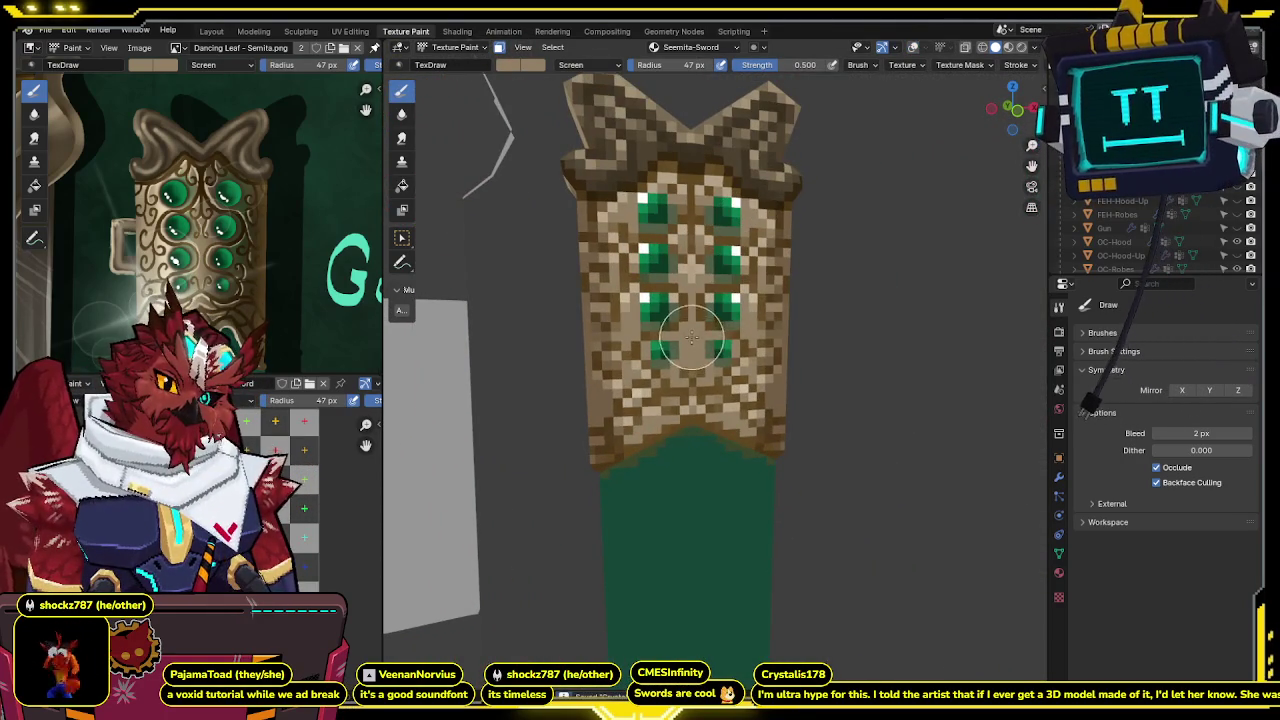
# Change the brush blend mode from Screen to Mix, then orbit around the scabbard.
pyautogui.click(591, 66)
pyautogui.click(575, 95)
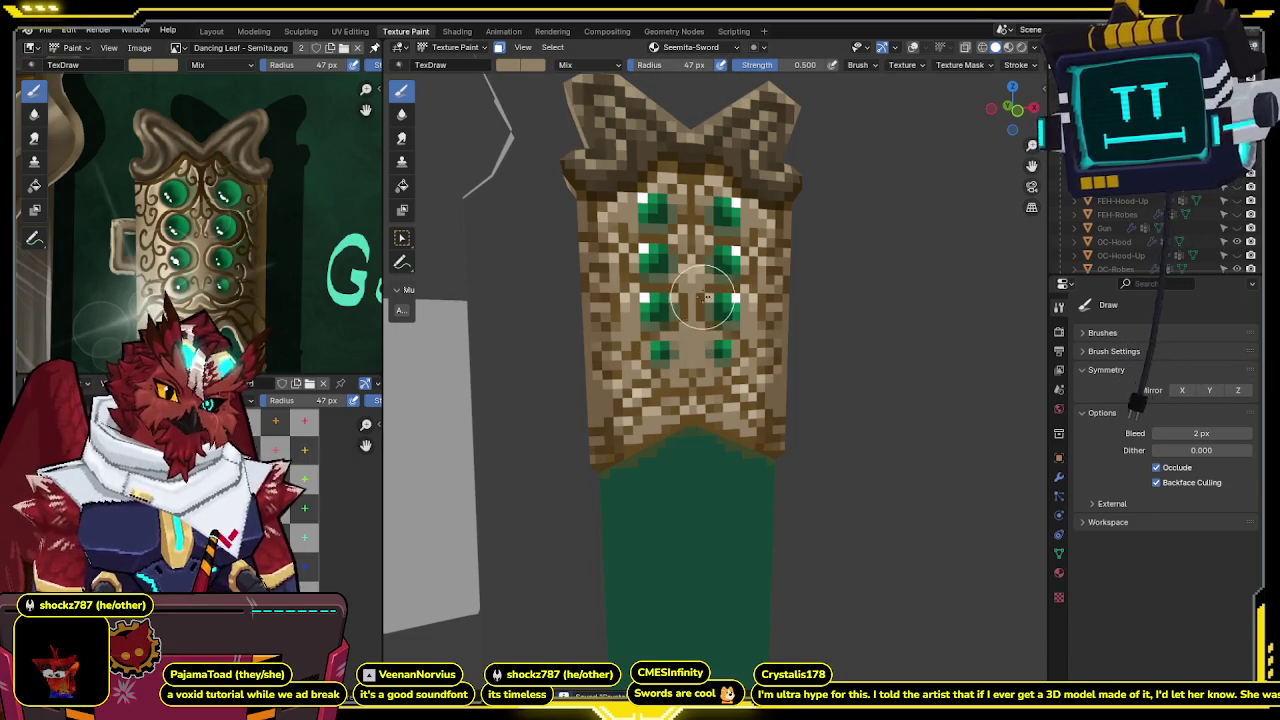
pyautogui.moveTo(688, 283); pyautogui.dragTo(668, 272, button='middle')
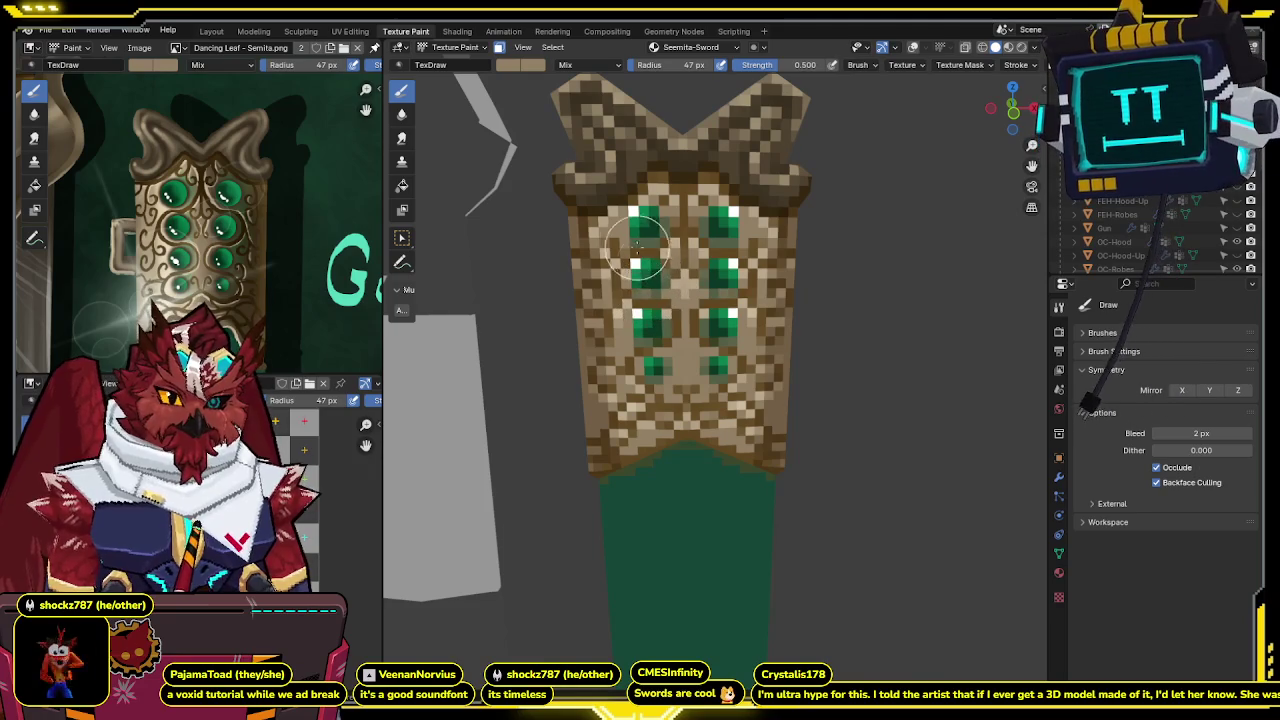
pyautogui.moveTo(730, 215); pyautogui.dragTo(707, 338, button='middle')
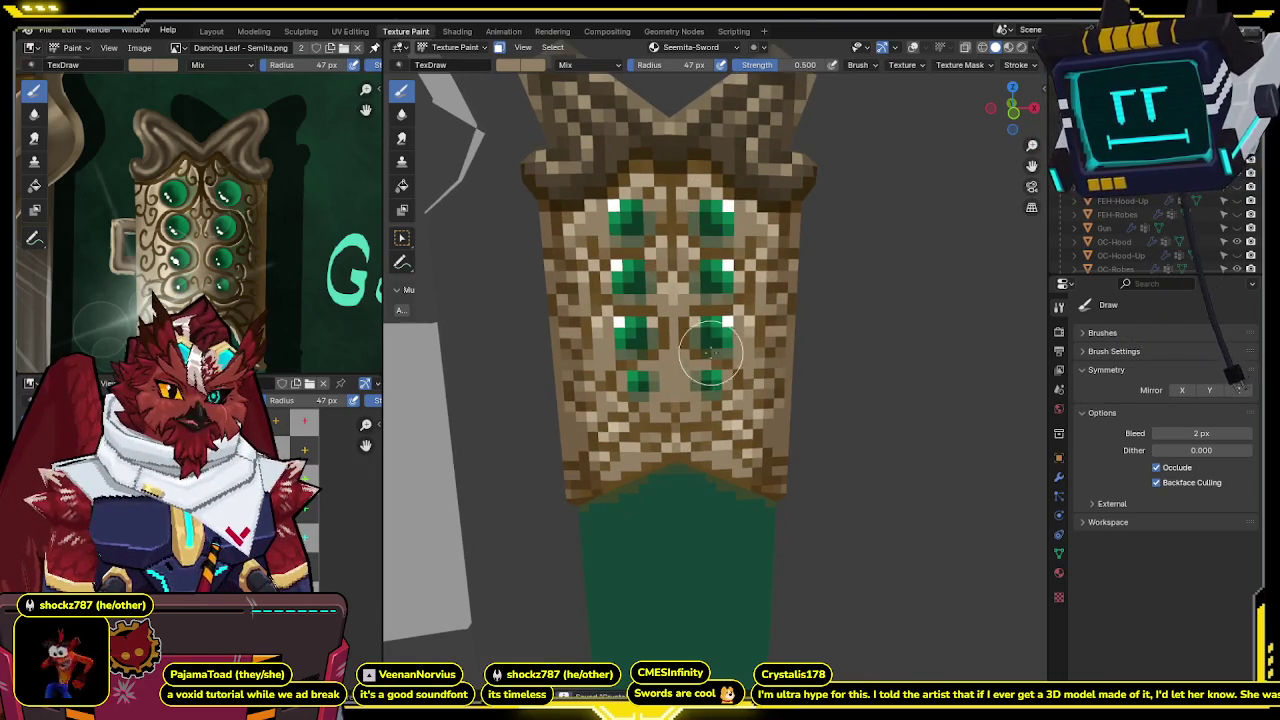
pyautogui.moveTo(745, 288)
pyautogui.mouseDown(button='middle')
pyautogui.moveTo(768, 217)
pyautogui.moveTo(740, 305)
pyautogui.mouseUp(button='middle')
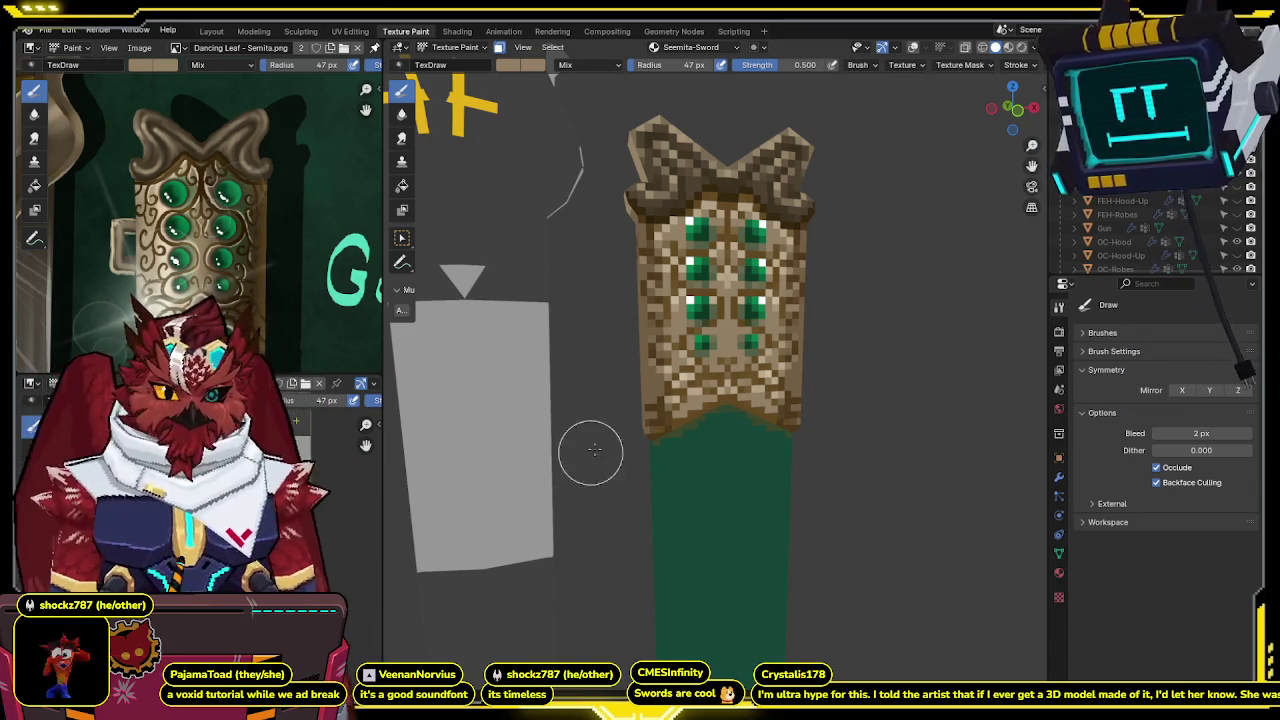
# Orbit and zoom around the scabbard's lower ornament, gem rows and top ornament.
pyautogui.moveTo(840, 371)
pyautogui.mouseDown(button='middle')
pyautogui.moveTo(810, 336)
pyautogui.moveTo(800, 343)
pyautogui.mouseUp(button='middle')
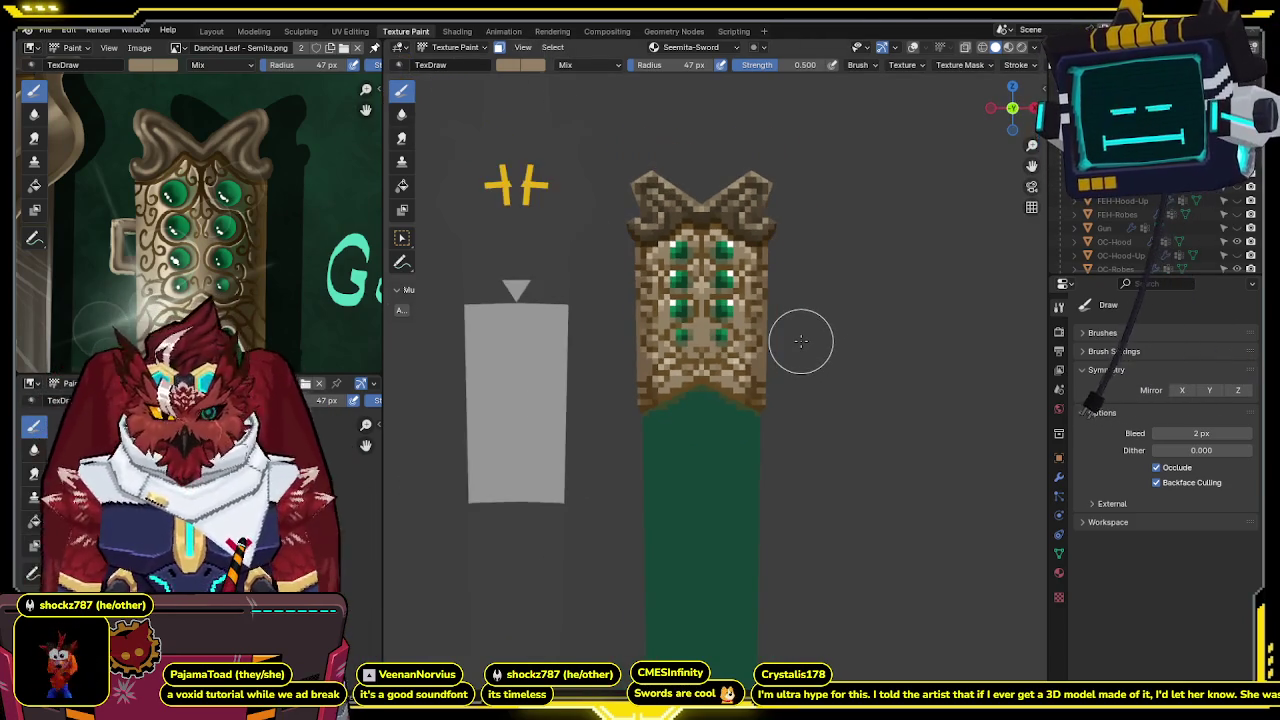
pyautogui.moveTo(771, 428); pyautogui.dragTo(771, 351, button='middle')
pyautogui.scroll(4, 815, 265)
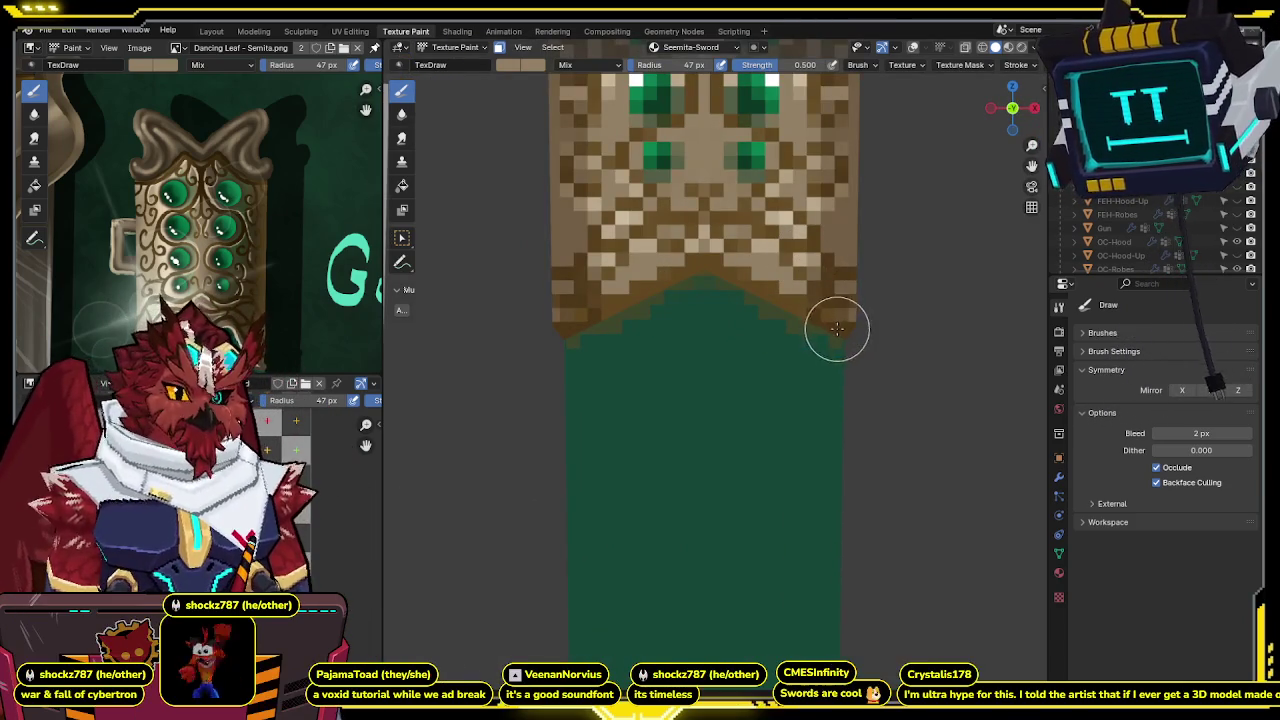
pyautogui.moveTo(740, 277); pyautogui.dragTo(688, 349, button='middle')
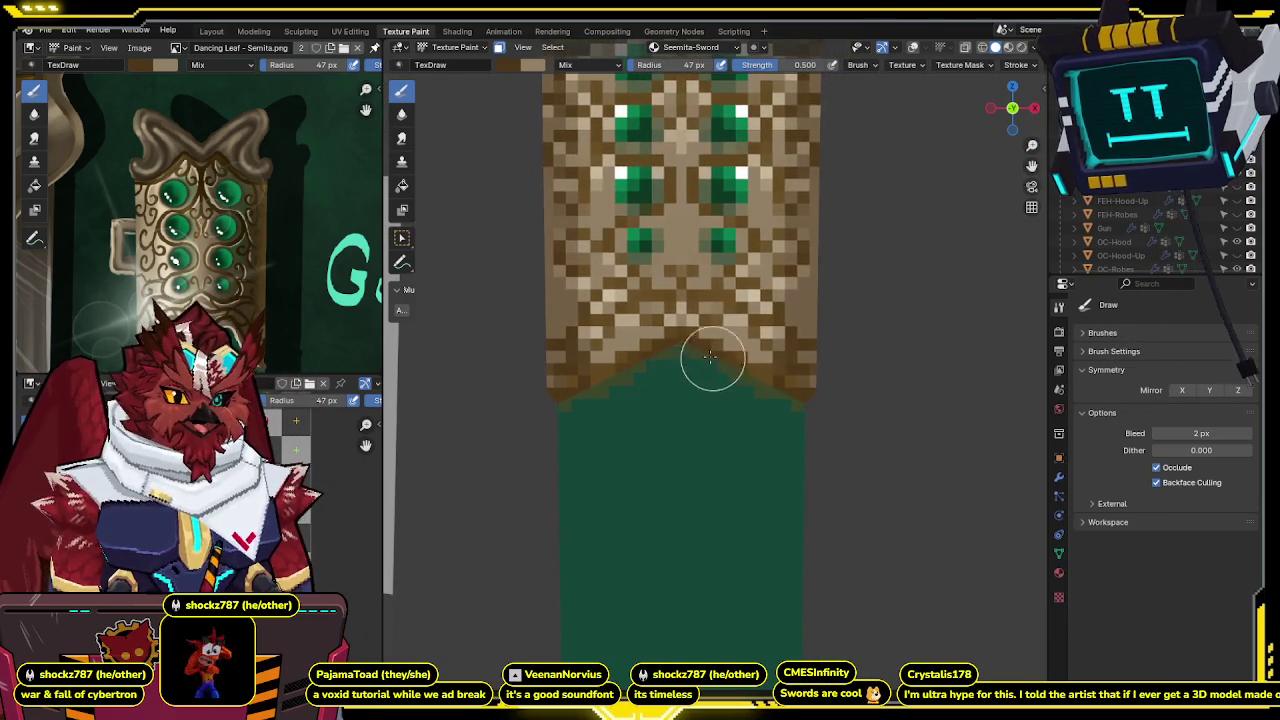
pyautogui.moveTo(802, 405); pyautogui.dragTo(757, 377, button='middle')
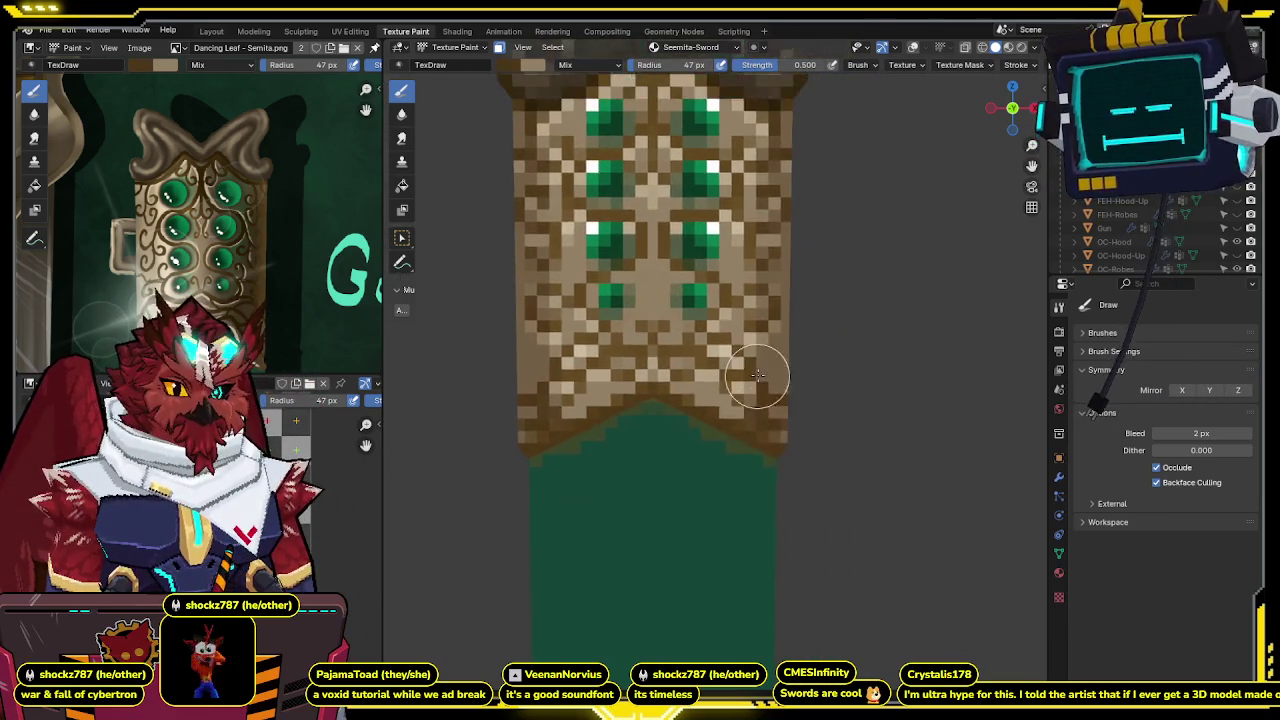
pyautogui.moveTo(452, 408)
pyautogui.mouseDown(button='middle')
pyautogui.moveTo(698, 302)
pyautogui.moveTo(674, 277)
pyautogui.mouseUp(button='middle')
pyautogui.scroll(2, 698, 302)
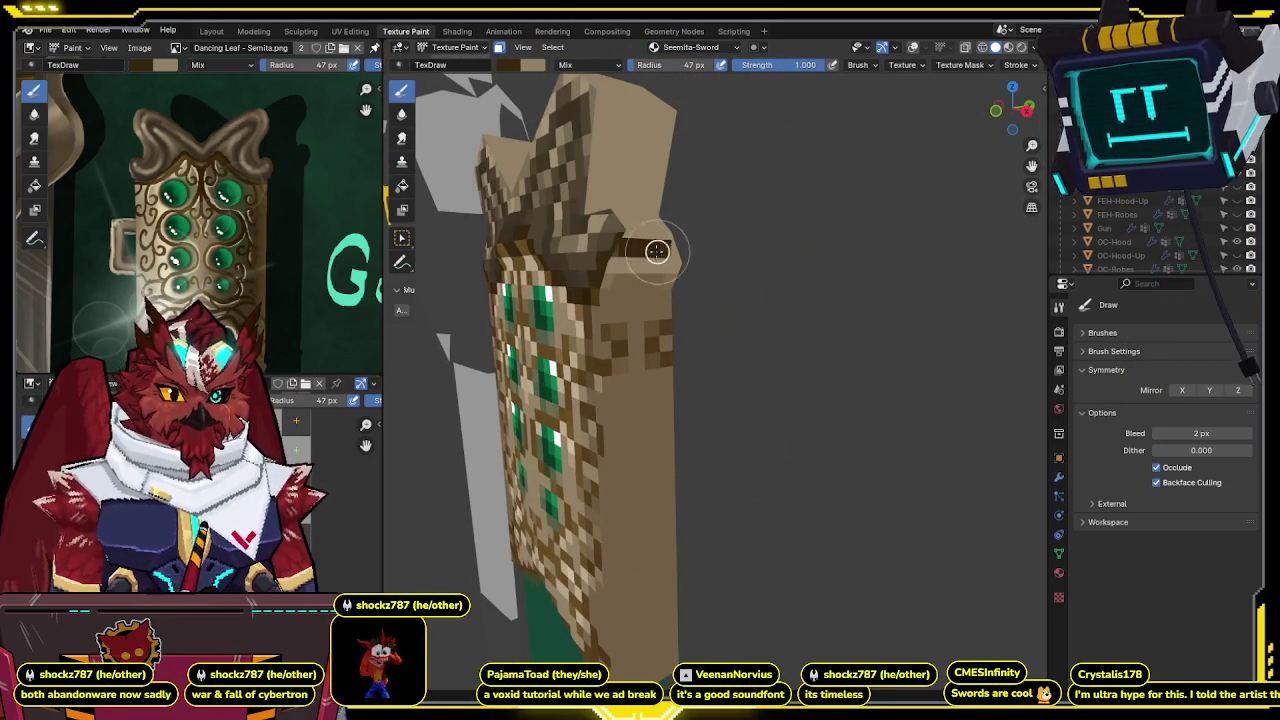
# Paint a dark brown dab on the band's side and orbit to inspect the top ornament.
pyautogui.hotkey('shift', 'alt', 'z')
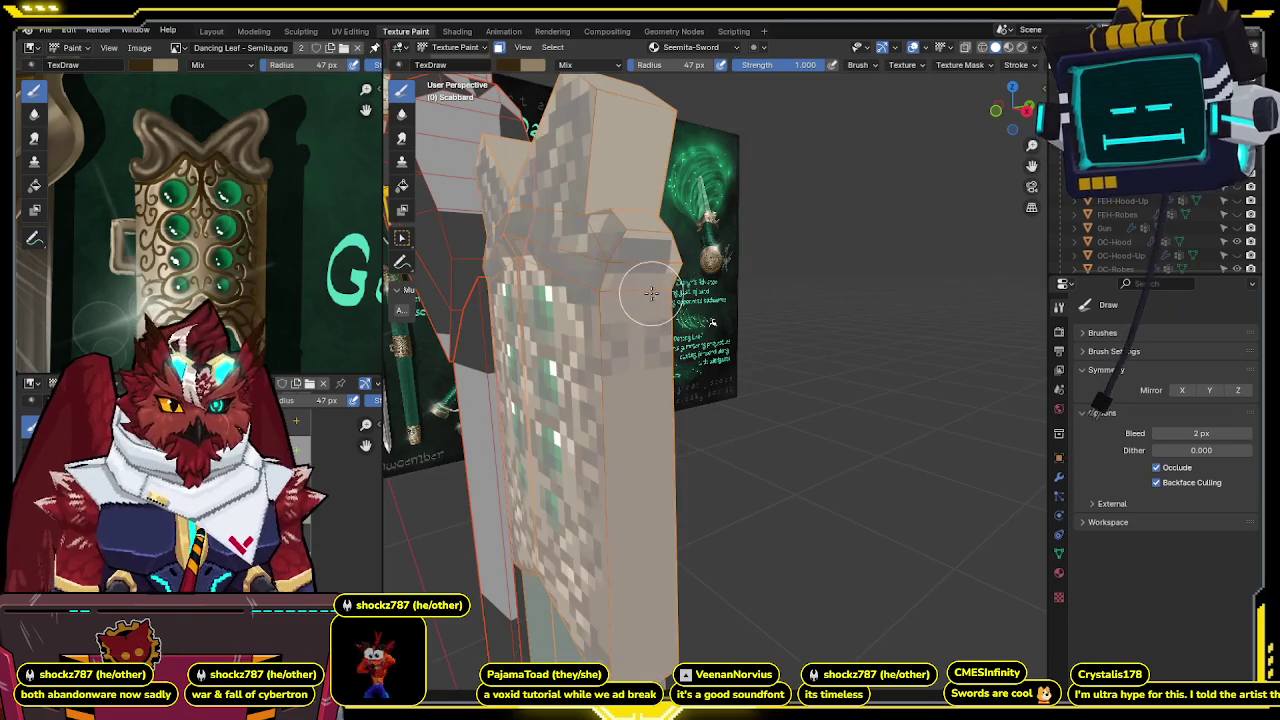
pyautogui.click(646, 294)
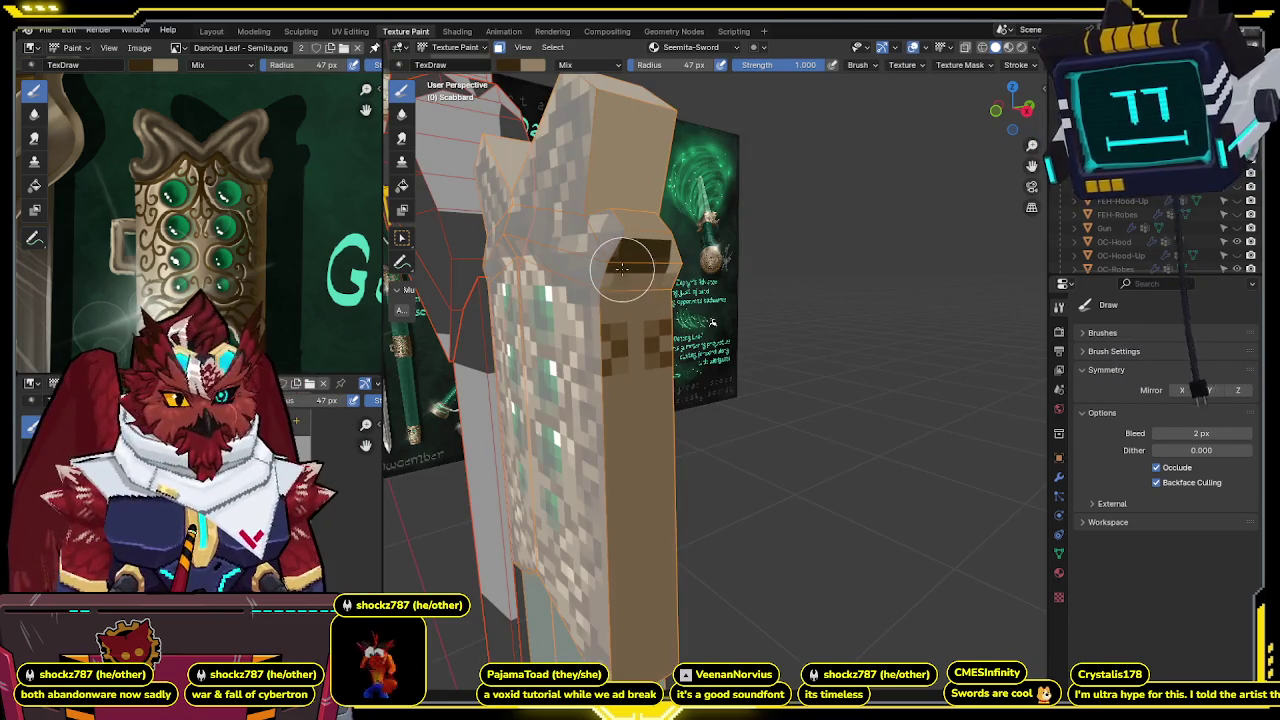
pyautogui.hotkey('shift', 'alt', 'z')
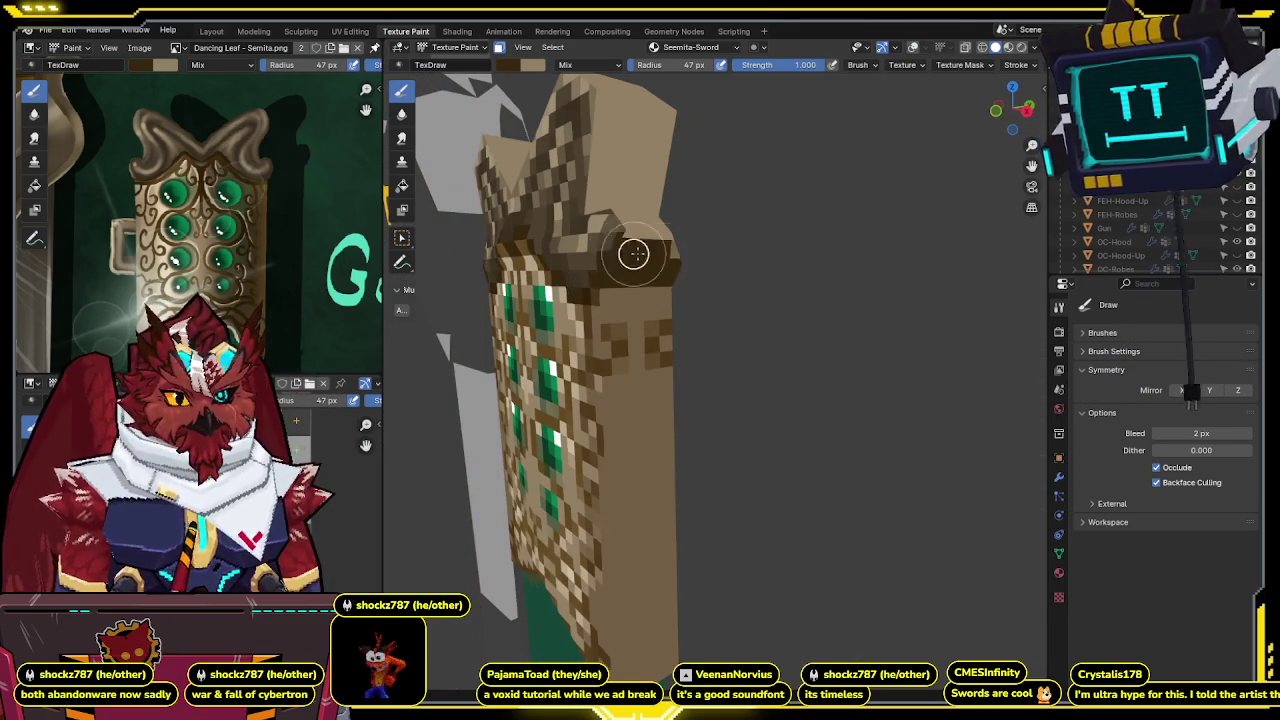
pyautogui.moveTo(721, 259)
pyautogui.mouseDown(button='middle')
pyautogui.moveTo(709, 251)
pyautogui.moveTo(690, 312)
pyautogui.moveTo(737, 297)
pyautogui.mouseUp(button='middle')
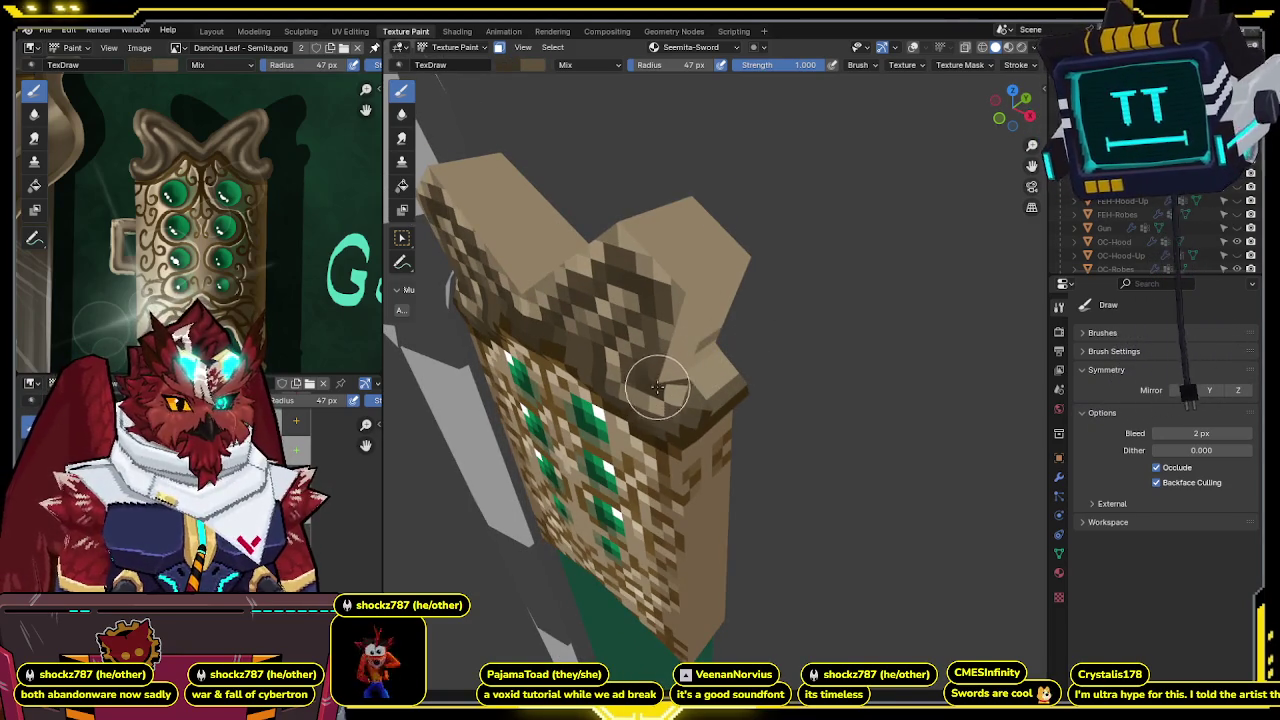
pyautogui.moveTo(666, 374)
pyautogui.mouseDown(button='middle')
pyautogui.moveTo(666, 321)
pyautogui.moveTo(716, 296)
pyautogui.moveTo(678, 342)
pyautogui.moveTo(697, 367)
pyautogui.mouseUp(button='middle')
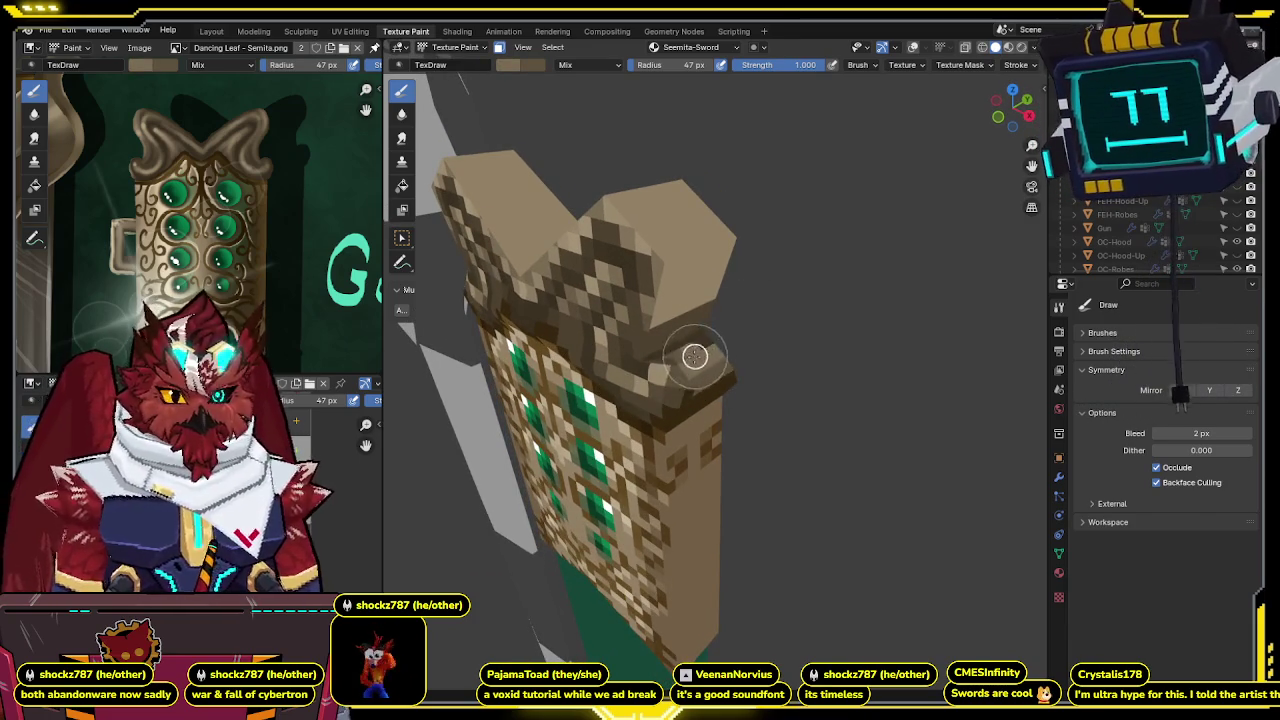
pyautogui.moveTo(706, 342)
pyautogui.mouseDown(button='middle')
pyautogui.moveTo(711, 274)
pyautogui.moveTo(657, 257)
pyautogui.mouseUp(button='middle')
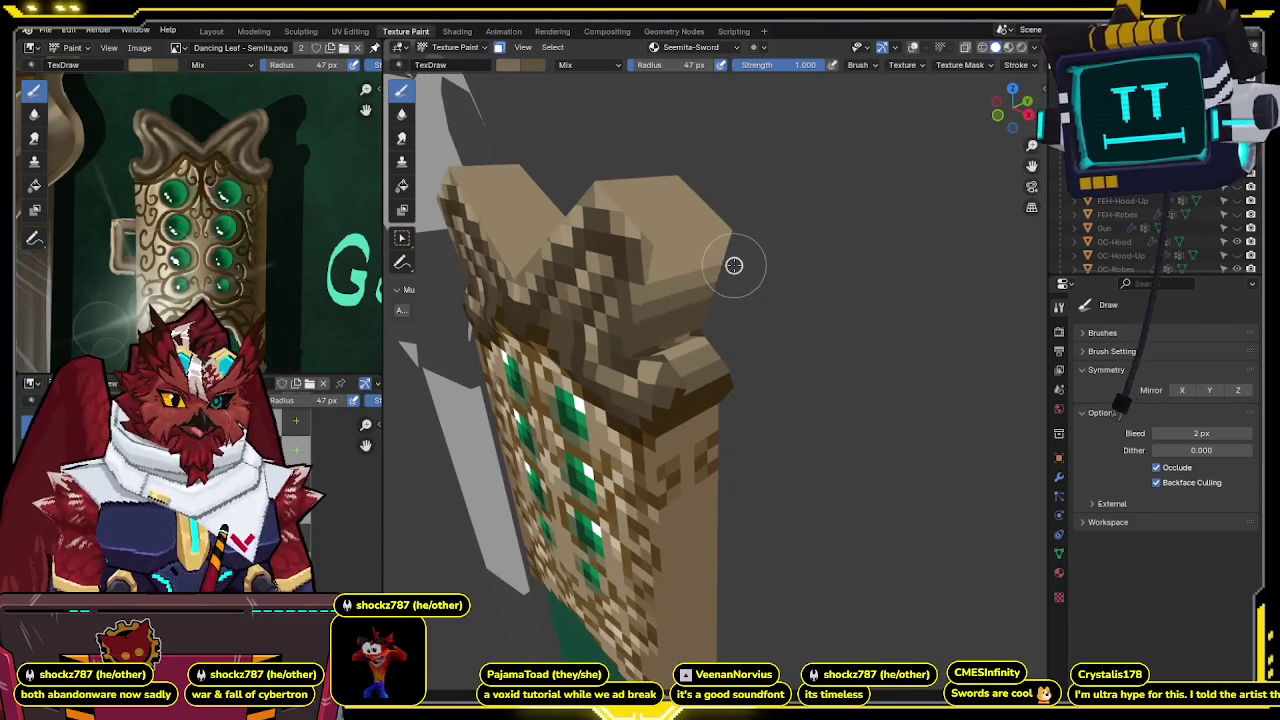
pyautogui.moveTo(729, 223)
pyautogui.mouseDown(button='middle')
pyautogui.moveTo(662, 295)
pyautogui.moveTo(699, 297)
pyautogui.moveTo(665, 327)
pyautogui.mouseUp(button='middle')
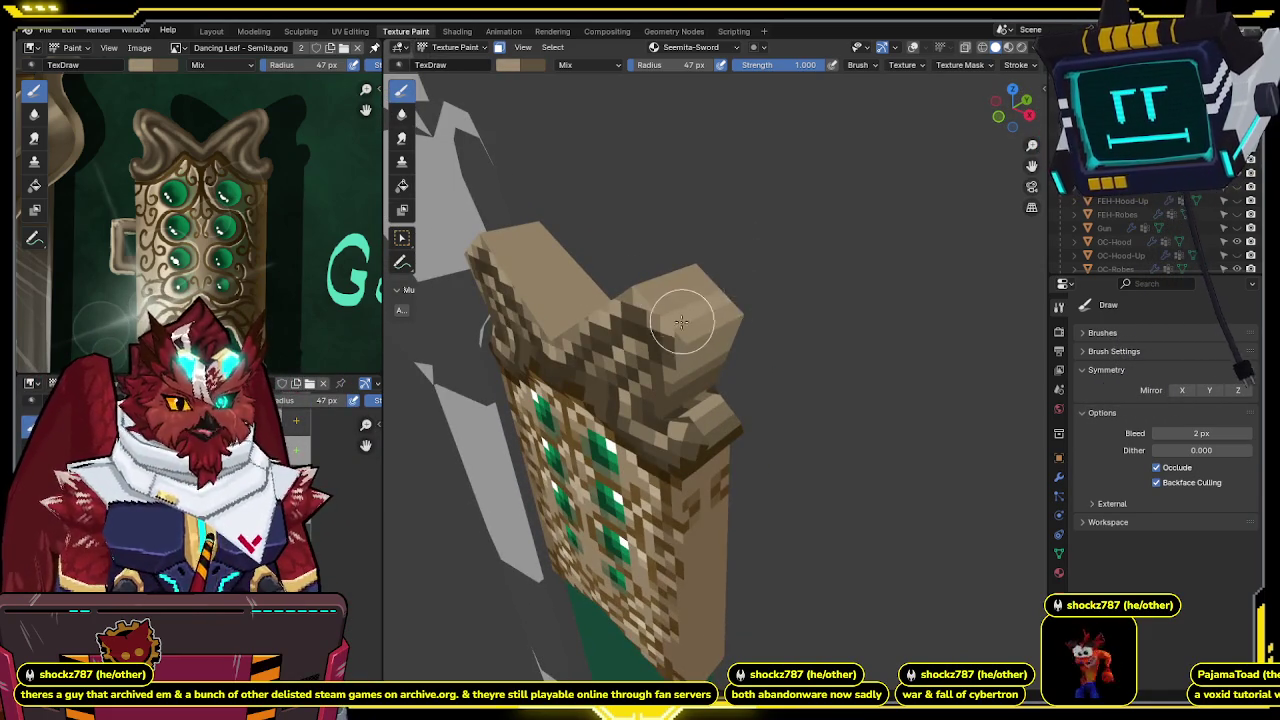
# Toggle overlays and orbit through frontal angles to check the scabbard top.
pyautogui.hotkey('shift', 'alt', 'z')
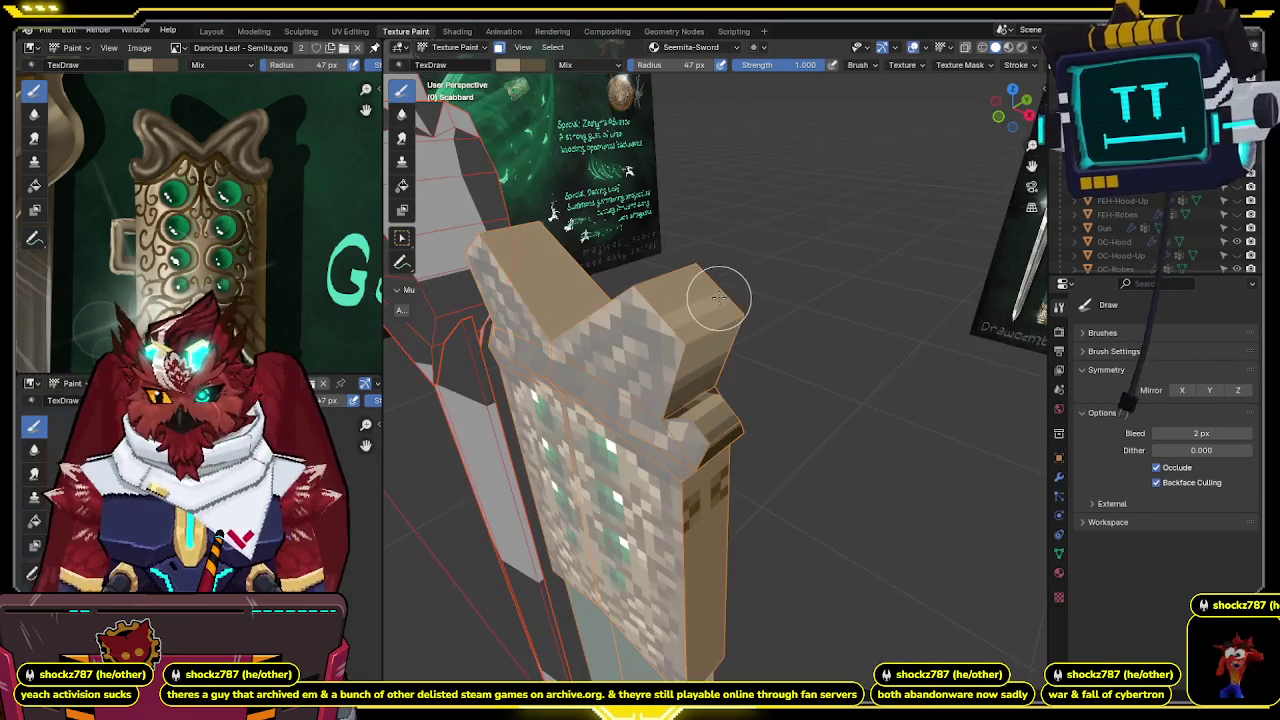
pyautogui.moveTo(707, 296); pyautogui.dragTo(689, 297, button='middle')
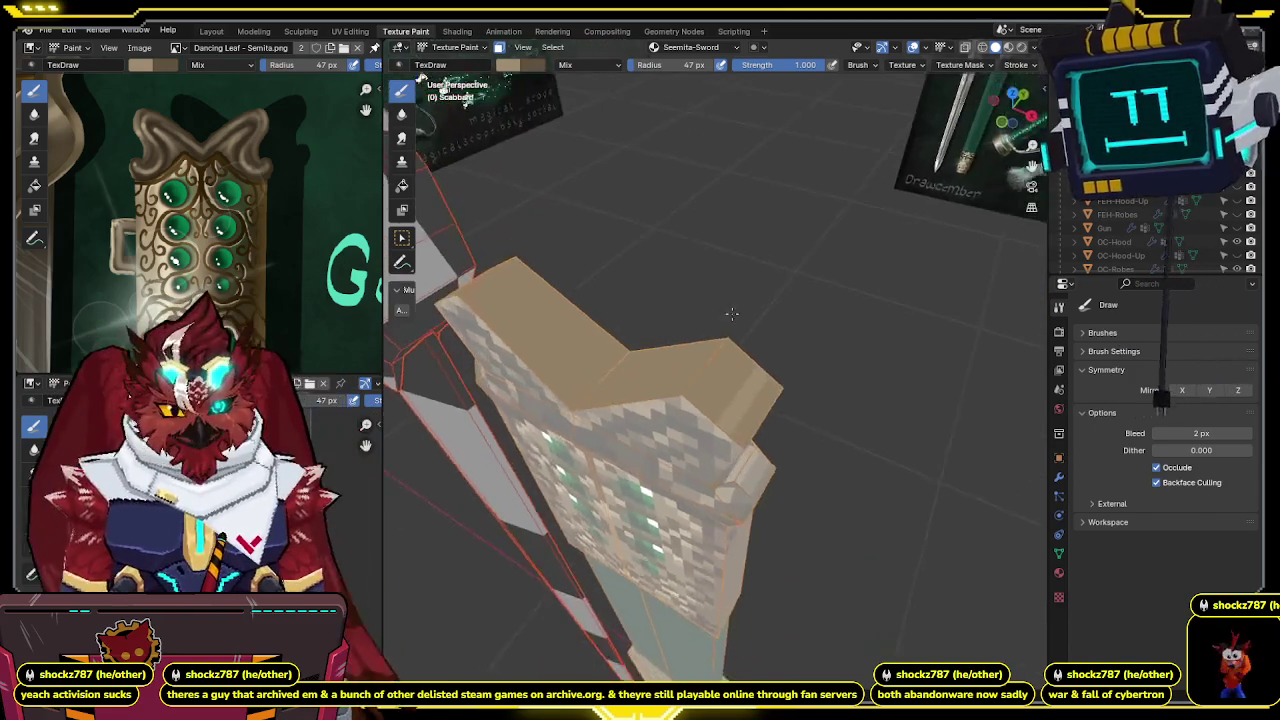
pyautogui.moveTo(699, 483); pyautogui.dragTo(786, 343, button='middle')
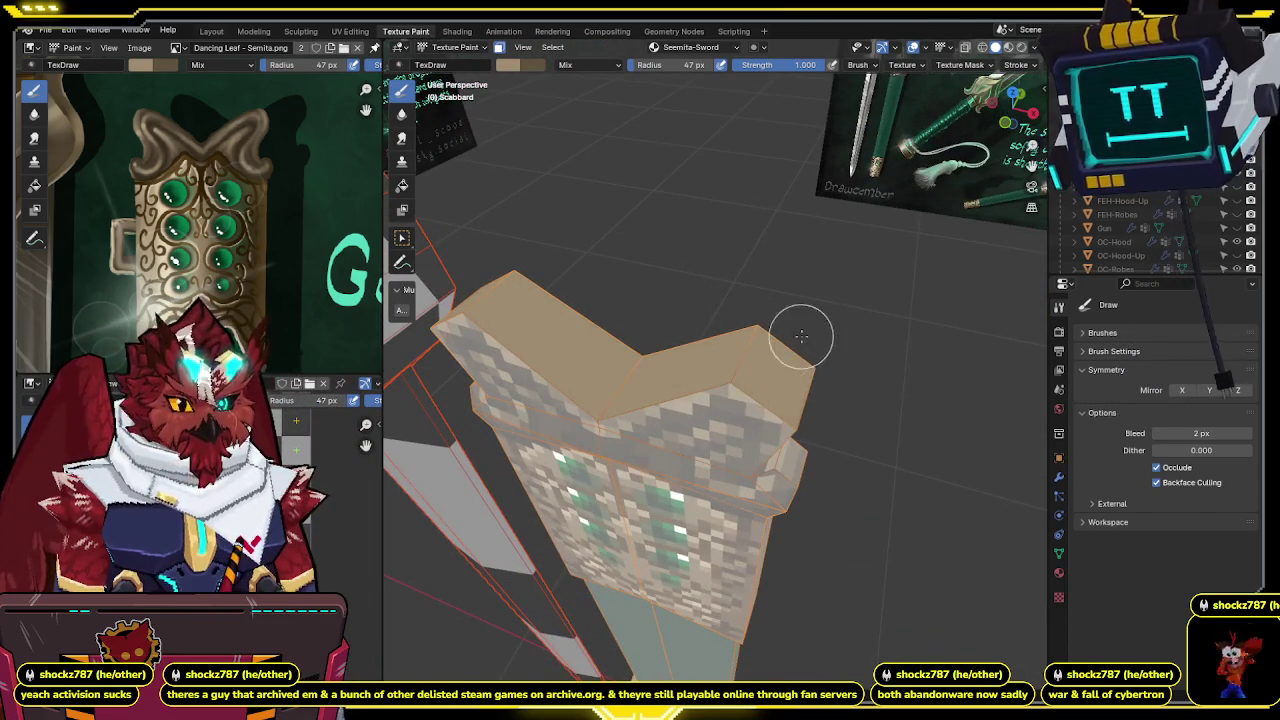
pyautogui.hotkey('shift', 'alt', 'z')
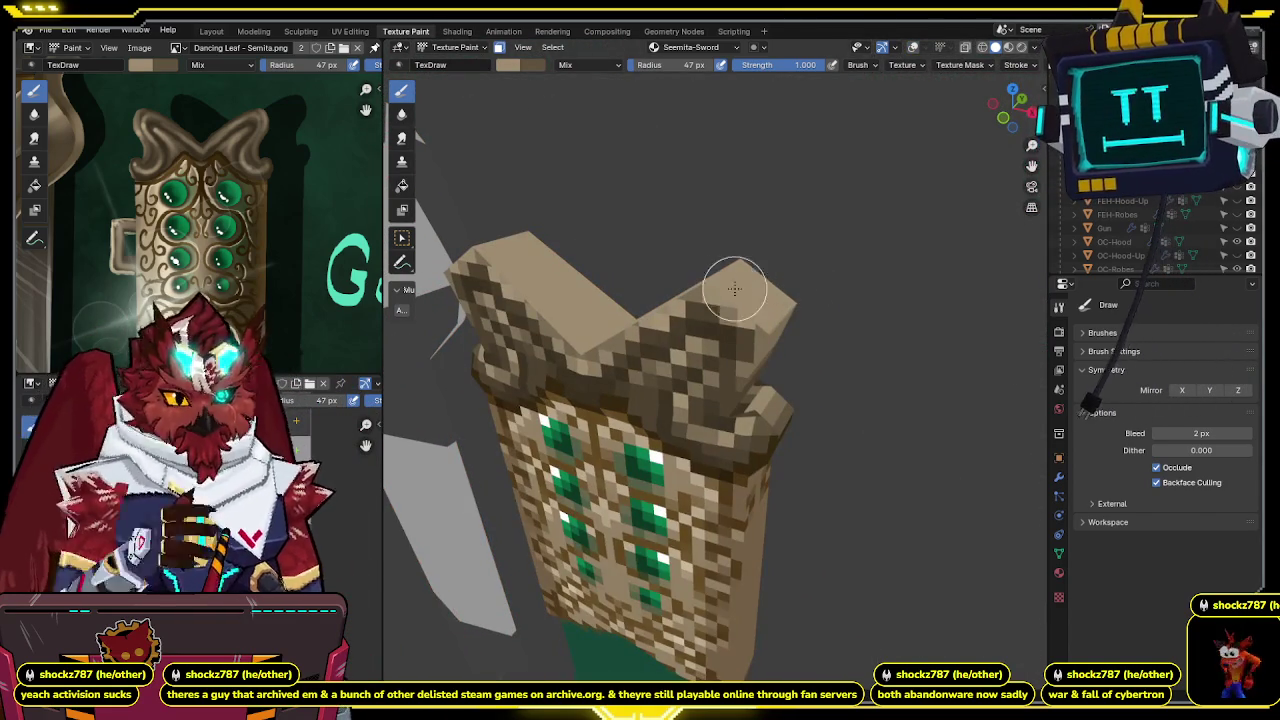
pyautogui.moveTo(666, 294); pyautogui.dragTo(673, 303, button='middle')
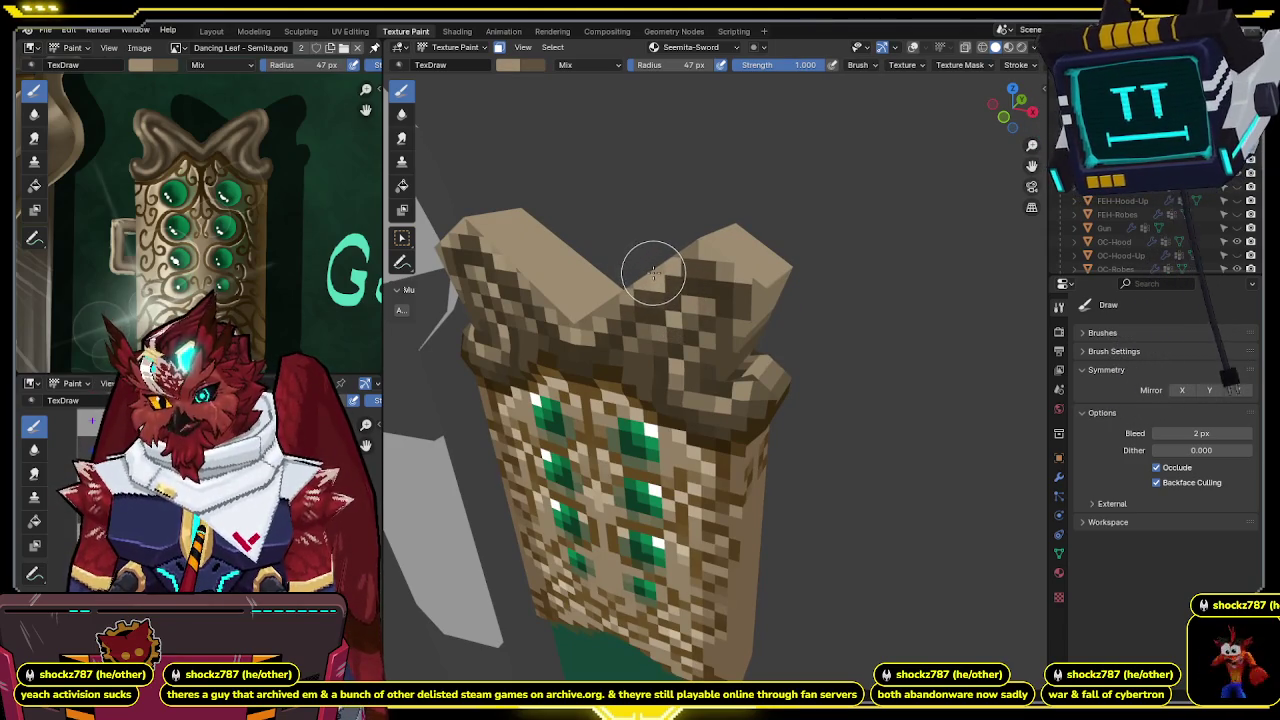
pyautogui.moveTo(653, 270)
pyautogui.mouseDown(button='middle')
pyautogui.moveTo(670, 250)
pyautogui.moveTo(623, 320)
pyautogui.moveTo(617, 408)
pyautogui.moveTo(715, 315)
pyautogui.mouseUp(button='middle')
pyautogui.moveTo(700, 366); pyautogui.dragTo(728, 400, button='middle')
pyautogui.moveTo(612, 456); pyautogui.dragTo(741, 455)
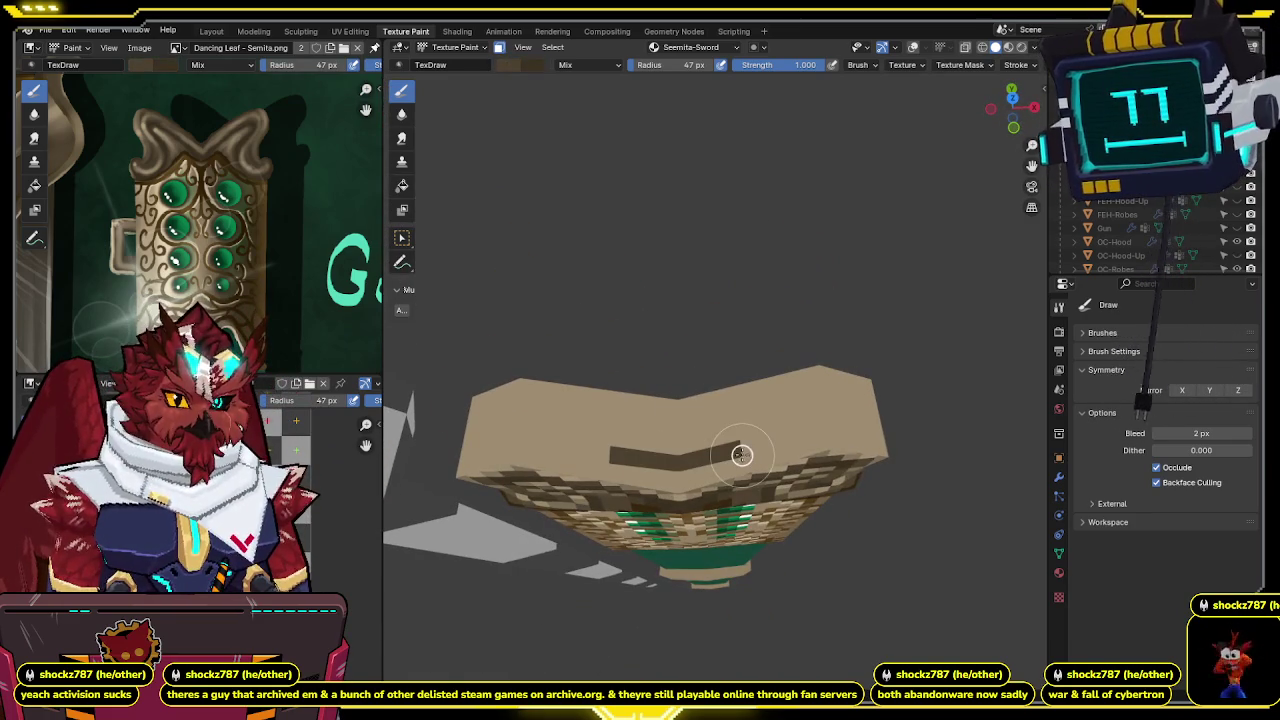
pyautogui.moveTo(731, 453)
pyautogui.mouseDown(button='middle')
pyautogui.moveTo(757, 409)
pyautogui.moveTo(690, 447)
pyautogui.mouseUp(button='middle')
pyautogui.moveTo(759, 415)
pyautogui.mouseDown()
pyautogui.moveTo(700, 405)
pyautogui.moveTo(715, 405)
pyautogui.mouseUp()
pyautogui.moveTo(754, 402); pyautogui.dragTo(777, 443, button='middle')
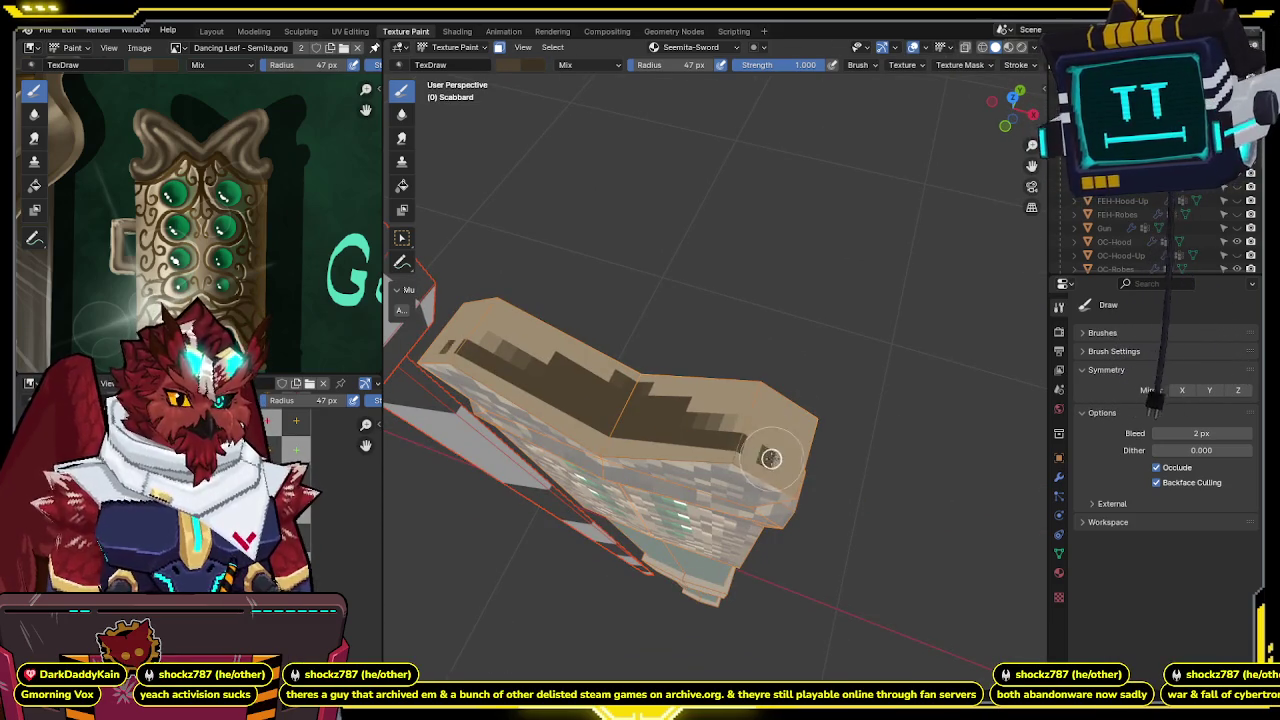
pyautogui.moveTo(769, 425); pyautogui.dragTo(716, 455, button='middle')
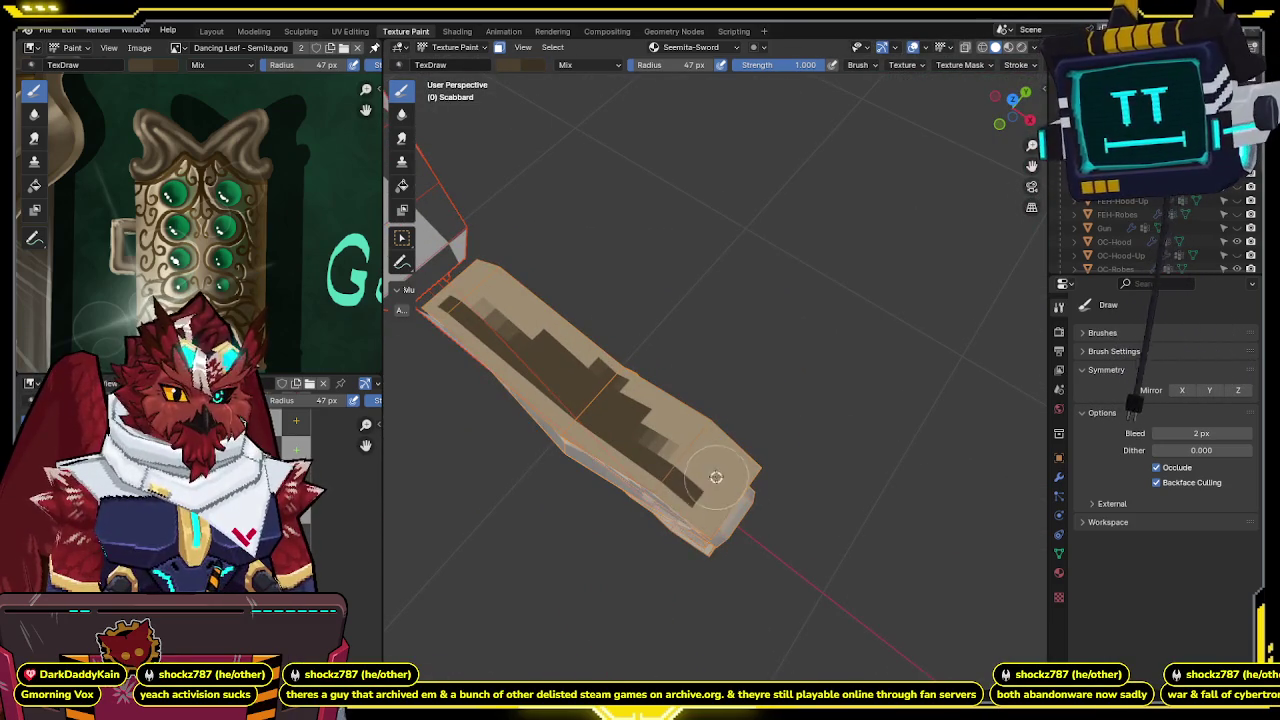
pyautogui.hotkey('ctrl', 'z')
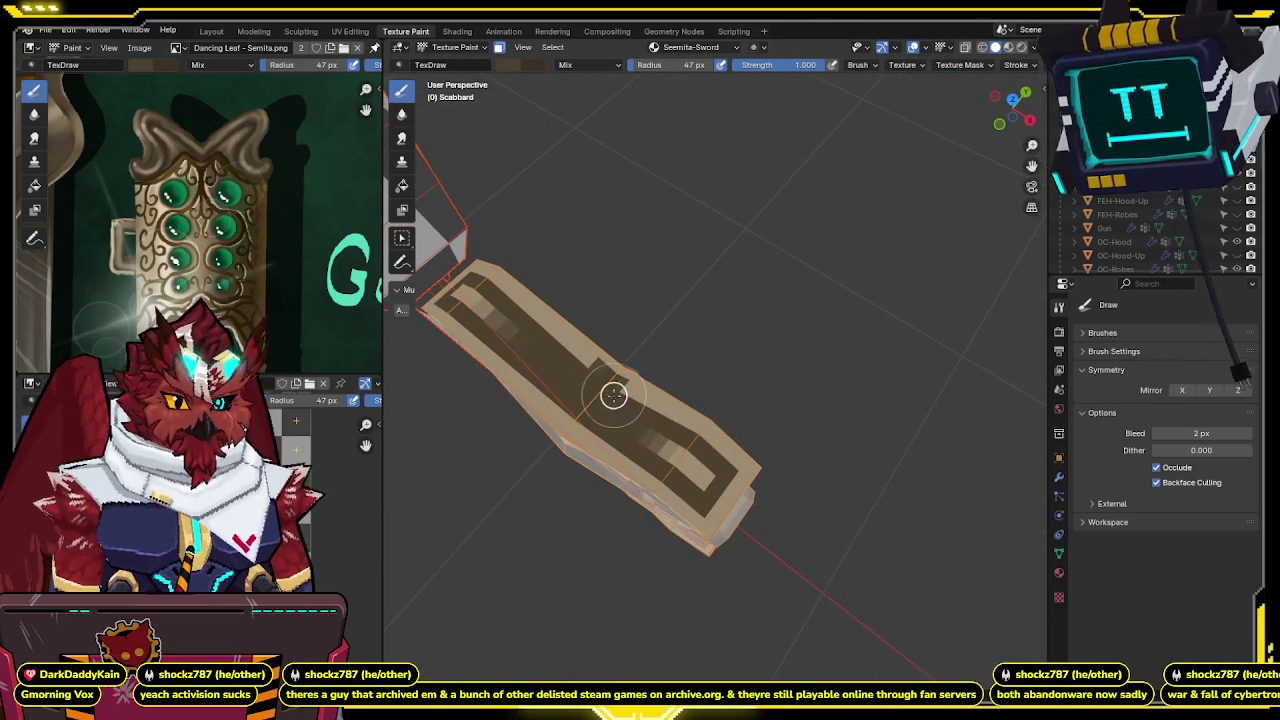
pyautogui.hotkey('ctrl', 'z')
pyautogui.moveTo(702, 472)
pyautogui.mouseDown(button='middle')
pyautogui.moveTo(671, 417)
pyautogui.moveTo(600, 443)
pyautogui.mouseUp(button='middle')
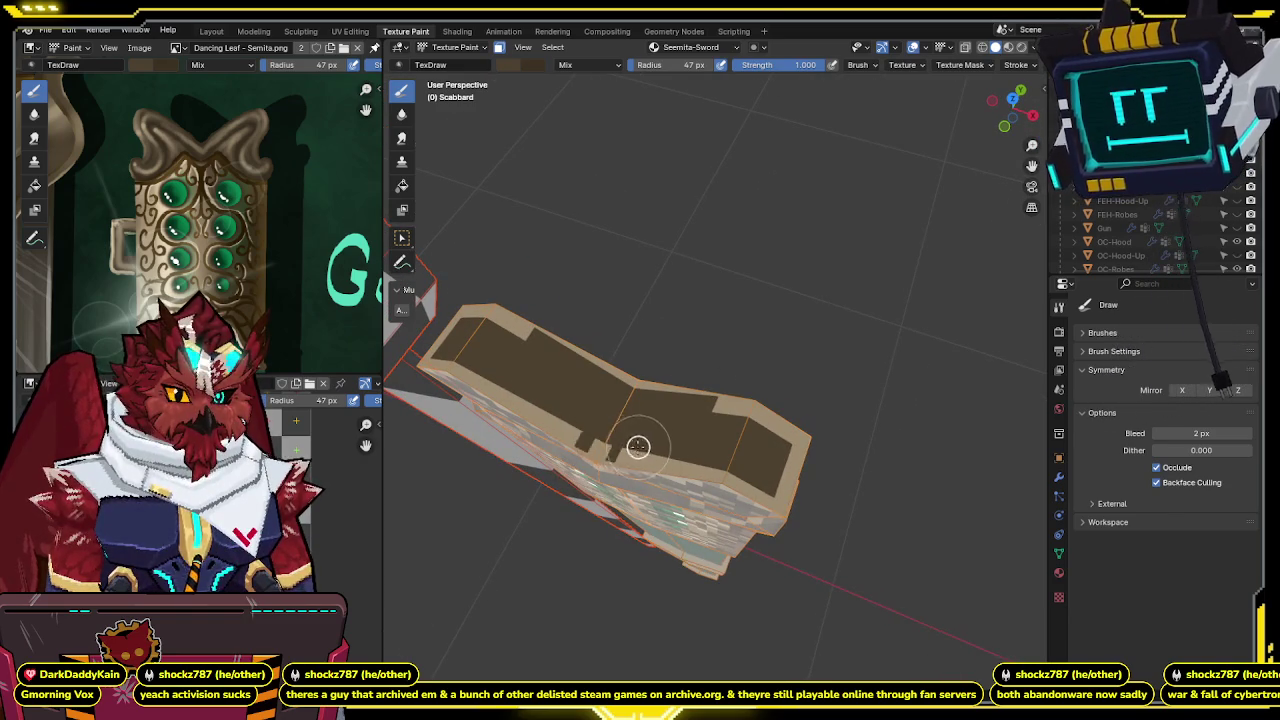
pyautogui.moveTo(674, 457)
pyautogui.mouseDown(button='middle')
pyautogui.moveTo(791, 395)
pyautogui.moveTo(759, 420)
pyautogui.mouseUp(button='middle')
pyautogui.moveTo(693, 418)
pyautogui.mouseDown()
pyautogui.moveTo(705, 443)
pyautogui.moveTo(737, 429)
pyautogui.moveTo(676, 443)
pyautogui.moveTo(742, 441)
pyautogui.mouseUp()
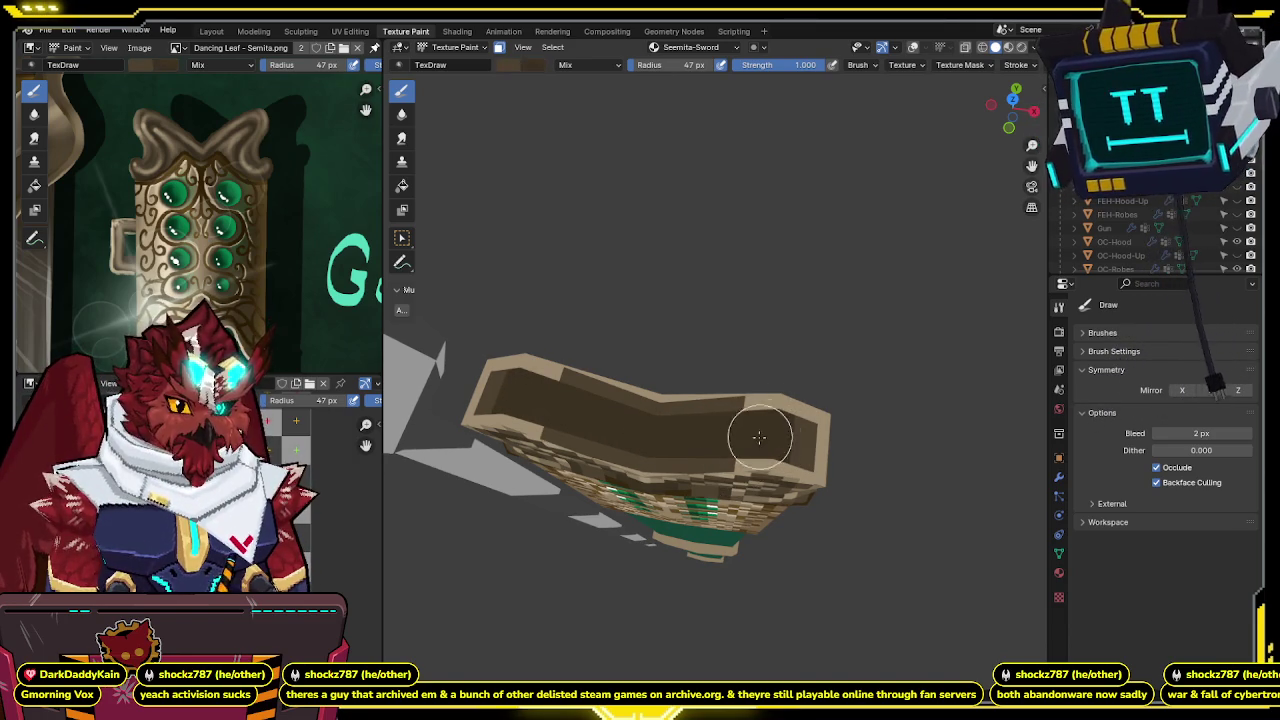
pyautogui.moveTo(786, 366); pyautogui.dragTo(791, 384, button='middle')
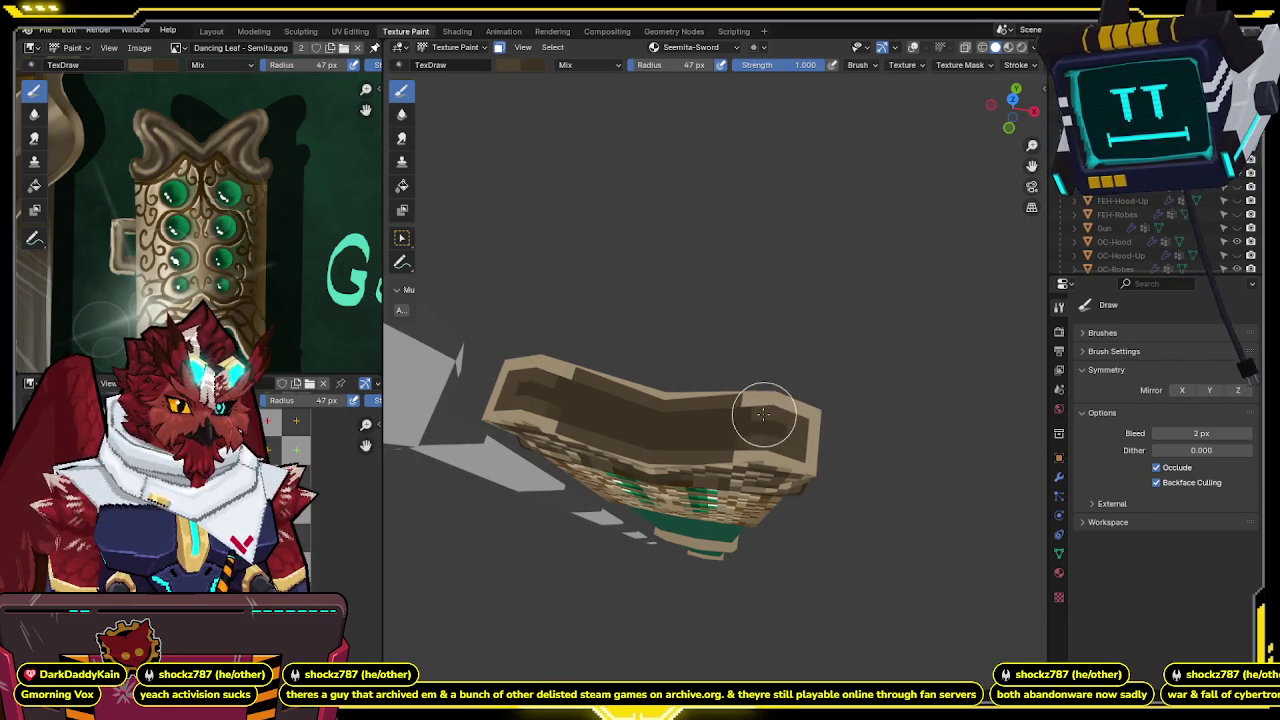
pyautogui.moveTo(772, 402)
pyautogui.mouseDown(button='middle')
pyautogui.moveTo(714, 373)
pyautogui.moveTo(749, 349)
pyautogui.moveTo(729, 354)
pyautogui.moveTo(729, 300)
pyautogui.moveTo(708, 300)
pyautogui.moveTo(740, 300)
pyautogui.moveTo(708, 297)
pyautogui.mouseUp(button='middle')
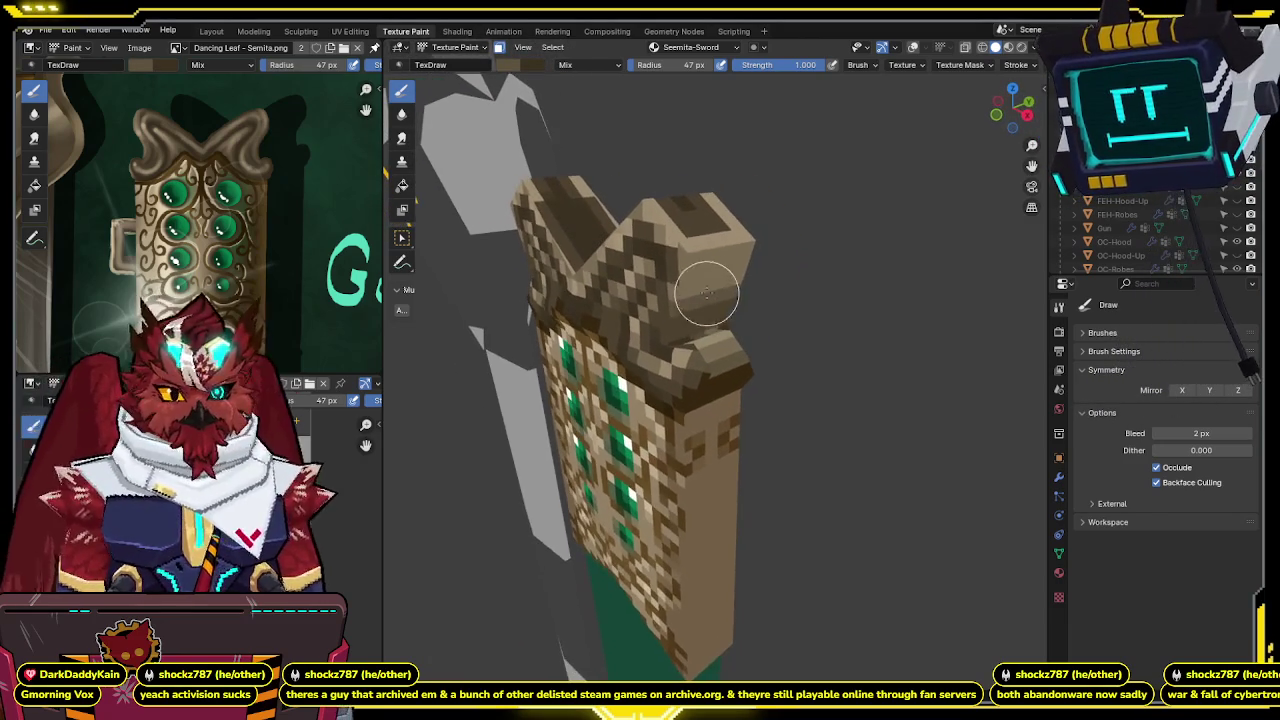
pyautogui.hotkey('shift', 'alt', 'z')
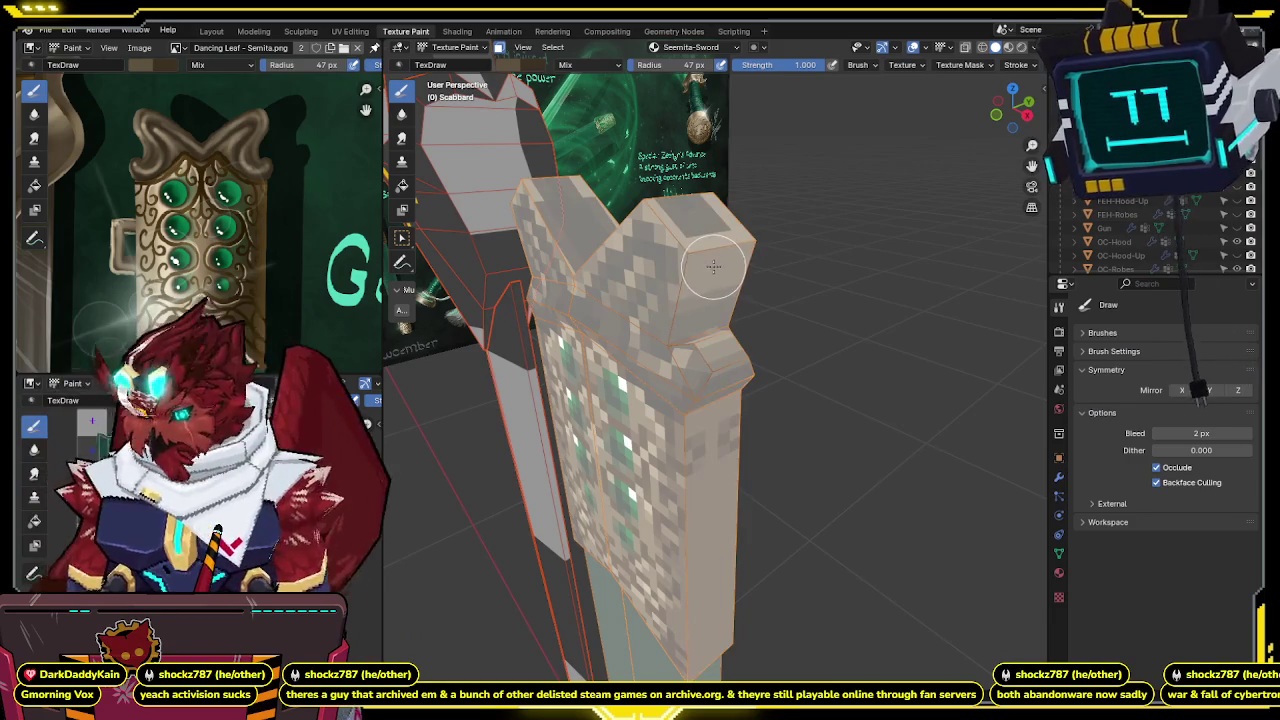
pyautogui.hotkey('shift', 'alt', 'z')
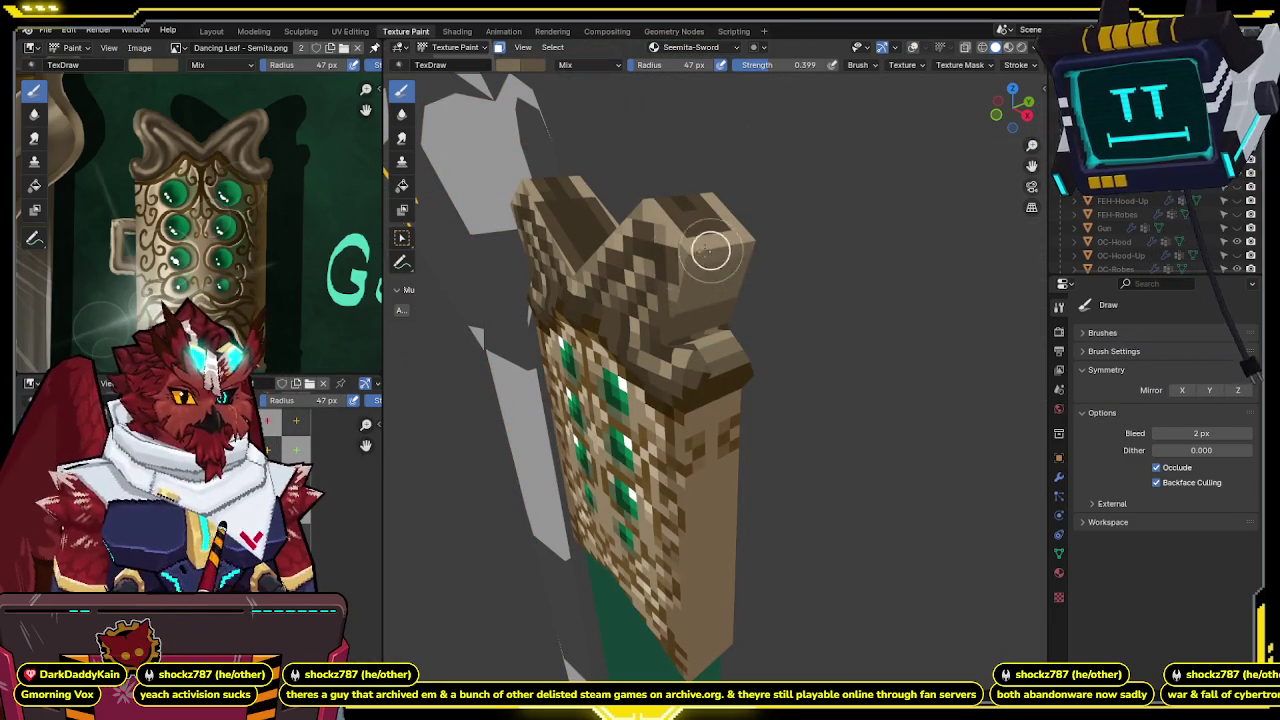
pyautogui.moveTo(820, 235)
pyautogui.mouseDown(button='middle')
pyautogui.moveTo(766, 266)
pyautogui.moveTo(789, 266)
pyautogui.moveTo(800, 243)
pyautogui.moveTo(736, 308)
pyautogui.moveTo(760, 300)
pyautogui.moveTo(626, 350)
pyautogui.mouseUp(button='middle')
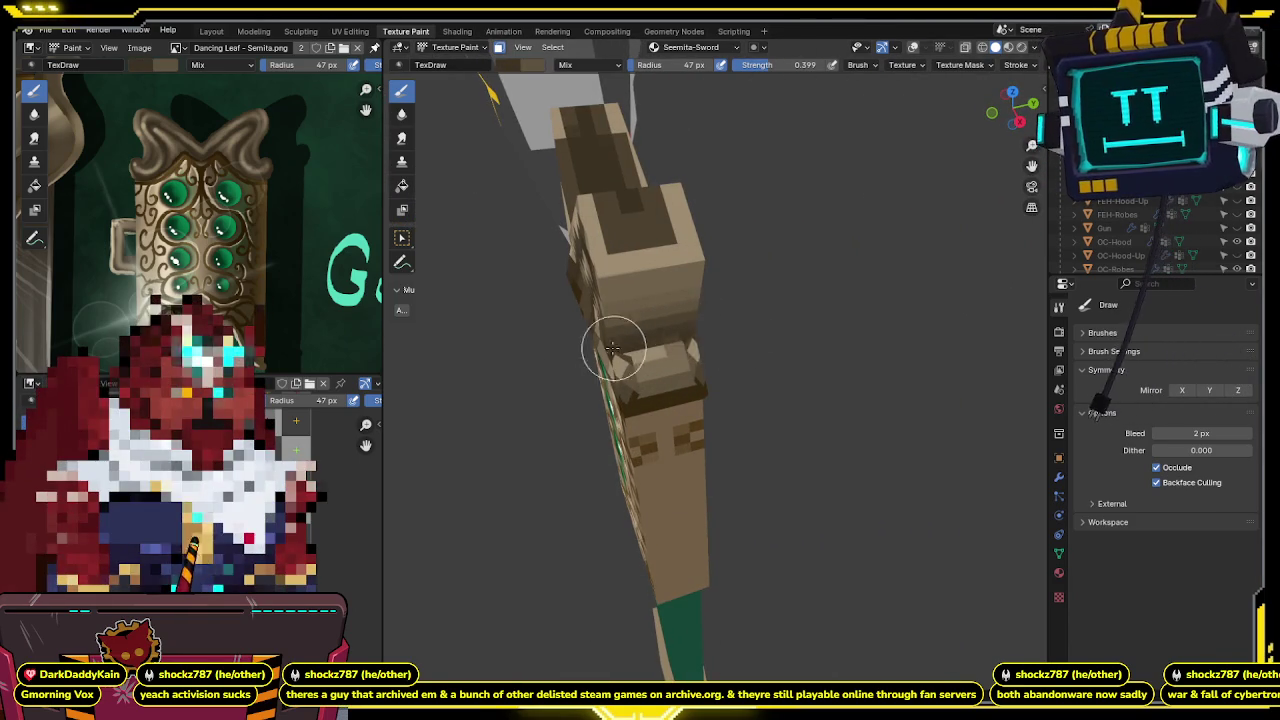
pyautogui.moveTo(670, 340)
pyautogui.mouseDown(button='middle')
pyautogui.moveTo(700, 340)
pyautogui.moveTo(714, 357)
pyautogui.moveTo(645, 365)
pyautogui.mouseUp(button='middle')
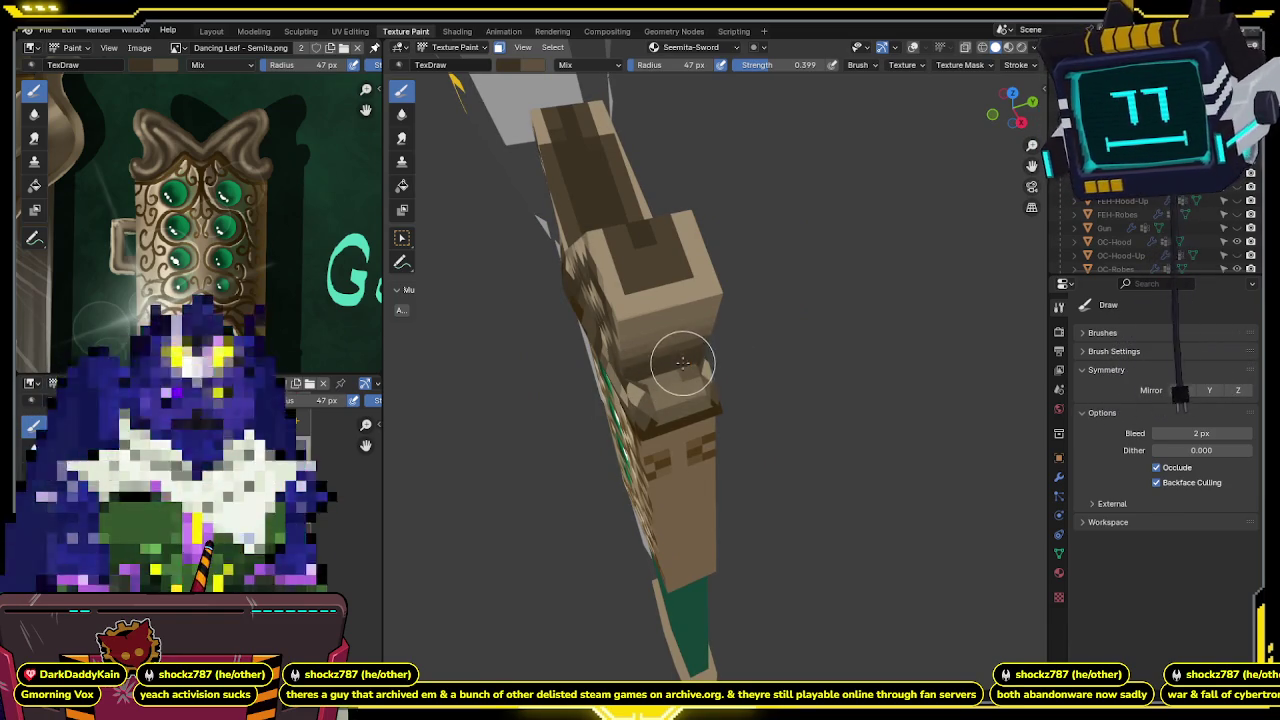
pyautogui.moveTo(680, 371)
pyautogui.mouseDown(button='middle')
pyautogui.moveTo(703, 342)
pyautogui.moveTo(669, 360)
pyautogui.moveTo(729, 336)
pyautogui.moveTo(755, 291)
pyautogui.mouseUp(button='middle')
pyautogui.hotkey('ctrl', 'Tab')
pyautogui.click(580, 343)
pyautogui.hotkey('shift', 'alt', 'z')
pyautogui.hotkey('ctrl', 'Tab')
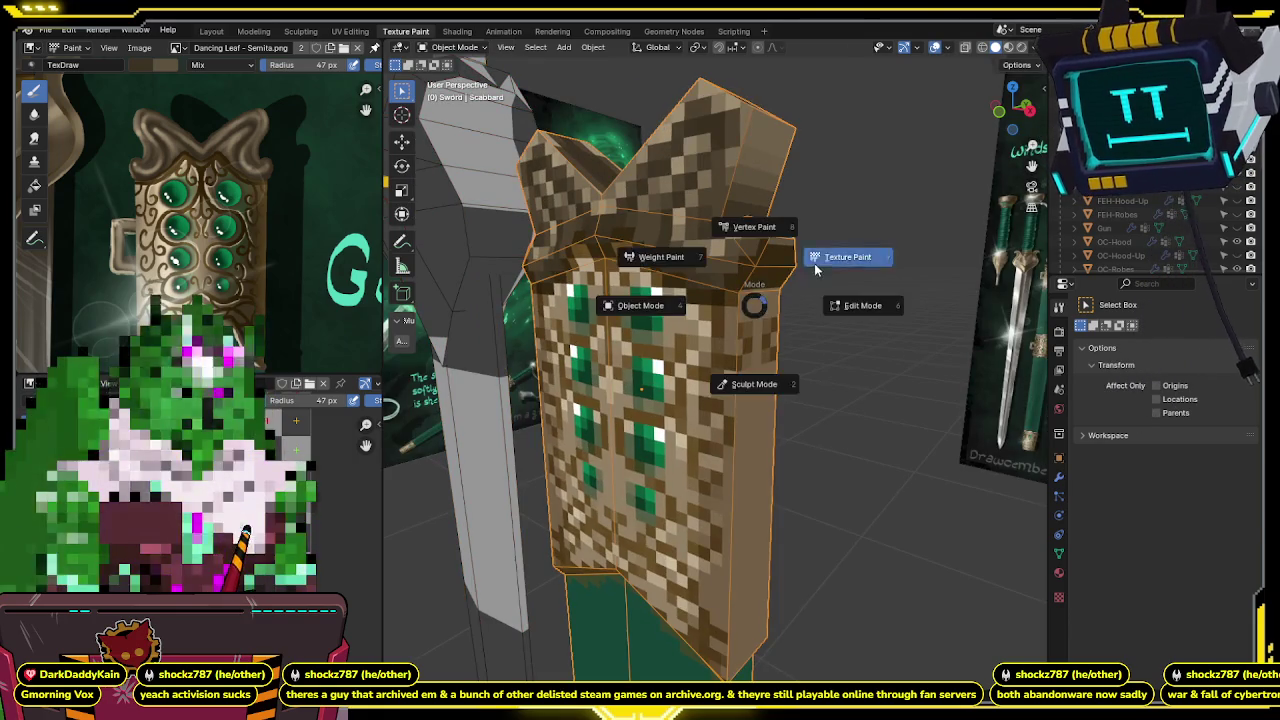
# Return to texture painting and set brush strength to full 1.000 while orbiting the gem panel.
pyautogui.click(814, 264)
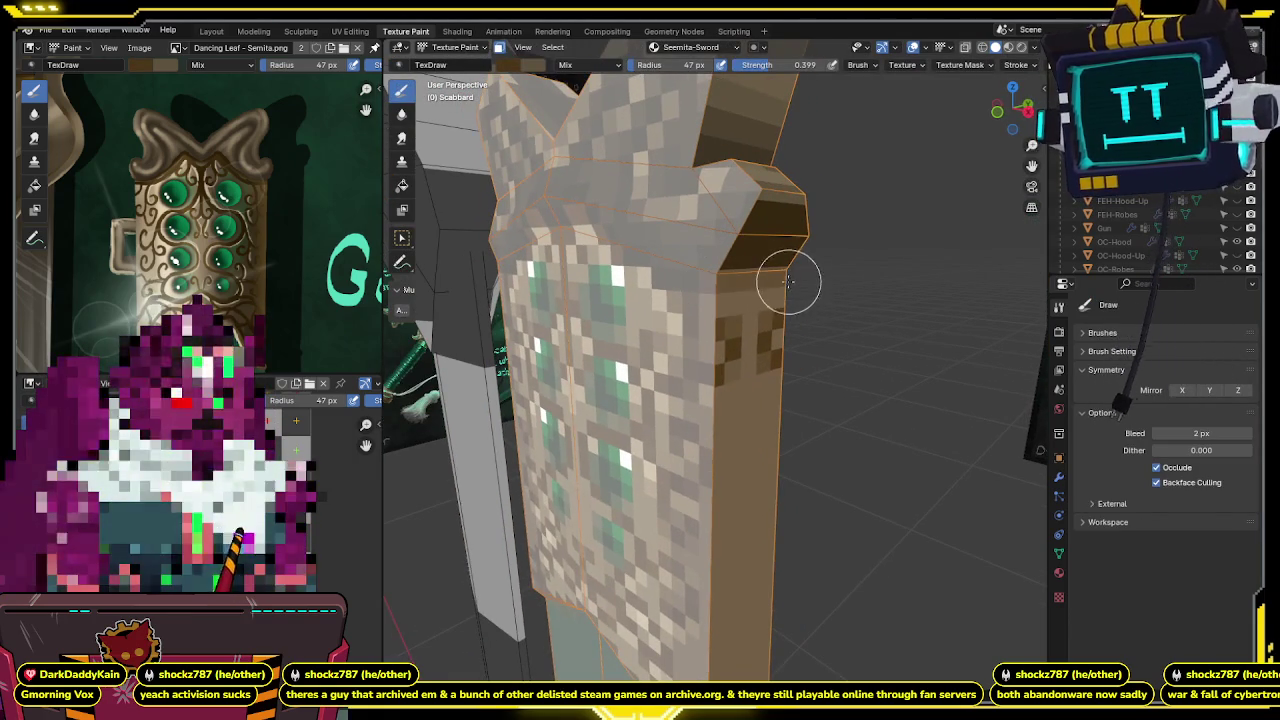
pyautogui.hotkey('shift', 'alt', 'z')
pyautogui.moveTo(729, 280)
pyautogui.mouseDown(button='middle')
pyautogui.moveTo(797, 362)
pyautogui.moveTo(749, 269)
pyautogui.moveTo(714, 354)
pyautogui.moveTo(766, 249)
pyautogui.moveTo(767, 305)
pyautogui.moveTo(723, 374)
pyautogui.mouseUp(button='middle')
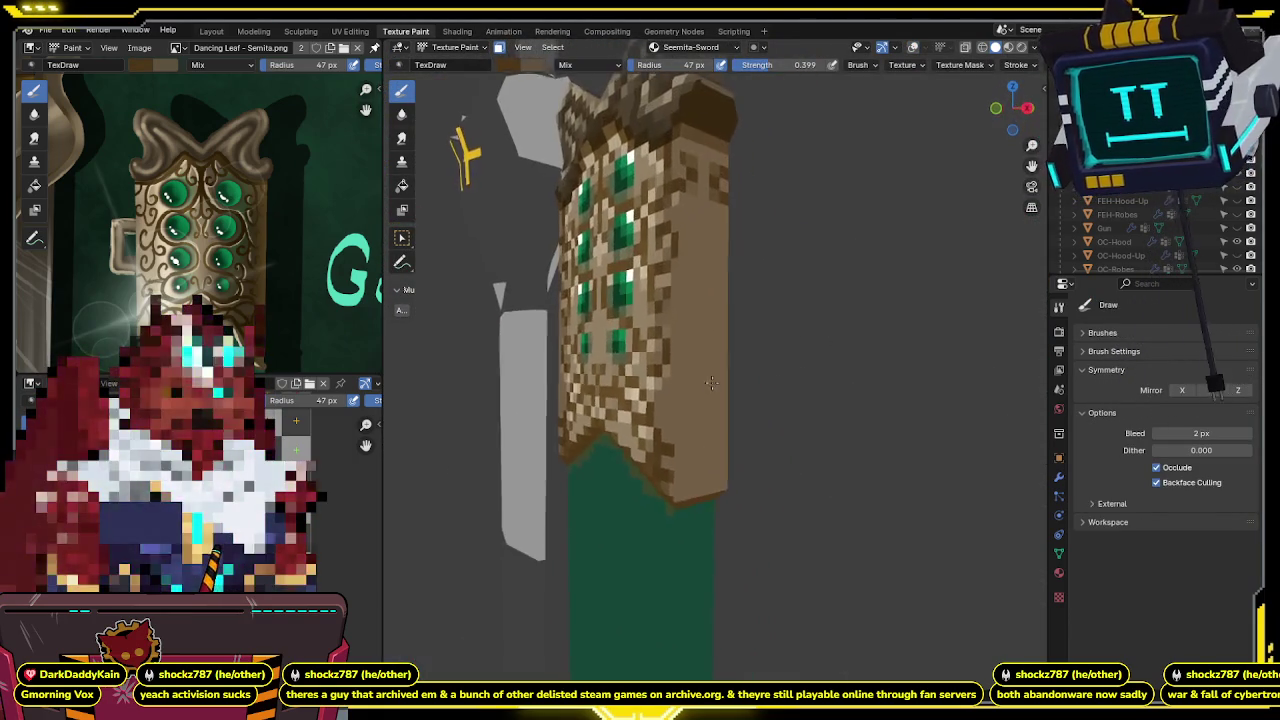
pyautogui.hotkey('shift', 'alt', 'z')
pyautogui.hotkey('shift', 'alt', 'z')
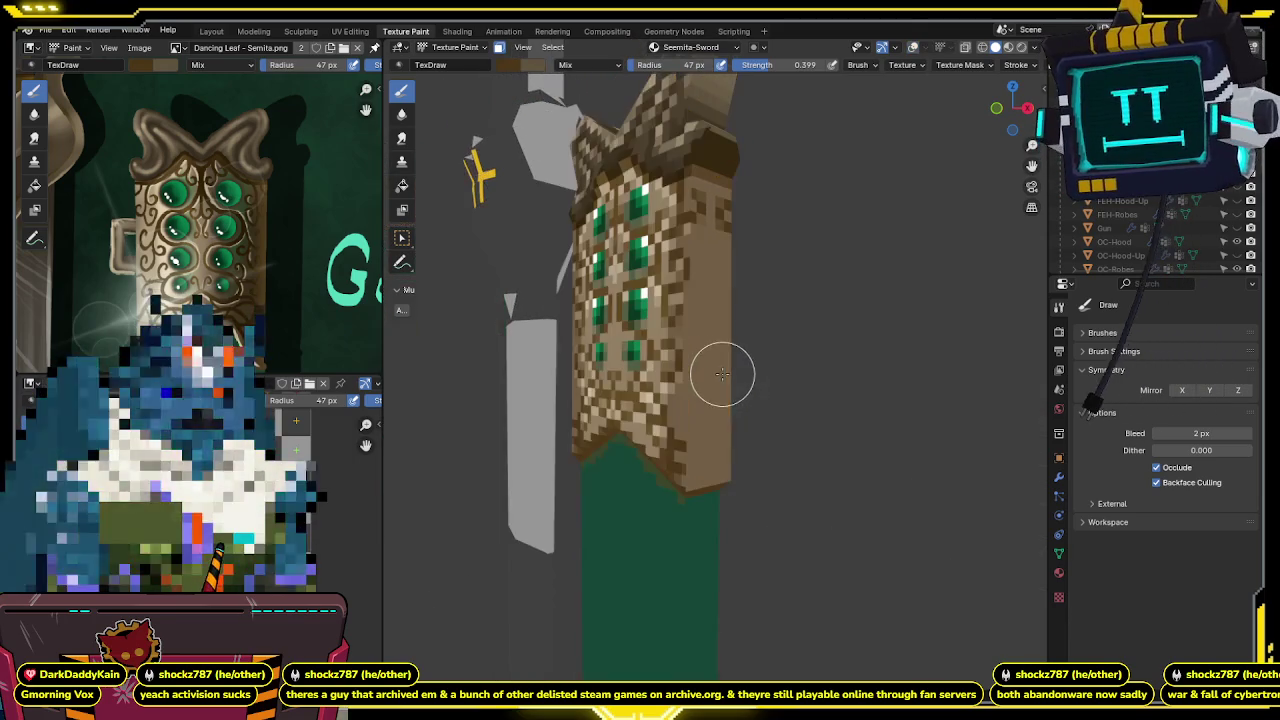
pyautogui.moveTo(723, 372); pyautogui.dragTo(677, 457, button='middle')
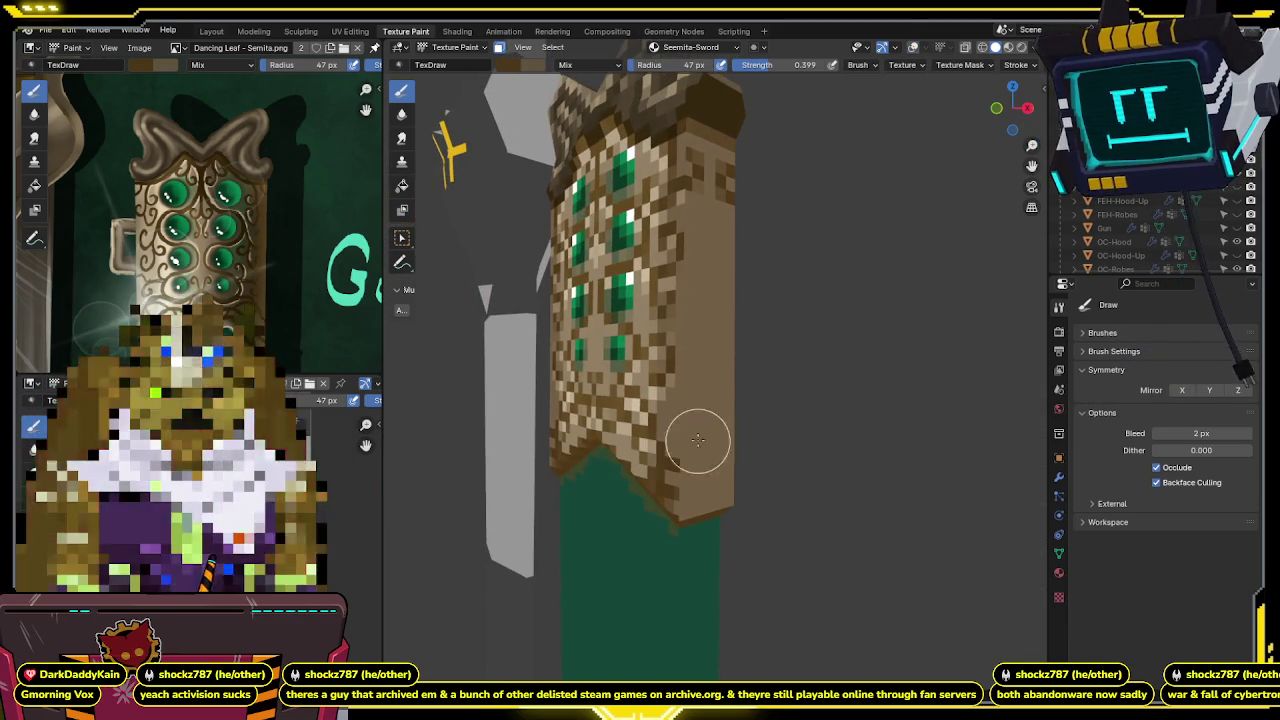
pyautogui.moveTo(788, 65); pyautogui.dragTo(900, 65)
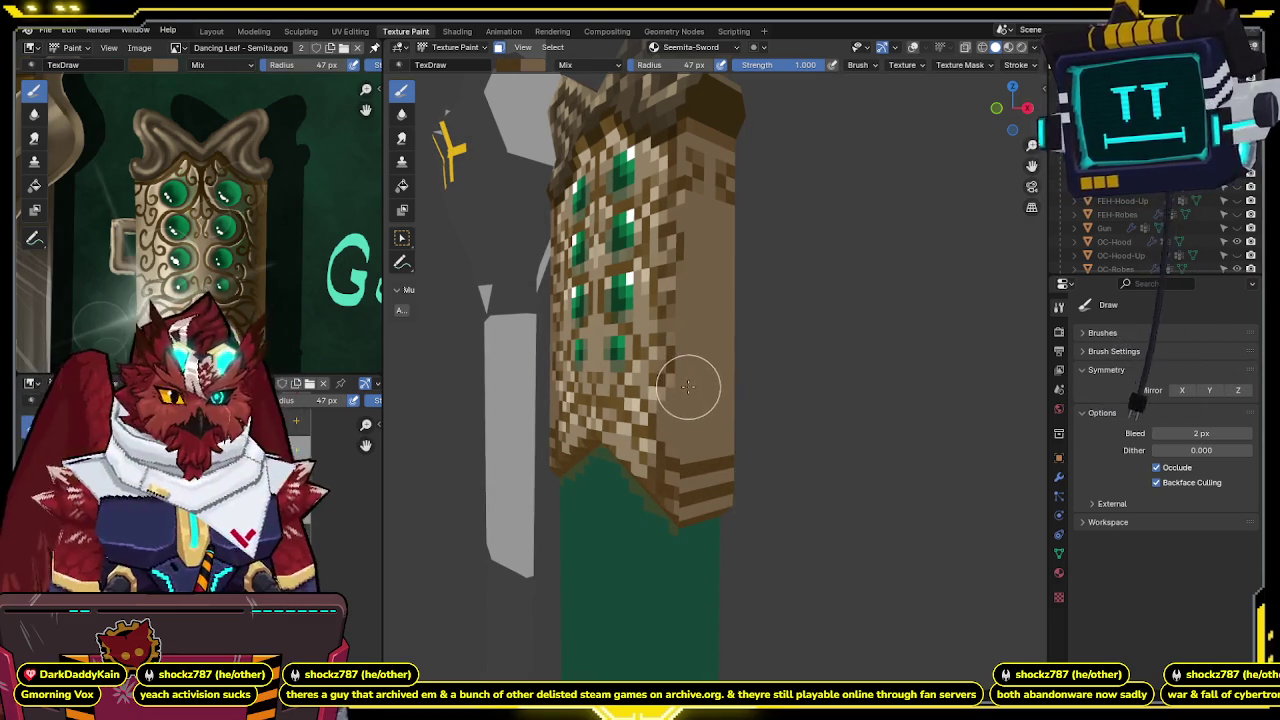
pyautogui.scroll(1, 735, 390)
pyautogui.scroll(2, 731, 374)
pyautogui.moveTo(731, 374); pyautogui.dragTo(703, 403, button='middle')
# Turn off the face-selection paint mask and orbit around the painted panel.
pyautogui.press('m')
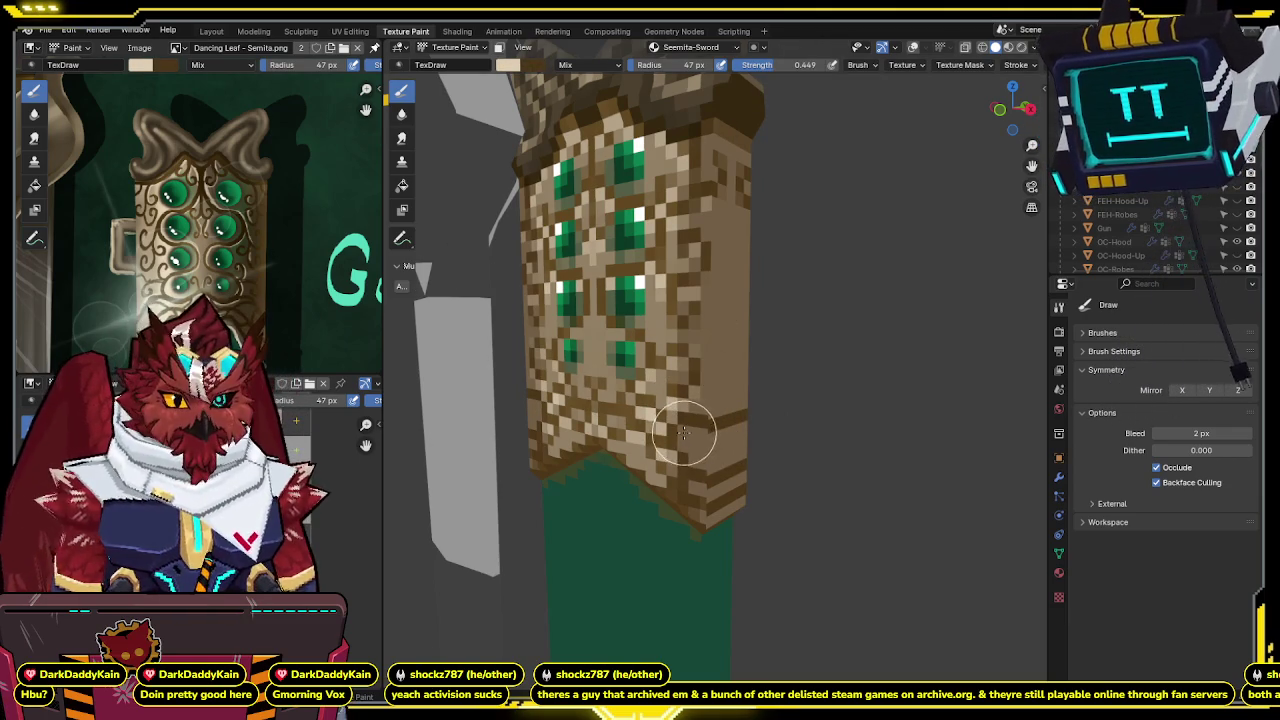
pyautogui.moveTo(700, 432)
pyautogui.mouseDown(button='middle')
pyautogui.moveTo(727, 446)
pyautogui.moveTo(702, 468)
pyautogui.mouseUp(button='middle')
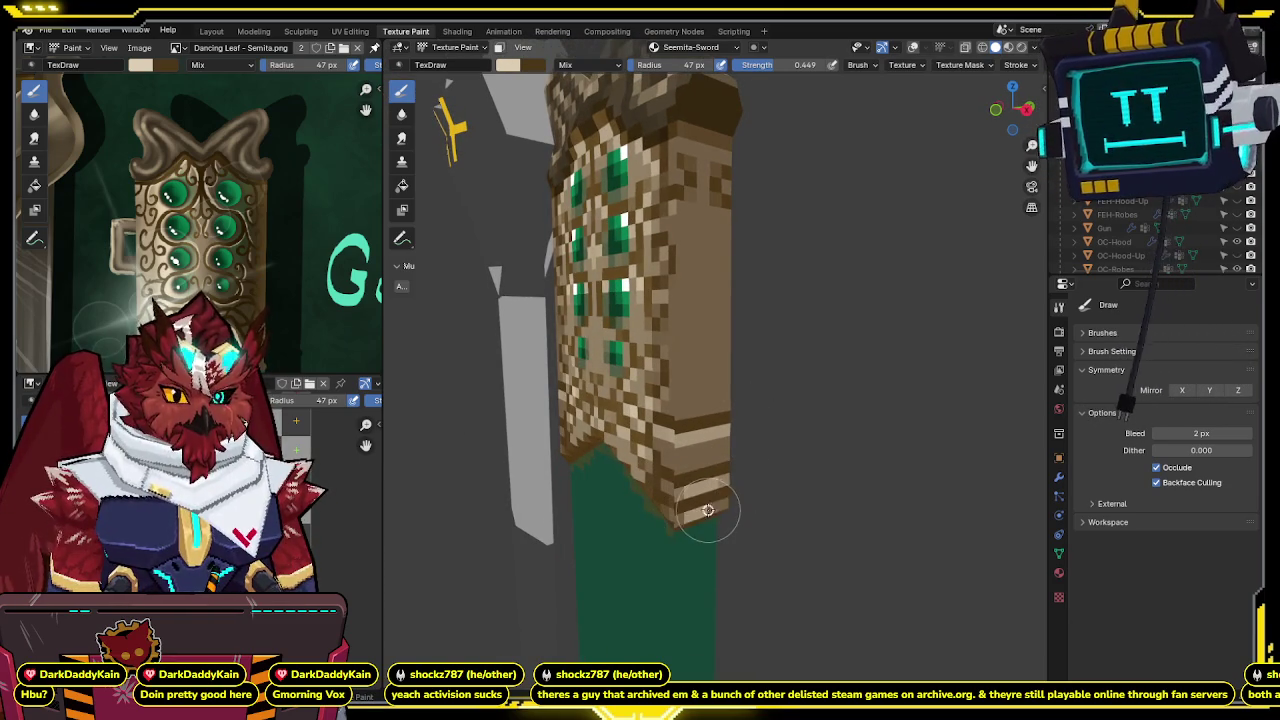
pyautogui.moveTo(719, 494)
pyautogui.mouseDown(button='middle')
pyautogui.moveTo(743, 466)
pyautogui.moveTo(710, 451)
pyautogui.mouseUp(button='middle')
pyautogui.moveTo(717, 387)
pyautogui.mouseDown(button='middle')
pyautogui.moveTo(686, 277)
pyautogui.moveTo(707, 272)
pyautogui.mouseUp(button='middle')
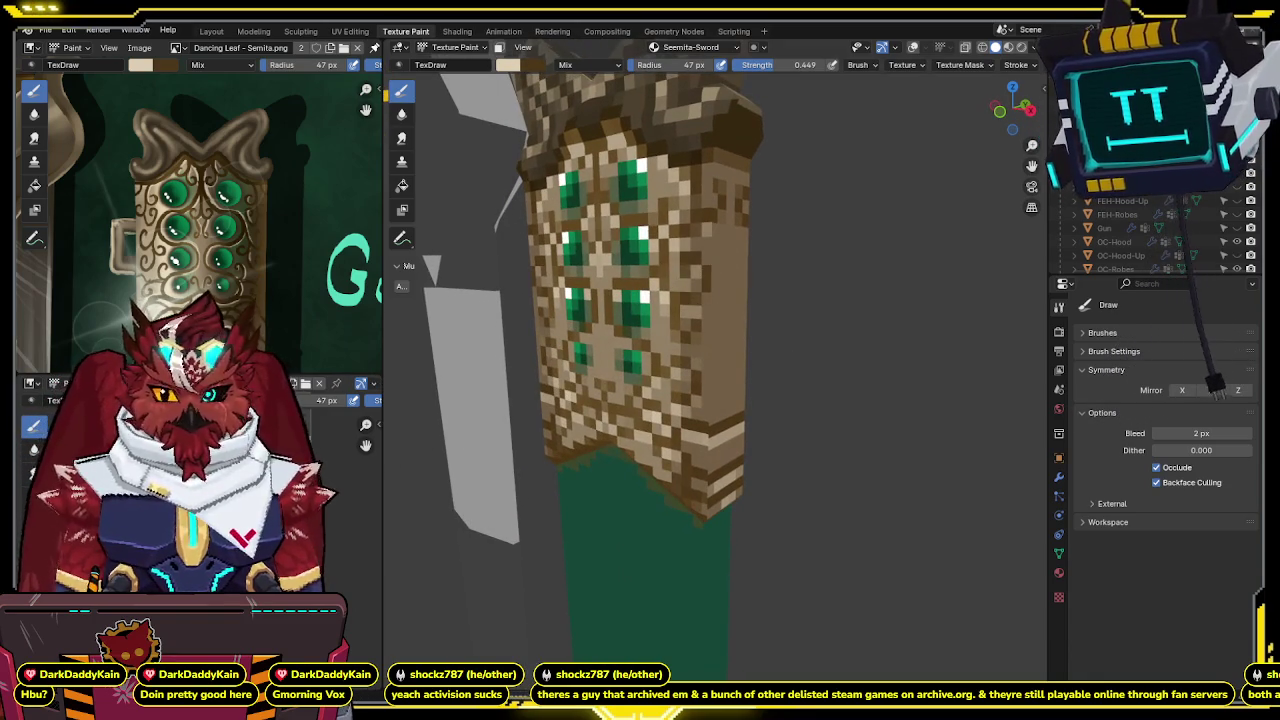
pyautogui.moveTo(751, 351)
pyautogui.mouseDown(button='middle')
pyautogui.moveTo(771, 340)
pyautogui.moveTo(760, 310)
pyautogui.moveTo(803, 276)
pyautogui.moveTo(779, 323)
pyautogui.mouseUp(button='middle')
# Switch to Object mode and back into Texture Paint, zooming in on the scabbard.
pyautogui.hotkey('ctrl', 'Tab')
pyautogui.click(763, 314)
pyautogui.hotkey('ctrl', 'Tab')
pyautogui.click(801, 302)
pyautogui.scroll(3, 846, 303)
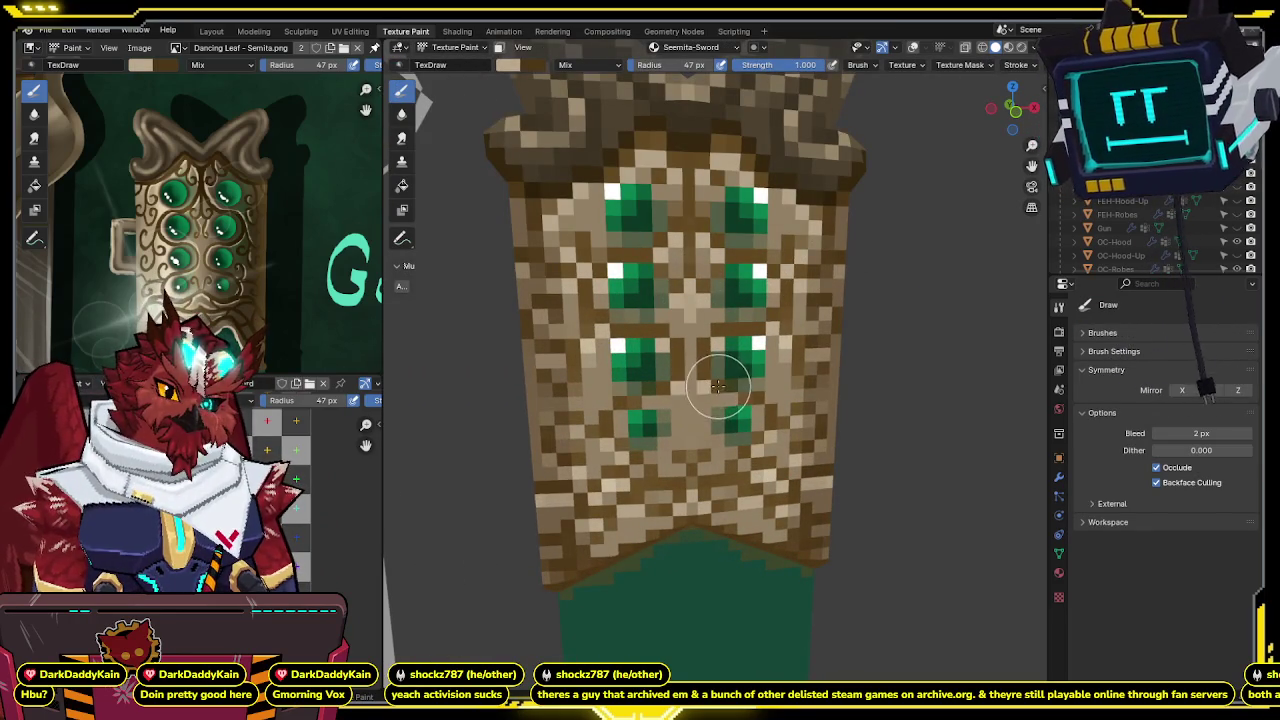
pyautogui.moveTo(722, 385)
pyautogui.keyDown('shift'); pyautogui.mouseDown(button='middle')
pyautogui.moveTo(738, 375)
pyautogui.moveTo(742, 398)
pyautogui.moveTo(762, 395)
pyautogui.mouseUp(button='middle'); pyautogui.keyUp('shift')
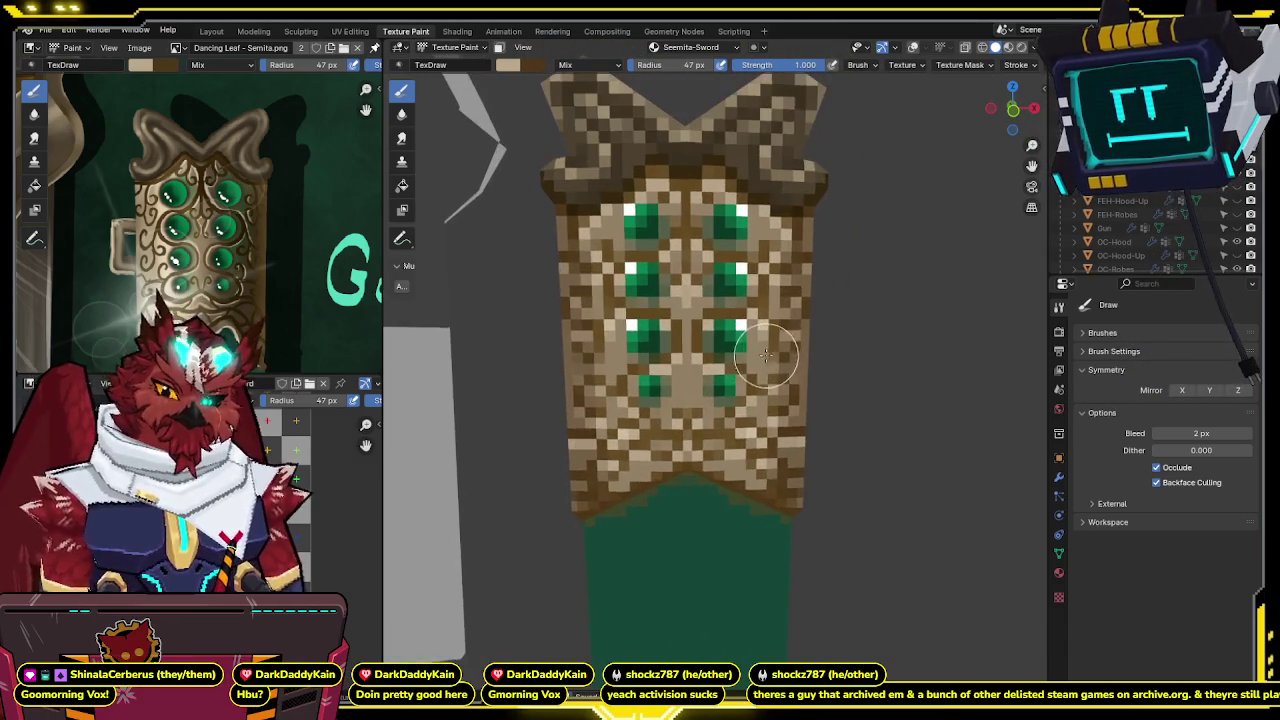
pyautogui.scroll(-2, 762, 395)
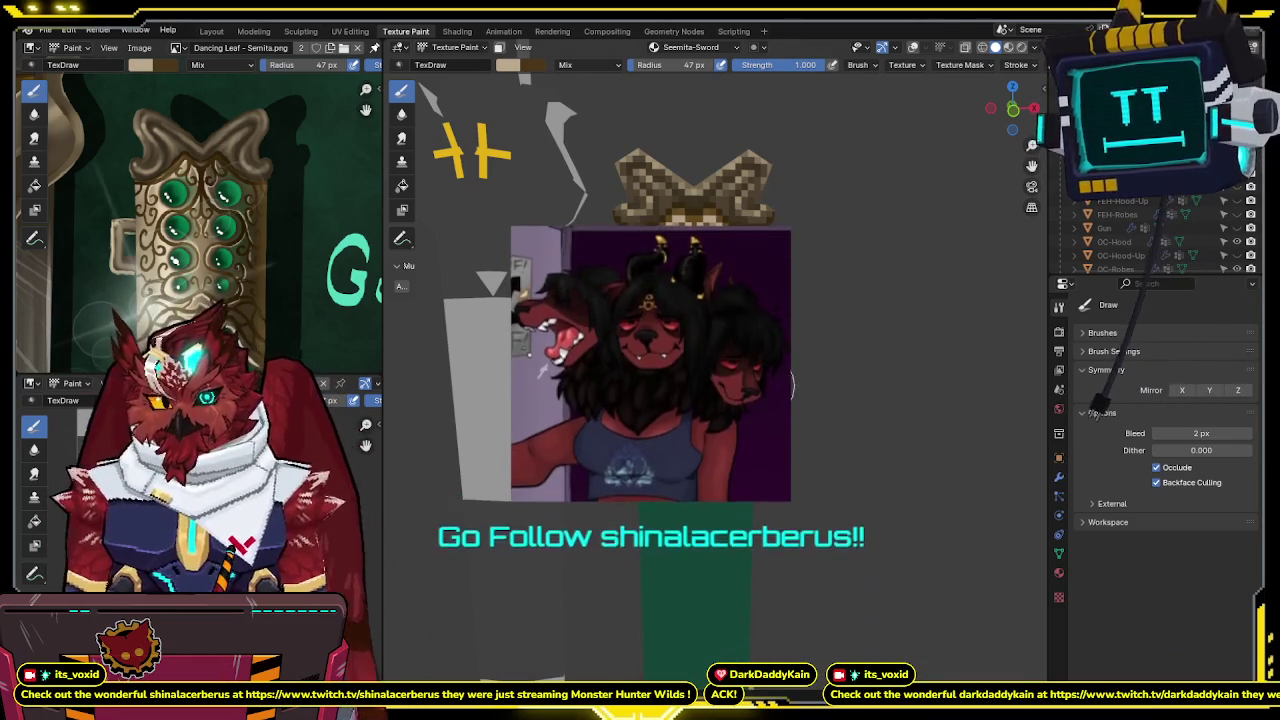
pyautogui.moveTo(700, 350); pyautogui.dragTo(700, 250, button='middle')
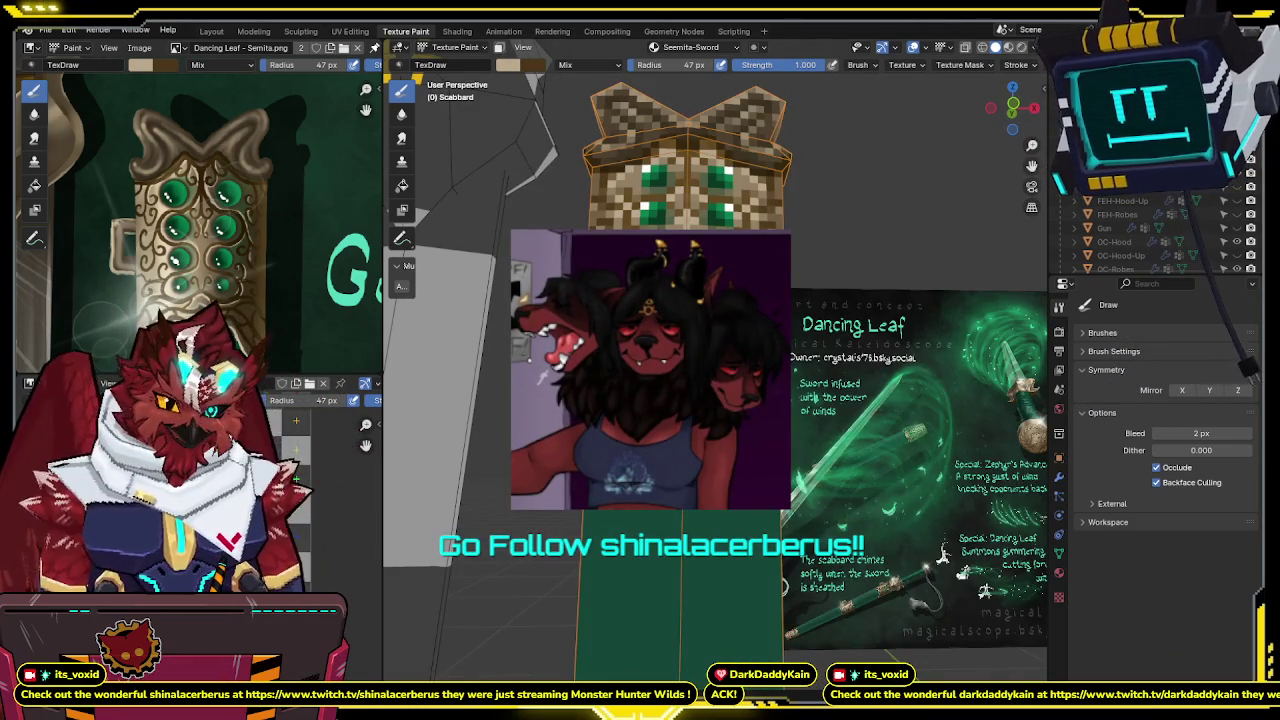
# Select the scabbard strip's linked faces up to seams, then return to Texture Paint.
pyautogui.press('Tab')
pyautogui.hotkey('ctrl', 'l')
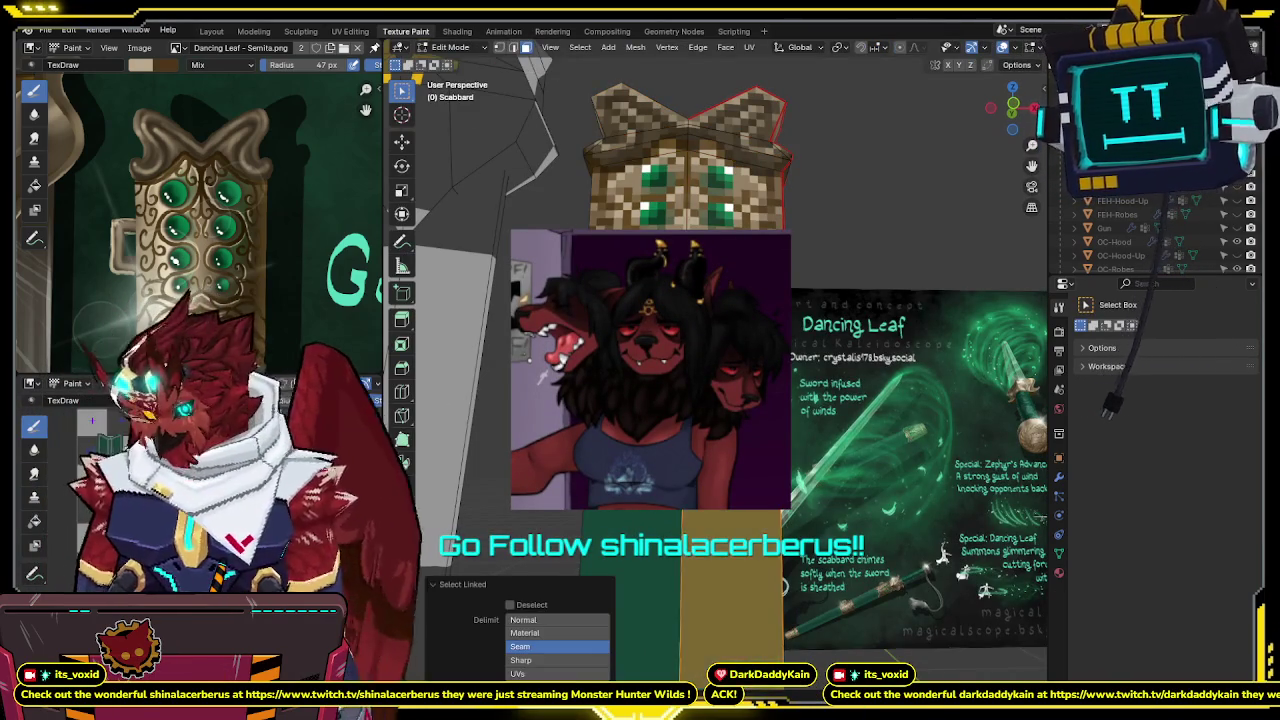
pyautogui.hotkey('ctrl', 'Tab')
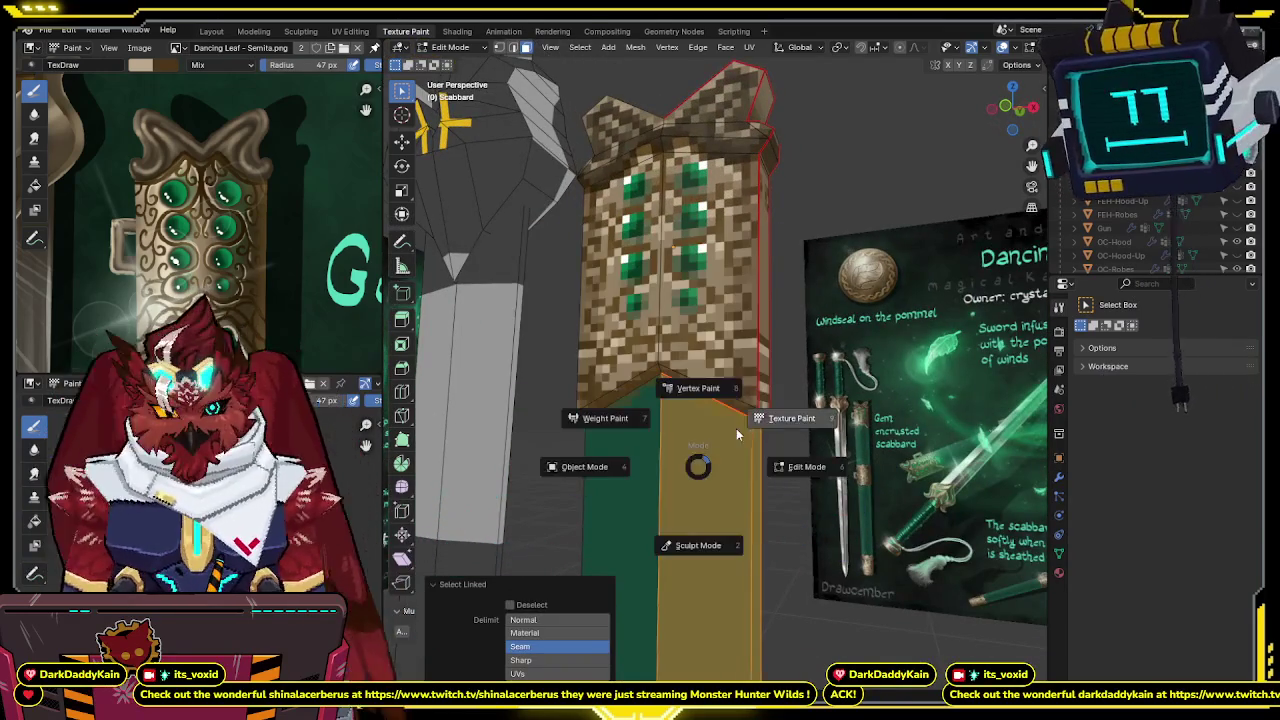
pyautogui.click(757, 408)
# Go to front orthographic view and pan the reference image to the gem design.
pyautogui.press('KP_1')
pyautogui.scroll(5, 286, 200)
pyautogui.moveTo(284, 139); pyautogui.dragTo(256, 238, button='middle')
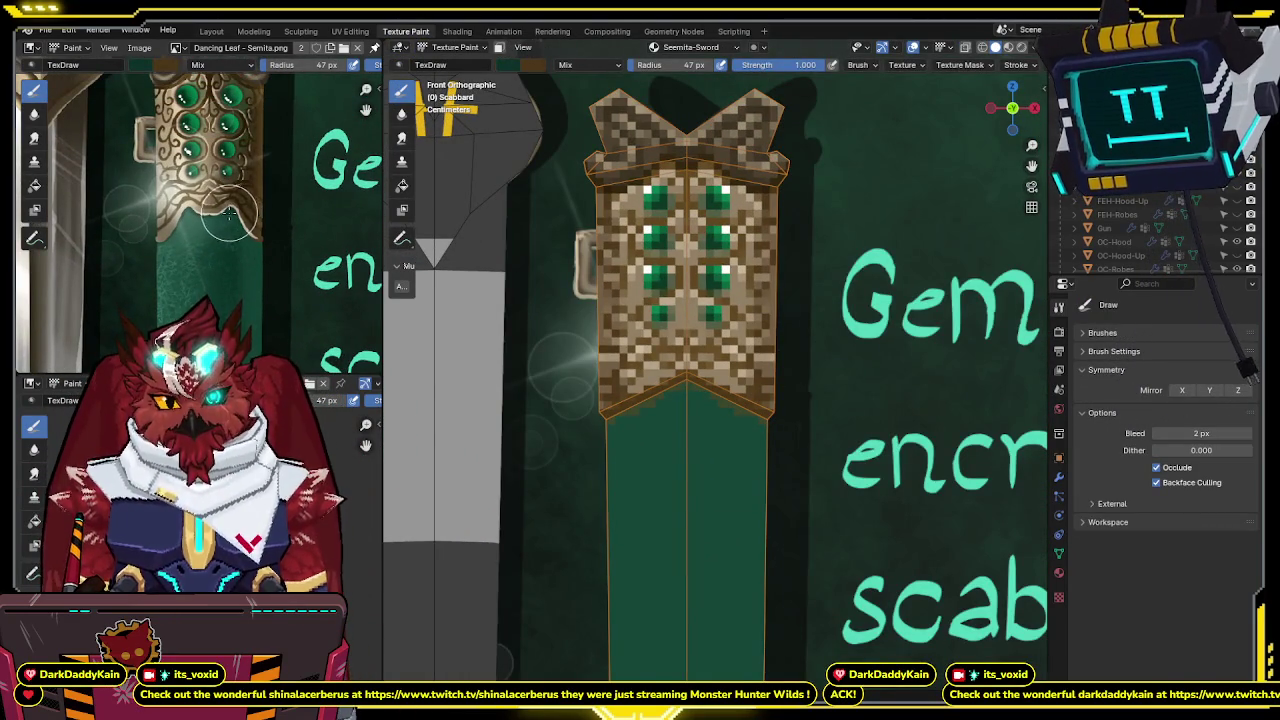
pyautogui.keyDown('shift'); pyautogui.moveTo(700, 480); pyautogui.dragTo(657, 407, button='middle'); pyautogui.keyUp('shift')
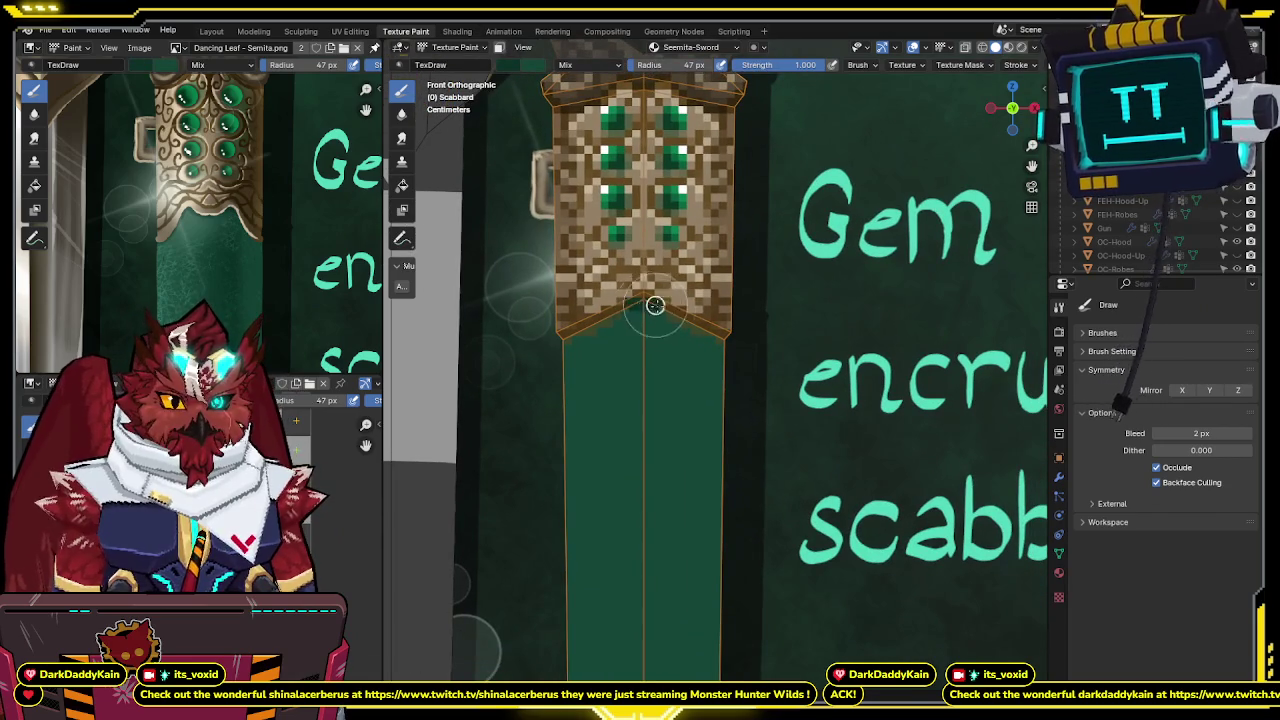
# Toggle face-selection masking on and off and orbit to see the scabbard's side.
pyautogui.press('m')
pyautogui.scroll(1, 680, 300)
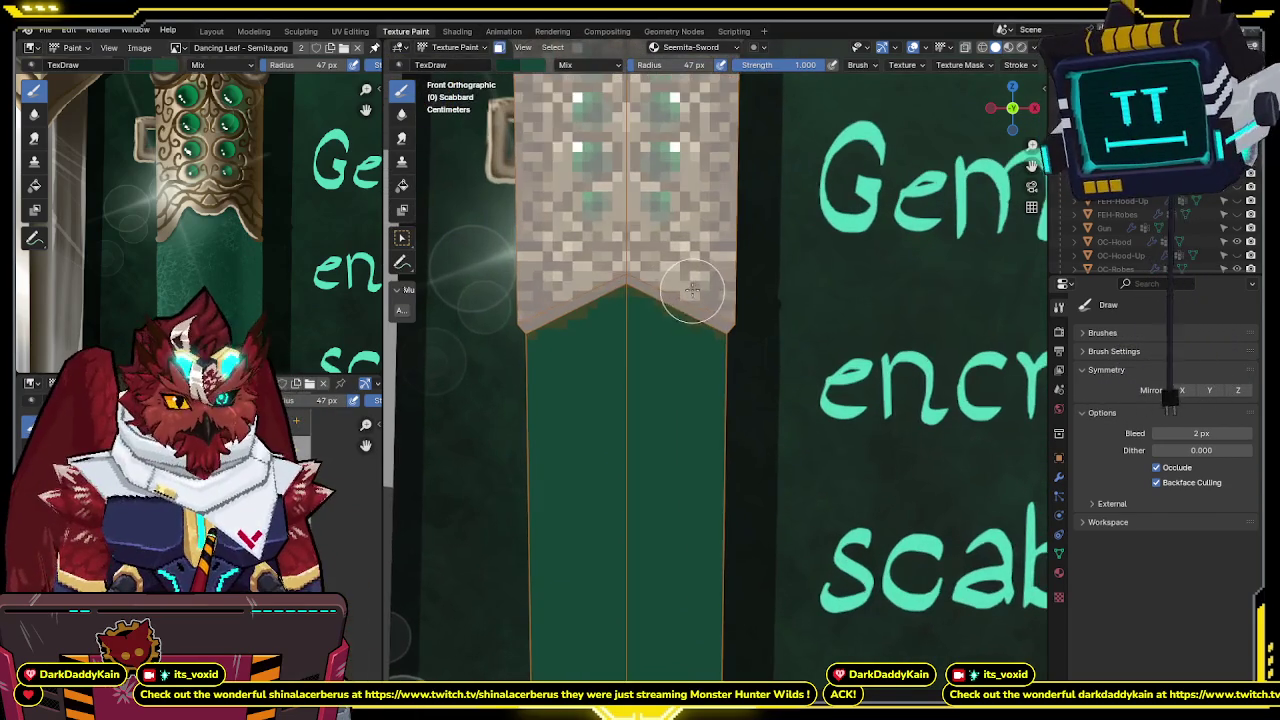
pyautogui.press('m')
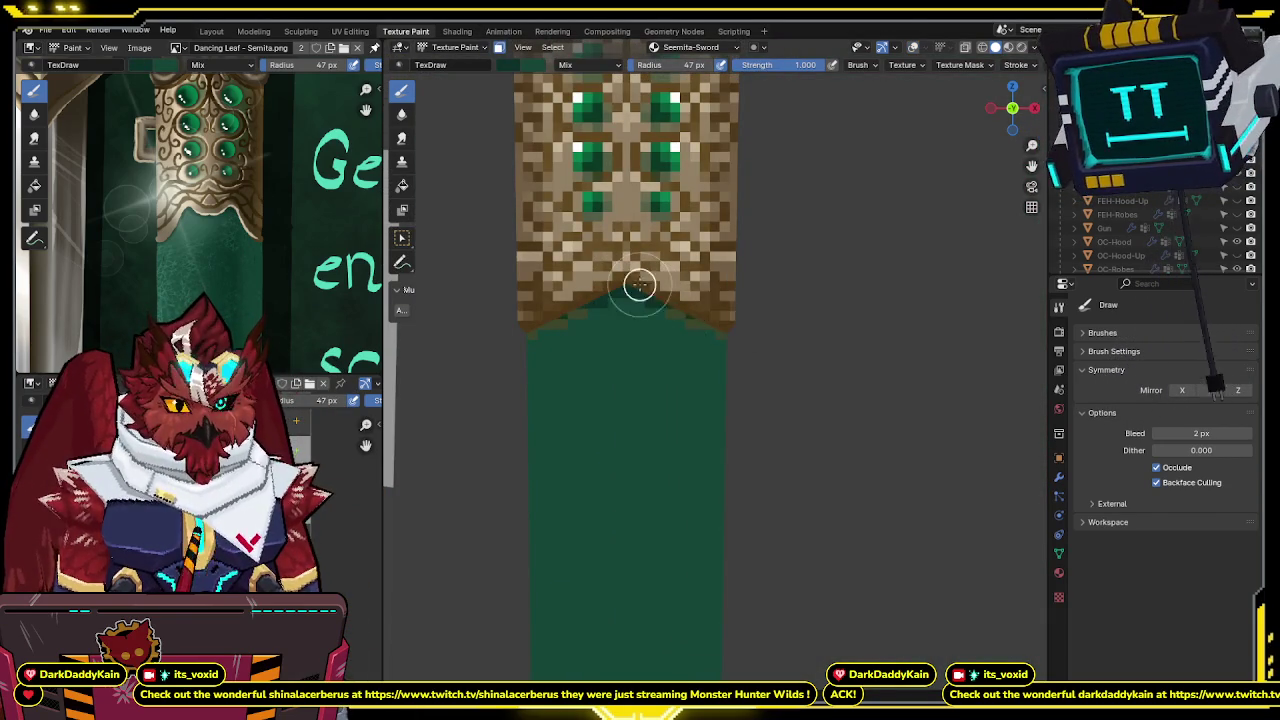
pyautogui.moveTo(749, 343)
pyautogui.mouseDown(button='middle')
pyautogui.moveTo(651, 325)
pyautogui.moveTo(776, 238)
pyautogui.mouseUp(button='middle')
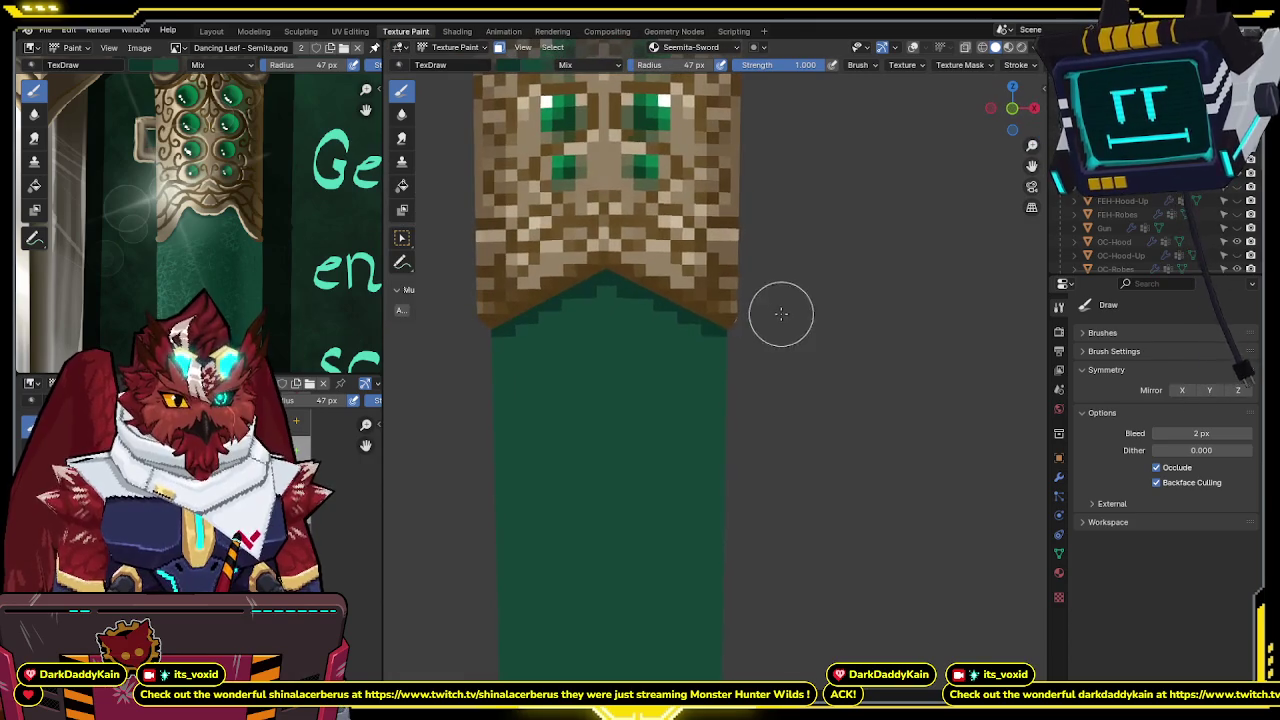
# Zoom the view and pan the reference up to the scabbard title beside the shaft.
pyautogui.scroll(-2, 790, 245)
pyautogui.scroll(-3, 829, 249)
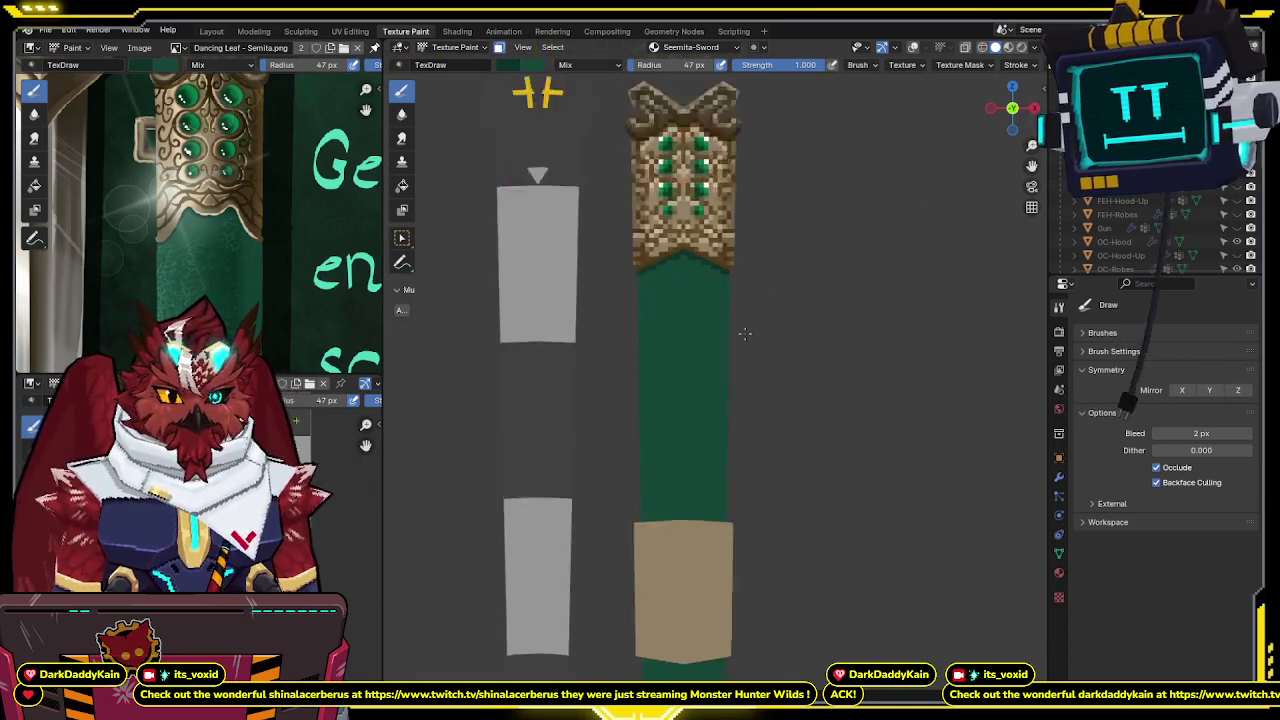
pyautogui.scroll(-1, 739, 288)
pyautogui.scroll(2, 739, 288)
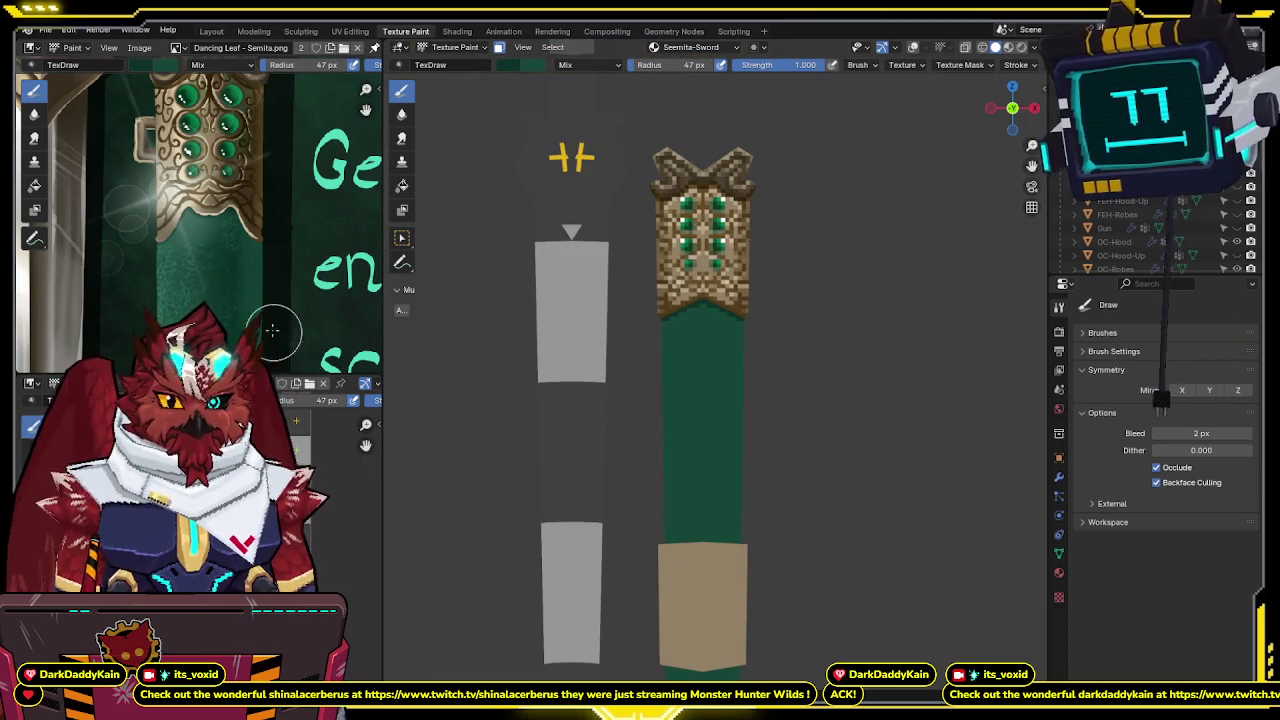
pyautogui.moveTo(239, 288); pyautogui.dragTo(239, 123, button='middle')
pyautogui.scroll(-3, 239, 123)
pyautogui.moveTo(240, 251)
pyautogui.mouseDown(button='middle')
pyautogui.moveTo(240, 160)
pyautogui.moveTo(240, 262)
pyautogui.mouseUp(button='middle')
pyautogui.scroll(-1, 240, 160)
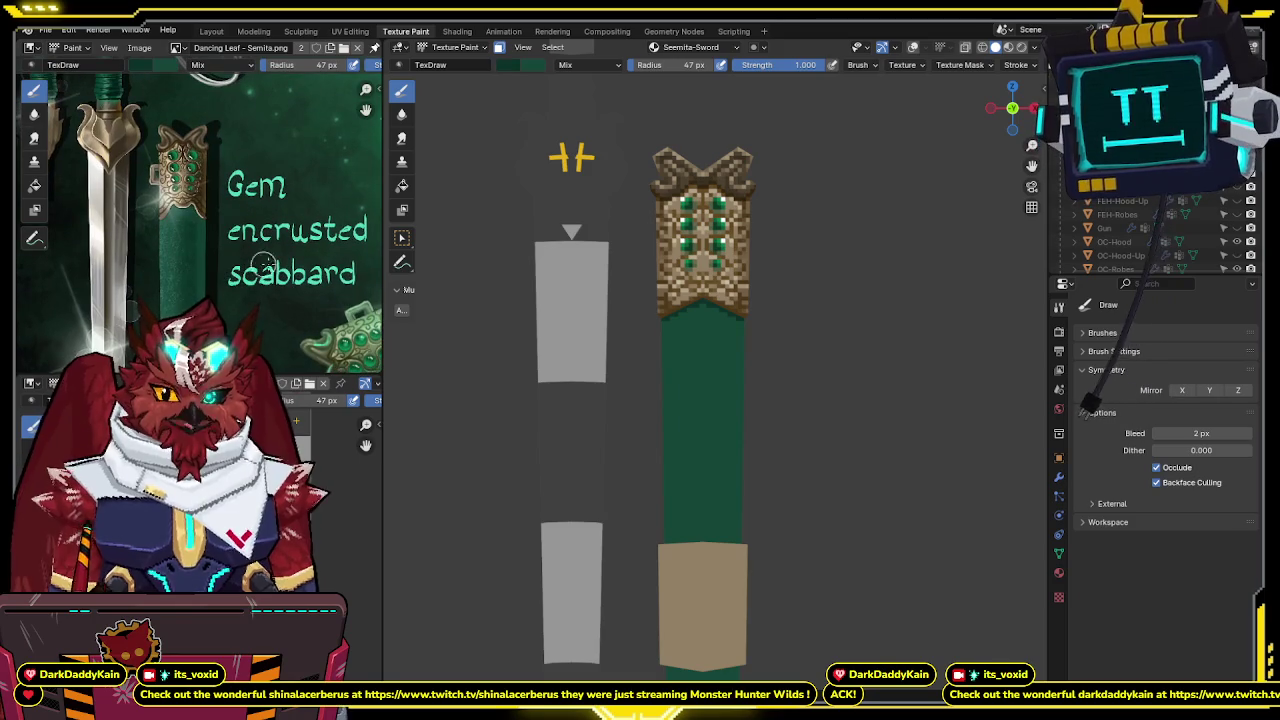
pyautogui.scroll(2, 740, 368)
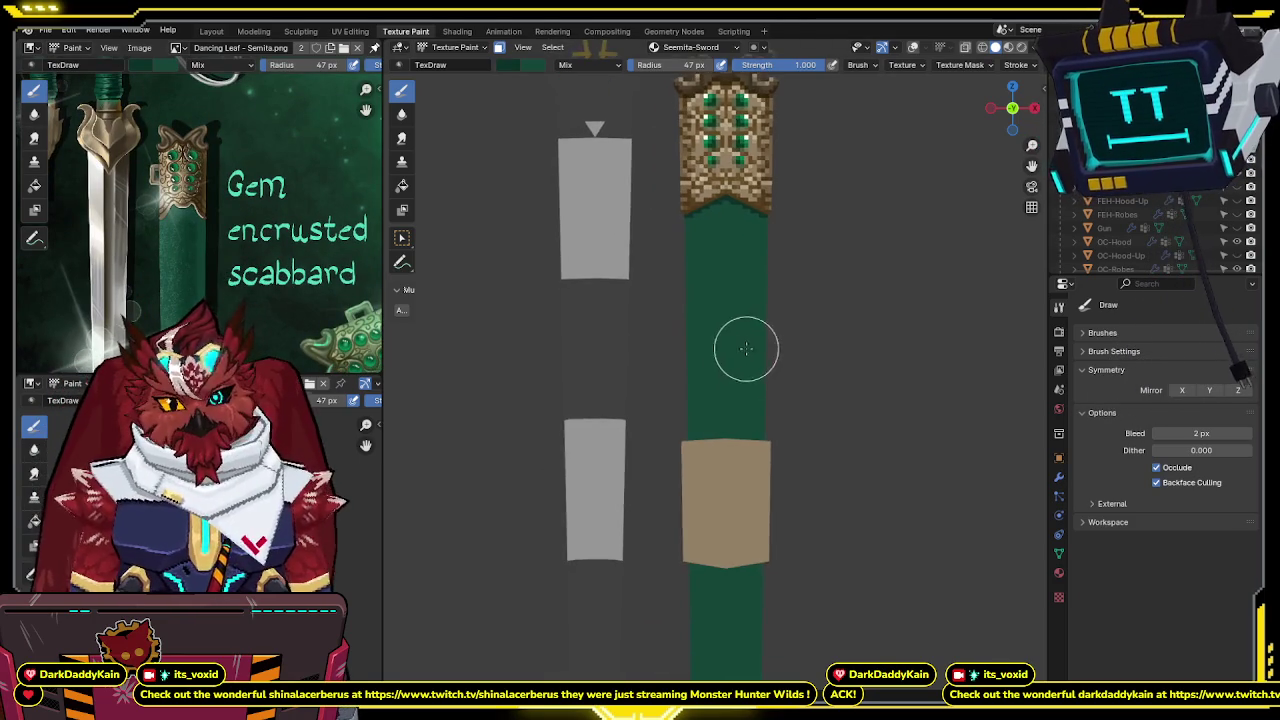
pyautogui.keyDown('shift'); pyautogui.moveTo(762, 368); pyautogui.dragTo(754, 309, button='middle'); pyautogui.keyUp('shift')
pyautogui.scroll(1, 777, 286)
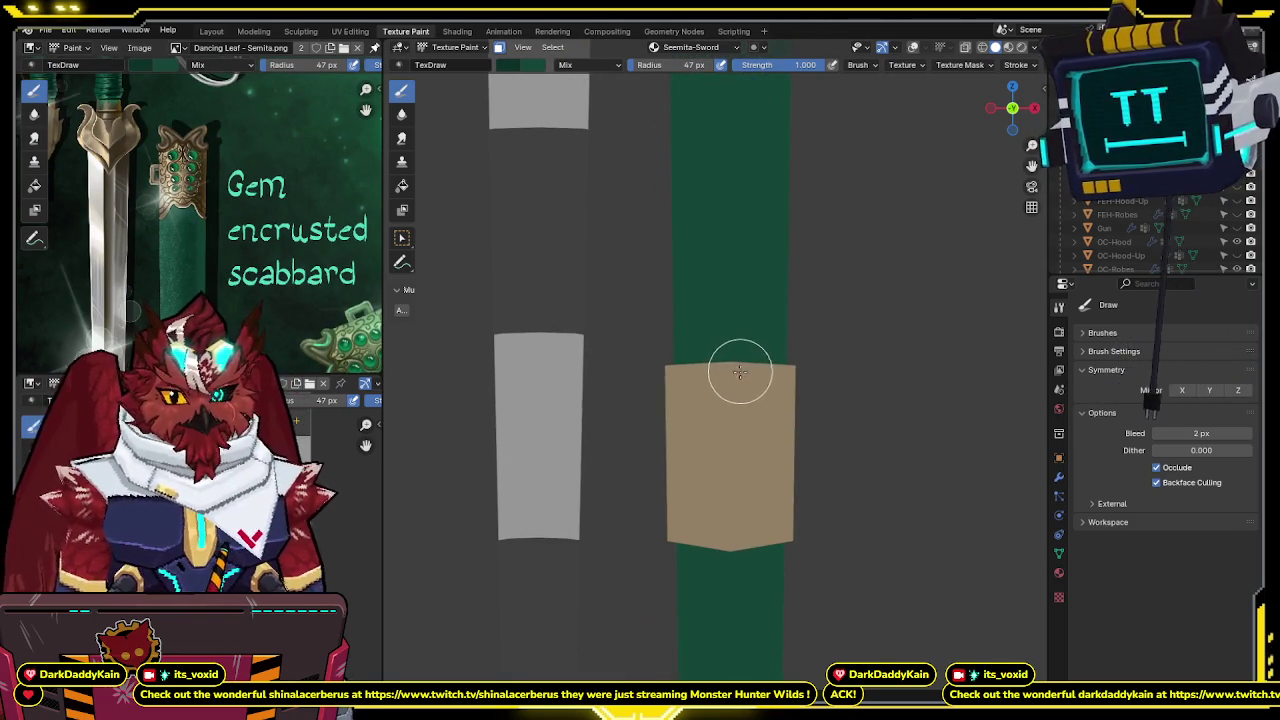
pyautogui.keyDown('shift'); pyautogui.moveTo(741, 370); pyautogui.dragTo(745, 358, button='middle'); pyautogui.keyUp('shift')
pyautogui.keyDown('shift'); pyautogui.scroll(1, 746, 356); pyautogui.keyUp('shift')
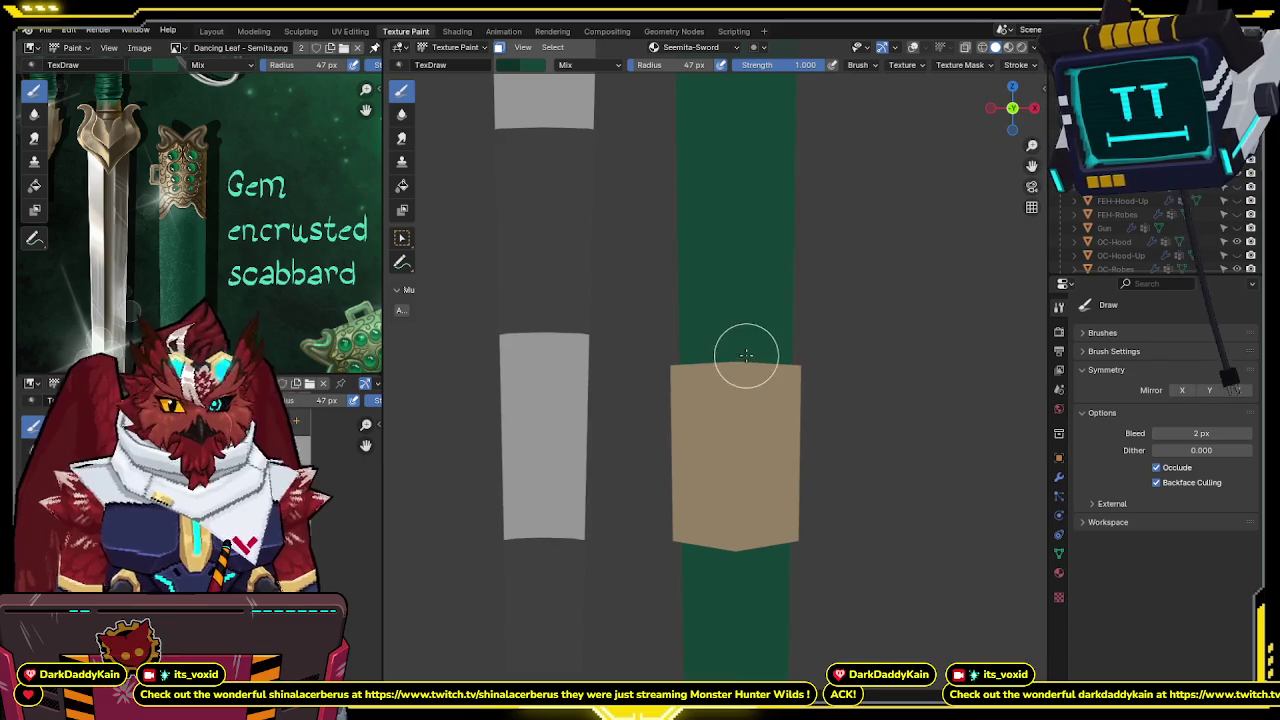
pyautogui.moveTo(840, 371); pyautogui.dragTo(767, 357, button='middle')
pyautogui.moveTo(828, 341); pyautogui.dragTo(751, 258, button='middle')
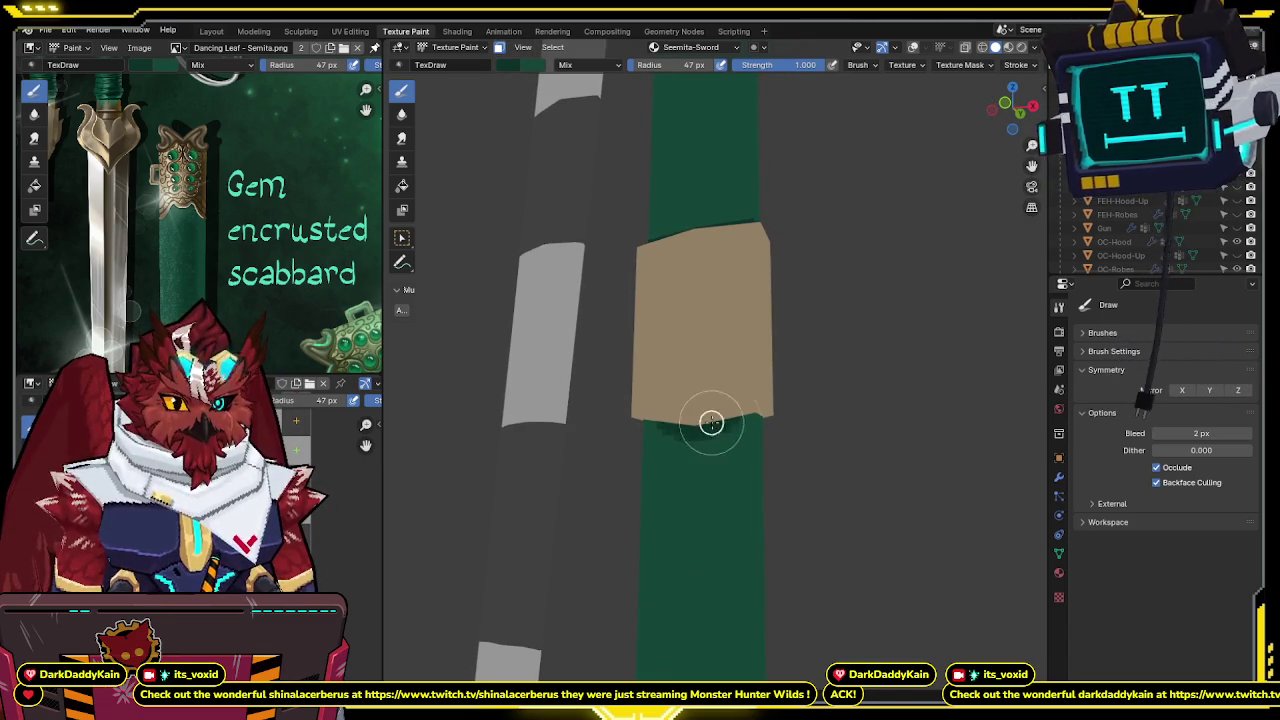
pyautogui.moveTo(784, 405)
pyautogui.mouseDown(button='middle')
pyautogui.moveTo(724, 414)
pyautogui.moveTo(789, 417)
pyautogui.moveTo(794, 437)
pyautogui.moveTo(720, 376)
pyautogui.moveTo(677, 391)
pyautogui.moveTo(683, 365)
pyautogui.moveTo(650, 395)
pyautogui.mouseUp(button='middle')
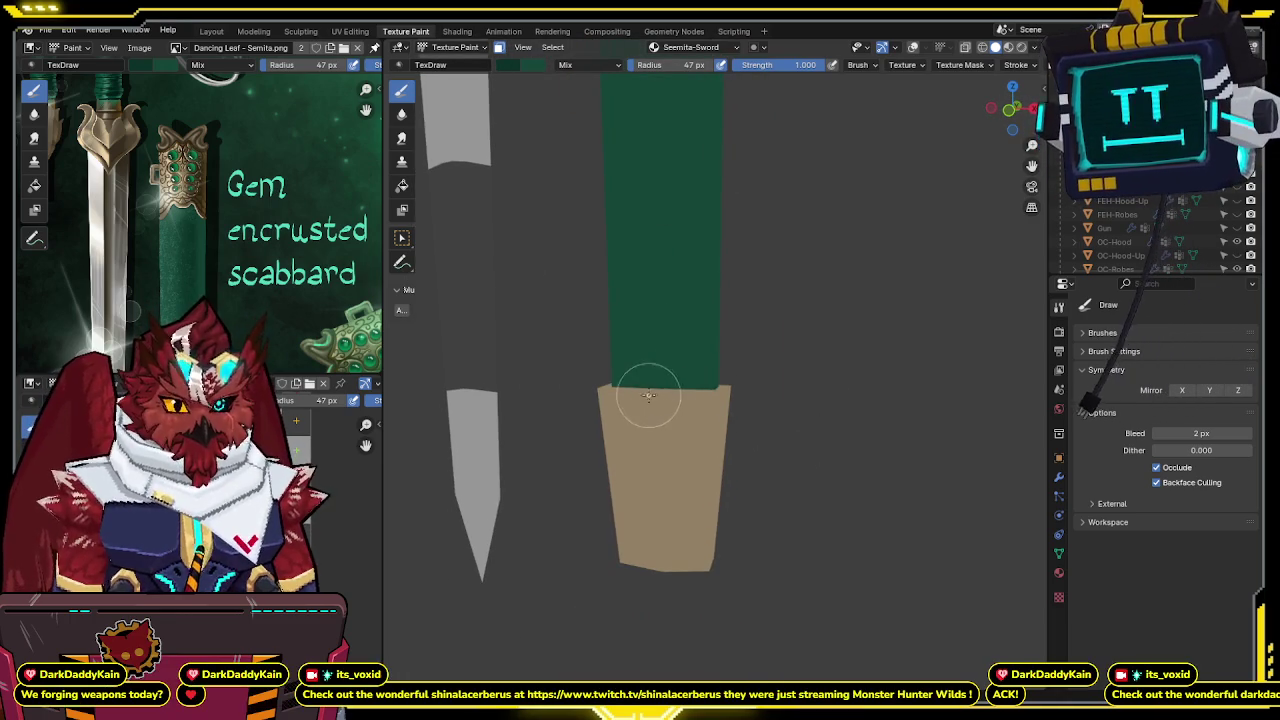
pyautogui.moveTo(753, 386)
pyautogui.mouseDown(button='middle')
pyautogui.moveTo(670, 394)
pyautogui.moveTo(662, 376)
pyautogui.mouseUp(button='middle')
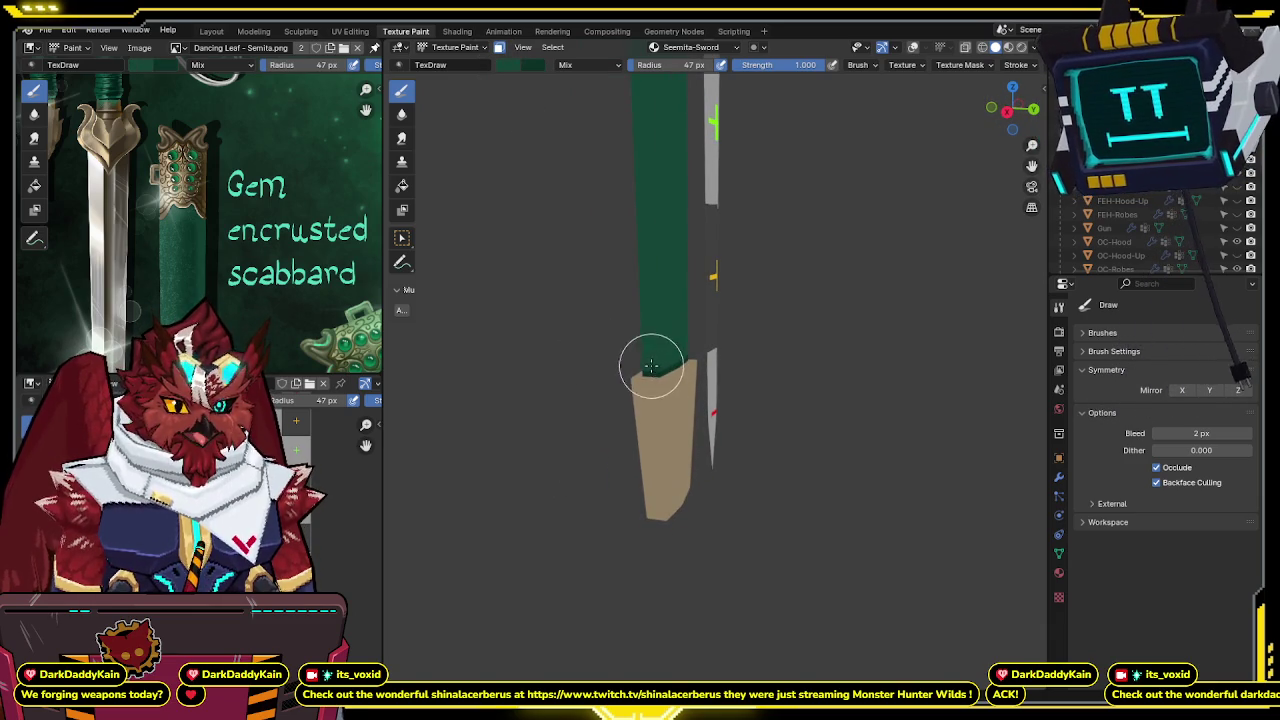
pyautogui.moveTo(651, 369)
pyautogui.mouseDown(button='middle')
pyautogui.moveTo(731, 386)
pyautogui.moveTo(781, 299)
pyautogui.moveTo(700, 366)
pyautogui.moveTo(647, 357)
pyautogui.mouseUp(button='middle')
pyautogui.scroll(6, 647, 357)
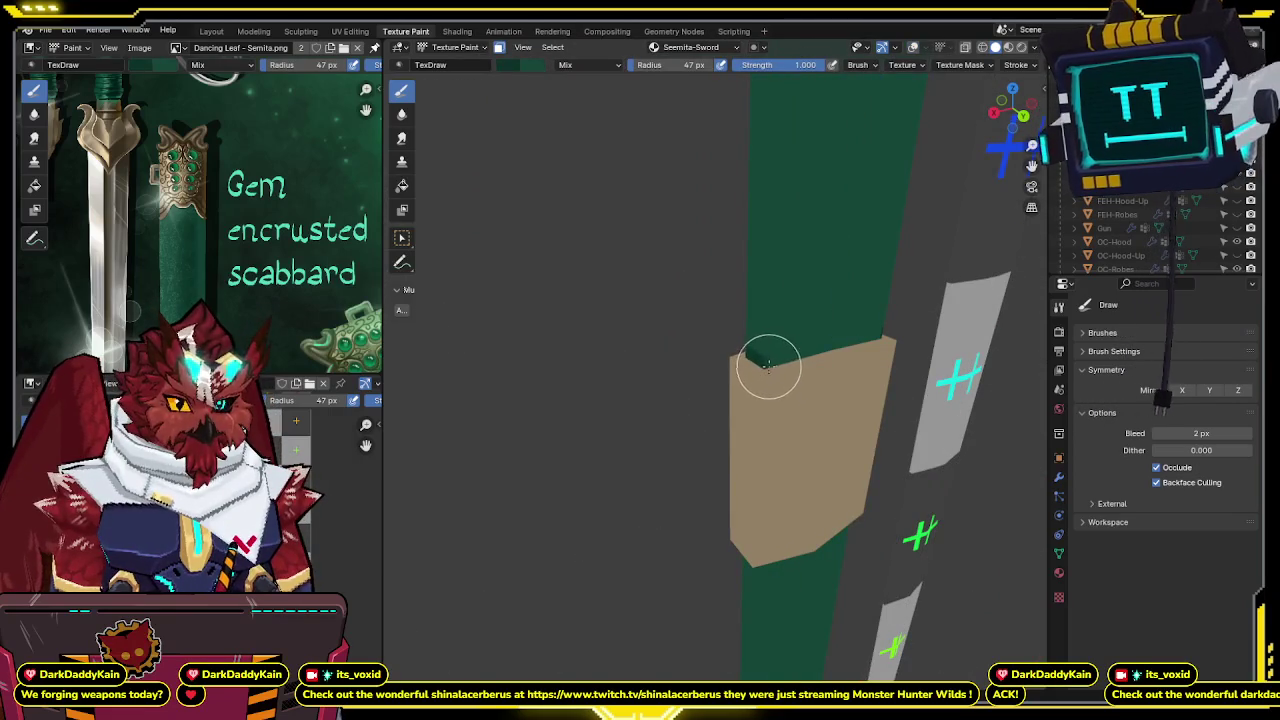
pyautogui.moveTo(846, 343)
pyautogui.mouseDown(button='middle')
pyautogui.moveTo(737, 343)
pyautogui.moveTo(713, 291)
pyautogui.moveTo(663, 409)
pyautogui.moveTo(688, 290)
pyautogui.moveTo(629, 234)
pyautogui.moveTo(618, 280)
pyautogui.mouseUp(button='middle')
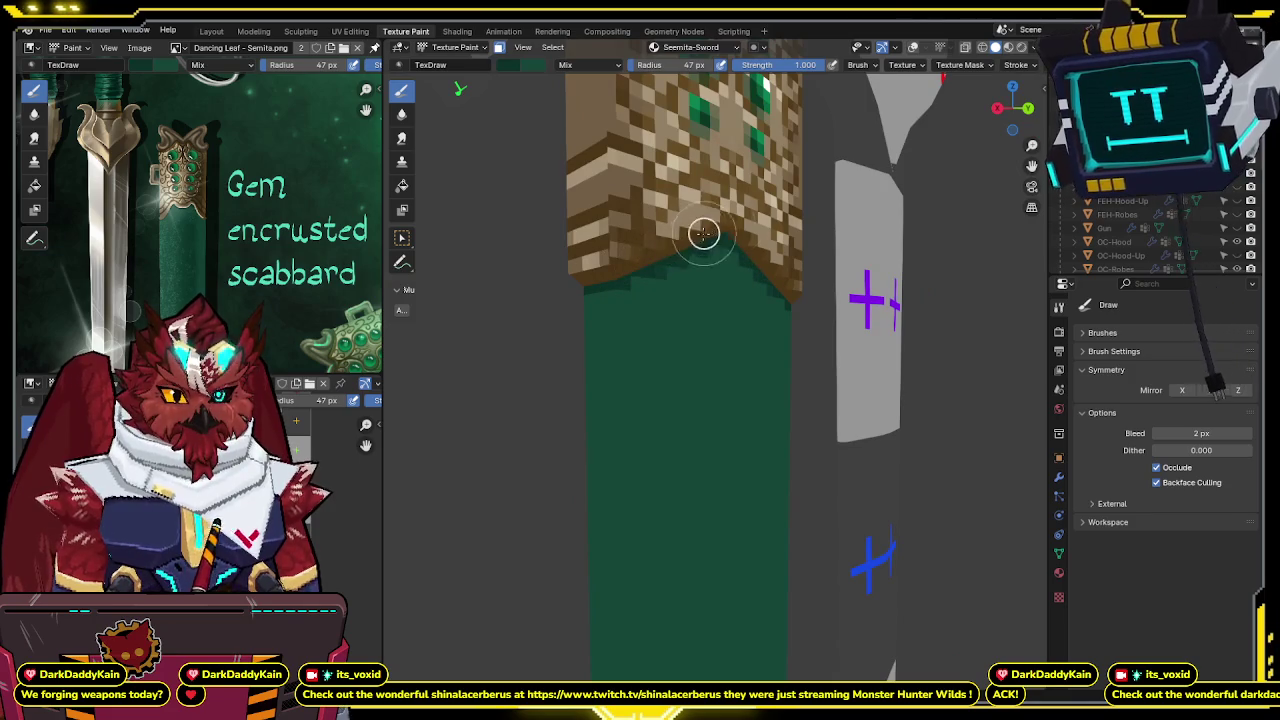
pyautogui.moveTo(615, 283)
pyautogui.mouseDown(button='middle')
pyautogui.moveTo(650, 290)
pyautogui.moveTo(737, 266)
pyautogui.moveTo(723, 328)
pyautogui.moveTo(657, 300)
pyautogui.moveTo(770, 258)
pyautogui.mouseUp(button='middle')
pyautogui.scroll(-5, 706, 277)
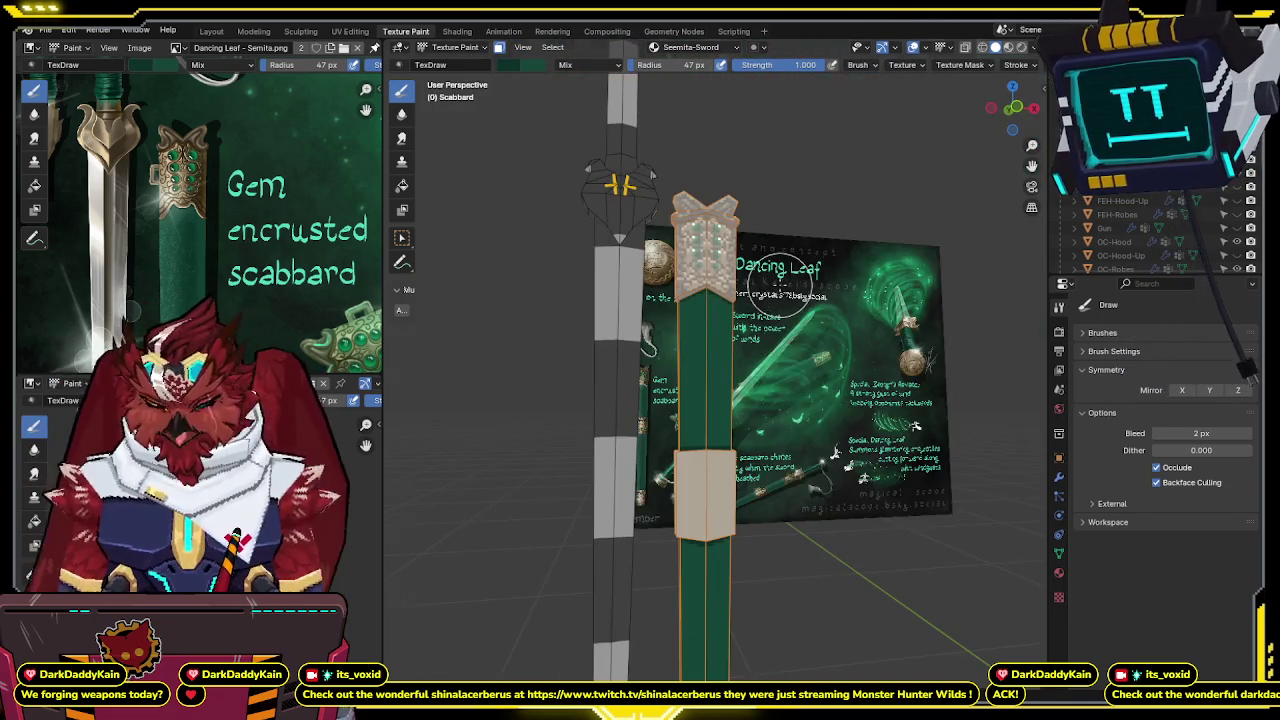
pyautogui.press('KP_1')
pyautogui.scroll(-3, 723, 363)
pyautogui.scroll(4, 723, 363)
pyautogui.keyDown('shift'); pyautogui.moveTo(723, 363); pyautogui.dragTo(768, 369, button='middle'); pyautogui.keyUp('shift')
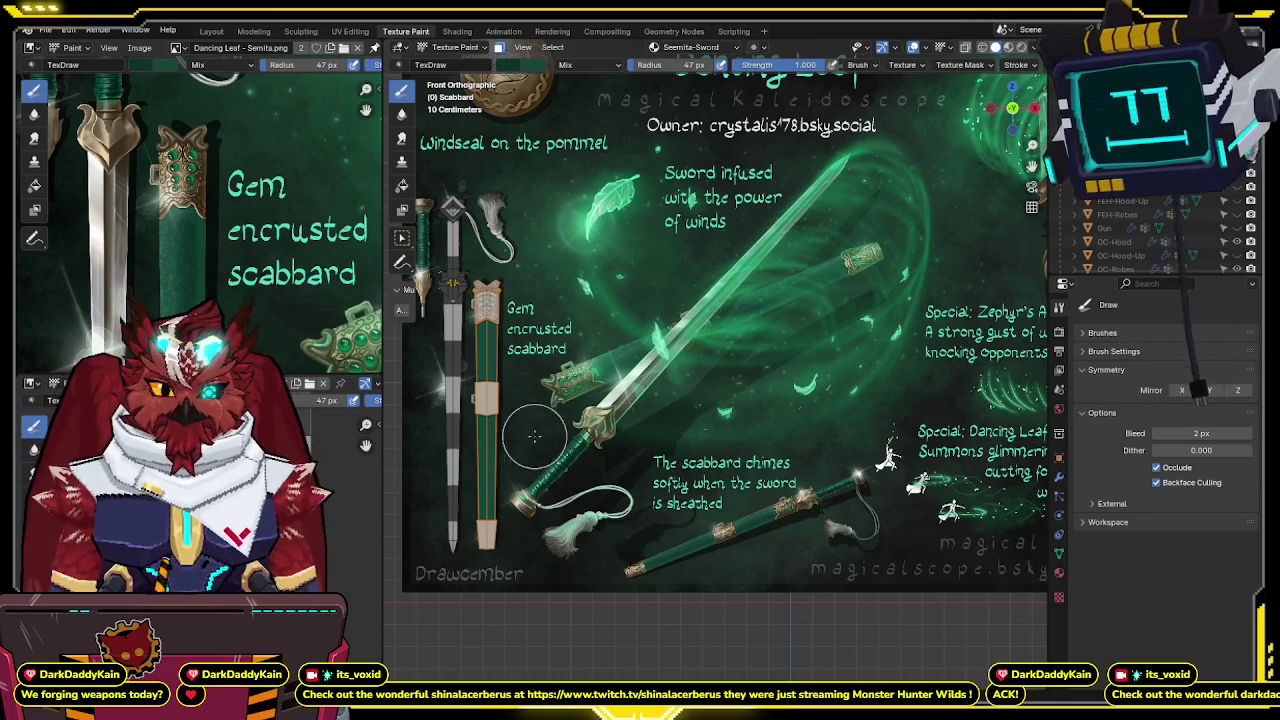
pyautogui.scroll(1, 560, 478)
pyautogui.scroll(2, 650, 450)
pyautogui.scroll(2, 749, 423)
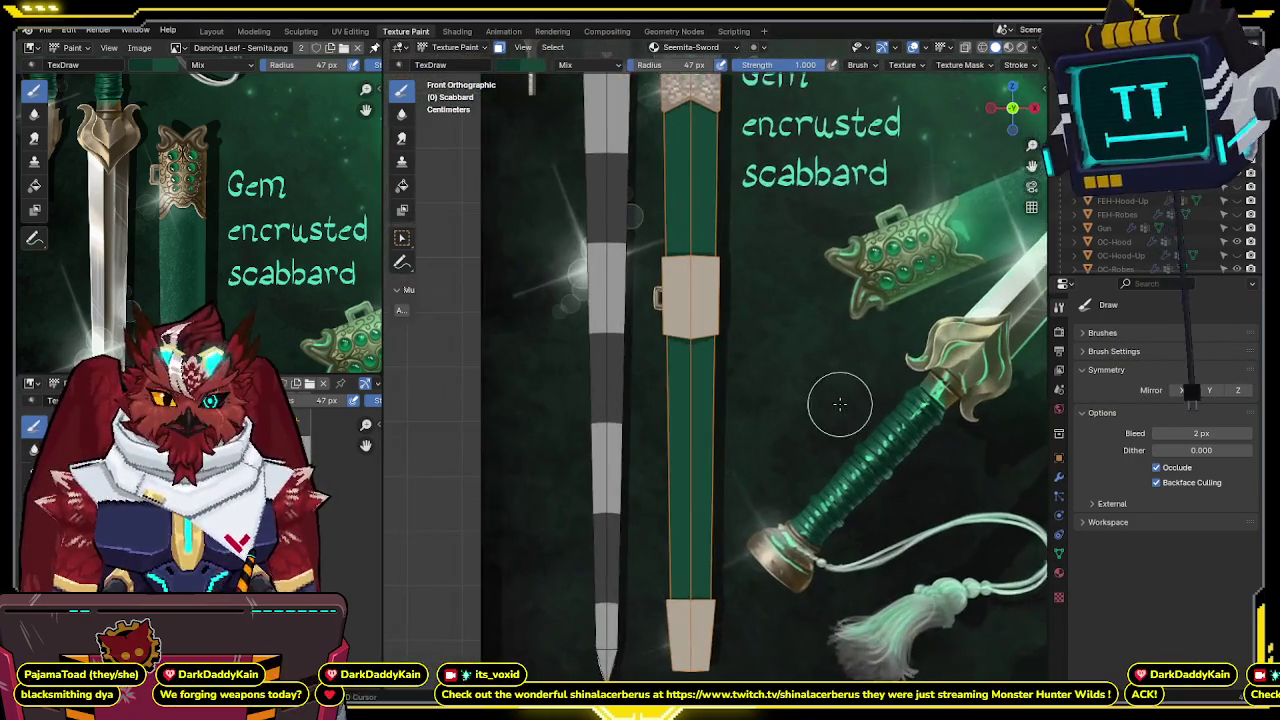
pyautogui.scroll(2, 828, 408)
pyautogui.scroll(-2, 828, 408)
pyautogui.scroll(-1, 808, 449)
pyautogui.scroll(1, 800, 400)
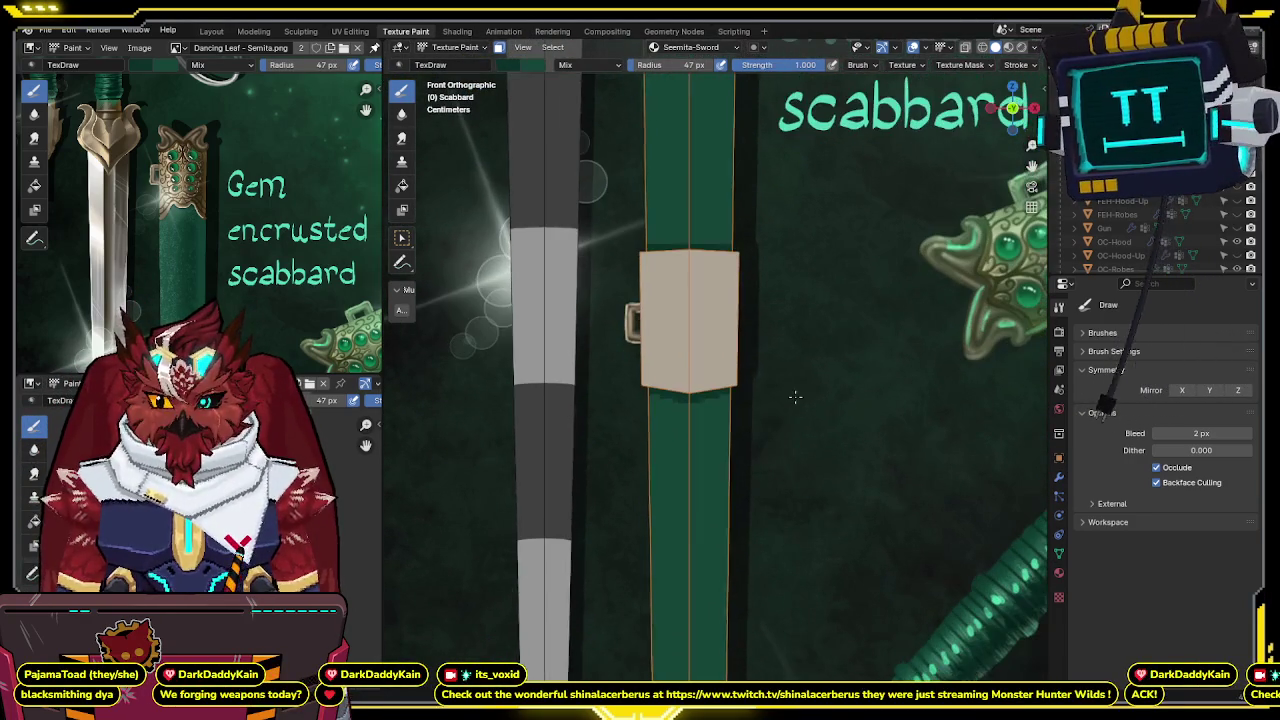
pyautogui.scroll(2, 828, 314)
pyautogui.scroll(-1, 828, 314)
pyautogui.scroll(1, 805, 262)
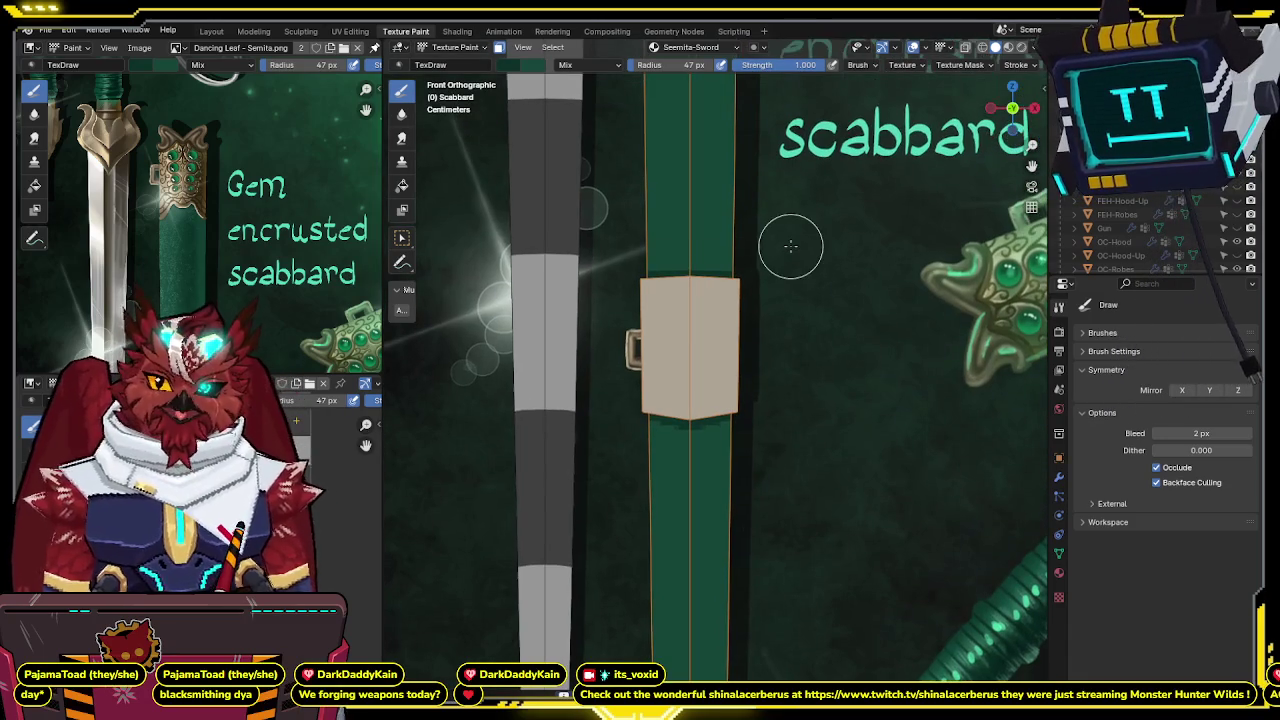
pyautogui.scroll(1, 790, 245)
pyautogui.scroll(-1, 794, 409)
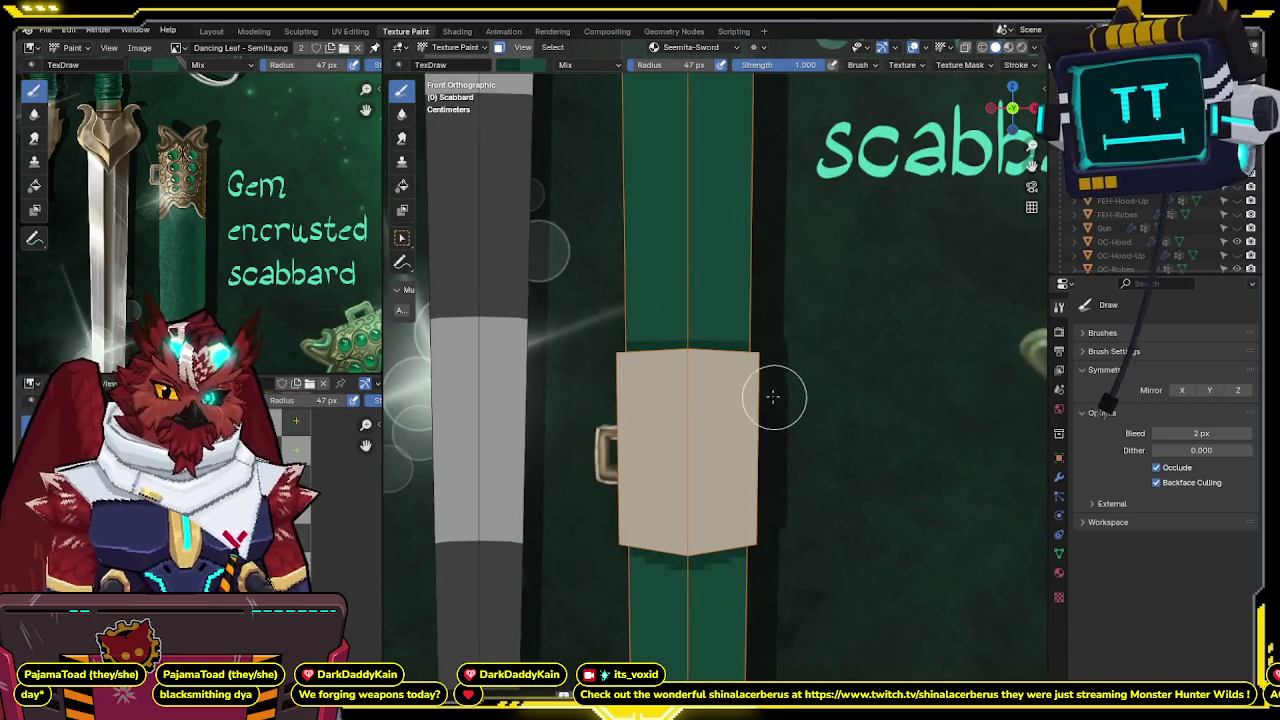
pyautogui.scroll(1, 749, 470)
pyautogui.scroll(-2, 749, 470)
pyautogui.moveTo(751, 468)
pyautogui.mouseDown(button='middle')
pyautogui.moveTo(740, 397)
pyautogui.moveTo(766, 380)
pyautogui.mouseUp(button='middle')
# Disable Occlude and paint darker green streaks down the shaft at strength 1.0.
pyautogui.click(1157, 467)
pyautogui.scroll(1, 767, 328)
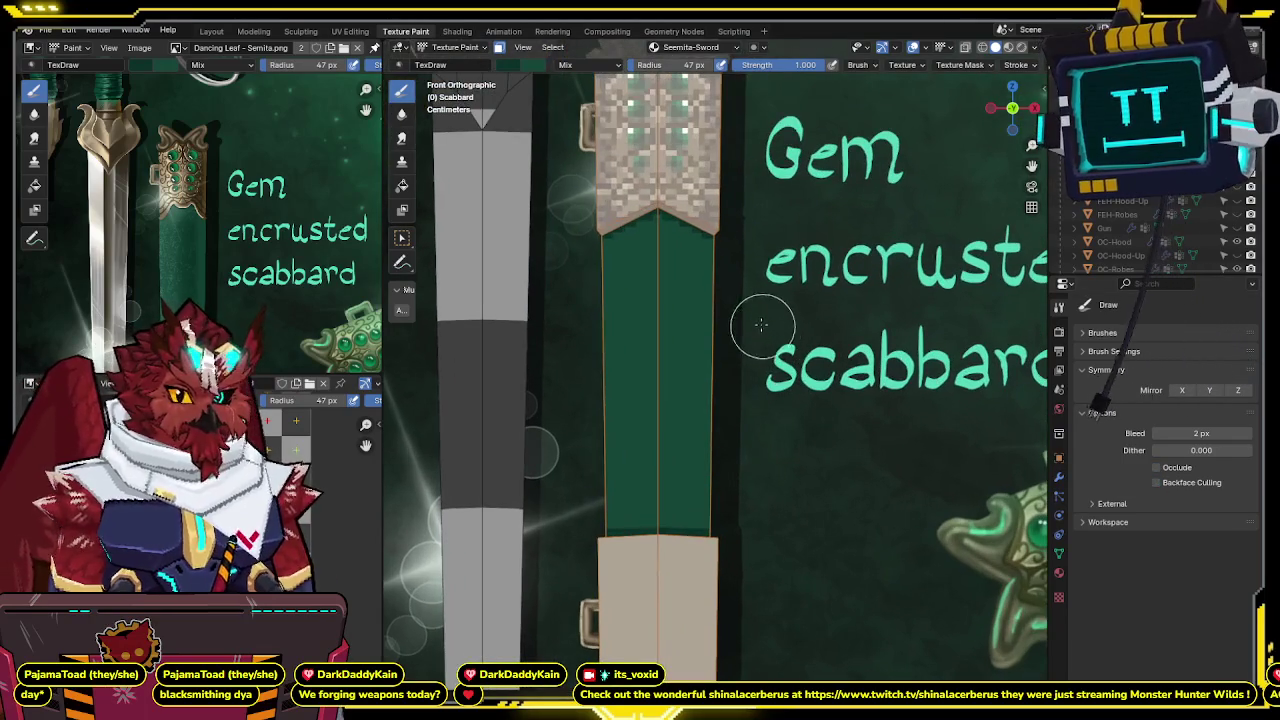
pyautogui.moveTo(714, 227)
pyautogui.mouseDown()
pyautogui.moveTo(705, 519)
pyautogui.moveTo(661, 508)
pyautogui.mouseUp()
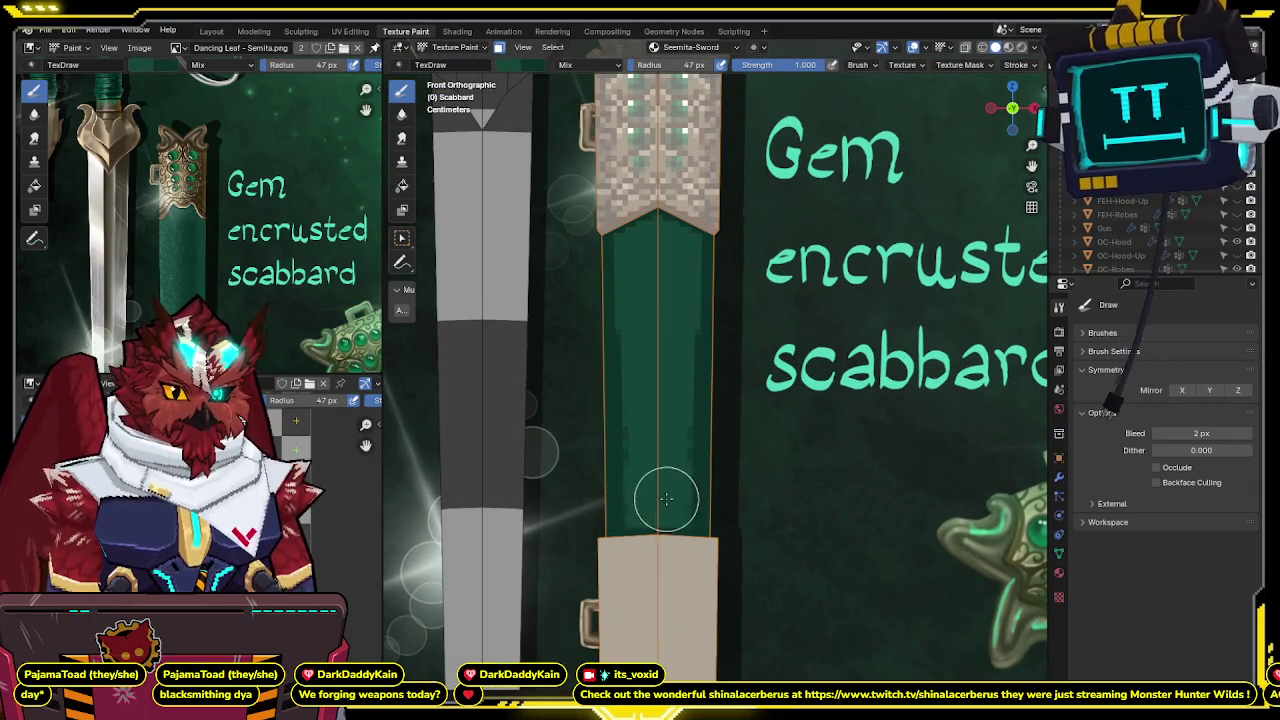
pyautogui.press('Return')
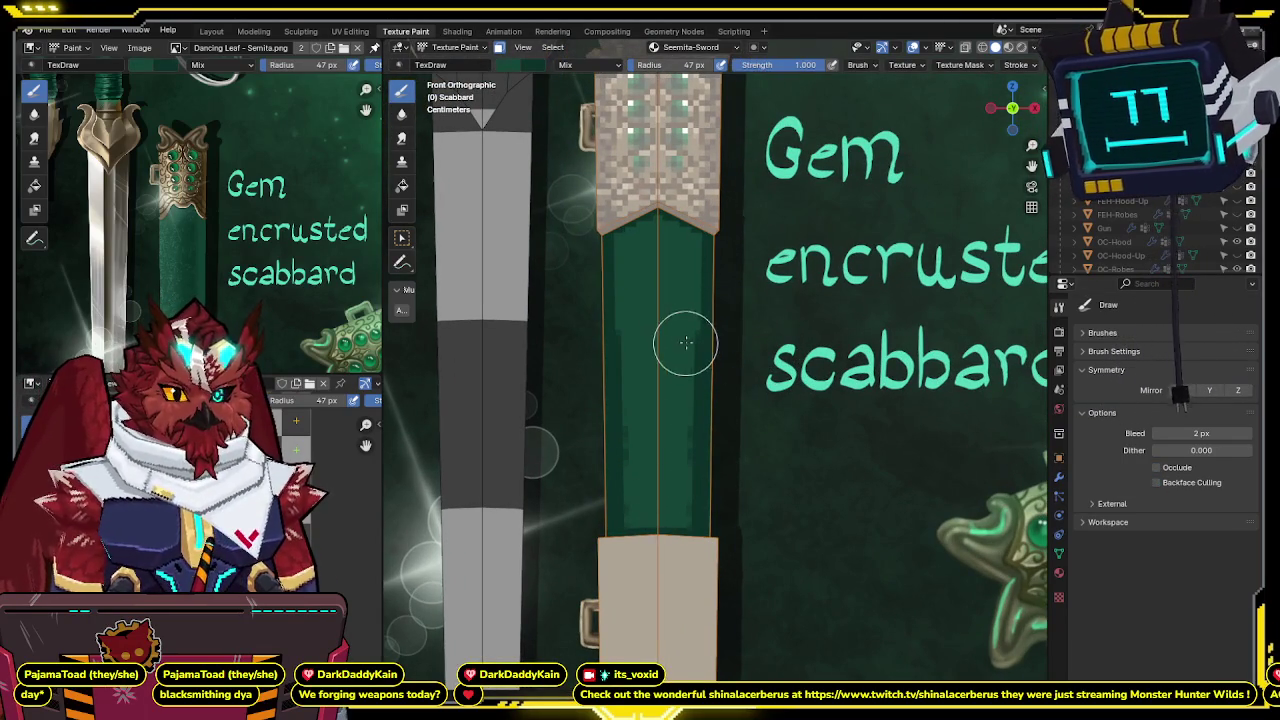
pyautogui.moveTo(690, 314); pyautogui.dragTo(687, 504)
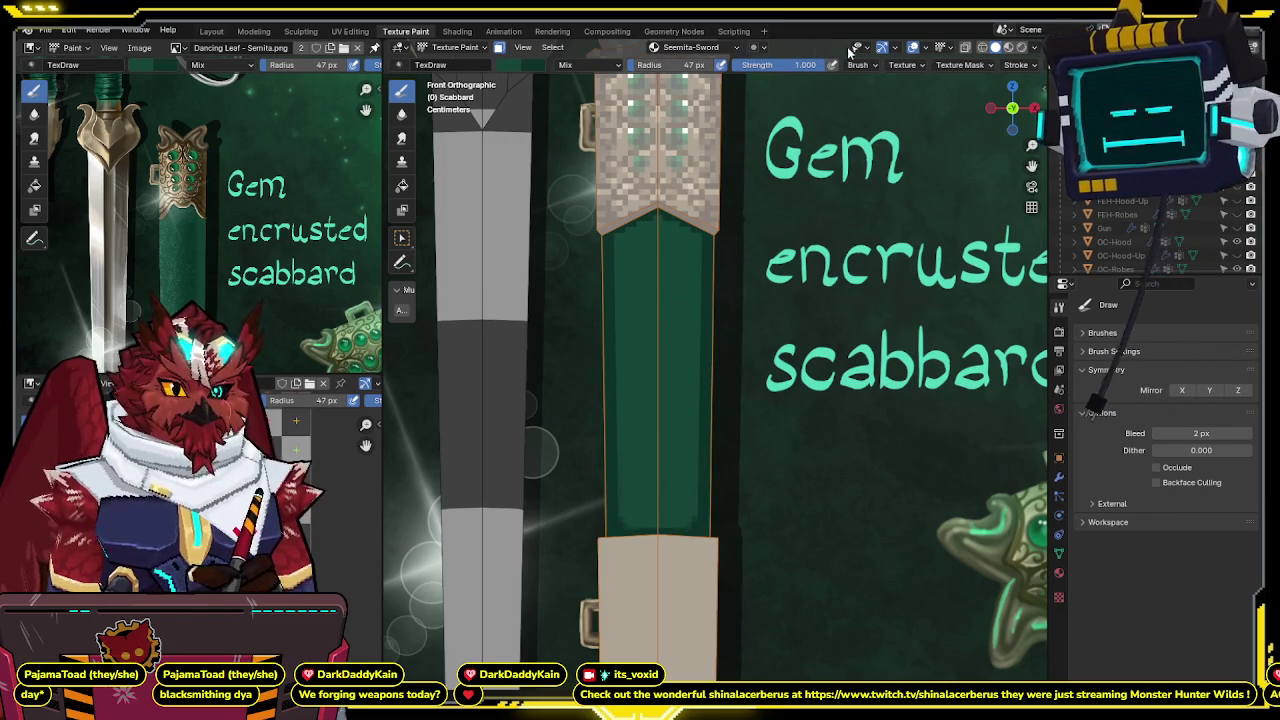
# Lower brush strength to about 0.514 and paint two softer strokes down the shaft.
pyautogui.moveTo(797, 68); pyautogui.dragTo(761, 80)
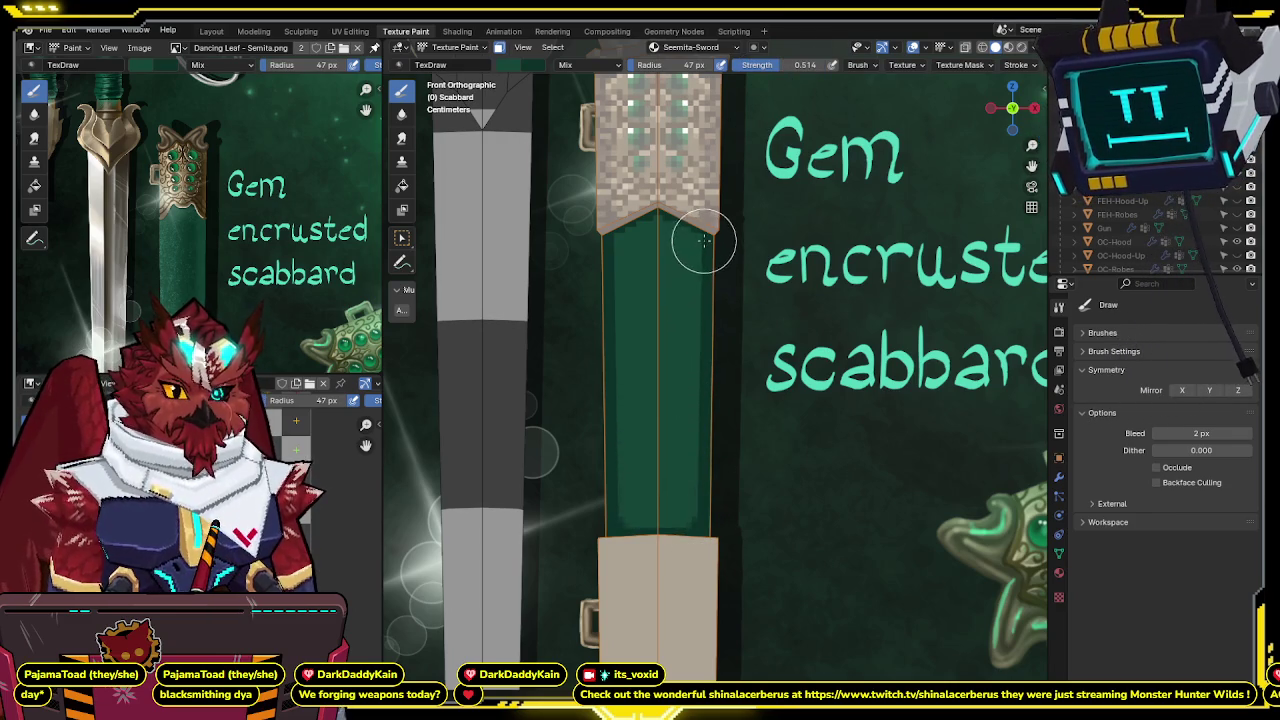
pyautogui.moveTo(696, 374); pyautogui.dragTo(696, 446)
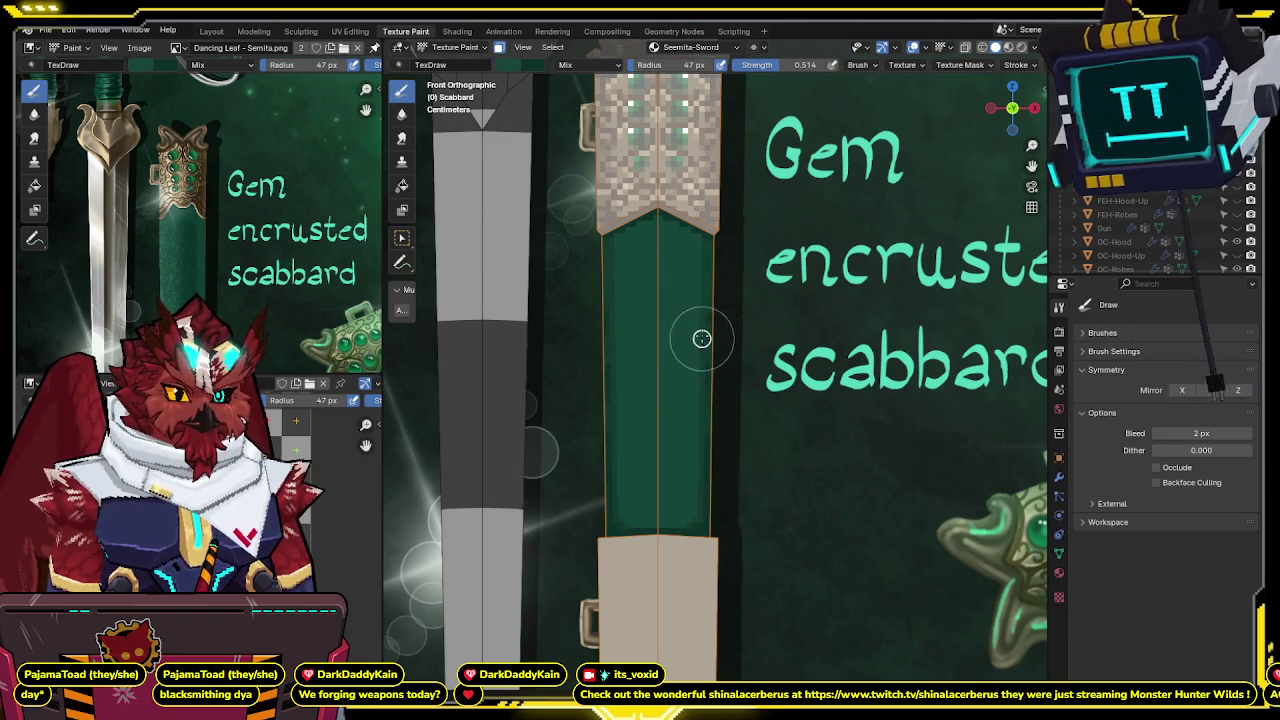
pyautogui.moveTo(701, 348); pyautogui.dragTo(701, 472)
# Orbit and toggle overlays to inspect the shaded shaft, ending in front orthographic view.
pyautogui.moveTo(701, 472)
pyautogui.mouseDown(button='middle')
pyautogui.moveTo(766, 343)
pyautogui.moveTo(708, 352)
pyautogui.mouseUp(button='middle')
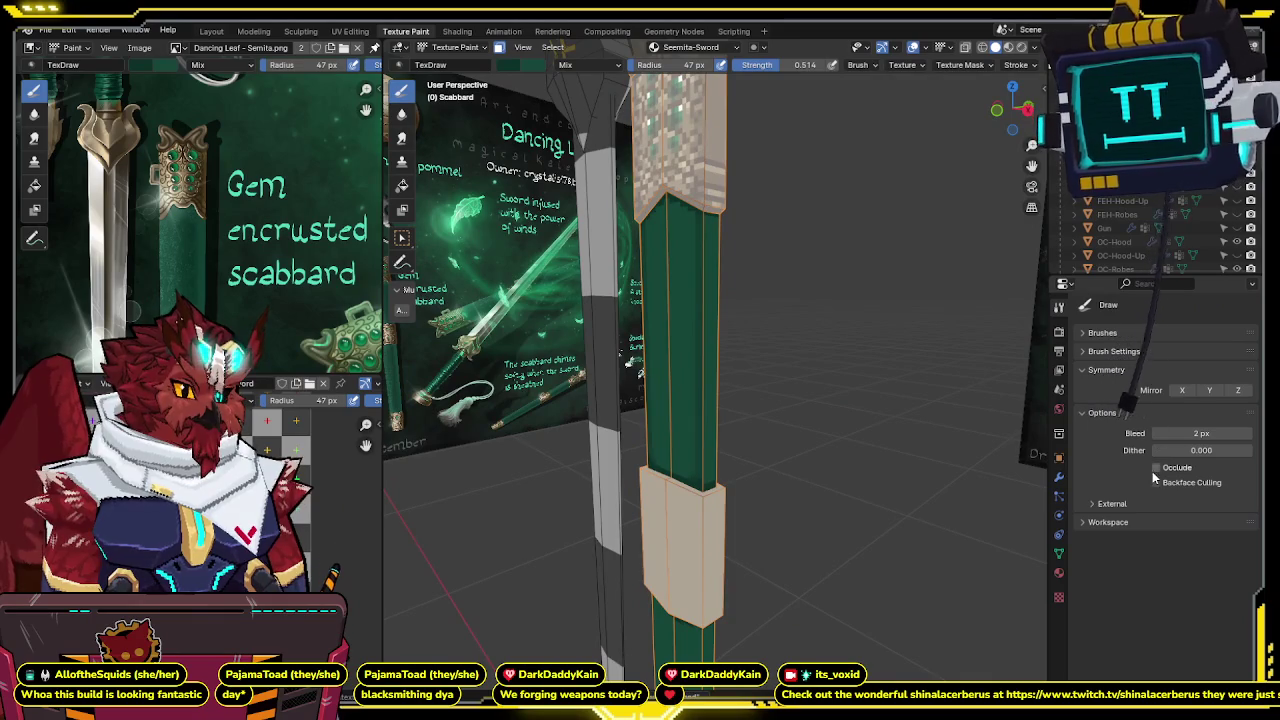
pyautogui.moveTo(760, 350); pyautogui.dragTo(690, 120, button='middle')
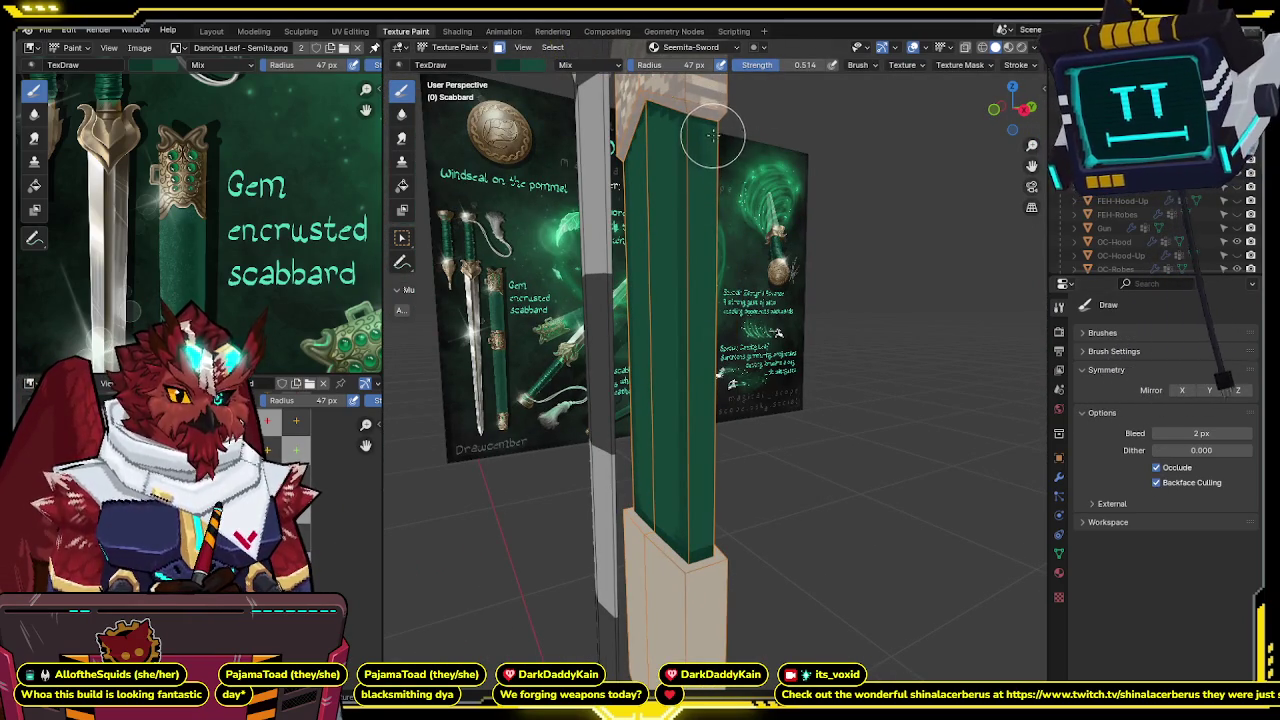
pyautogui.hotkey('shift', 'alt', 'z')
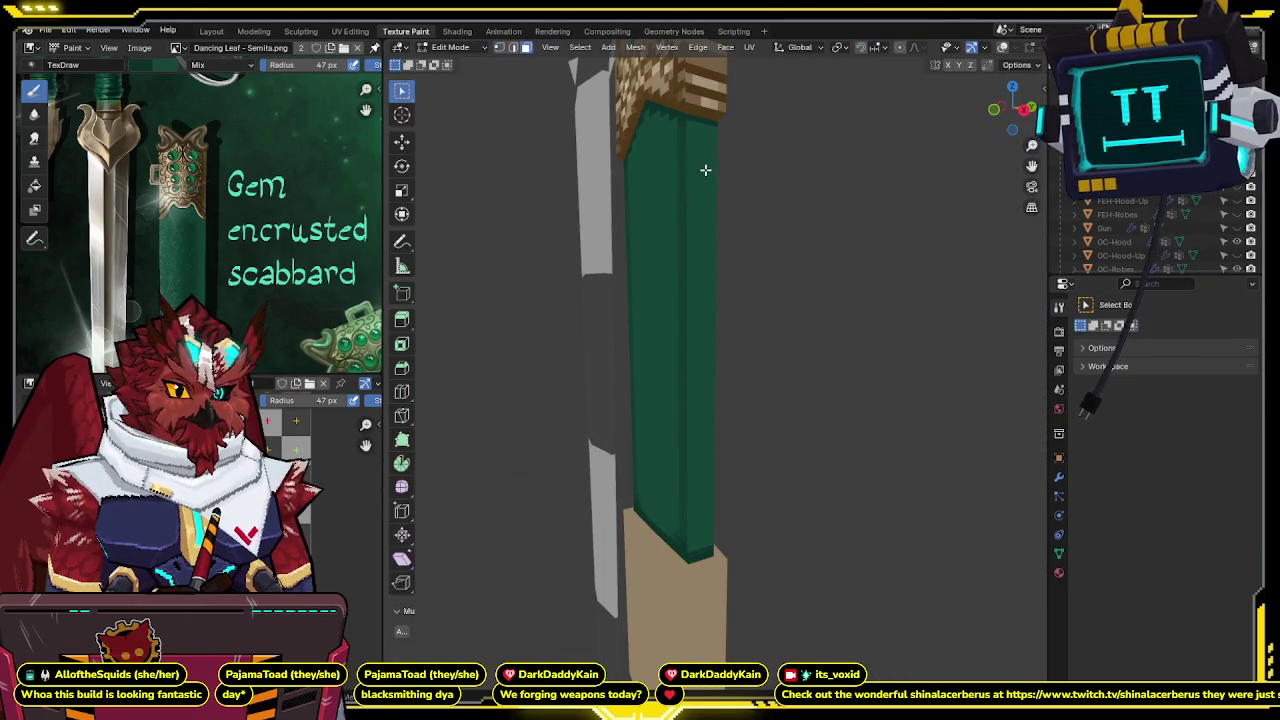
pyautogui.hotkey('shift', 'alt', 'z')
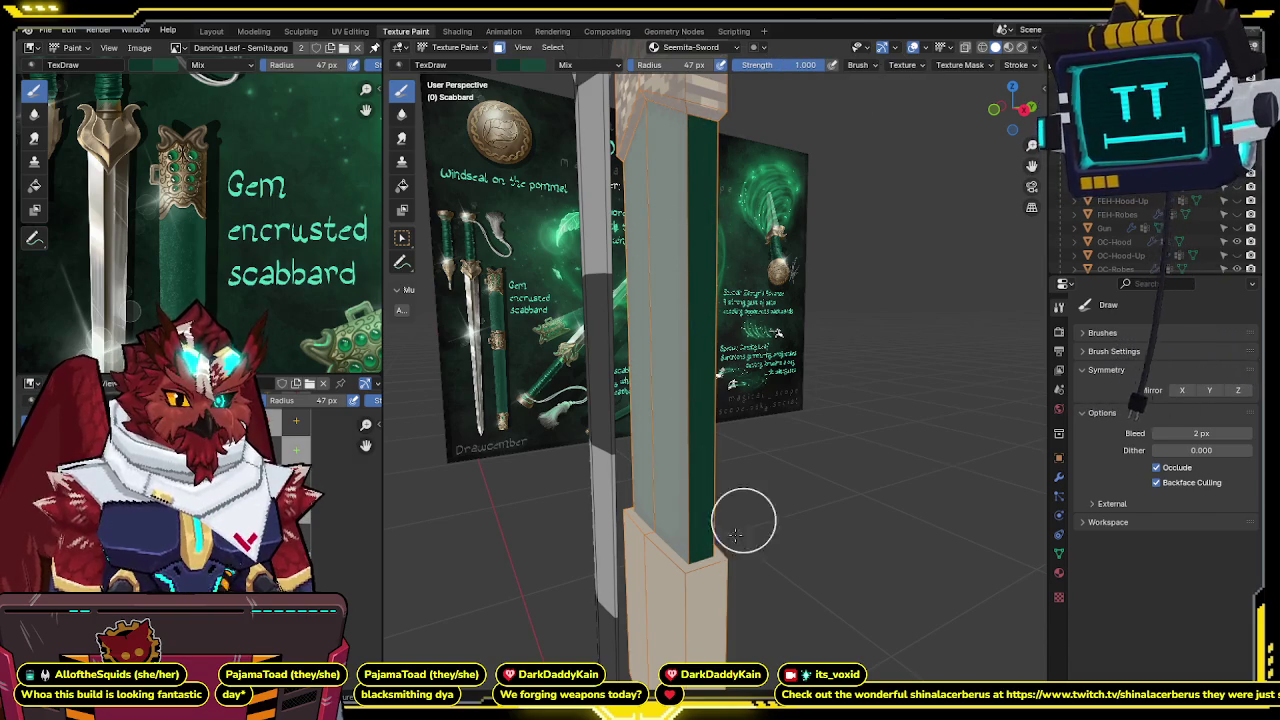
pyautogui.hotkey('shift', 'alt', 'z')
pyautogui.scroll(3, 780, 440)
pyautogui.moveTo(790, 403)
pyautogui.mouseDown(button='middle')
pyautogui.moveTo(722, 355)
pyautogui.moveTo(709, 303)
pyautogui.moveTo(731, 369)
pyautogui.moveTo(731, 277)
pyautogui.moveTo(675, 298)
pyautogui.moveTo(715, 255)
pyautogui.mouseUp(button='middle')
pyautogui.hotkey('shift', 'alt', 'z')
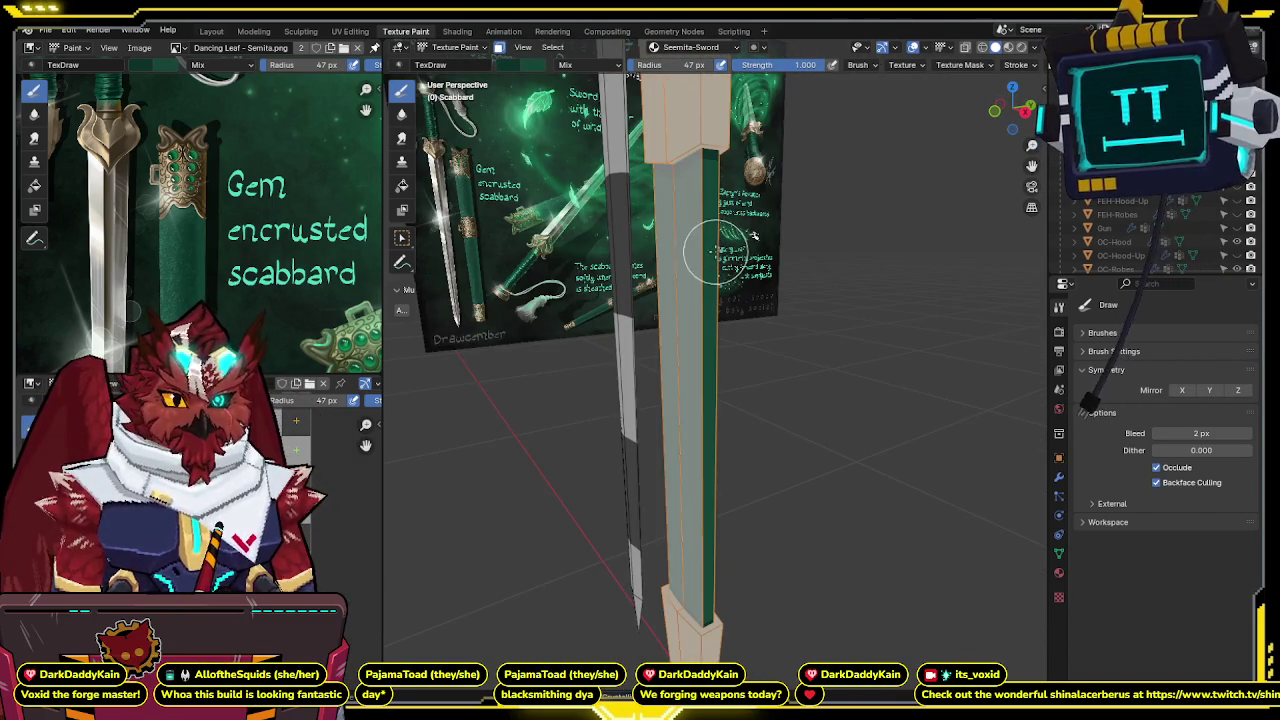
pyautogui.moveTo(707, 379); pyautogui.dragTo(677, 266, button='middle')
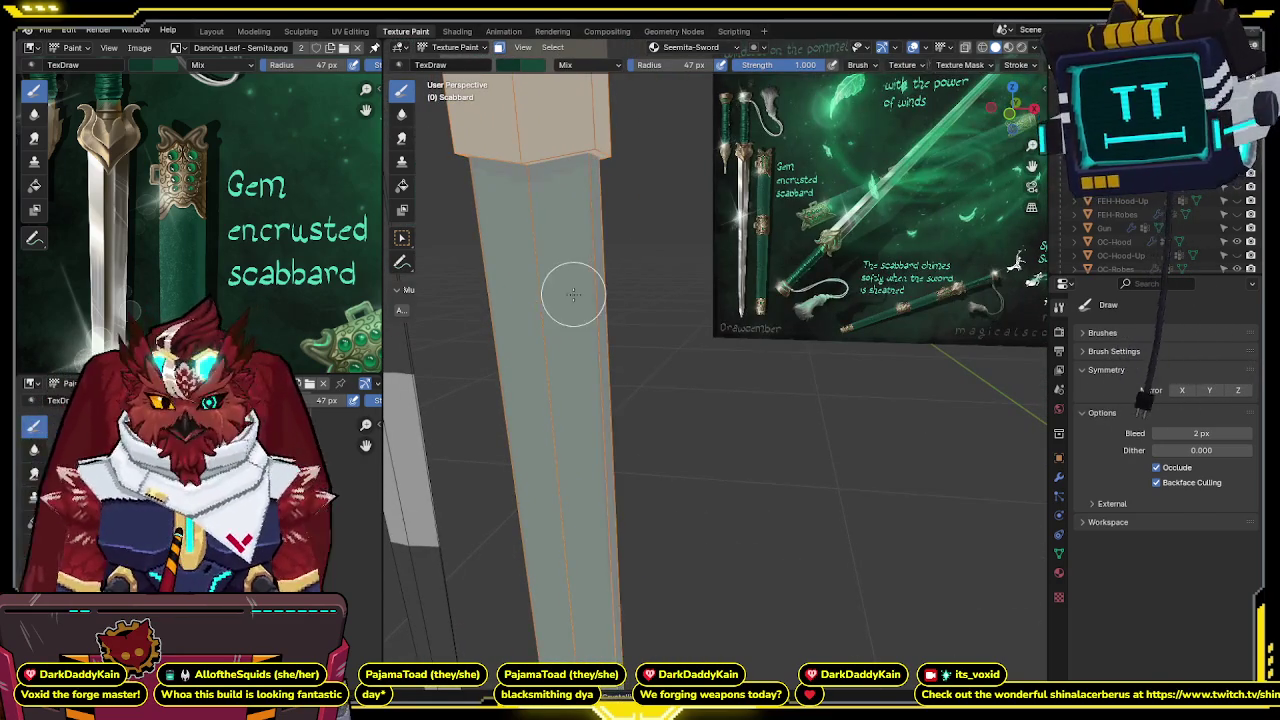
pyautogui.press('KP_1')
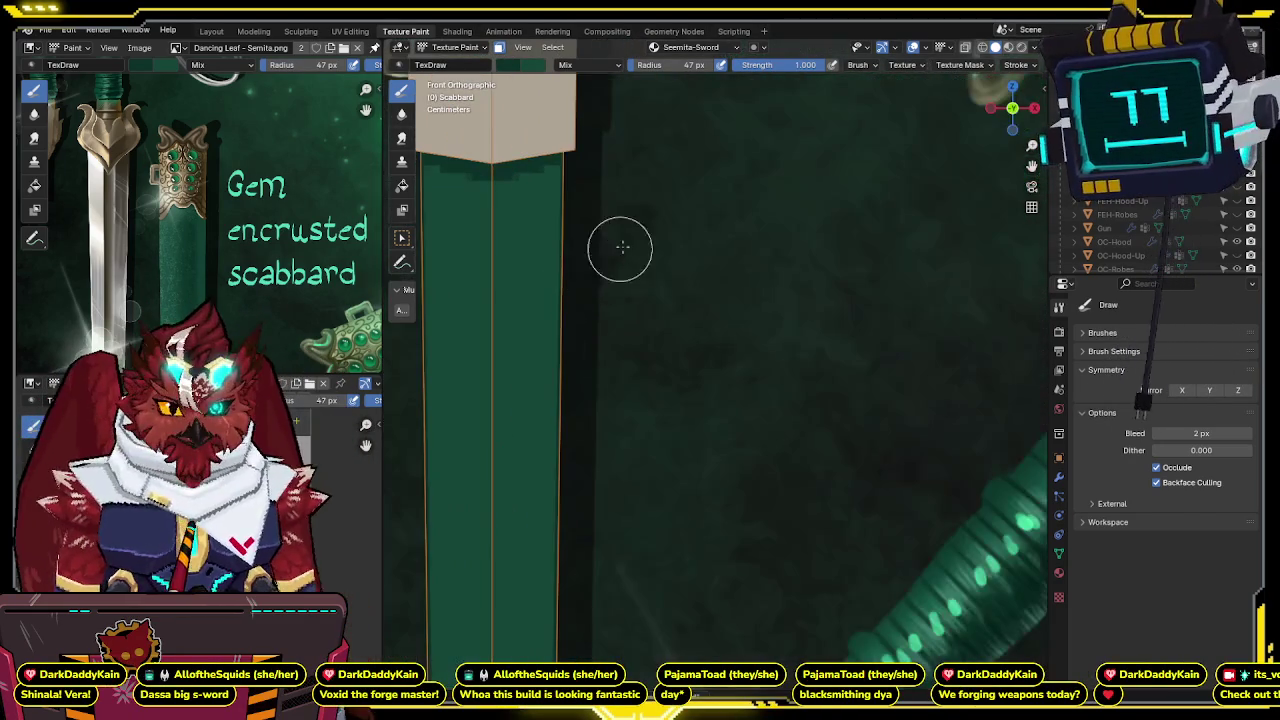
# Pan down along the green shaft and set the brush strength to 0.500.
pyautogui.moveTo(586, 157)
pyautogui.keyDown('shift'); pyautogui.mouseDown(button='middle')
pyautogui.moveTo(809, 283)
pyautogui.moveTo(808, 213)
pyautogui.mouseUp(button='middle'); pyautogui.keyUp('shift')
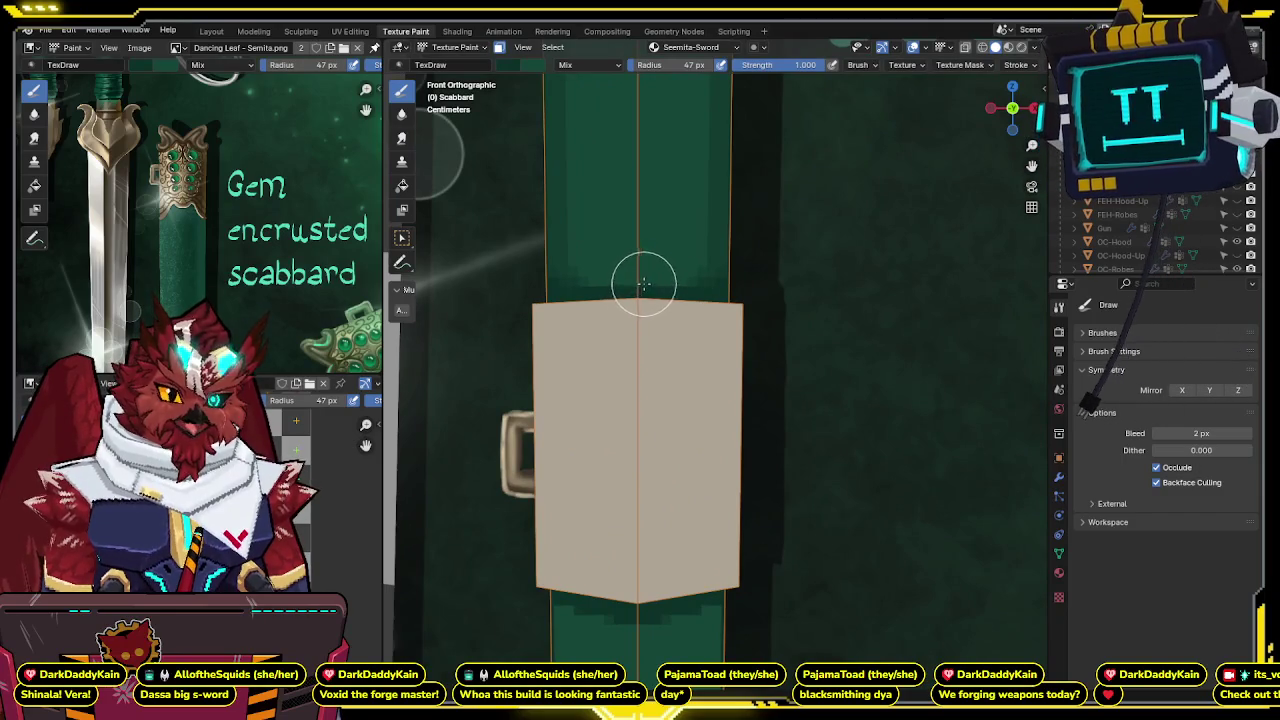
pyautogui.keyDown('shift'); pyautogui.moveTo(643, 284); pyautogui.dragTo(650, 90, button='middle'); pyautogui.keyUp('shift')
pyautogui.keyDown('shift'); pyautogui.moveTo(666, 314); pyautogui.dragTo(683, 176, button='middle'); pyautogui.keyUp('shift')
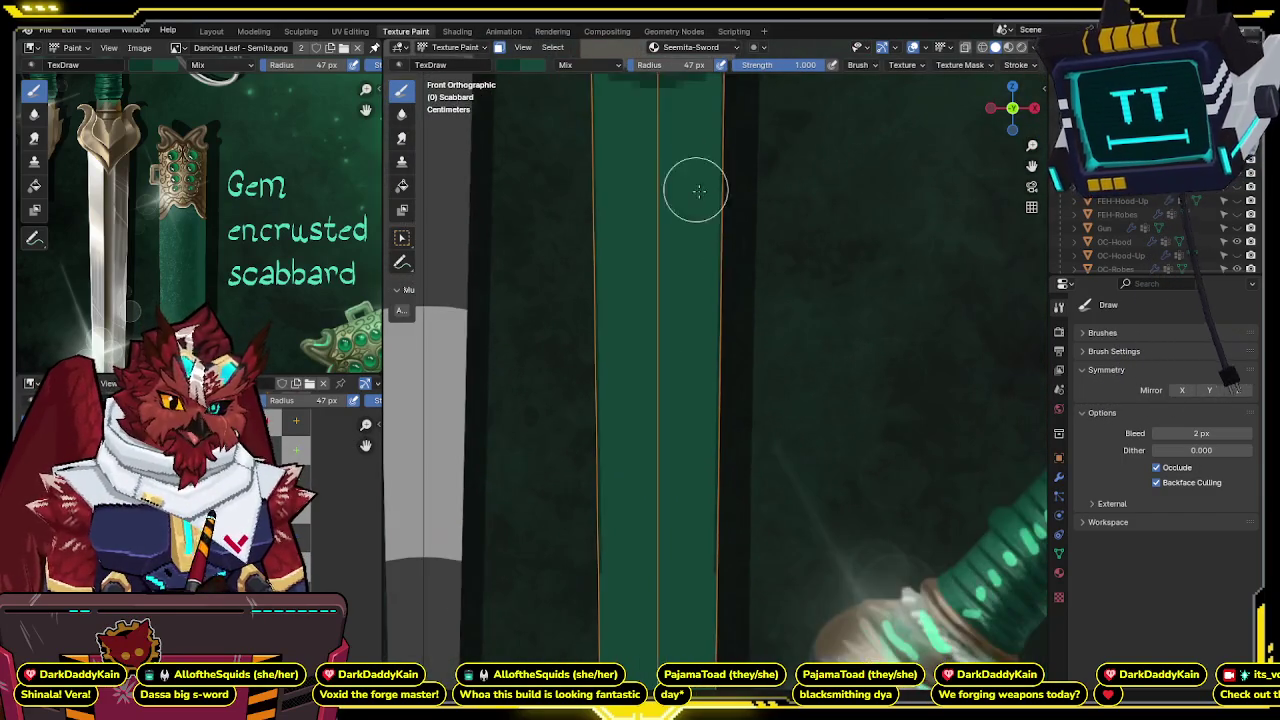
pyautogui.scroll(-2, 682, 250)
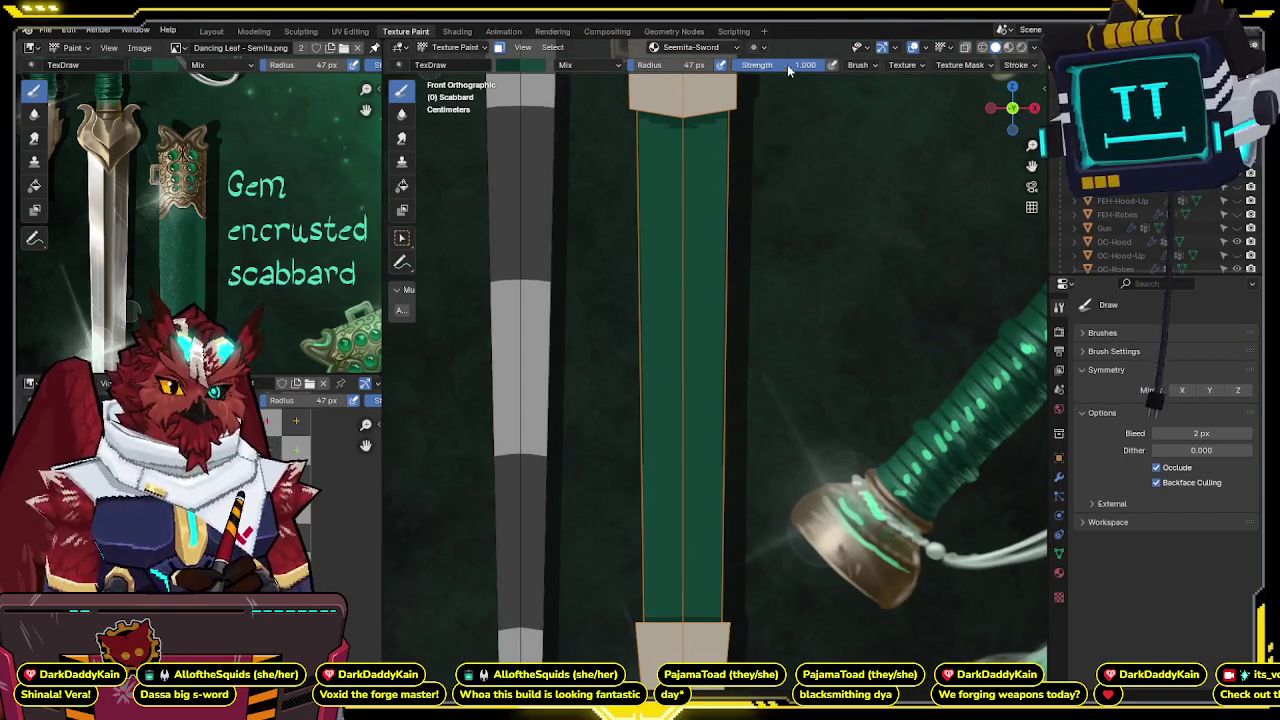
pyautogui.moveTo(785, 69); pyautogui.dragTo(740, 69)
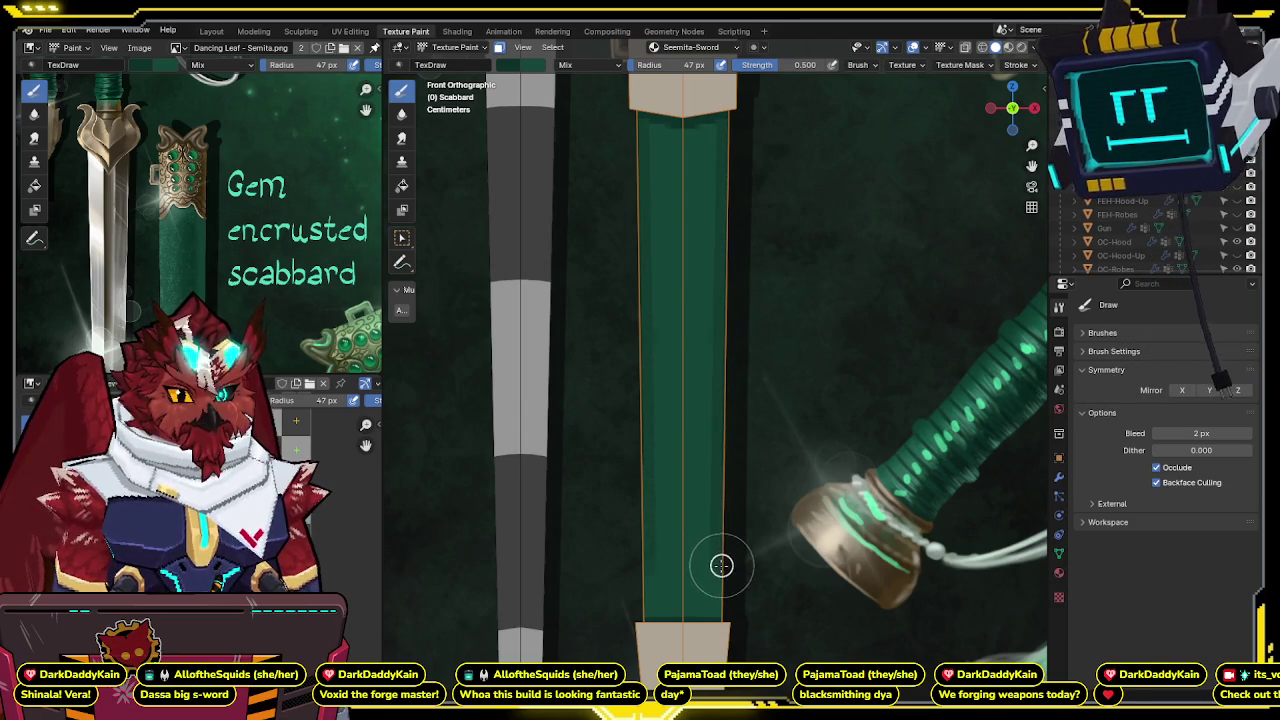
# Zoom in and out repeatedly on the green shaft to review its shading.
pyautogui.scroll(5, 737, 237)
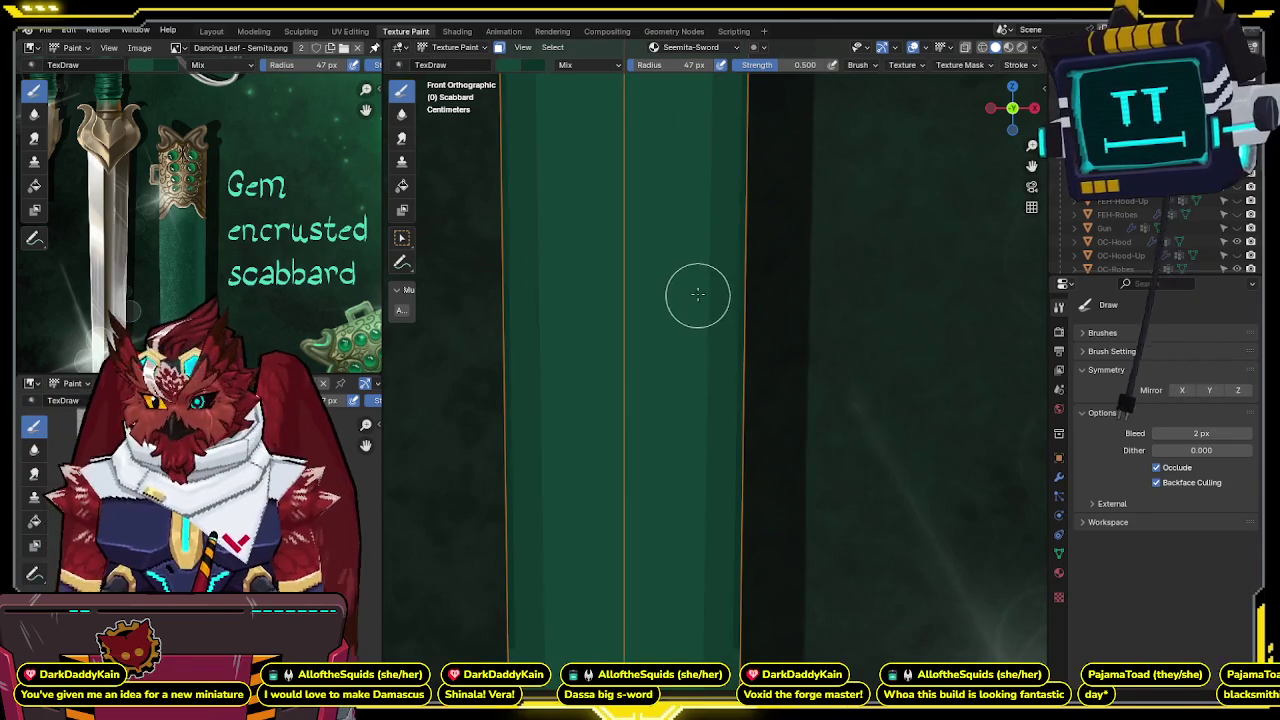
pyautogui.scroll(-2, 675, 345)
pyautogui.scroll(-2, 673, 359)
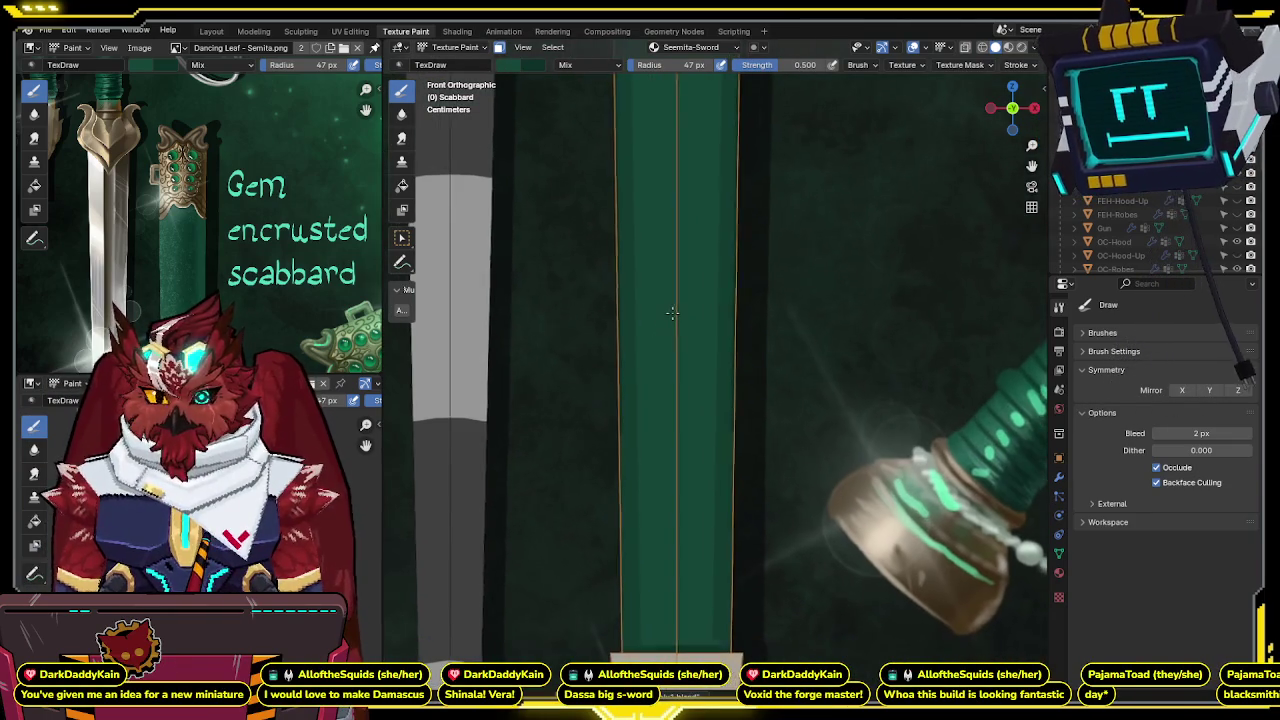
pyautogui.scroll(-1, 663, 450)
pyautogui.scroll(1, 657, 351)
pyautogui.scroll(-1, 669, 349)
pyautogui.scroll(-1, 694, 288)
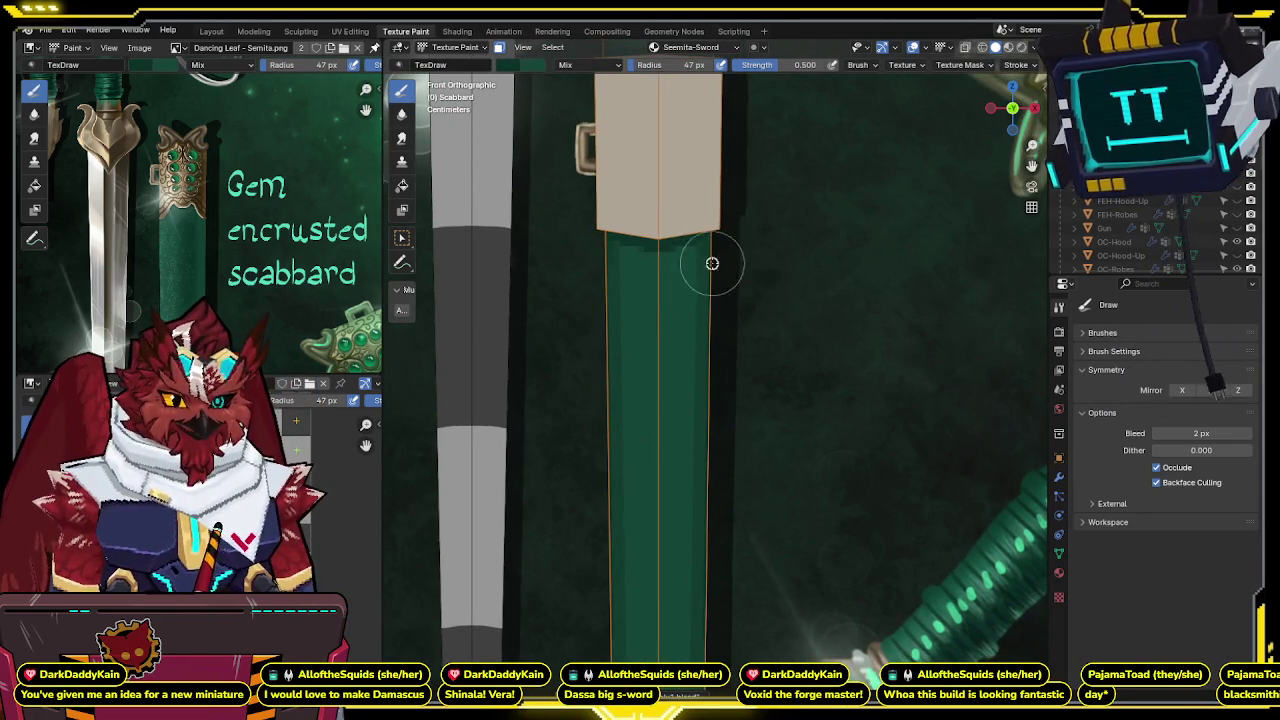
pyautogui.scroll(-2, 706, 300)
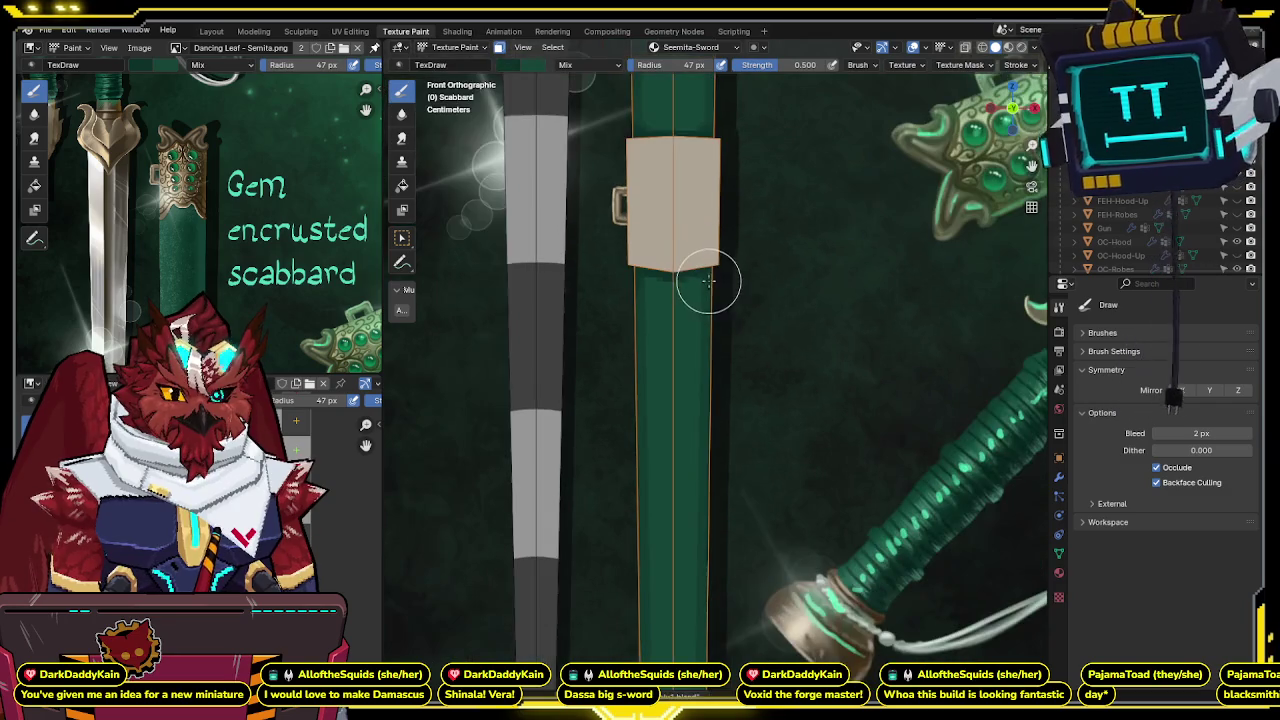
pyautogui.scroll(-2, 709, 286)
pyautogui.scroll(1, 725, 270)
pyautogui.scroll(2, 739, 255)
pyautogui.scroll(-1, 739, 255)
pyautogui.scroll(2, 739, 255)
pyautogui.keyDown('shift'); pyautogui.scroll(-5, 170, 310); pyautogui.keyUp('shift')
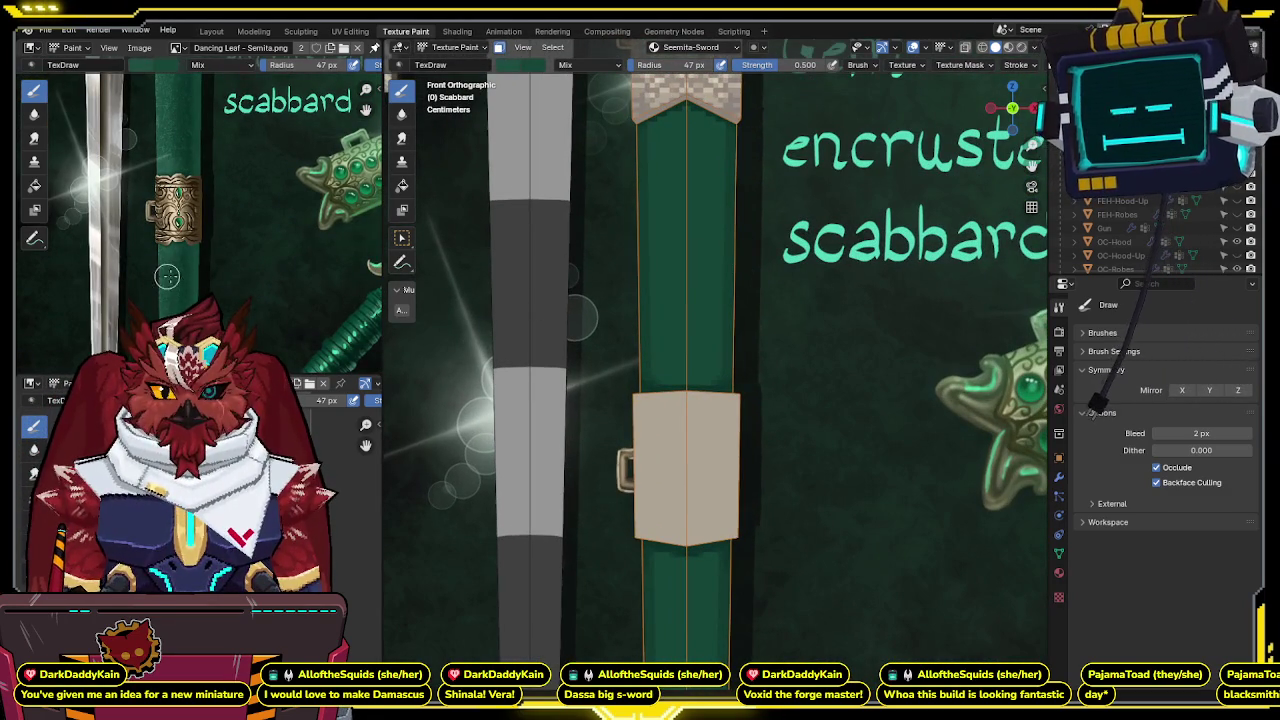
pyautogui.scroll(-1, 700, 150)
pyautogui.scroll(1, 733, 116)
pyautogui.scroll(1, 733, 116)
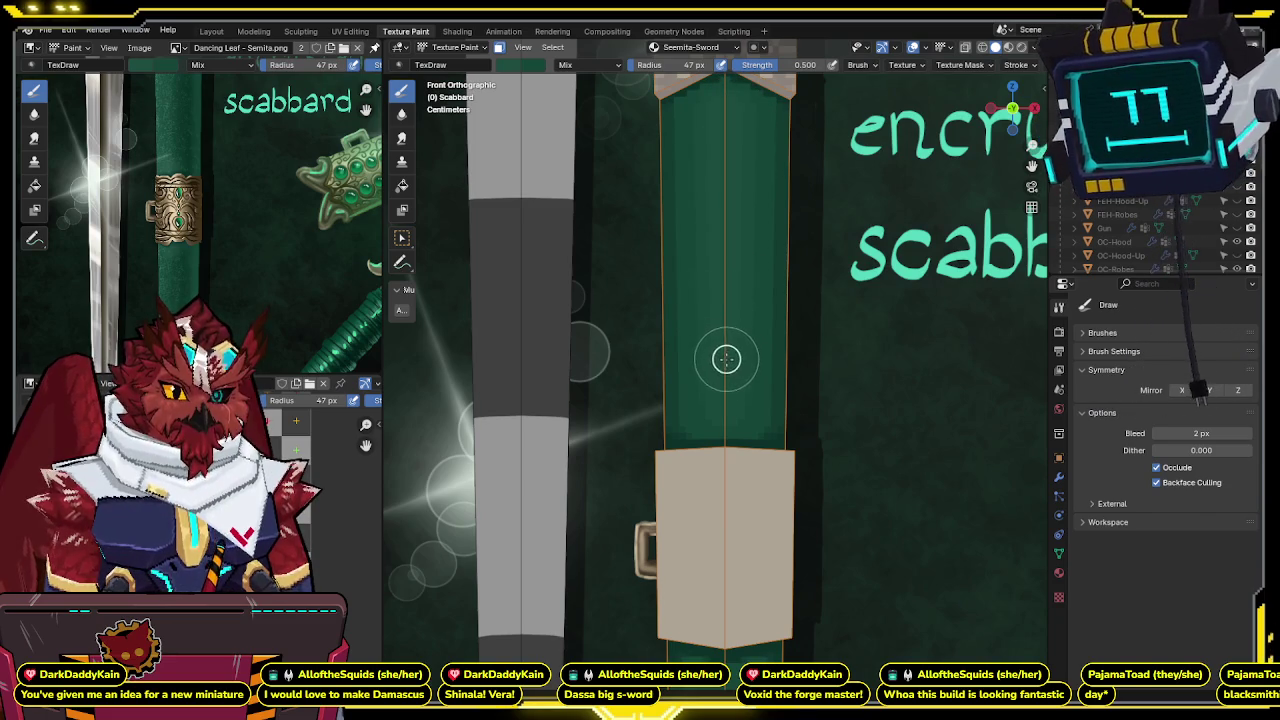
# Pan along the green shaft toward its lower end near the hilt.
pyautogui.keyDown('shift'); pyautogui.moveTo(700, 508); pyautogui.dragTo(714, 149, button='middle'); pyautogui.keyUp('shift')
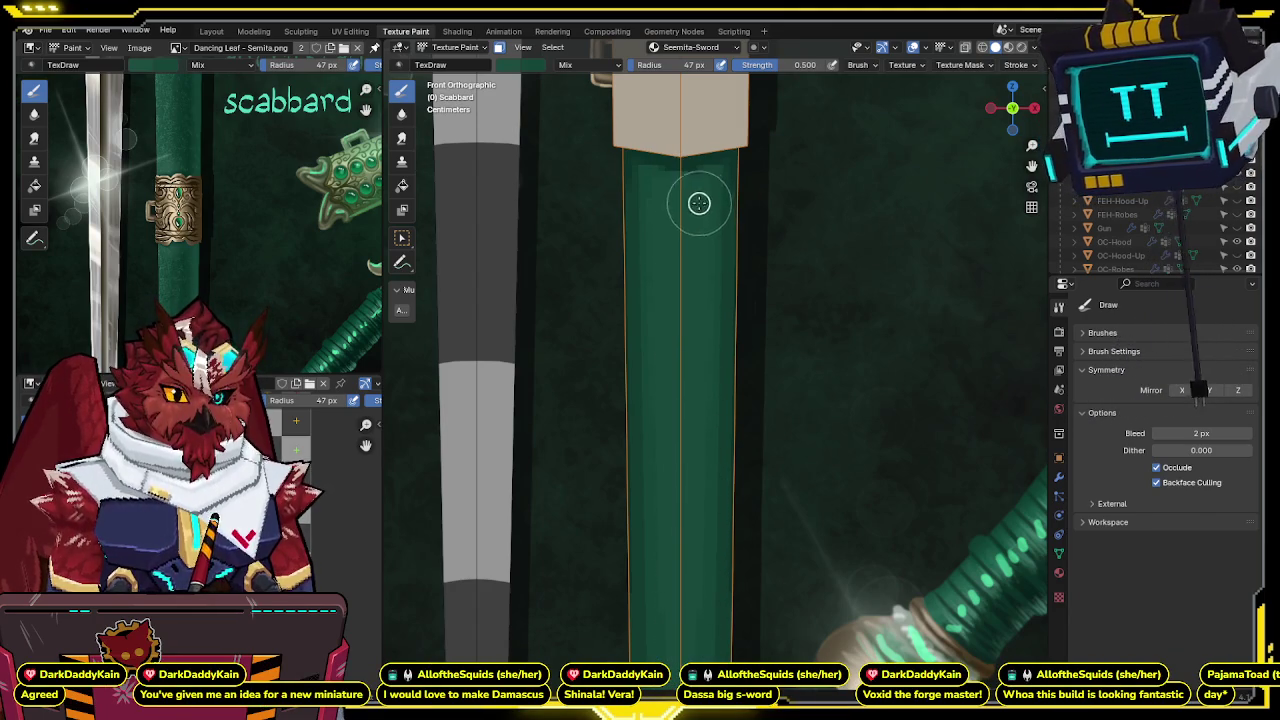
pyautogui.keyDown('shift'); pyautogui.moveTo(680, 486); pyautogui.dragTo(671, 377, button='middle'); pyautogui.keyUp('shift')
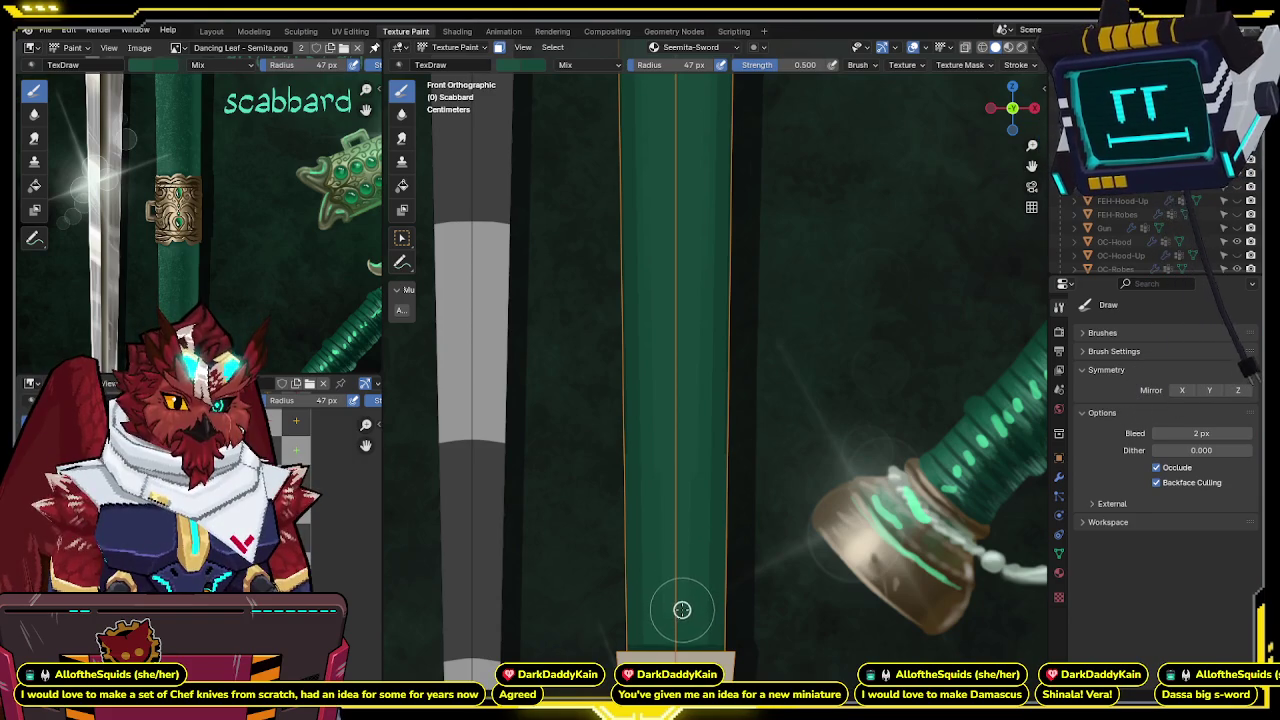
pyautogui.keyDown('shift'); pyautogui.scroll(3, 696, 490); pyautogui.keyUp('shift')
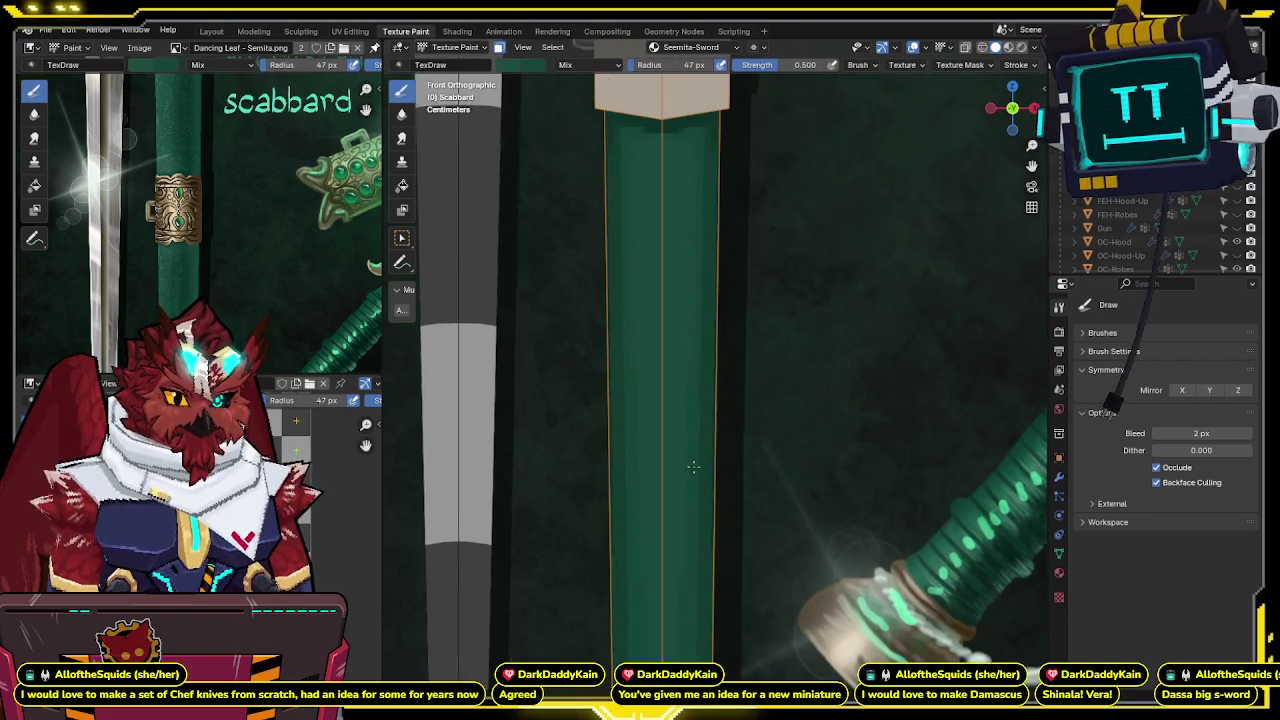
pyautogui.keyDown('shift'); pyautogui.moveTo(700, 380); pyautogui.dragTo(709, 340, button='middle'); pyautogui.keyUp('shift')
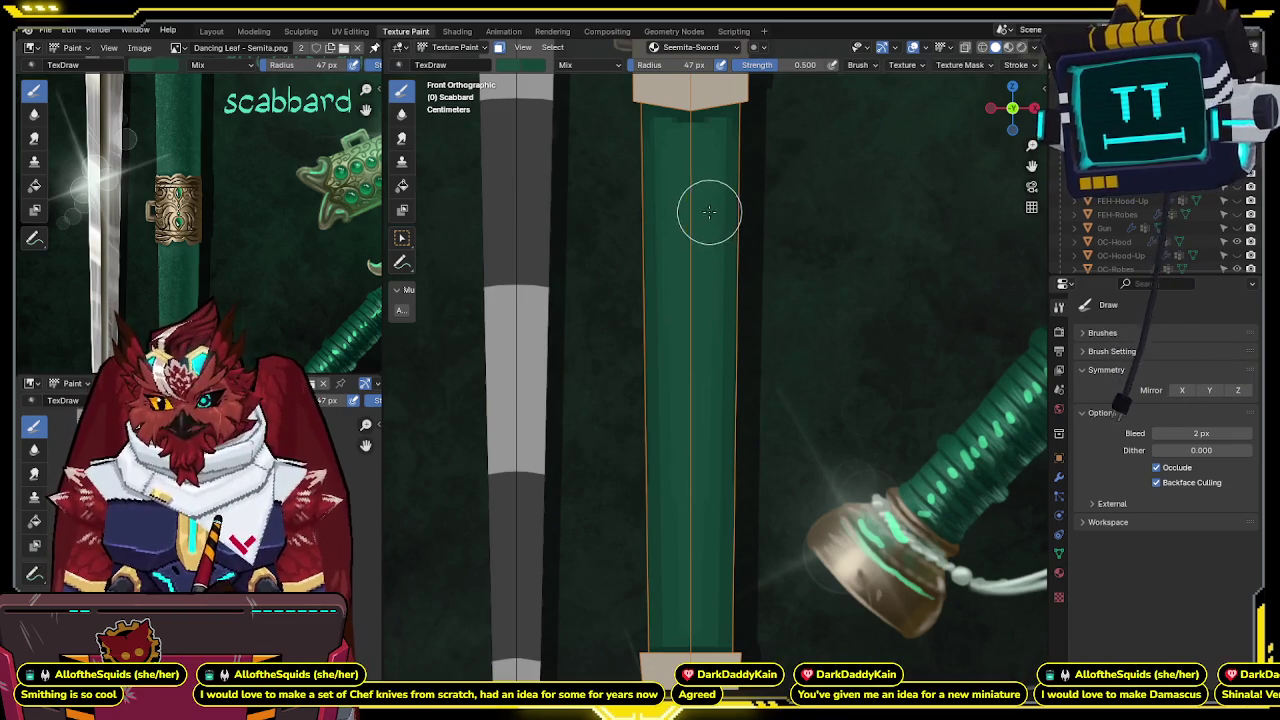
pyautogui.keyDown('shift'); pyautogui.moveTo(710, 195); pyautogui.dragTo(706, 207, button='middle'); pyautogui.keyUp('shift')
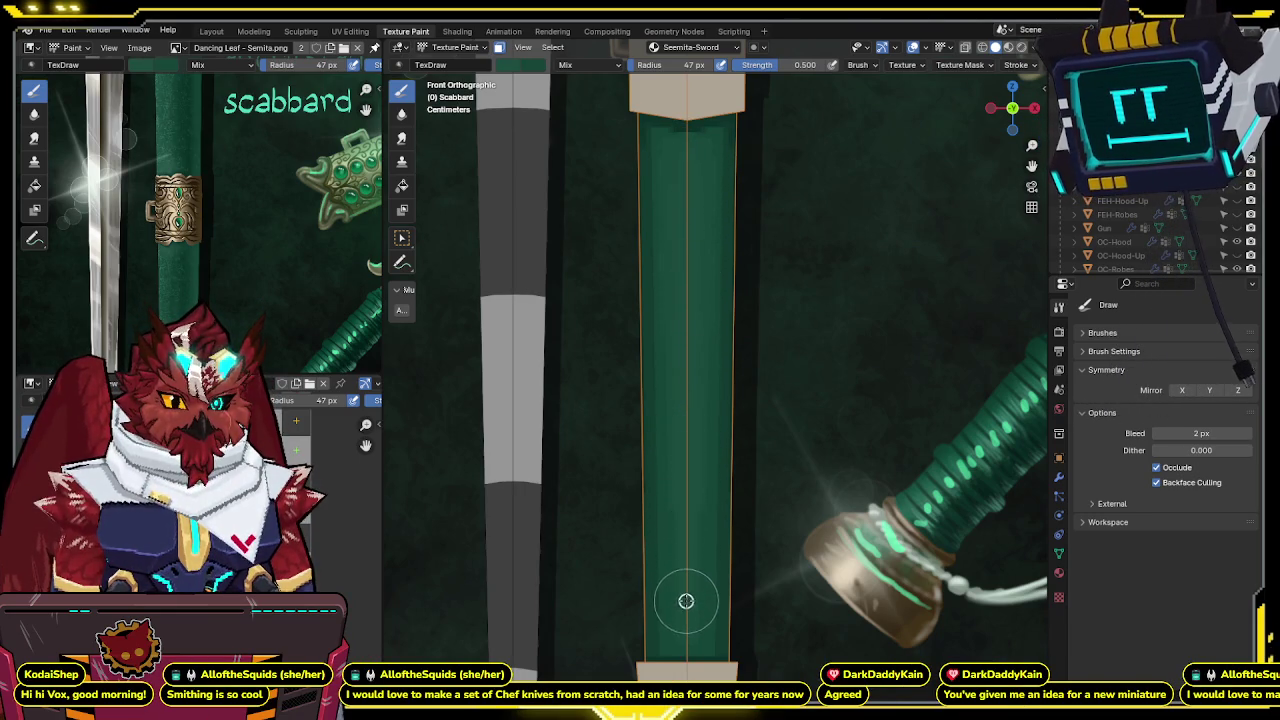
# Switch to flat Solid shading and zoom out to see the whole scabbard.
pyautogui.press('z')
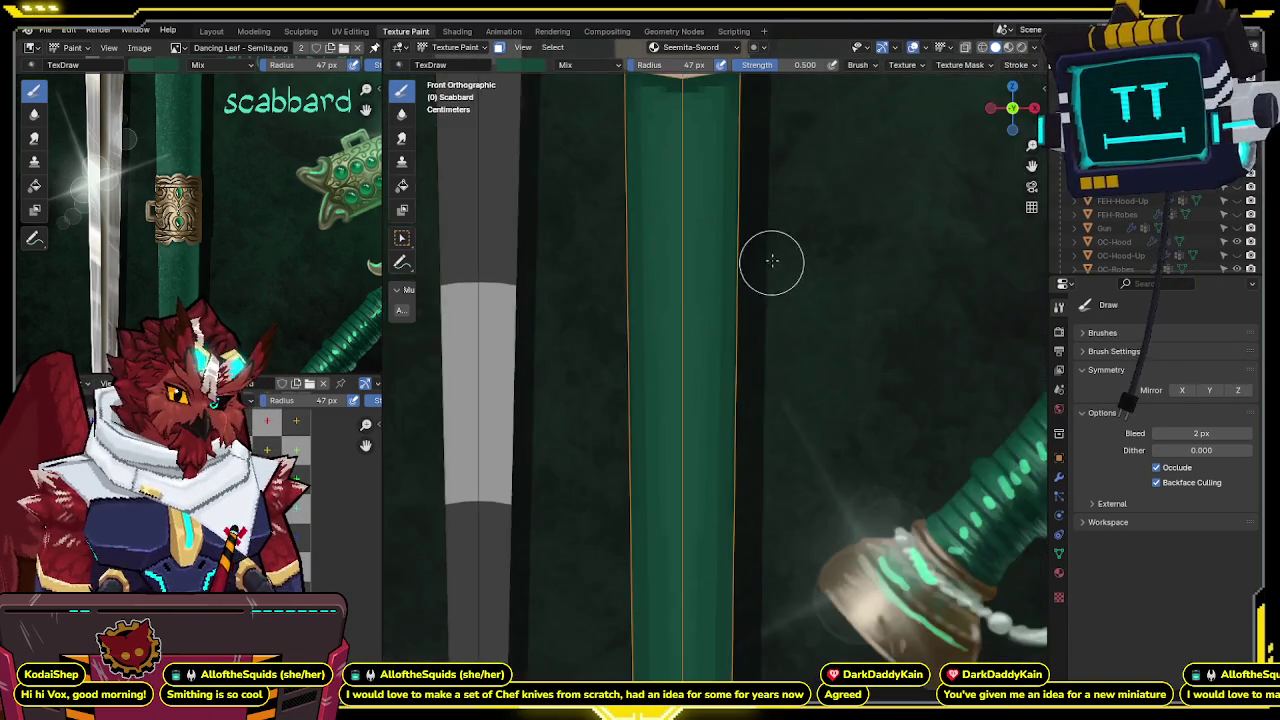
pyautogui.scroll(-6, 771, 266)
pyautogui.moveTo(757, 300)
pyautogui.mouseDown(button='middle')
pyautogui.moveTo(734, 268)
pyautogui.moveTo(709, 314)
pyautogui.moveTo(729, 263)
pyautogui.moveTo(703, 357)
pyautogui.moveTo(725, 384)
pyautogui.moveTo(718, 374)
pyautogui.mouseUp(button='middle')
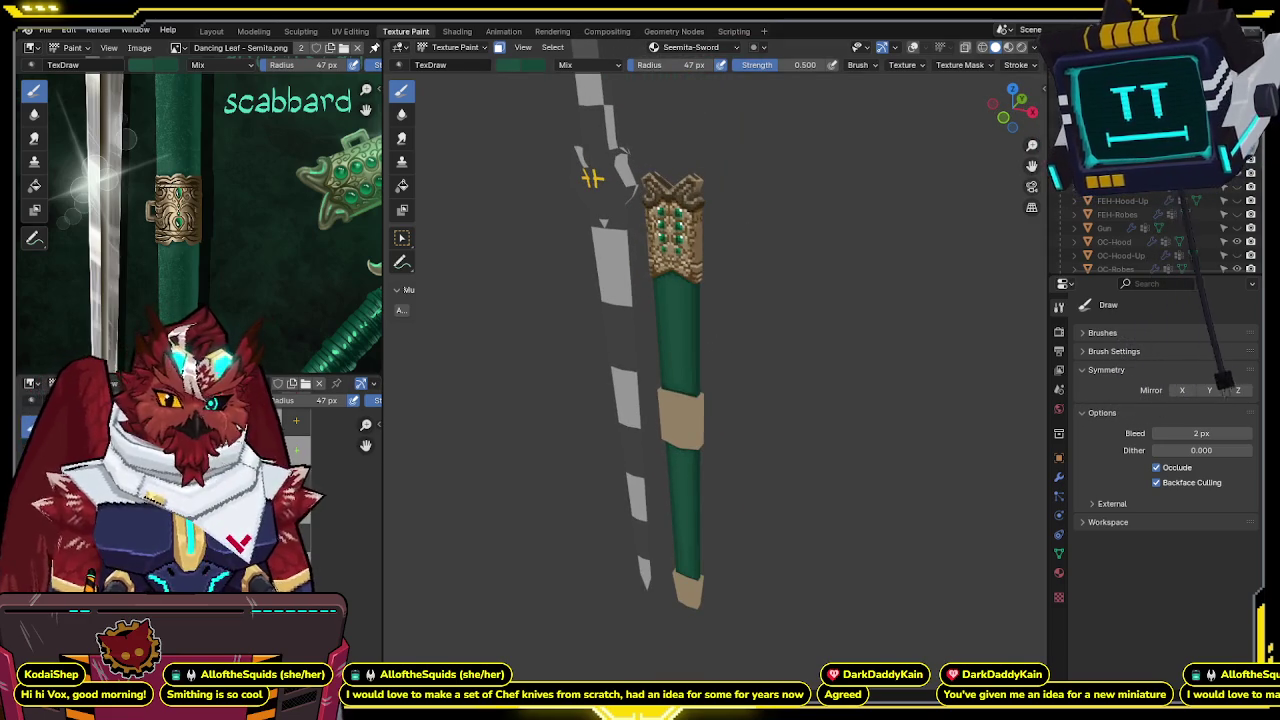
# Orbit around the scabbard, then snap to a straight front view.
pyautogui.moveTo(731, 320); pyautogui.dragTo(752, 288, button='middle')
pyautogui.scroll(3, 763, 280)
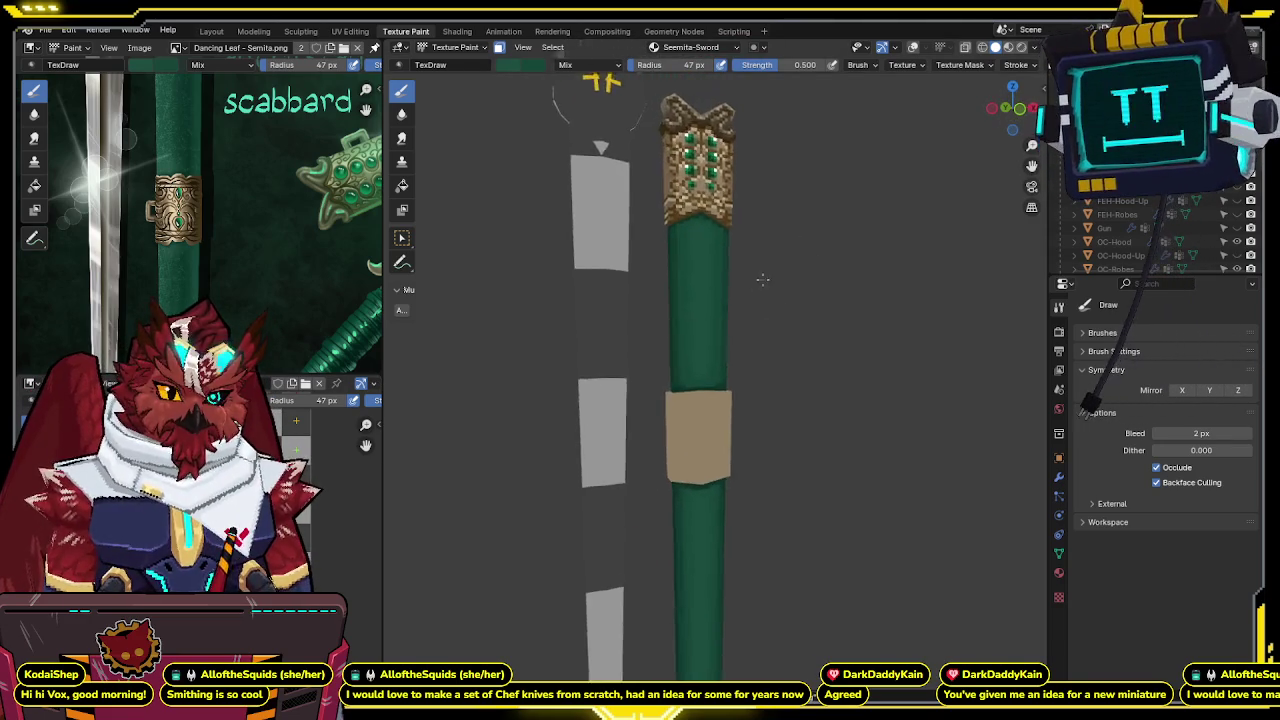
pyautogui.moveTo(766, 240)
pyautogui.mouseDown(button='middle')
pyautogui.moveTo(706, 405)
pyautogui.moveTo(696, 257)
pyautogui.mouseUp(button='middle')
pyautogui.moveTo(692, 378)
pyautogui.mouseDown(button='middle')
pyautogui.moveTo(686, 443)
pyautogui.moveTo(777, 246)
pyautogui.mouseUp(button='middle')
pyautogui.press('`')
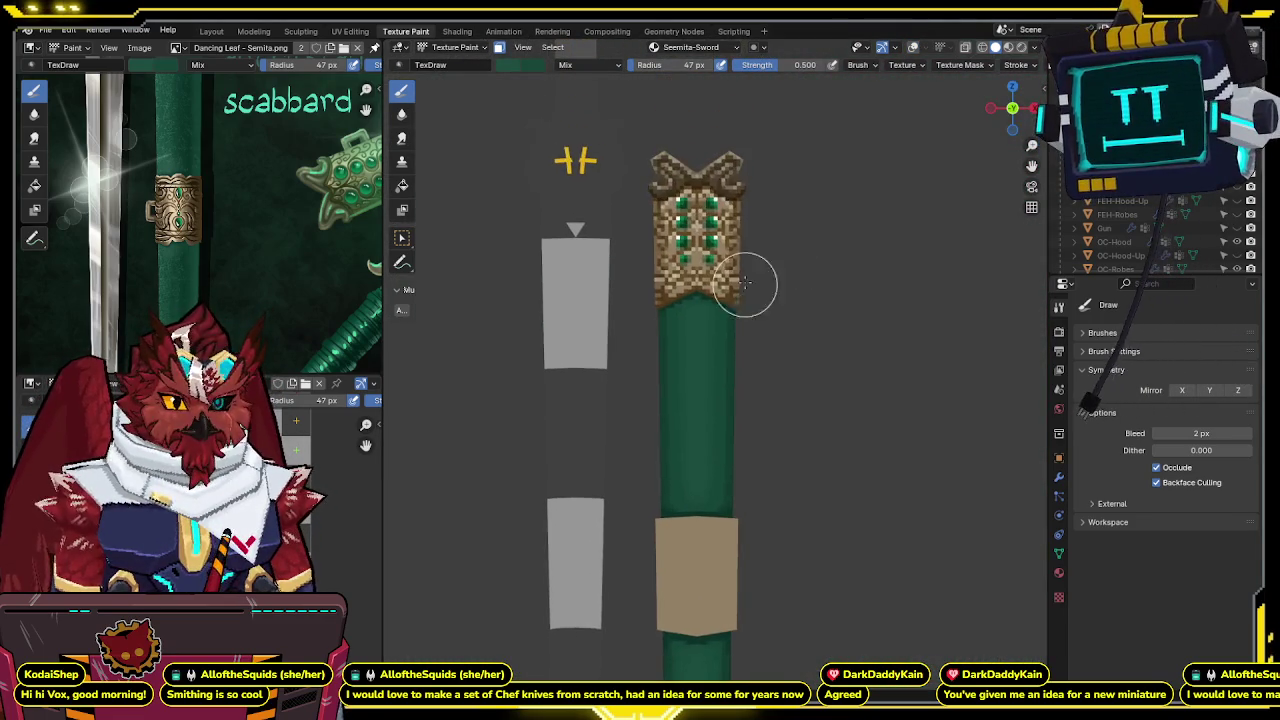
# Pan and zoom down to the tan band and restore the overlays and reference image.
pyautogui.keyDown('shift'); pyautogui.moveTo(674, 429); pyautogui.dragTo(523, 223, button='middle'); pyautogui.keyUp('shift')
pyautogui.moveTo(262, 195); pyautogui.dragTo(285, 240, button='middle')
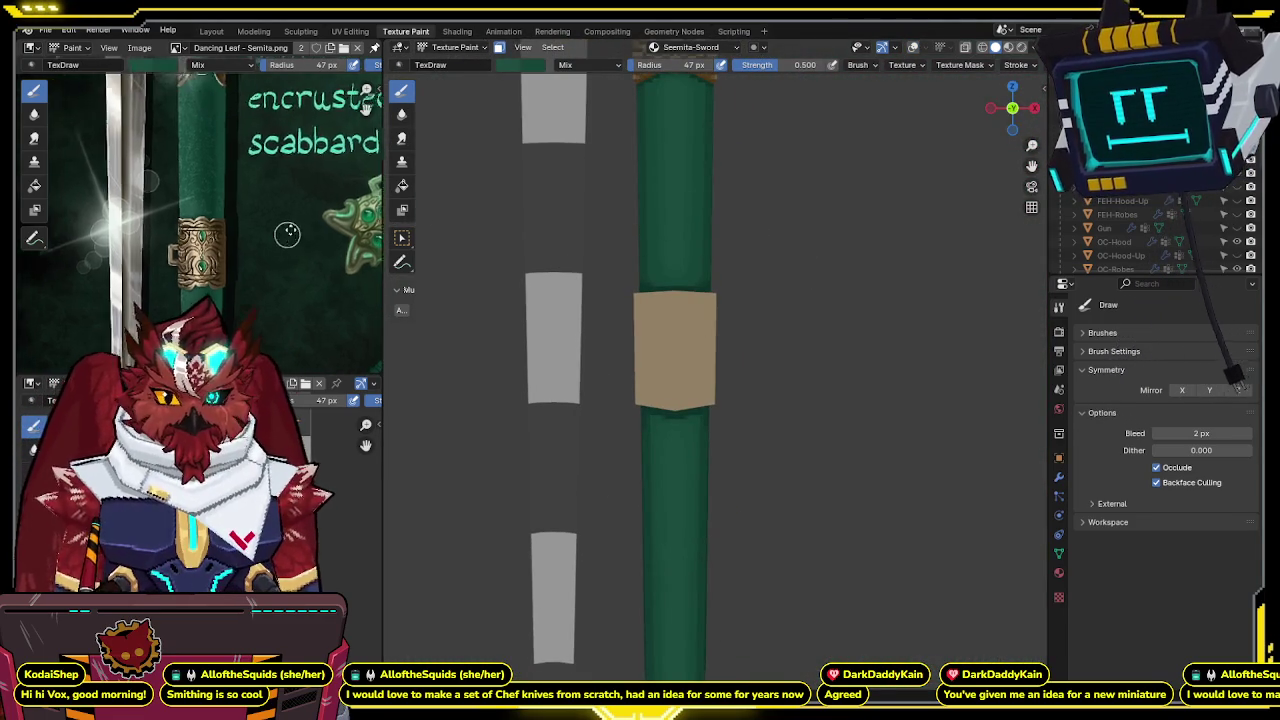
pyautogui.scroll(2, 285, 240)
pyautogui.scroll(2, 291, 214)
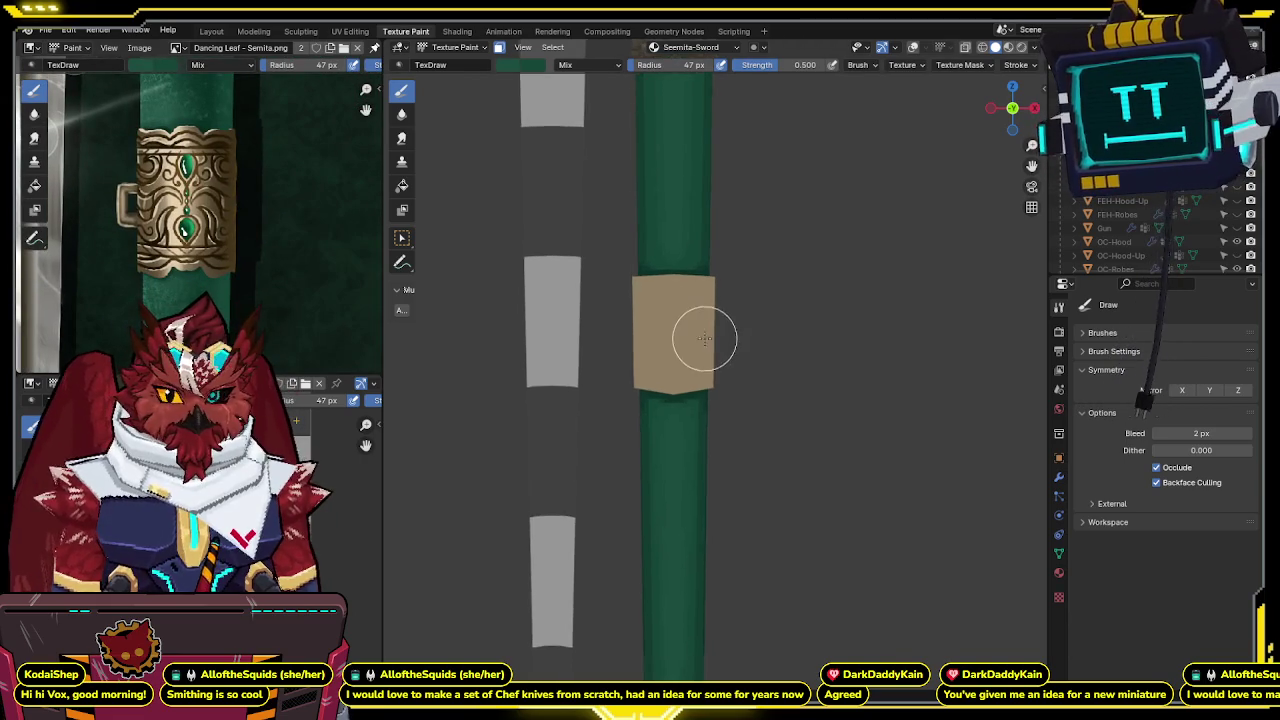
pyautogui.keyDown('shift'); pyautogui.scroll(4, 704, 340); pyautogui.keyUp('shift')
pyautogui.scroll(3, 714, 223)
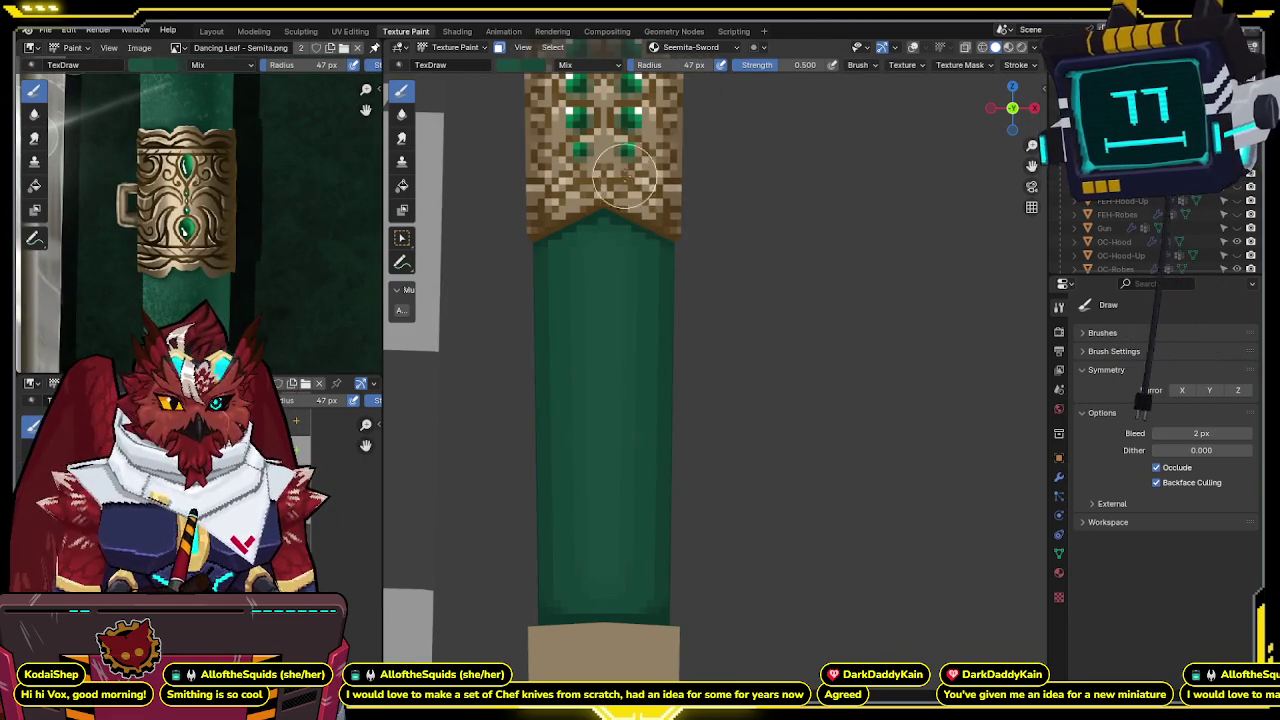
pyautogui.keyDown('shift'); pyautogui.scroll(3, 627, 183); pyautogui.keyUp('shift')
pyautogui.scroll(1, 630, 200)
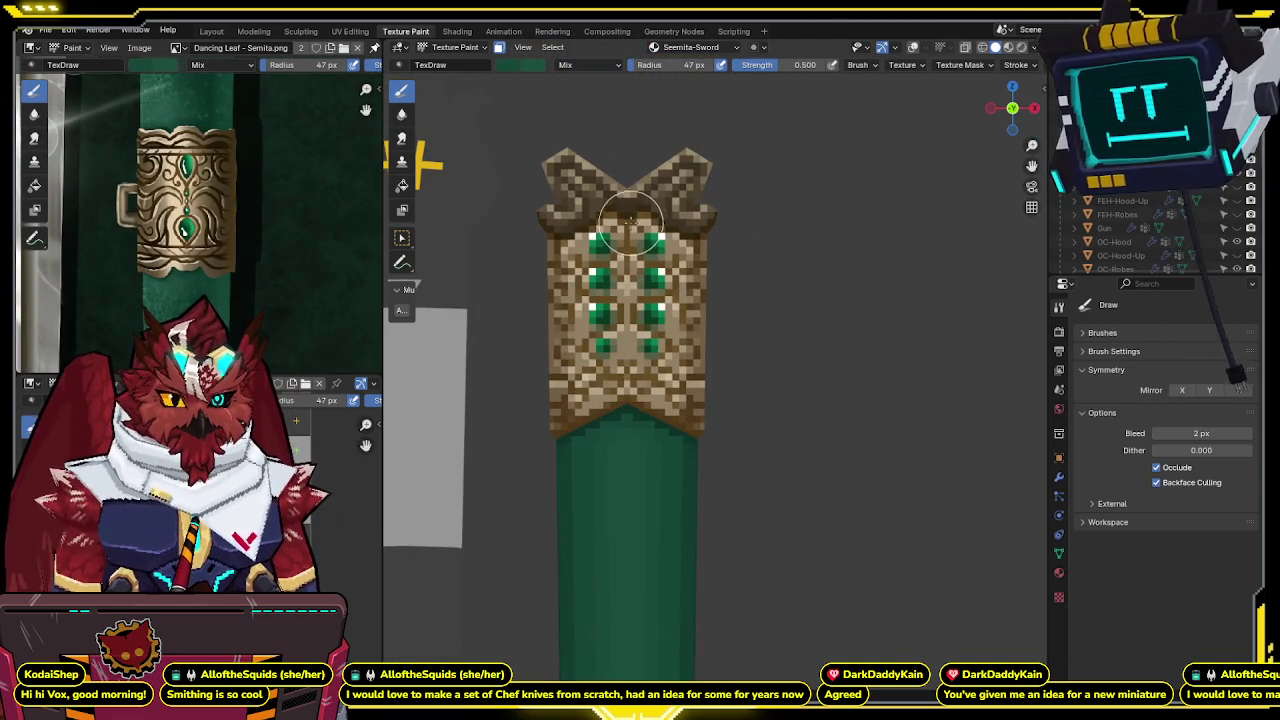
pyautogui.keyDown('shift'); pyautogui.scroll(-4, 640, 240); pyautogui.keyUp('shift')
pyautogui.keyDown('shift'); pyautogui.scroll(-2, 670, 270); pyautogui.keyUp('shift')
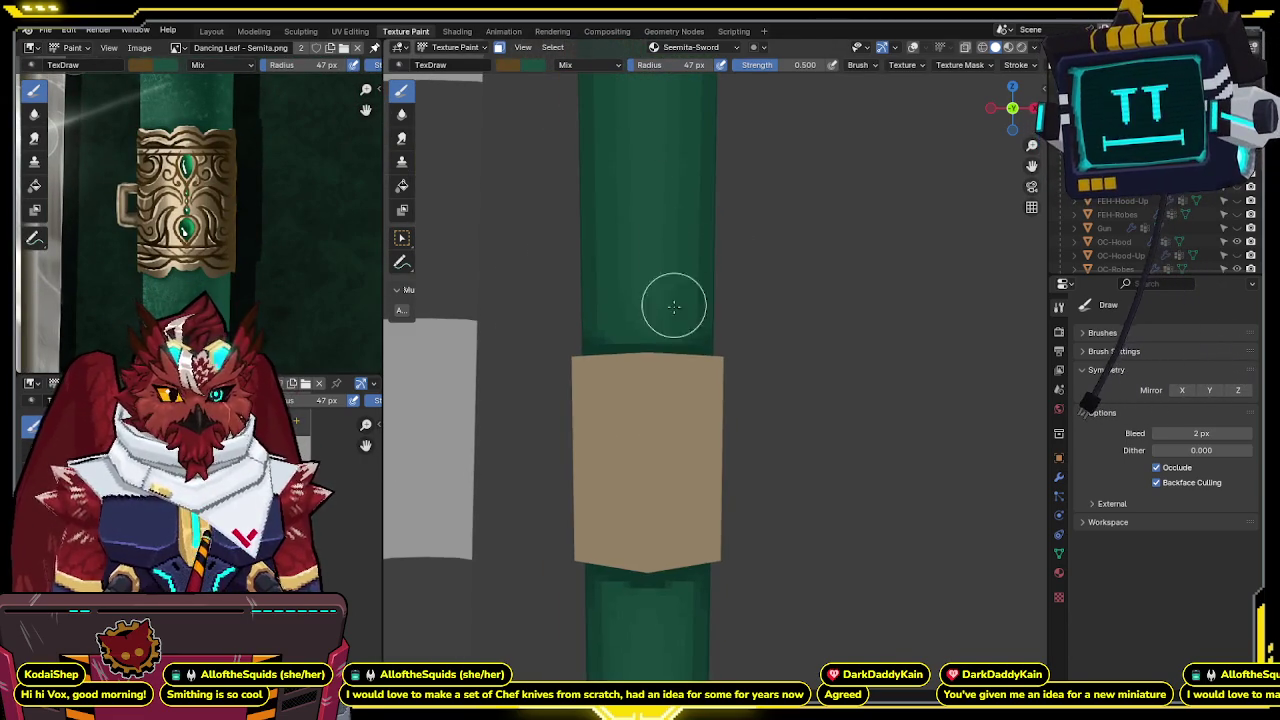
pyautogui.hotkey('shift', 'alt', 'z')
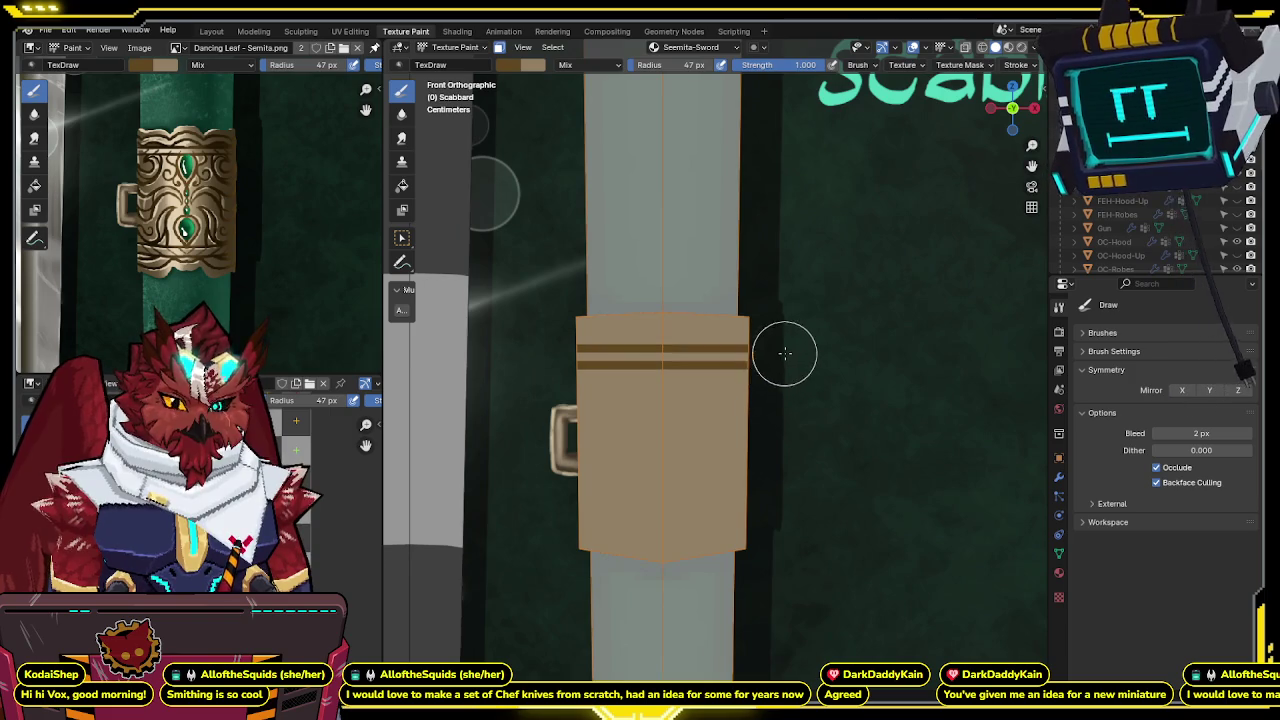
# Compare against the reference with X-ray and paint the stepped brown border along the band's top.
pyautogui.hotkey('alt', 'z')
pyautogui.keyDown('shift'); pyautogui.moveTo(771, 357); pyautogui.dragTo(760, 287, button='middle'); pyautogui.keyUp('shift')
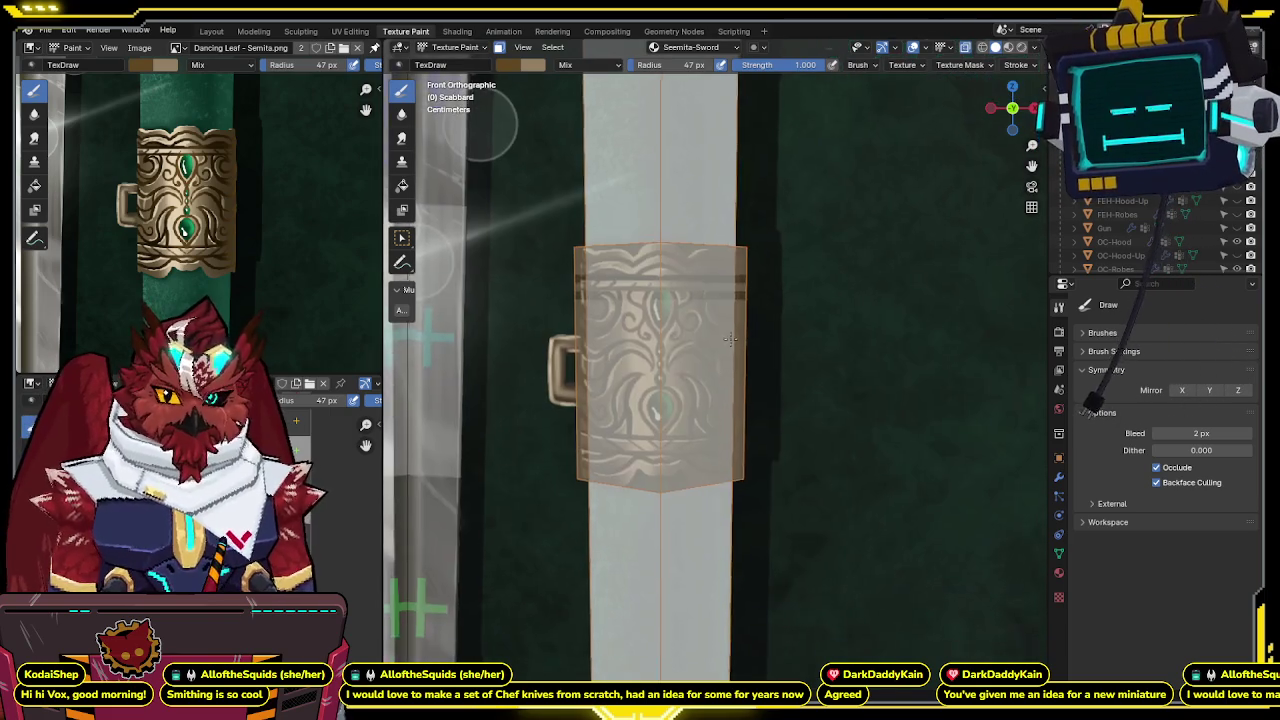
pyautogui.hotkey('alt', 'z')
pyautogui.hotkey('alt', 'z')
pyautogui.hotkey('alt', 'z')
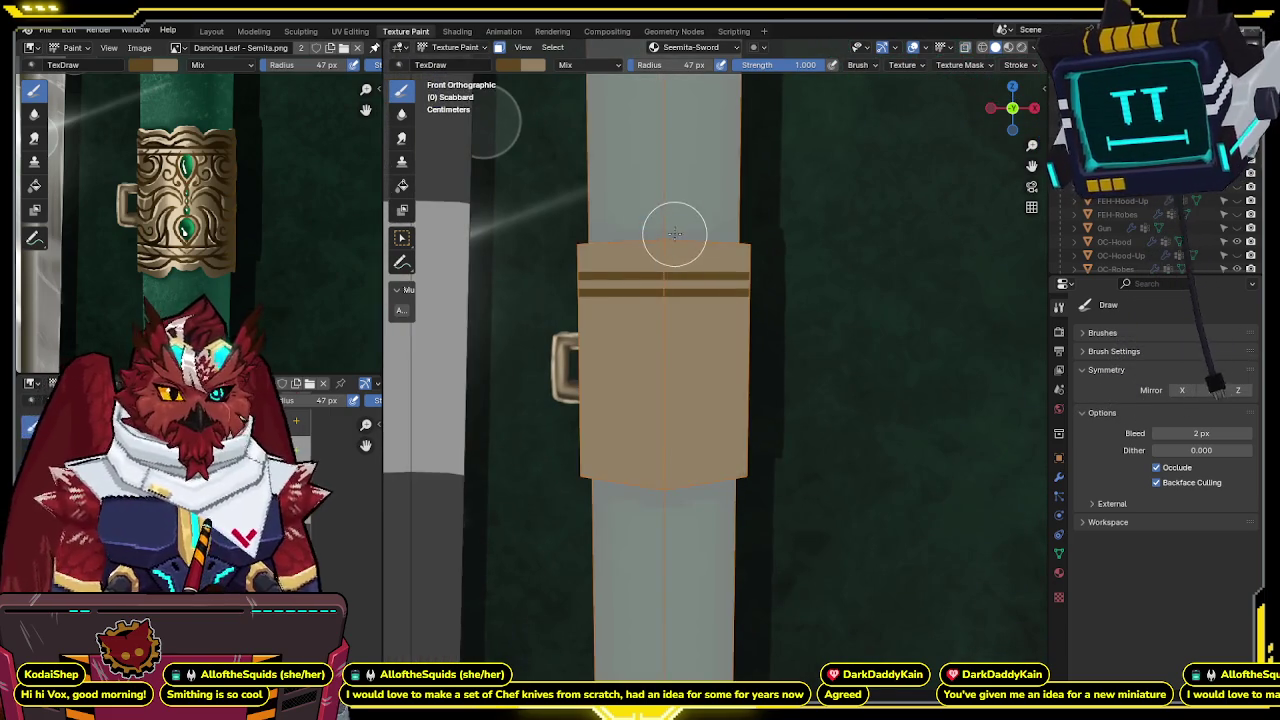
pyautogui.keyDown('shift'); pyautogui.moveTo(666, 234); pyautogui.dragTo(694, 277, button='middle'); pyautogui.keyUp('shift')
# Add checker steps, a vertical stem with crossbar, and dark pixels below it.
pyautogui.hotkey('alt', 'z')
pyautogui.hotkey('alt', 'z')
pyautogui.moveTo(664, 290); pyautogui.dragTo(698, 297)
pyautogui.hotkey('alt', 'z')
pyautogui.hotkey('alt', 'z')
pyautogui.moveTo(706, 297); pyautogui.dragTo(749, 290)
pyautogui.hotkey('alt', 'z')
pyautogui.hotkey('alt', 'z')
pyautogui.hotkey('alt', 'z')
pyautogui.hotkey('alt', 'z')
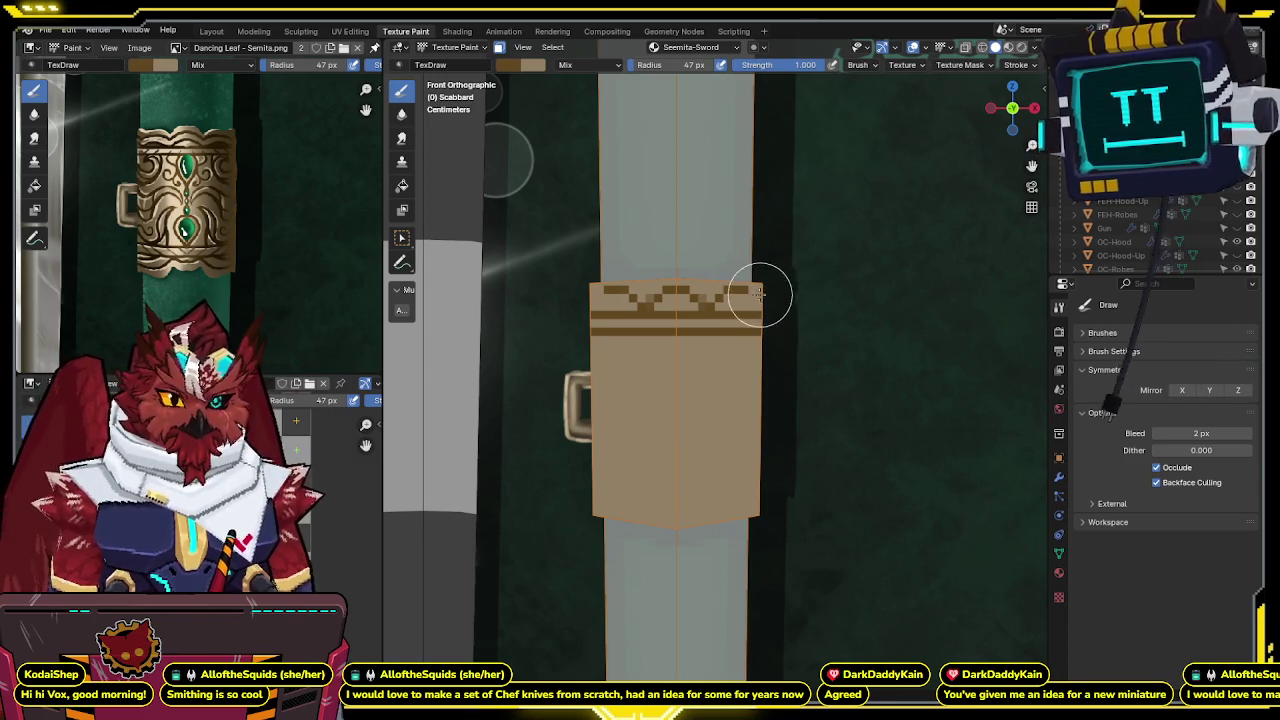
pyautogui.keyDown('shift'); pyautogui.moveTo(771, 286); pyautogui.dragTo(776, 267, button='middle'); pyautogui.keyUp('shift')
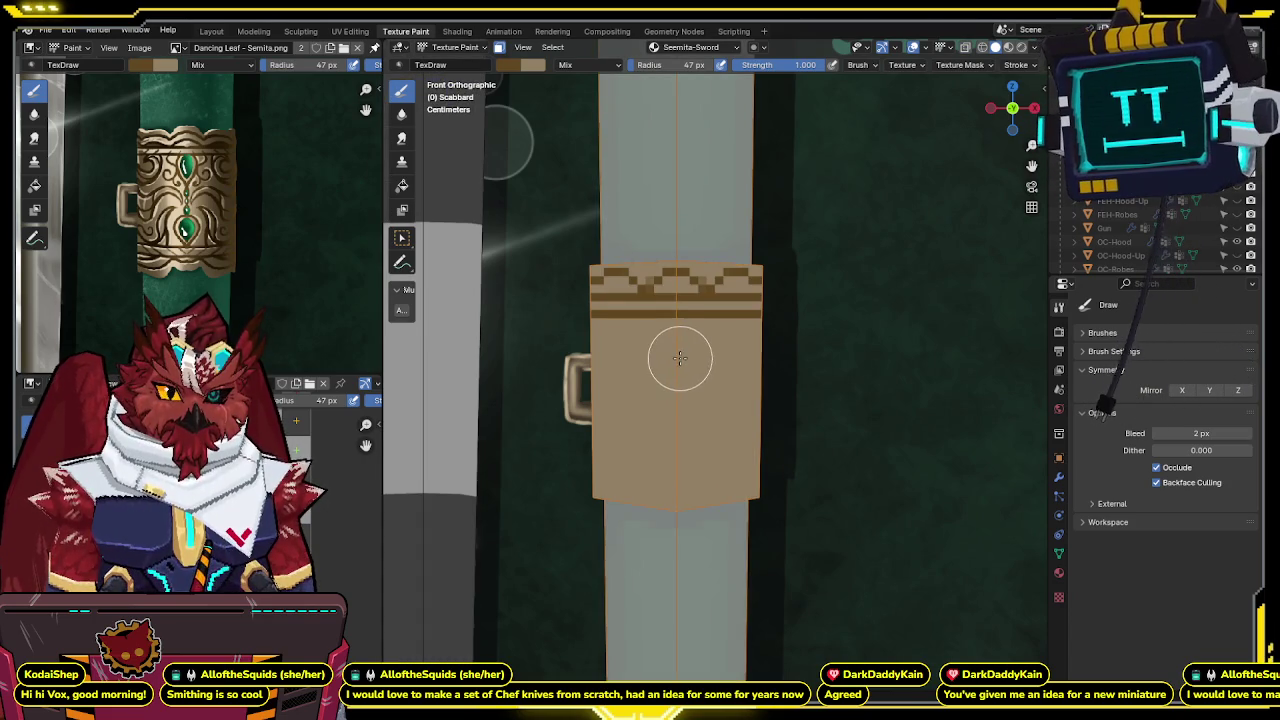
pyautogui.moveTo(680, 360)
pyautogui.mouseDown()
pyautogui.moveTo(700, 329)
pyautogui.moveTo(677, 393)
pyautogui.mouseUp()
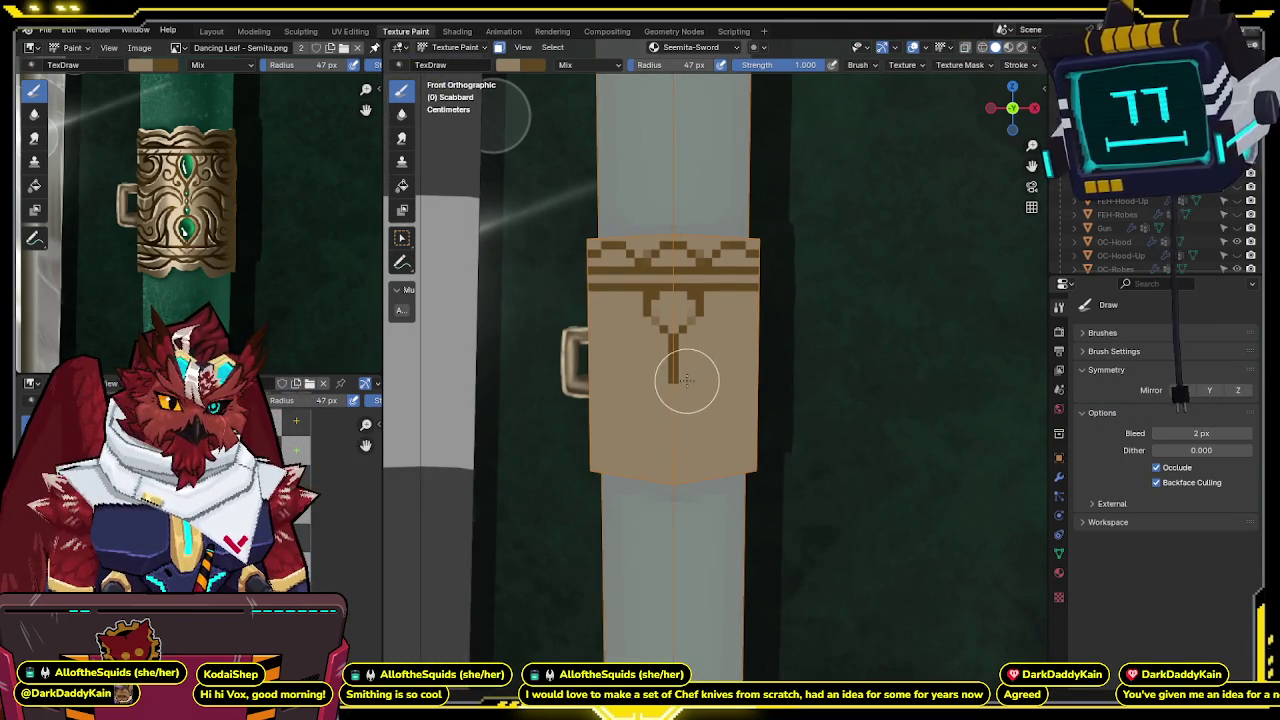
pyautogui.moveTo(683, 379); pyautogui.dragTo(713, 360)
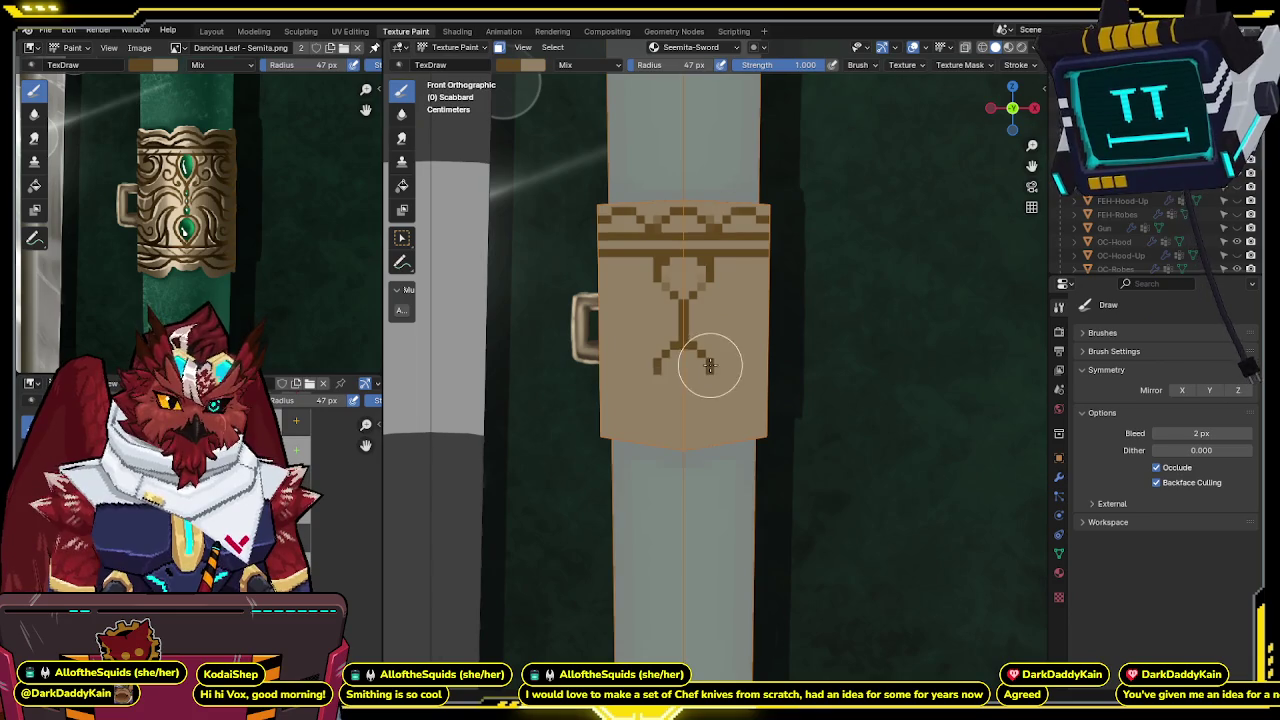
pyautogui.click(709, 365)
pyautogui.click(684, 400)
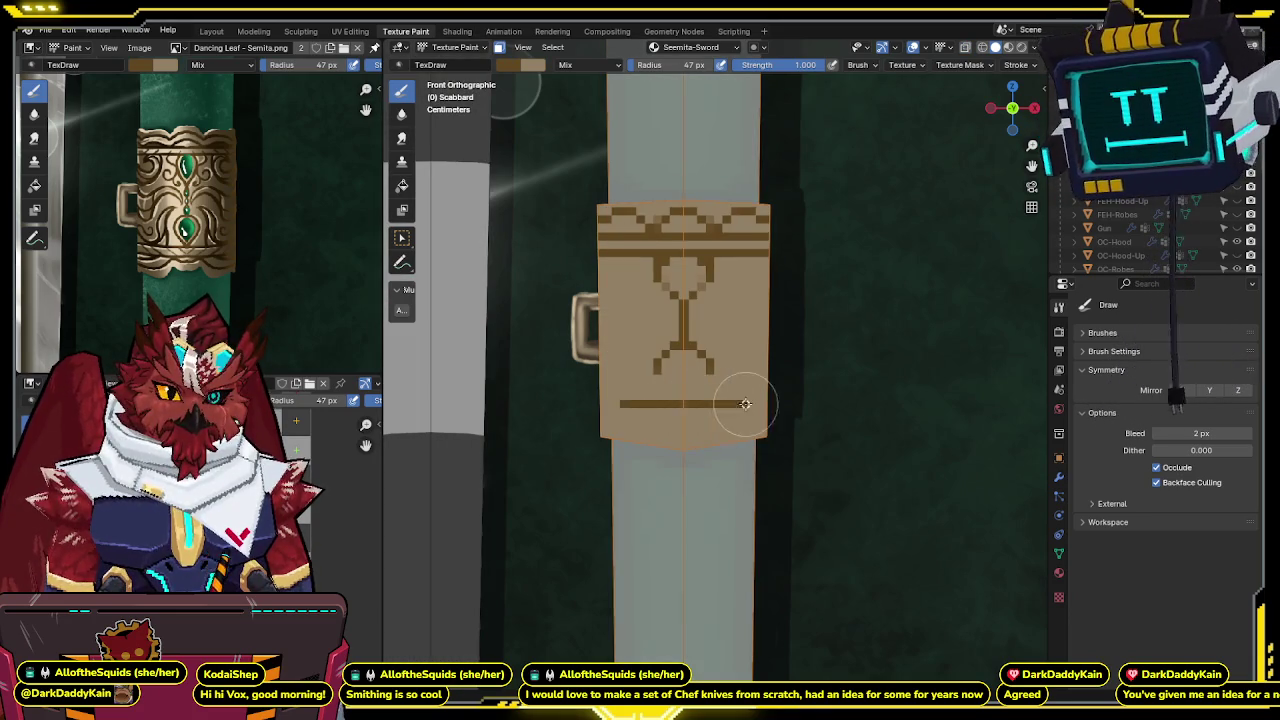
# Paint the full-width brown bottom line and reshape the lower loops into curling scrollwork.
pyautogui.moveTo(745, 403)
pyautogui.mouseDown()
pyautogui.moveTo(690, 400)
pyautogui.moveTo(699, 381)
pyautogui.mouseUp()
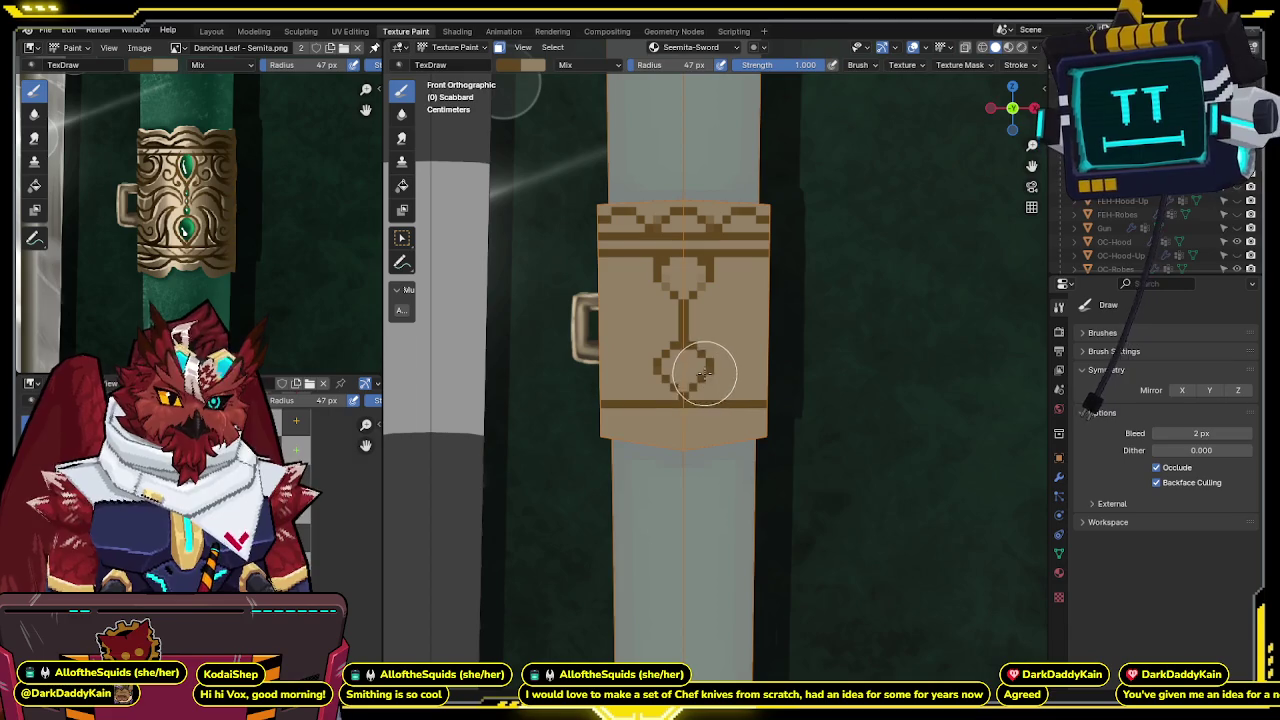
pyautogui.keyDown('shift'); pyautogui.moveTo(721, 341); pyautogui.dragTo(720, 310, button='middle'); pyautogui.keyUp('shift')
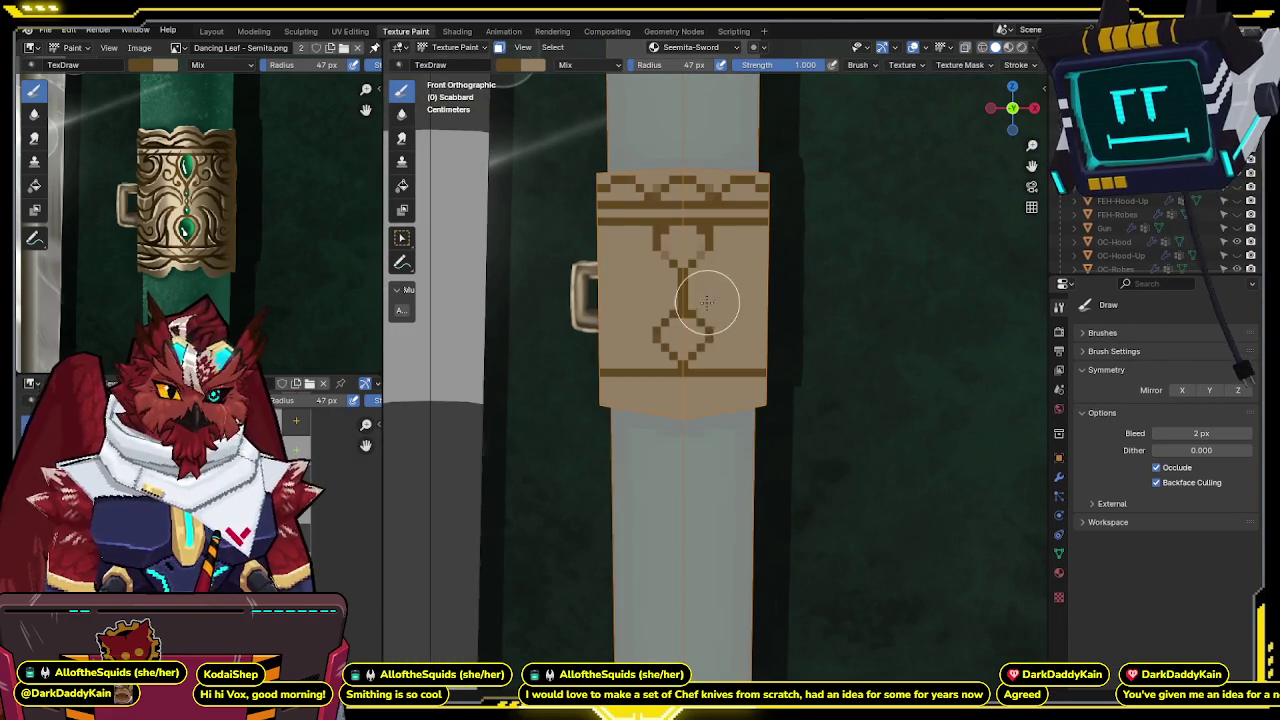
pyautogui.moveTo(706, 296); pyautogui.dragTo(727, 342)
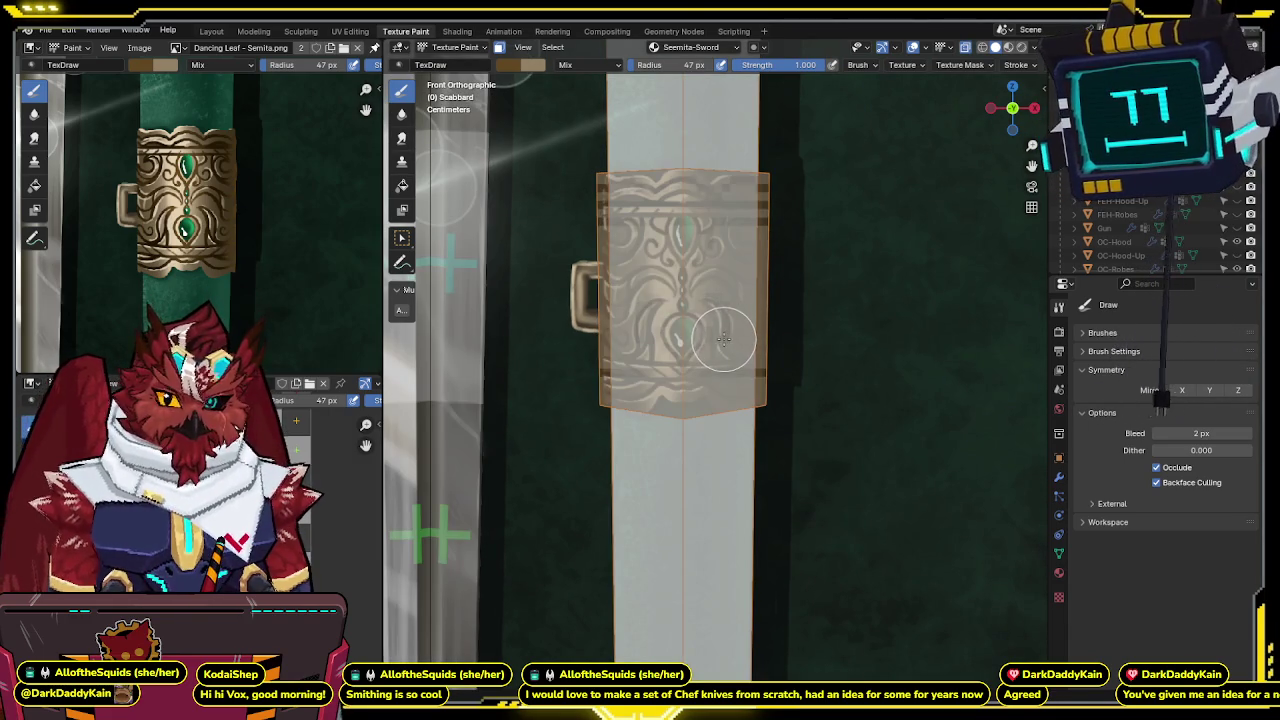
pyautogui.moveTo(720, 340); pyautogui.dragTo(710, 300)
# Set the brush strength to 0.5 and recentre the band in view.
pyautogui.doubleClick(805, 64)
pyautogui.write('0.5')
pyautogui.press('Return')
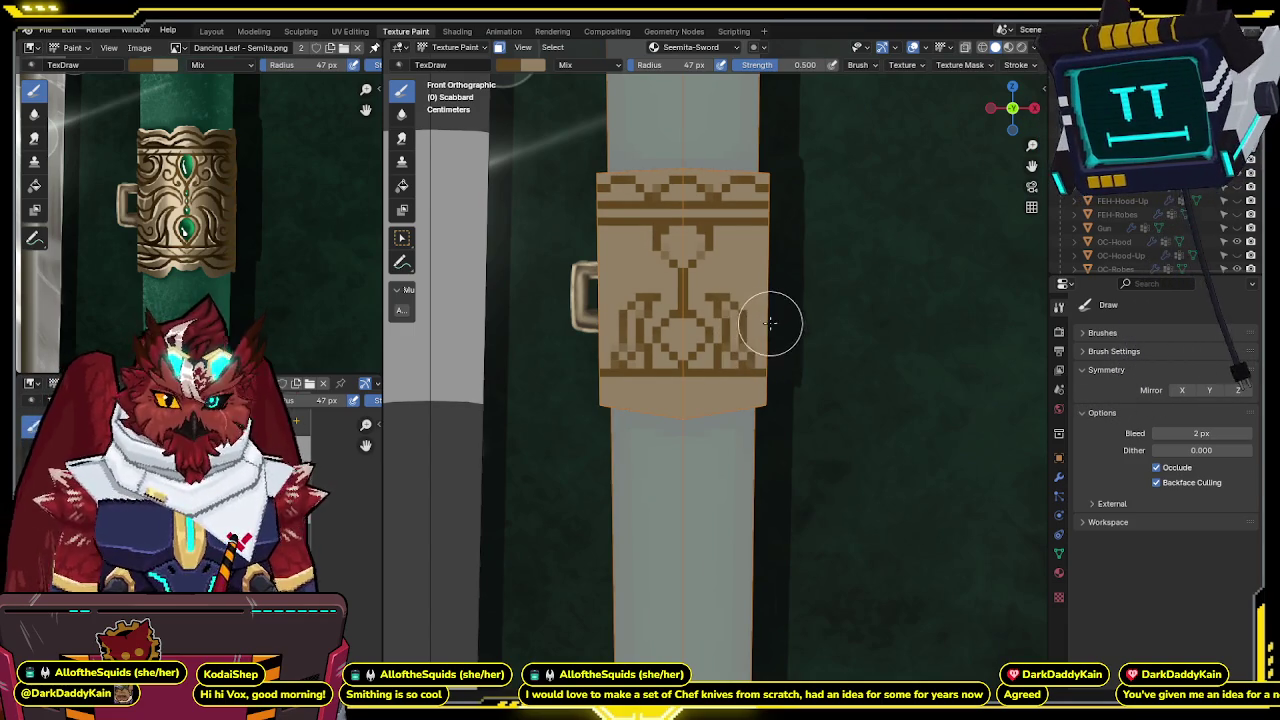
pyautogui.keyDown('shift'); pyautogui.moveTo(764, 340); pyautogui.dragTo(754, 340, button='middle'); pyautogui.keyUp('shift')
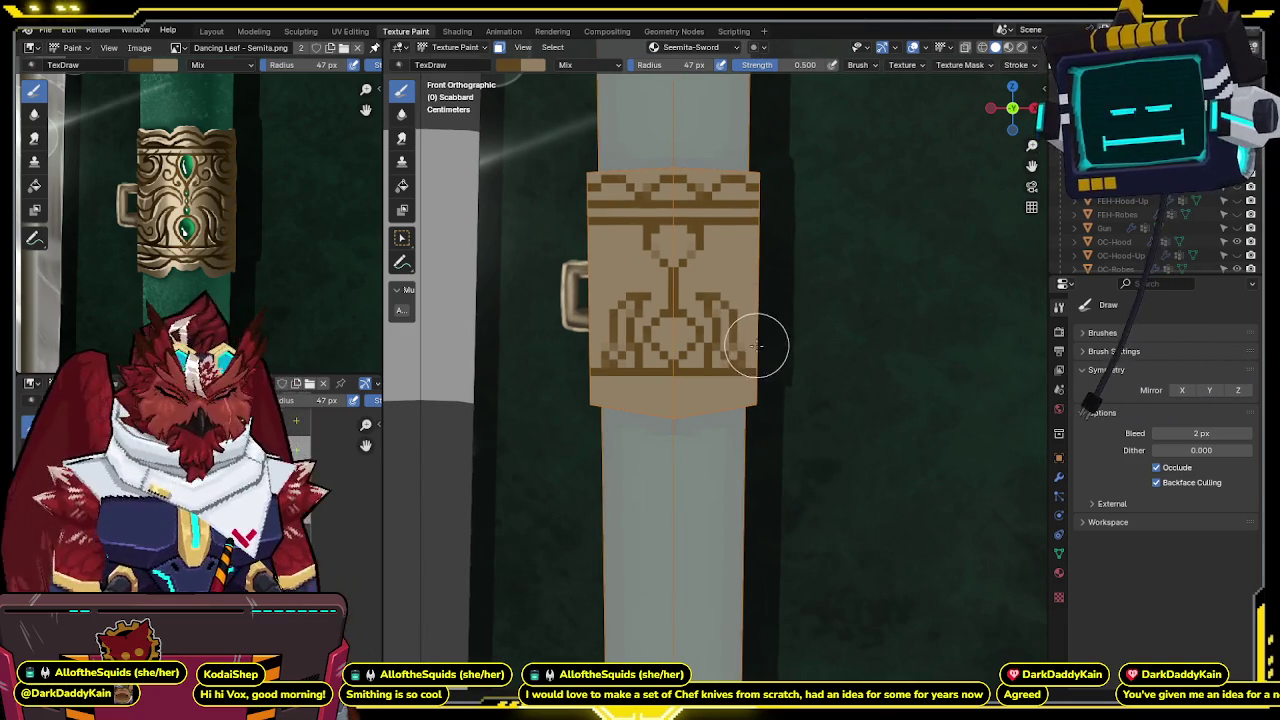
pyautogui.keyDown('shift'); pyautogui.moveTo(747, 340); pyautogui.dragTo(745, 342, button='middle'); pyautogui.keyUp('shift')
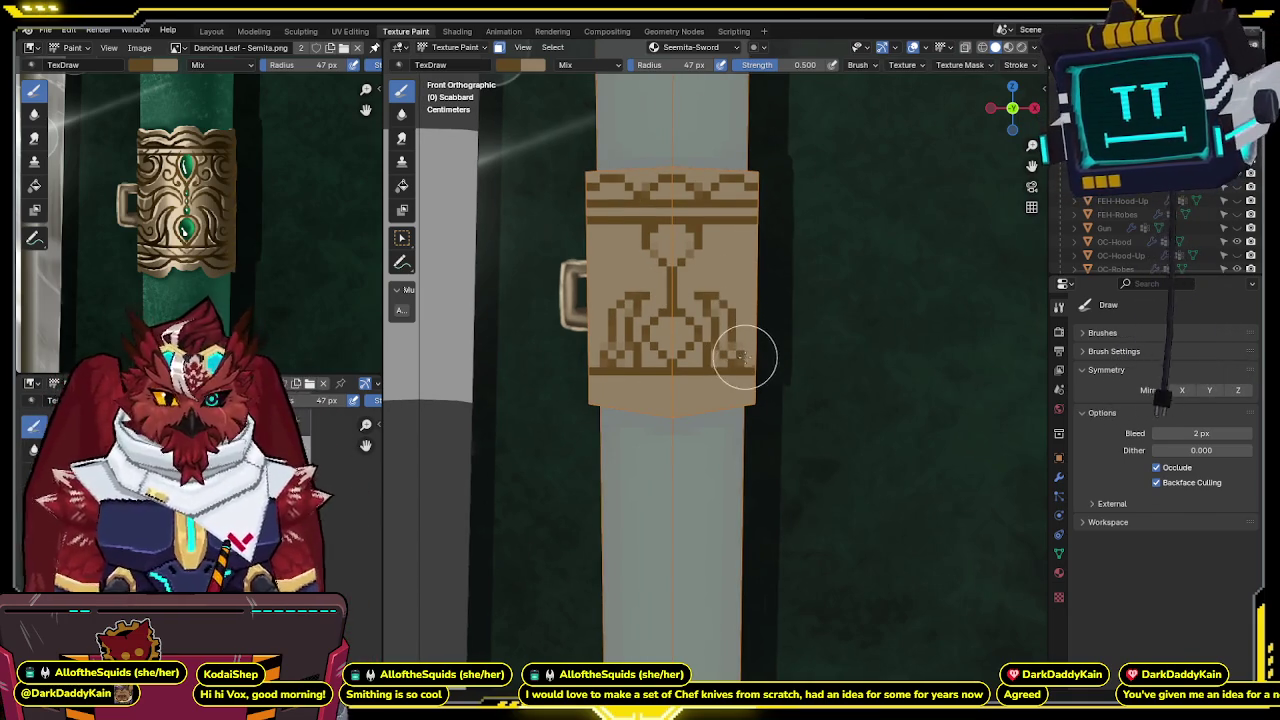